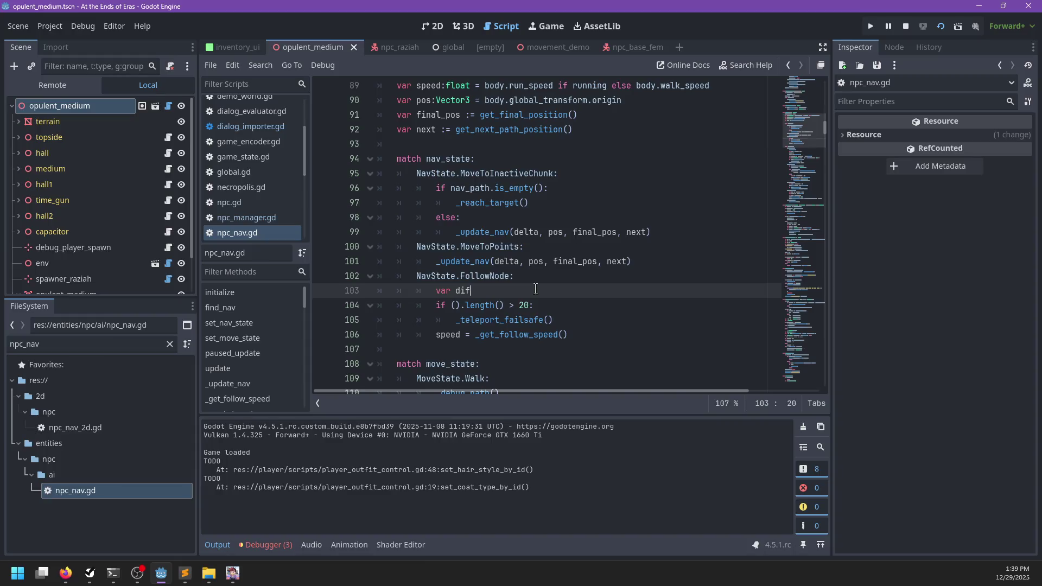
Declare diff as final_pos - pos and multiply diff.y by 4
key("BackSpace")
key("BackSpace")
type(":= final_pos - pos")
key("Return")
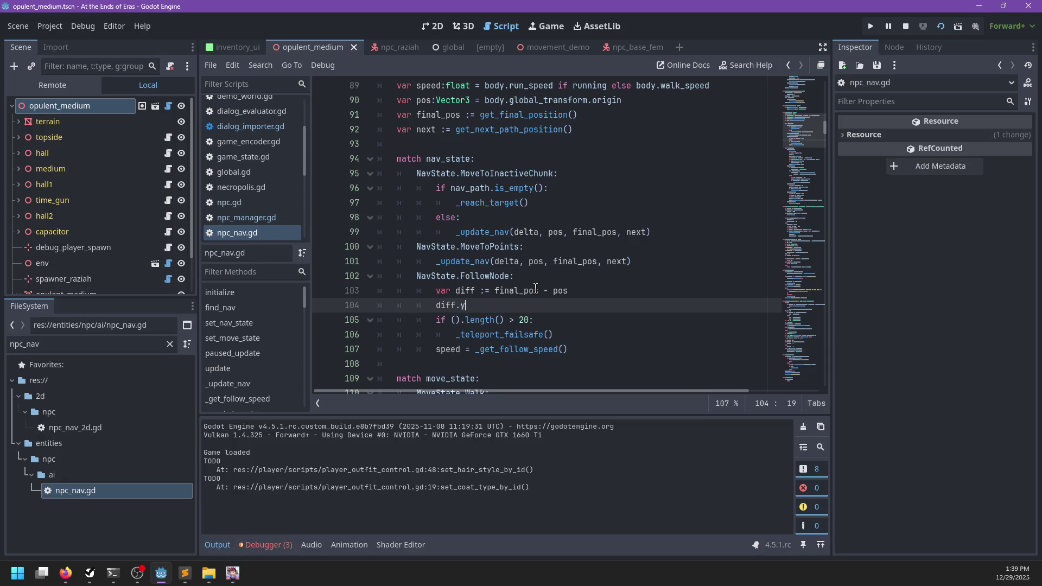
type("4")
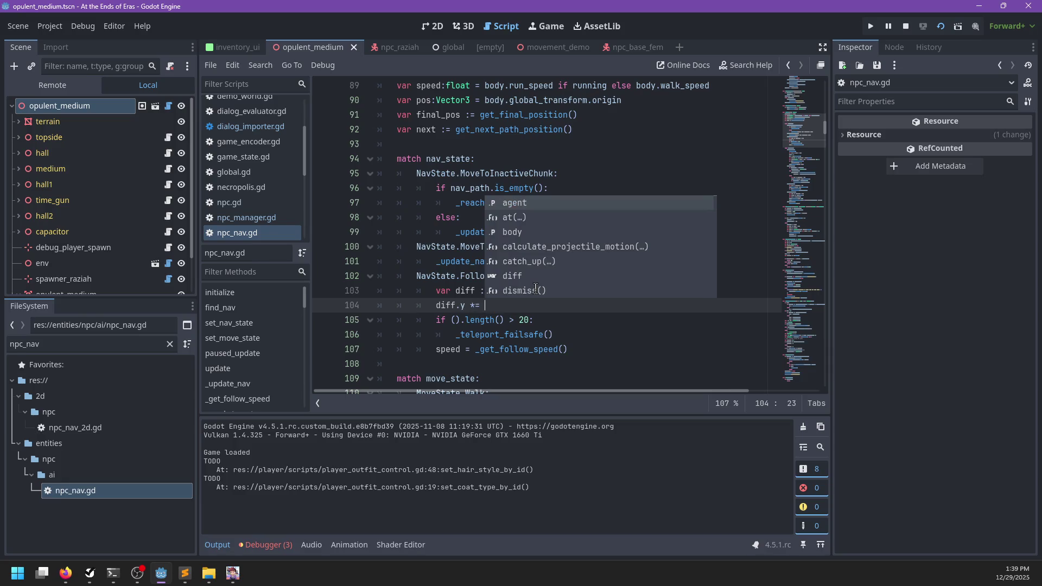
Make the length check test diff.length() > 20, then save and run the game with F5
key("Down")
key("Left")
key("Left")
key("Left")
key("BackSpace")
type("diff")
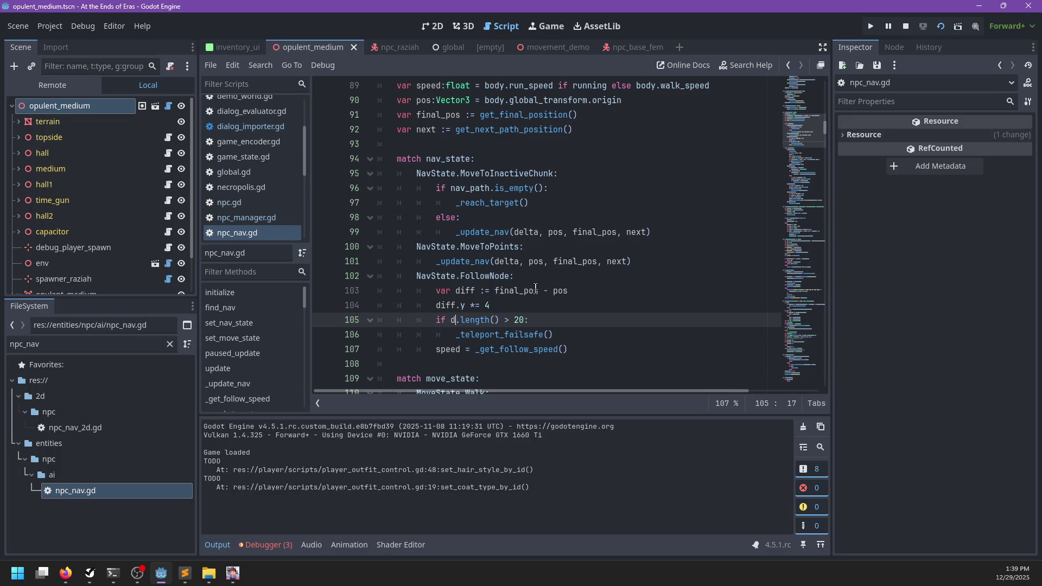
key("ctrl+s")
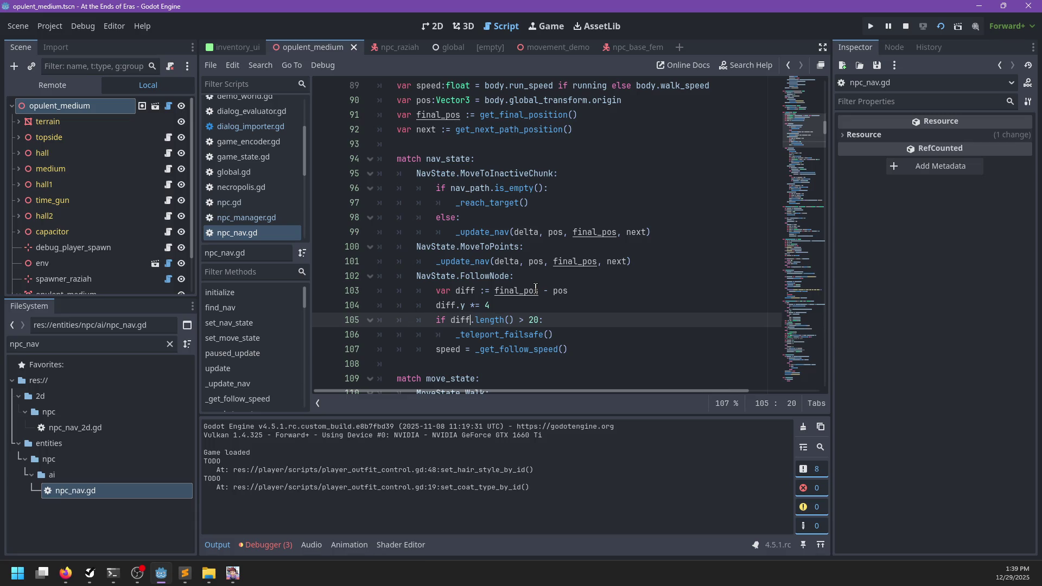
key("F5")
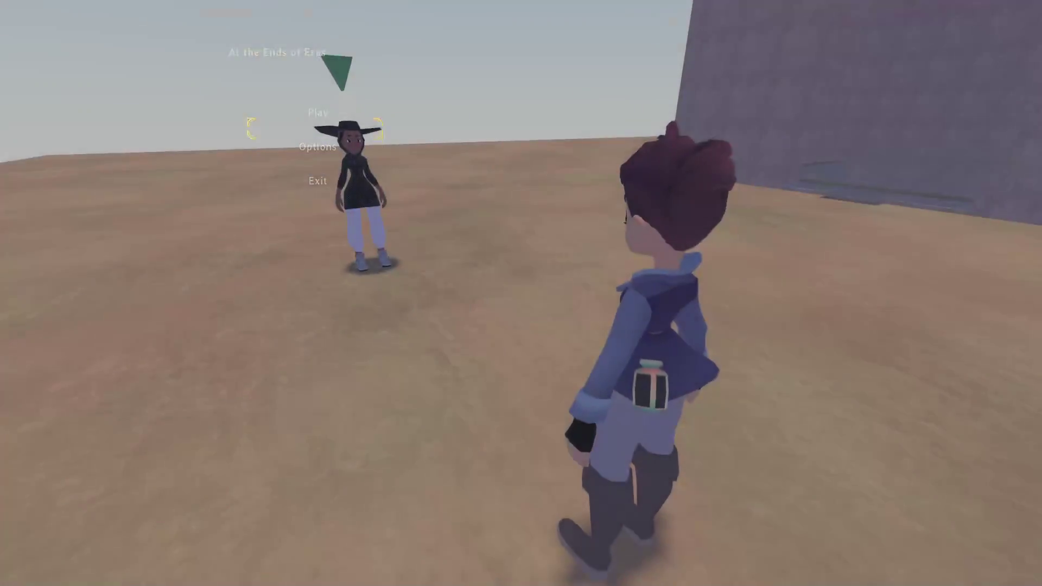
Start playing and climb the stone pillar repeatedly until stamina runs out
key("Return")
key("w")
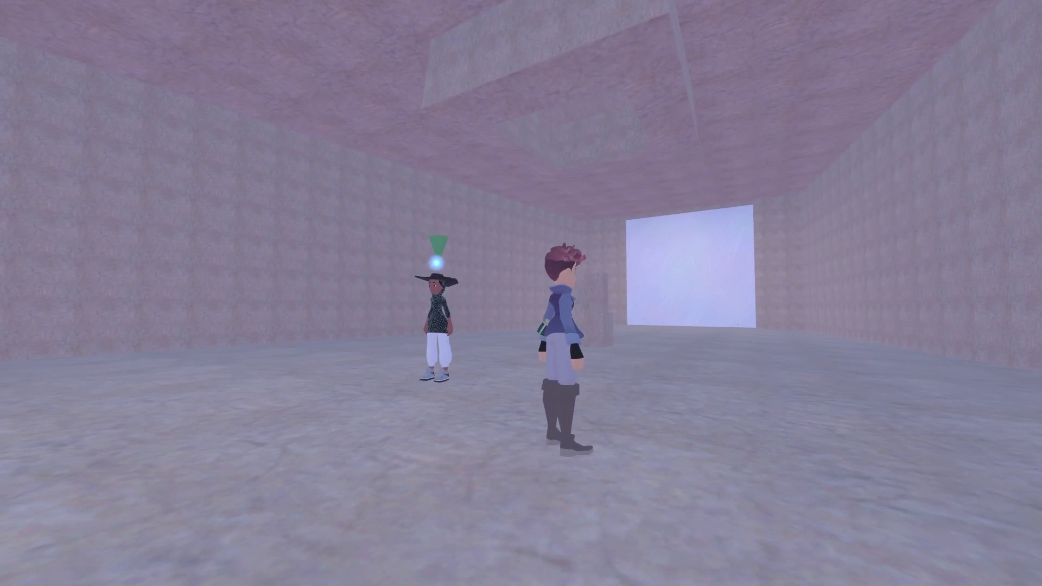
key("w")
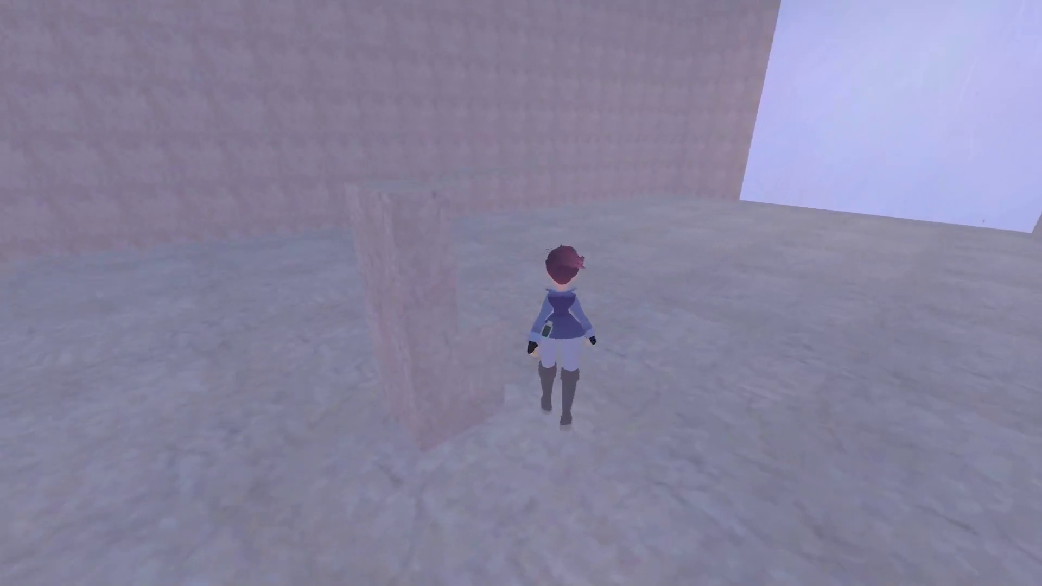
key("a")
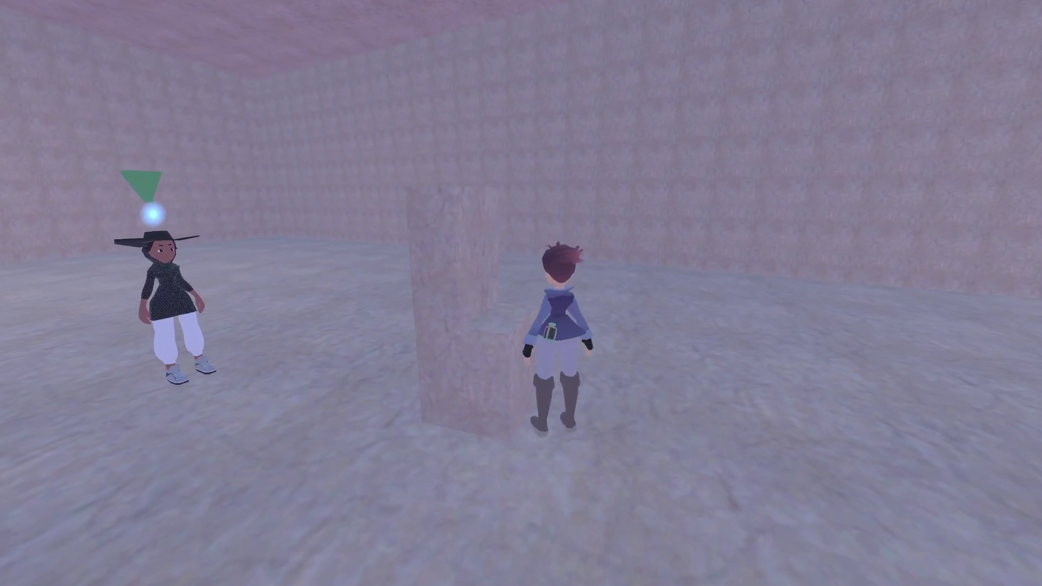
key("d")
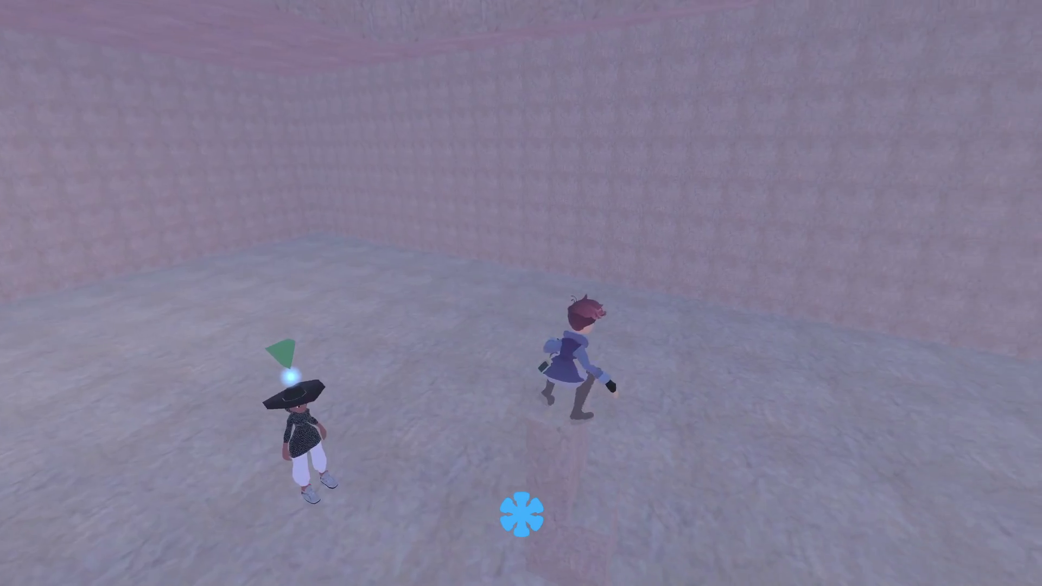
key("w")
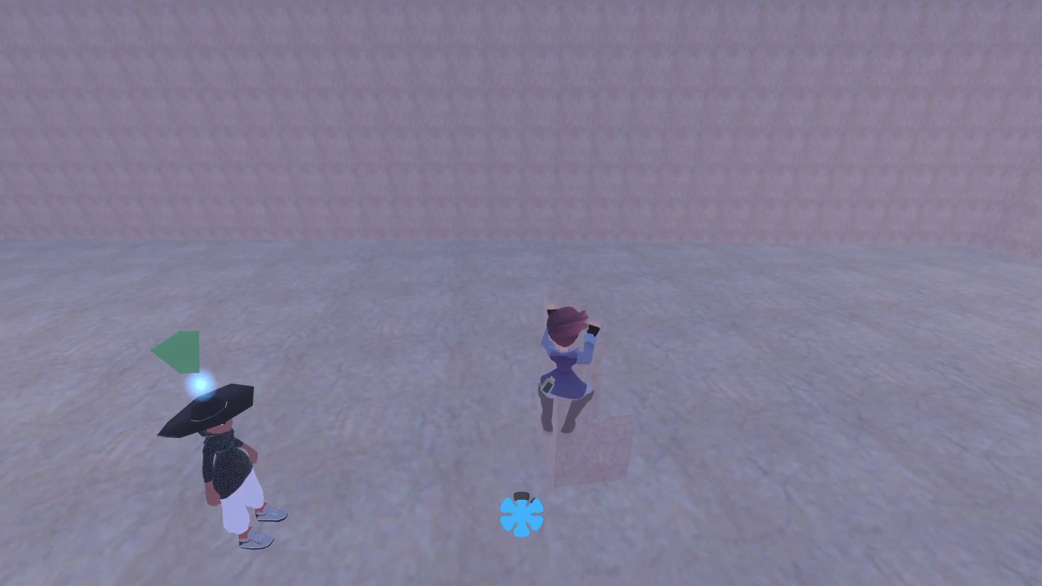
key("w")
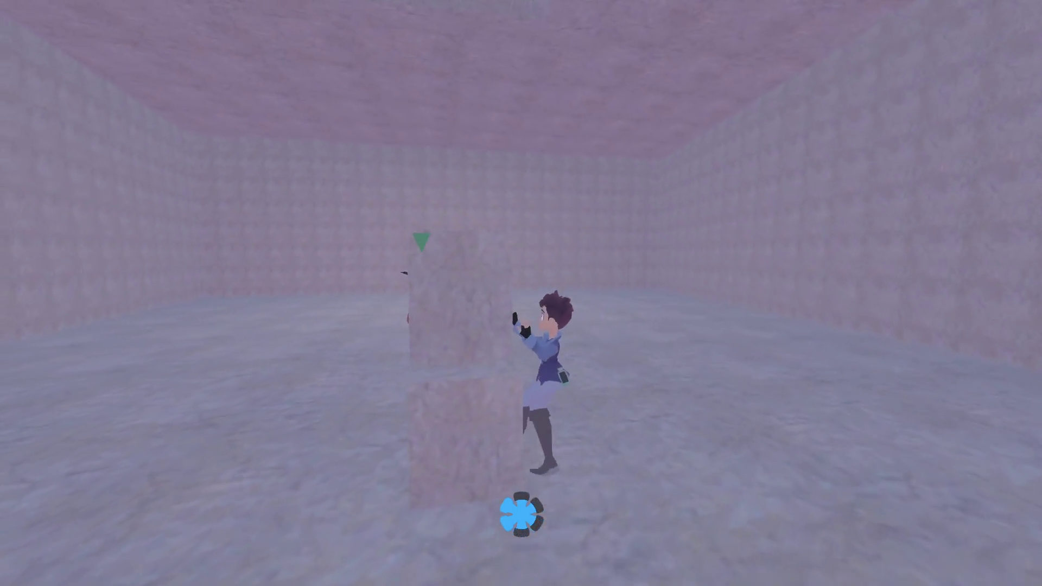
key("s")
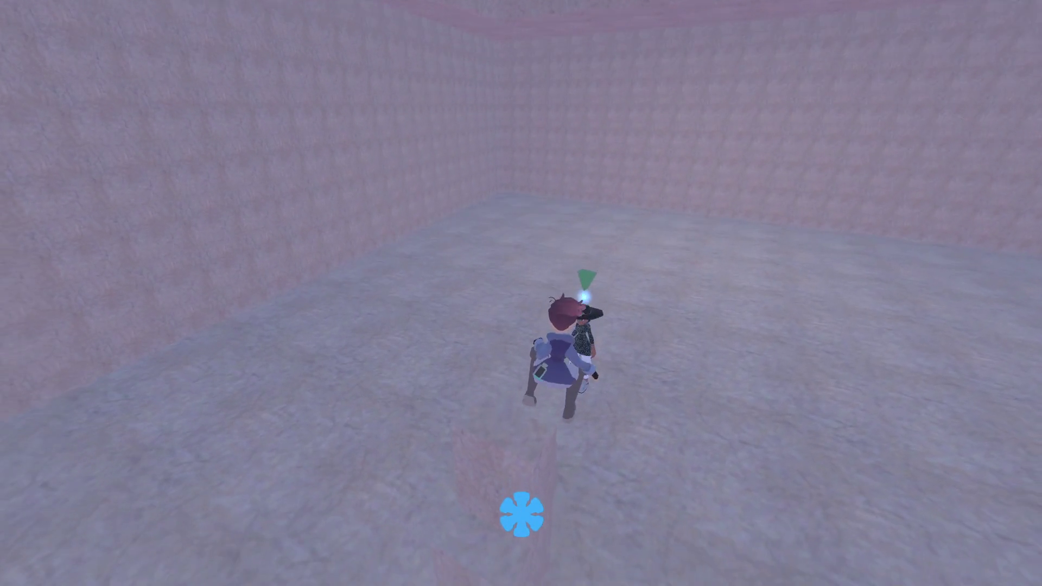
key("w")
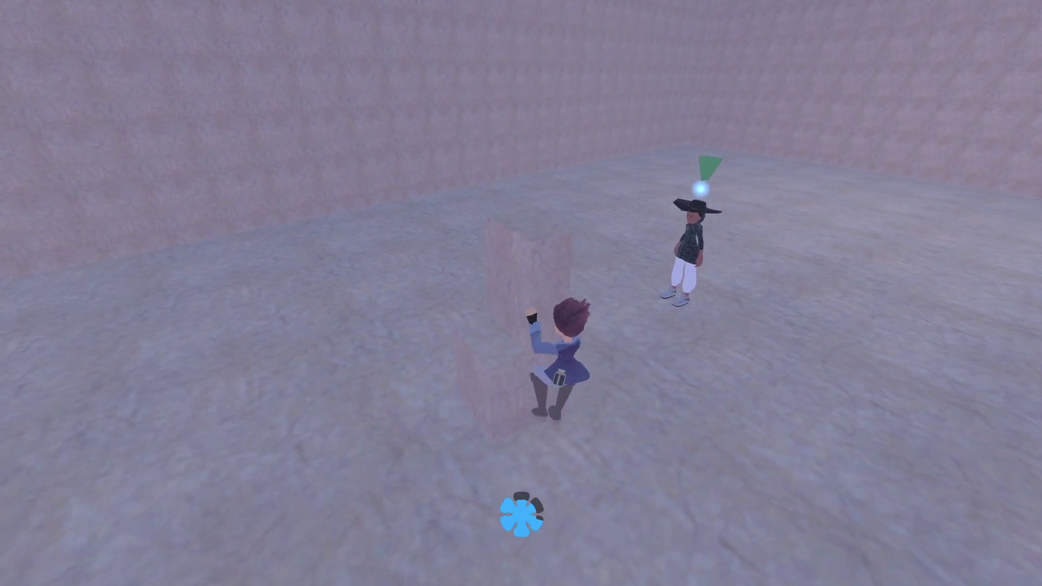
key("w")
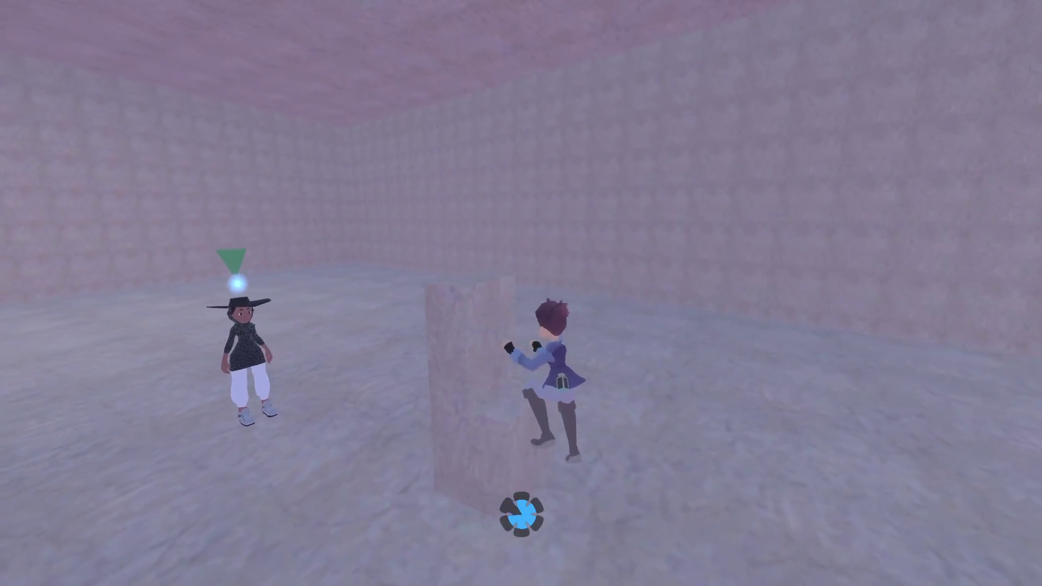
key("w")
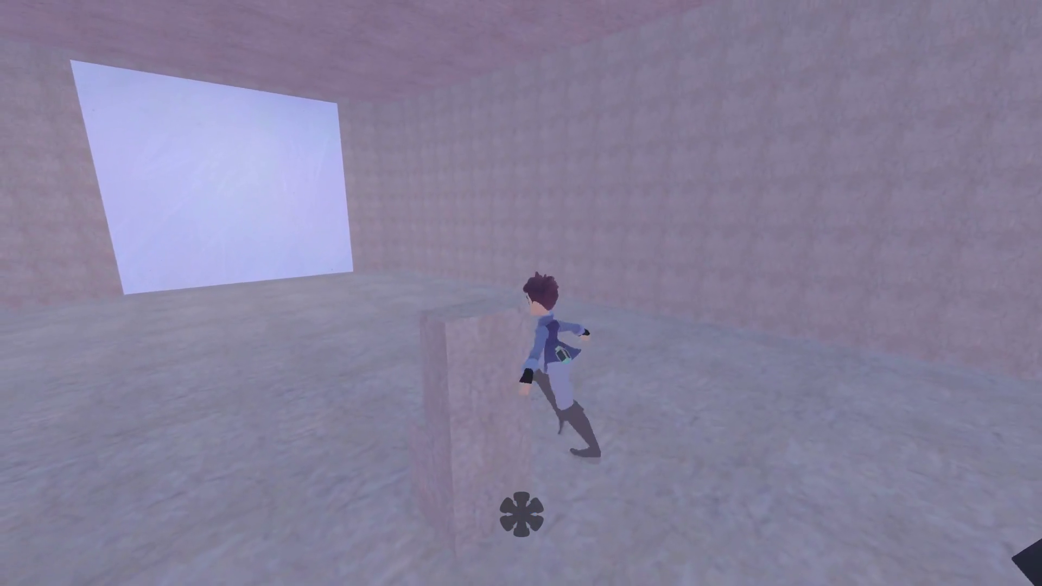
Run around and away from Raziah to test following, pause, glance at the editor, then resume
key("w")
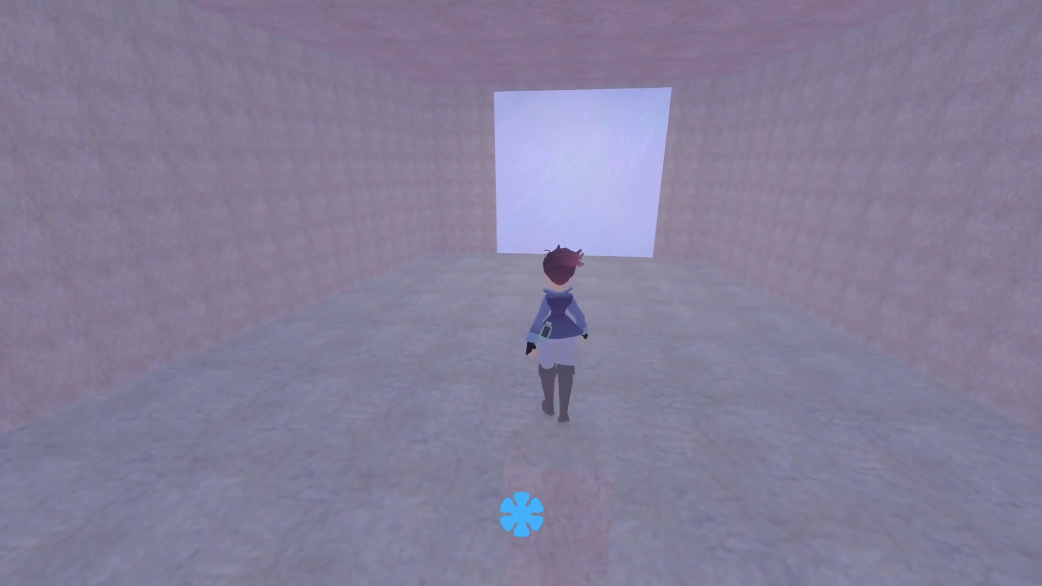
key("s")
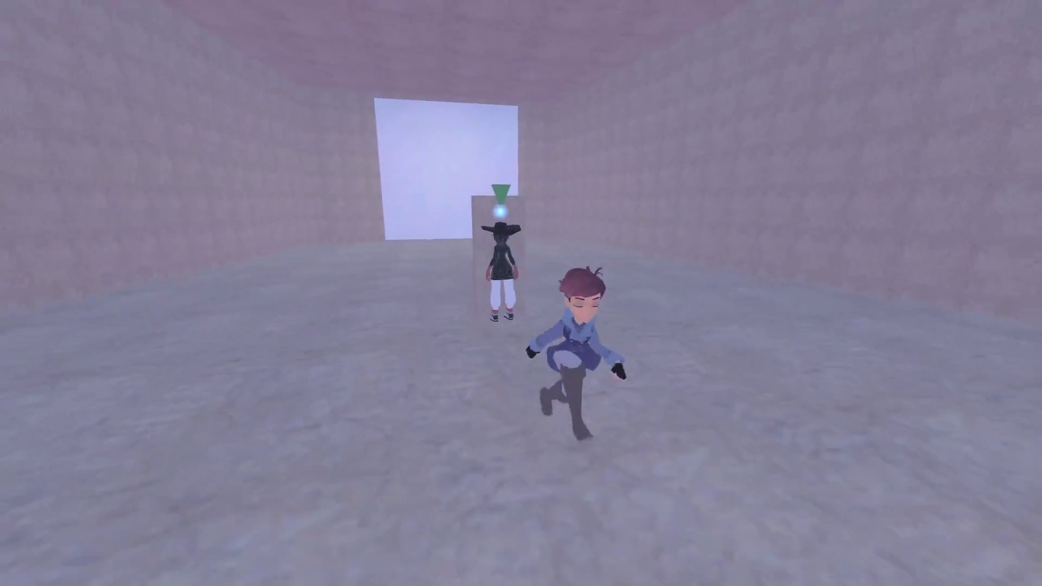
key("a")
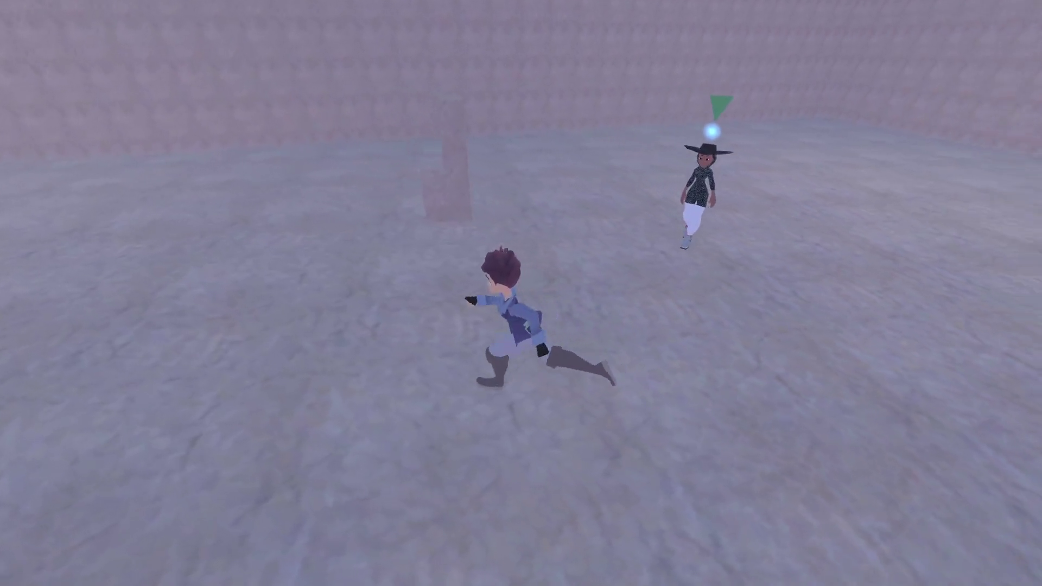
key("w")
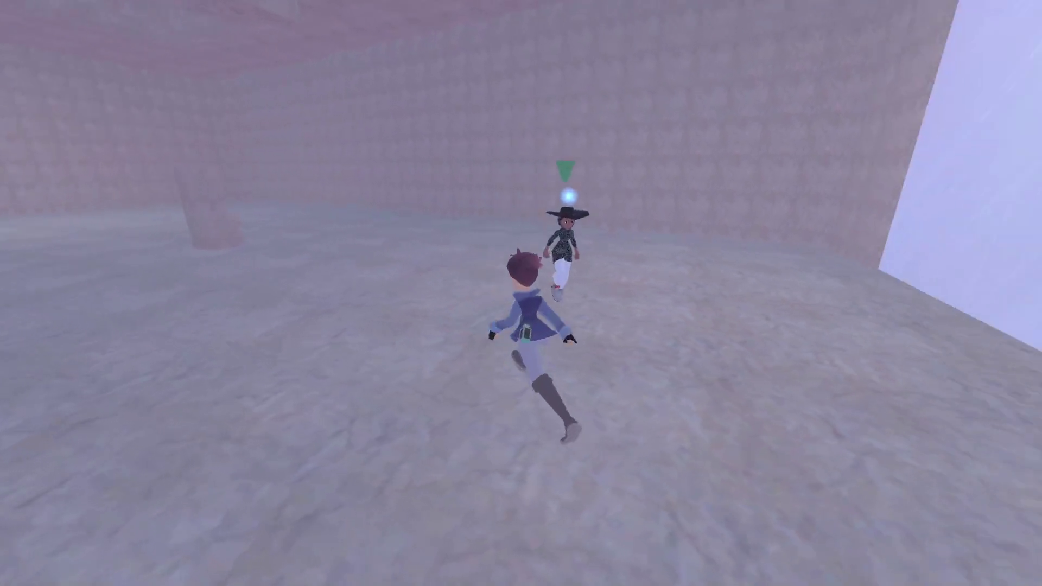
key("s")
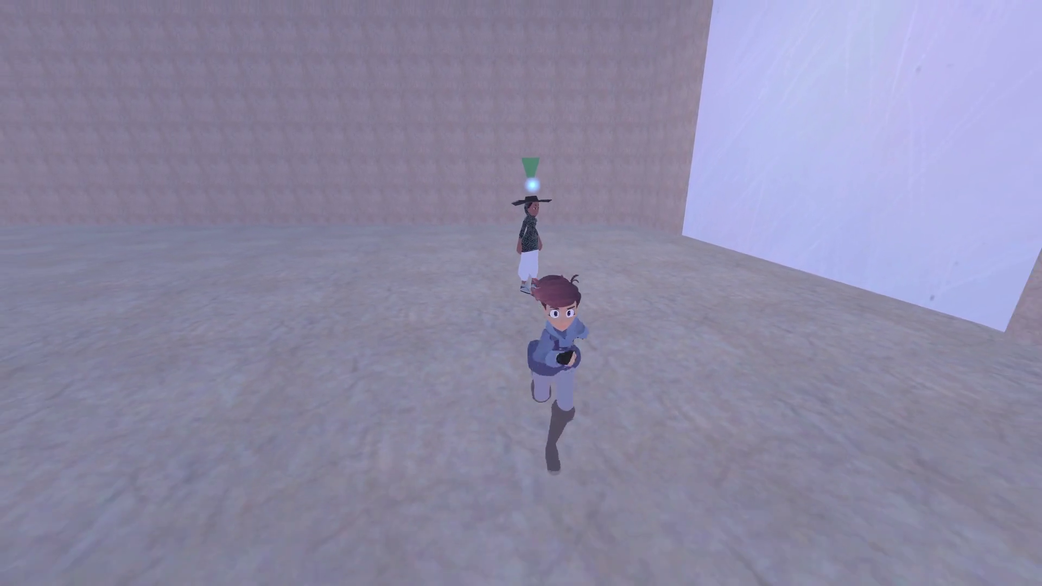
key("Escape")
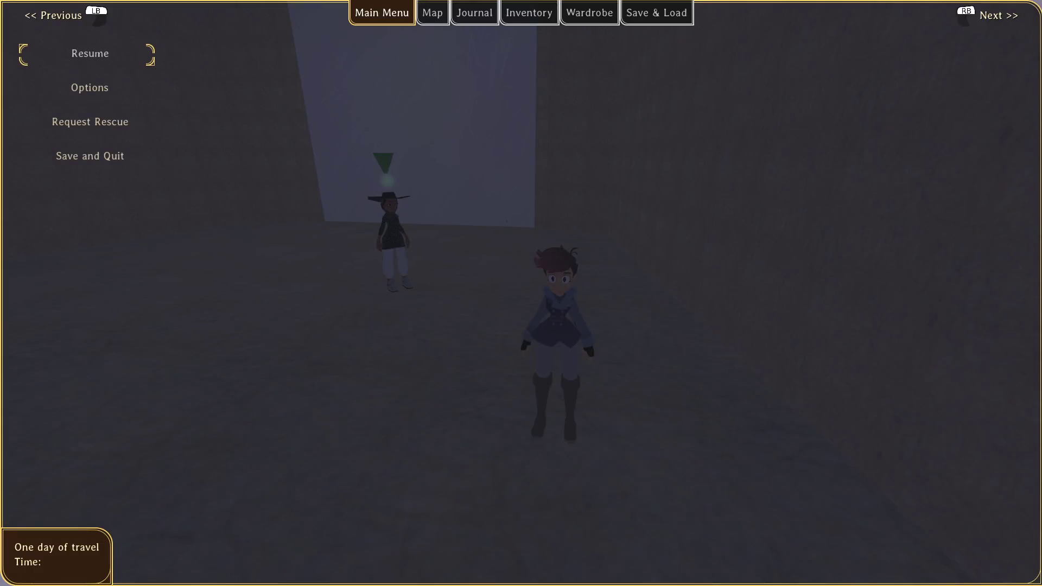
key("alt+Tab")
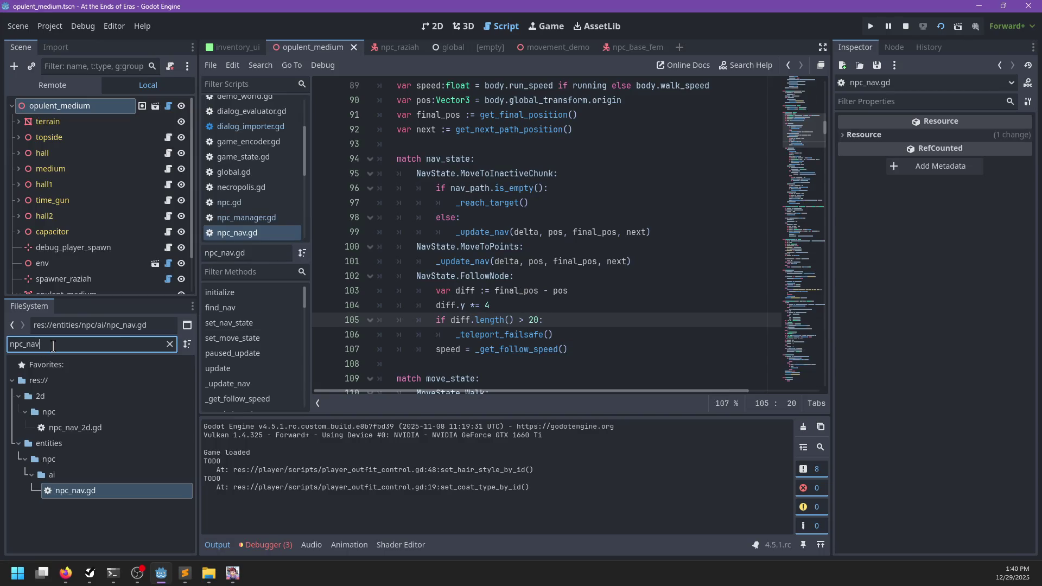
key("alt+Tab")
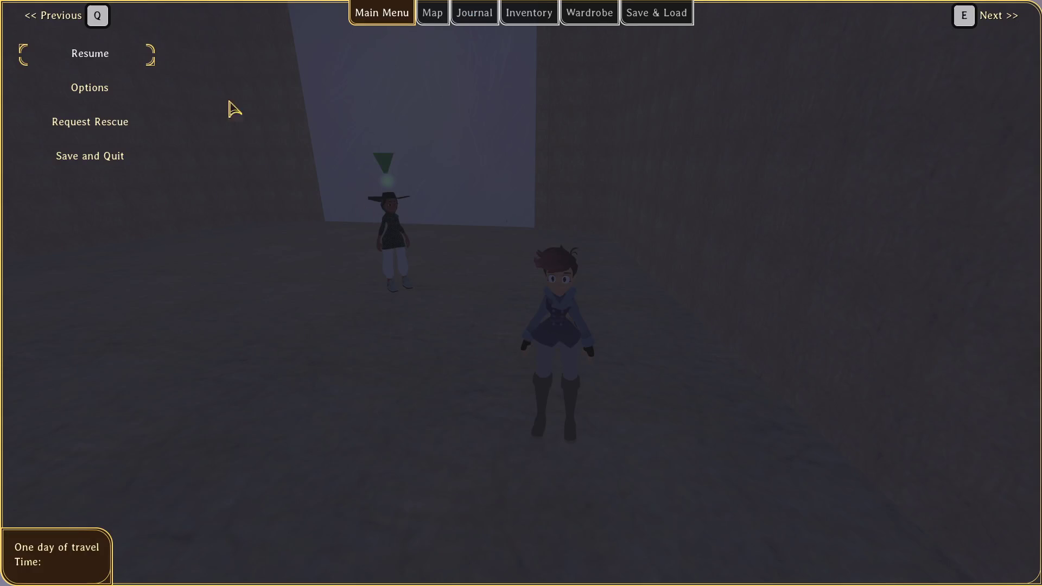
left_click(87, 57)
Walk up to Raziah, open a conversation with her, then close it and run off
key("w")
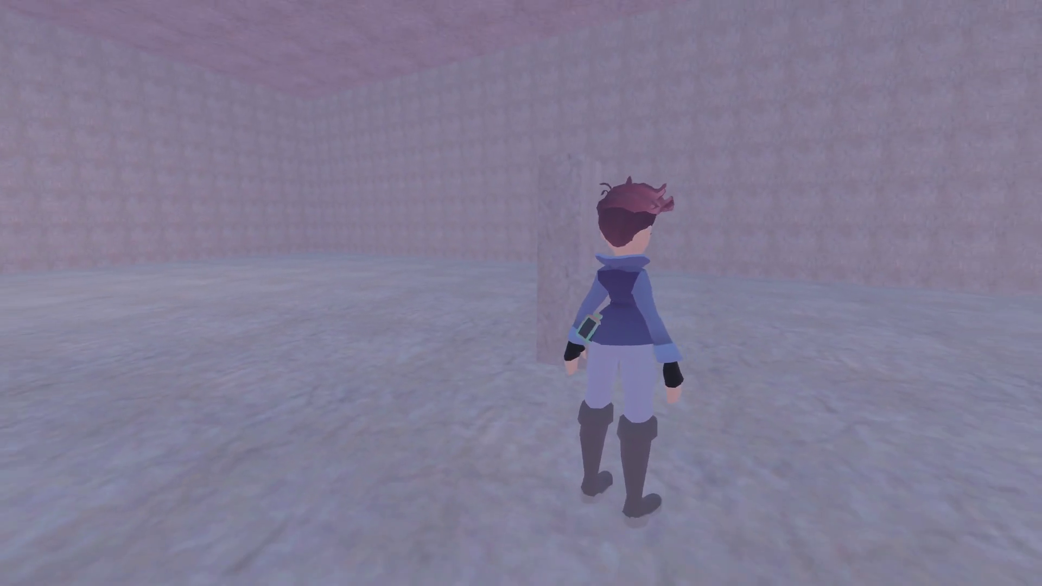
key("space")
key("w")
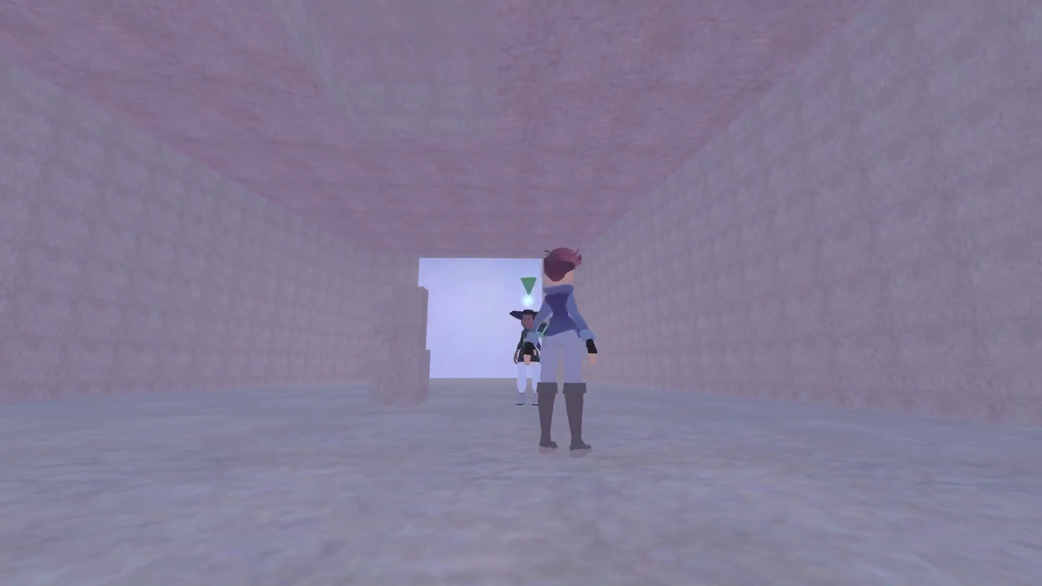
key("w")
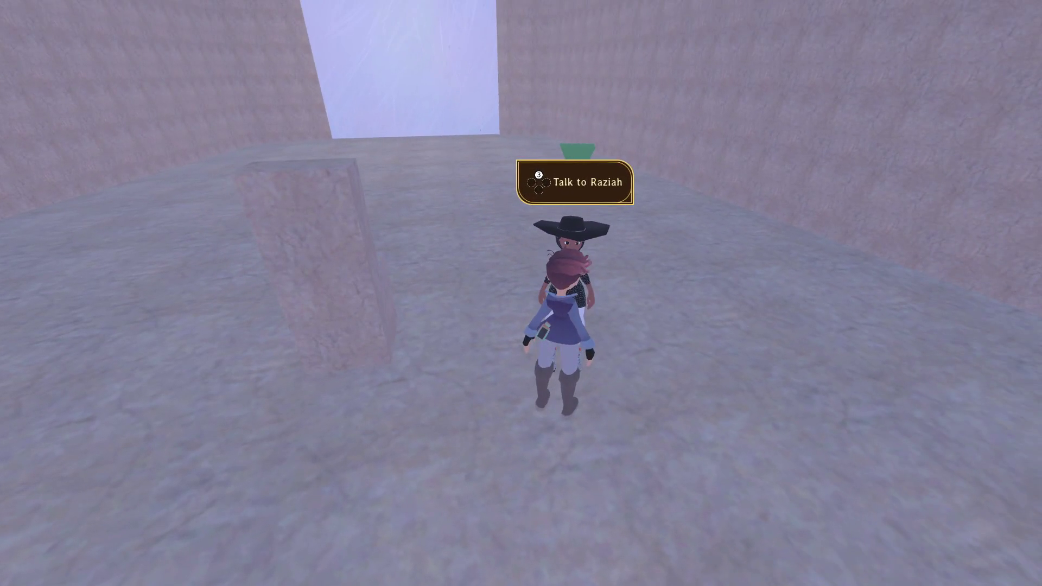
key("e")
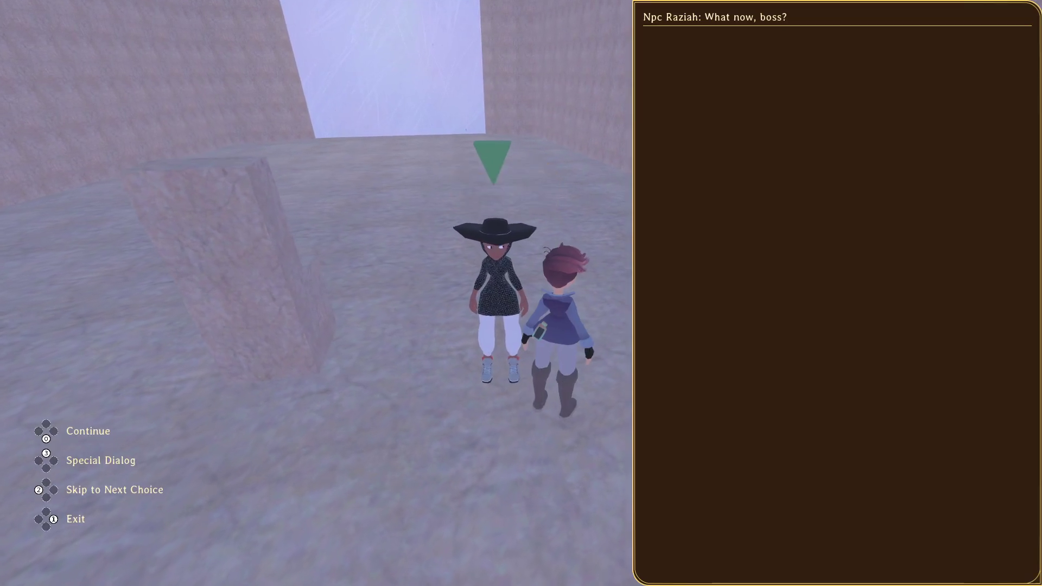
key("Escape")
key("s")
Pause and choose Save and Quit from the menu
key("Escape")
key("Down")
key("Down")
key("Down")
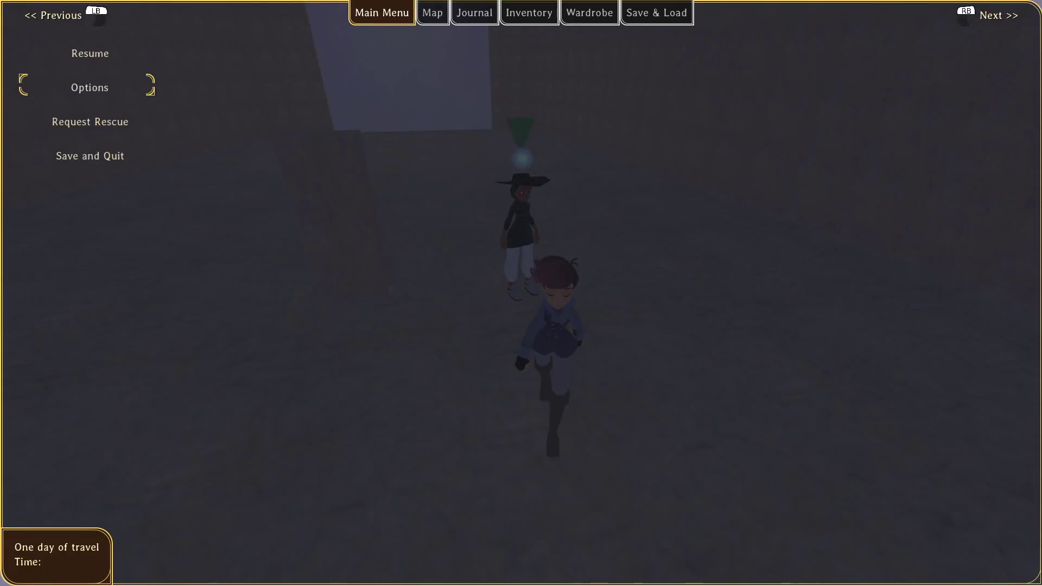
key("Return")
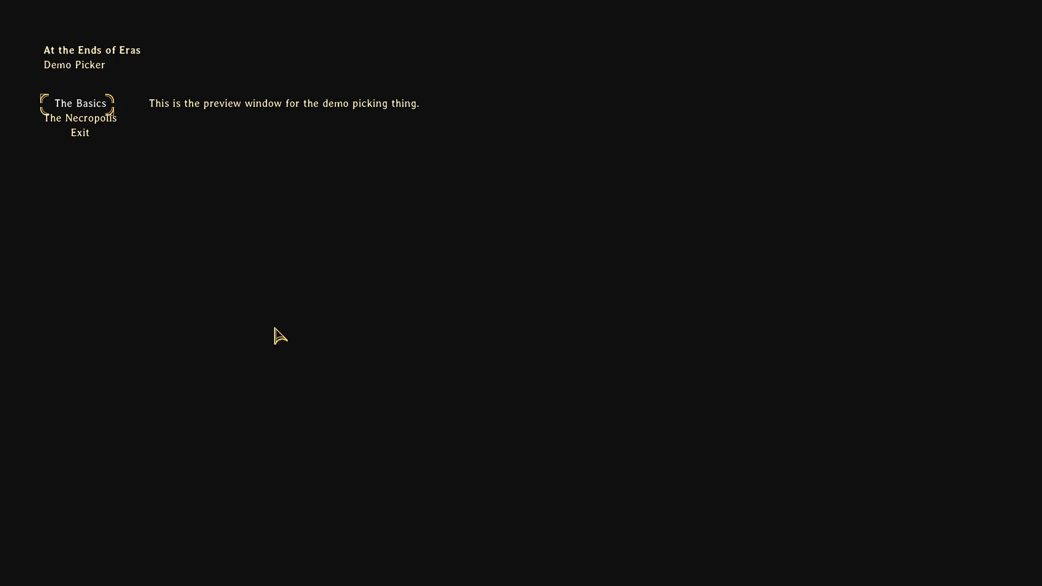
Exit the game and reload the changed info.json in Sublime Text
left_click(106, 136)
left_click(184, 573)
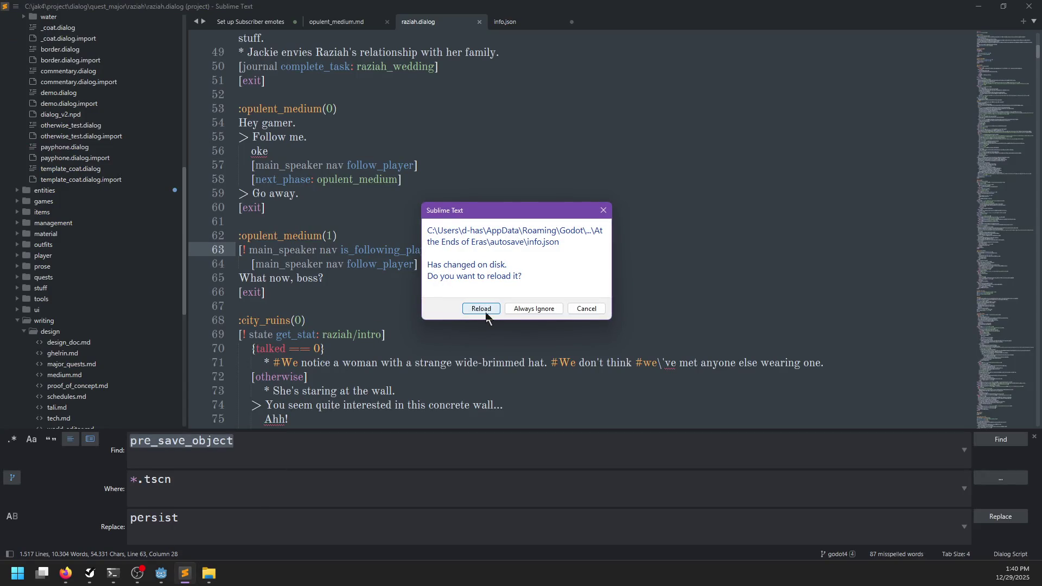
left_click(480, 309)
Add a new line above the condition block and move the is_following_player lines below 'What now, boss?'
left_click(453, 264)
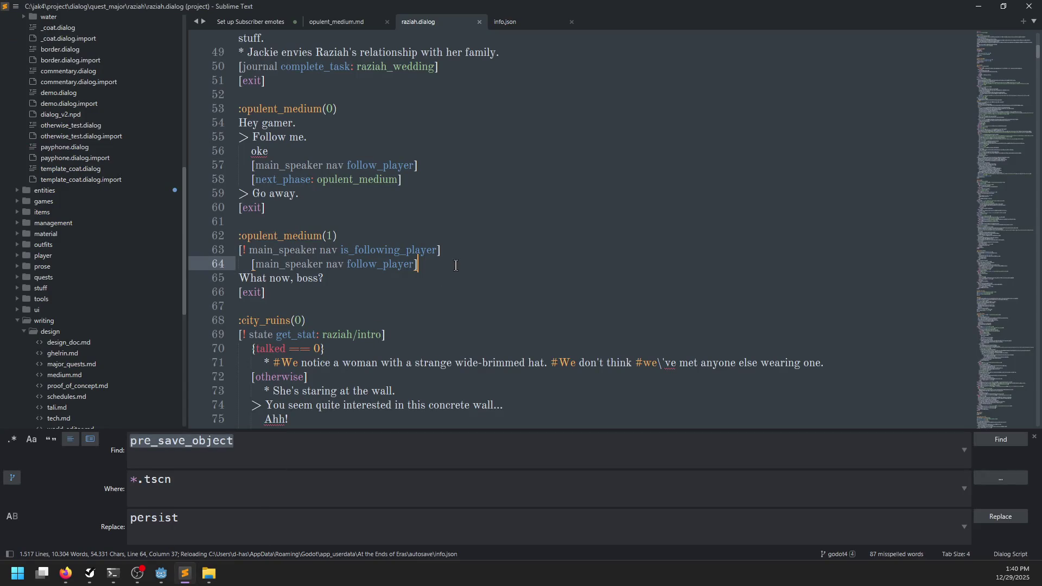
key("Return")
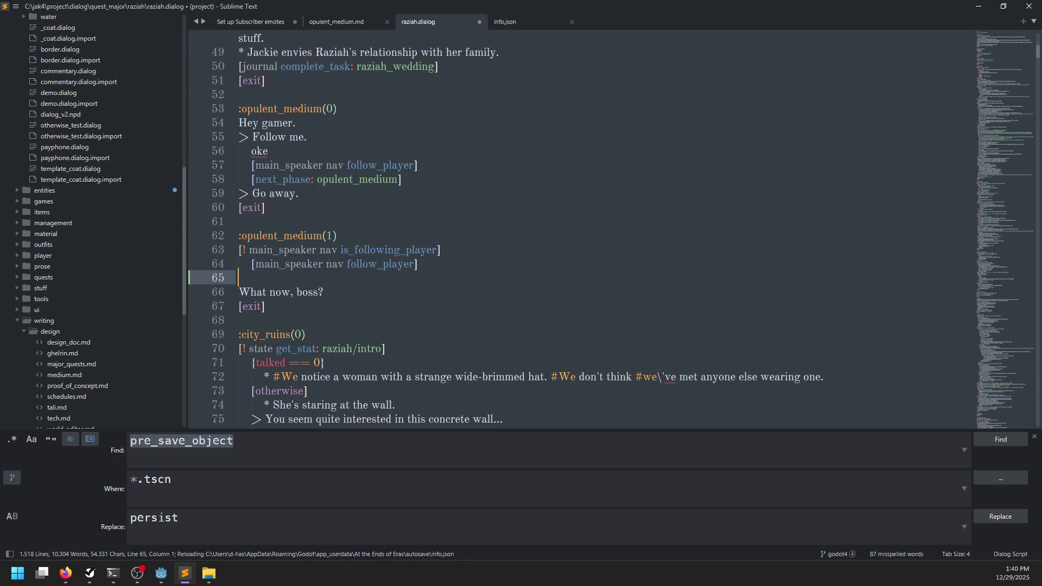
type("p")
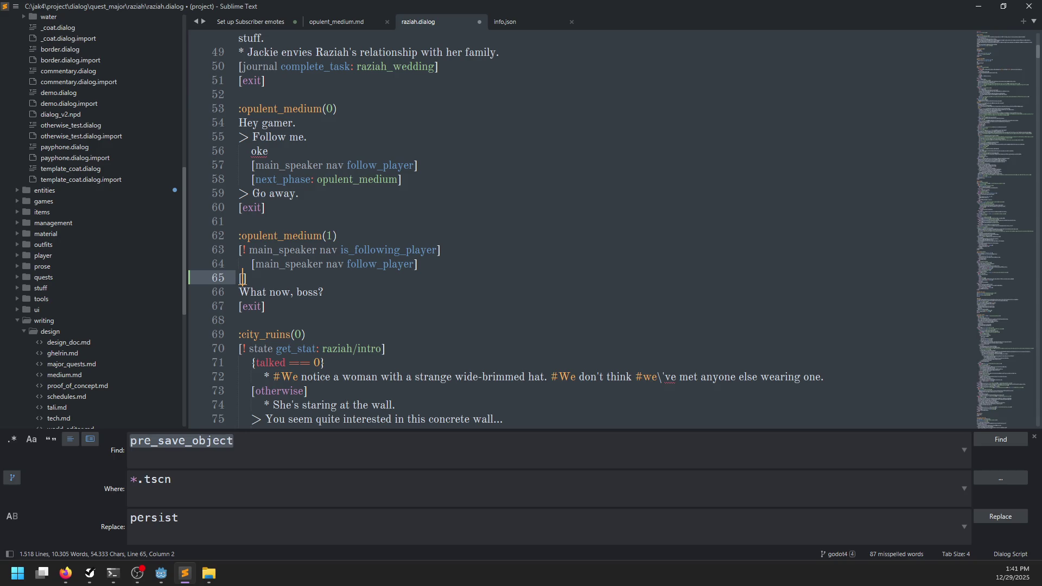
key("ctrl+shift+Up")
key("ctrl+shift+Up")
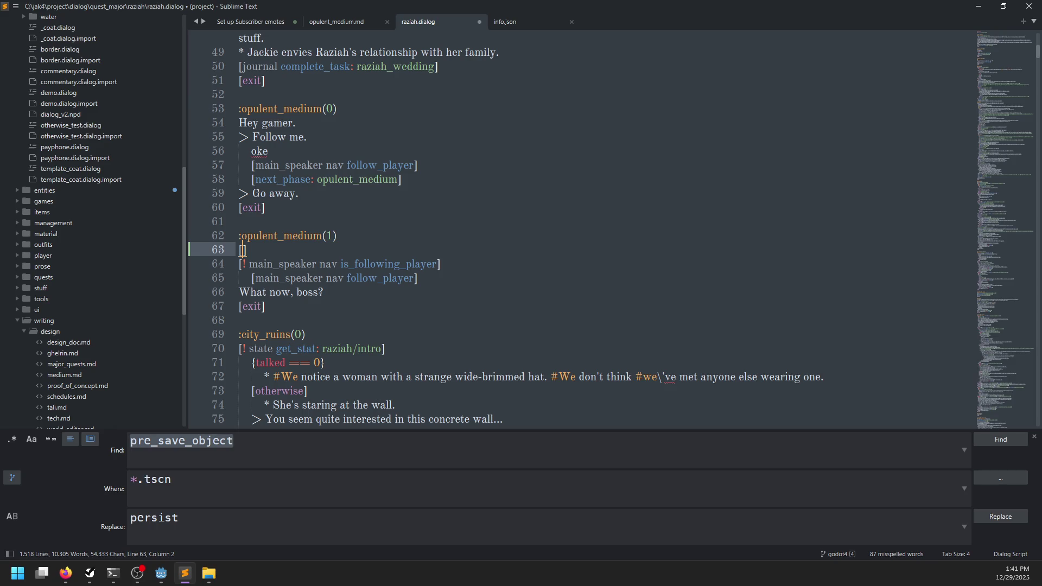
key("Down")
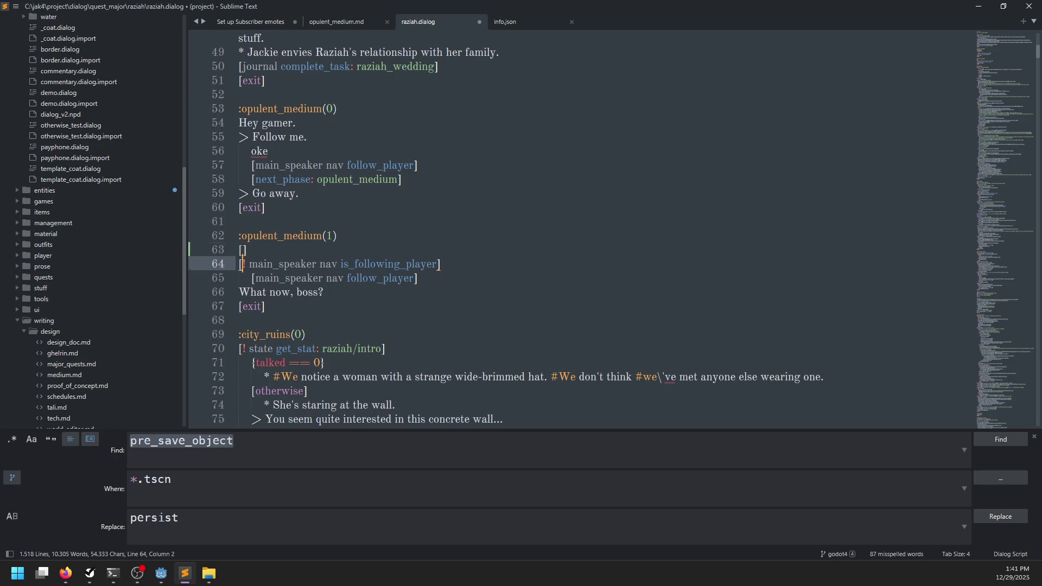
key("Down")
key("shift+Up")
key("shift+Up")
key("ctrl+x")
key("Down")
key("ctrl+v")
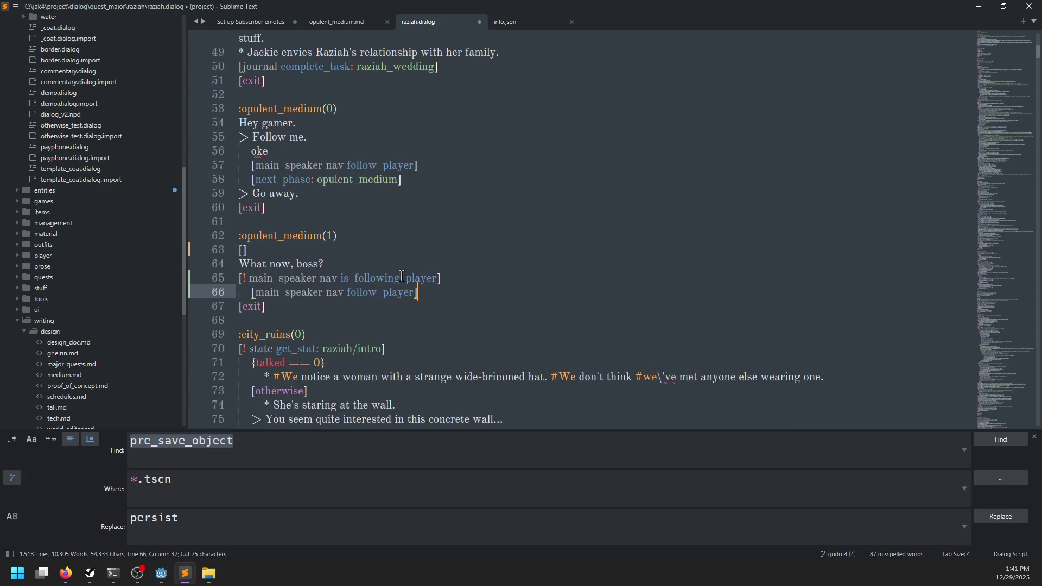
Cut away the moved is_following_player lines, leaving the empty bracket line on line 63
left_click(307, 252)
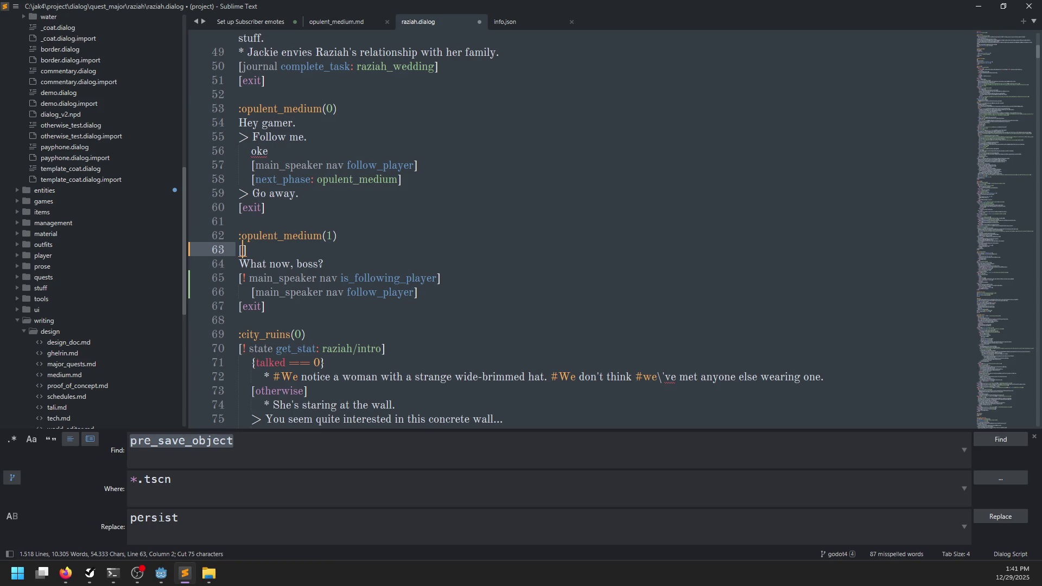
left_click_drag(488, 293, 476, 268)
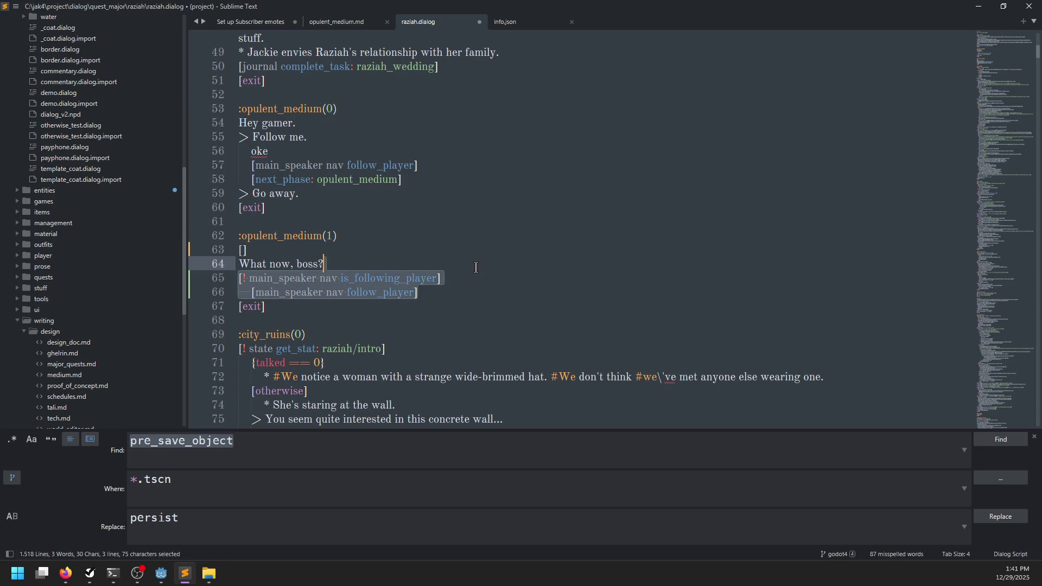
key("ctrl+x")
key("Up")
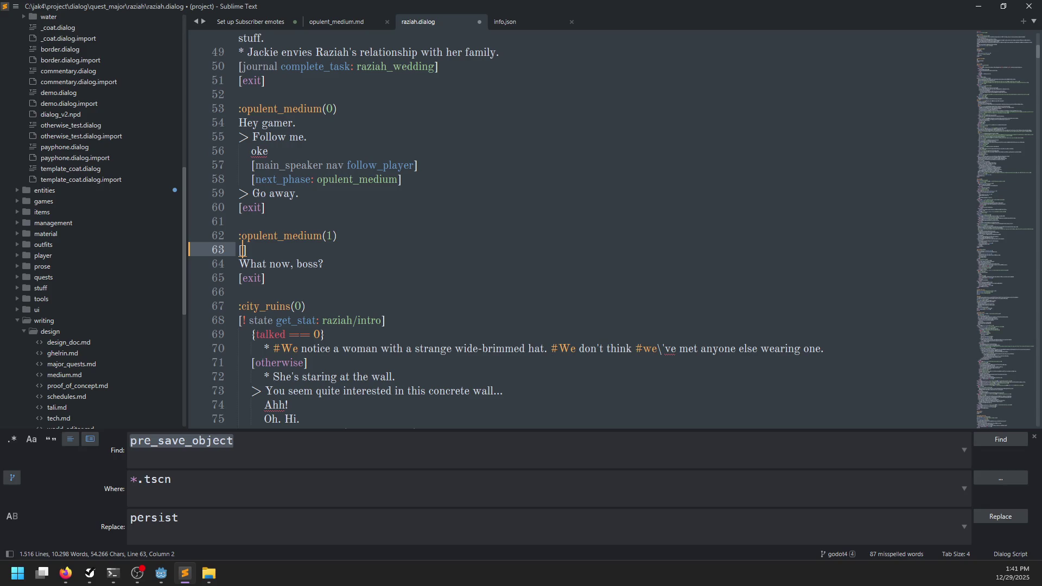
key("alt+Tab")
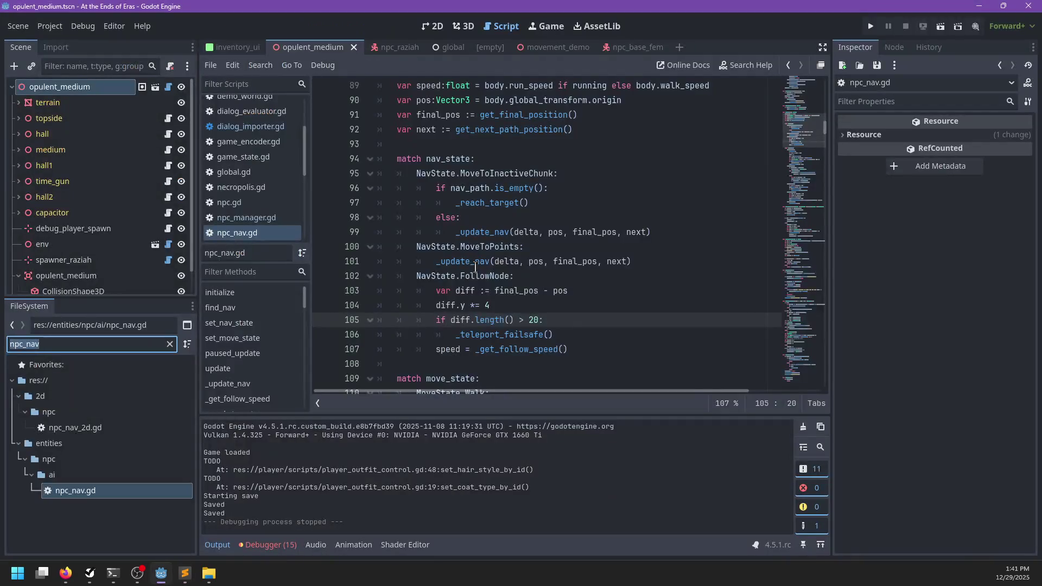
Show the opulent_medium scene in 3D and orbit and zoom around the room
left_click(455, 31)
scroll(548, 275, "down", 5)
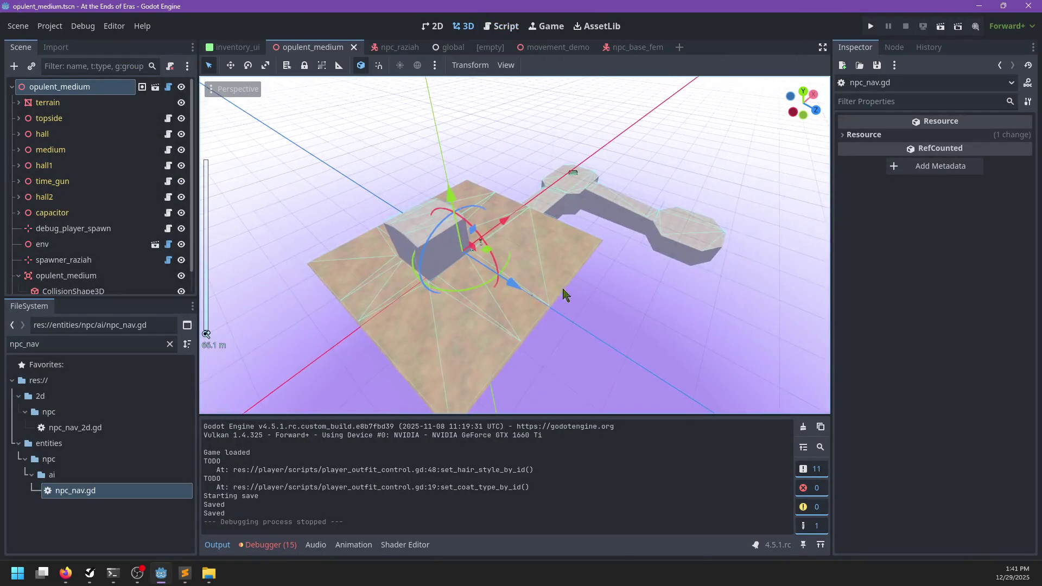
left_click_drag(498, 305, 489, 309)
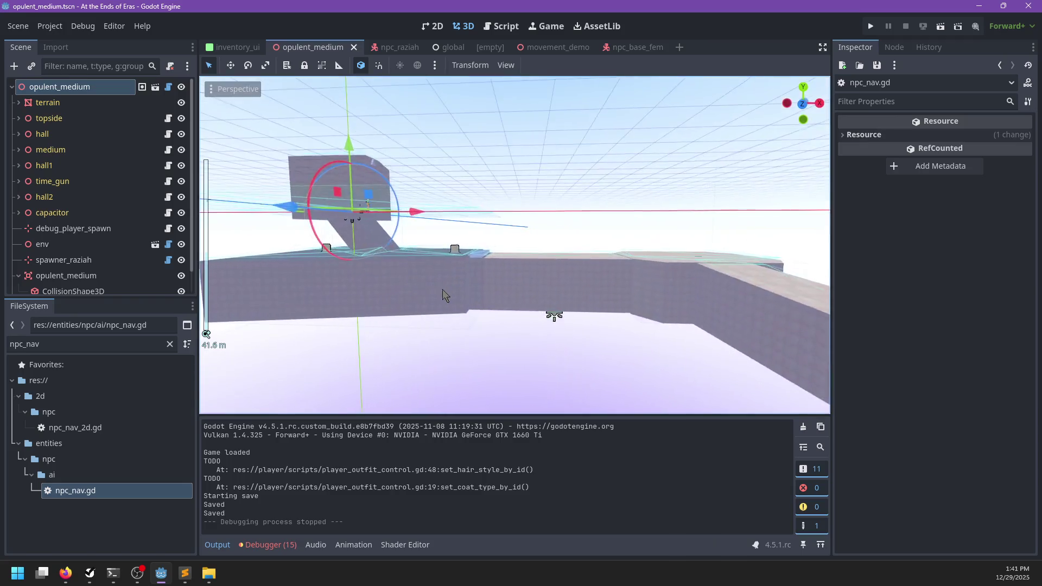
scroll(563, 298, "up", 3)
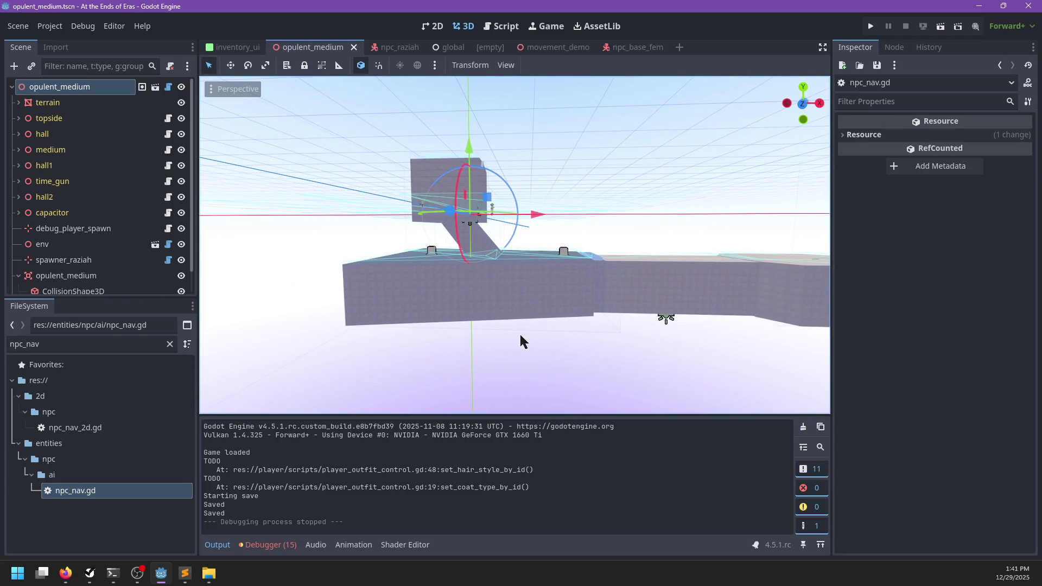
mouse_move(627, 242)
left_mouse_down()
mouse_move(616, 342)
mouse_move(585, 290)
left_mouse_up()
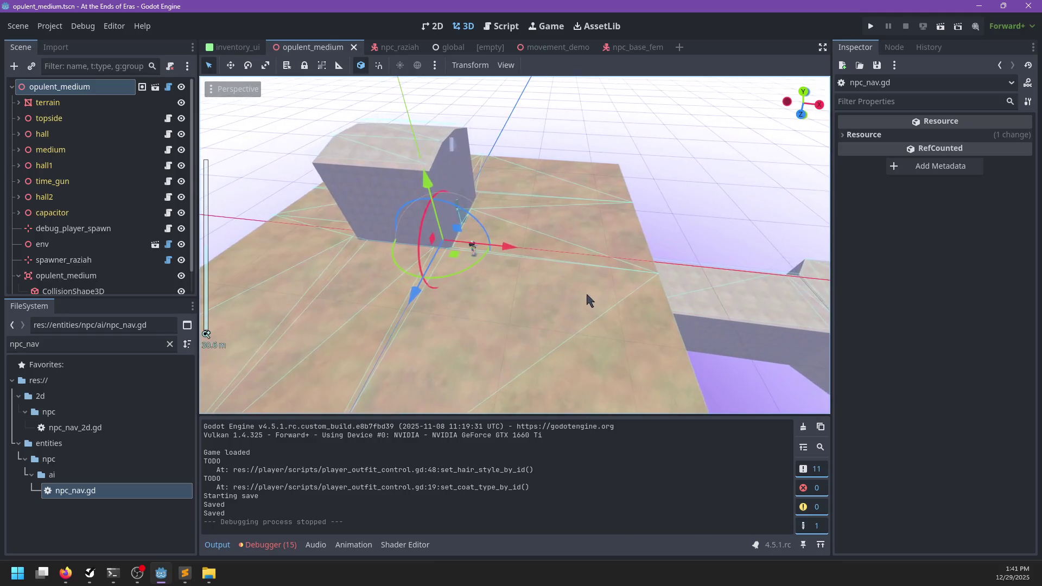
key("alt+Tab")
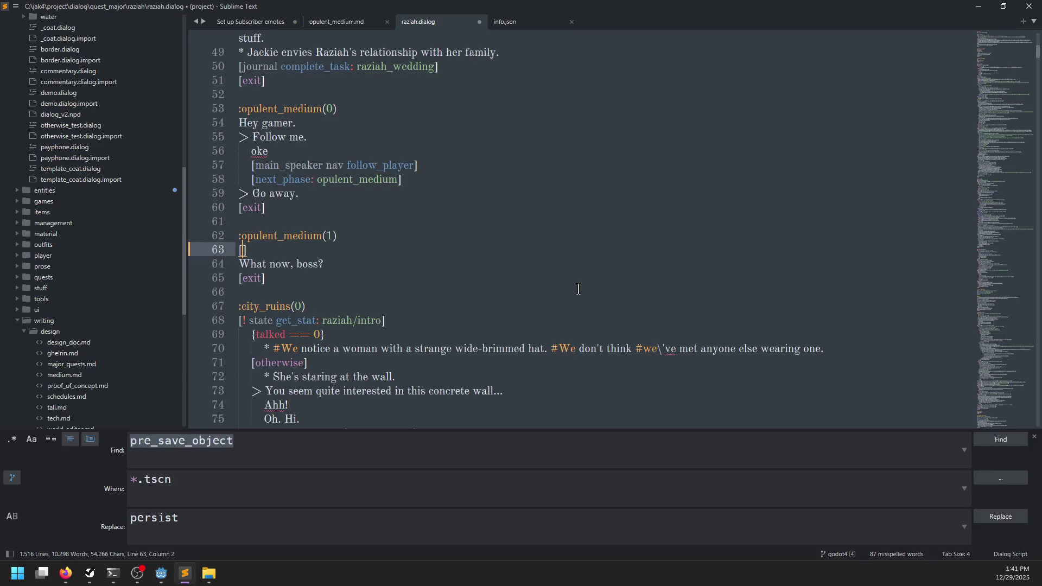
Type 'main_speaker nav within' on line 63, then select medium_room's _area node in Godot's Scene tree
type("main_speaker nav within:")
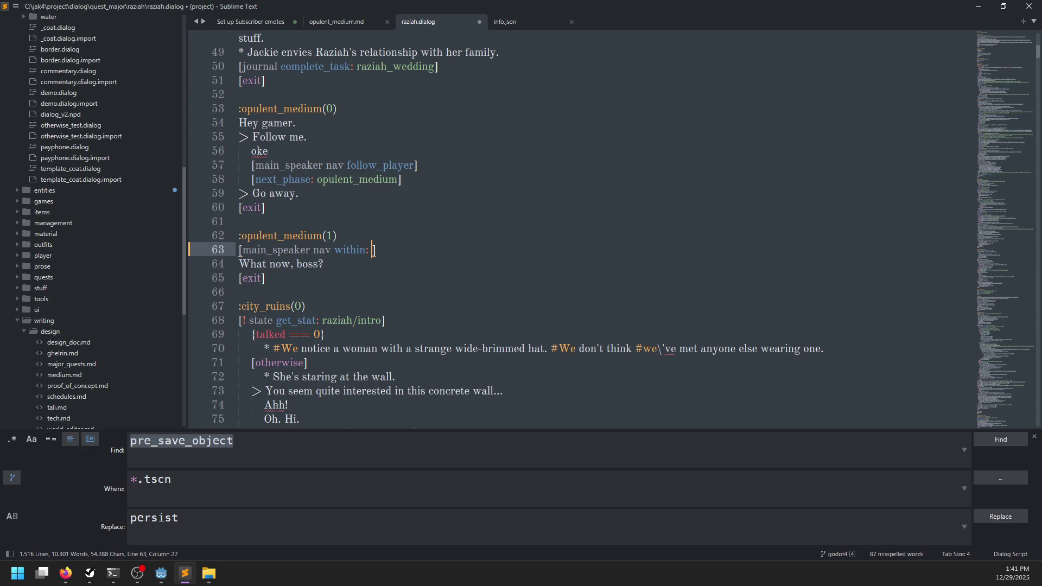
key("alt+Tab")
mouse_move(574, 291)
left_mouse_down()
mouse_move(586, 255)
mouse_move(521, 271)
left_mouse_up()
left_click(521, 272)
scroll(278, 314, "up", 3)
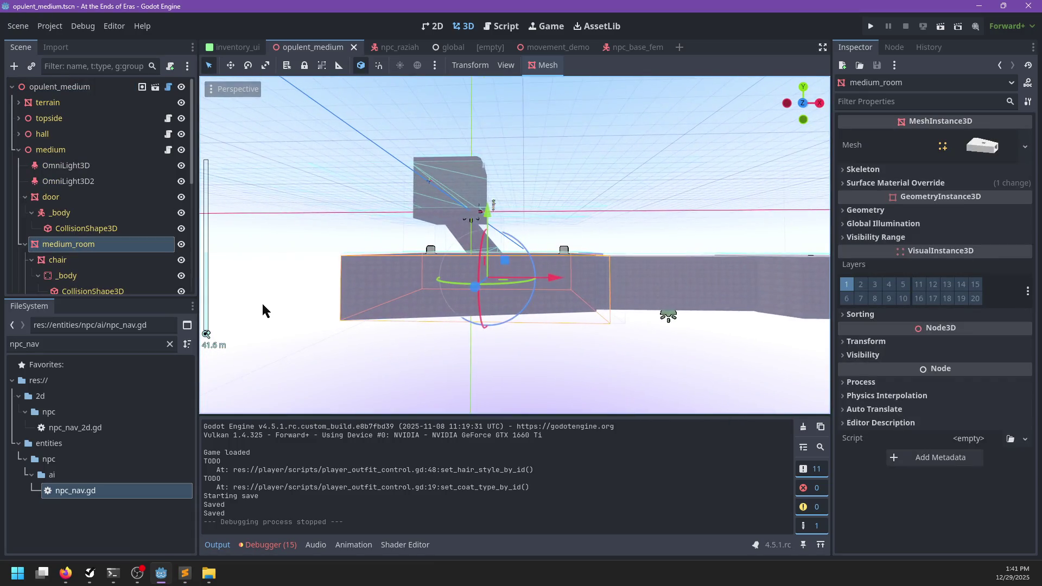
scroll(38, 206, "down", 2)
left_click(25, 191)
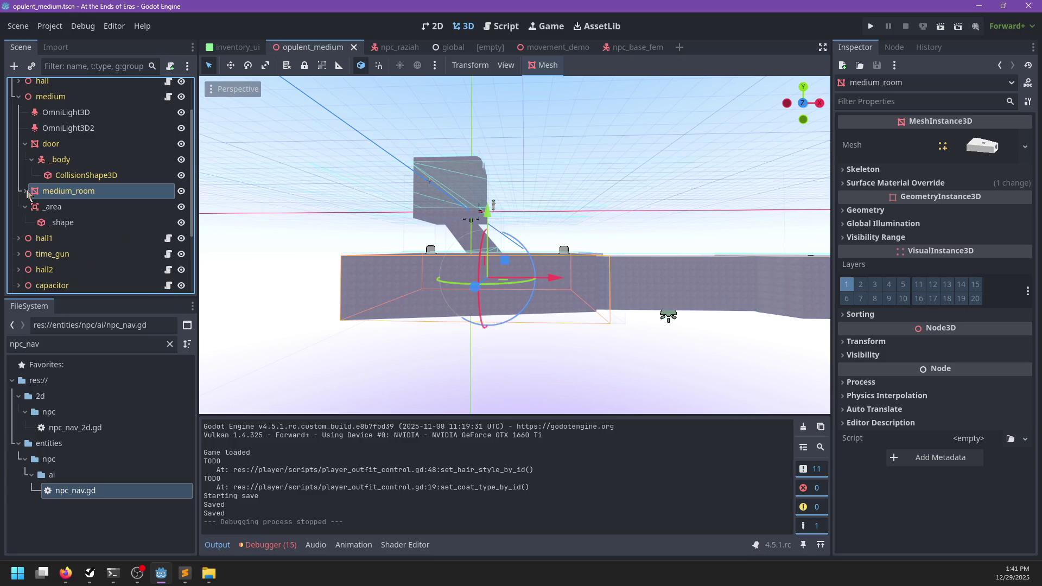
left_click(53, 207)
scroll(319, 297, "up", 2)
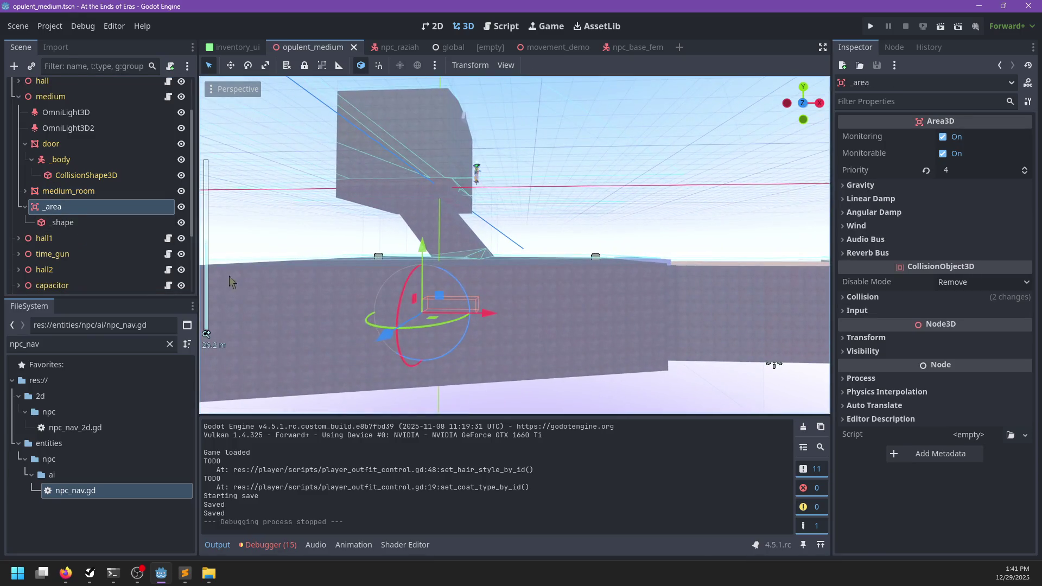
key("alt+Tab")
Complete the condition with opulent_medium:medium_room], add the [!!!: ] marker and 'Oi guv' reply, and save
type("opulent_medium")
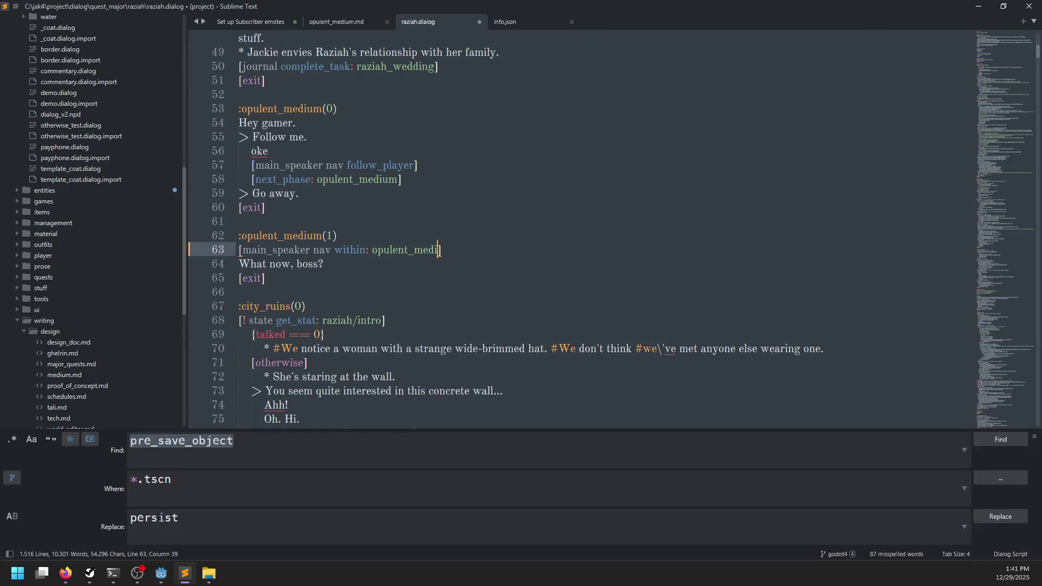
type(":medium_room]")
key("Return")
type("[!!!")
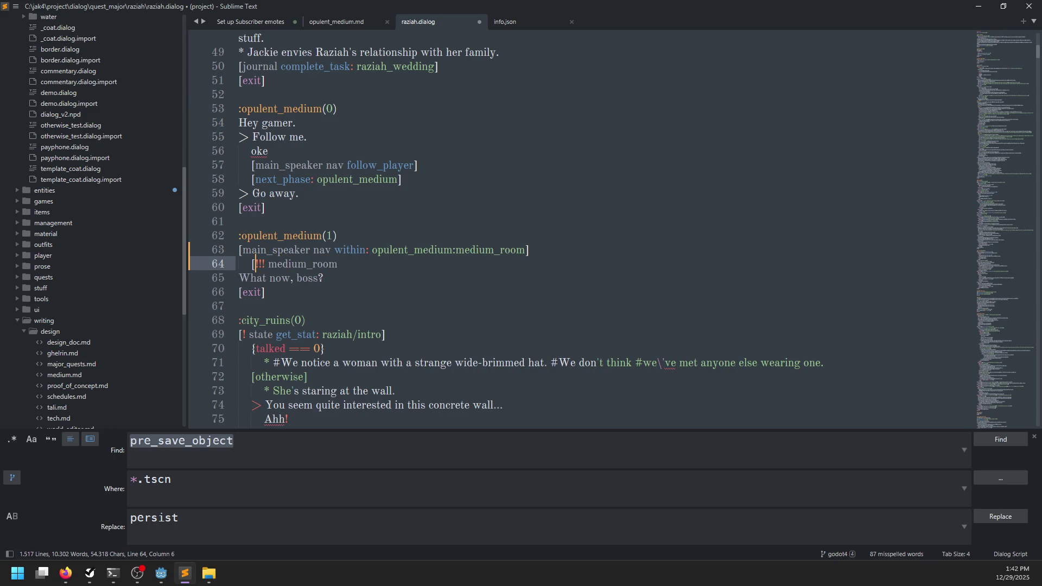
type(":")
key("End")
type("]")
key("Return")
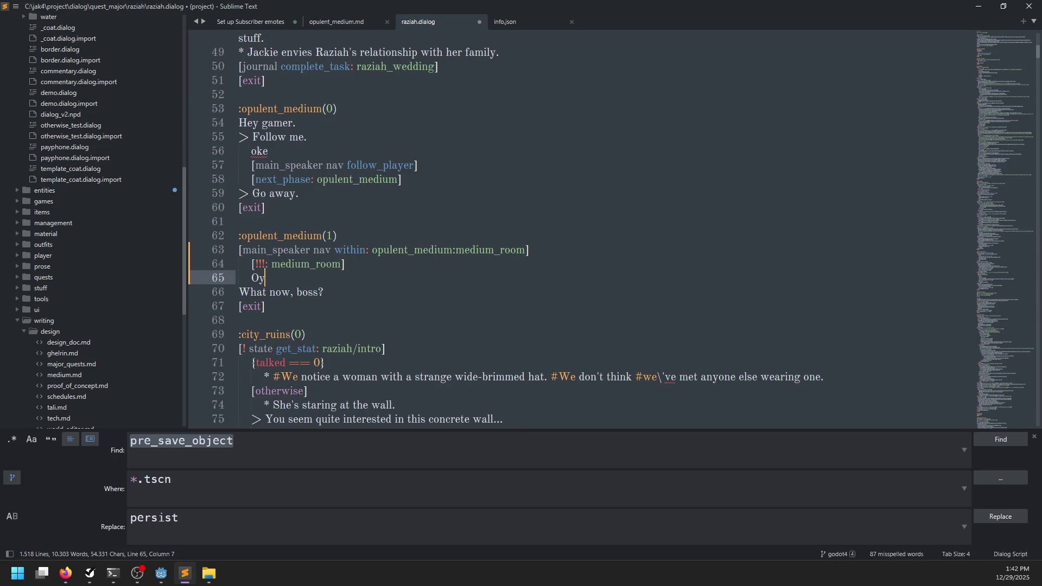
type("guv,")
type("methi")
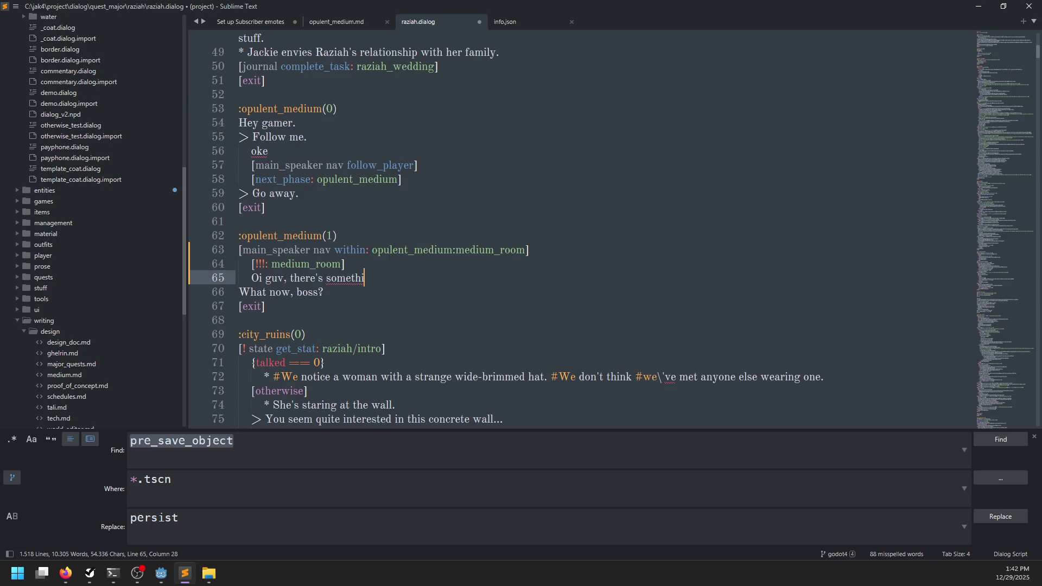
key("ctrl+s")
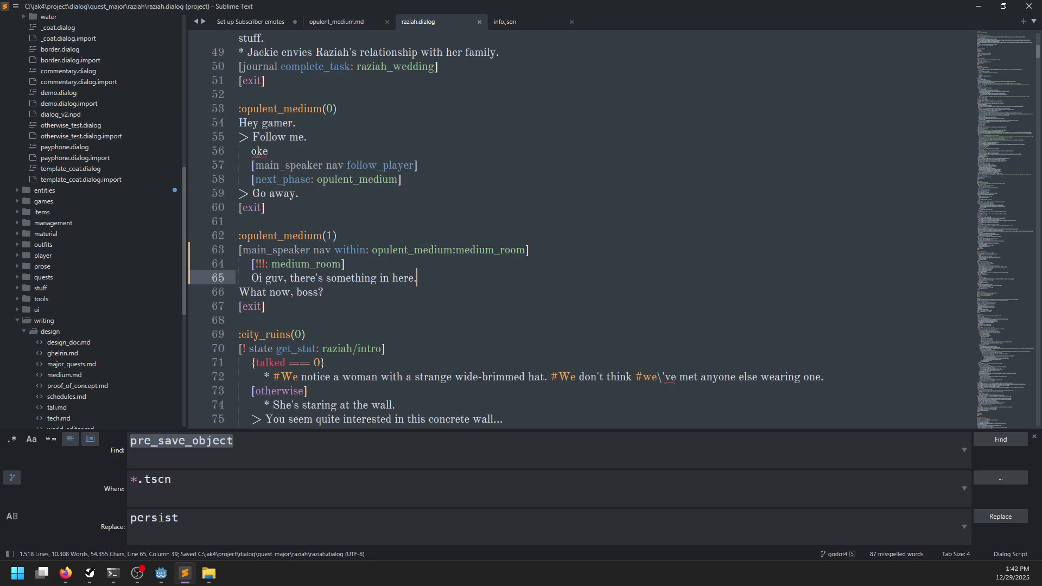
Add an outdented [otherwise] line before 'What now, boss?'
key("Return")
key("BackSpace")
type("[otherwise]")
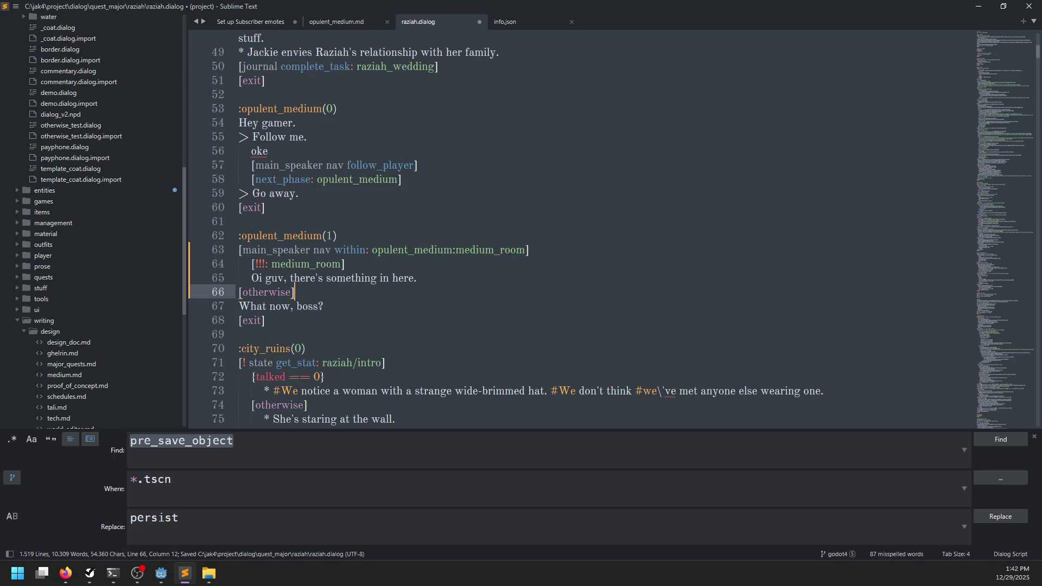
left_click(293, 306)
key("Home")
Indent 'What now, boss?' under [otherwise] and save raziah.dialog
key("Tab")
key("ctrl+s")
key("alt+Tab")
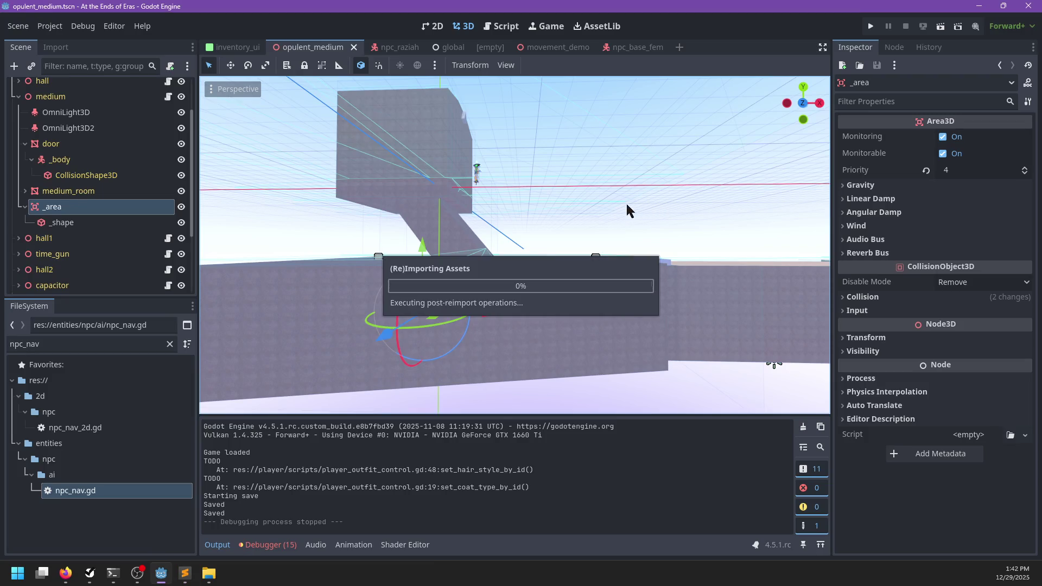
Run the scene with F6, walk to Raziah, then save, quit and exit to the editor
key("F6")
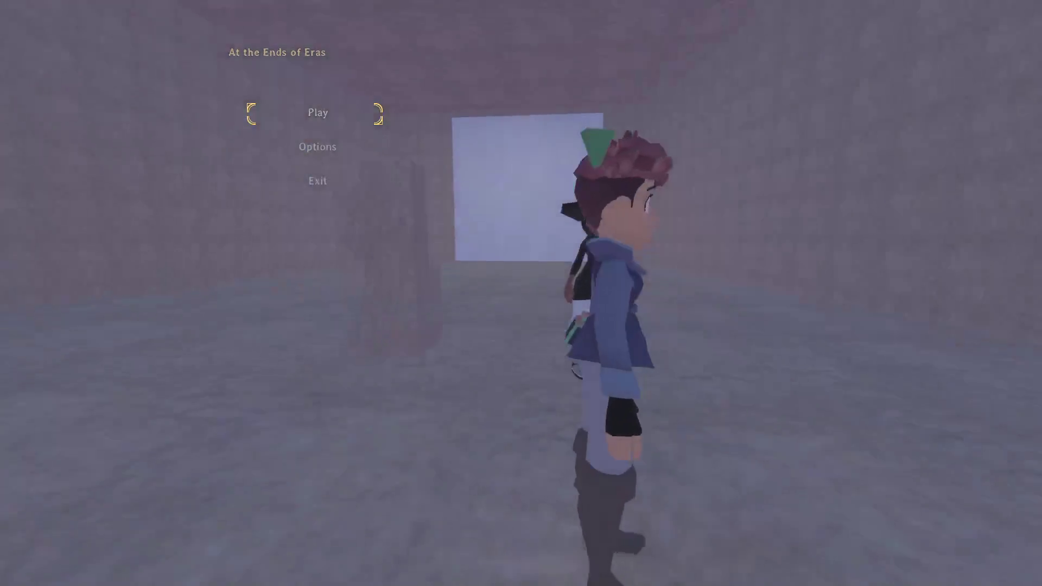
key("Return")
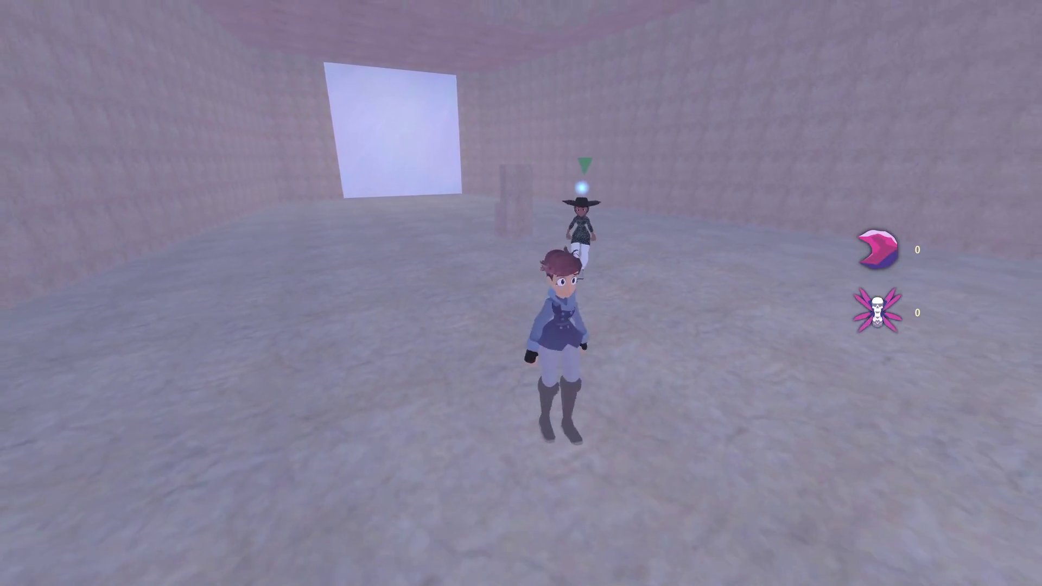
key("w")
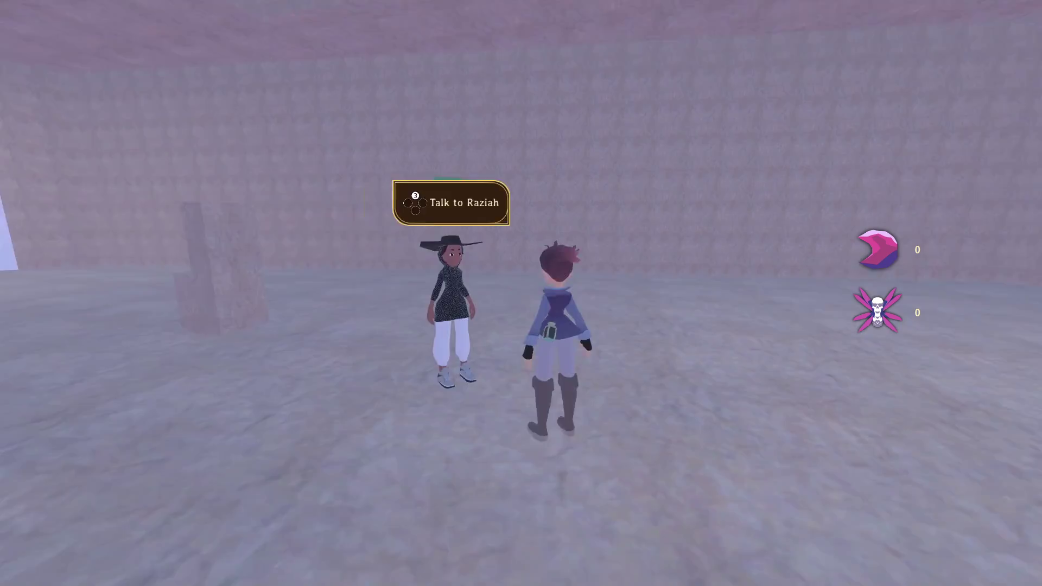
key("Escape")
key("Down")
key("Down")
key("Down")
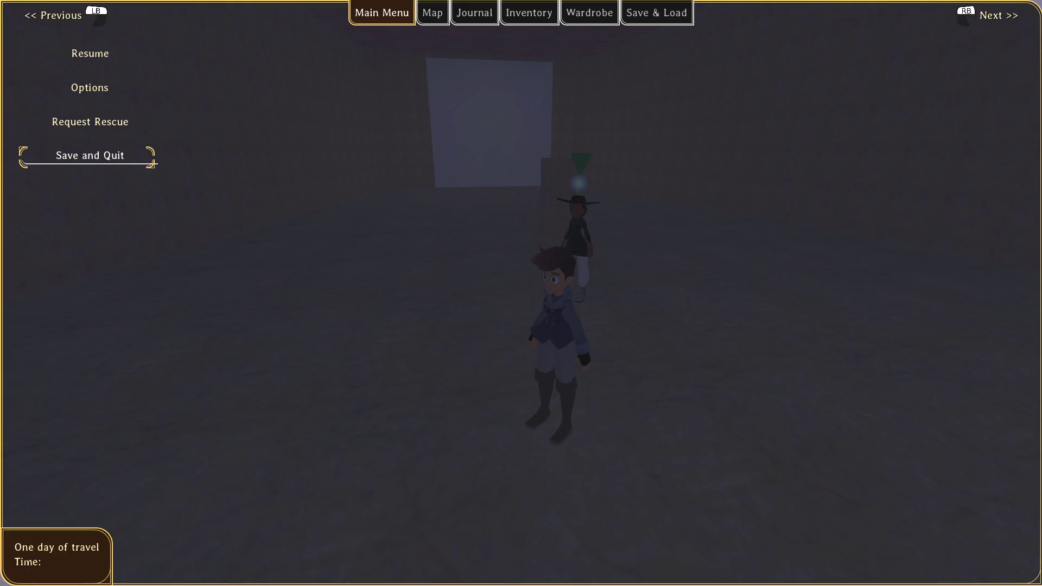
key("Return")
left_click(87, 137)
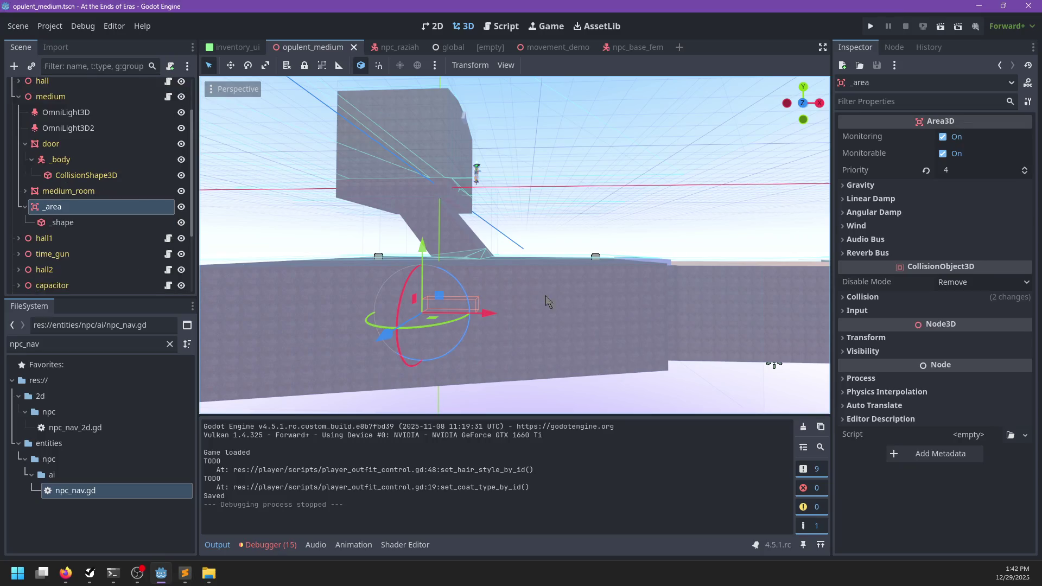
Open the npc_raziah scene's script and try a quick search in it
left_click(386, 47)
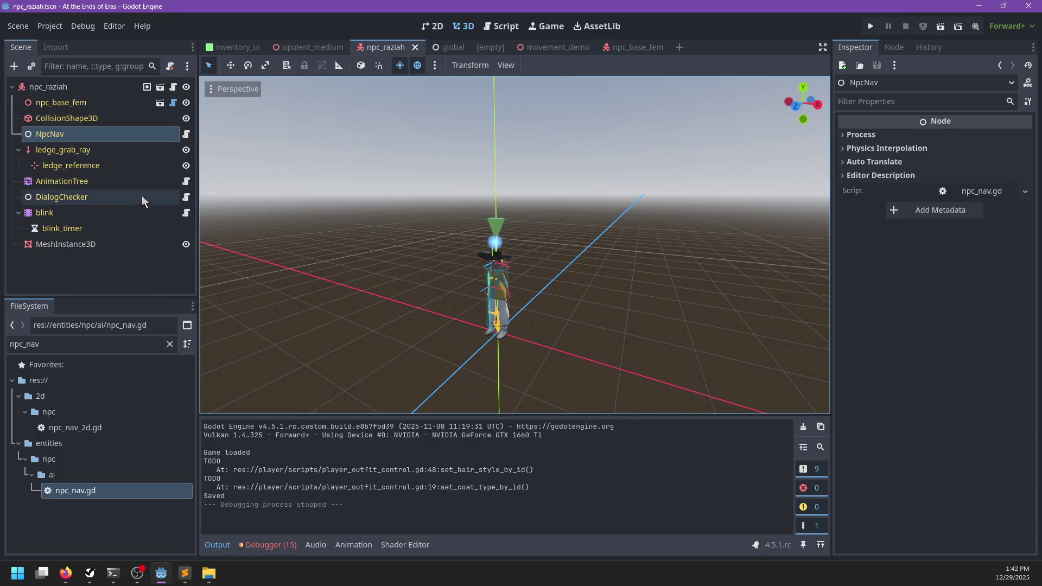
left_click(173, 86)
key("ctrl+f")
type("chgec")
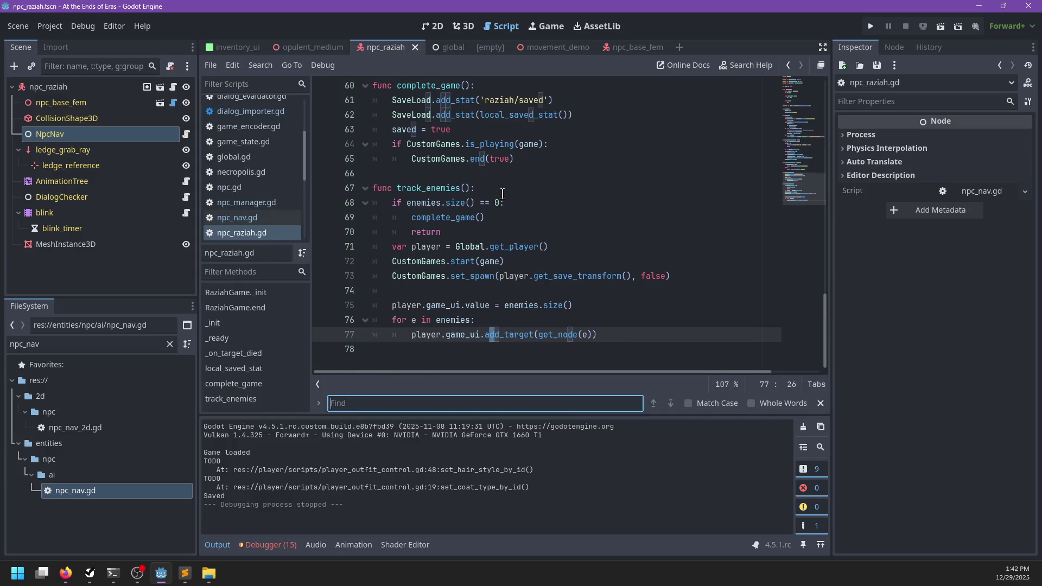
key("Escape")
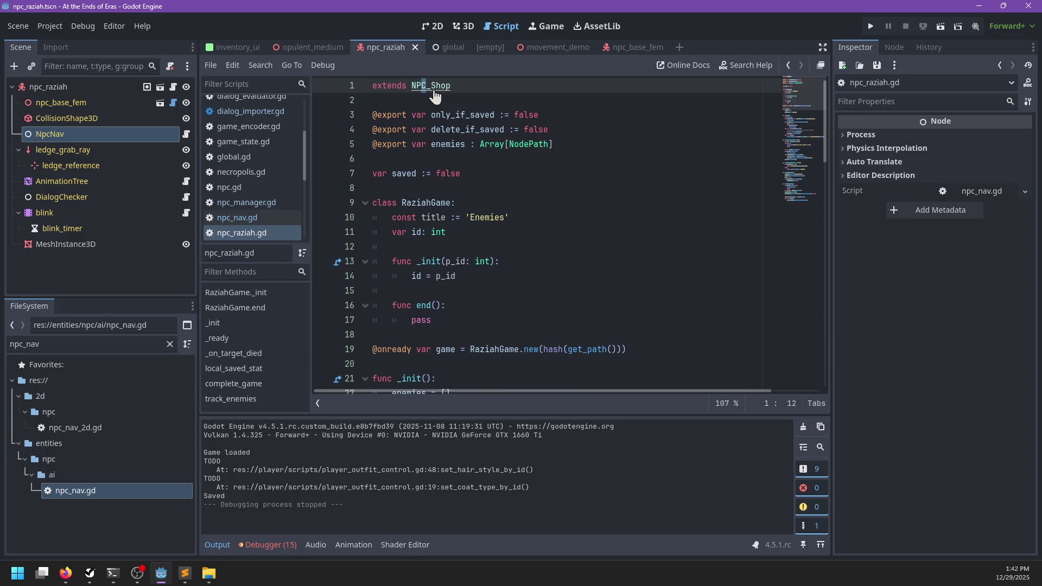
Follow NPC_Shop through to npc.gd and step through the dialog_checker matches
left_click(435, 87, "ctrl")
left_click(418, 86, "ctrl")
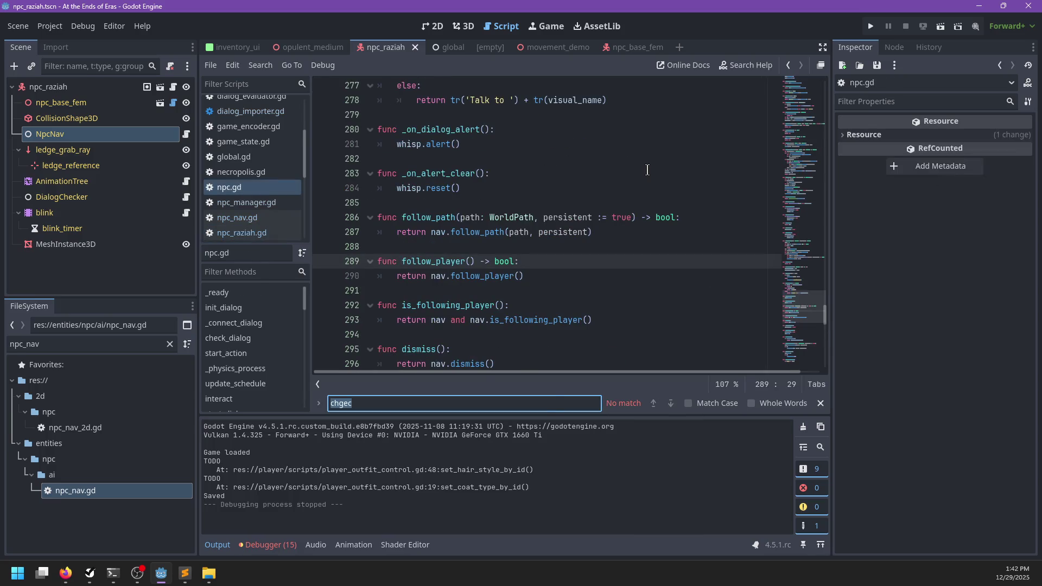
type("dialog_checker")
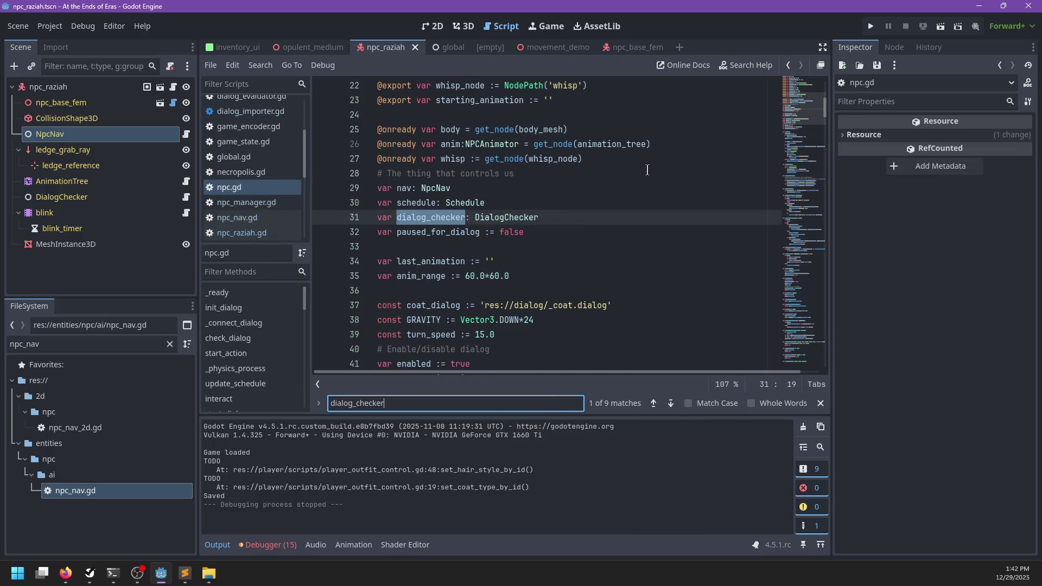
key("Return")
key("Return")
key("Return")
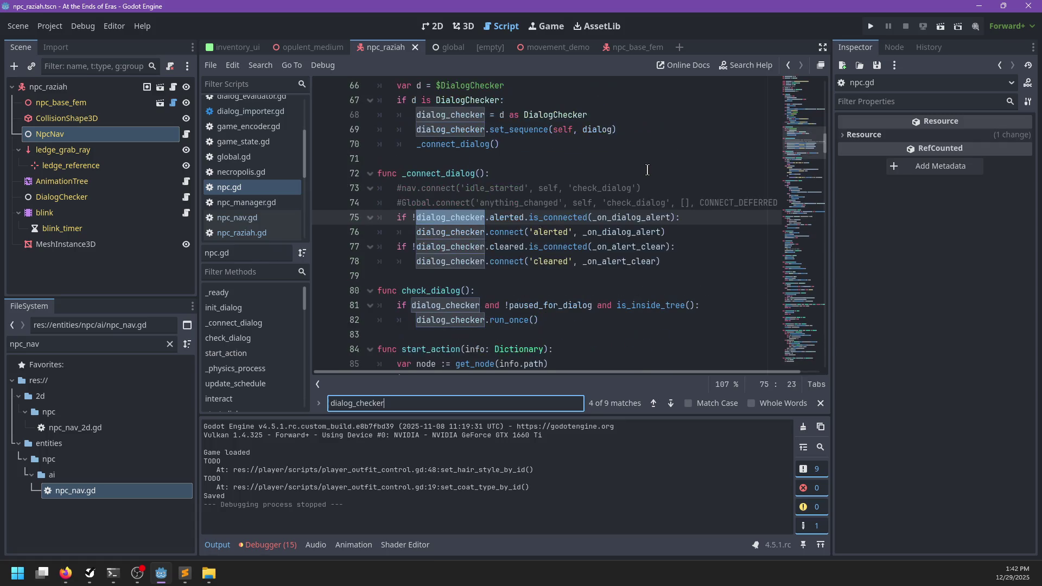
key("Return")
key("Return")
key("Return")
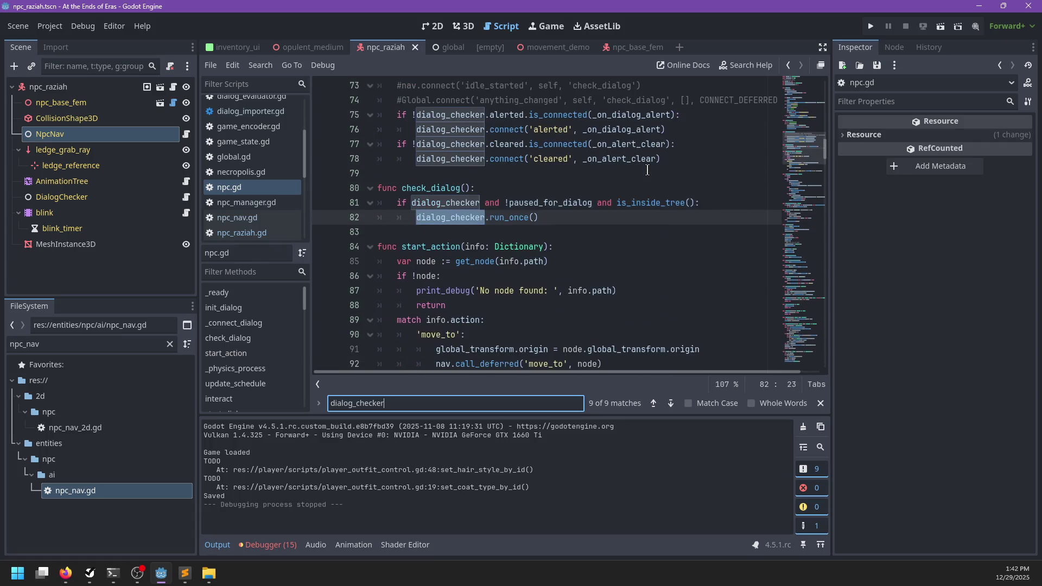
Search for check_dialog and read its function definition in npc.gd
key("ctrl+a")
type("check_dialog")
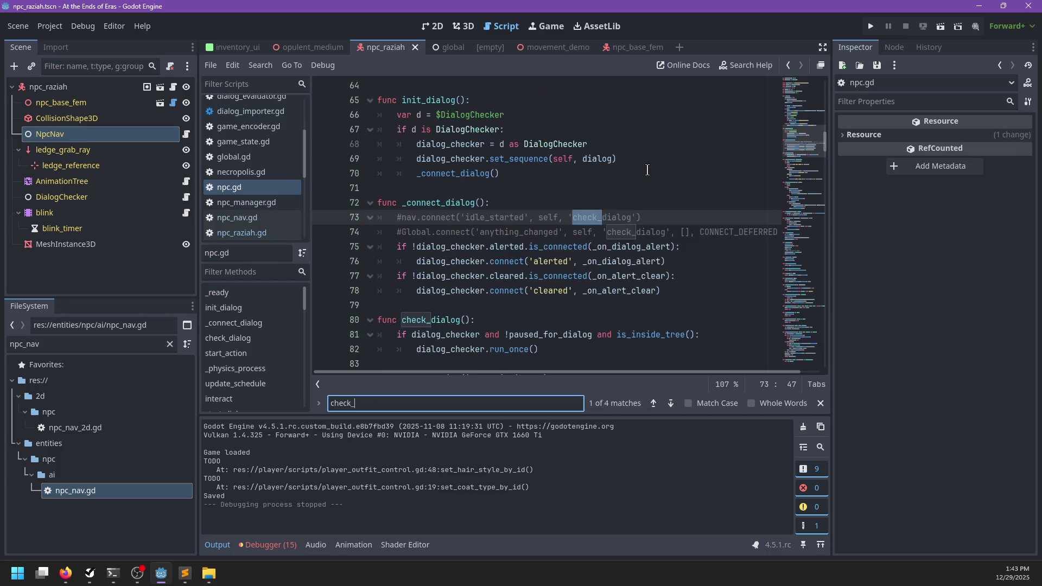
key("Return")
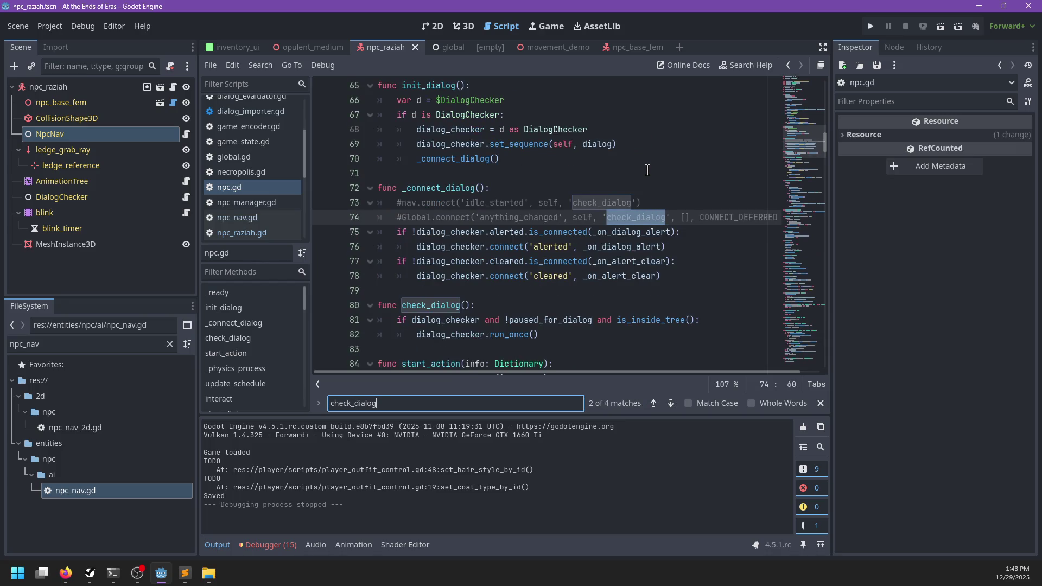
key("Return")
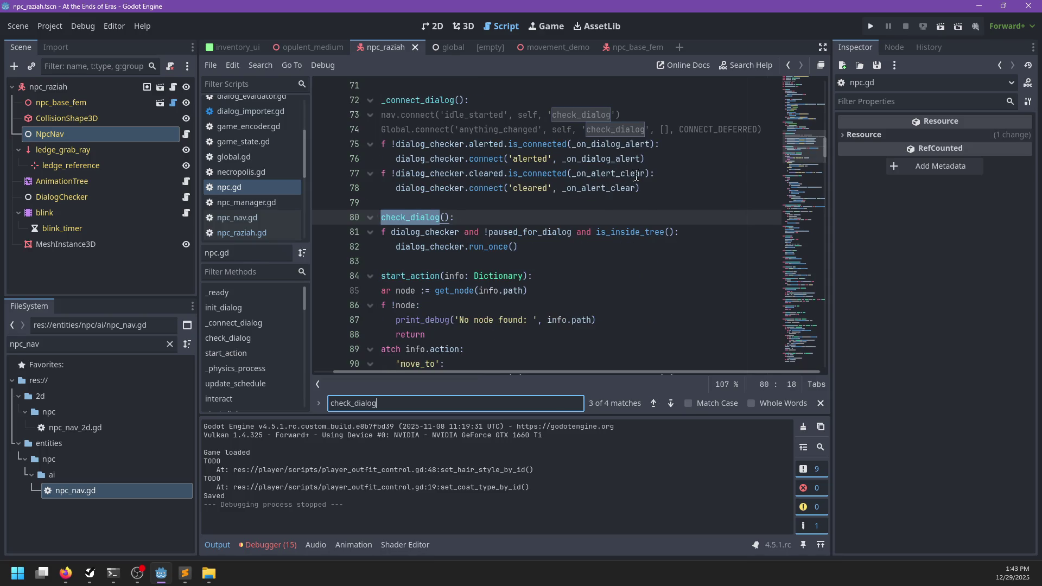
scroll(501, 206, "up", 1)
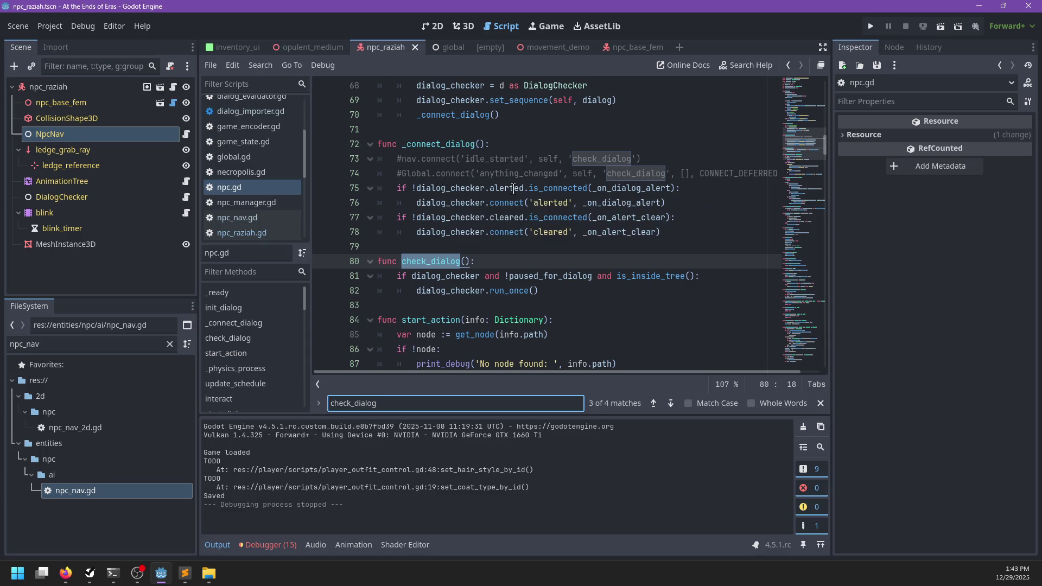
mouse_move(636, 186)
mouse_move(557, 186)
mouse_move(448, 188)
Show opulent_medium in 3D and orbit and zoom around the _area trigger by the doorway
left_click(297, 46)
left_click(467, 26)
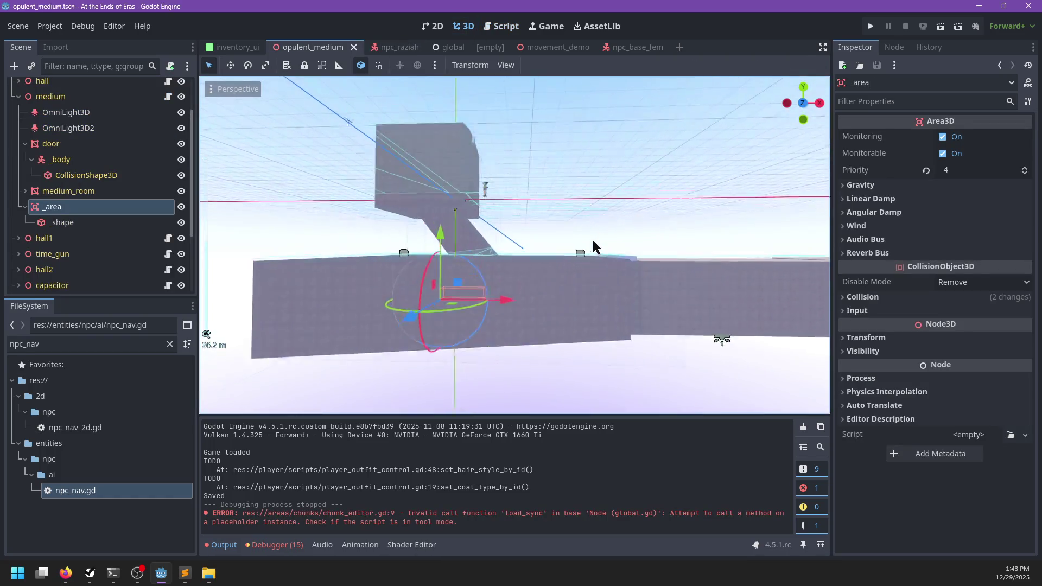
scroll(593, 240, "down", 5)
scroll(392, 292, "up", 2)
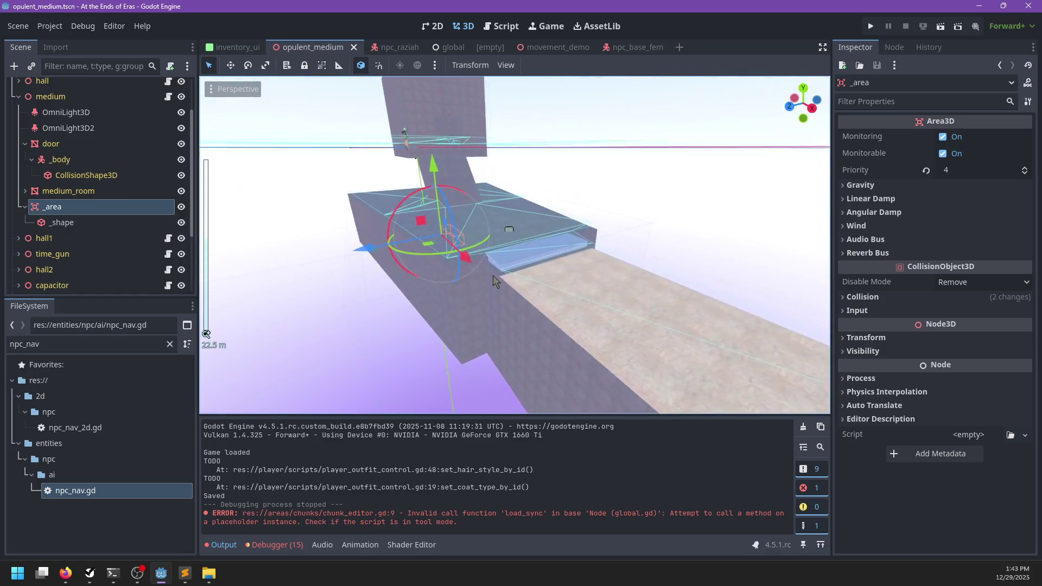
mouse_move(493, 275)
left_mouse_down()
mouse_move(627, 260)
mouse_move(578, 242)
mouse_move(616, 258)
mouse_move(673, 255)
mouse_move(476, 275)
mouse_move(763, 274)
mouse_move(618, 291)
mouse_move(658, 317)
mouse_move(609, 263)
mouse_move(581, 295)
mouse_move(547, 242)
mouse_move(553, 288)
mouse_move(671, 315)
mouse_move(624, 267)
mouse_move(543, 260)
mouse_move(515, 240)
mouse_move(503, 266)
mouse_move(700, 260)
mouse_move(558, 272)
mouse_move(604, 255)
left_mouse_up()
scroll(618, 272, "up", 5)
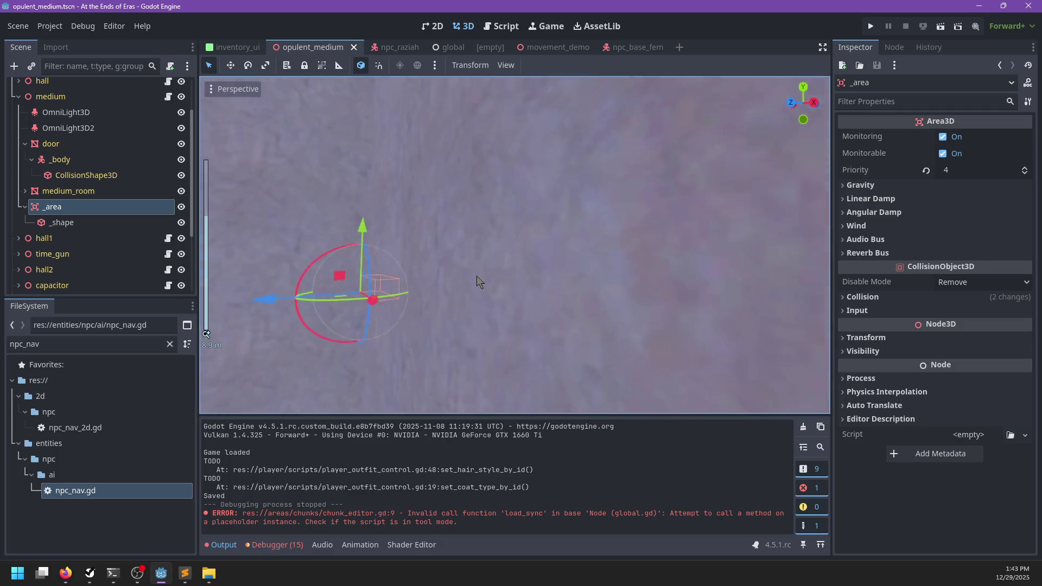
scroll(477, 275, "down", 2)
scroll(503, 267, "down", 2)
key("alt+Tab")
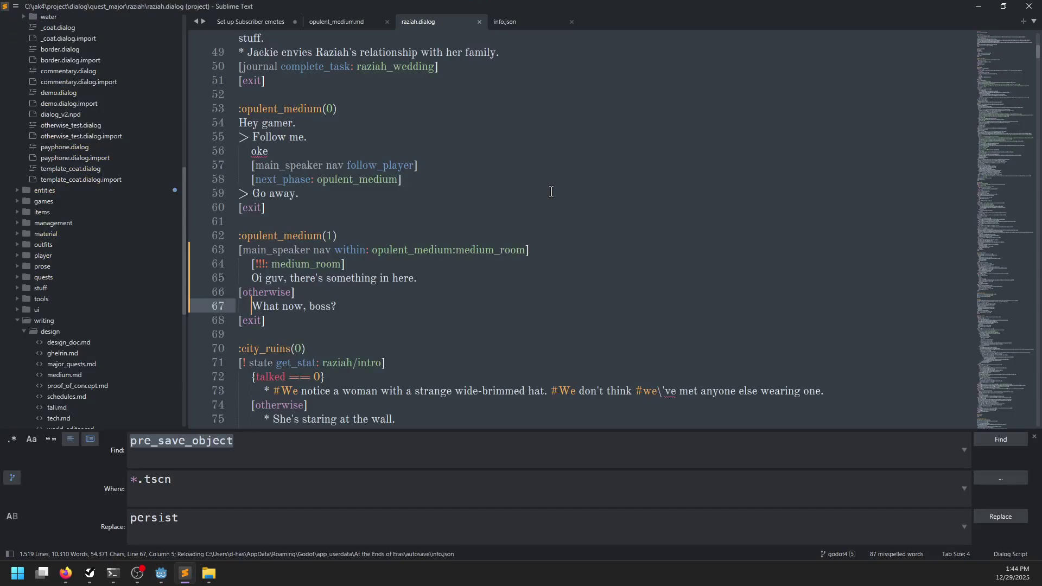
Return to npc.gd in Godot's Script view and place the caret in check_dialog
key("alt+Tab")
left_click(485, 27)
left_click(498, 265)
scroll(532, 225, "right", 2)
scroll(460, 184, "left", 2)
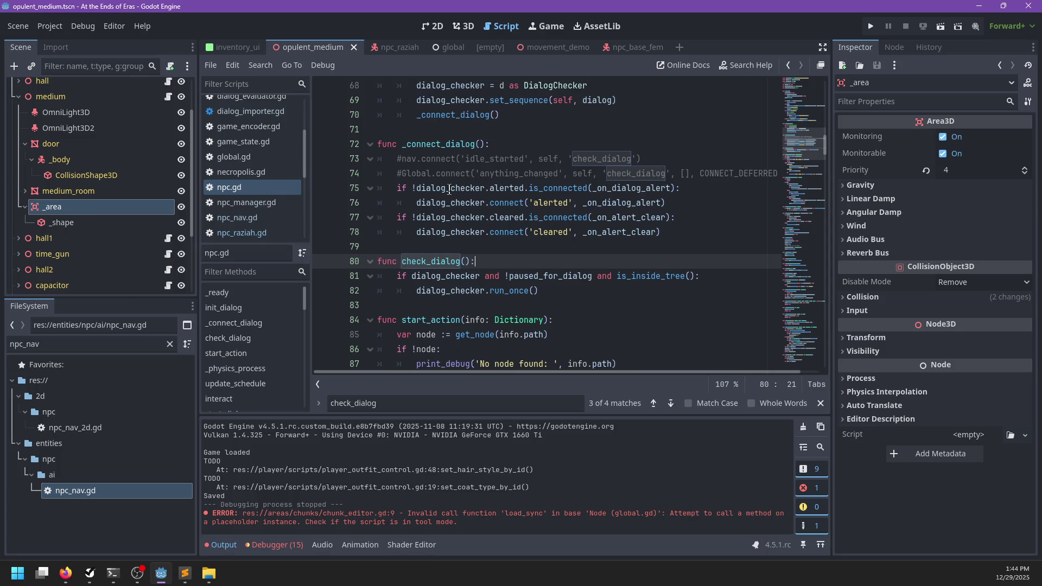
Start a SaveLoad.state line below the commented connect on line 73 of npc.gd
left_click(682, 155)
key("Return")
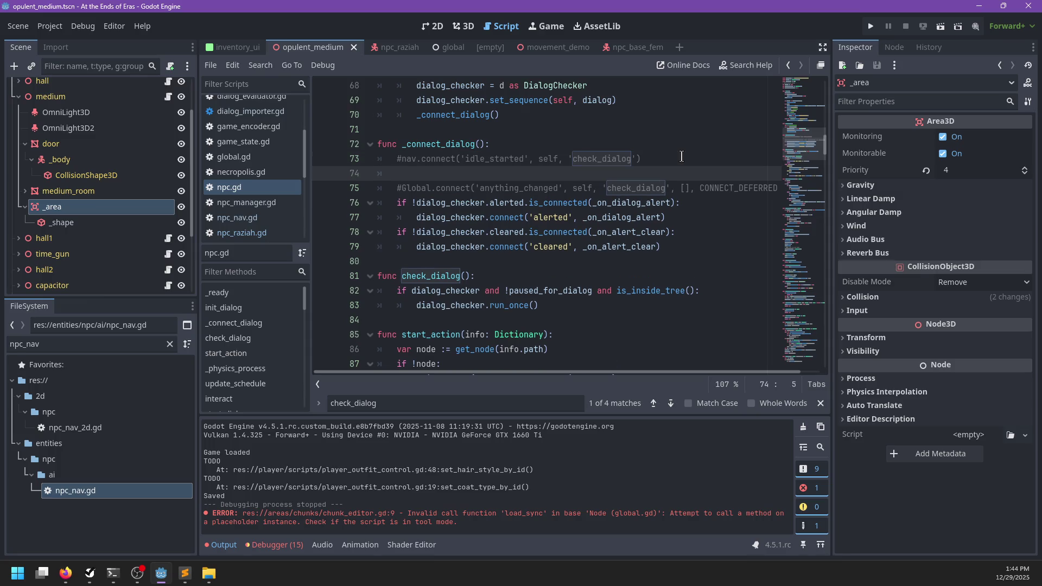
type("Save")
key("Return")
type(".")
key("Escape")
type("sat")
key("Down")
key("Return")
type(".anythin")
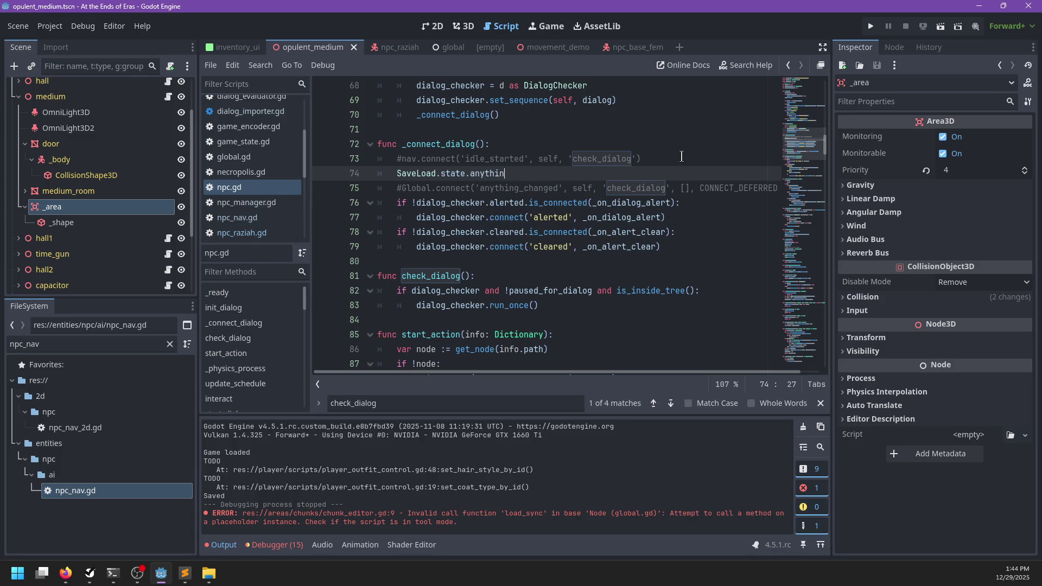
Complete it as SaveLoad.state.stat_changed, then delete that trial line again
key("ctrl+BackSpace")
type("changed")
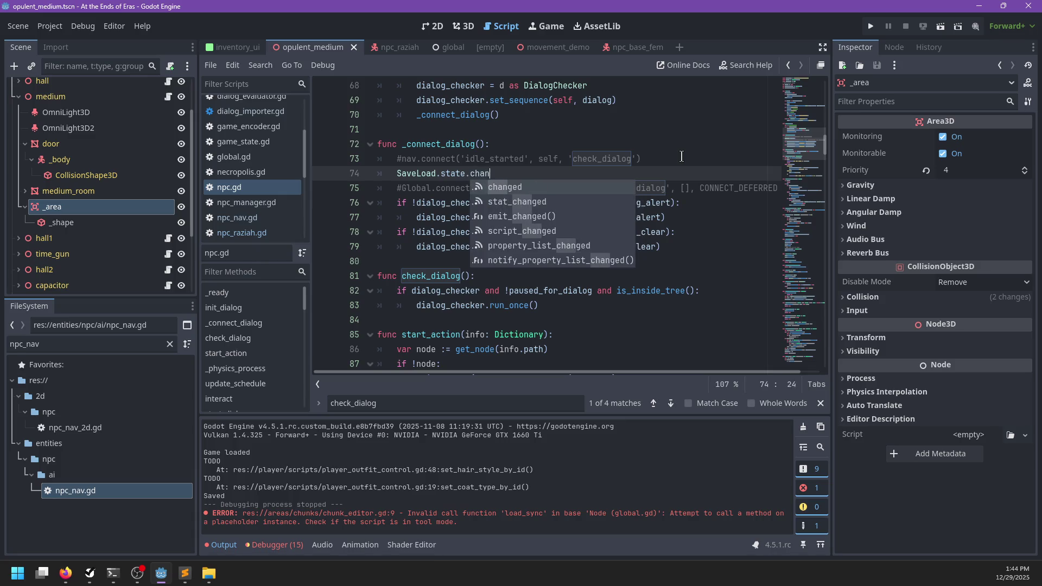
key("Down")
key("Return")
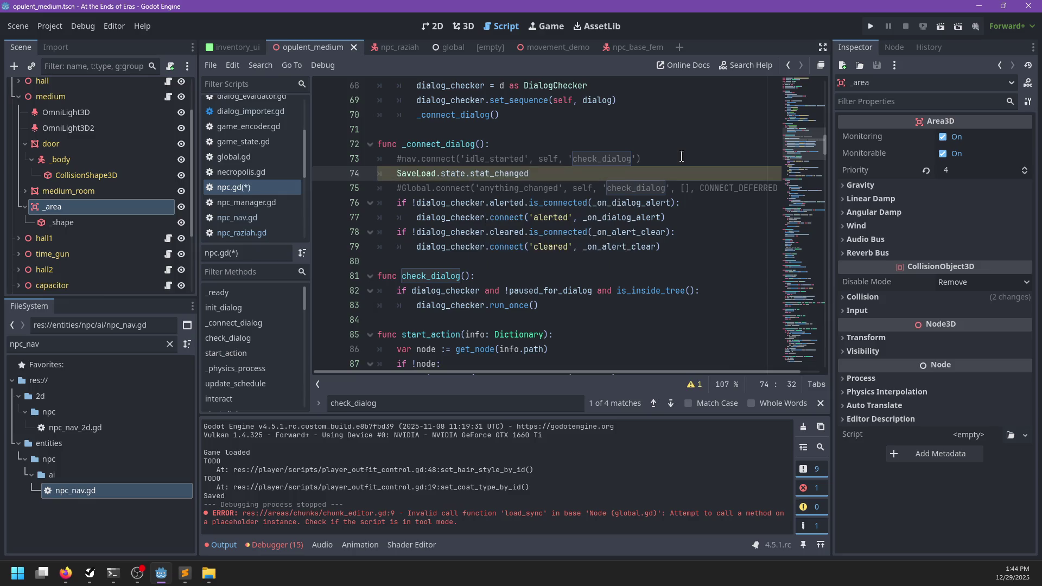
key("ctrl+shift+Left")
key("ctrl+shift+Left")
key("ctrl+shift+Left")
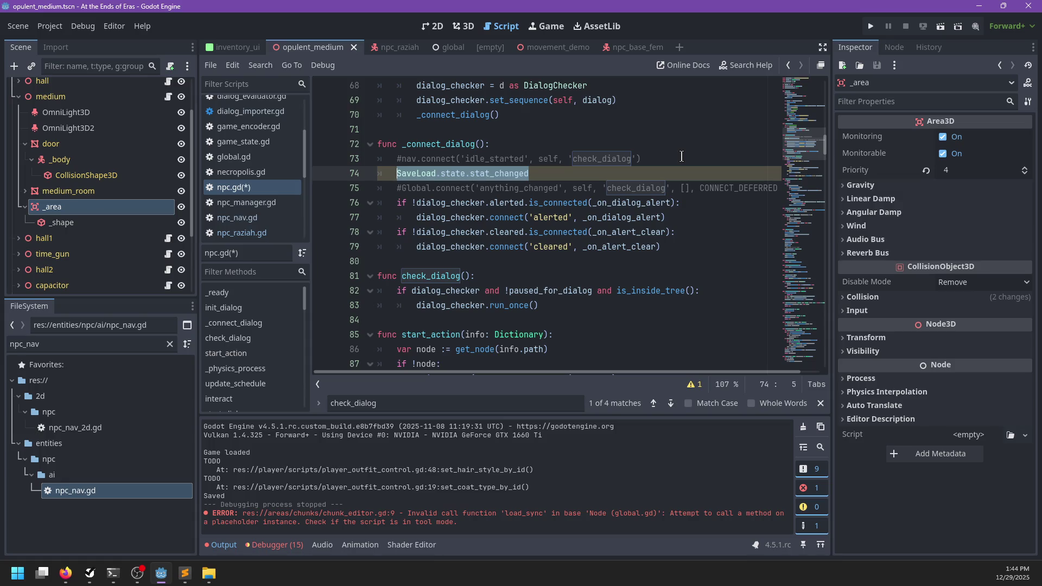
key("BackSpace")
key("BackSpace")
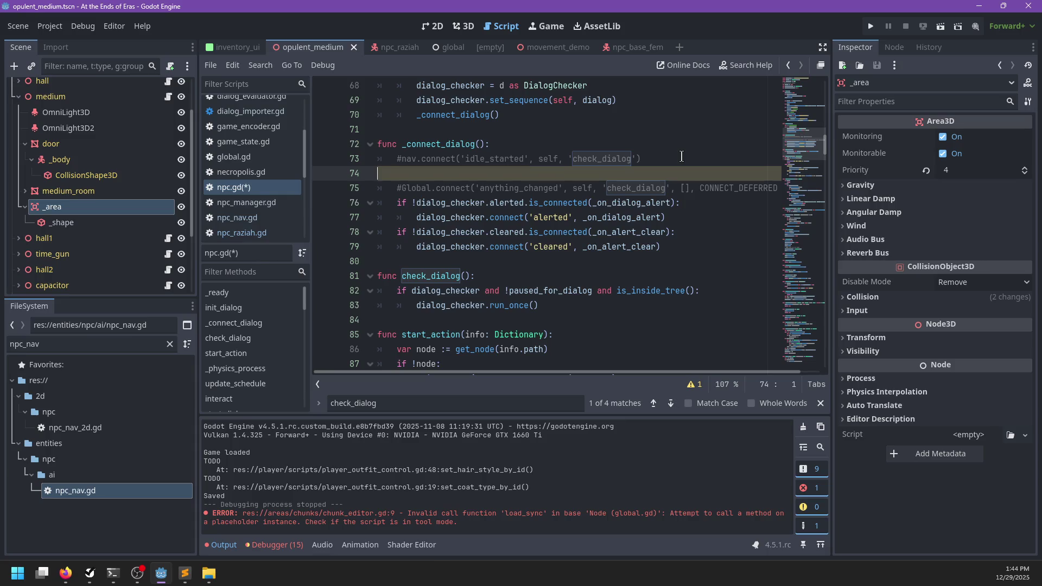
key("BackSpace")
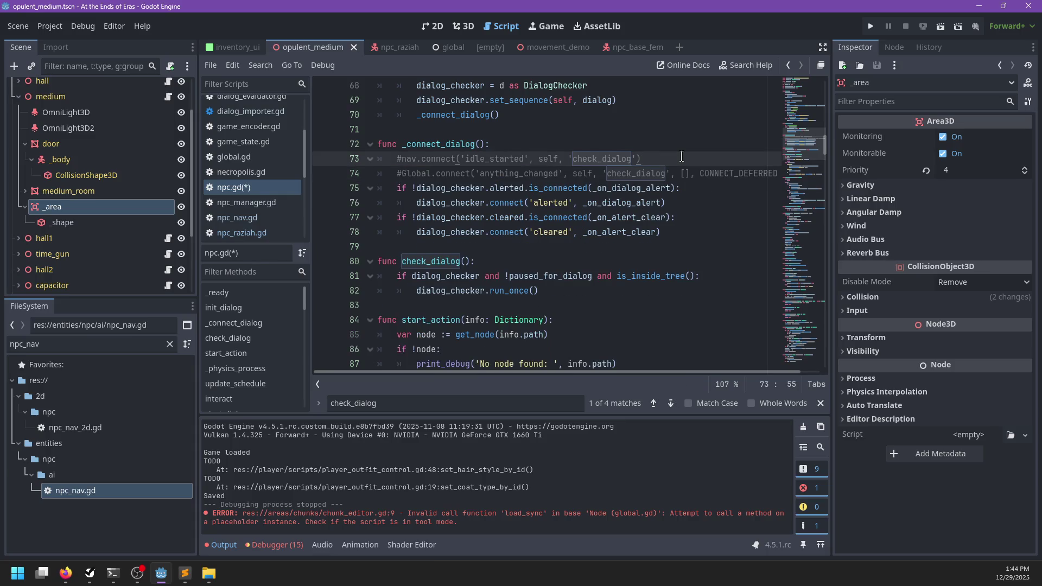
Delete the two commented-out Global and nav connect lines and save npc.gd
left_click_drag(767, 175, 294, 166)
key("shift+Up")
key("BackSpace")
key("BackSpace")
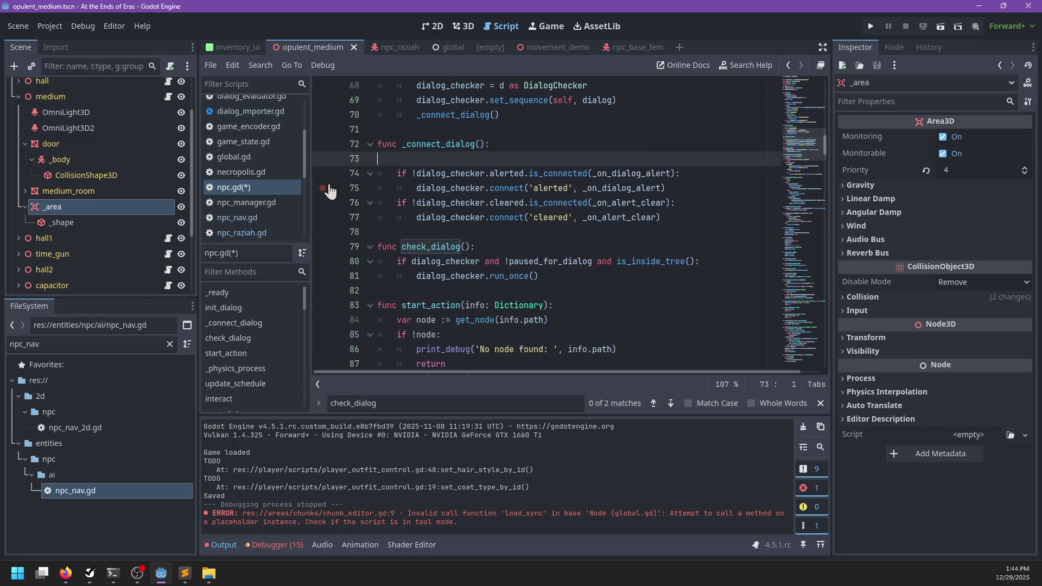
key("ctrl+s")
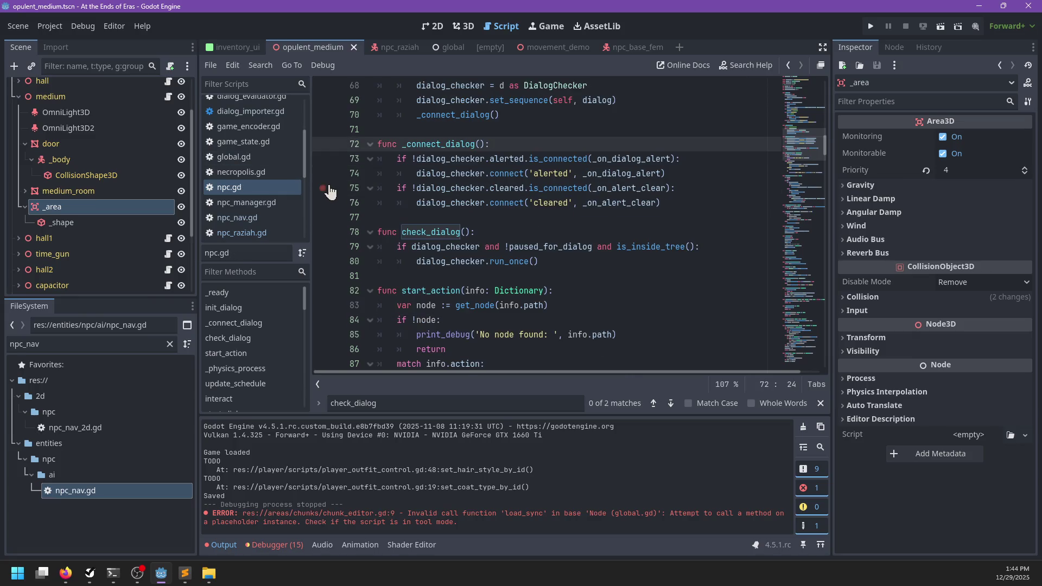
key("Escape")
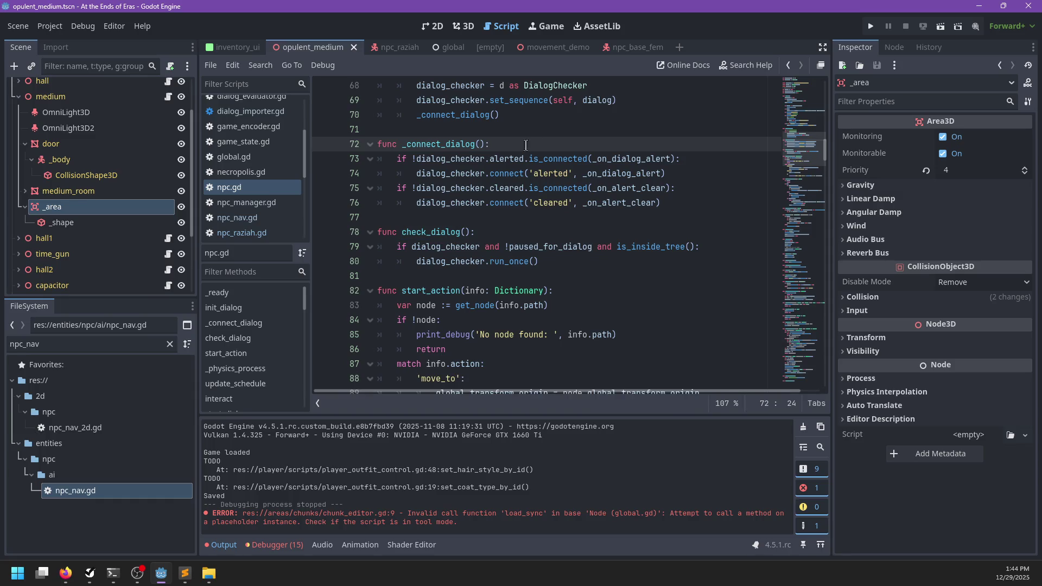
scroll(530, 169, "up", 3)
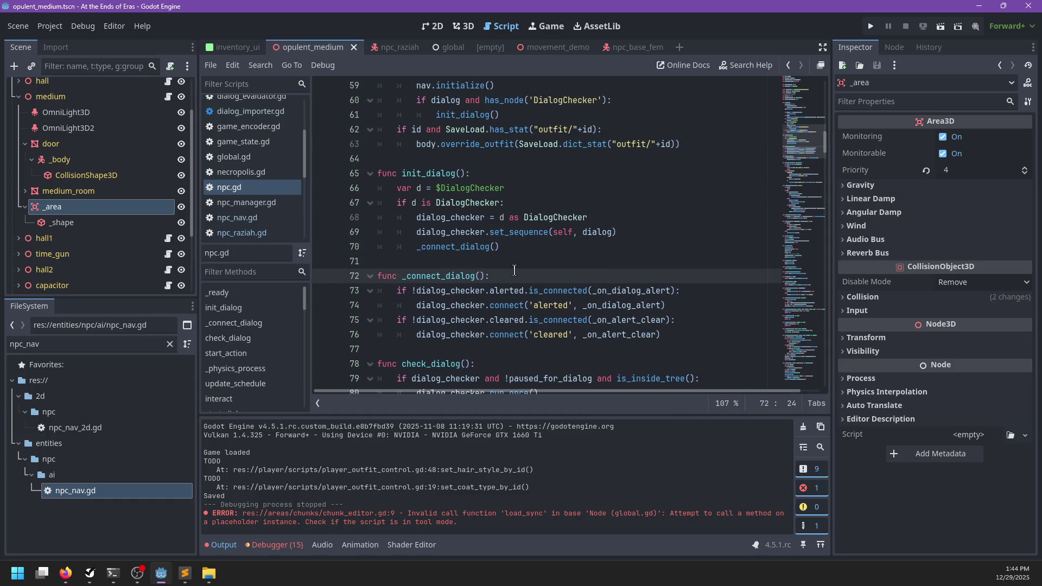
Scroll through npc.gd's code and briefly consult the web browser
scroll(521, 274, "up", 4)
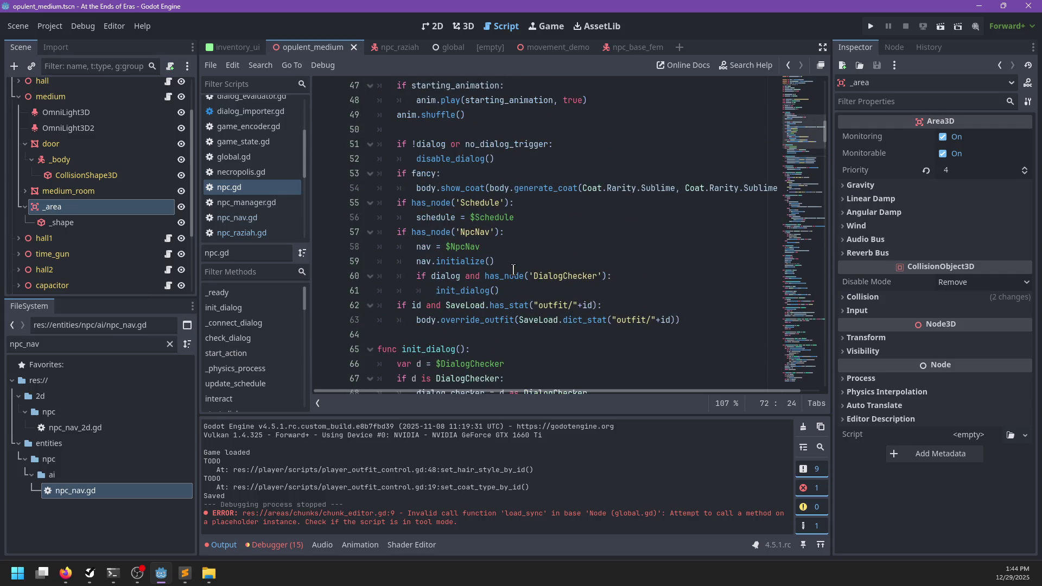
scroll(513, 270, "down", 2)
scroll(513, 269, "down", 2)
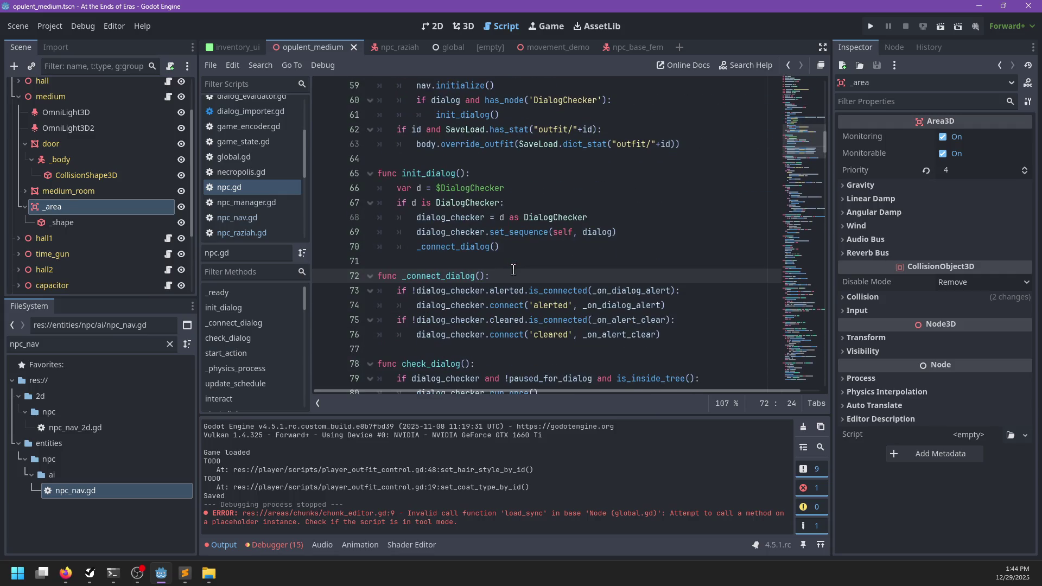
scroll(514, 270, "down", 2)
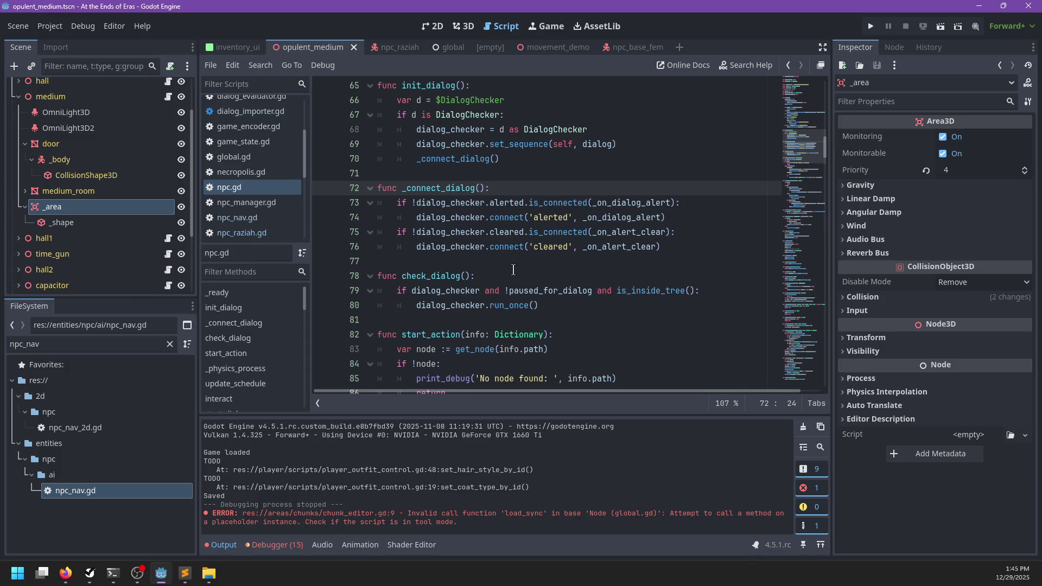
key("alt+Tab")
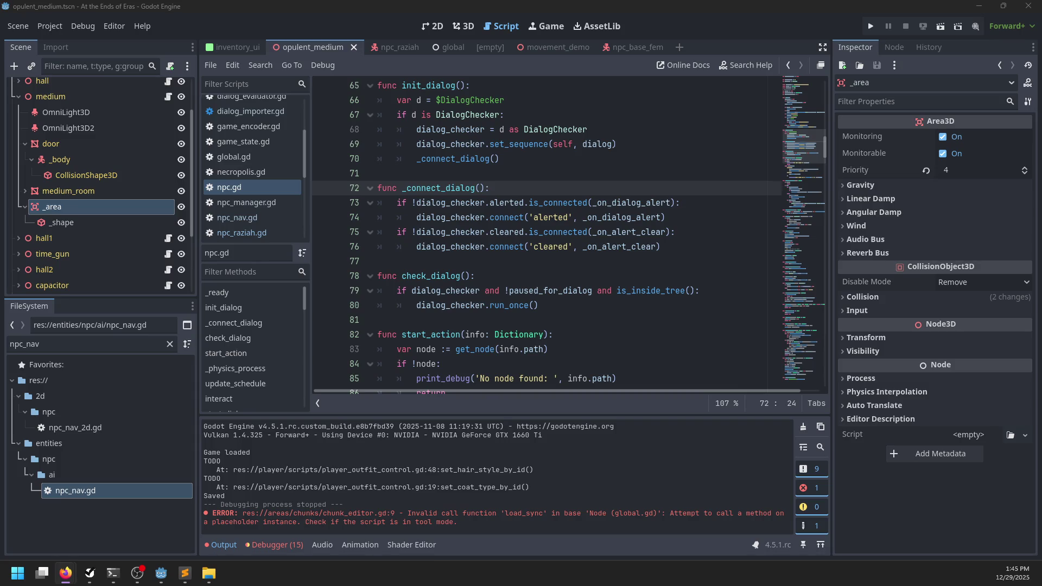
key("alt+Tab")
key("alt+Tab")
left_click(66, 573)
left_click(523, 232)
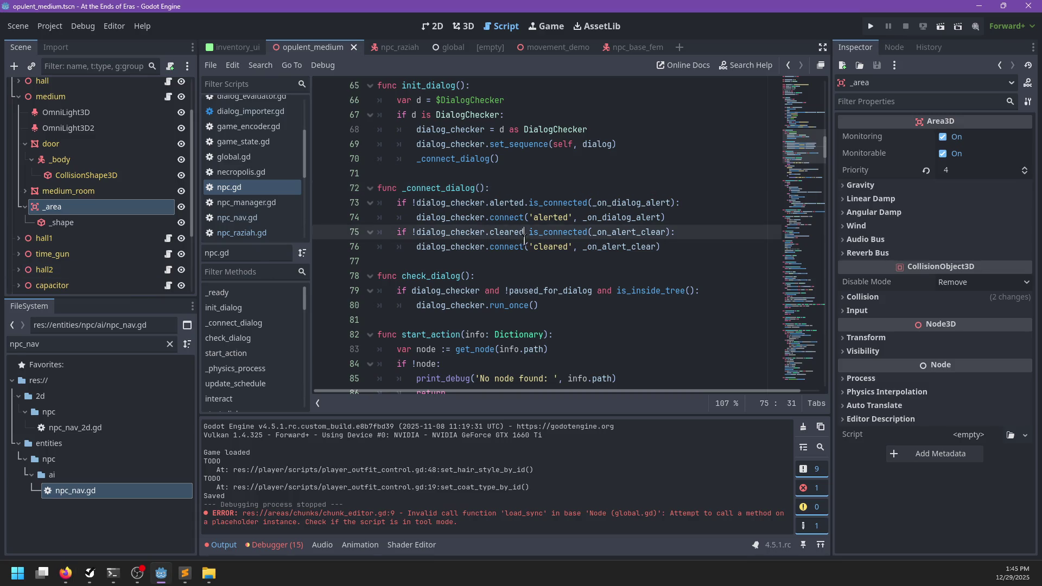
Search npc.gd for 'follow' and land on the follow_player definition at line 287
left_click(548, 192)
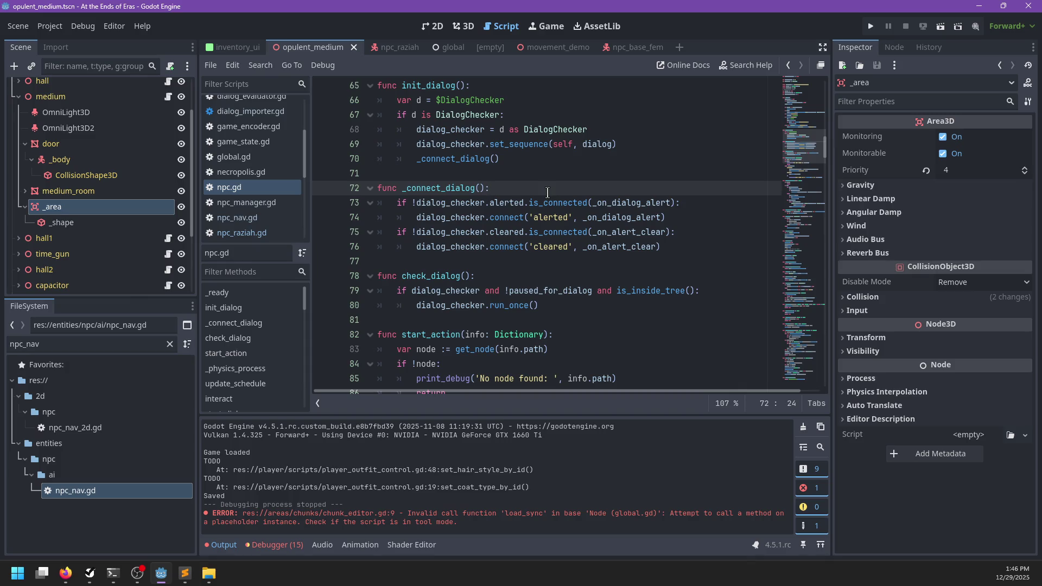
key("ctrl+f")
type("follow':")
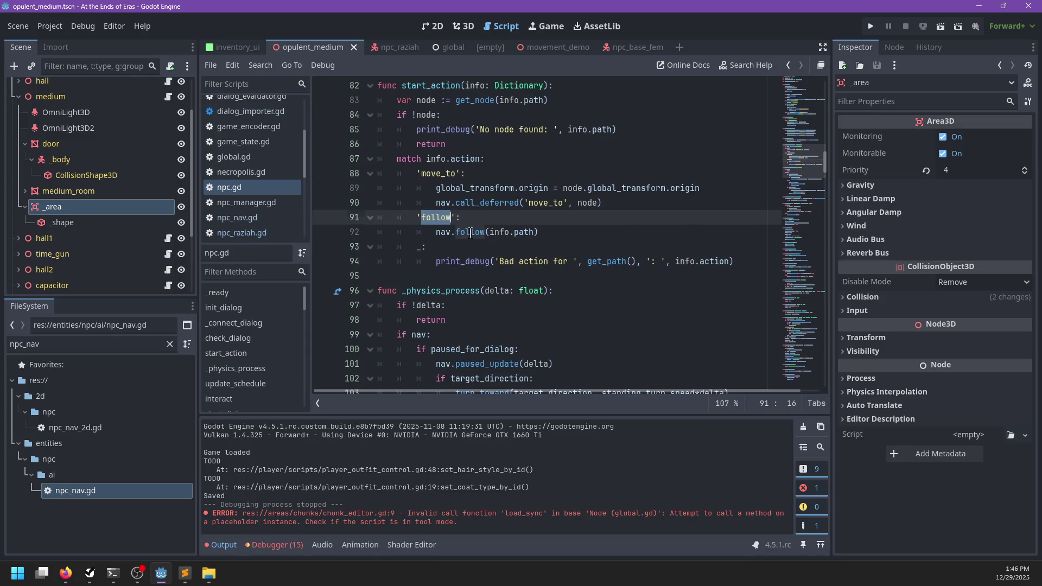
key("Return")
type("ollow_player")
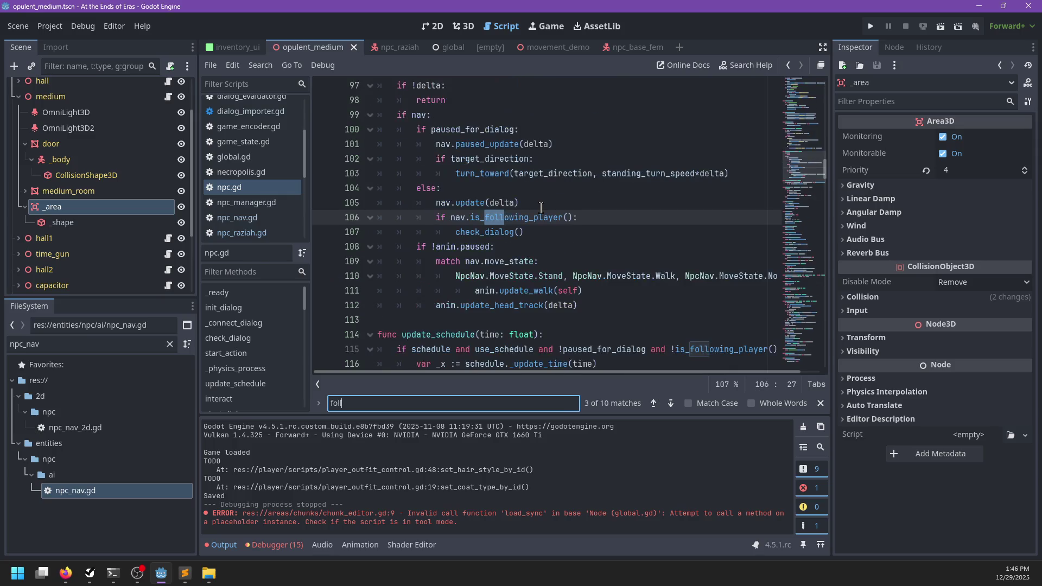
key("Escape")
left_click(537, 217)
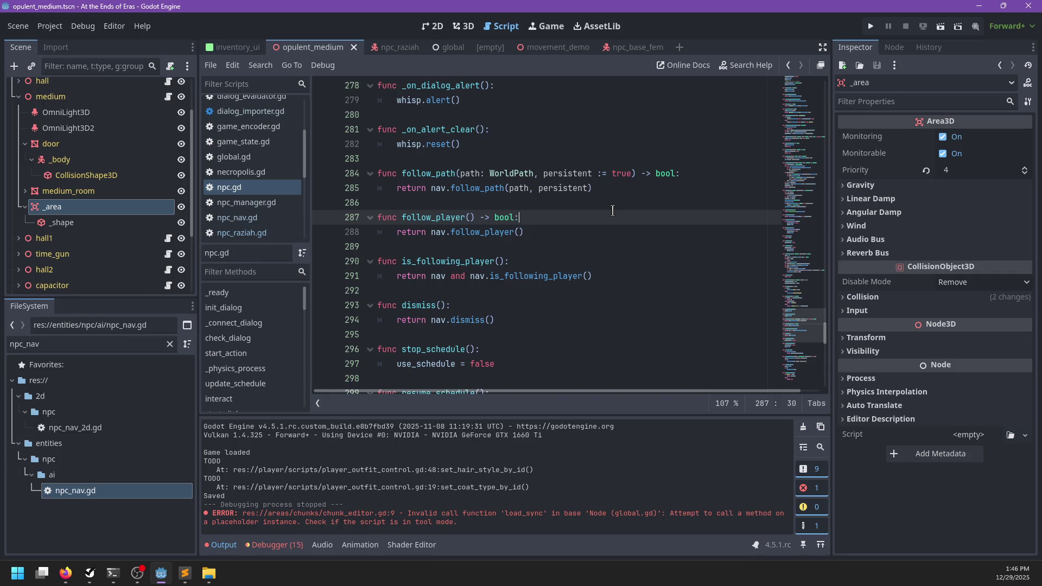
Search npc.gd for 'func', then switch to npc_nav.gd from the Scripts list
key("ctrl+f")
type("func")
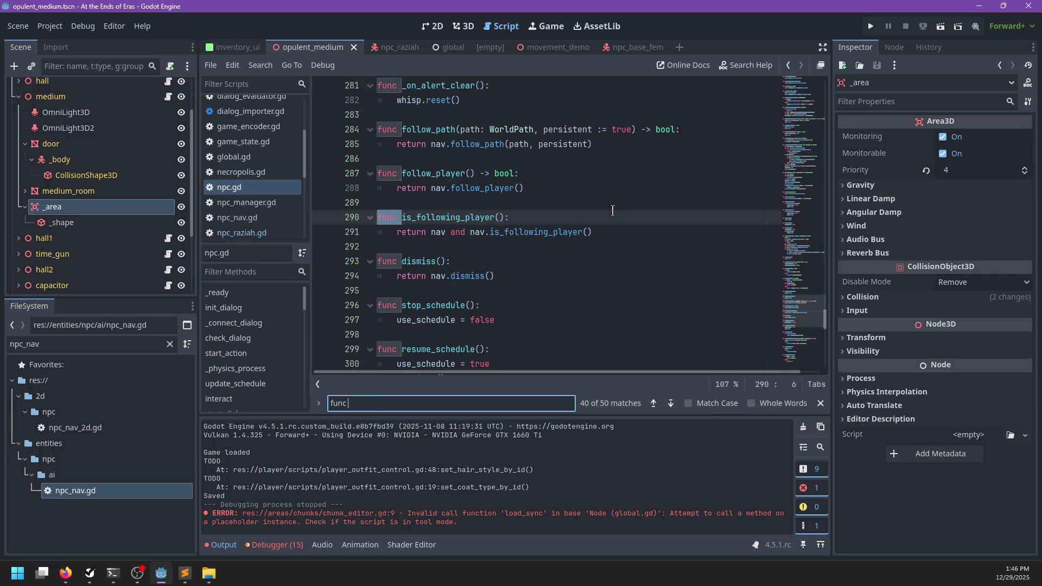
left_click(255, 217)
scroll(543, 228, "down", 10)
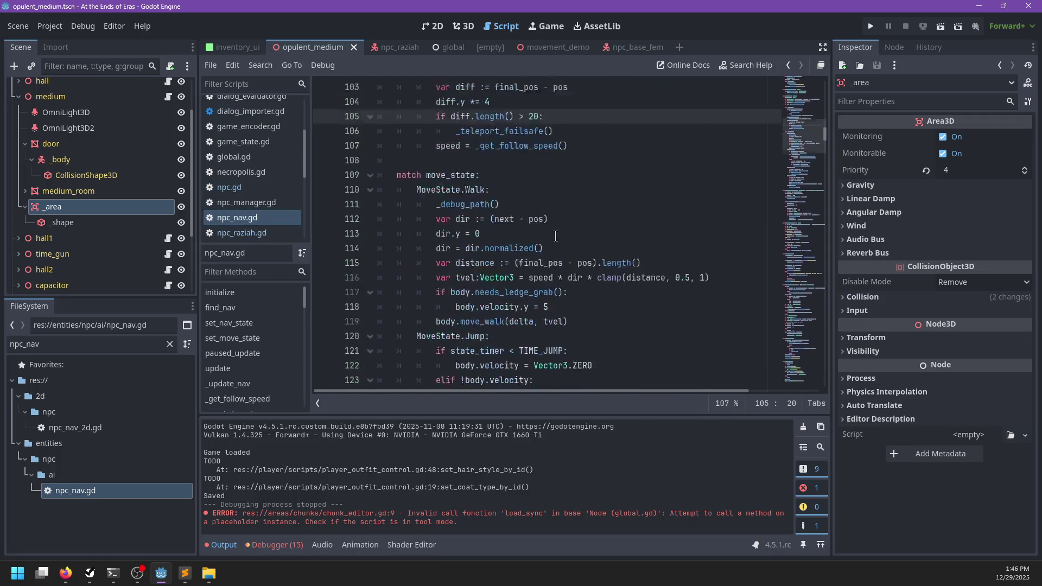
Search npc_nav.gd for 'follow', 'follow(' and 'func follow', reaching the follow_path definition
left_click(595, 226)
key("ctrl+f")
type("follow")
key("Return")
key("Return")
key("Return")
key("Return")
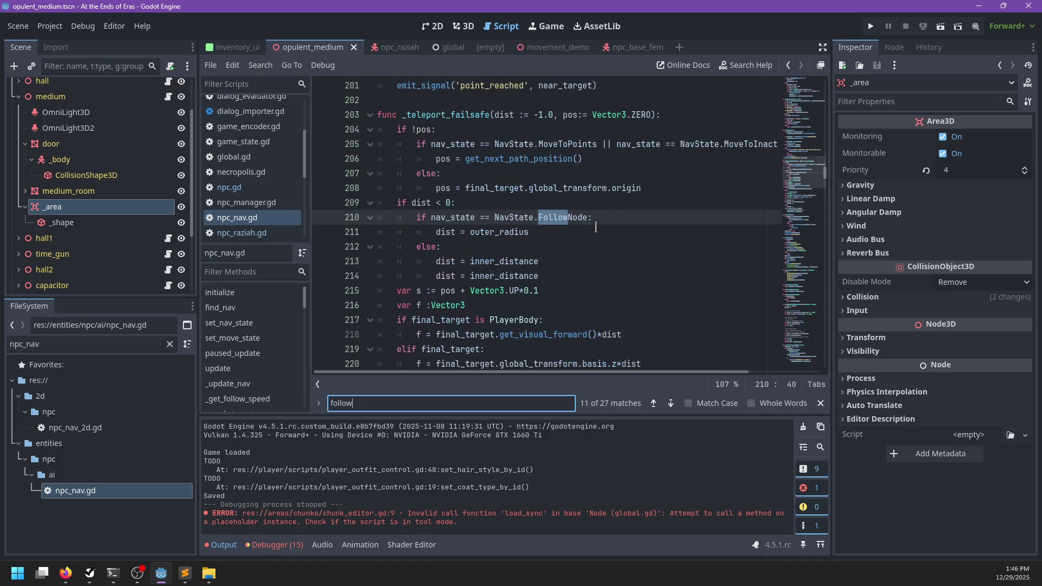
key("BackSpace")
key("BackSpace")
key("BackSpace")
type("follow(")
key("BackSpace")
key("BackSpace")
key("BackSpace")
type("func fo")
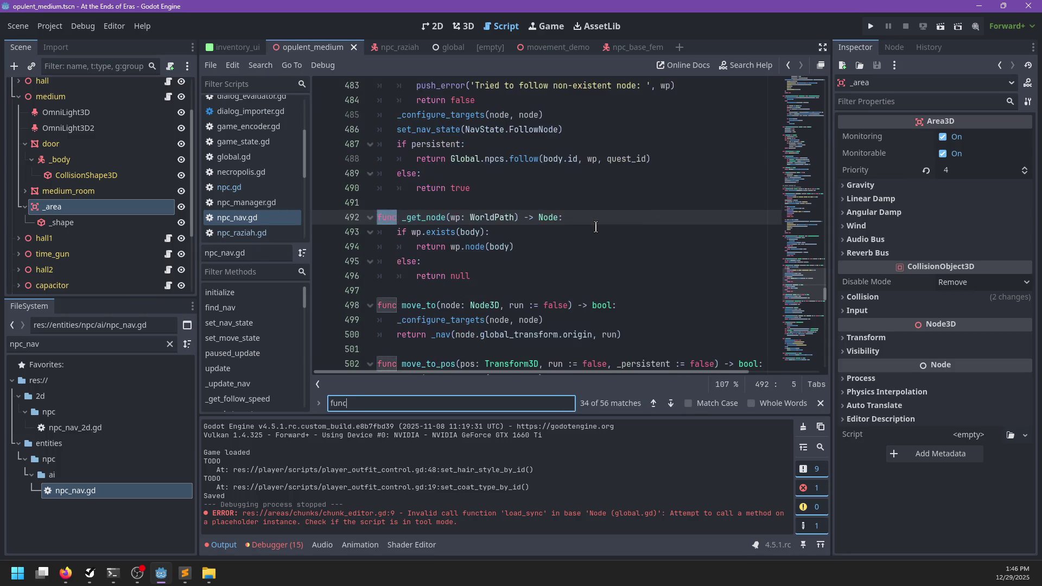
type("llow")
key("Return")
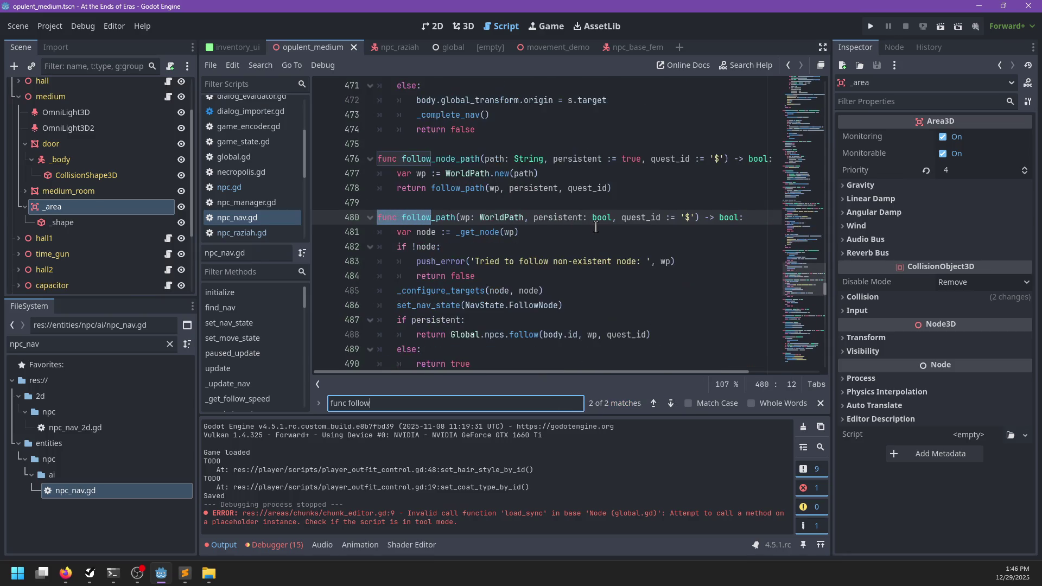
scroll(597, 217, "down", 2)
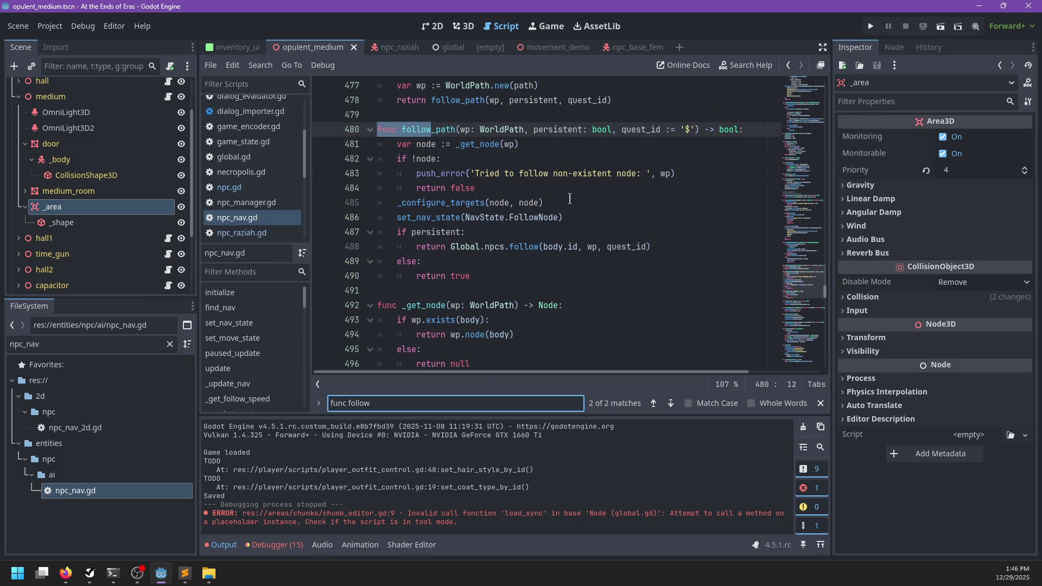
key("Escape")
Find the _configure_targets call by searching '_conf'
left_click(447, 204, "ctrl")
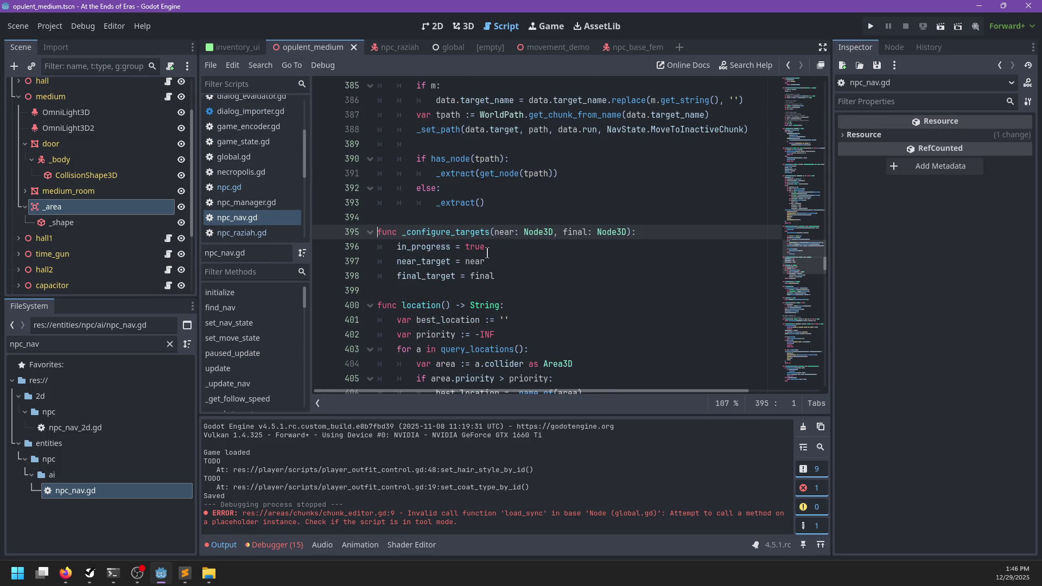
key("ctrl+f")
key("Return")
key("Return")
key("Return")
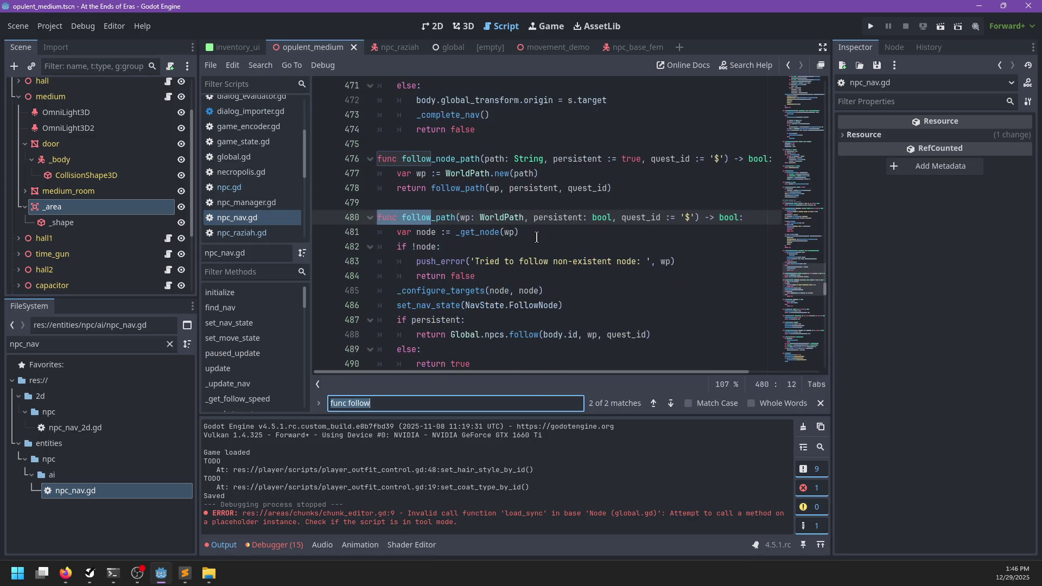
type("_conf")
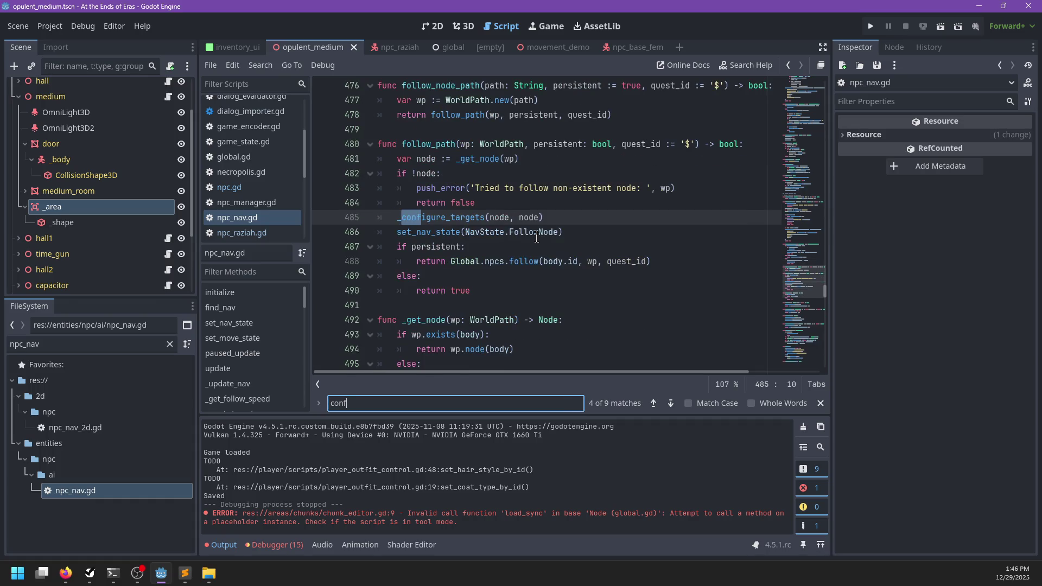
key("Escape")
Add a trial 'body.' line inside _configure_targets, then remove it
left_click(430, 224, "ctrl")
left_click(663, 229)
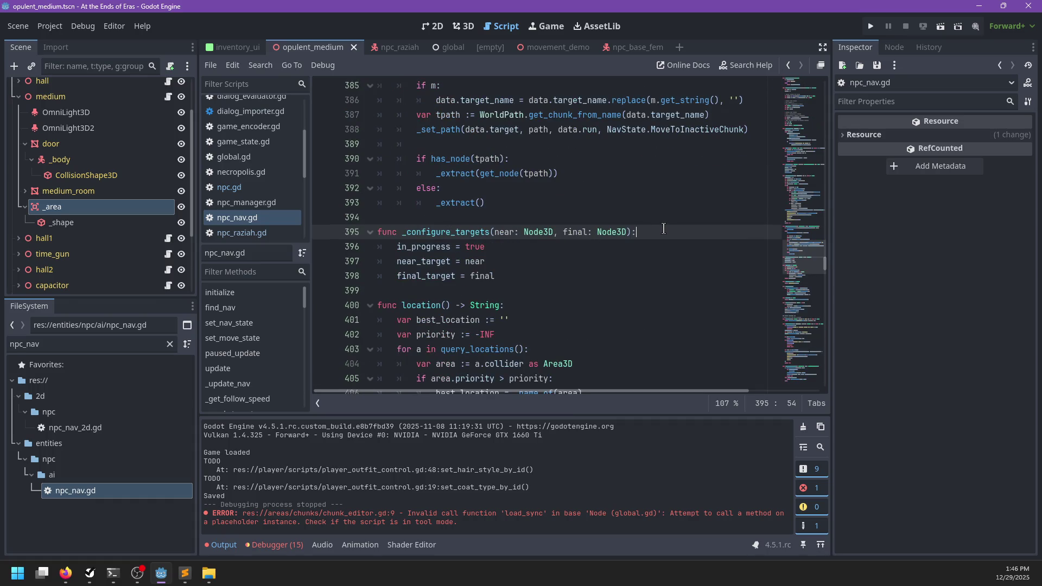
key("Return")
type("body.")
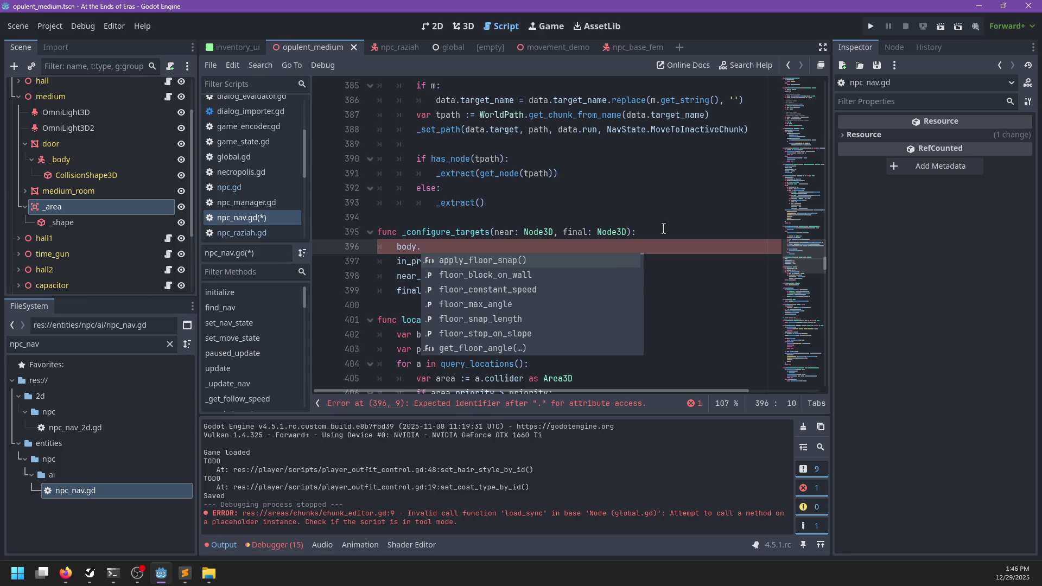
key("Escape")
key("BackSpace")
key("BackSpace")
key("BackSpace")
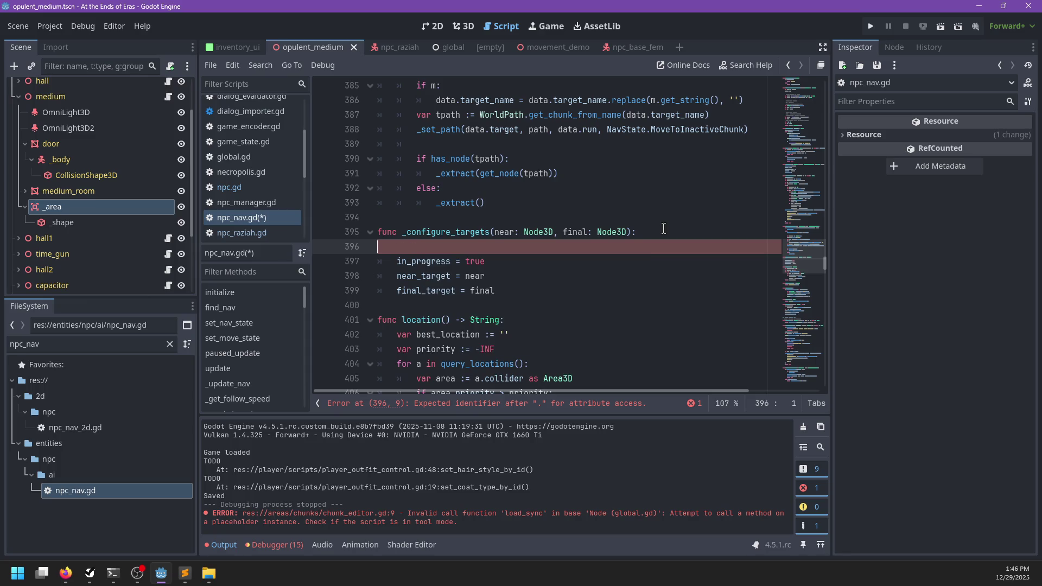
Search 'follow' again and select the _follower_stat function
key("ctrl+f")
type("follow")
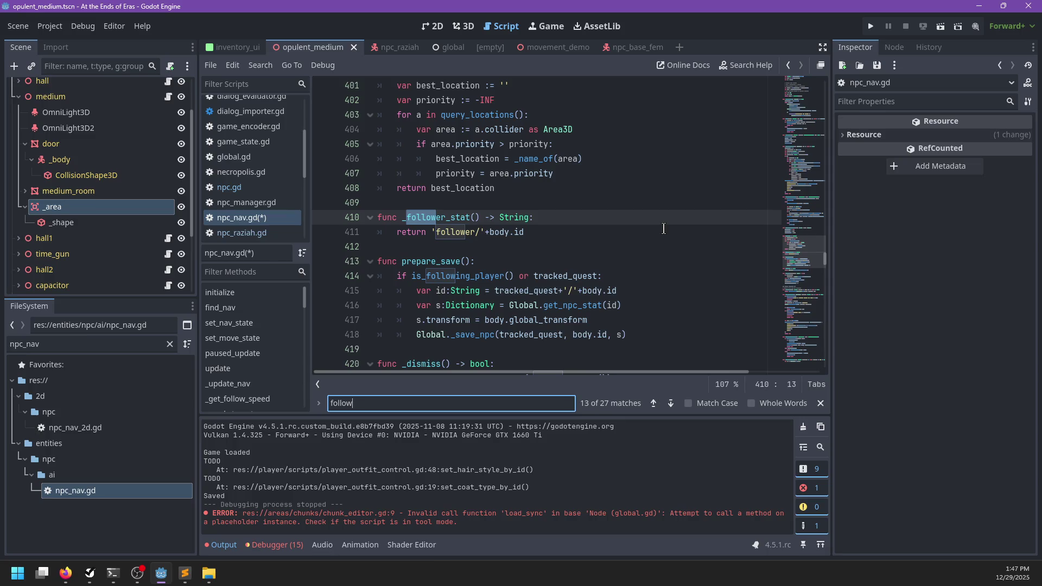
left_click_drag(527, 236, 548, 204)
Delete the _follower_stat, prepare_save, _dismiss and _extract functions from npc_nav.gd
key("BackSpace")
key("BackSpace")
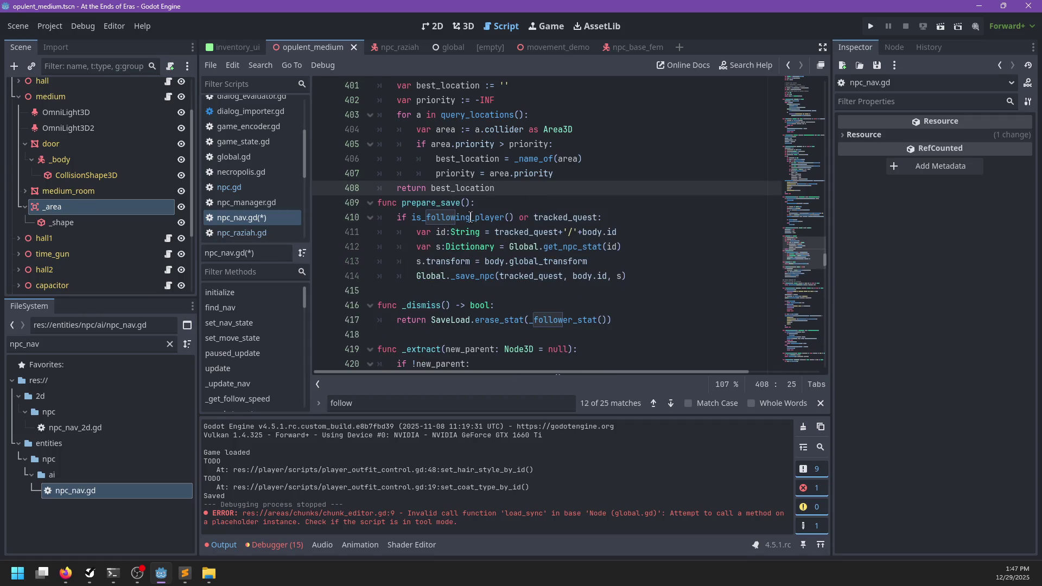
key("Return")
left_click_drag(380, 305, 359, 216)
key("BackSpace")
key("Delete")
key("Delete")
left_click(406, 232)
key("BackSpace")
key("BackSpace")
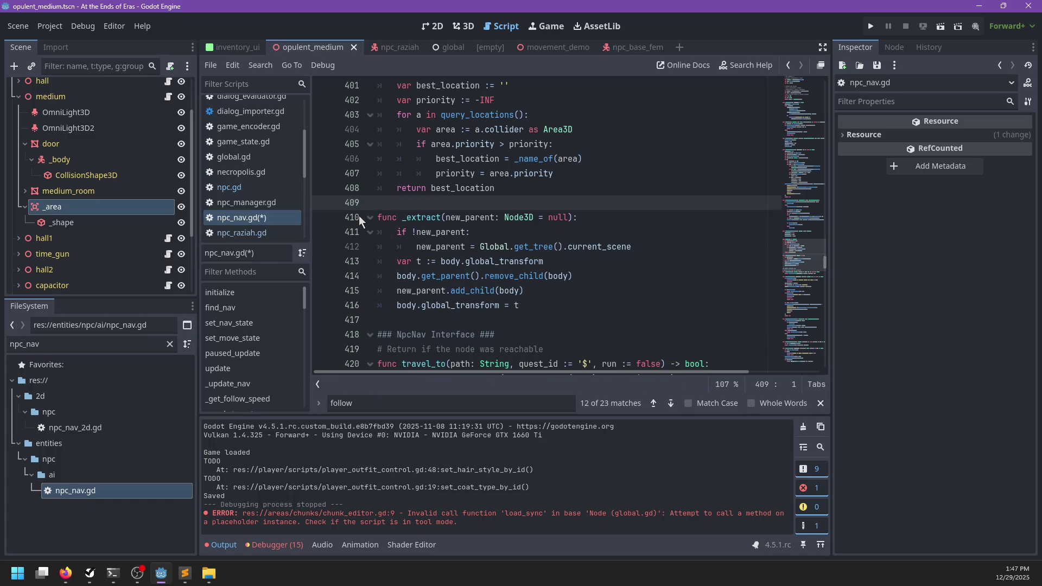
mouse_move(402, 320)
left_mouse_down()
mouse_move(359, 259)
mouse_move(350, 220)
left_mouse_up()
key("BackSpace")
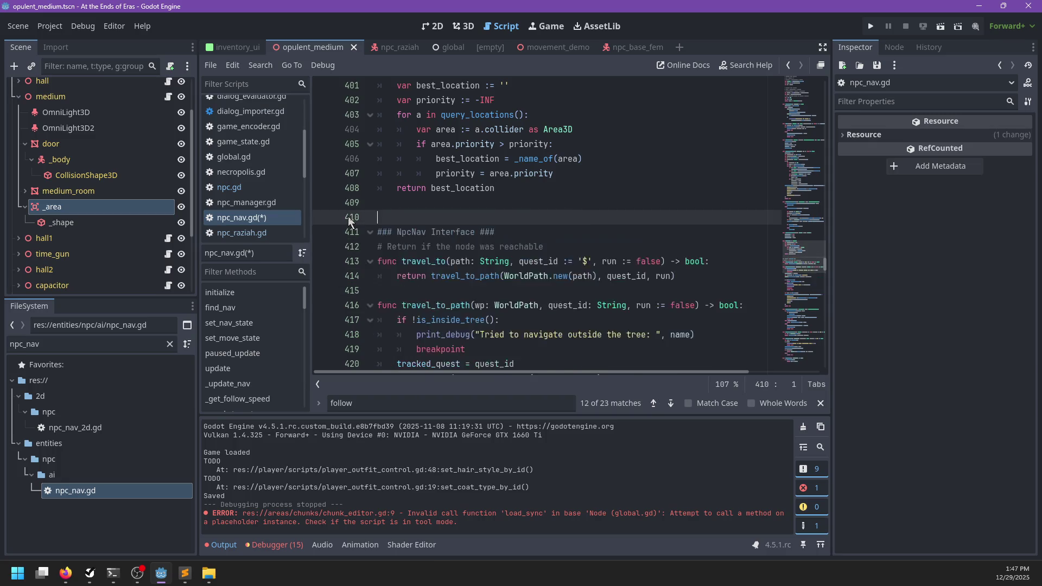
key("BackSpace")
Delete the _inactive_nav_next and _nav_to_inactive functions
scroll(425, 228, "up", 9)
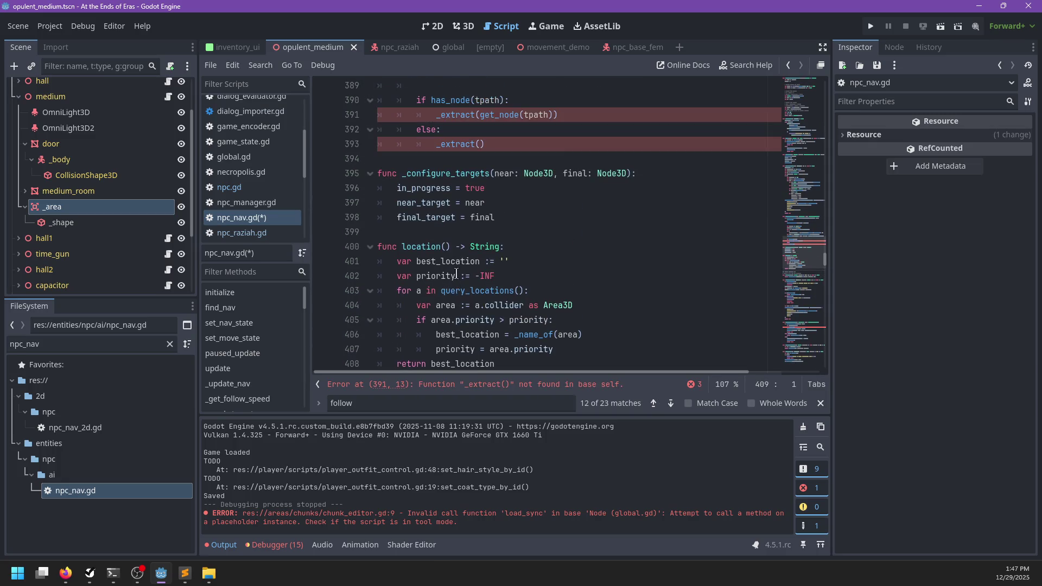
scroll(456, 267, "down", 1)
mouse_move(462, 341)
left_mouse_down()
mouse_move(485, 296)
mouse_move(485, 320)
left_mouse_up()
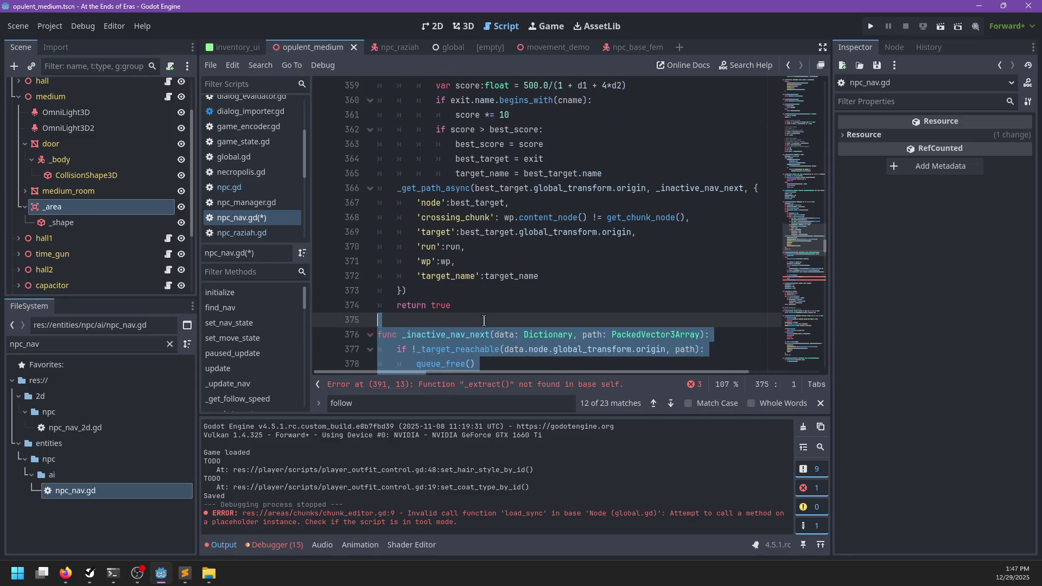
key("BackSpace")
scroll(488, 298, "up", 2)
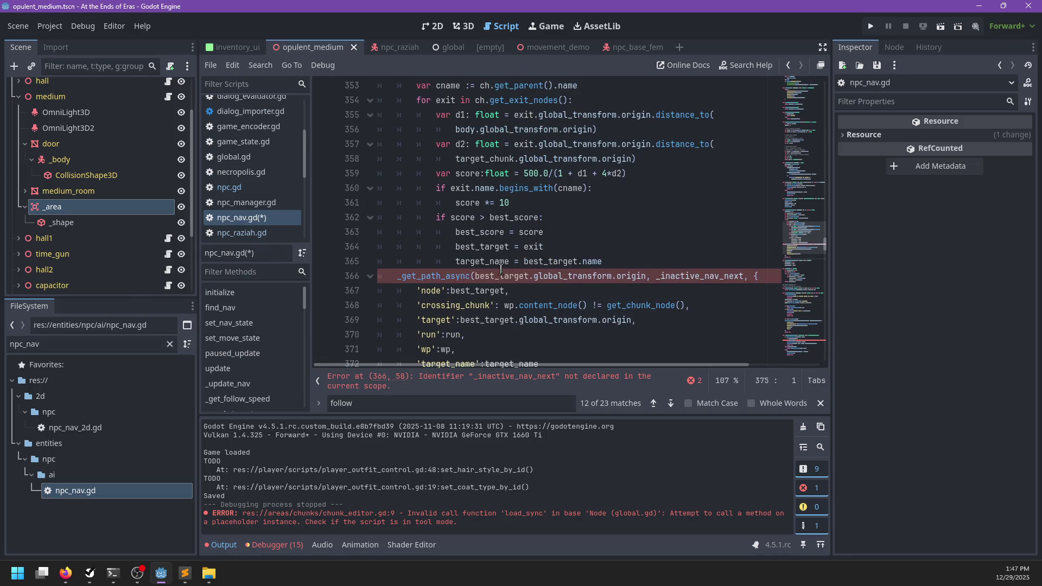
scroll(500, 270, "down", 1)
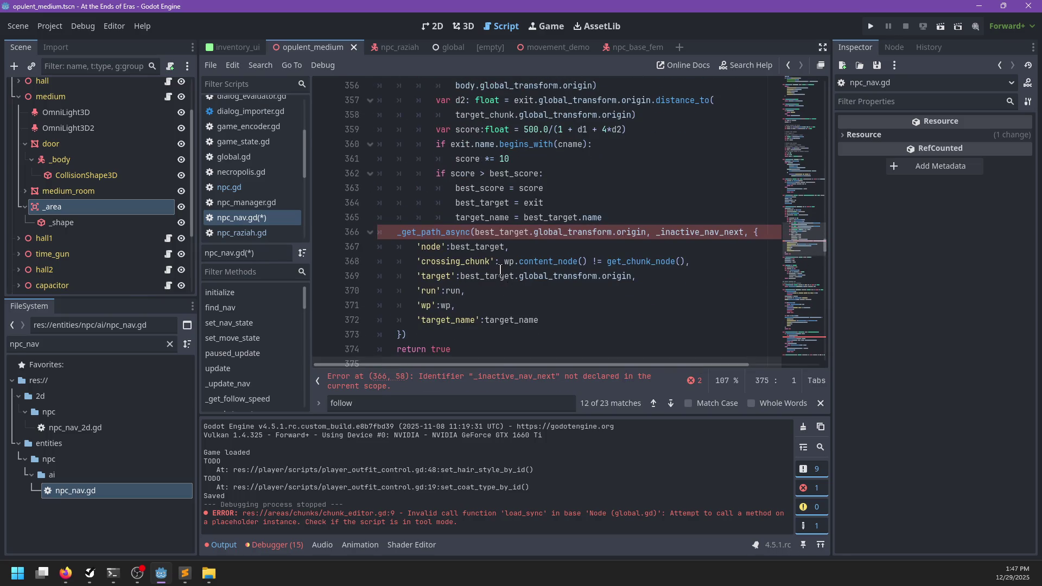
mouse_move(426, 332)
left_mouse_down()
mouse_move(401, 244)
mouse_move(361, 228)
left_mouse_up()
scroll(440, 254, "up", 5)
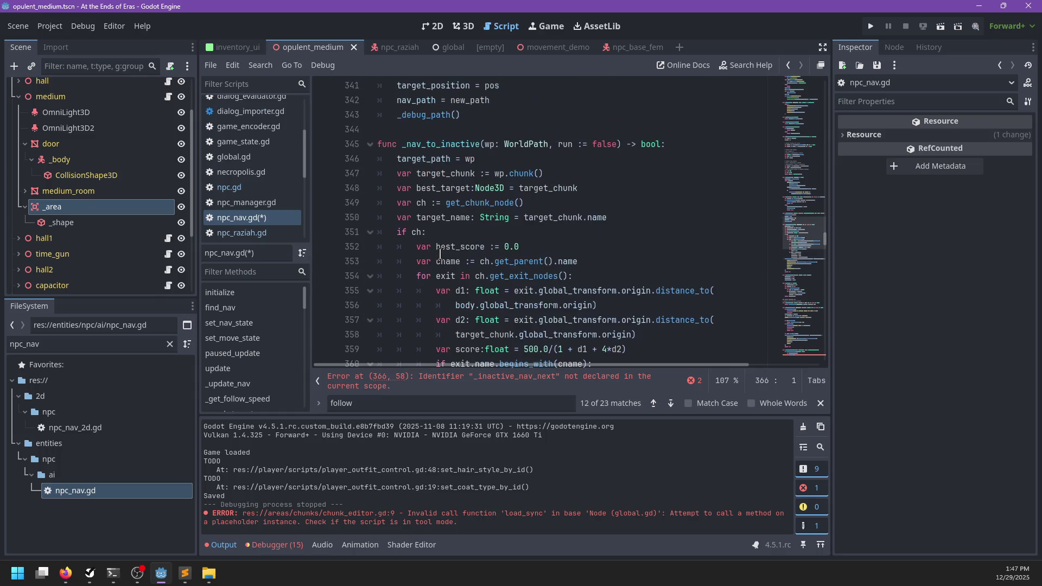
scroll(439, 254, "down", 5)
scroll(440, 254, "up", 4)
left_click(350, 187, "shift")
left_click_drag(350, 188, 337, 114)
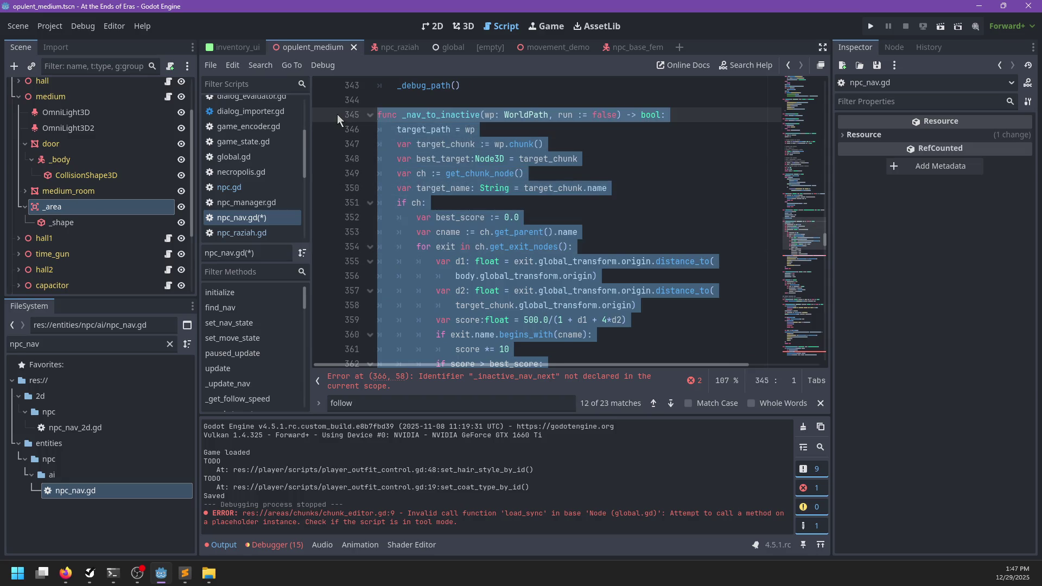
key("Delete")
Jump to the error at line 242 and delete the _complete_nav function
scroll(429, 181, "up", 2)
left_click(429, 181)
left_click(480, 384)
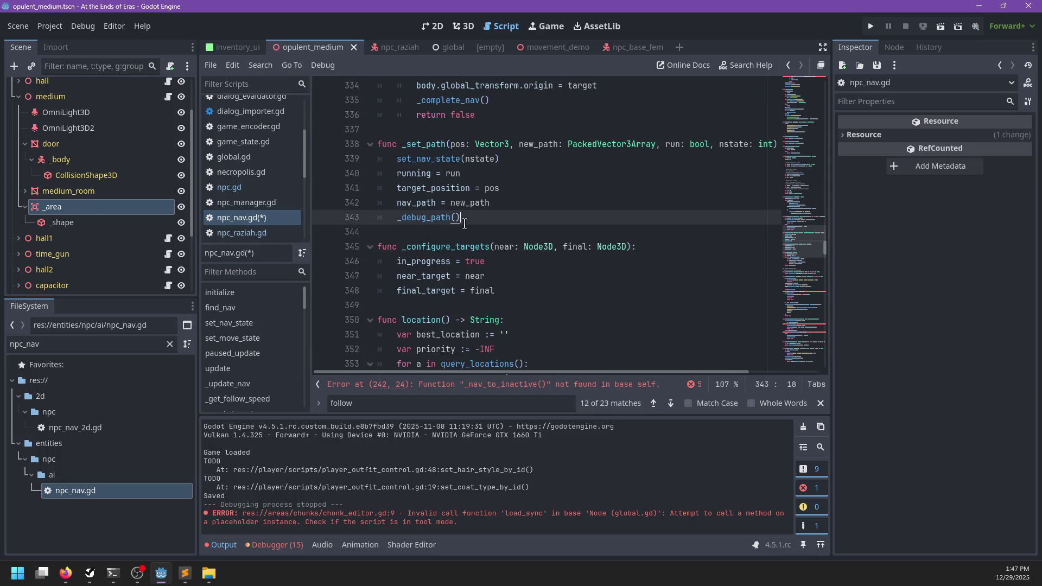
scroll(513, 319, "up", 4)
left_click_drag(513, 319, 517, 285)
key("Delete")
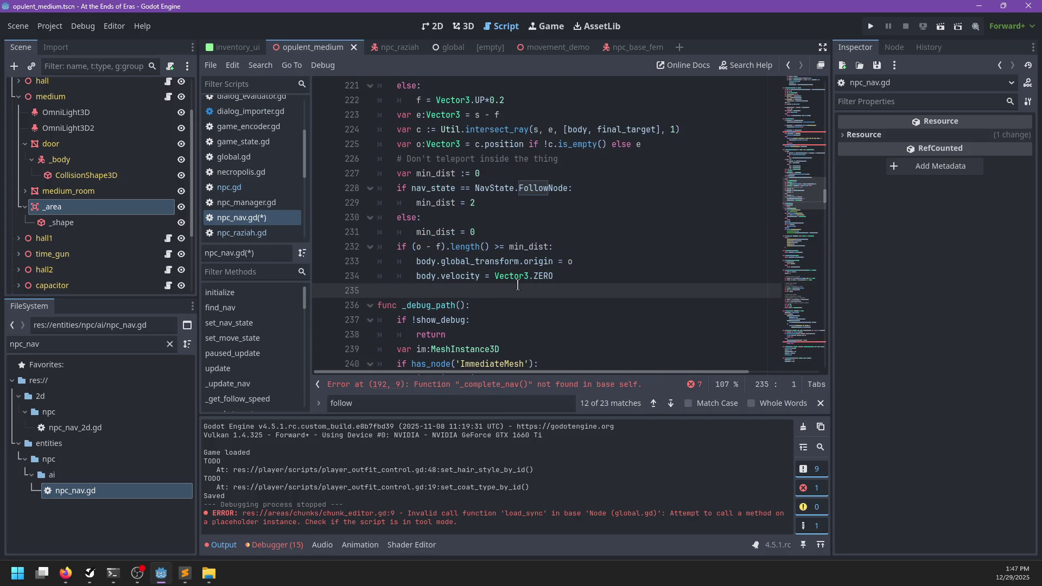
Jump to the error at line 192 and delete the _reach_target function
left_click(486, 384)
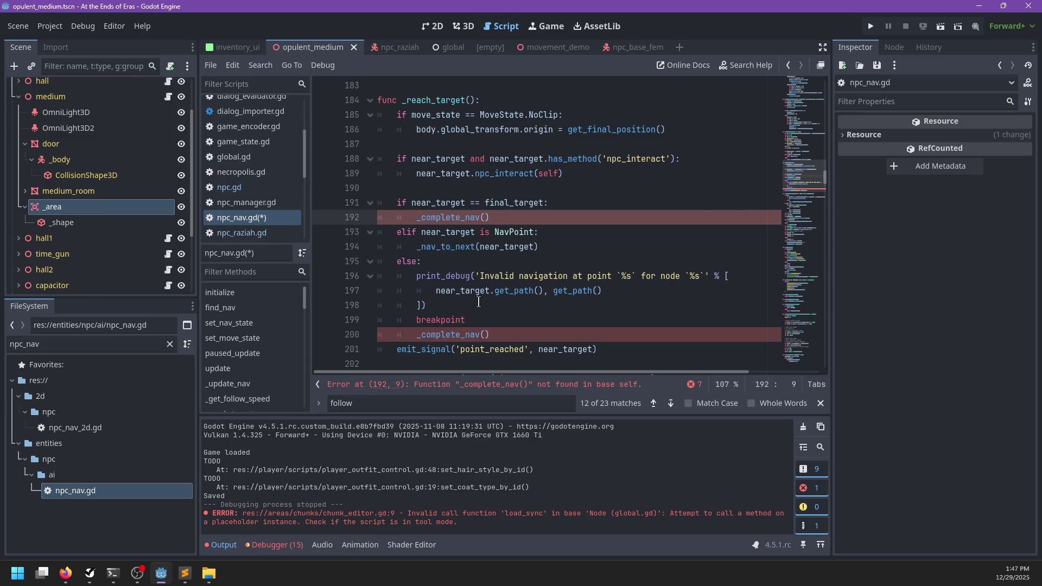
scroll(450, 295, "down", 2)
left_click_drag(454, 265, 454, 129)
scroll(453, 256, "down", 1)
scroll(429, 235, "down", 9)
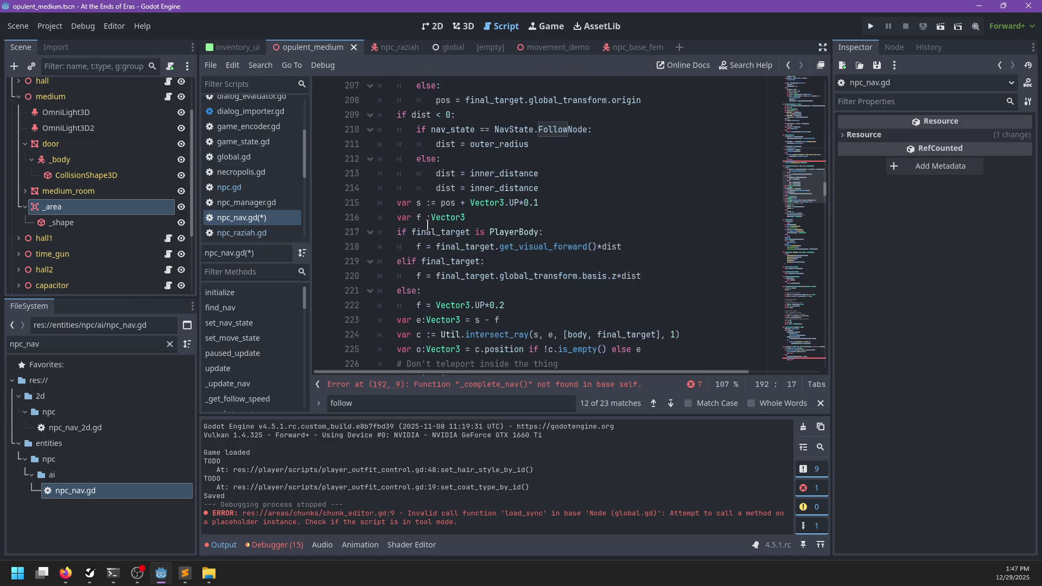
scroll(435, 235, "up", 11)
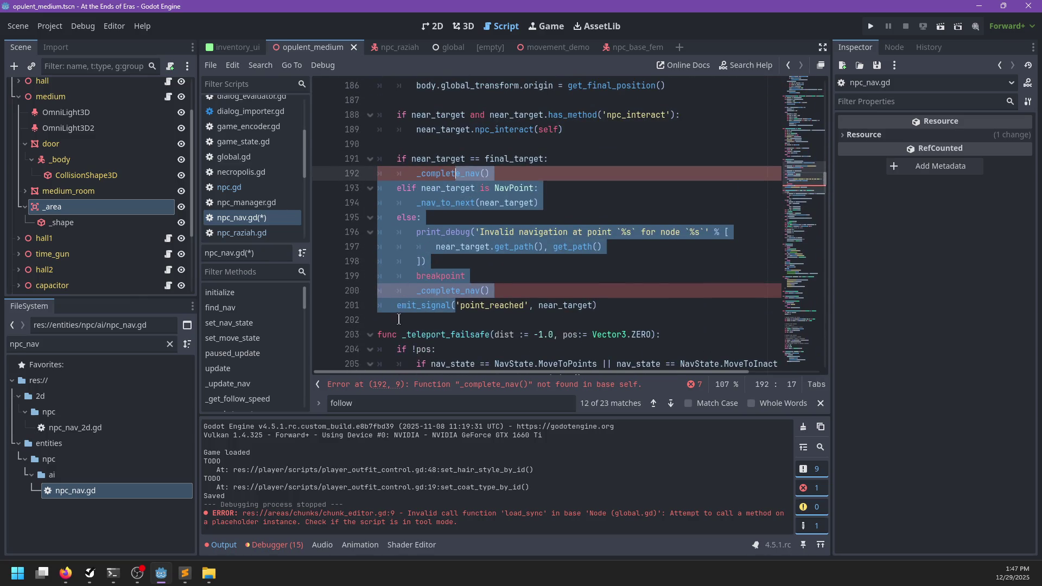
scroll(380, 255, "up", 5)
left_click(371, 260, "shift")
key("Delete")
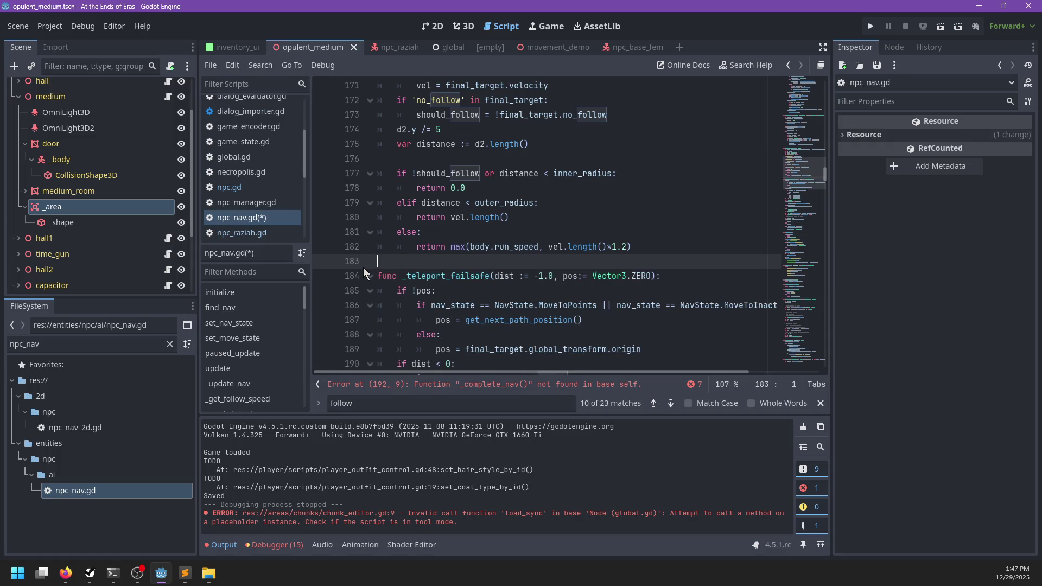
scroll(380, 255, "up", 5)
left_click(395, 252, "shift")
Replace the MoveToInactiveChunk branch body (lines 96–99) with pass
scroll(394, 254, "up", 2)
left_click(394, 253, "shift")
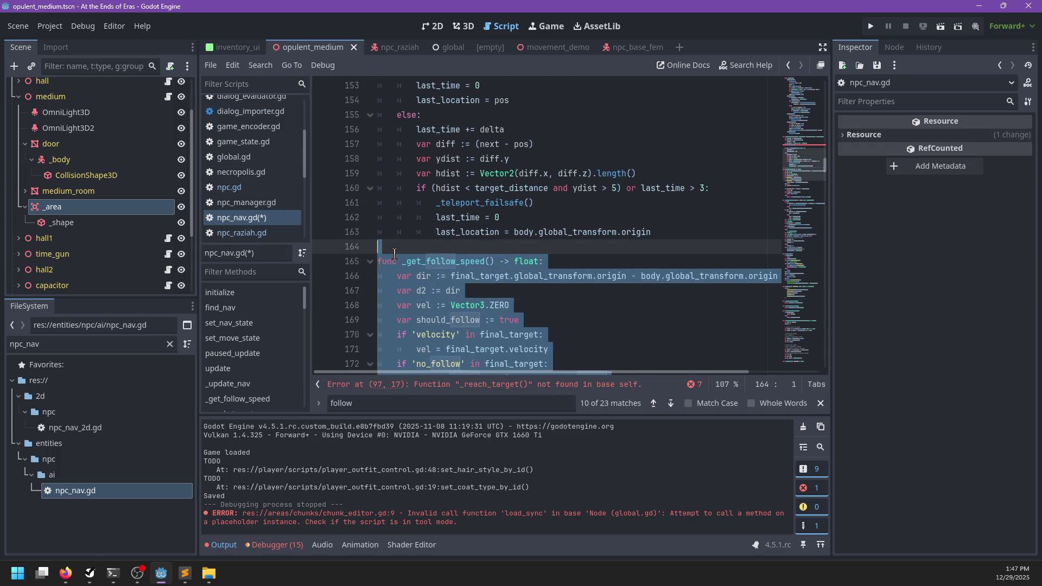
scroll(394, 253, "down", 3)
left_click(571, 271)
left_click(471, 386)
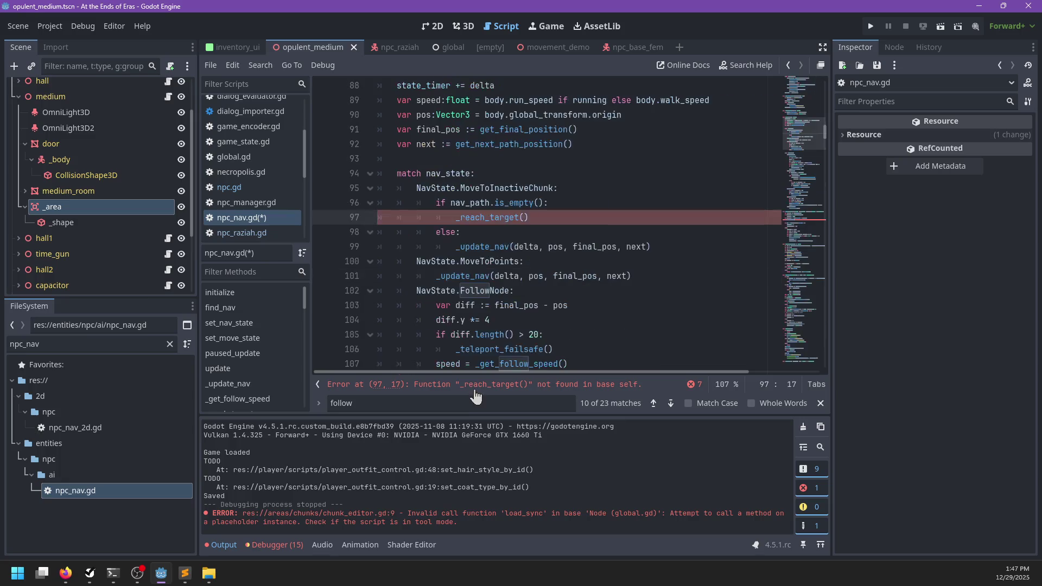
left_click_drag(674, 248, 431, 200)
type("pass")
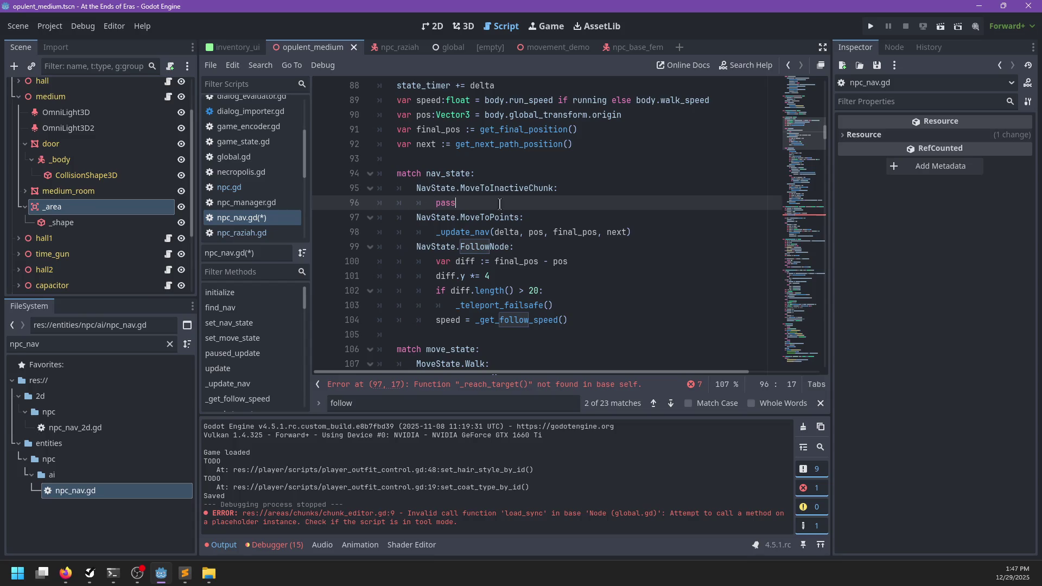
left_click(642, 234)
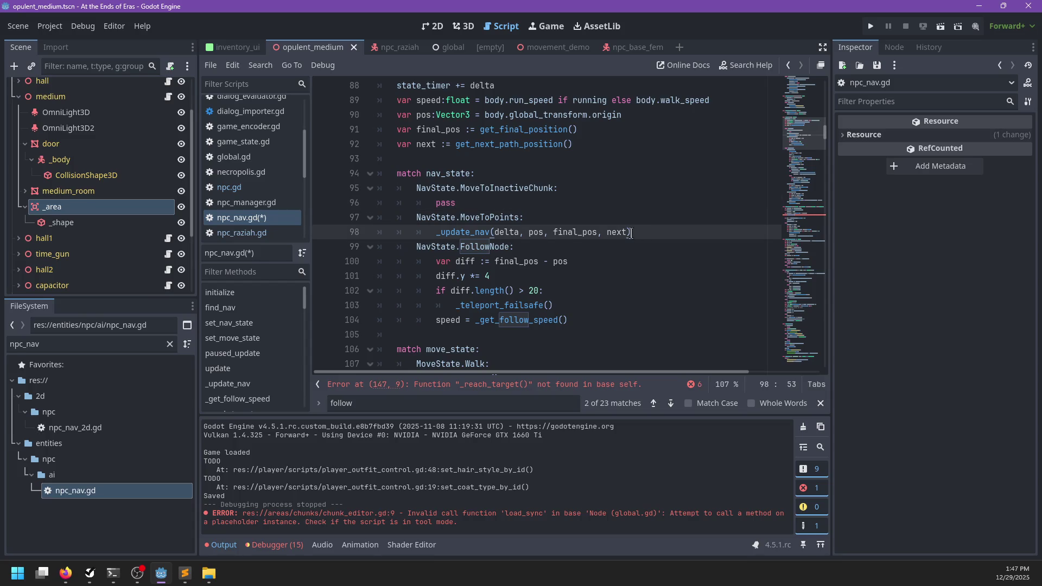
Strip the _update_nav function body at line 147 down to a single pass
key("Escape")
left_click(453, 407)
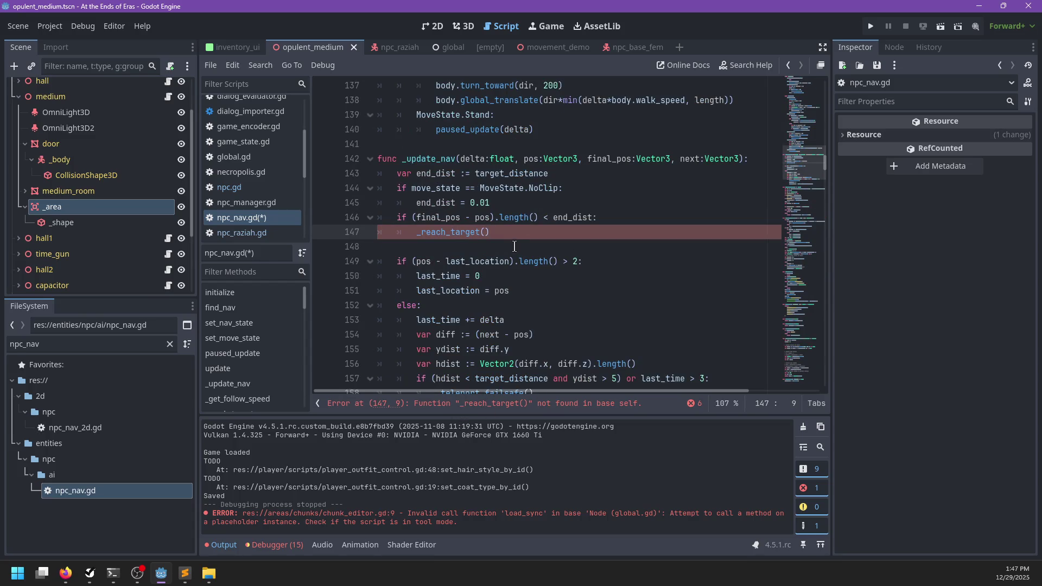
mouse_move(378, 173)
left_mouse_down()
mouse_move(461, 233)
mouse_move(552, 242)
mouse_move(681, 204)
left_mouse_up()
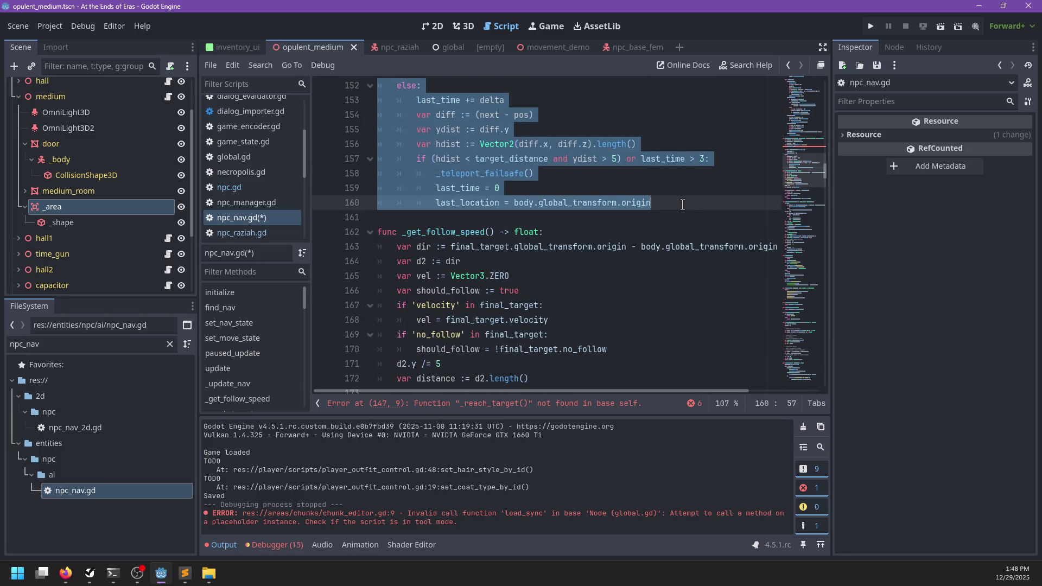
key("BackSpace")
scroll(641, 231, "up", 5)
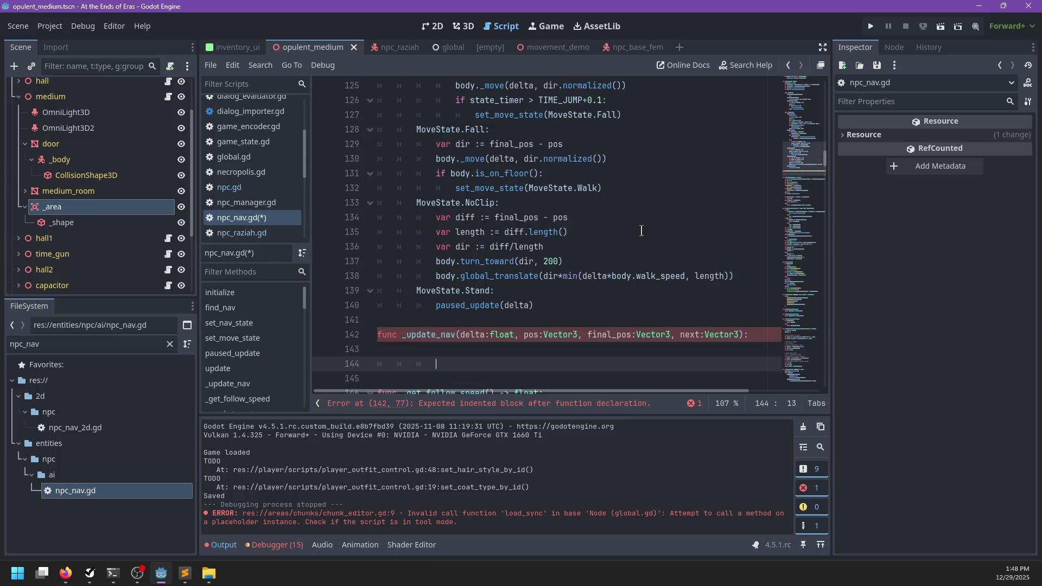
type("ss")
key("Home")
key("BackSpace")
key("BackSpace")
key("Up")
key("End")
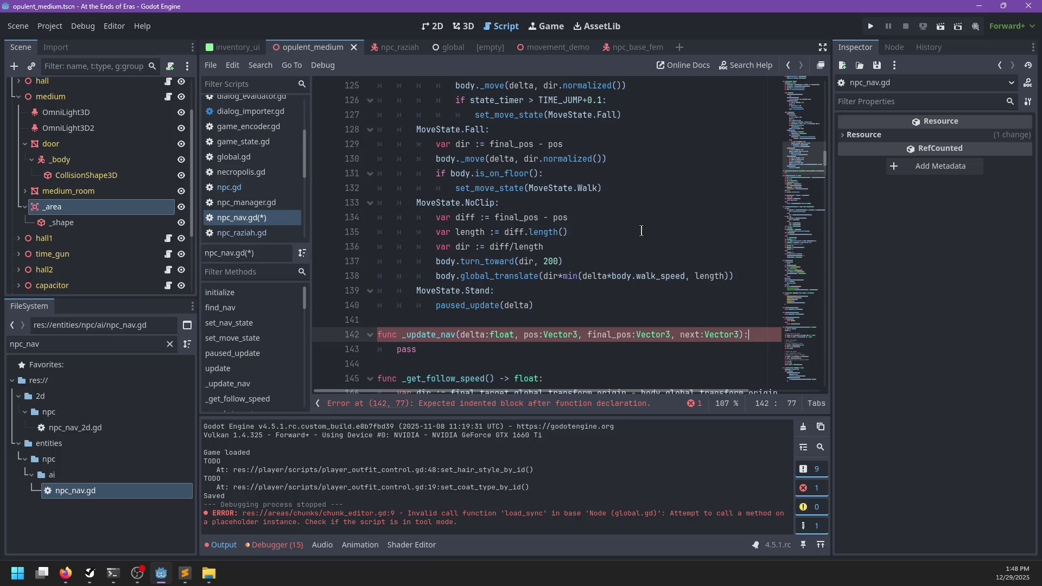
Replace the whole _nav function body at line 282 with return false
left_click(448, 408)
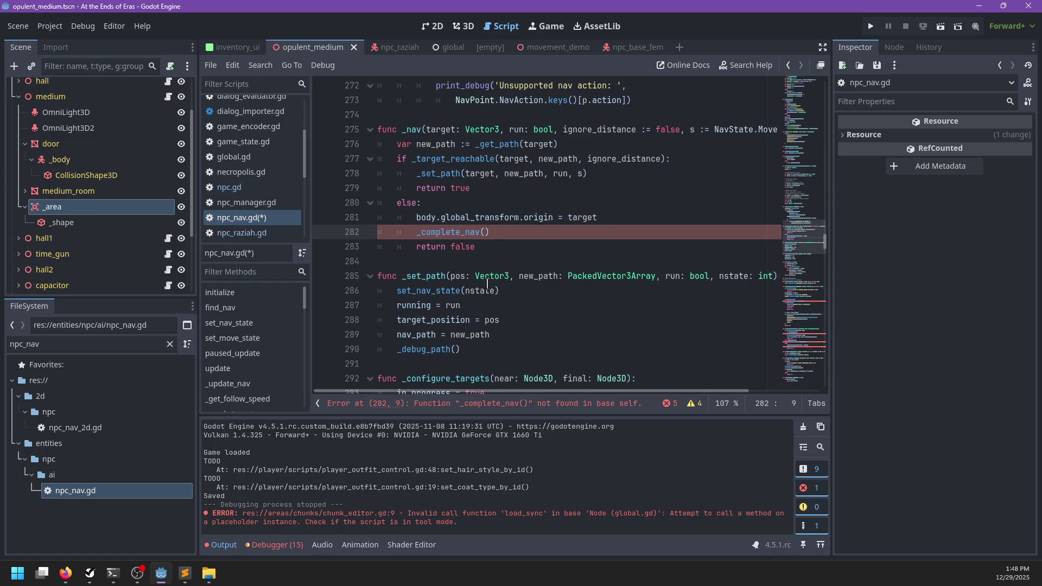
left_click_drag(490, 232, 411, 228)
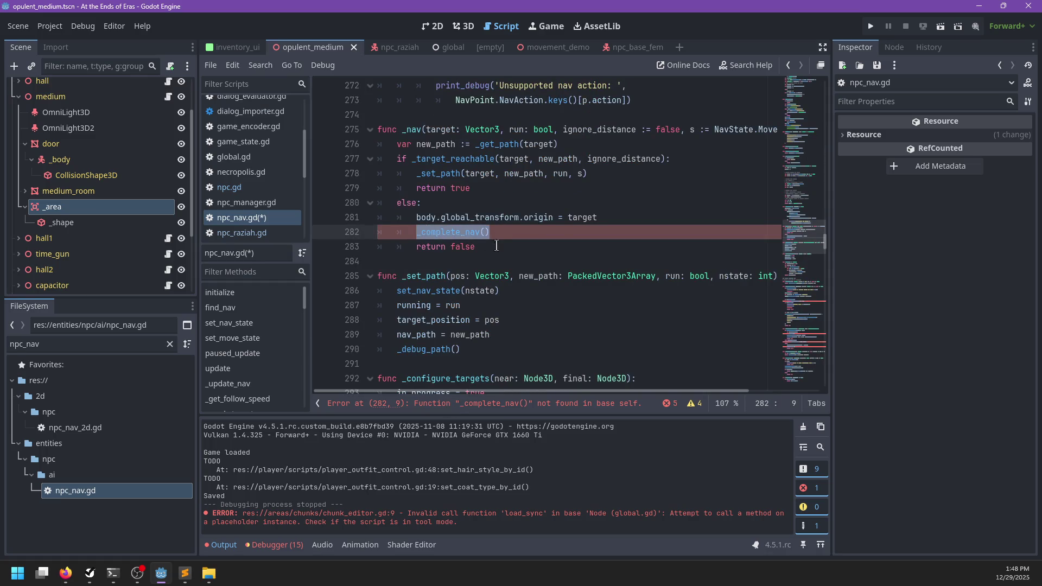
left_click_drag(495, 246, 392, 146)
type("pass")
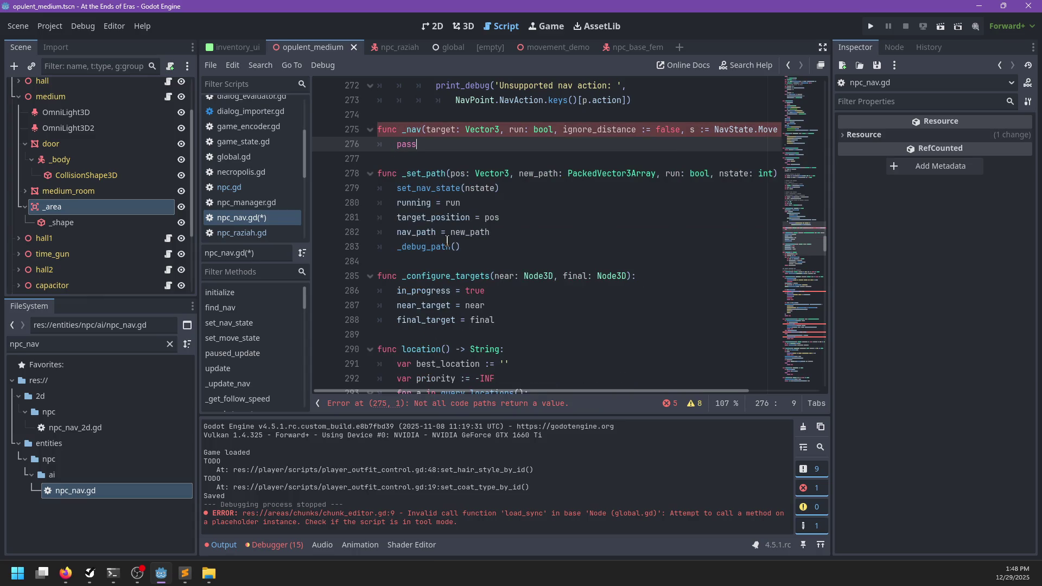
key("BackSpace")
key("BackSpace")
key("BackSpace")
type("return false")
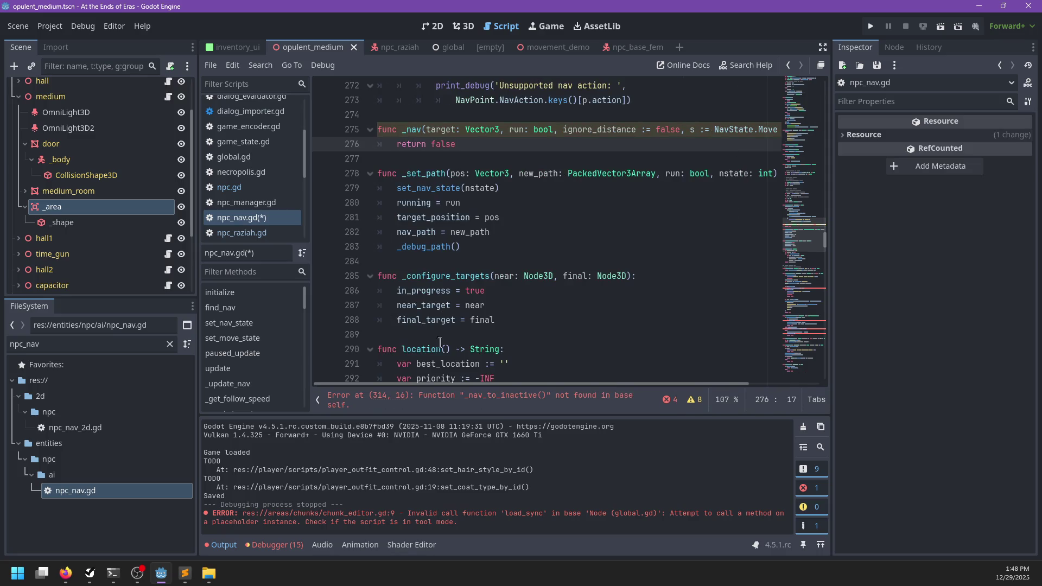
Delete the travel_to code under the interface header near line 314
left_click(450, 402)
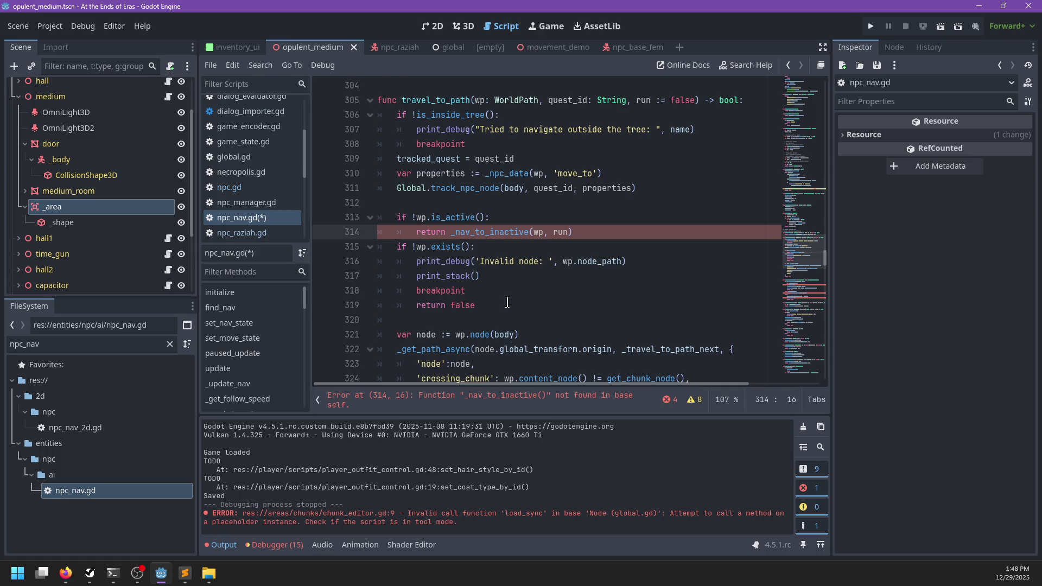
scroll(508, 302, "up", 1)
mouse_move(508, 349)
left_mouse_down()
mouse_move(466, 266)
mouse_move(347, 231)
left_mouse_up()
key("BackSpace")
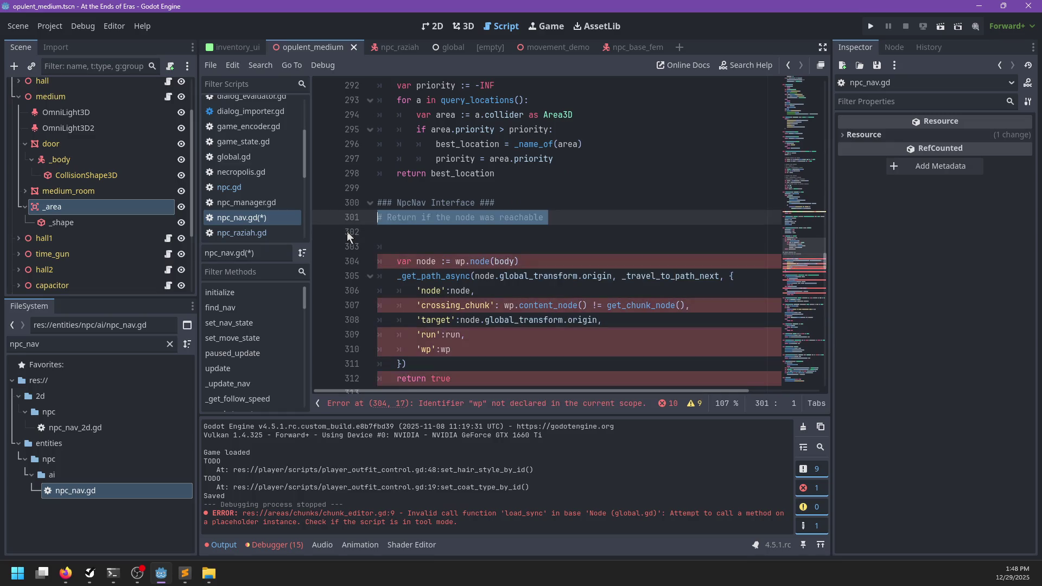
key("ctrl+z")
scroll(464, 237, "down", 10)
scroll(464, 237, "down", 6)
scroll(483, 233, "up", 1)
mouse_move(433, 203)
left_mouse_down()
mouse_move(494, 208)
mouse_move(542, 134)
left_mouse_up()
scroll(434, 203, "up", 9)
scroll(494, 208, "up", 3)
key("Delete")
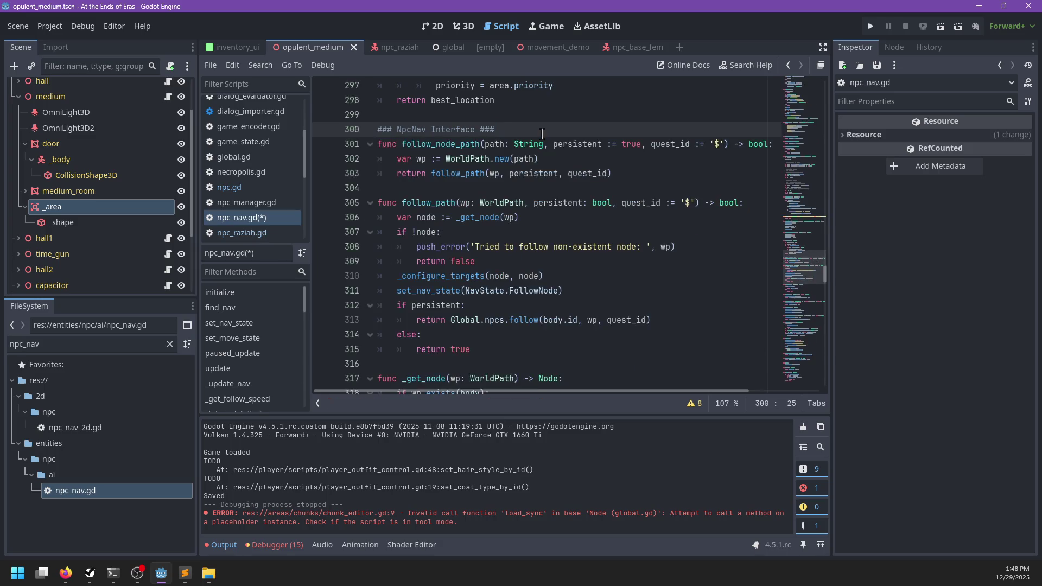
Stub the dismiss() function body with pass and save npc_nav.gd
scroll(503, 214, "down", 13)
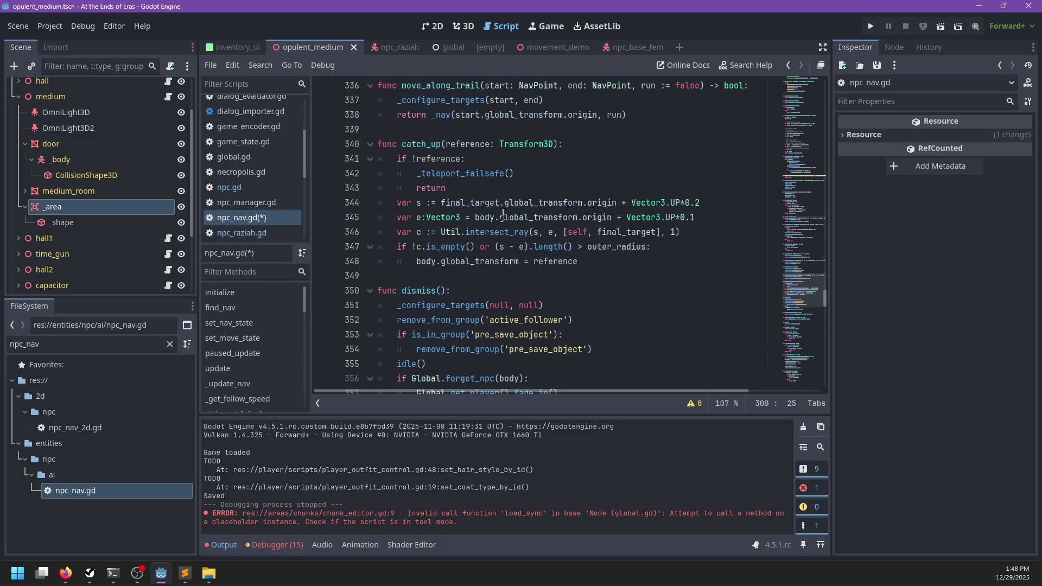
scroll(503, 214, "up", 2)
key("ctrl+s")
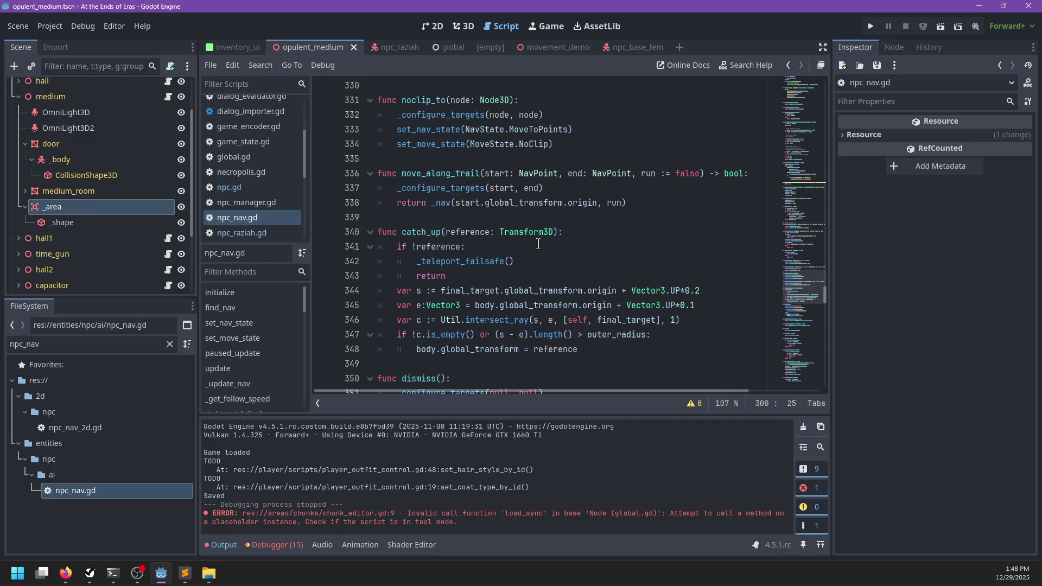
scroll(538, 243, "down", 7)
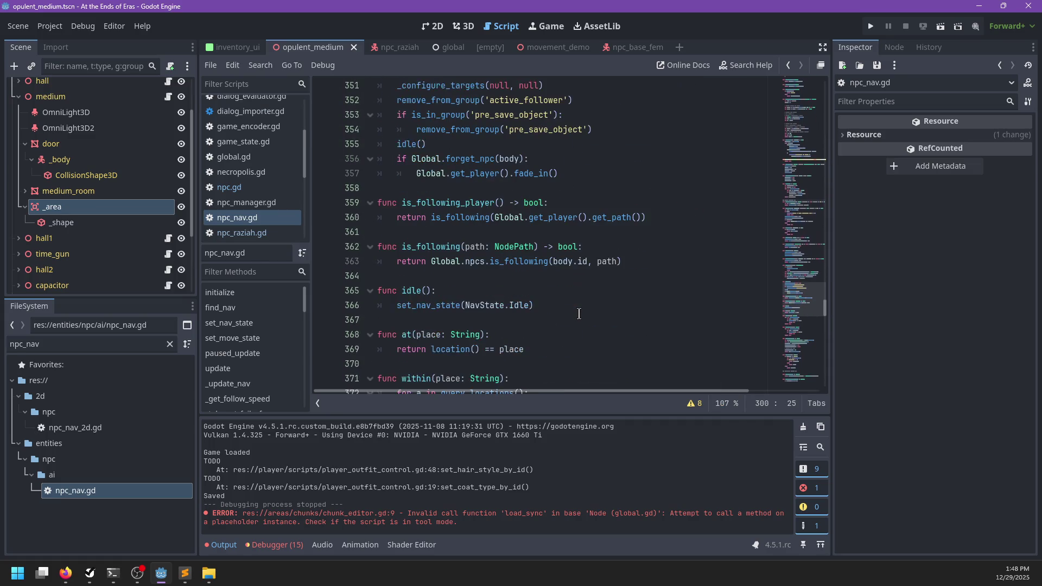
scroll(579, 313, "up", 2)
left_click_drag(559, 261, 397, 172)
type("pass")
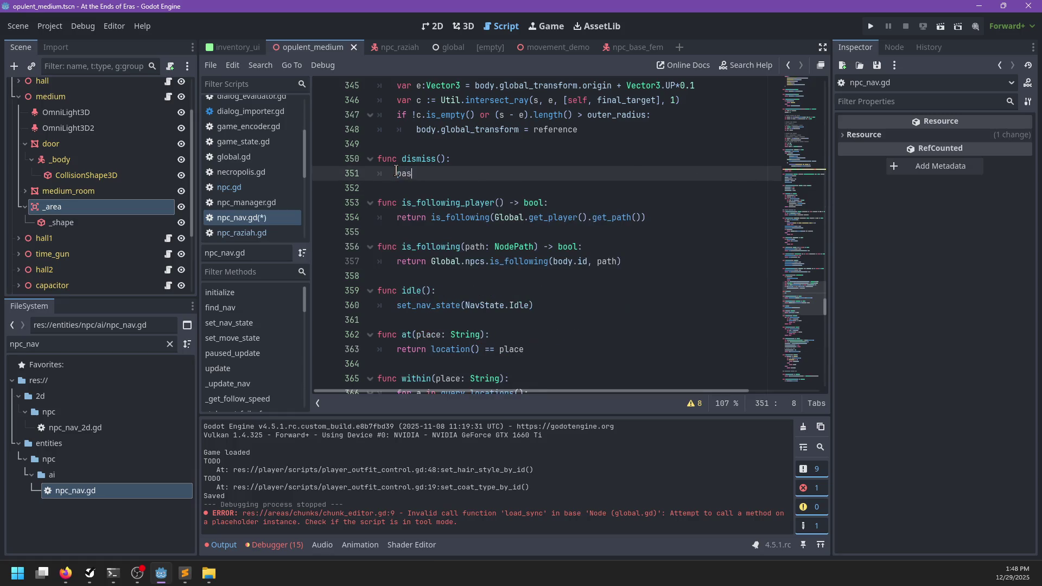
scroll(511, 258, "down", 1)
scroll(510, 258, "down", 1)
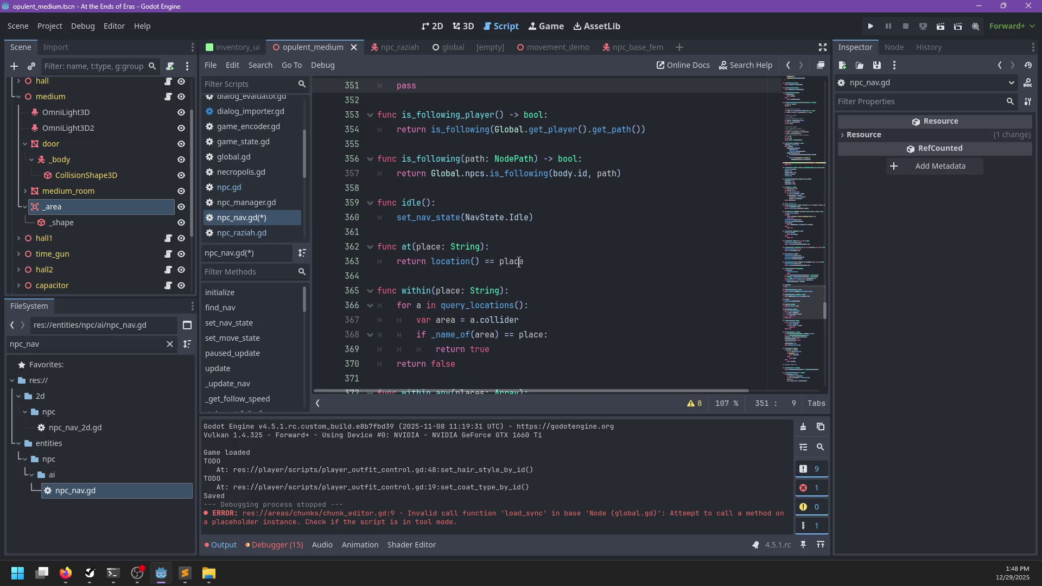
key("ctrl+s")
Jump from the location() call in at() to its definition at line 290
scroll(528, 262, "down", 4)
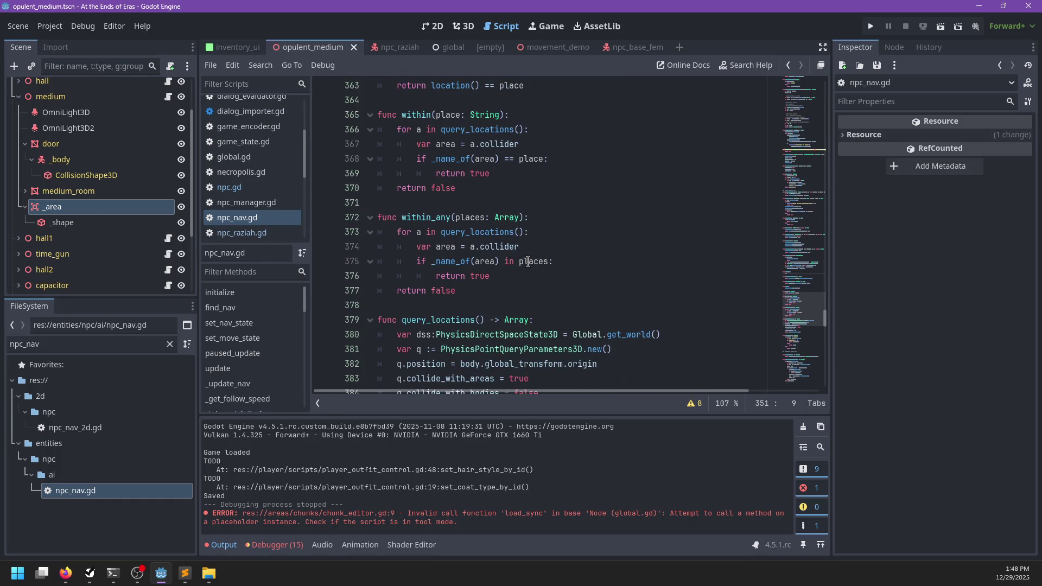
scroll(528, 262, "up", 2)
scroll(528, 261, "down", 7)
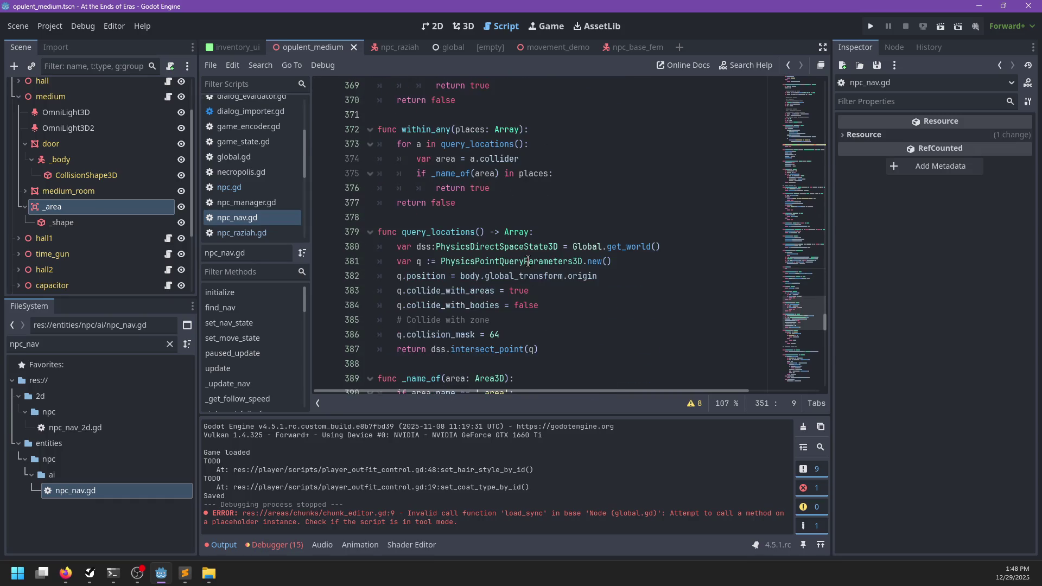
scroll(528, 262, "up", 9)
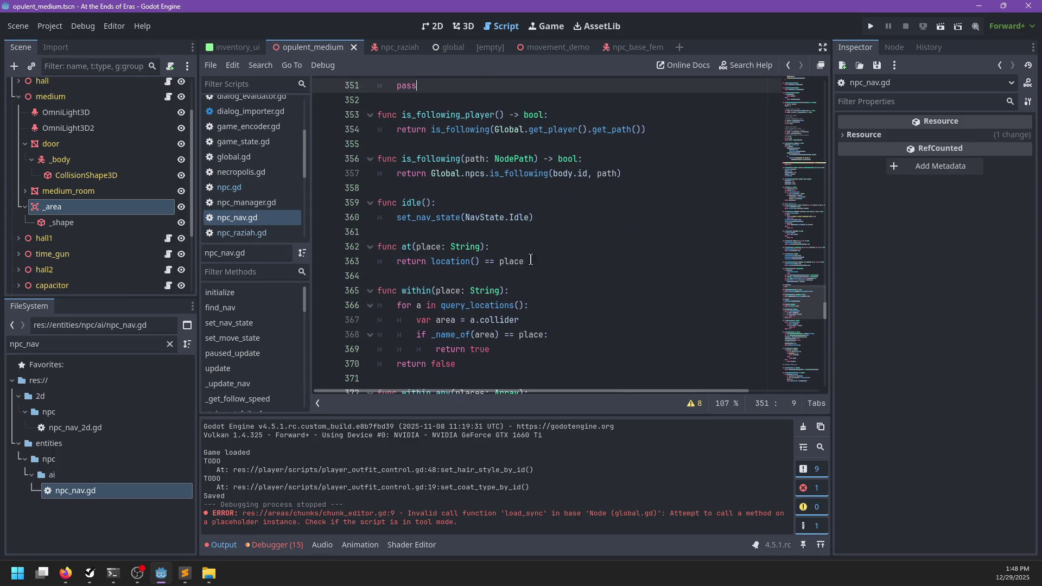
scroll(537, 261, "down", 14)
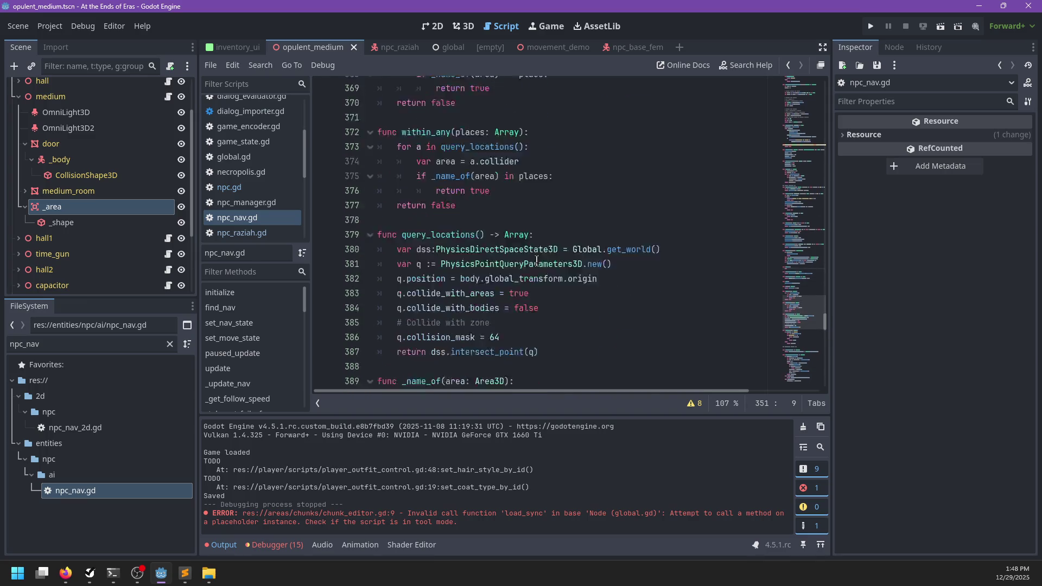
scroll(536, 262, "down", 5)
scroll(536, 262, "up", 16)
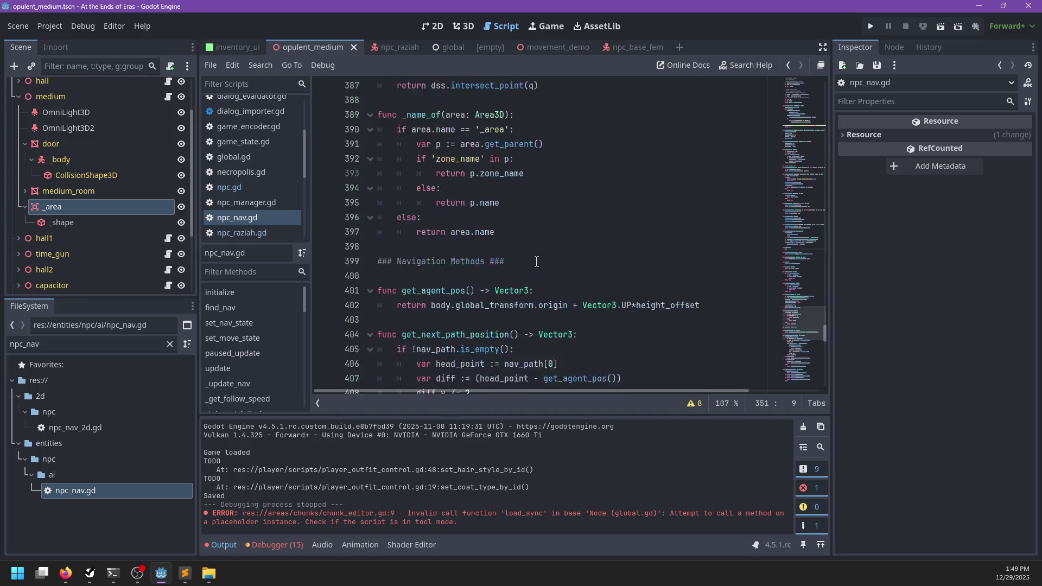
scroll(537, 261, "up", 4)
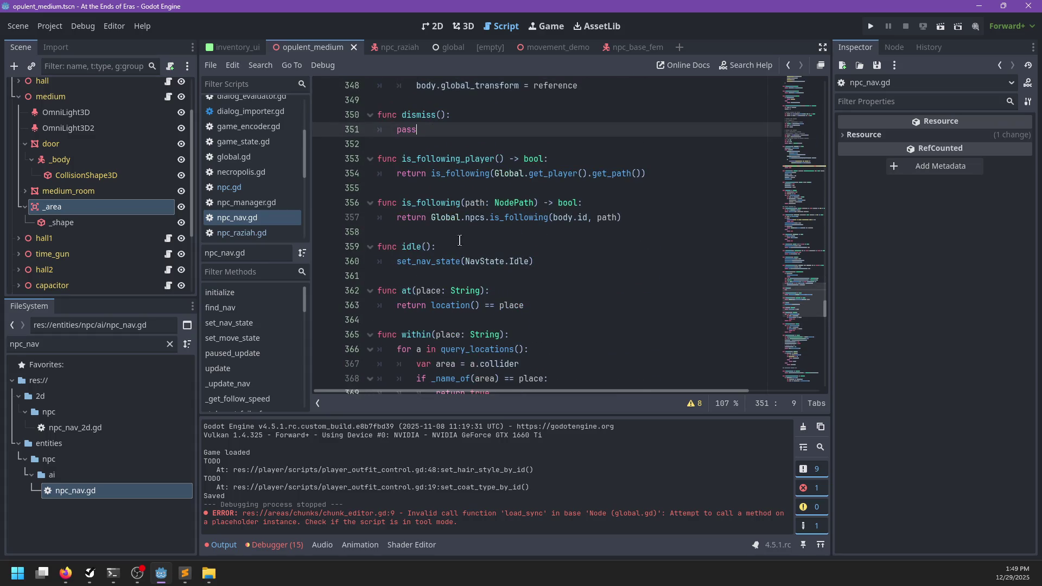
left_click(453, 307)
scroll(454, 308, "up", 6)
scroll(454, 307, "down", 6)
left_click(454, 307, "ctrl")
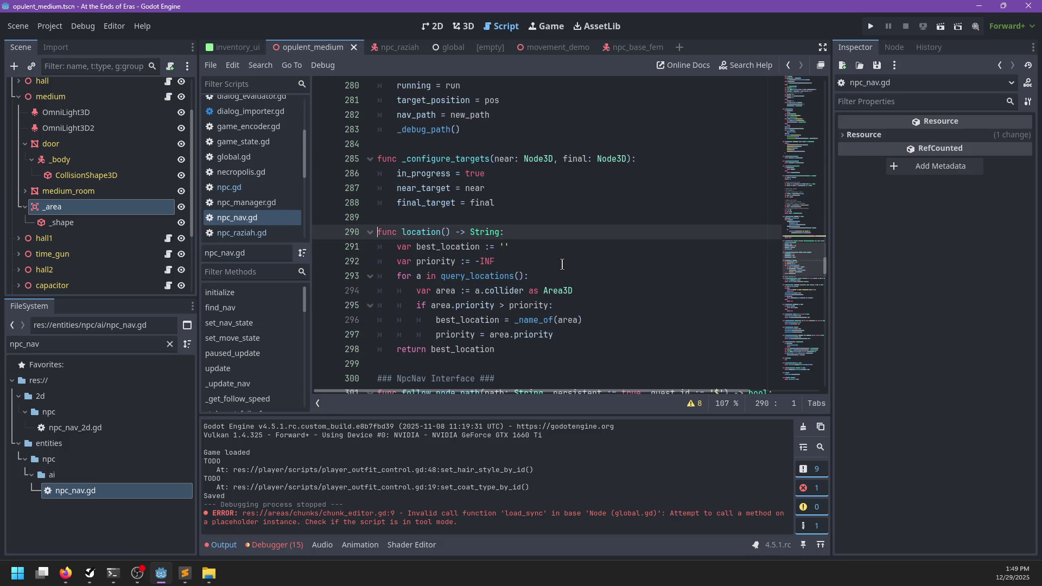
Cut the location() function (lines 290–298) and remove the leftover blank line
scroll(562, 264, "up", 3)
scroll(561, 264, "down", 4)
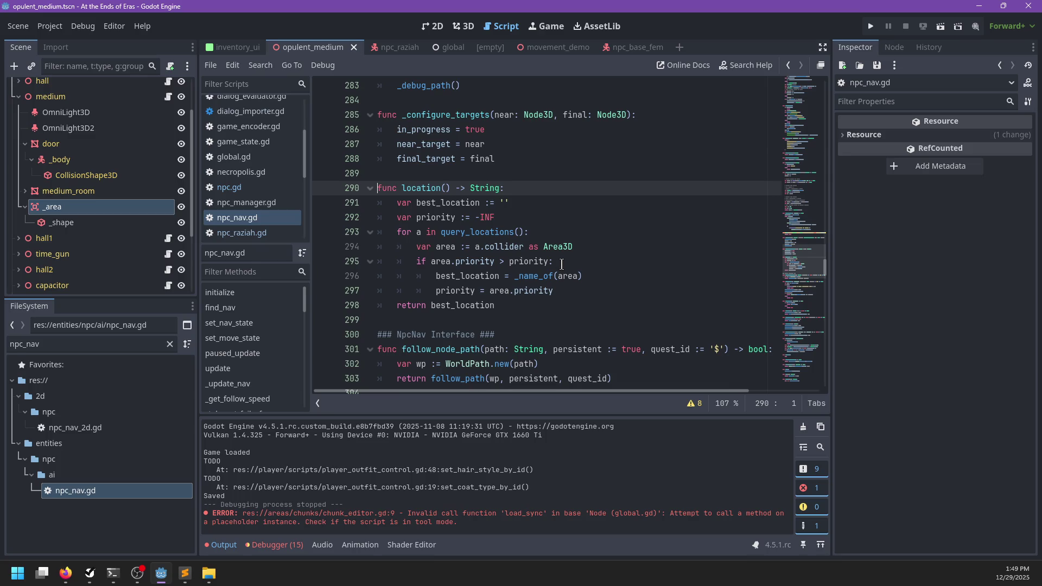
left_click(520, 313, "shift")
key("Delete")
scroll(547, 183, "down", 3)
key("BackSpace")
scroll(475, 202, "down", 8)
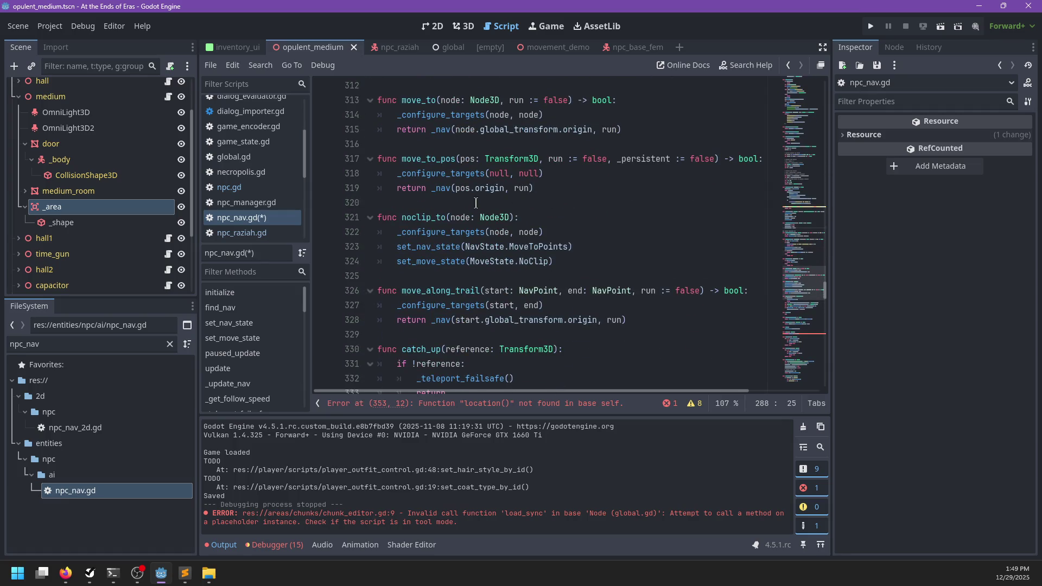
scroll(476, 202, "down", 5)
left_click(460, 403)
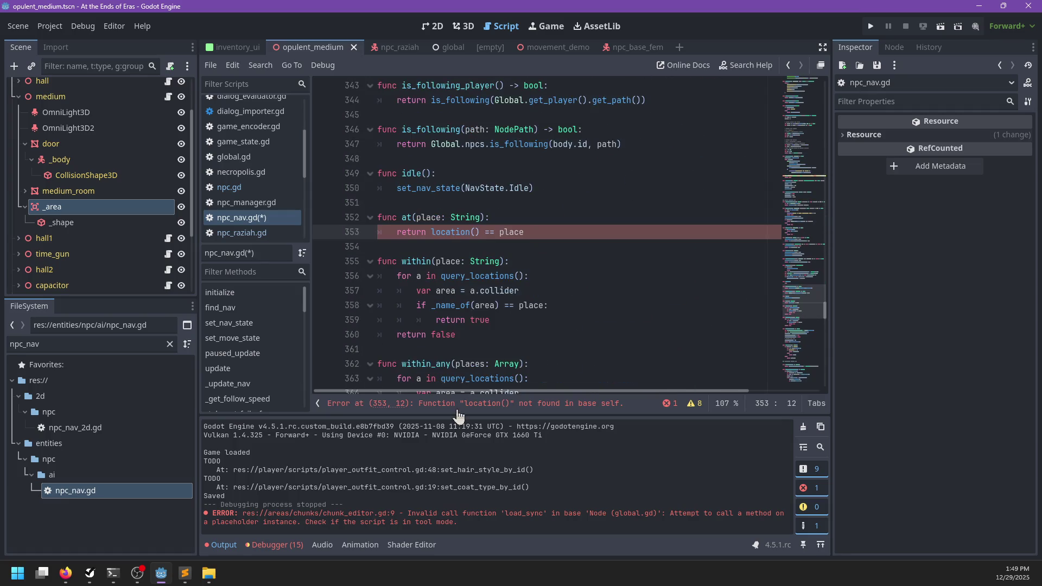
left_click(444, 208)
key("ctrl+z")
key("ctrl+shift+z")
Paste location() just above query_locations() and save npc_nav.gd
left_click(427, 246)
scroll(427, 247, "down", 4)
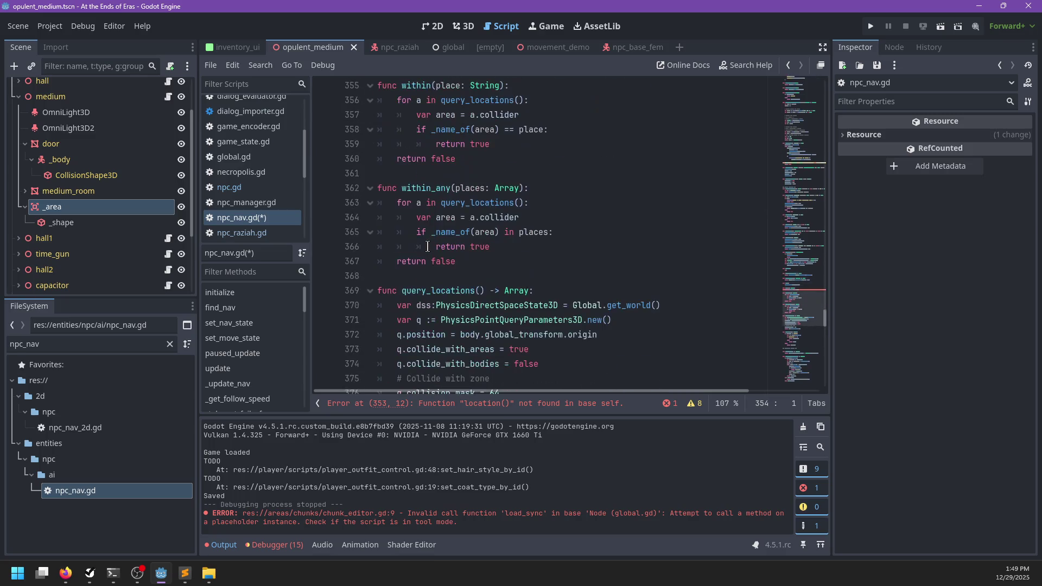
left_click(409, 285)
type("func location() -> String: \tvar best_location := '' \tvar priority := -INF \tfor a in query_locations(): \t\tvar area := a.collider as Area3D \t\tif area.priority > priority: \t\t\tbest_location = _name_of(area) \t\t\tpriority = area.priority \treturn best_location")
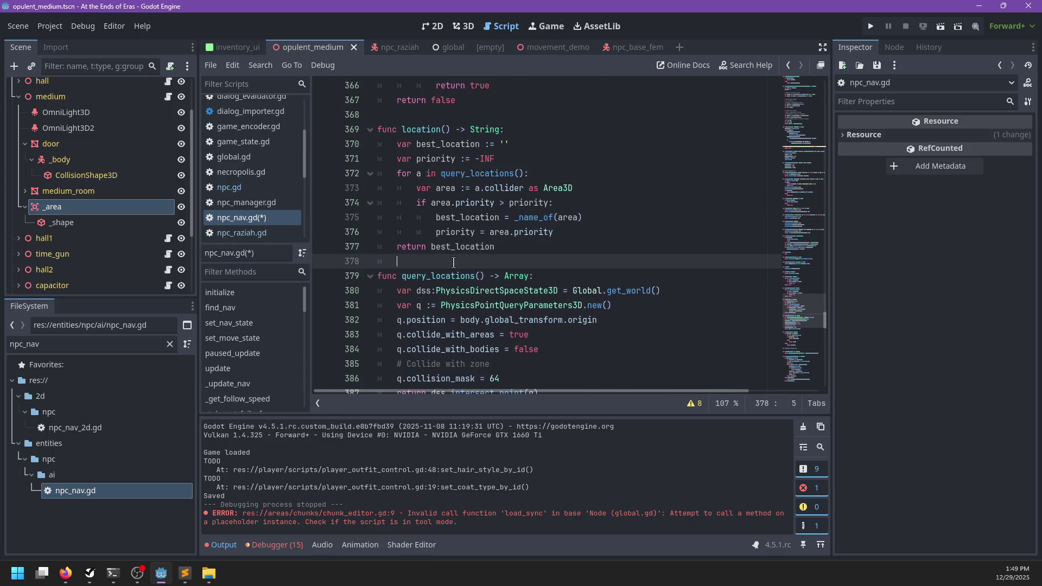
scroll(521, 282, "up", 9)
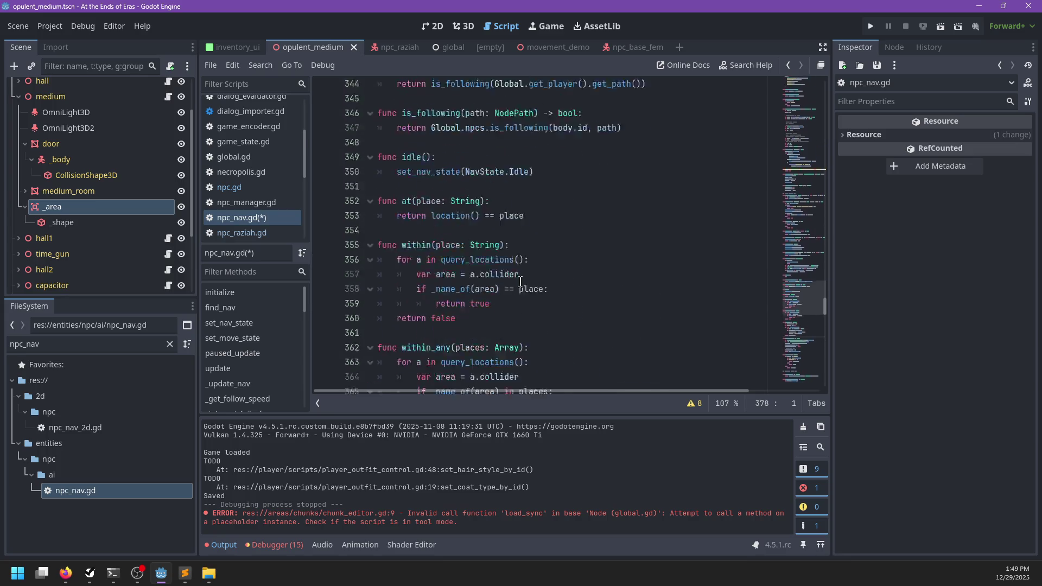
scroll(520, 282, "up", 5)
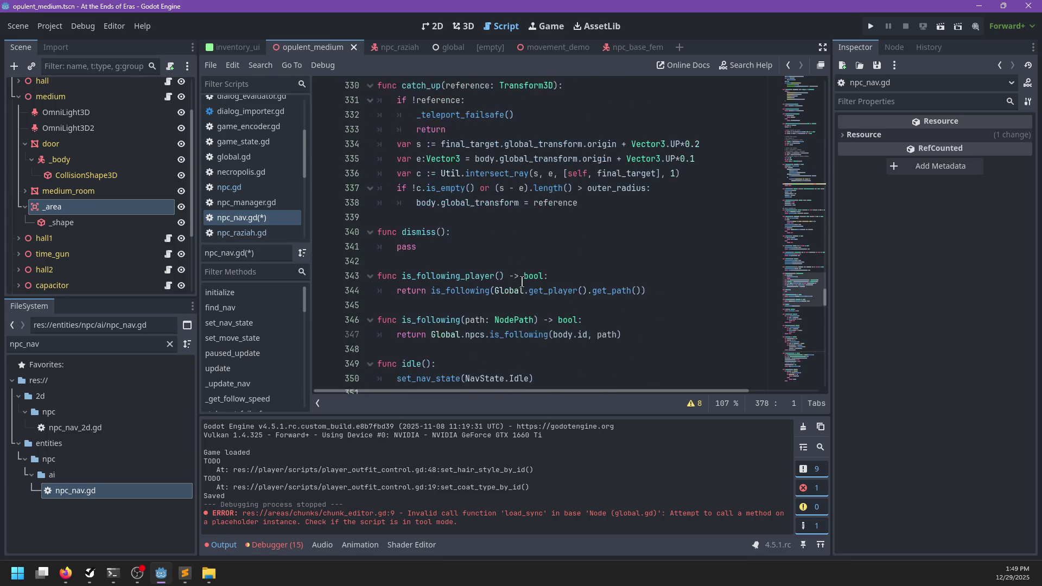
left_click(464, 305)
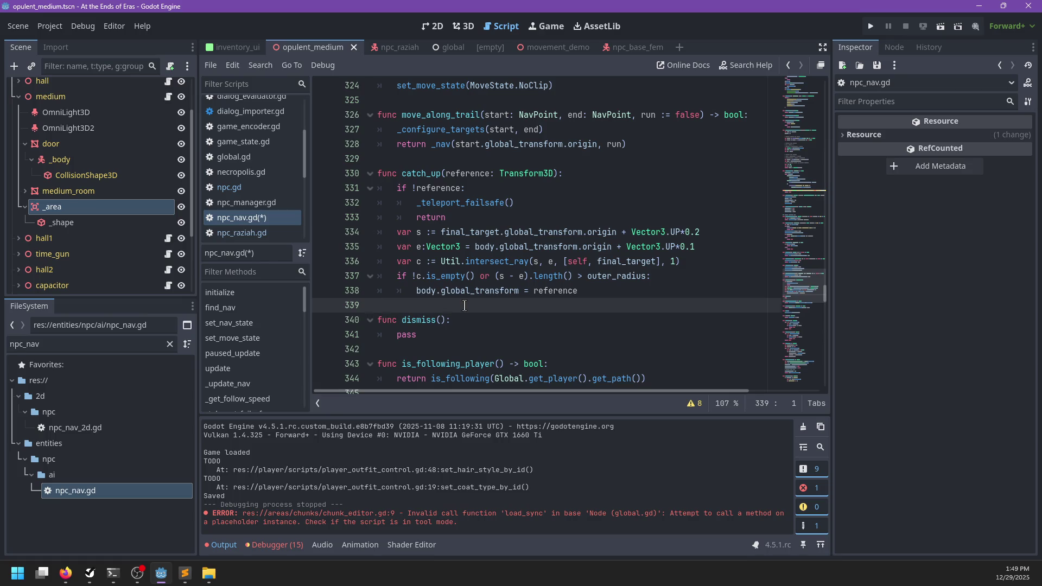
key("ctrl+s")
left_click(527, 216)
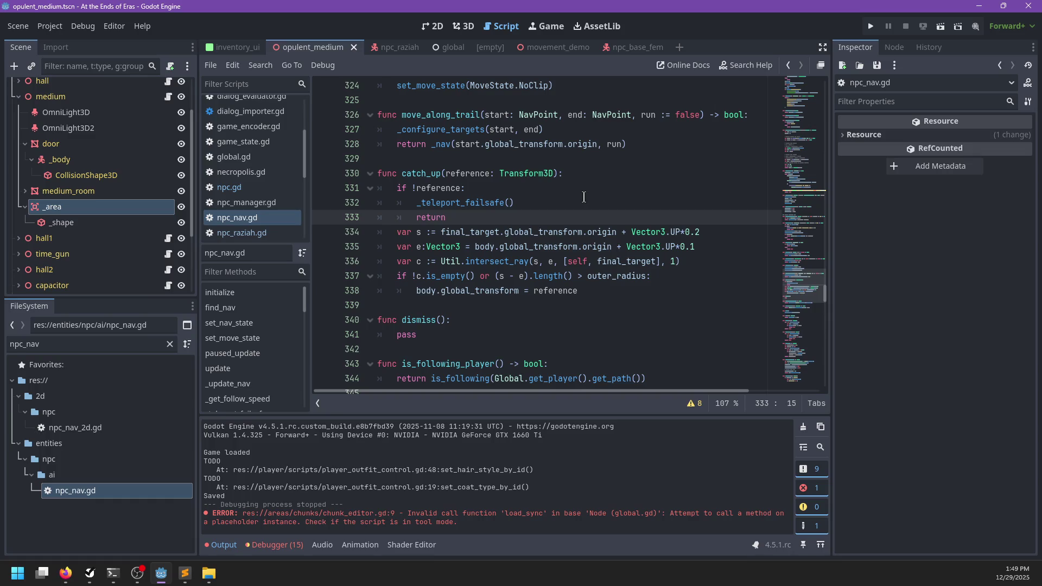
key("F5")
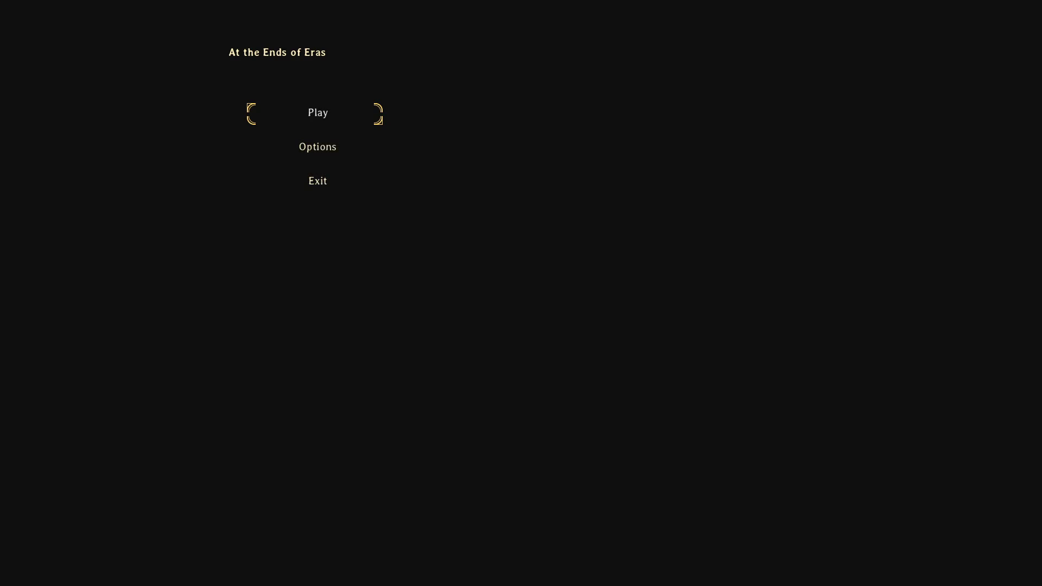
key("Return")
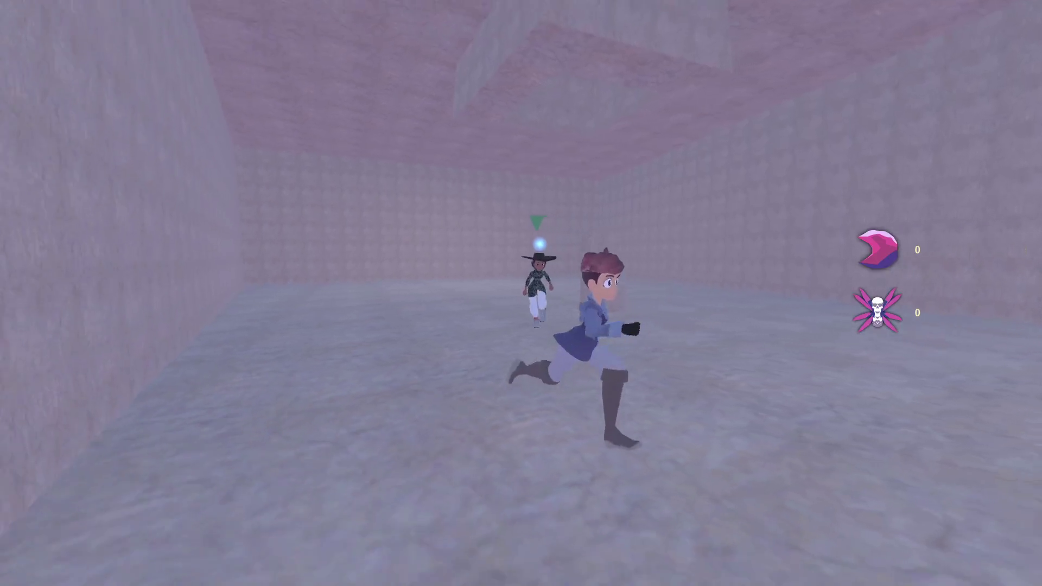
key("w")
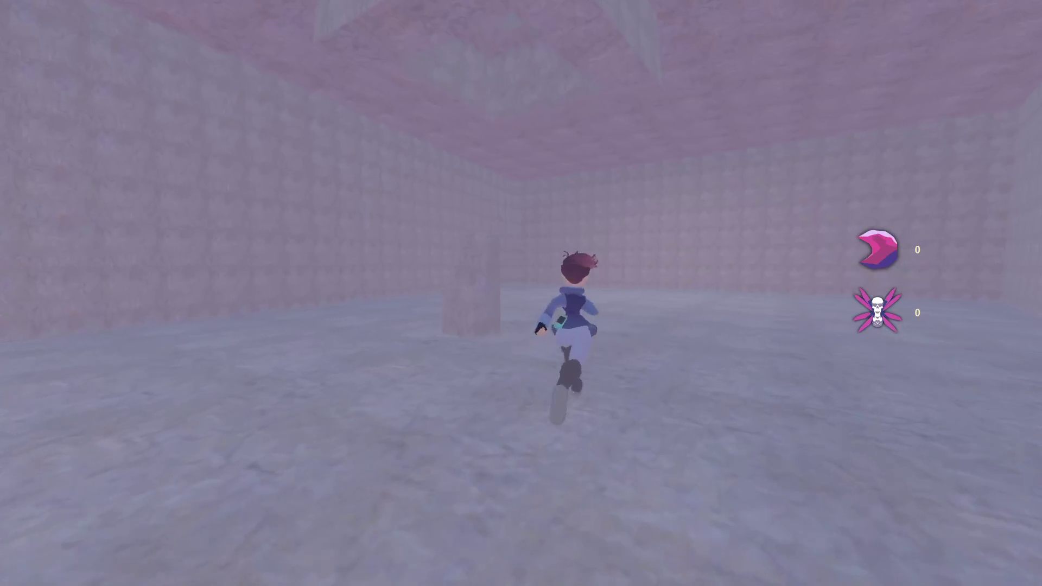
key("s")
key("w")
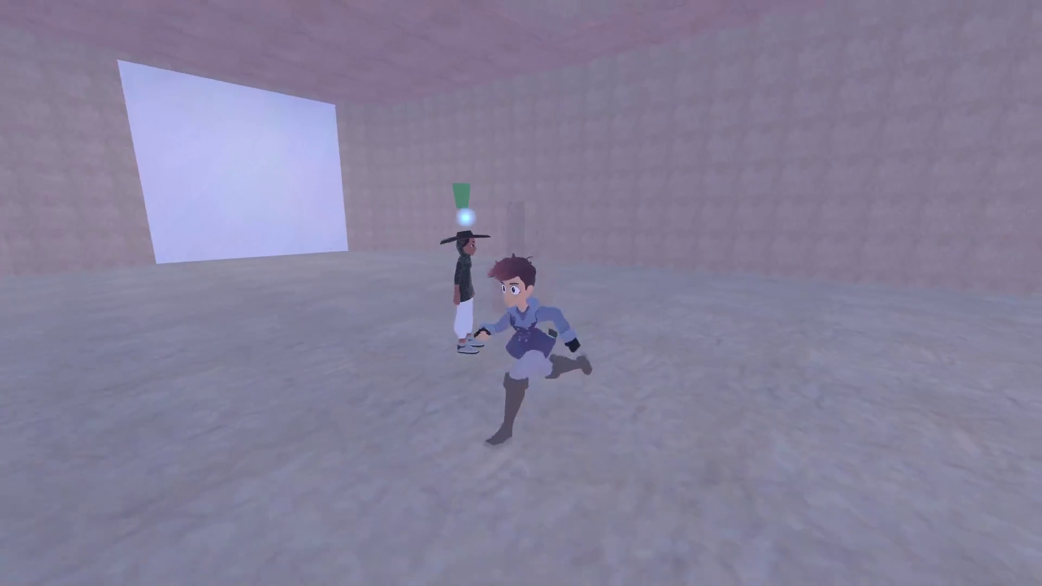
key("s")
key("Escape")
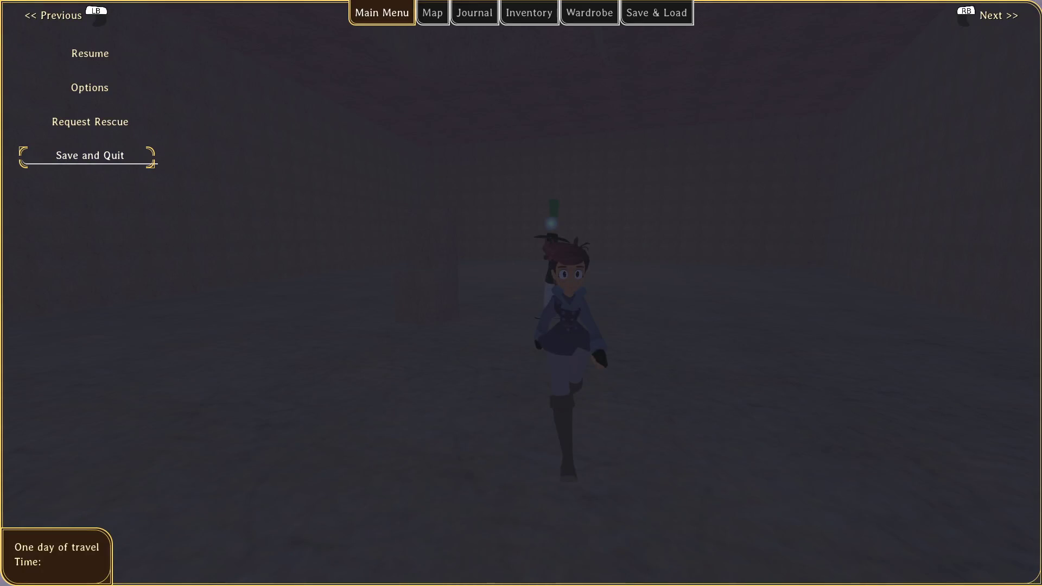
key("Return")
key("Up")
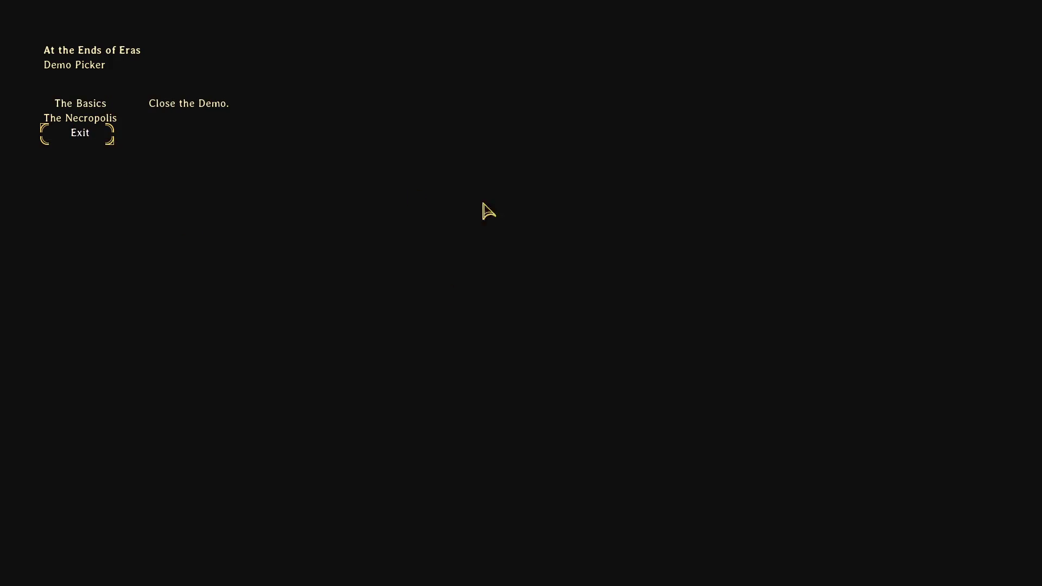
left_click(78, 135)
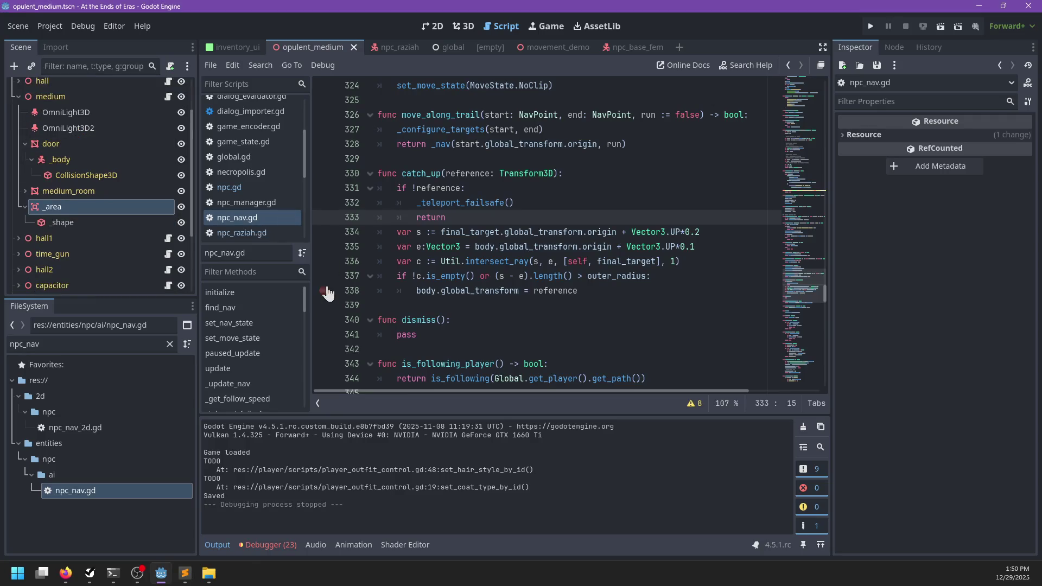
Open npc.gd and locate the check_dialog call with a text search
left_click(248, 190)
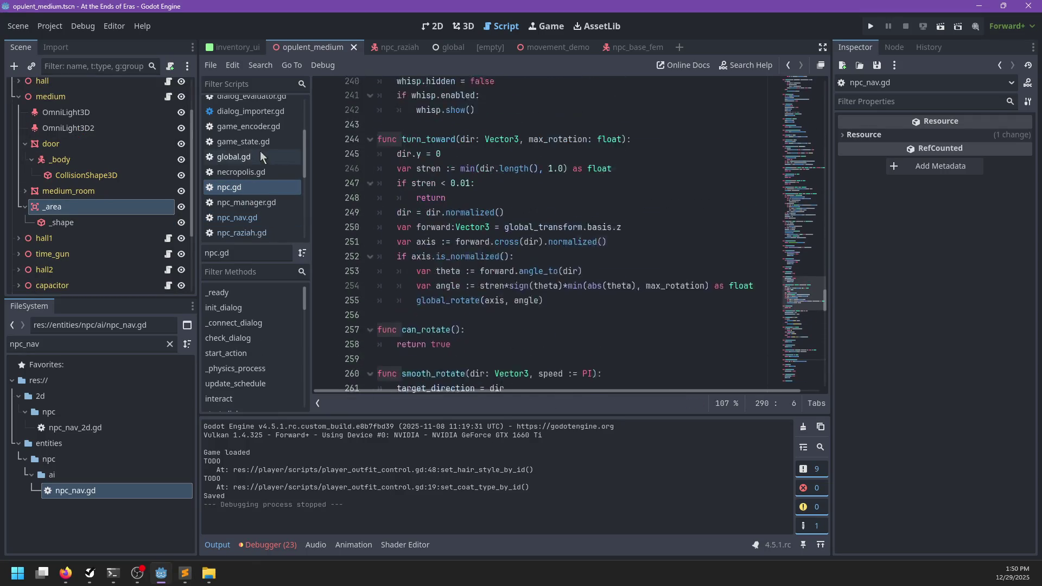
scroll(262, 163, "down", 1)
scroll(512, 189, "up", 3)
left_click(513, 189)
key("ctrl+f")
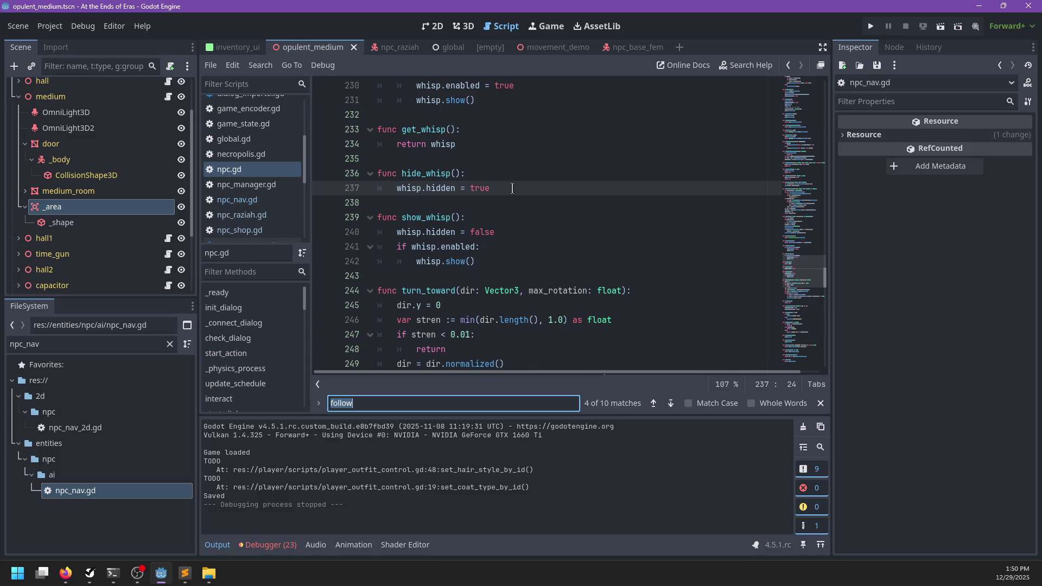
type("check_dialog")
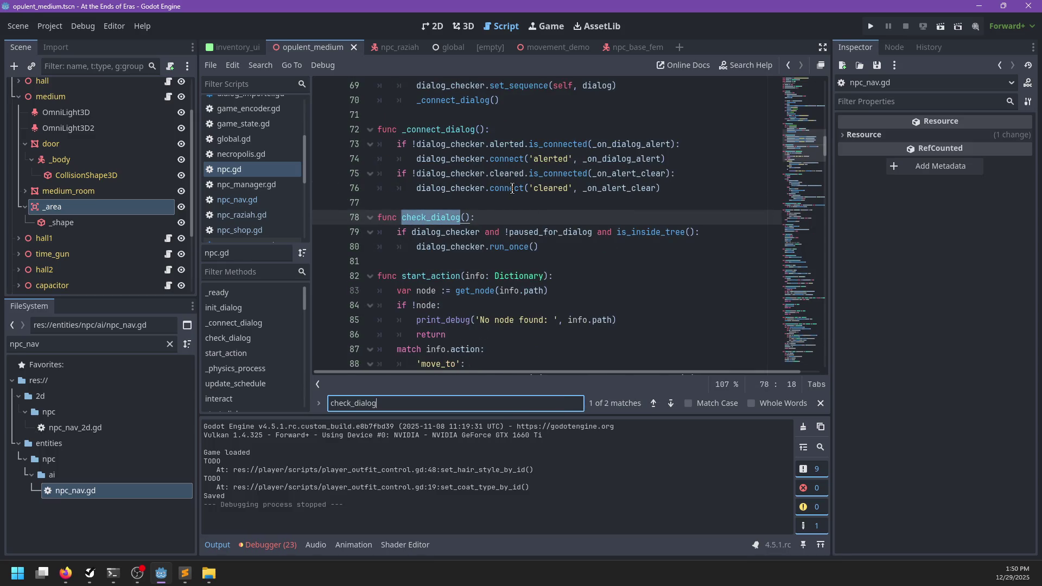
key("Escape")
left_click(486, 217)
key("ctrl+f")
key("Escape")
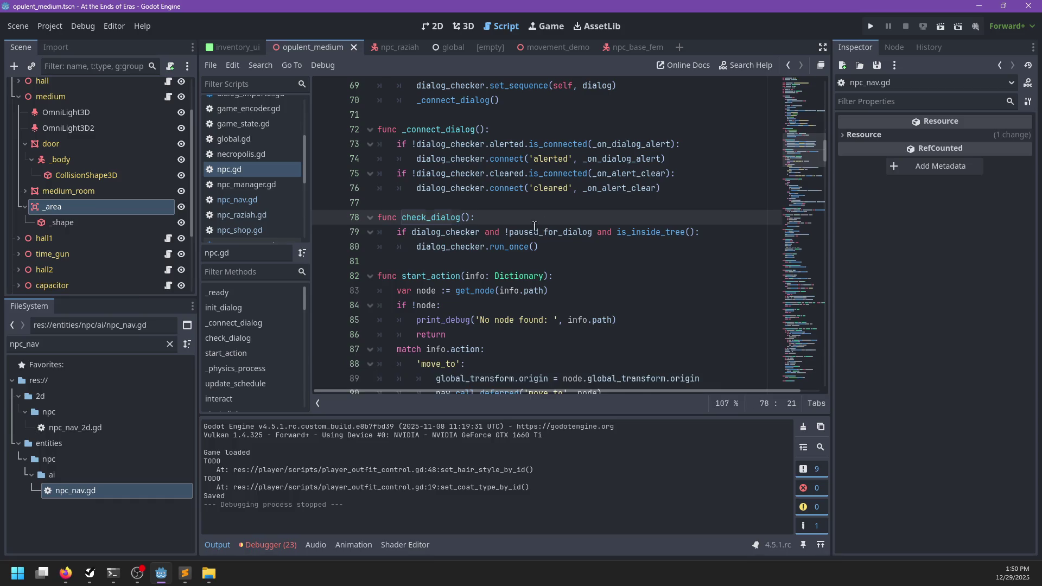
key("Down")
Inspect paused_for_dialog, is_inside_tree and dialog_checker around the check_dialog call
double_click(540, 233)
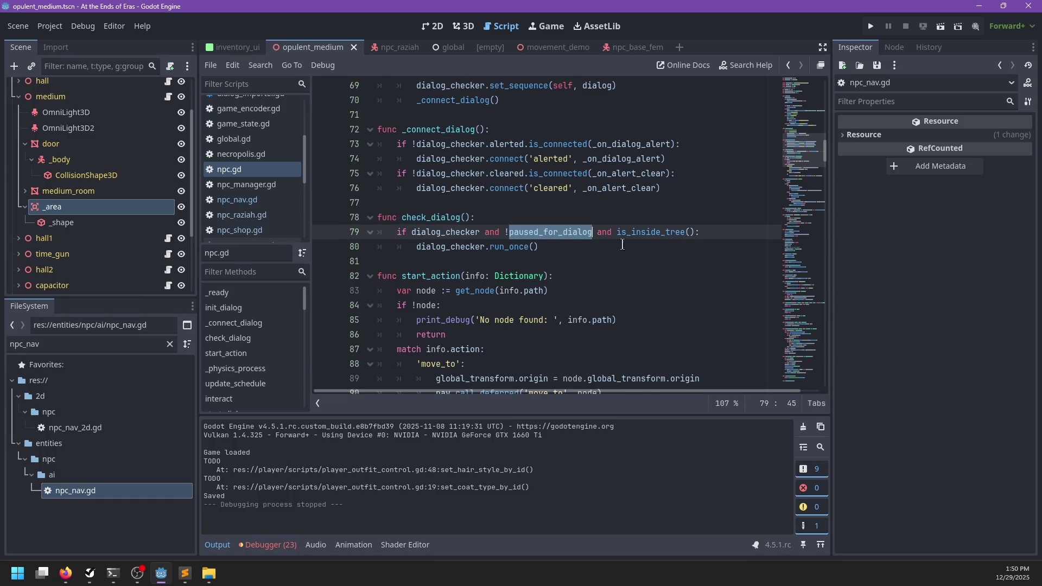
double_click(639, 232)
double_click(439, 247)
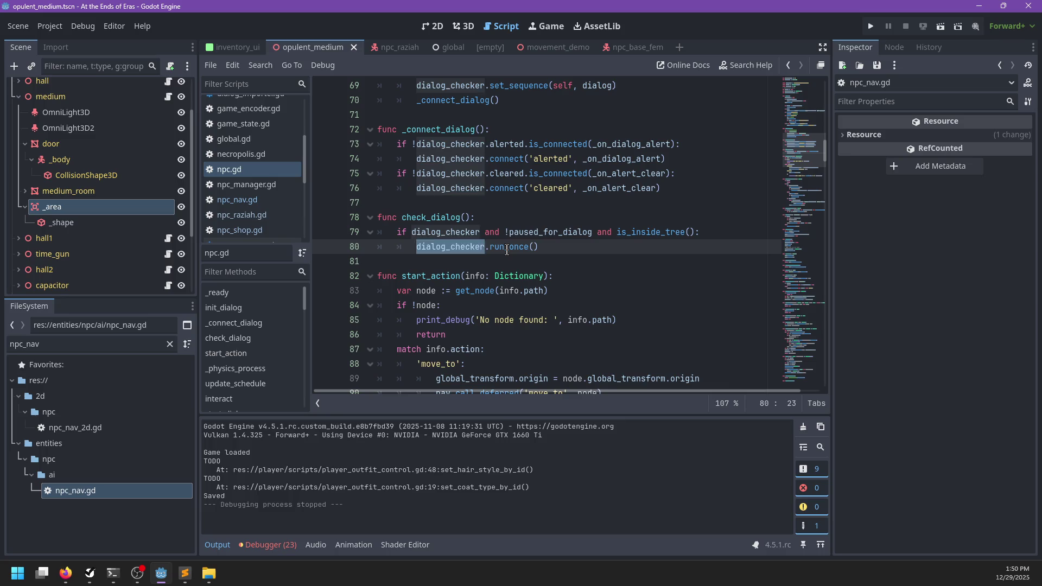
left_click(627, 218)
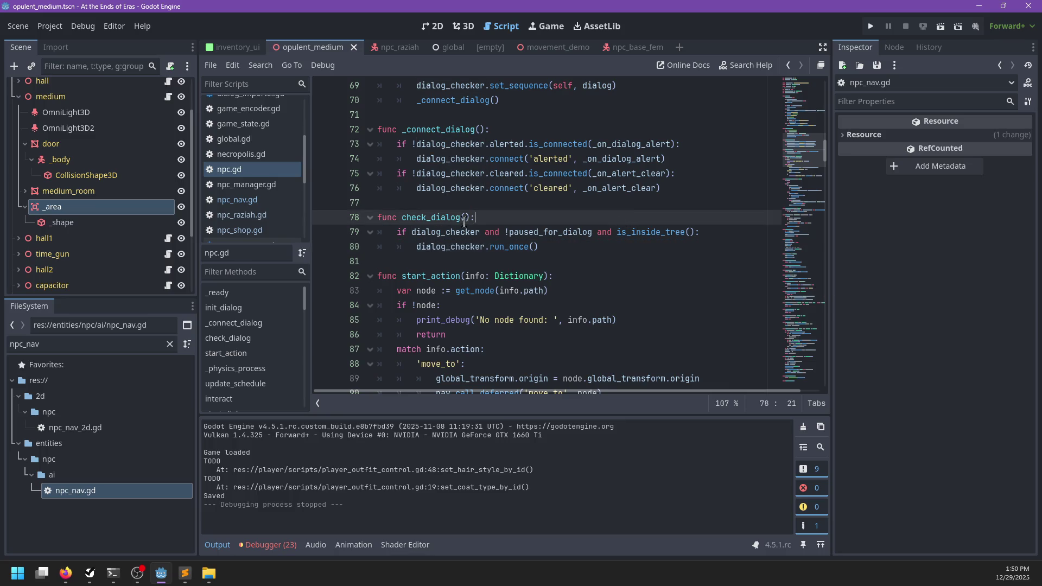
double_click(433, 217)
Start a new _dialog_loop function above check_dialog, then delete it unfinished
left_click(434, 205)
key("Return")
key("Return")
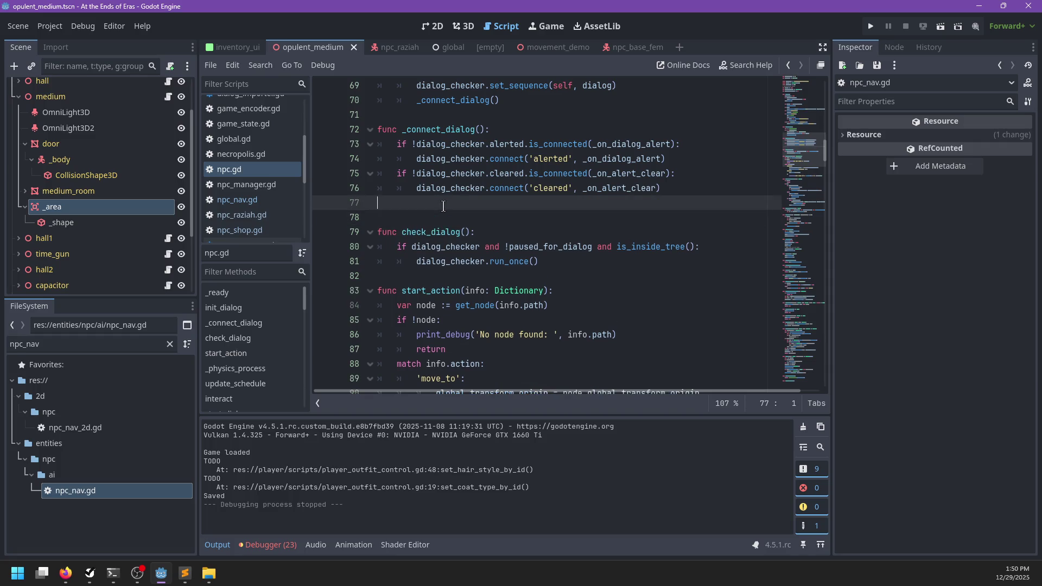
key("Up")
type("func c")
key("BackSpace")
type("_dialog_loop():")
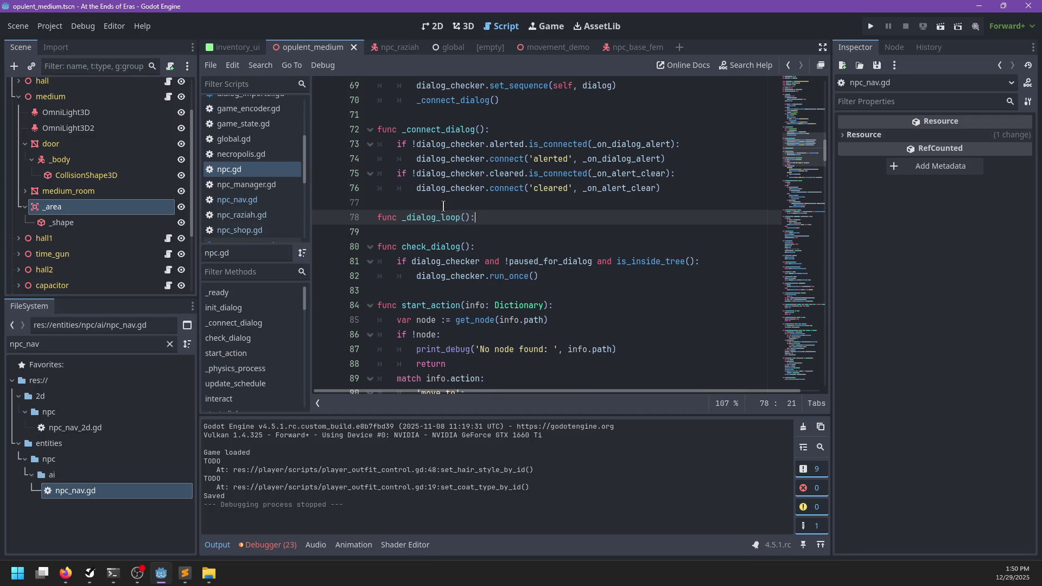
key("Return")
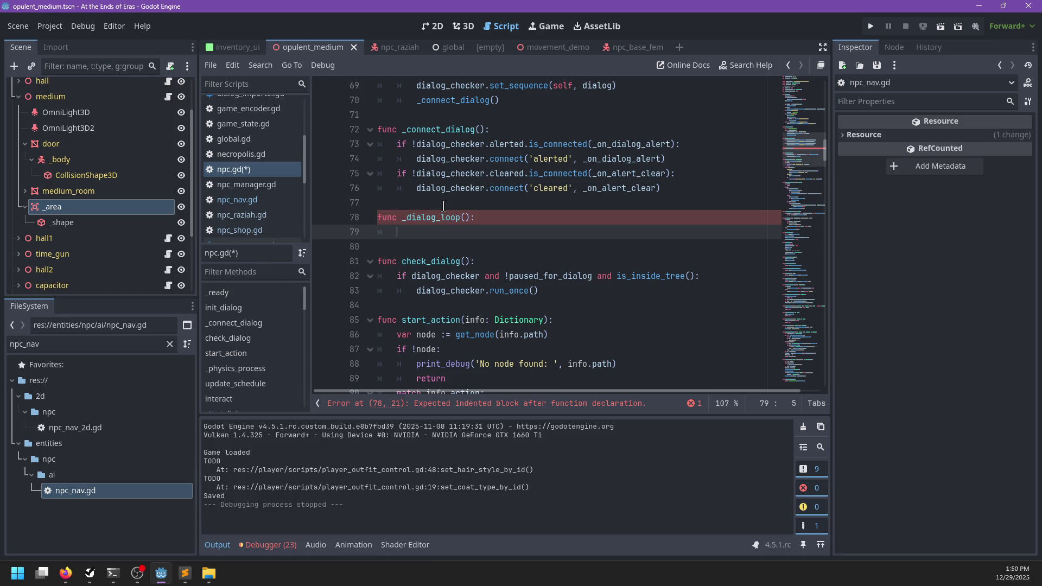
key("shift+Up")
key("shift+Up")
key("shift+Up")
key("shift+End")
key("BackSpace")
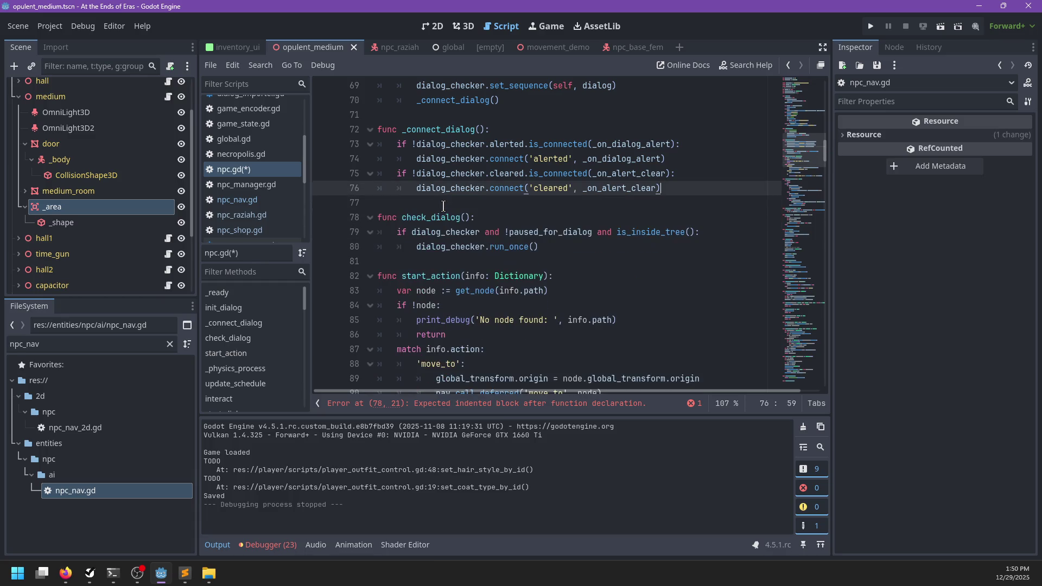
Jump to _physics_process and place the caret at the end of the if nav line
key("ctrl+f")
type("func _pr")
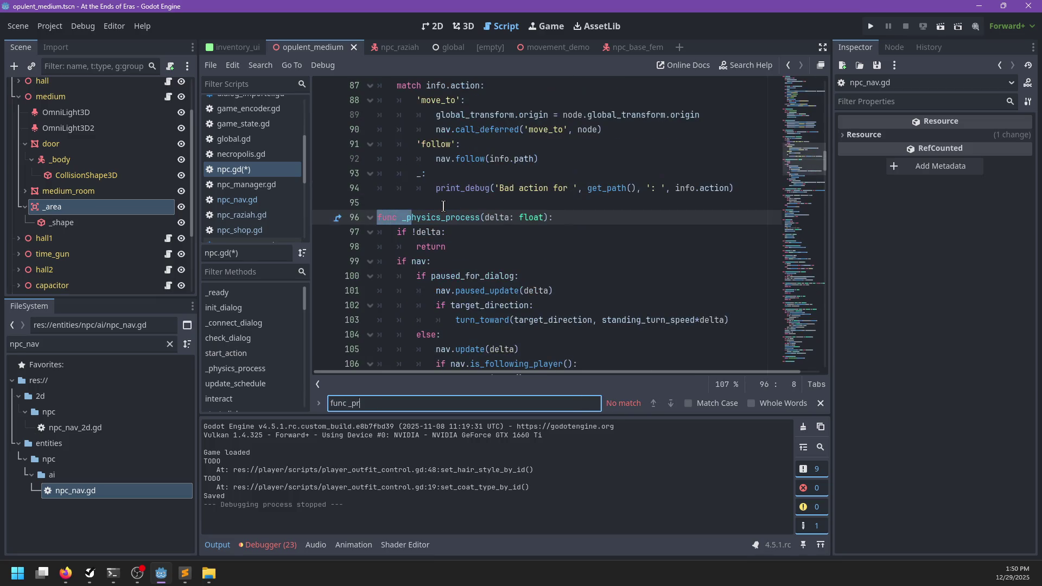
key("Escape")
scroll(461, 206, "down", 2)
left_click(465, 161)
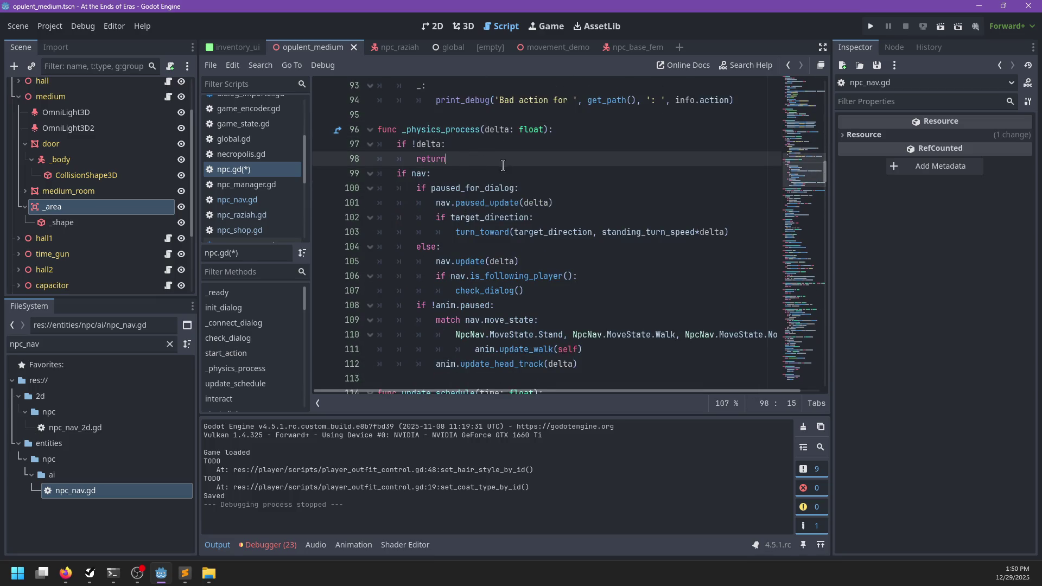
scroll(497, 169, "down", 1)
left_click(464, 128)
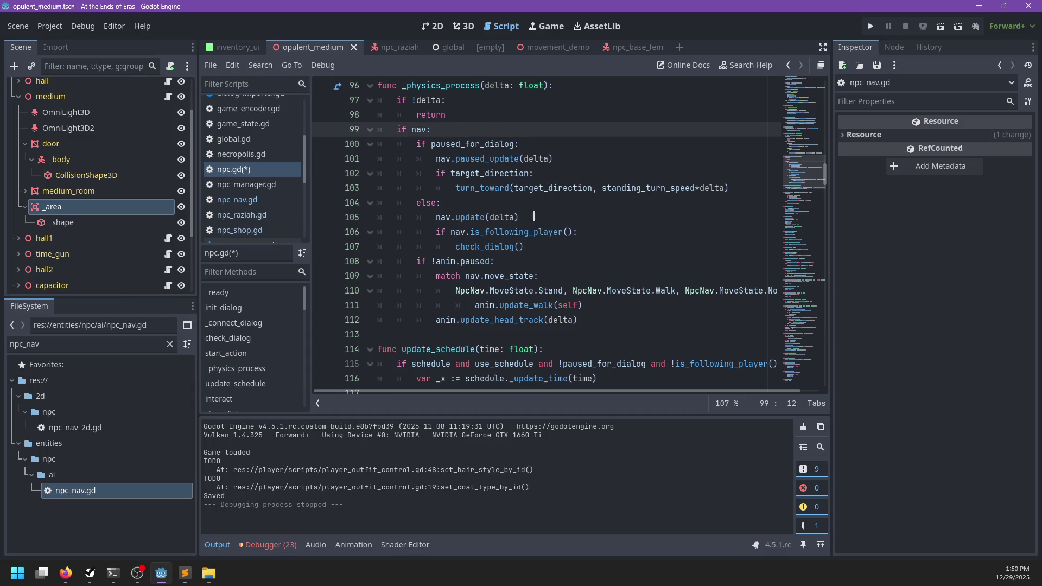
left_click(506, 206)
left_click(481, 130)
Add an 'if nav.following:' block under if nav that calls check_dialog()
key("Return")
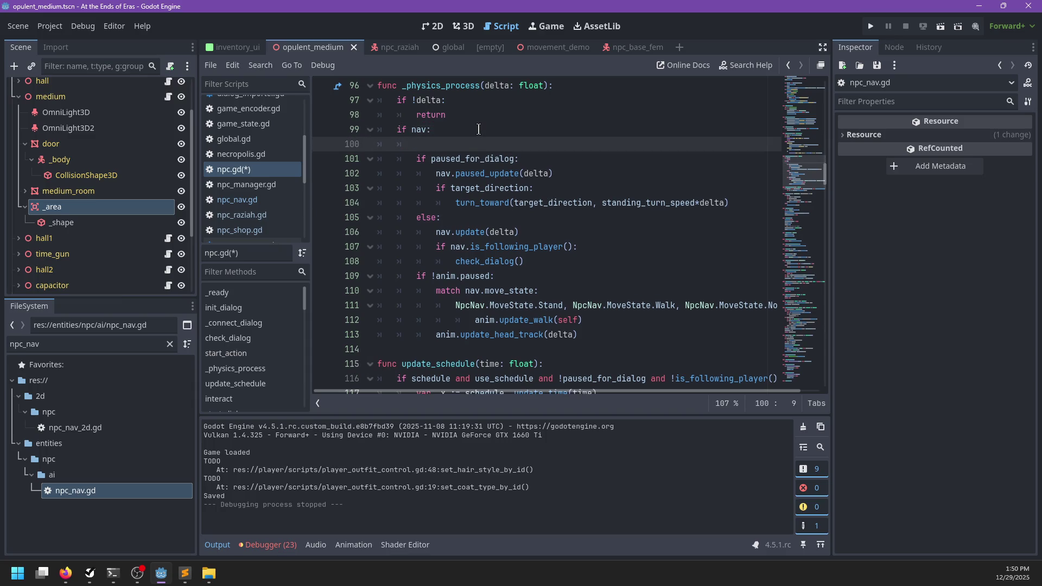
type("if nav.followin")
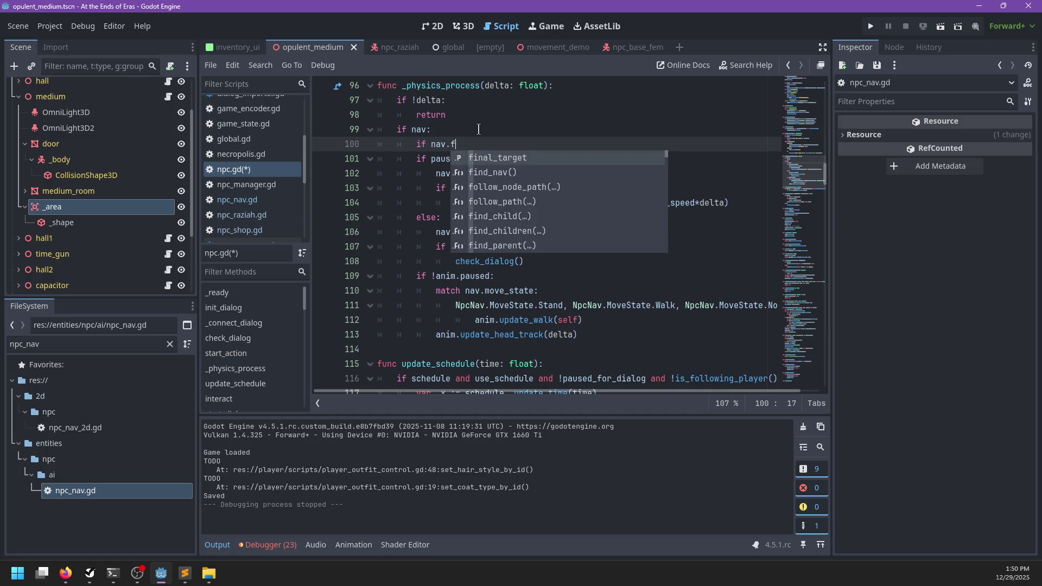
type("g")
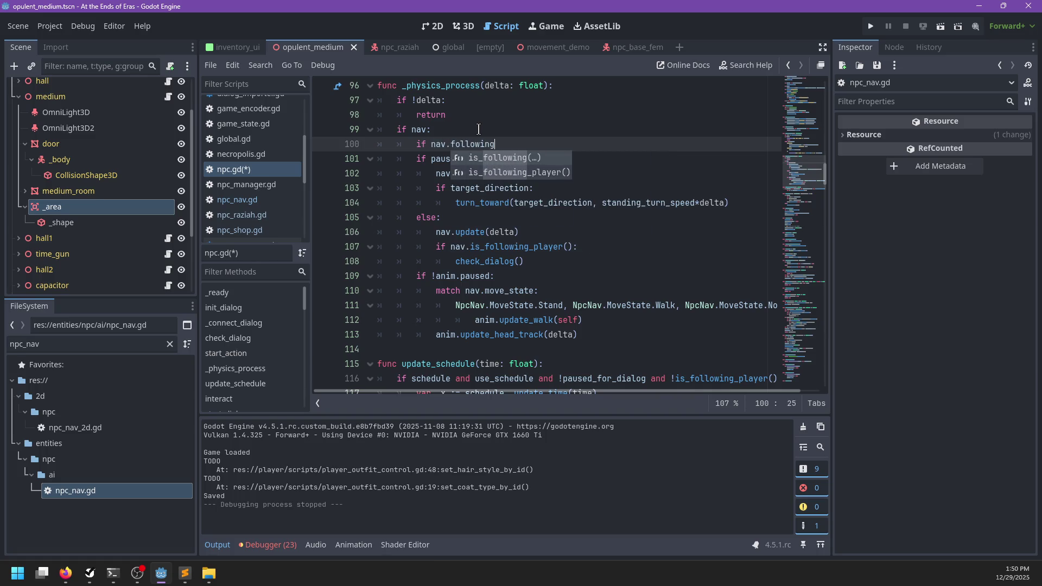
key("BackSpace")
key("BackSpace")
key("BackSpace")
type("ollowing():")
key("Return")
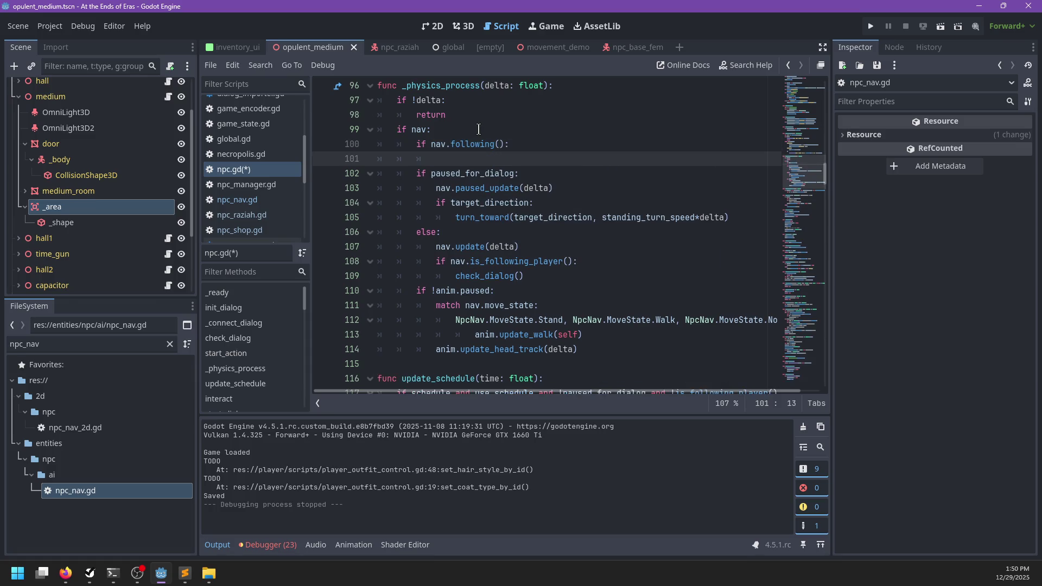
key("Up")
key("End")
key("Left")
key("Left")
key("Left")
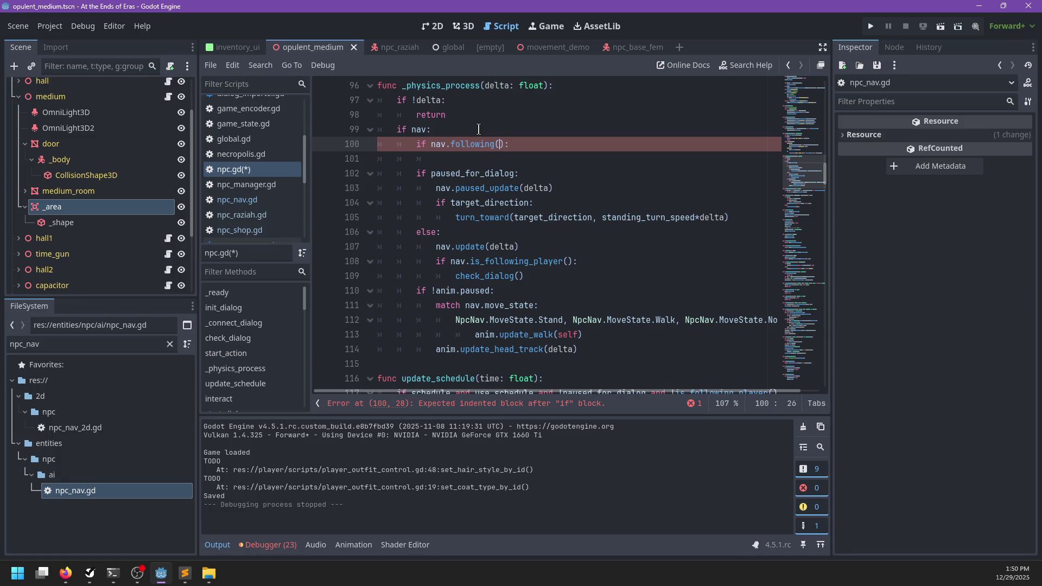
key("BackSpace")
key("BackSpace")
key("Down")
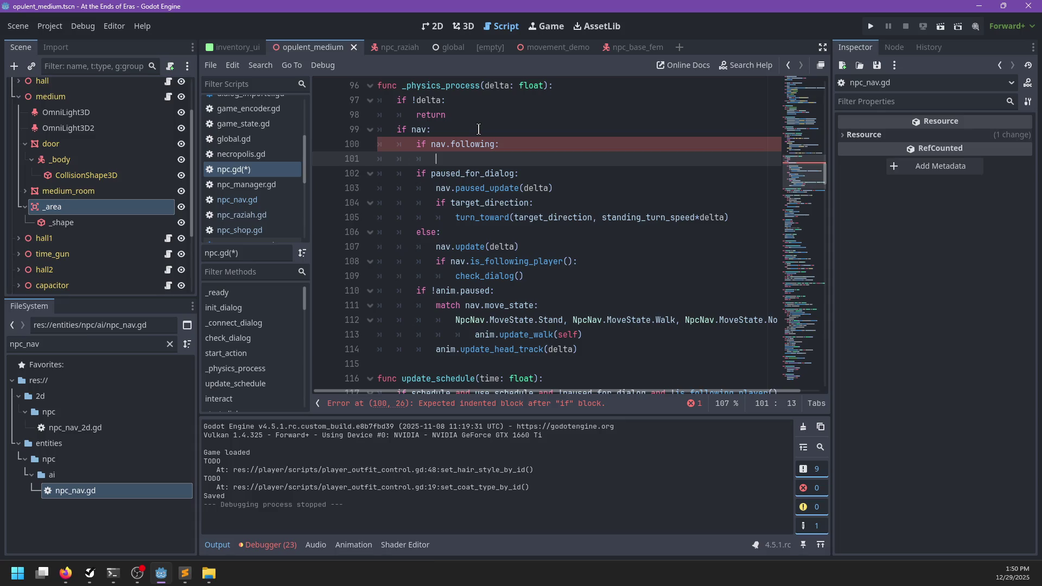
type("heck_dial")
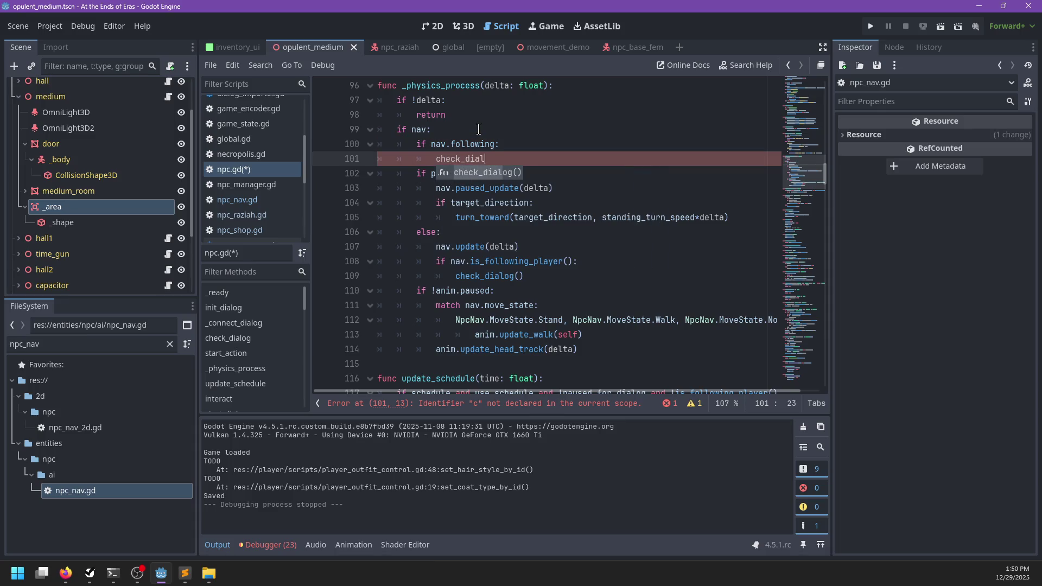
key("Return")
Delete the newly added nav.following block
key("shift+Up")
key("shift+Up")
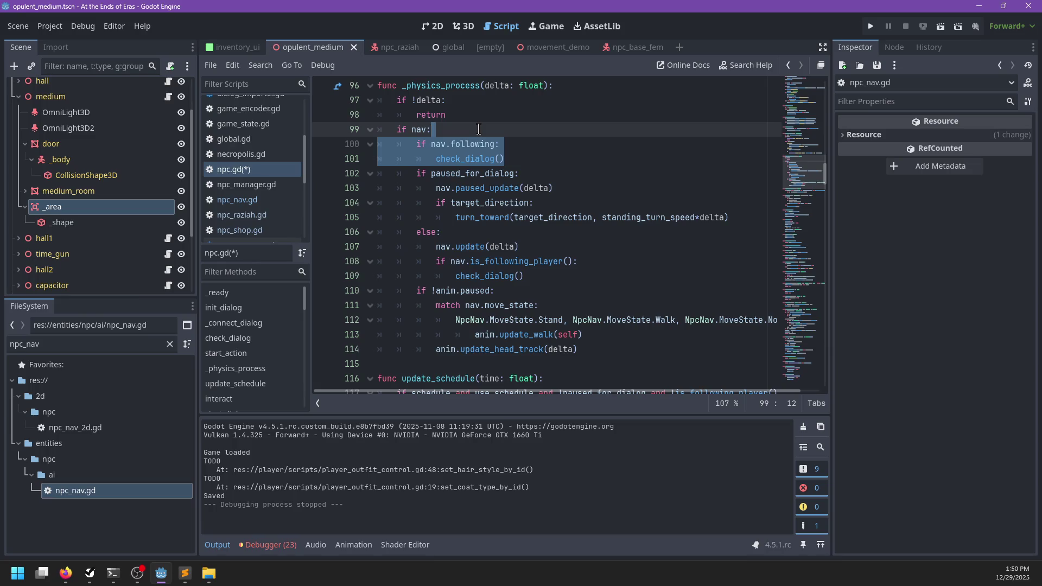
left_click(521, 158)
left_click_drag(520, 159, 520, 129)
key("BackSpace")
Replace is_following_player() with nav.final_target == Global.get_player() and save npc.gd
left_click(571, 228)
key("ctrl+BackSpace")
key("ctrl+BackSpace")
type("target:")
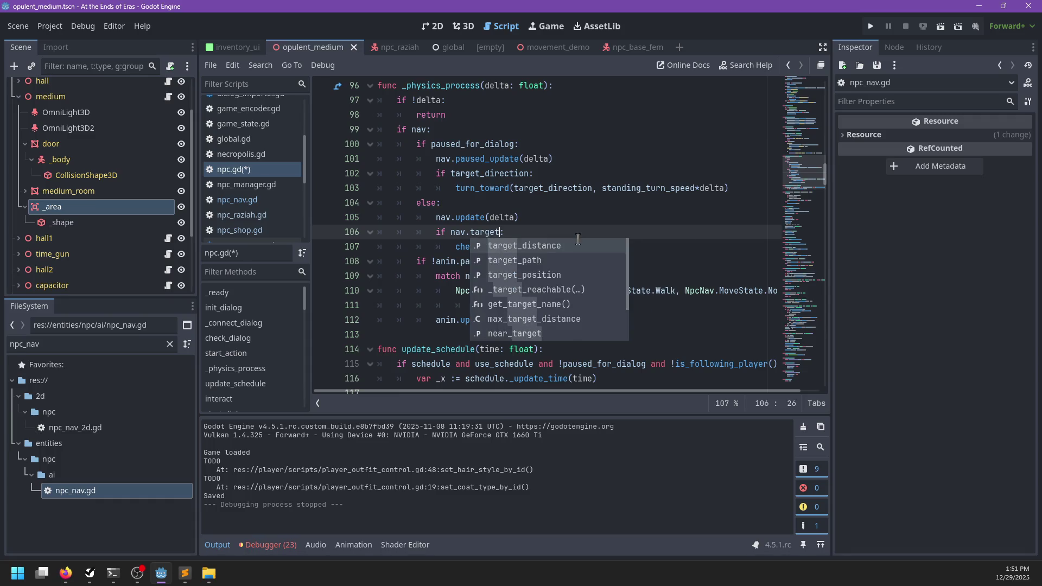
key("Down")
key("Down")
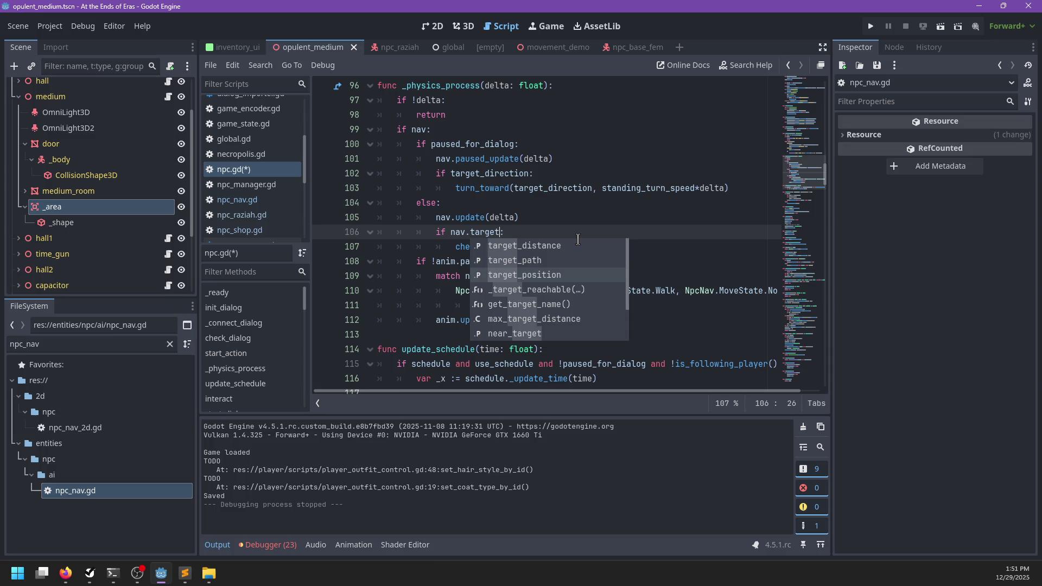
key("ctrl+BackSpace")
type("far")
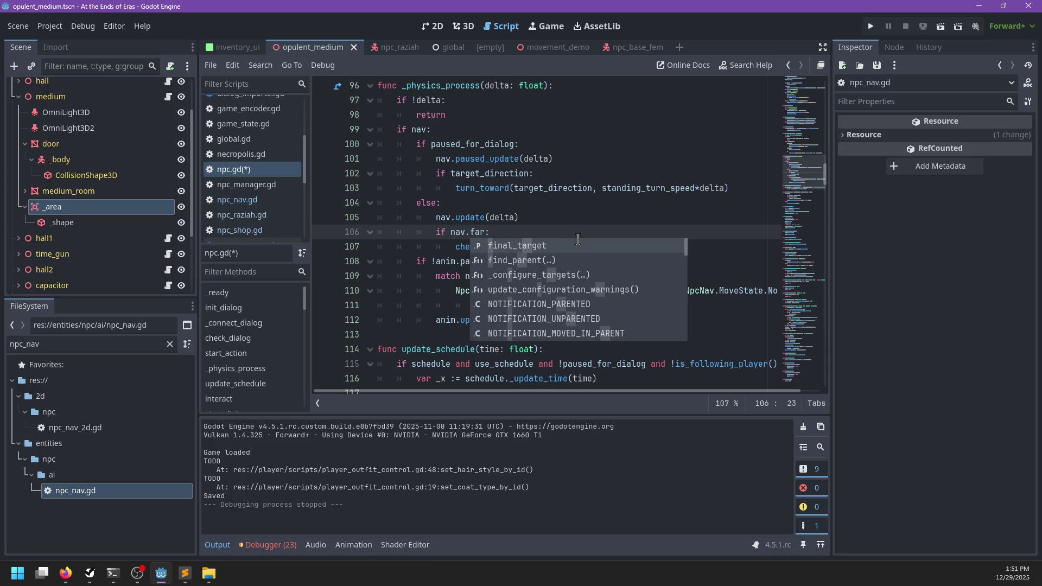
key("Return")
type("Global.get_")
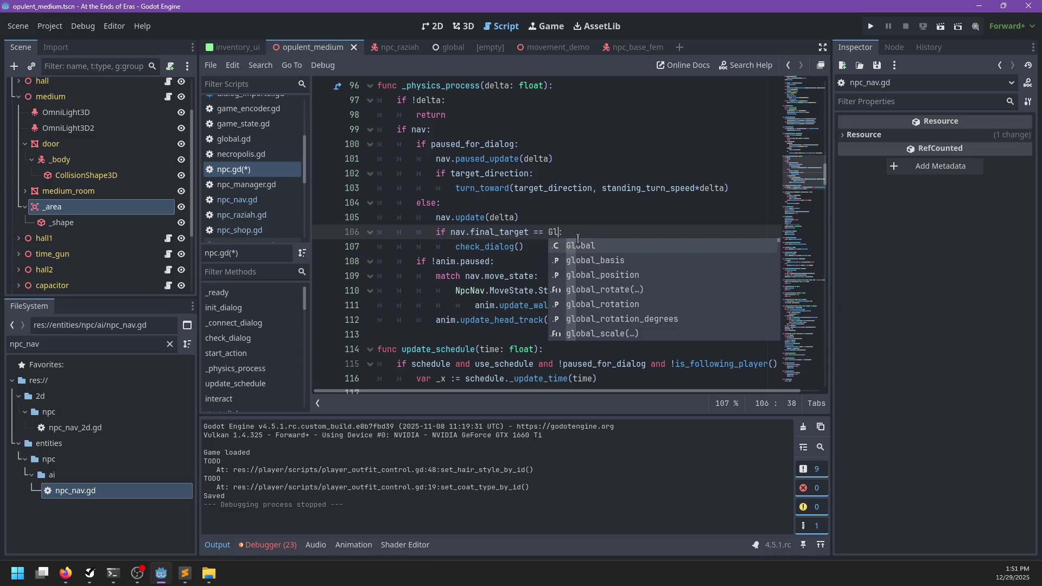
type("player")
key("Return")
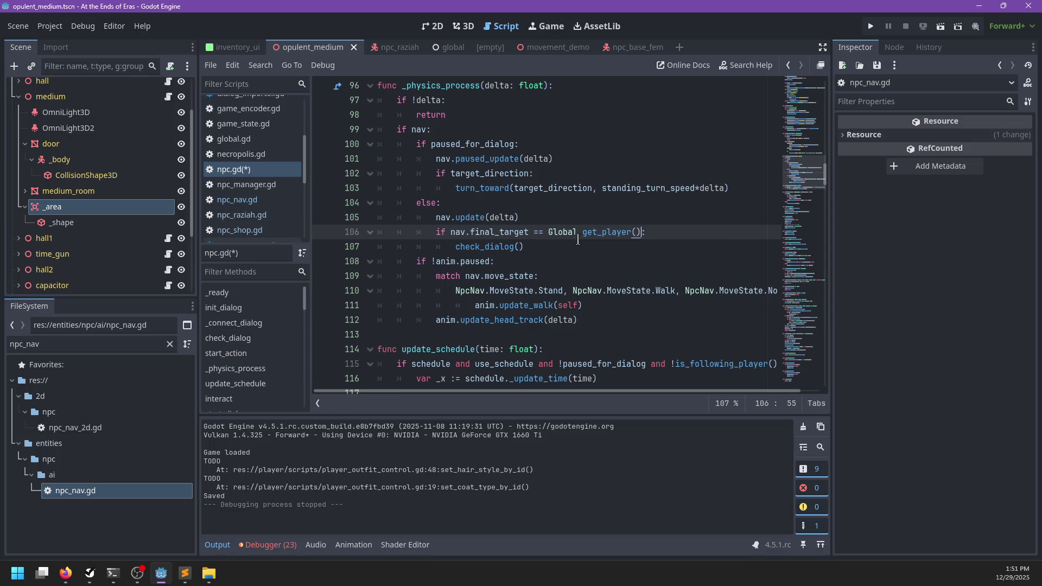
left_click(539, 254)
key("ctrl+s")
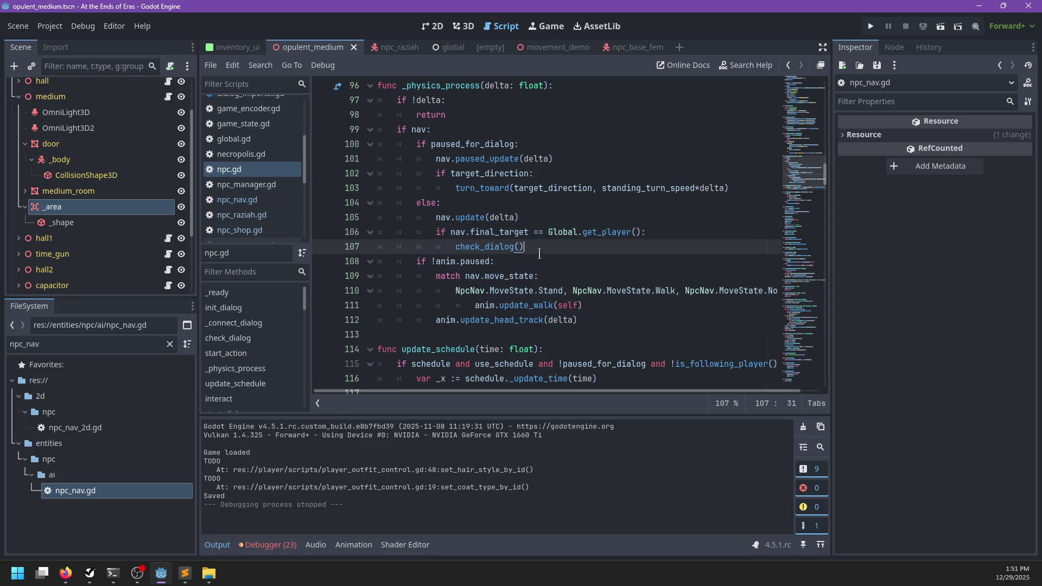
Set a breakpoint on the check_dialog call at line 107
double_click(483, 234)
left_click(326, 247)
left_click(581, 252)
Run the scene, drop the line 107 breakpoint, and break at the start of run_once instead
key("F6")
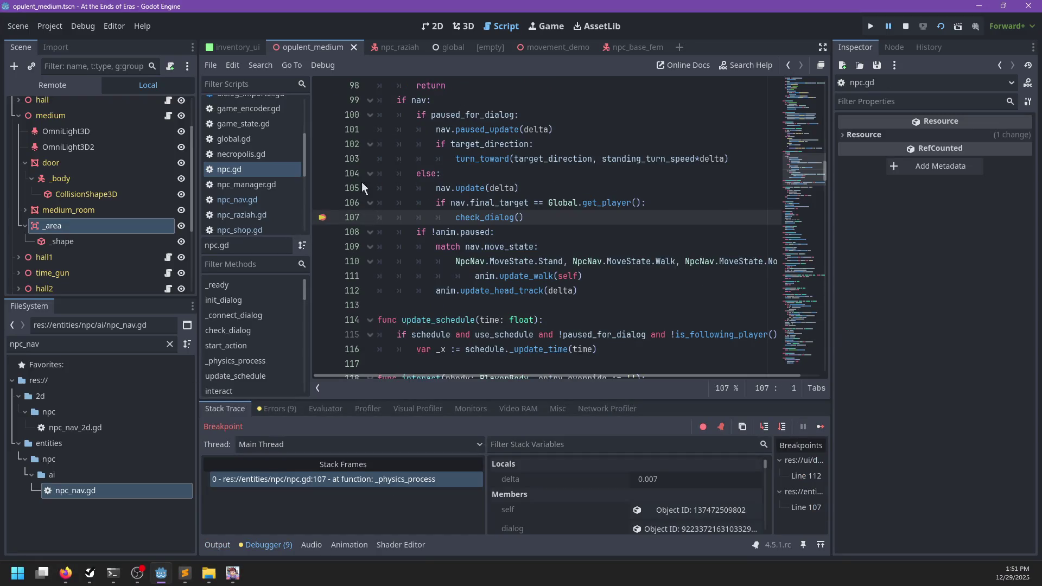
left_click(322, 217)
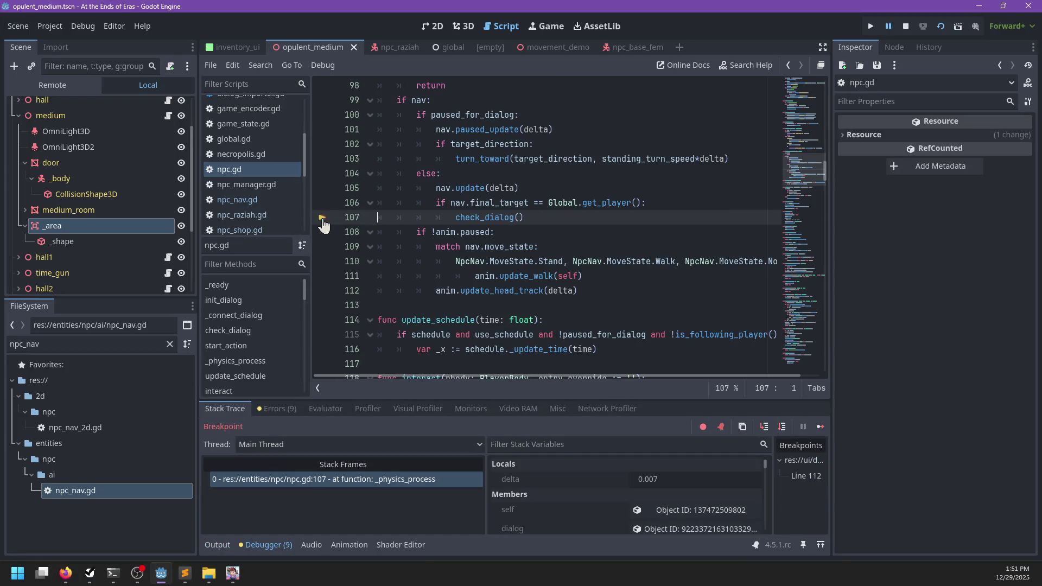
left_click(471, 219, "ctrl")
left_click(515, 247, "ctrl")
left_click(322, 158)
key("F12")
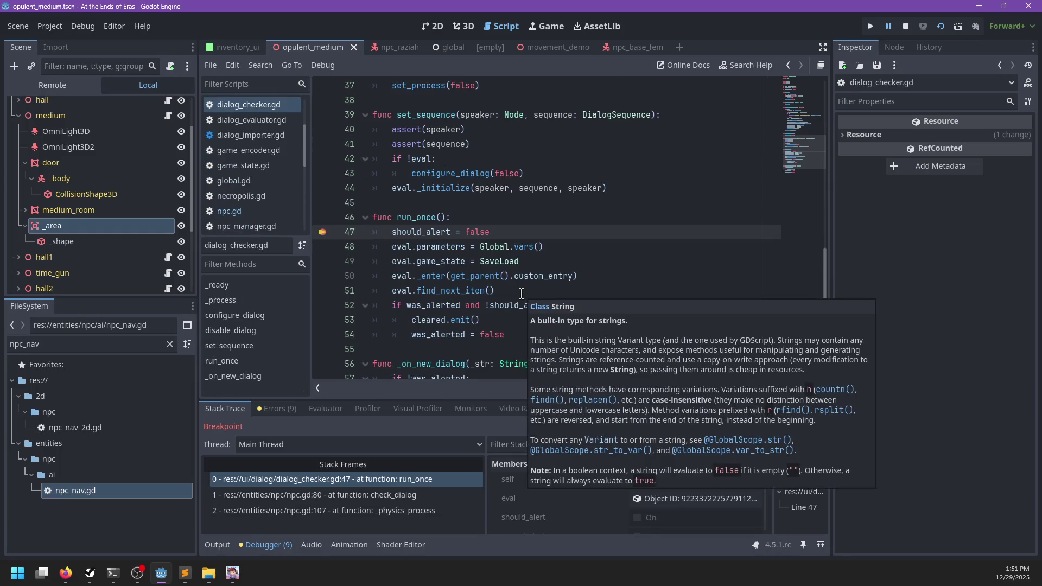
Step through run_once, move the breakpoint from line 47 to line 53's cleared.emit(), and resume
key("F10")
key("F10")
key("F10")
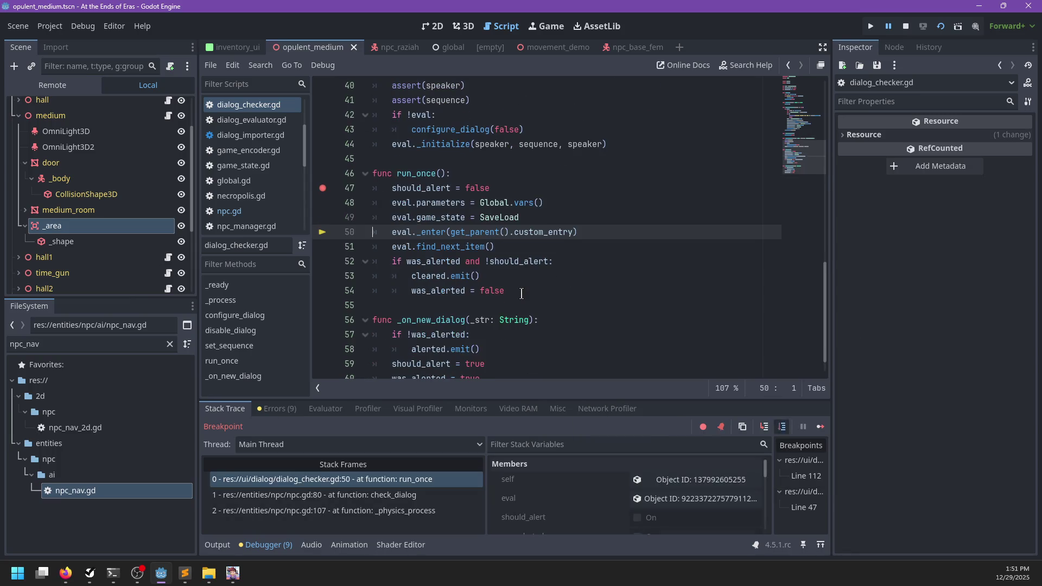
key("F10")
key("F10")
key("F10")
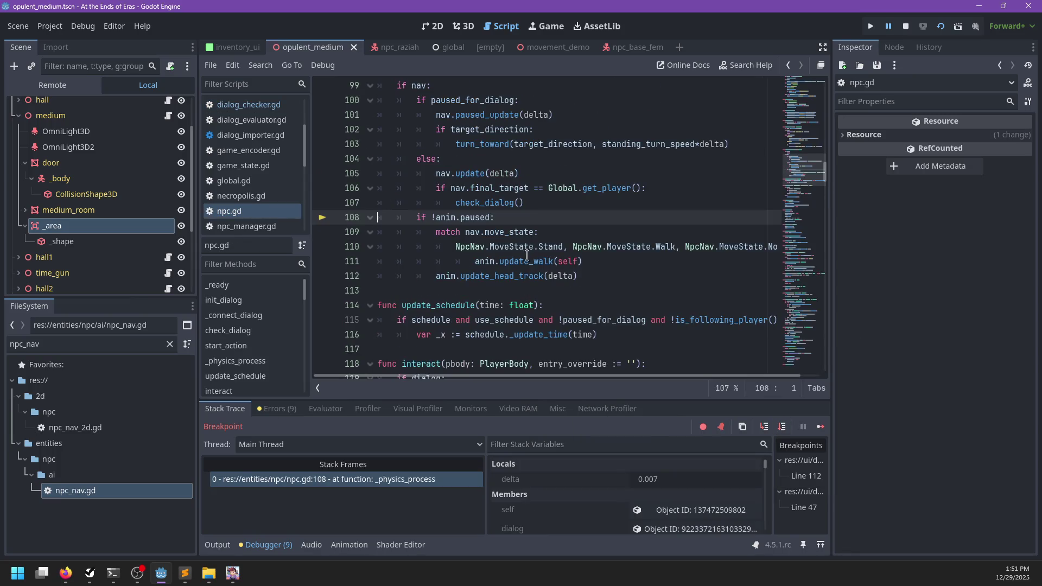
key("F12")
left_click(322, 232)
left_click(322, 320)
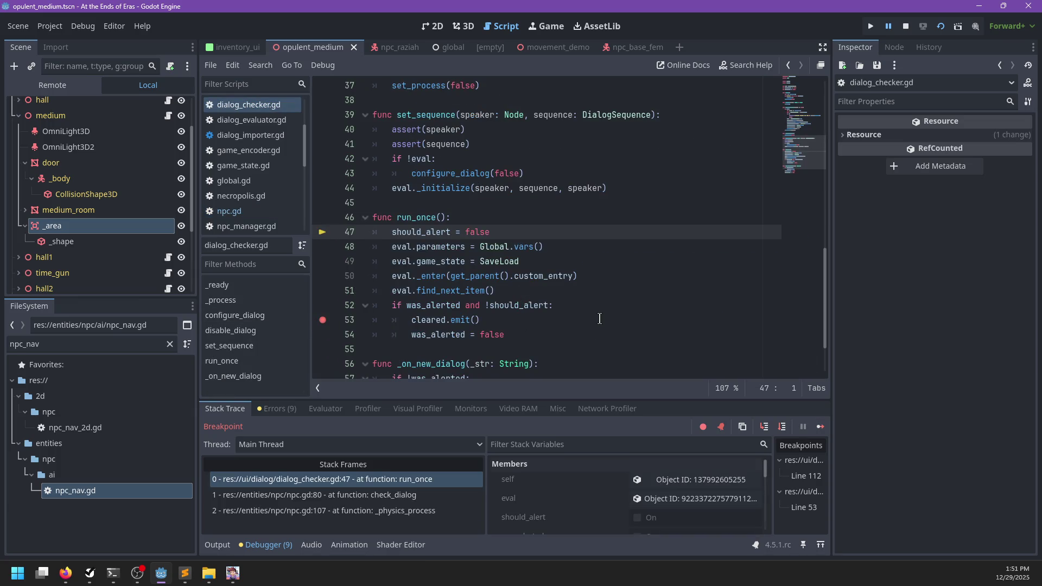
key("F12")
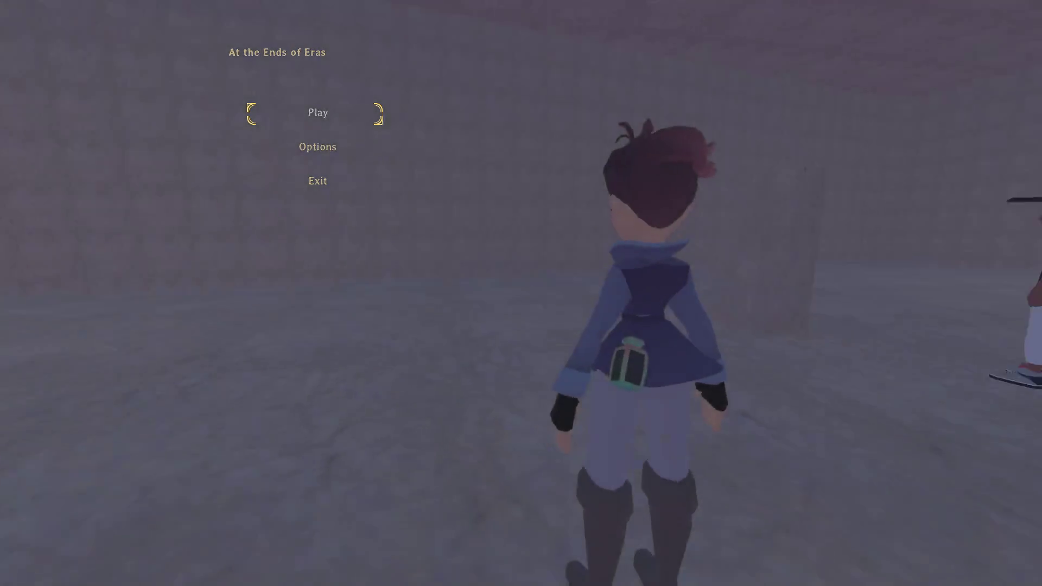
Start playing from the title menu, walk toward the NPC, and open the pause menu
key("Return")
key("w")
key("Escape")
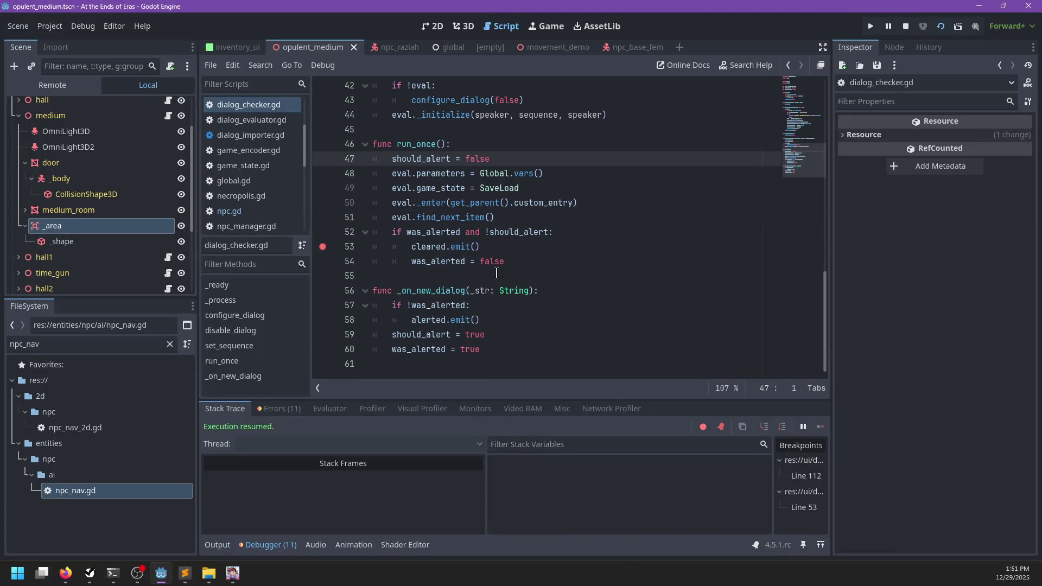
Review the alerted signal and eval uses, then break on line 58's alerted.emit()
scroll(380, 272, "up", 12)
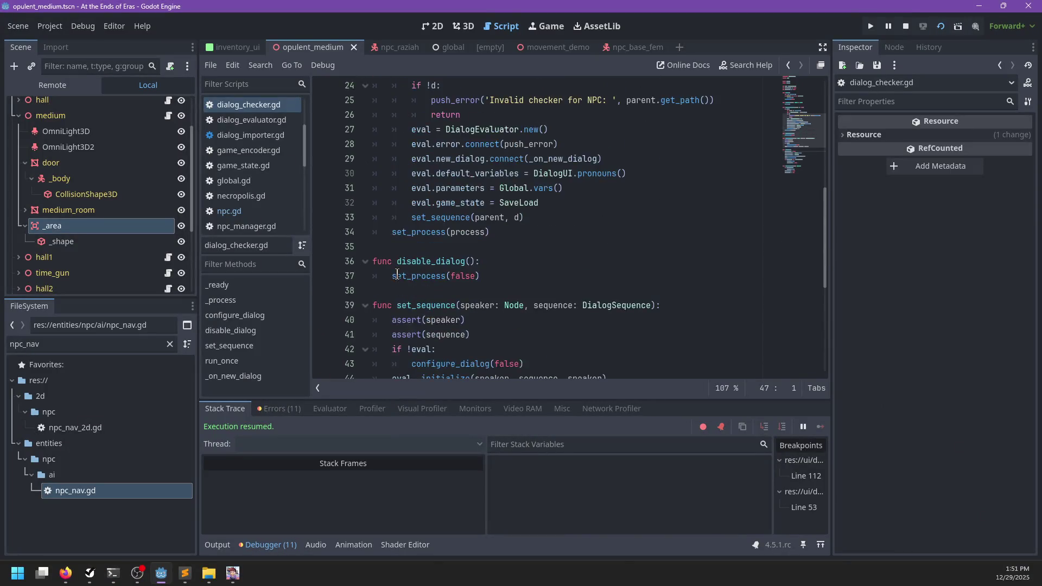
scroll(448, 276, "down", 13)
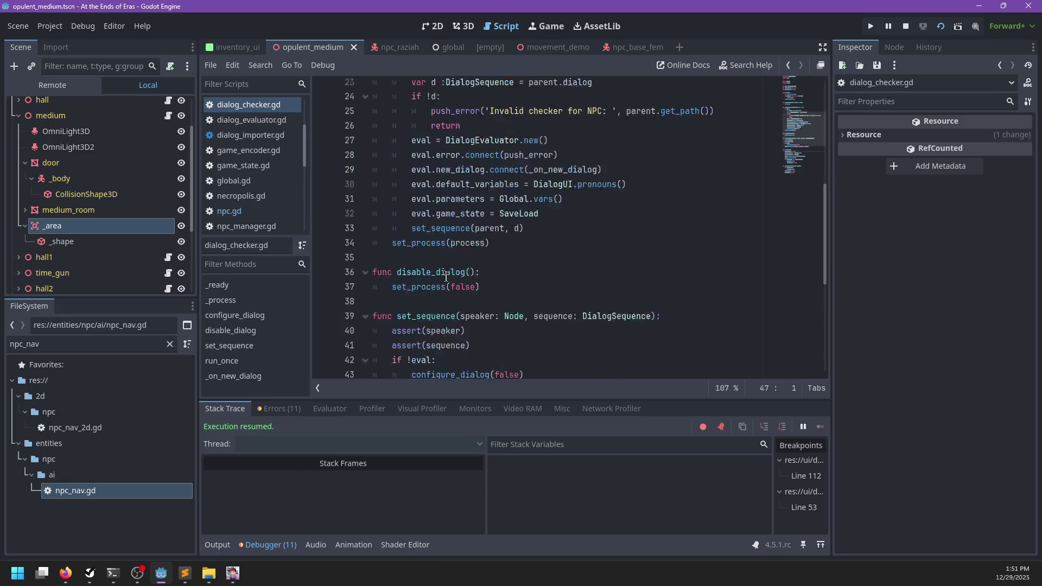
scroll(470, 297, "up", 14)
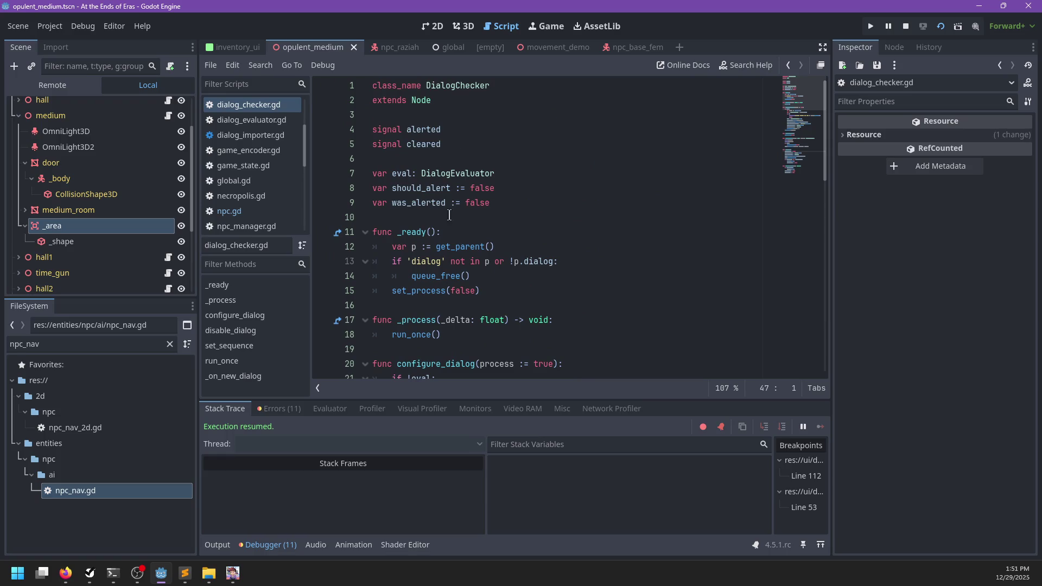
scroll(453, 219, "down", 1)
scroll(444, 232, "up", 1)
left_click(443, 130)
scroll(526, 181, "down", 12)
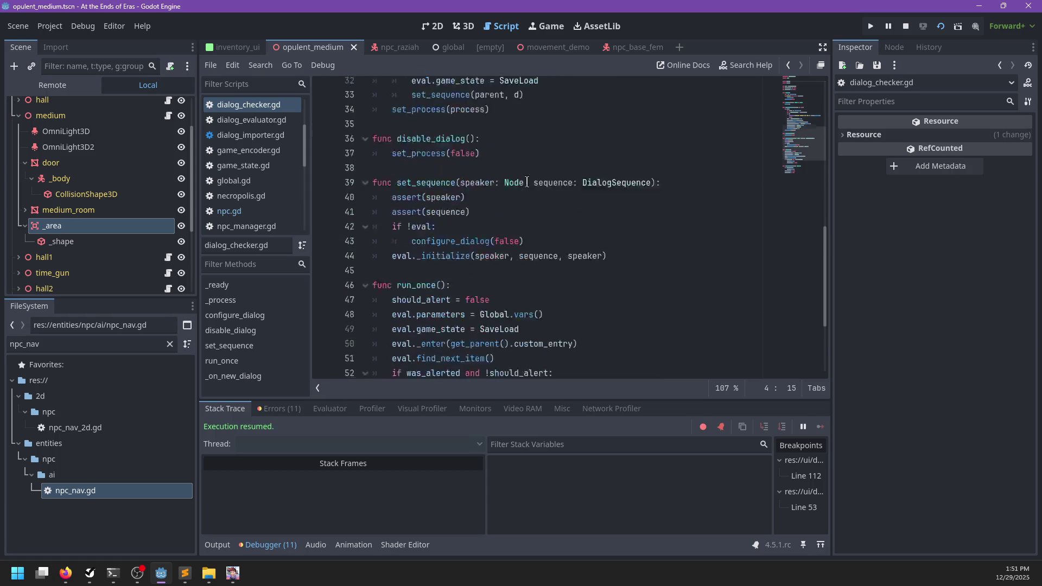
scroll(526, 181, "up", 12)
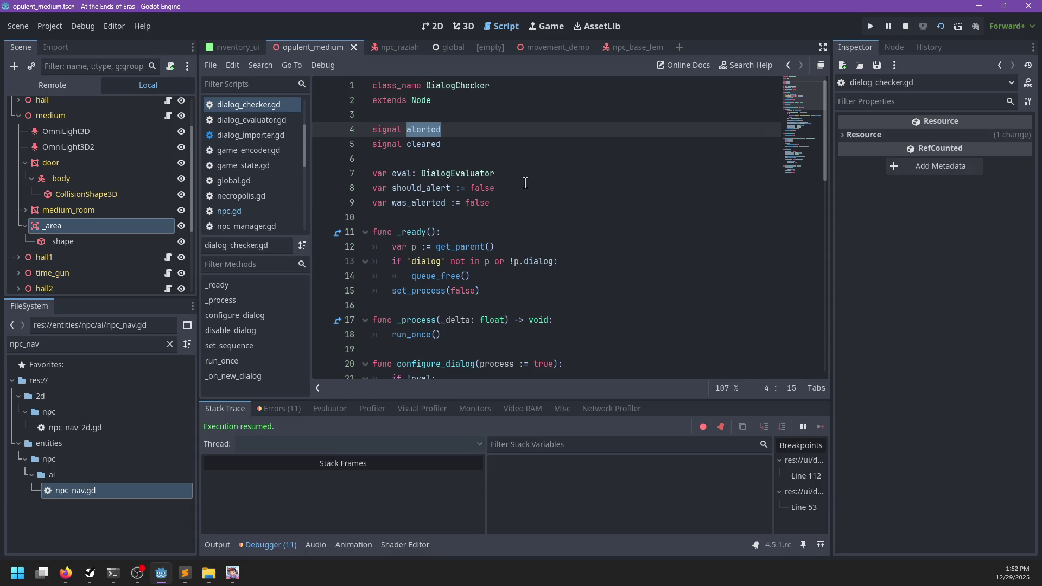
double_click(405, 173)
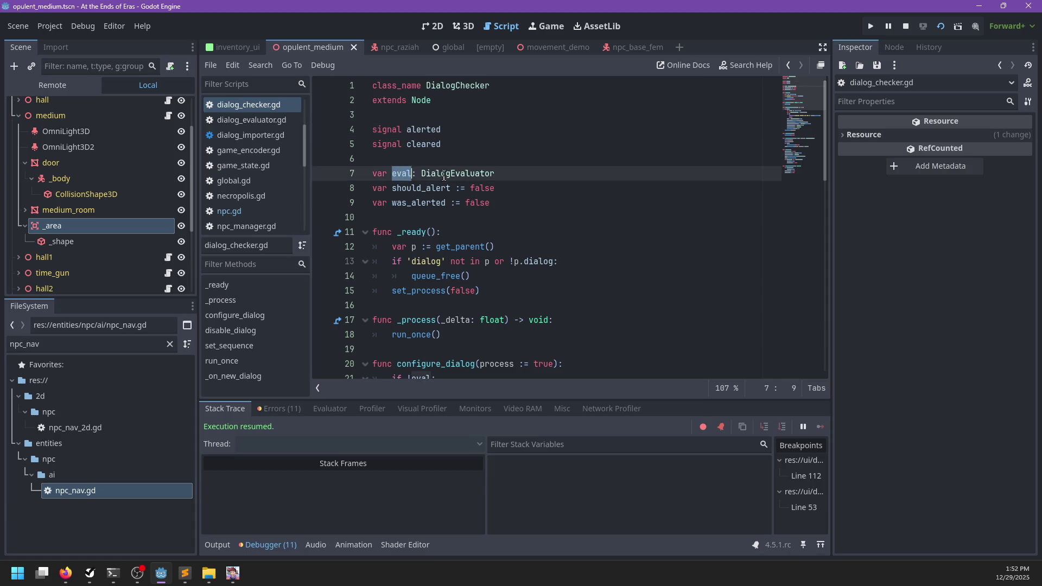
scroll(502, 181, "down", 11)
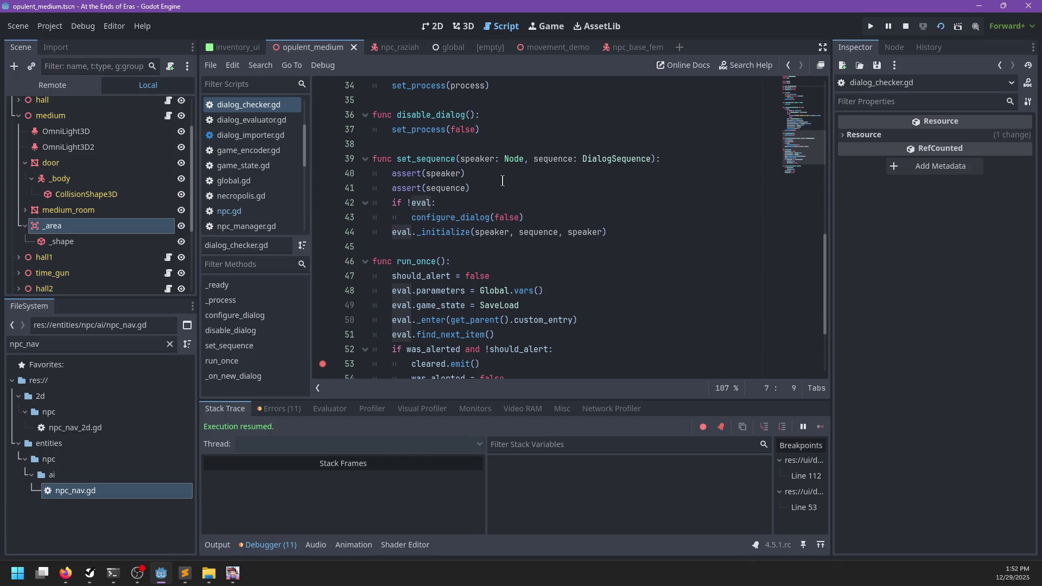
scroll(502, 180, "down", 1)
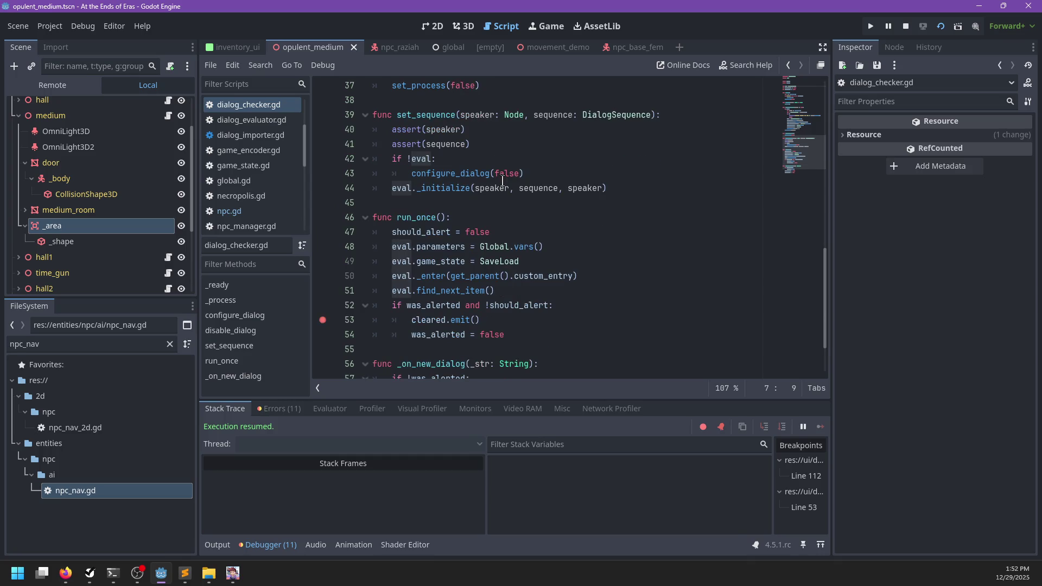
scroll(501, 181, "down", 2)
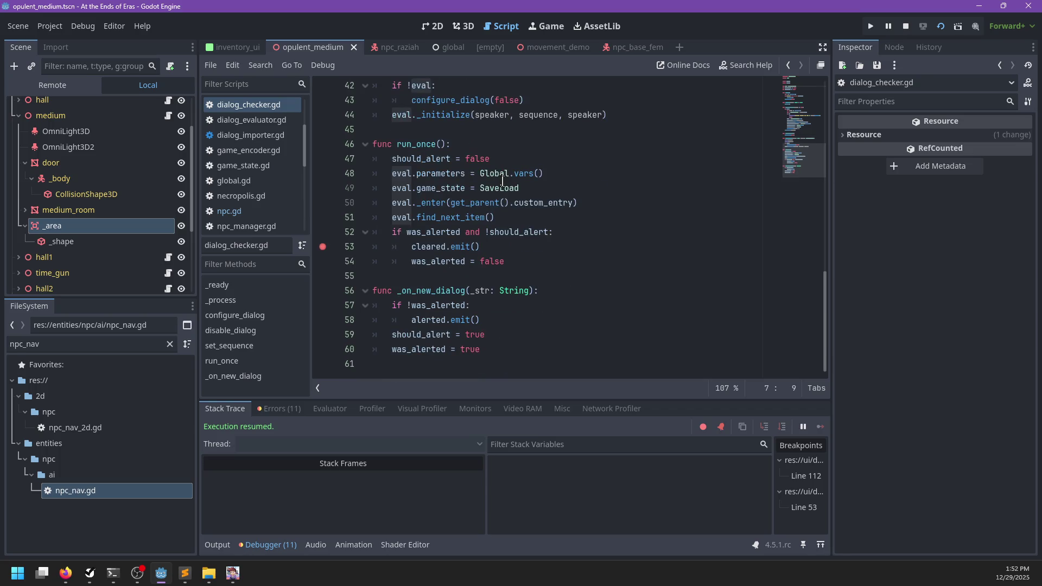
left_click(326, 321)
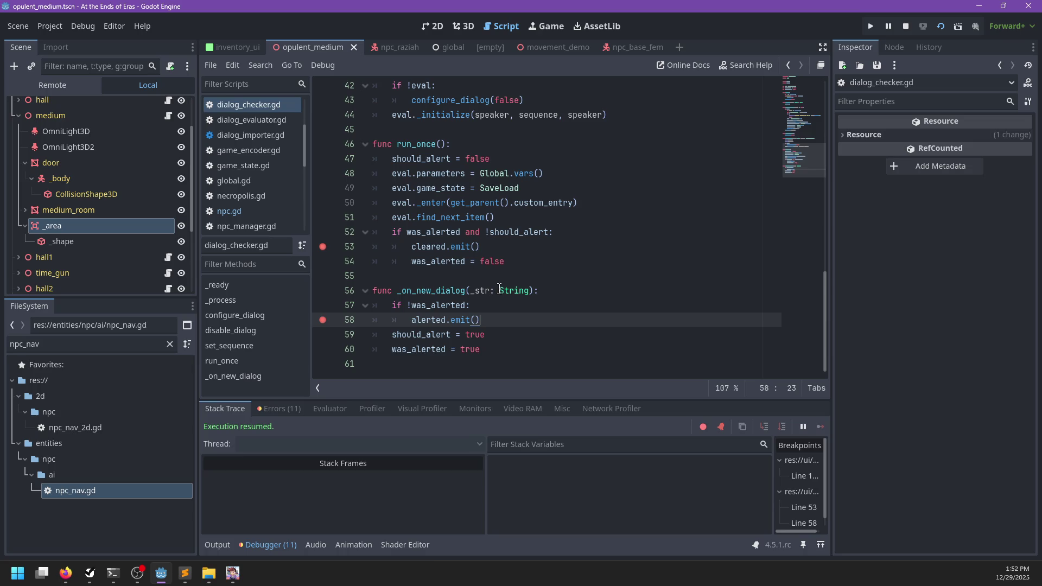
Search for 'alerted', then follow game_state into dialog_evaluator.gd
scroll(540, 304, "up", 4)
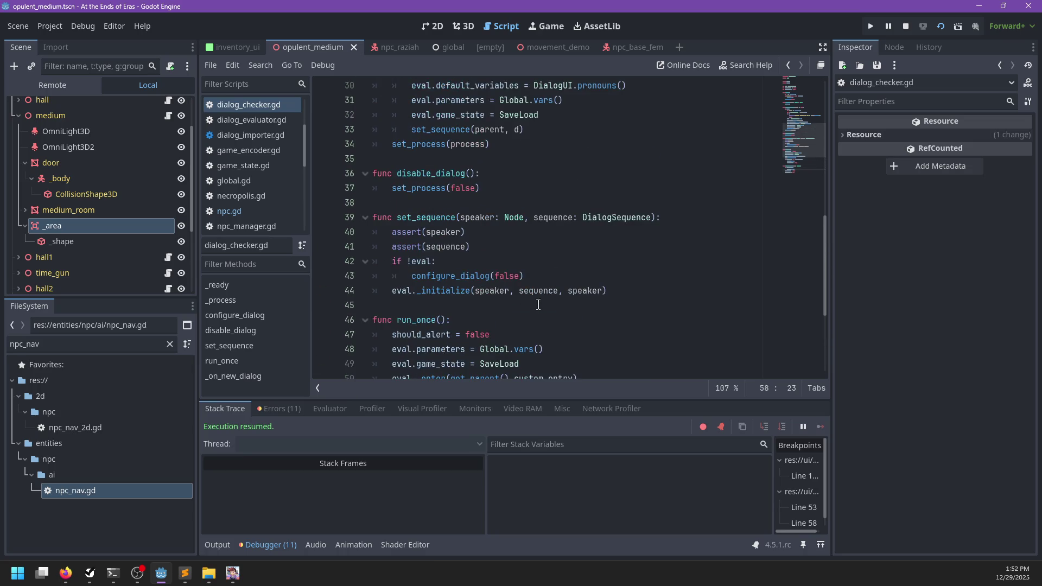
left_click(550, 263)
key("ctrl+f")
type("alerted")
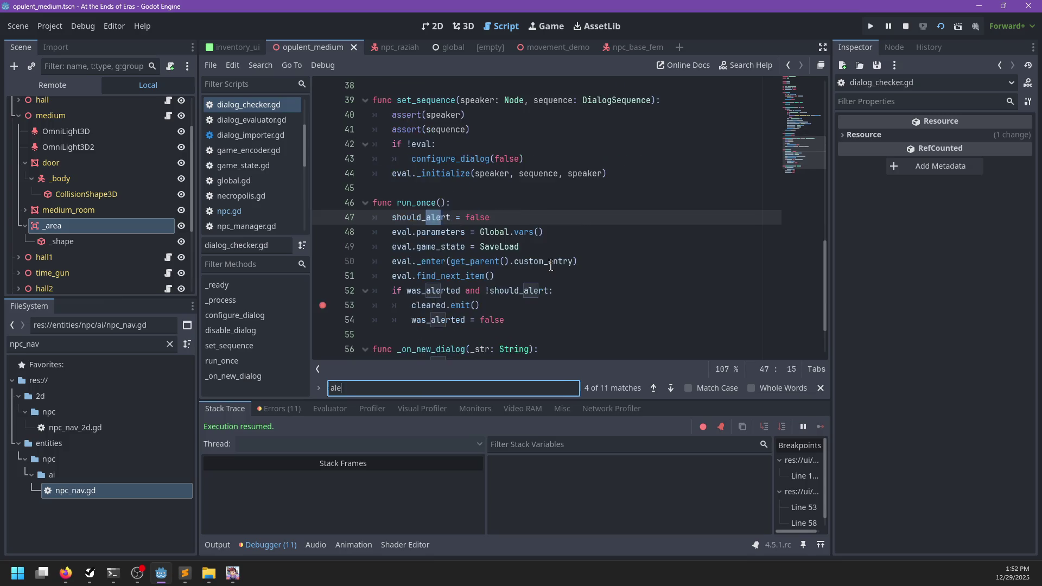
key("Return")
key("Escape")
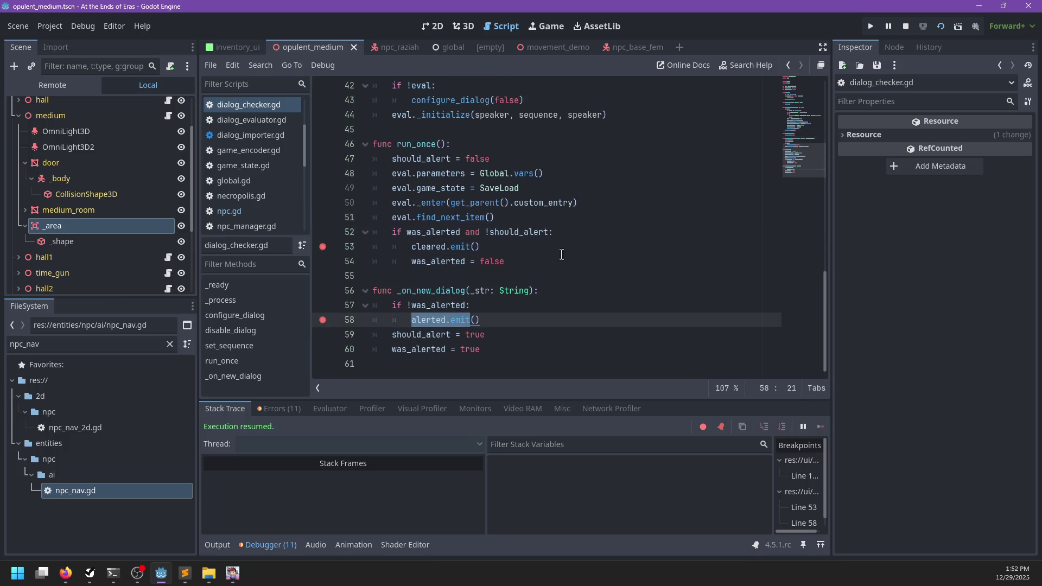
scroll(545, 258, "up", 10)
scroll(544, 255, "up", 3)
left_click(410, 170, "ctrl")
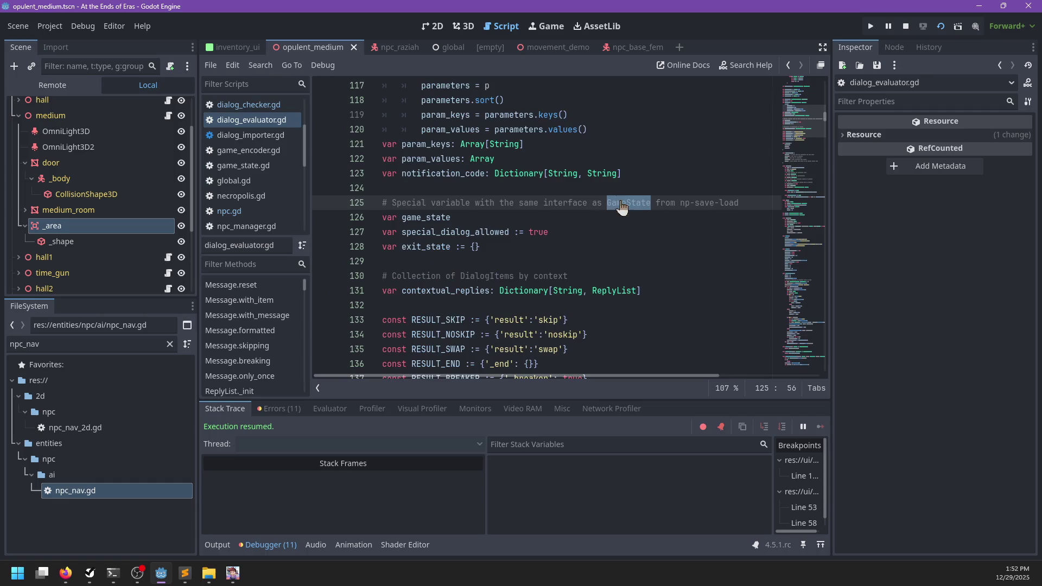
Break on line 813's alert check in alert_new_dialog, then unpause the running game
left_click(614, 227)
key("ctrl+f")
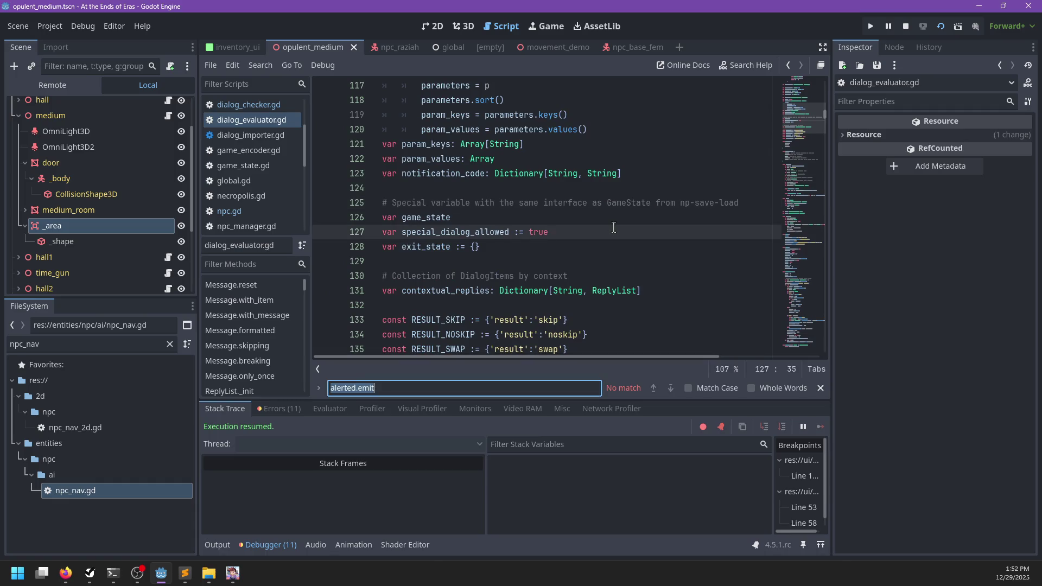
type("alert")
key("Escape")
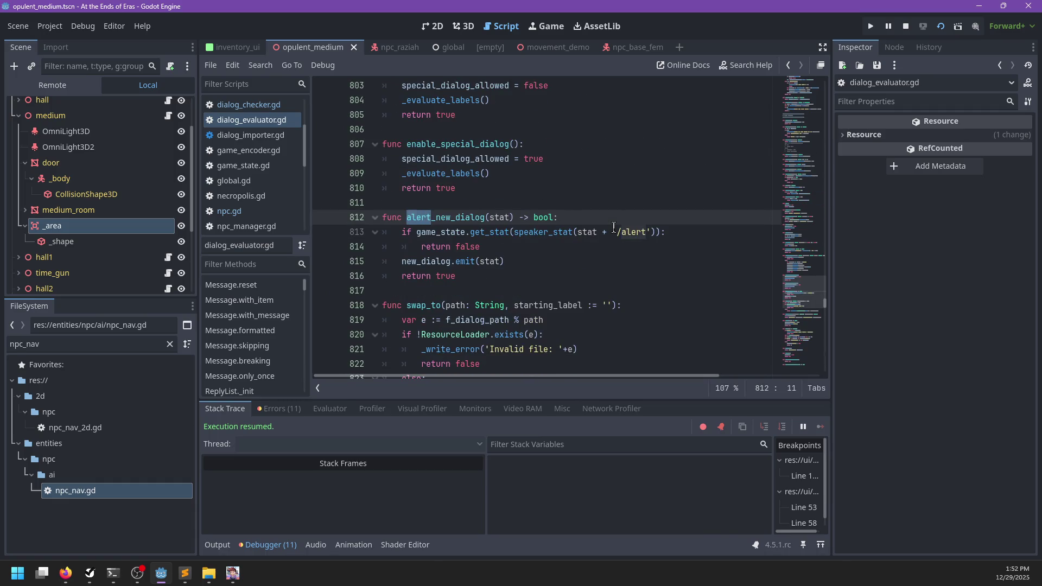
left_click(326, 233)
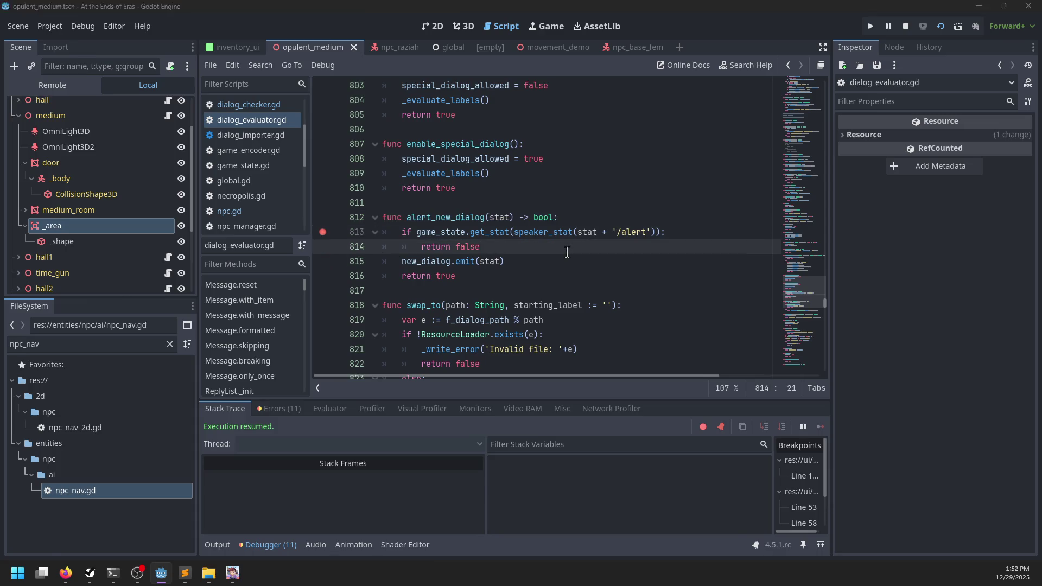
key("alt+Tab")
key("Escape")
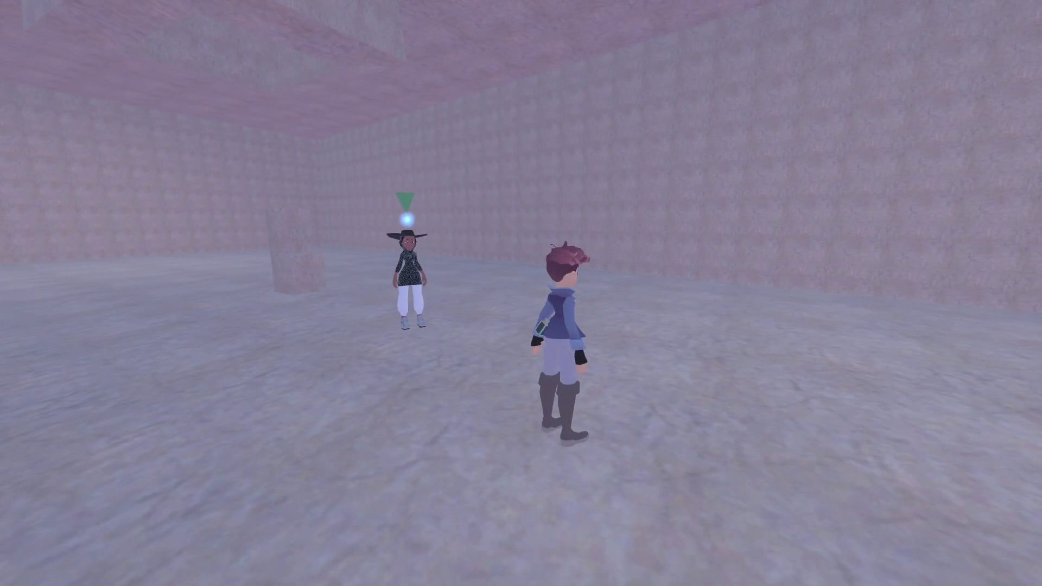
Run the character across the room toward the bright doorway until it stands beside Raziah
key("w")
key("d")
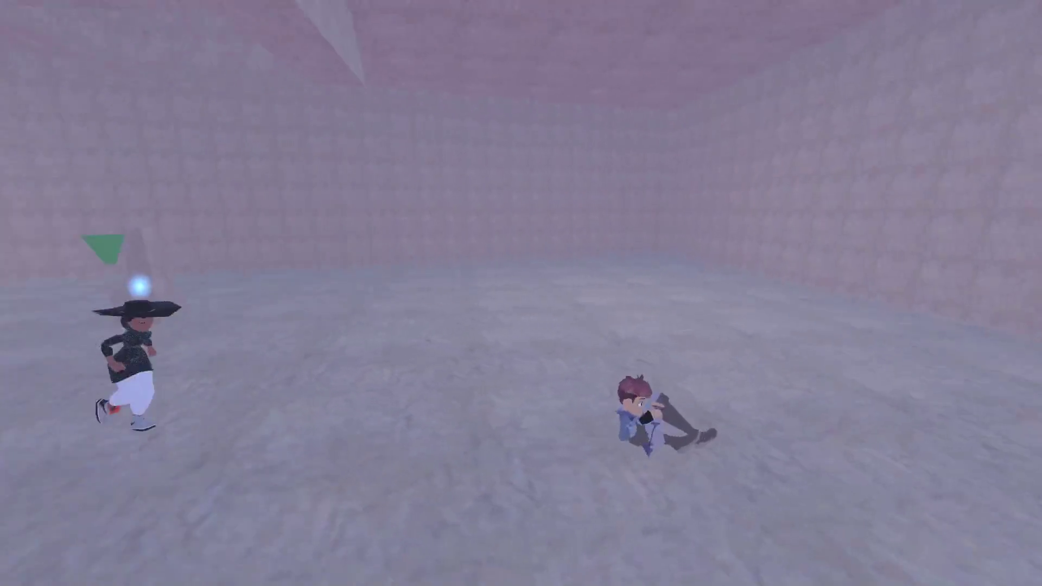
key("w")
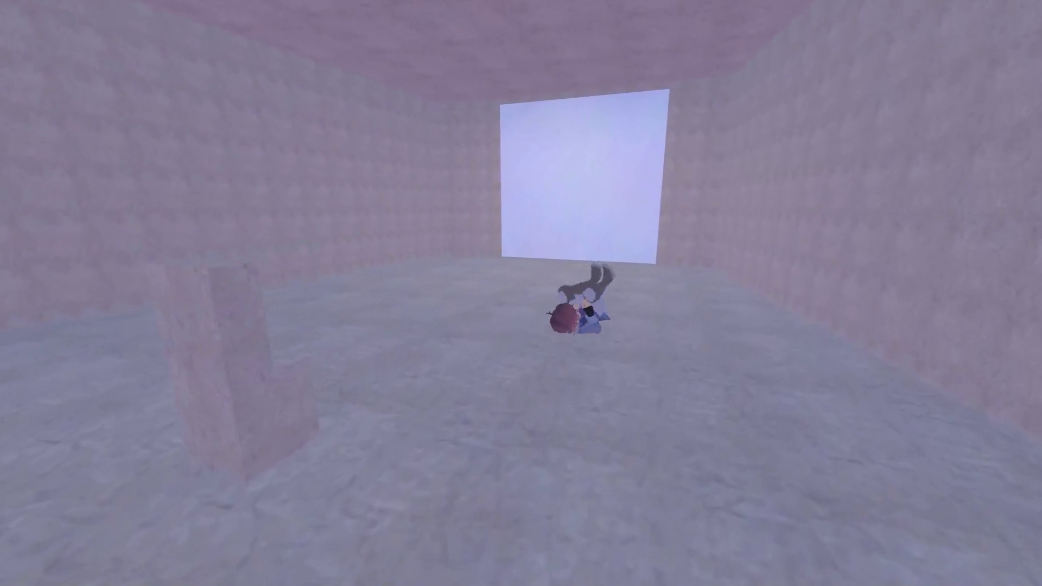
key("w")
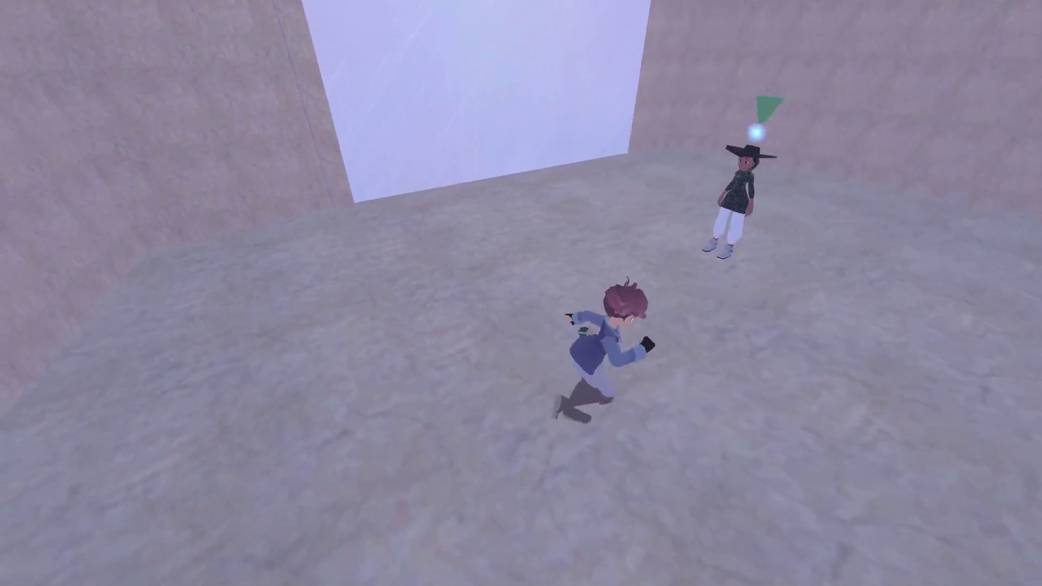
key("w")
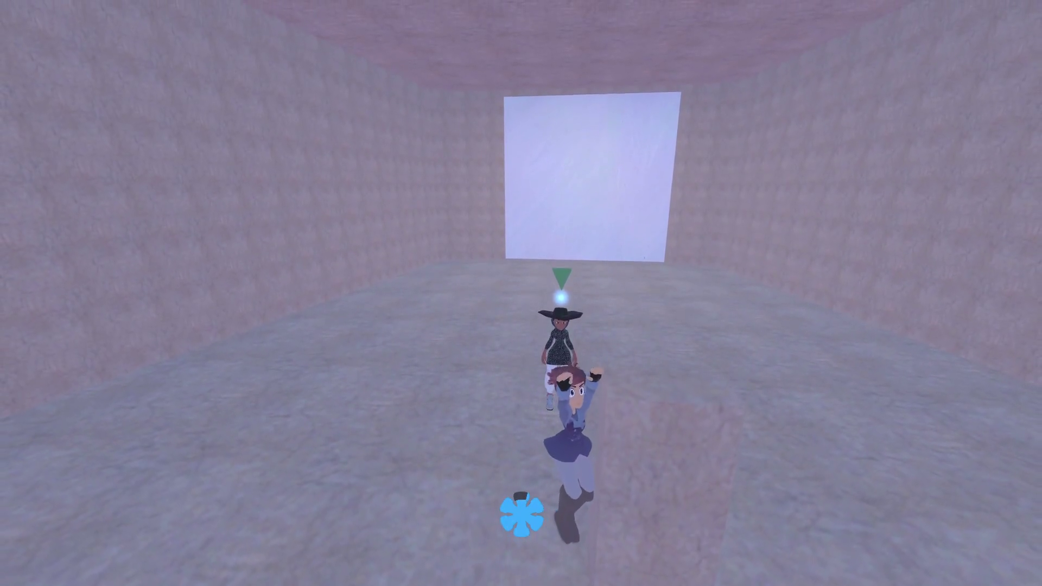
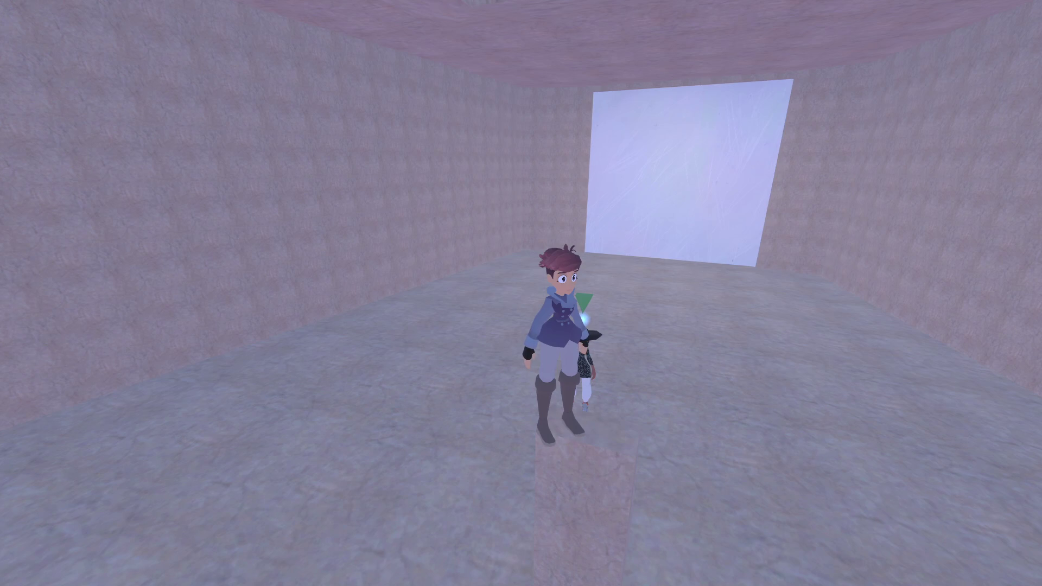
Run the character toward the bright doorway, back again and past the pillar, with the NPC following
key("w")
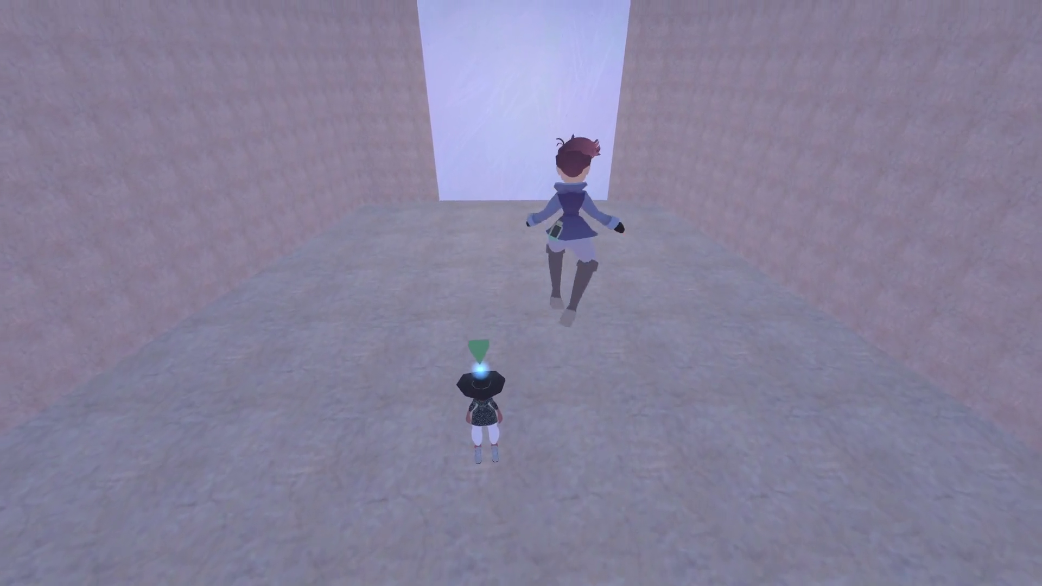
key("s")
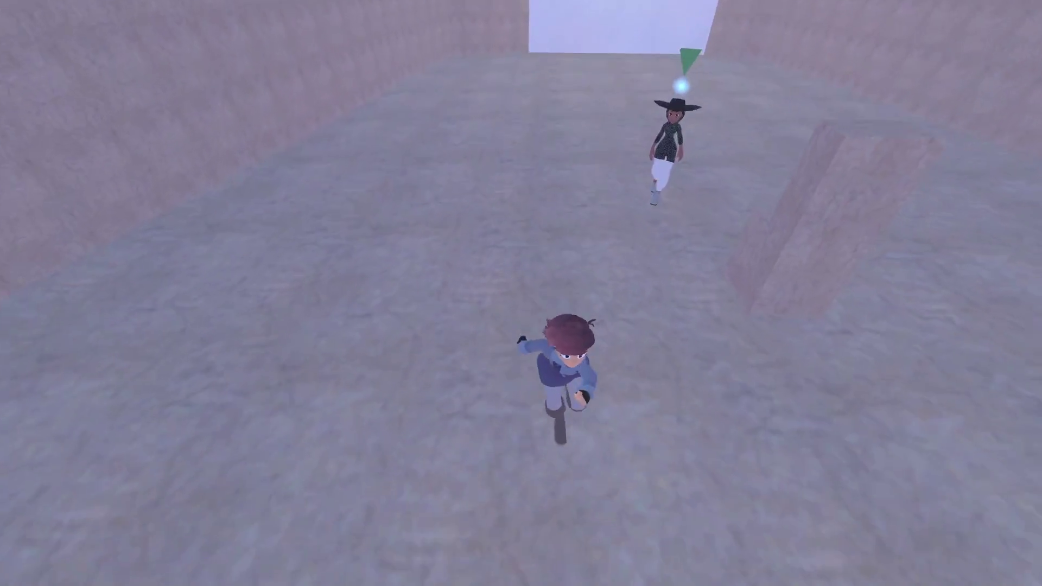
key("w")
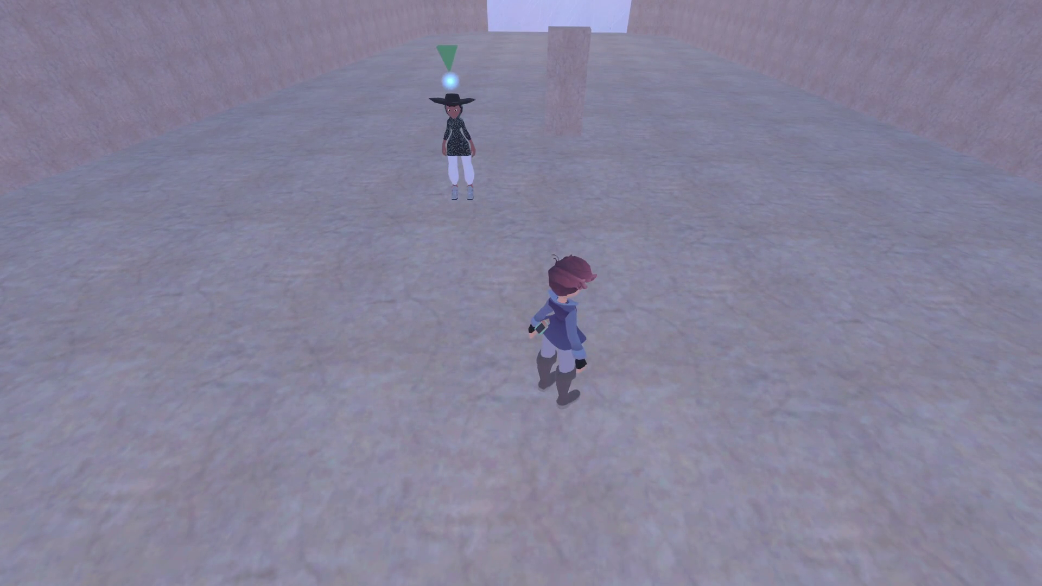
key("w")
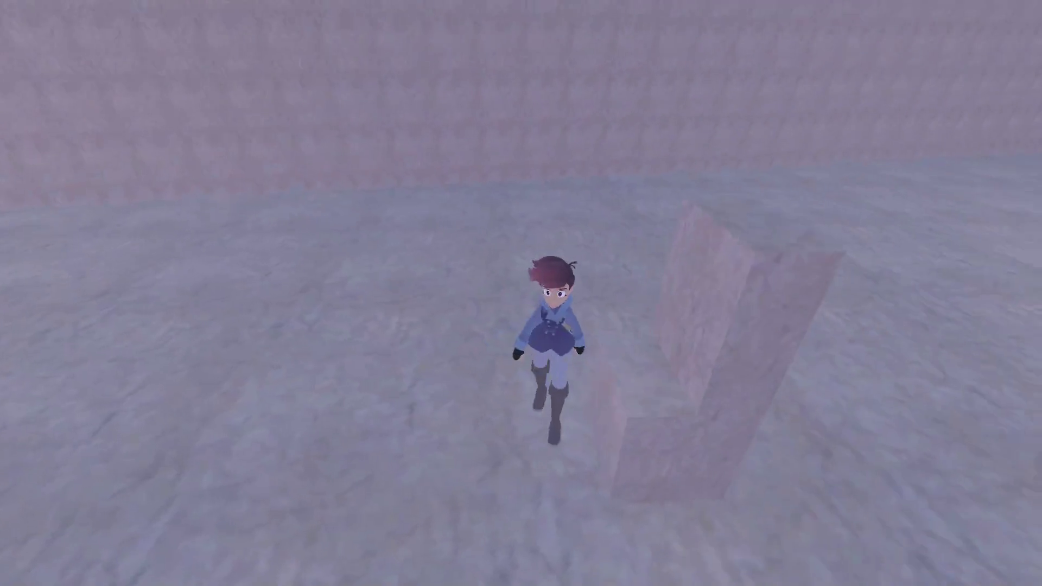
Walk over to stand beside the hatted NPC and pause the game
key("d")
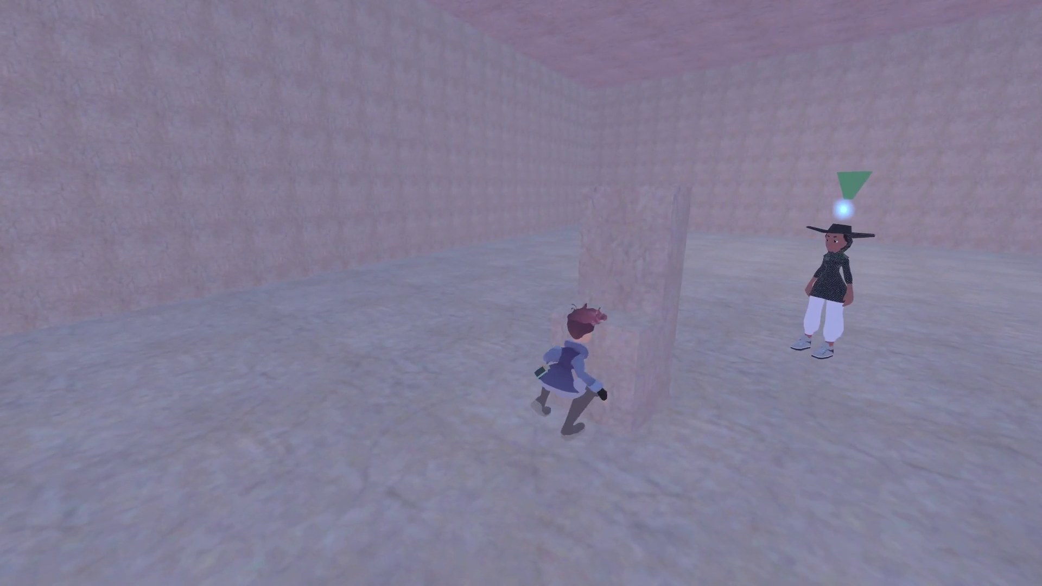
key("a")
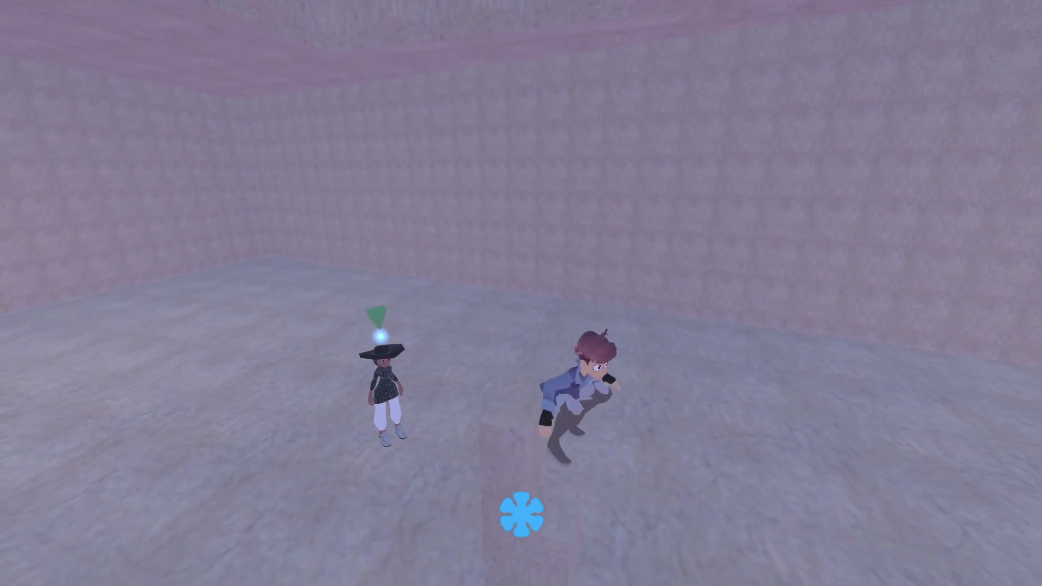
key("w")
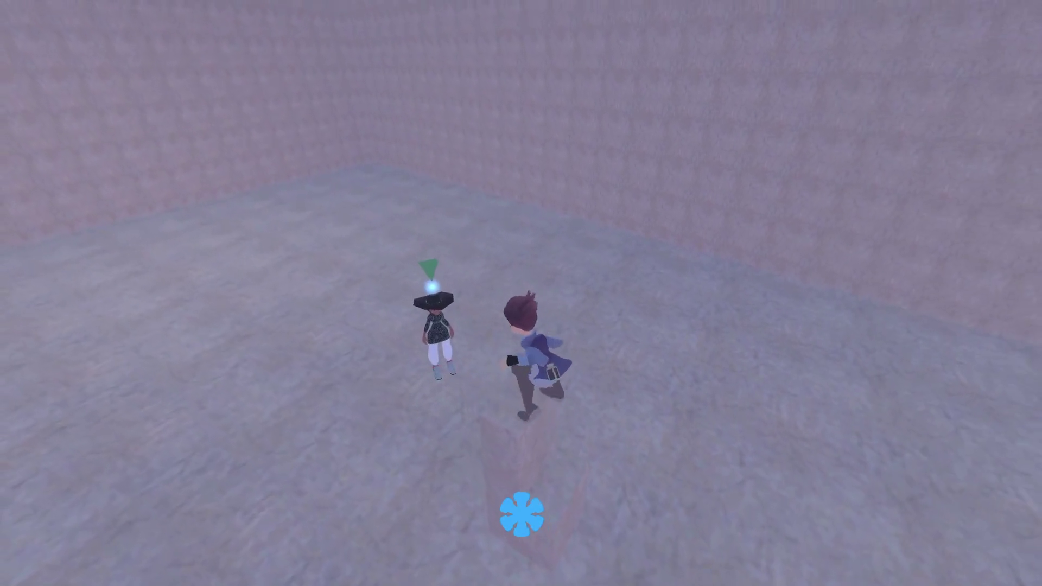
key("Escape")
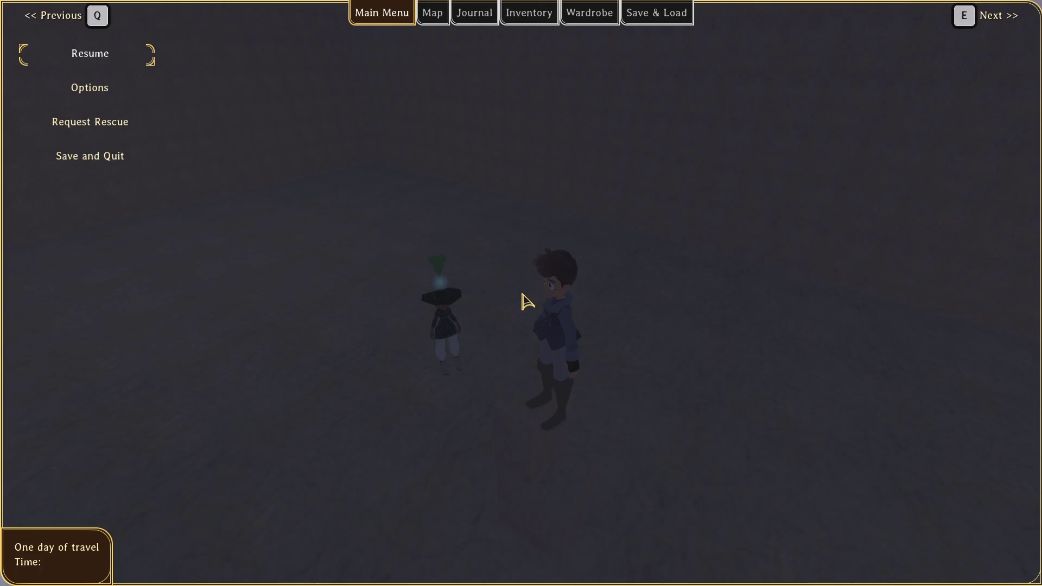
Enter a state.data lookup in the Live Debug console, which returns an invalid-index error
key("alt+Tab")
key("alt+Tab")
key("quoteleft")
type("stat.da")
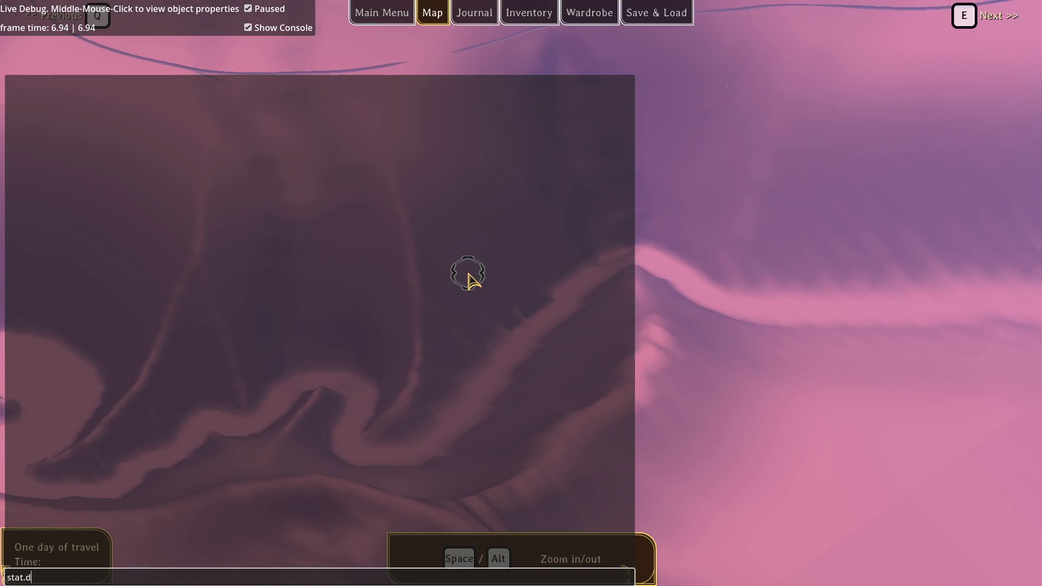
type("e")
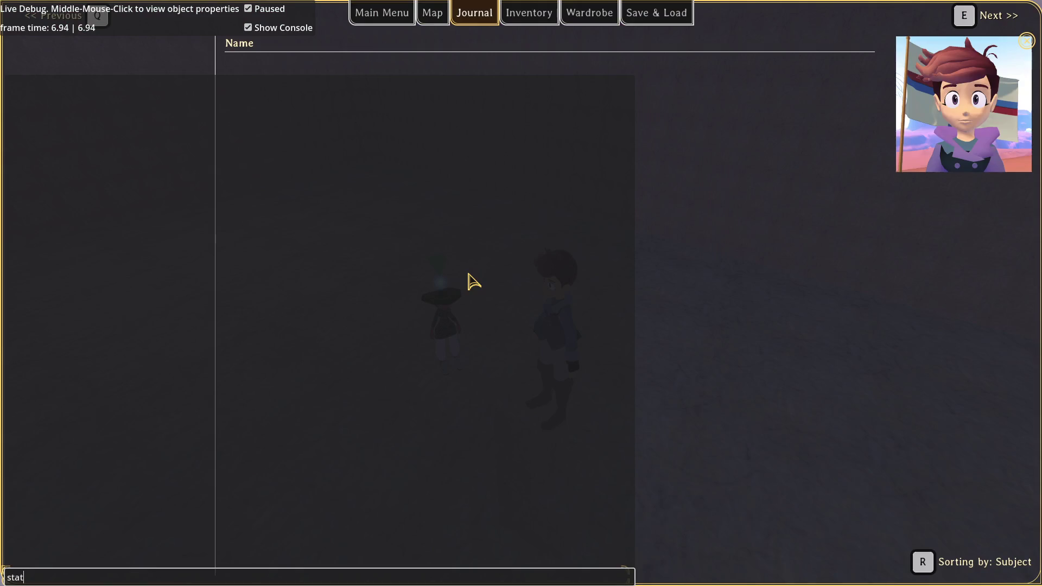
type("e")
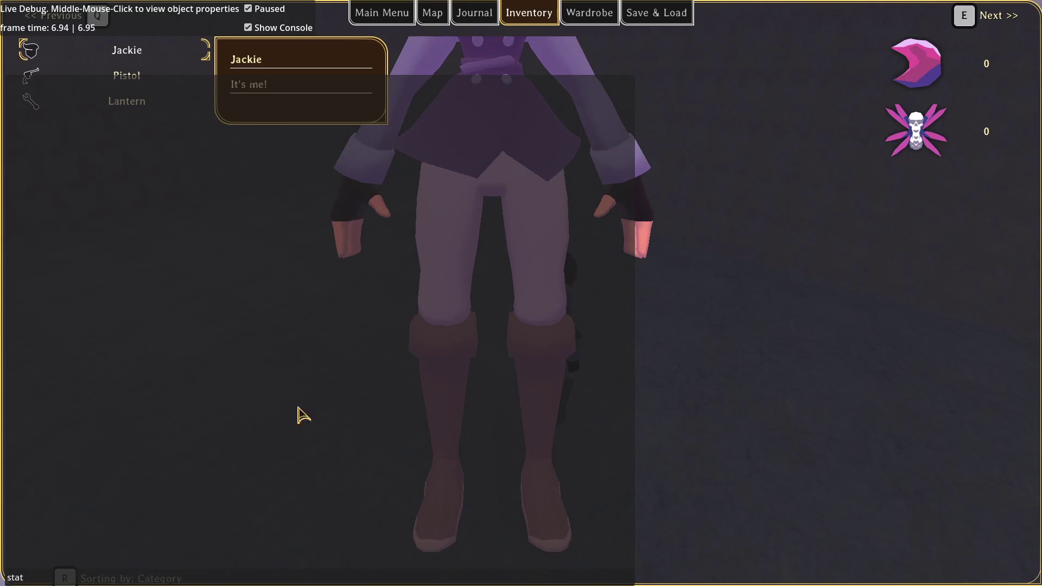
left_click(113, 577)
key("Escape")
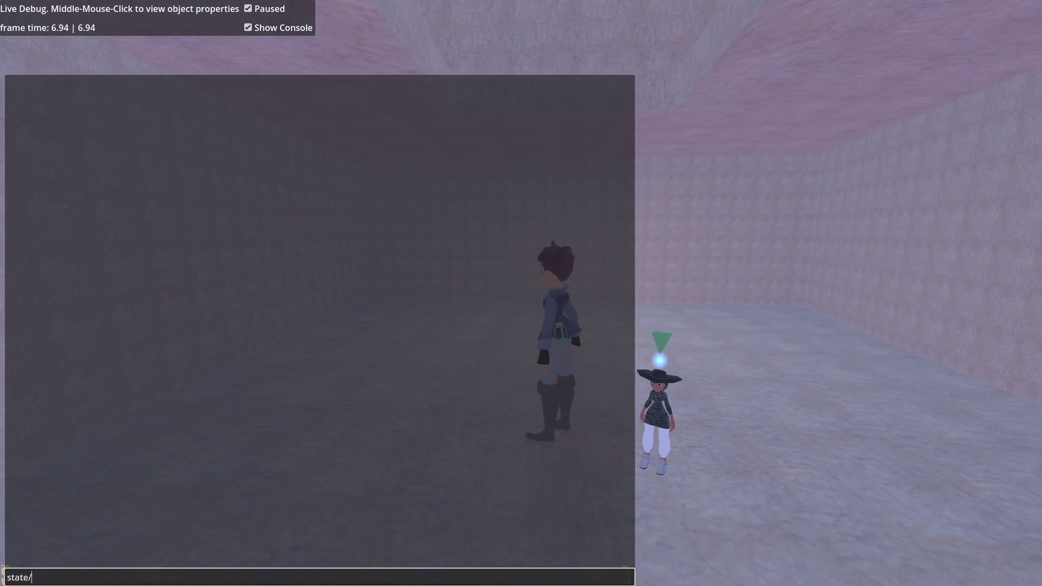
type("d")
type("date")
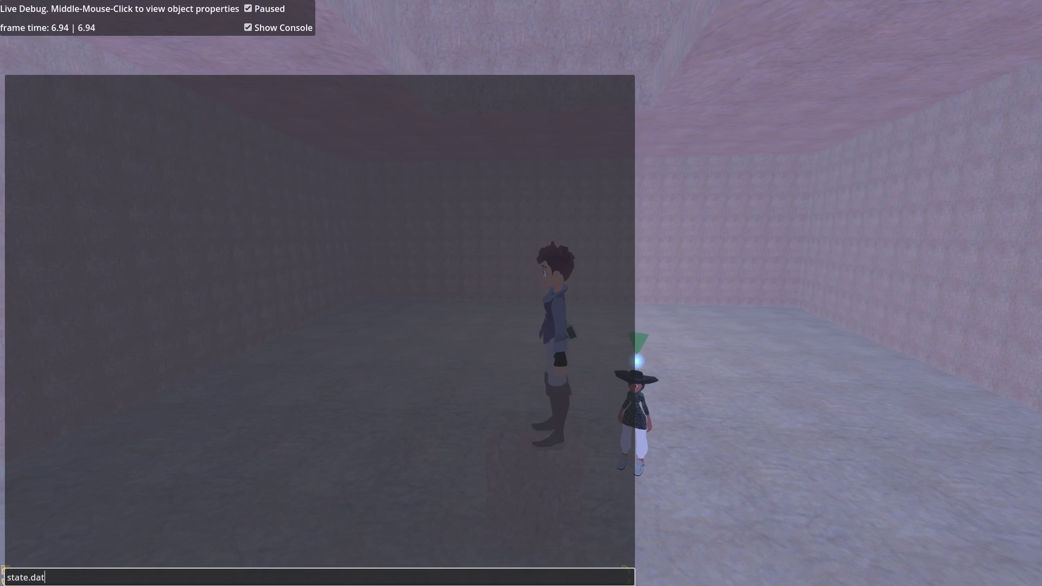
type("a")
key("Return")
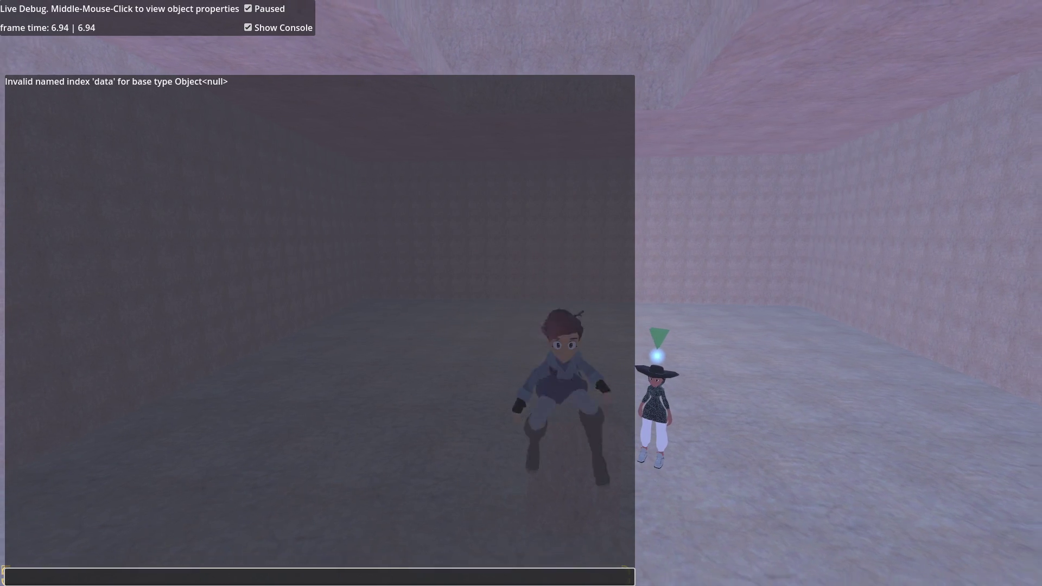
Run SaveLoad.state.data in the console to get the saved state tree
key("Escape")
key("Escape")
type("SaveLoad.state.dat")
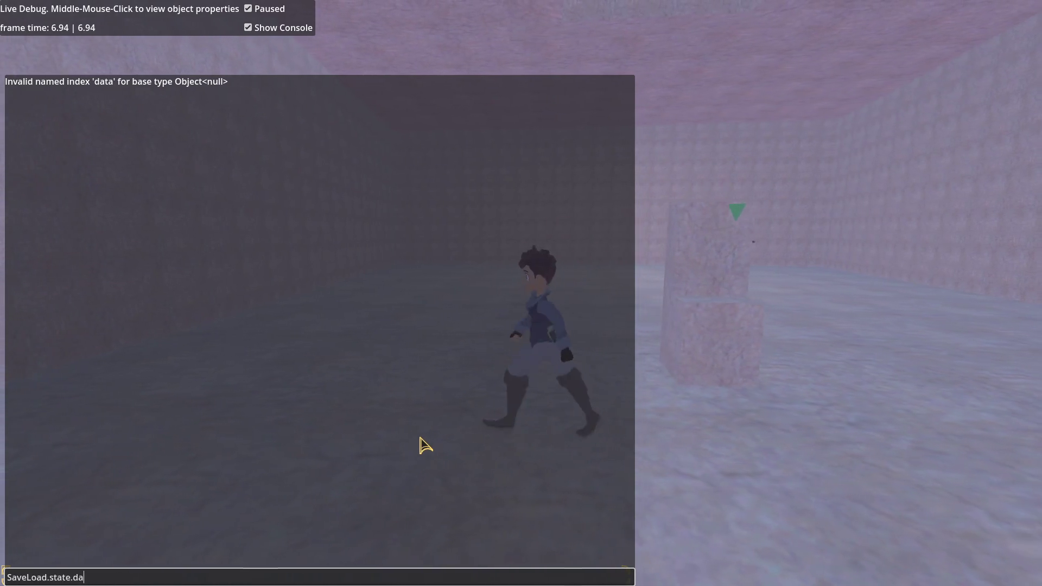
key("Return")
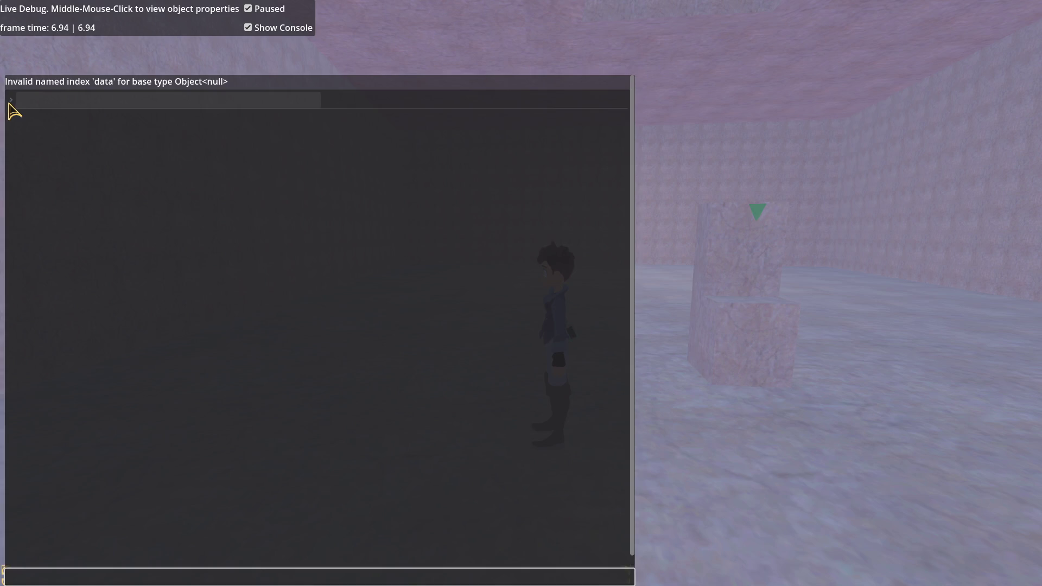
Expand the state data tree and browse the raziah, talked, npc followers and journal entries
left_click(11, 101)
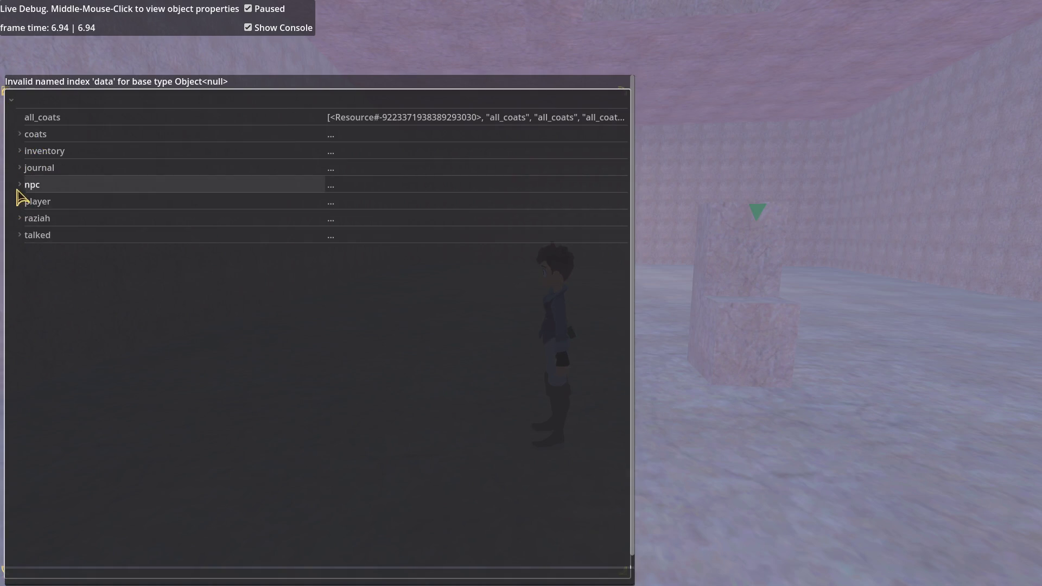
left_click(22, 221)
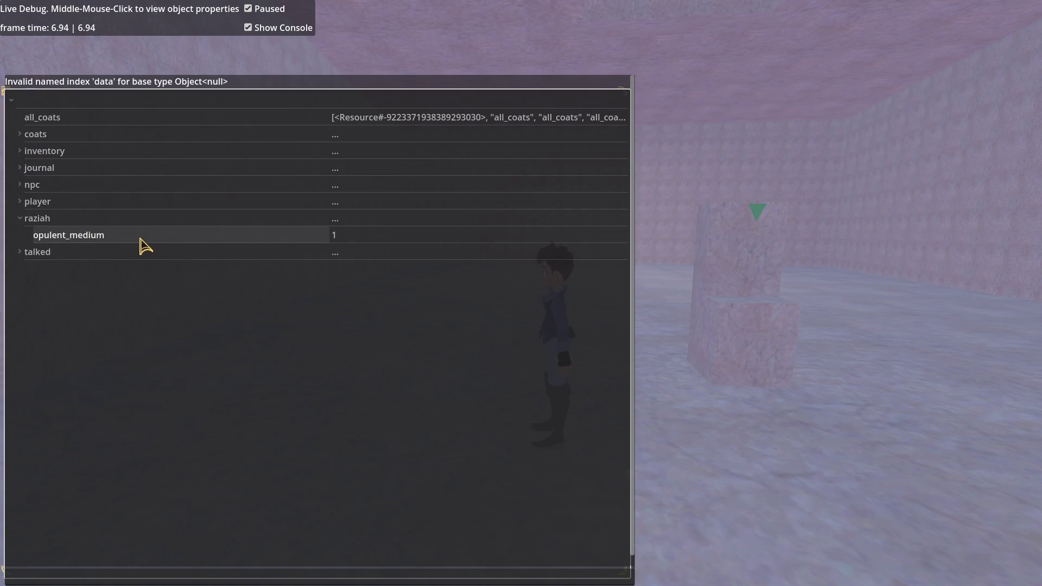
left_click(22, 253)
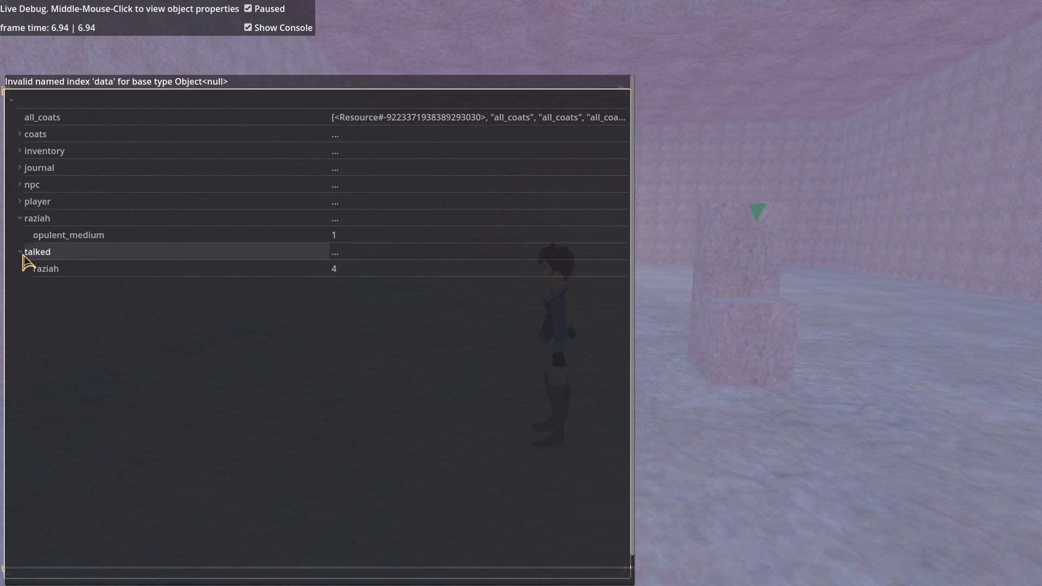
left_click(23, 270)
left_click(21, 186)
left_click(20, 186)
left_click(21, 186)
left_click(29, 201)
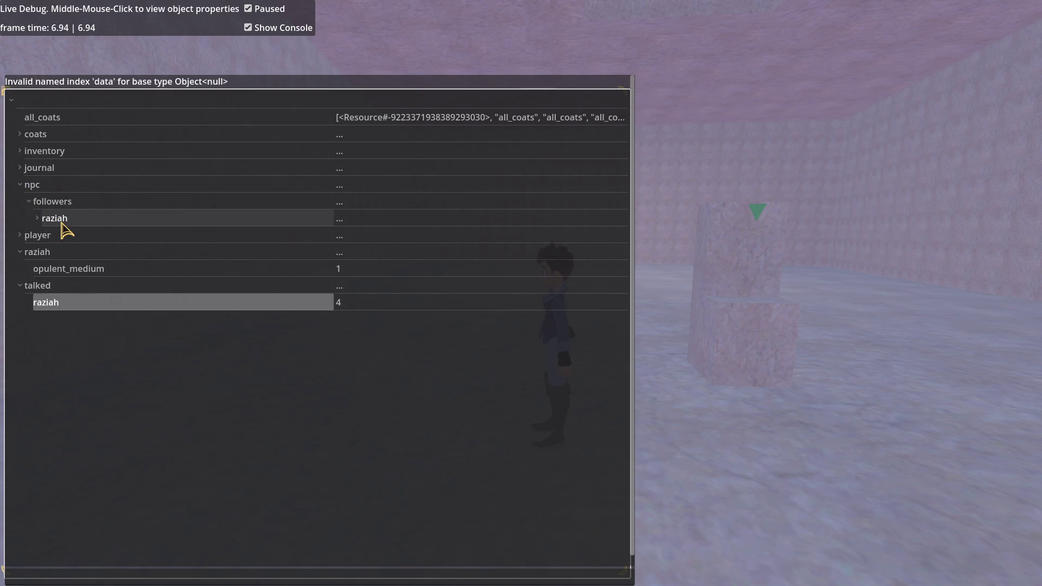
left_click(37, 219)
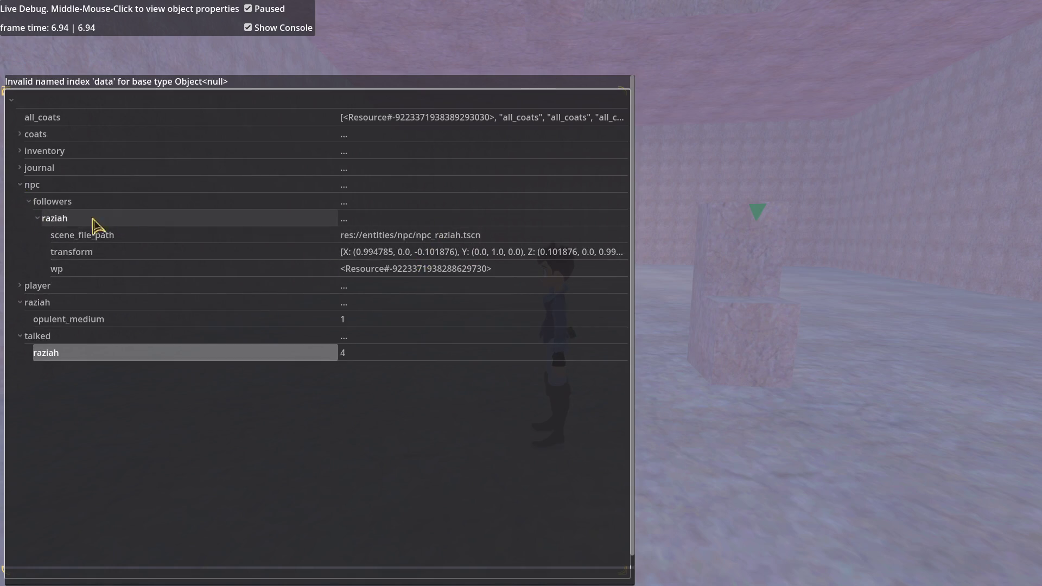
left_click(22, 168)
left_click(22, 168)
left_click(23, 185)
Expand and collapse the inventory, coats, npc and player entries, then return to Godot
left_click(22, 152)
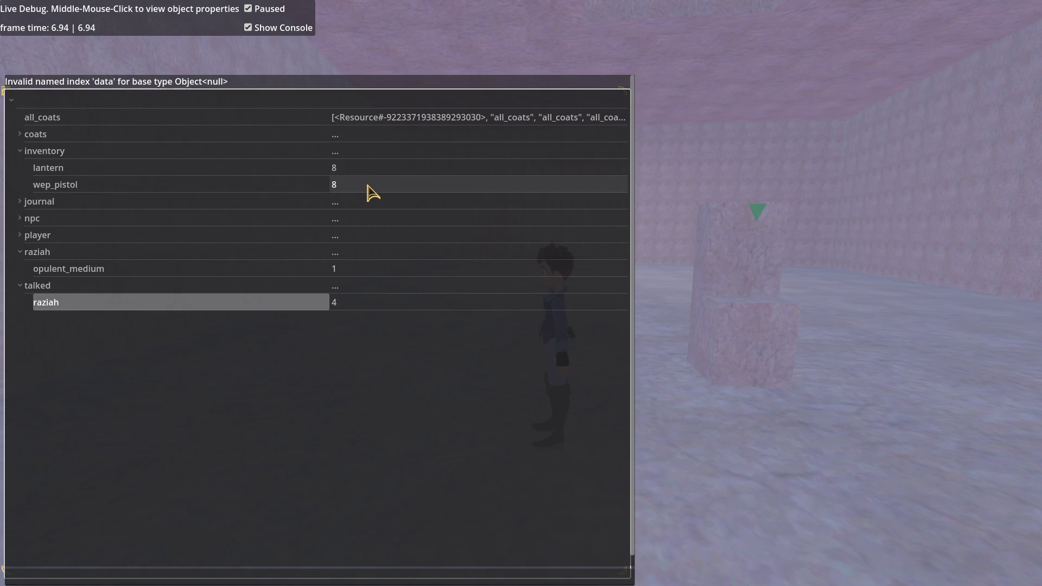
left_click(22, 136)
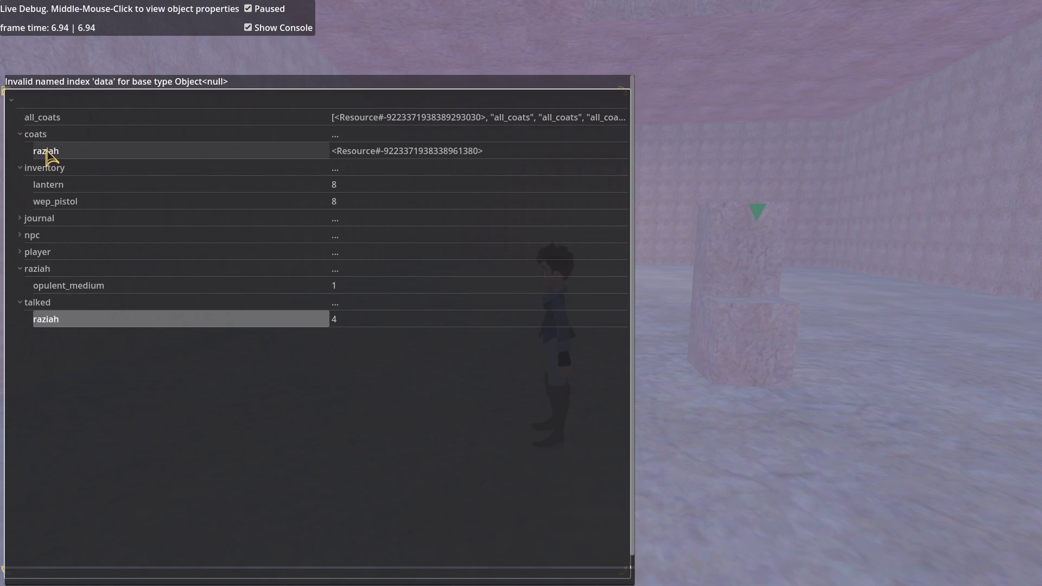
left_click(22, 136)
left_click(22, 152)
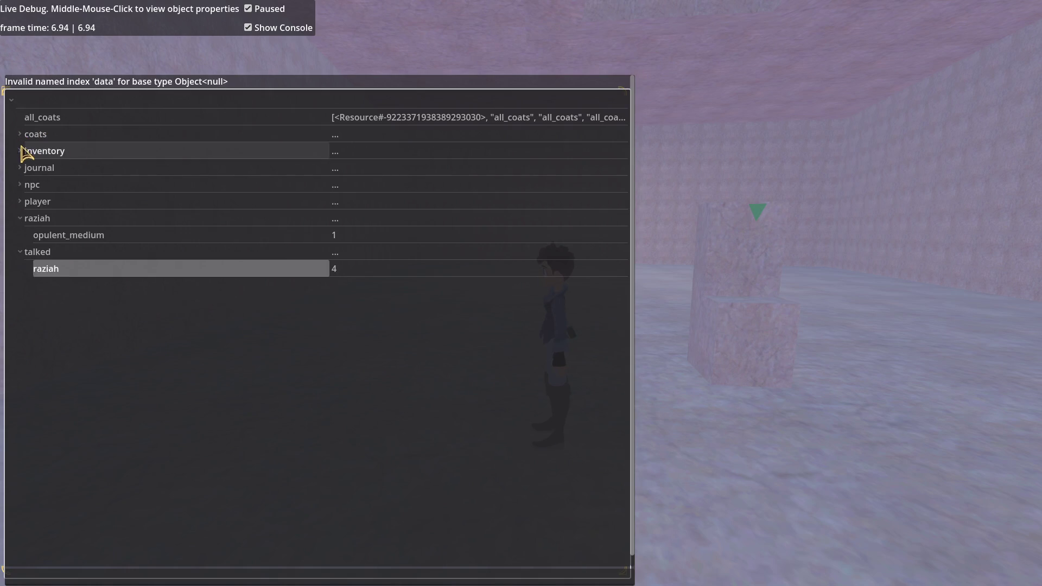
left_click(22, 185)
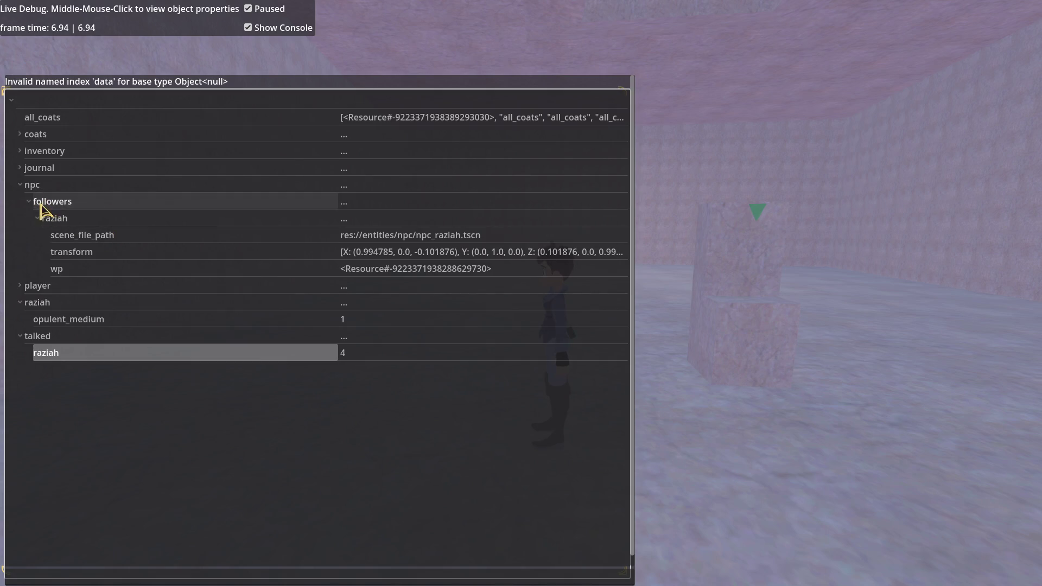
left_click(21, 185)
left_click(21, 202)
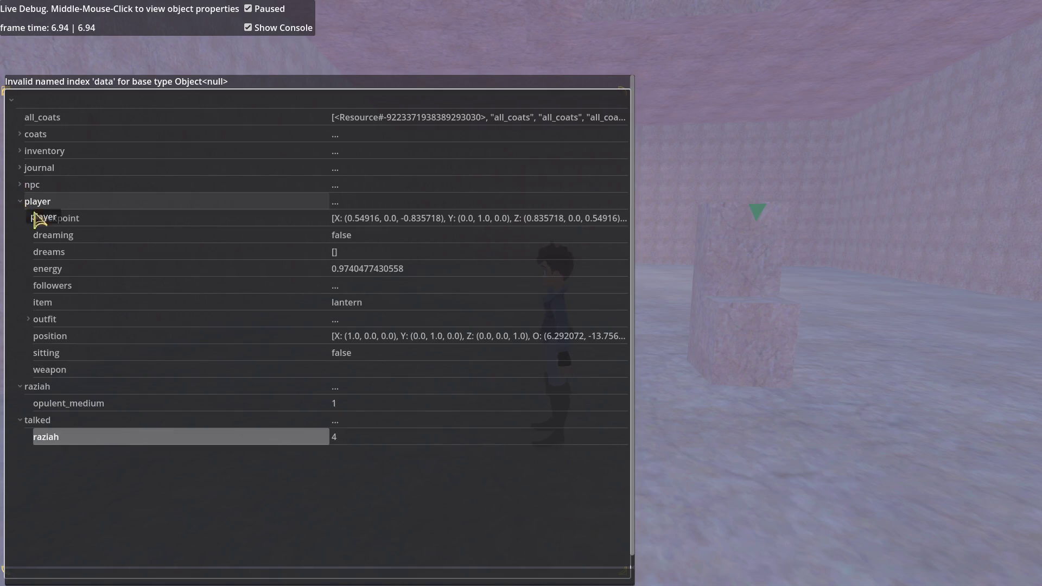
left_click(22, 202)
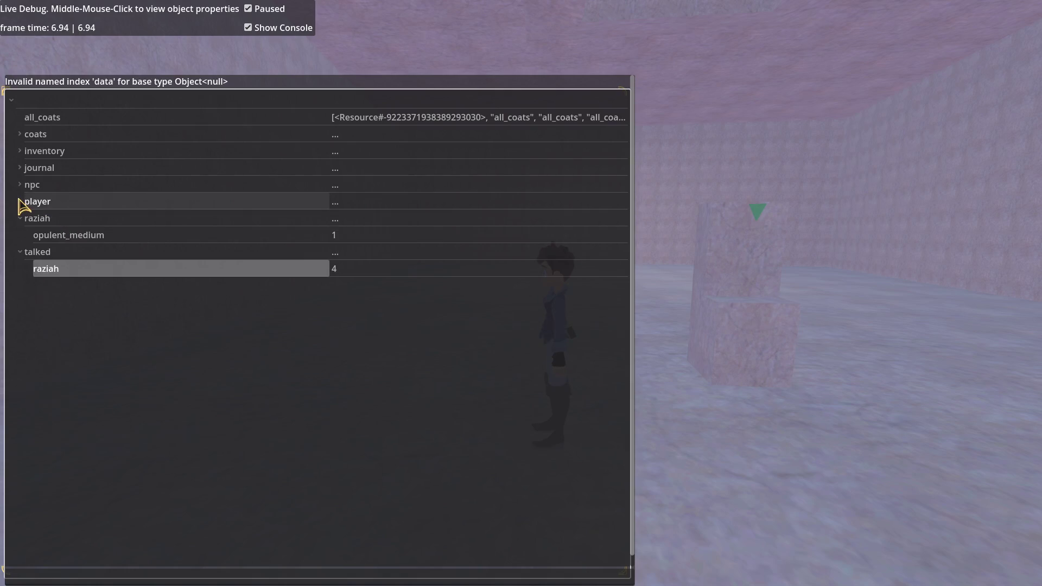
key("alt+Tab")
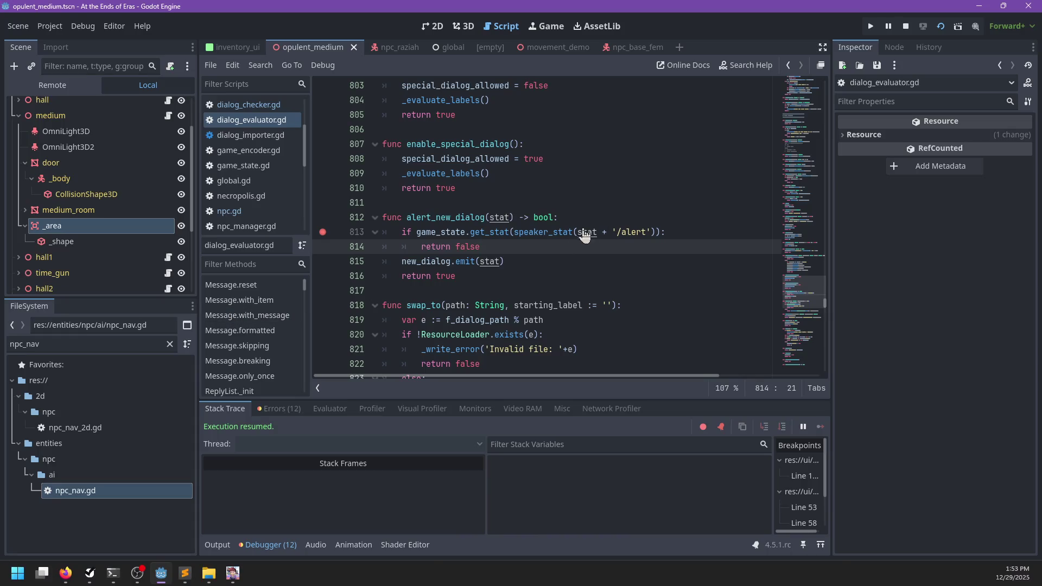
key("alt+Tab")
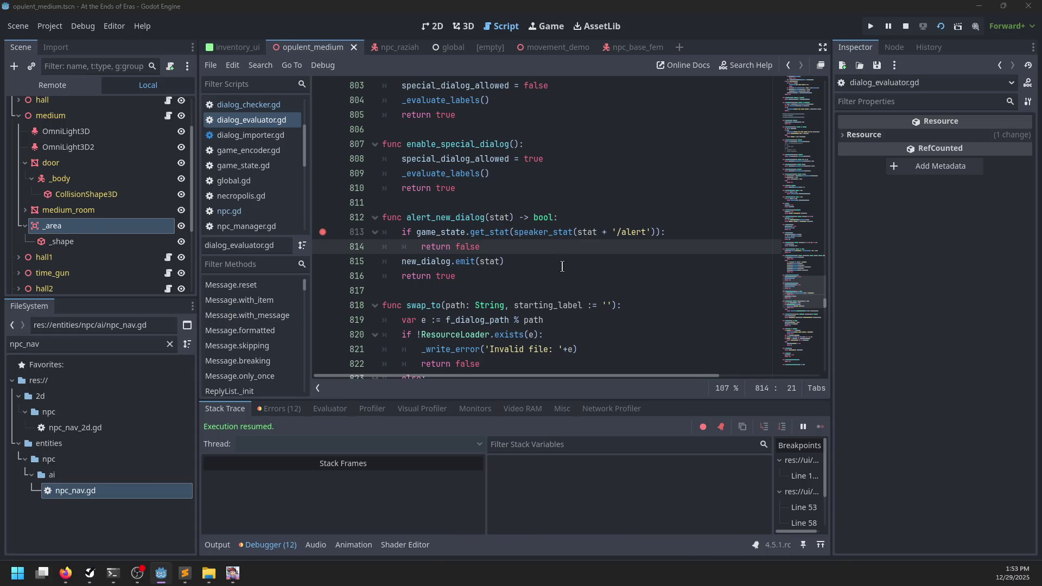
key("alt+Tab")
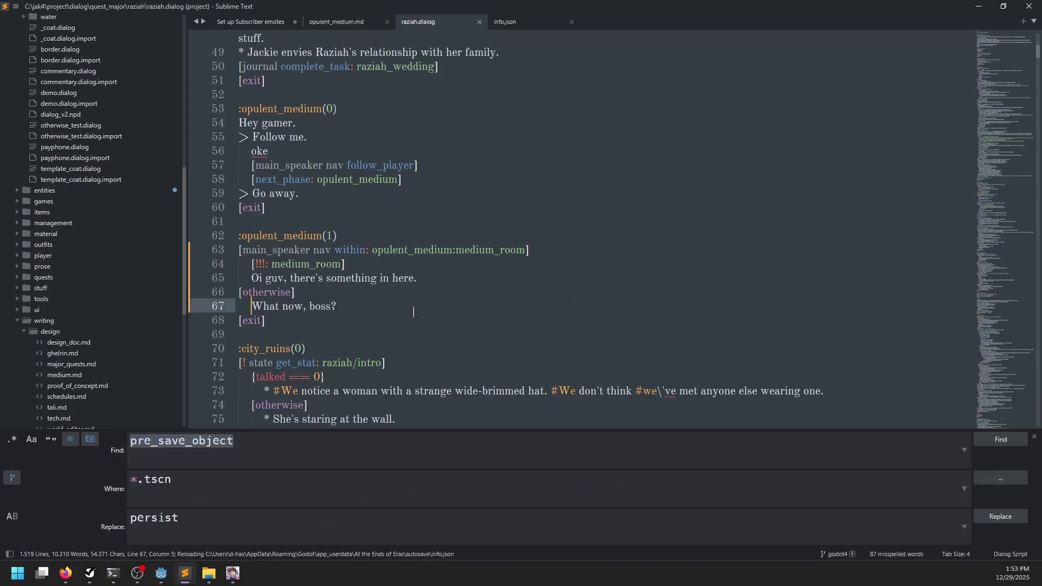
scroll(413, 312, "down", 1)
key("alt+Tab")
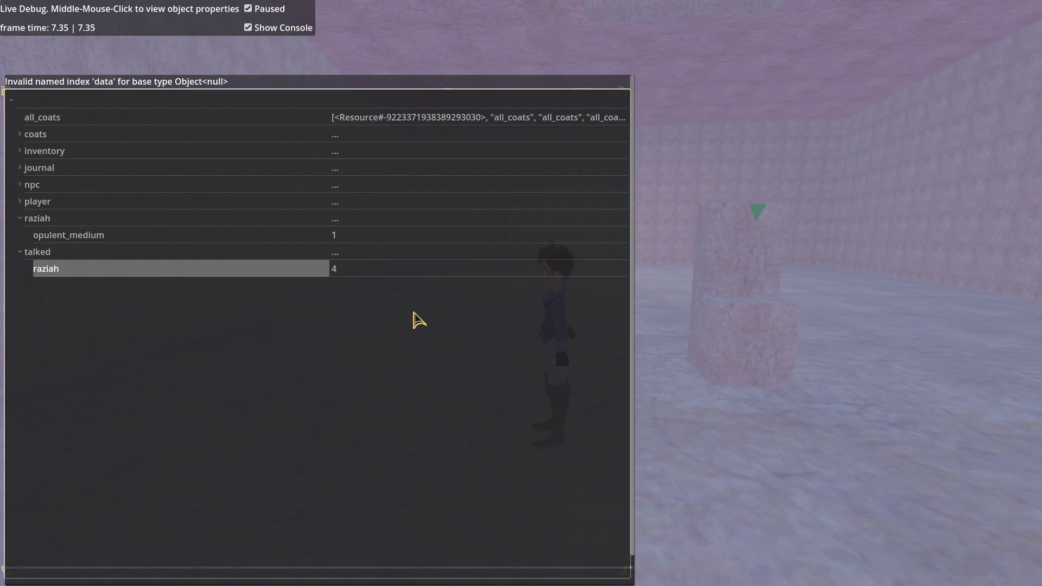
key("alt+Tab")
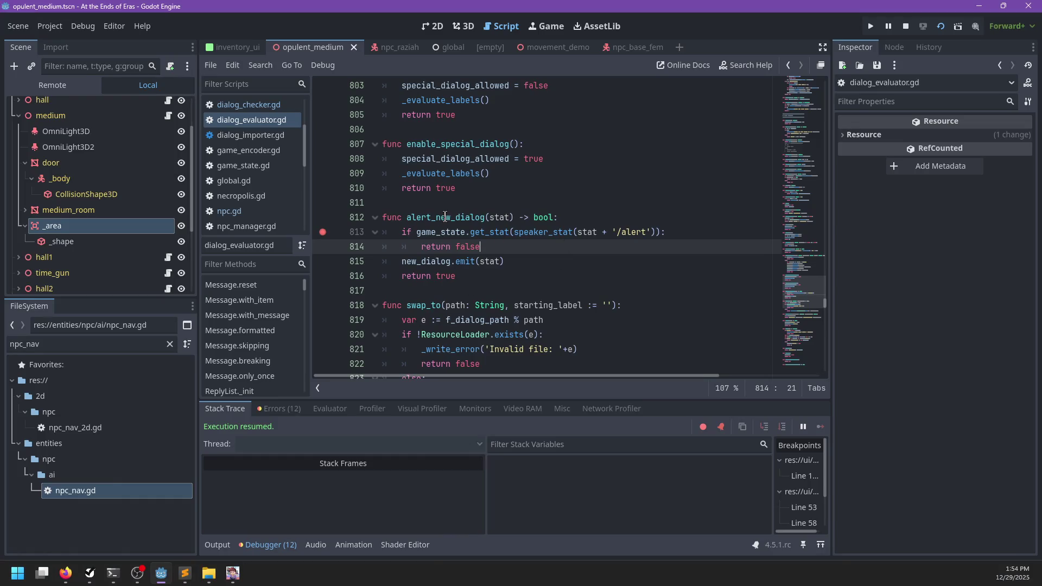
double_click(524, 234)
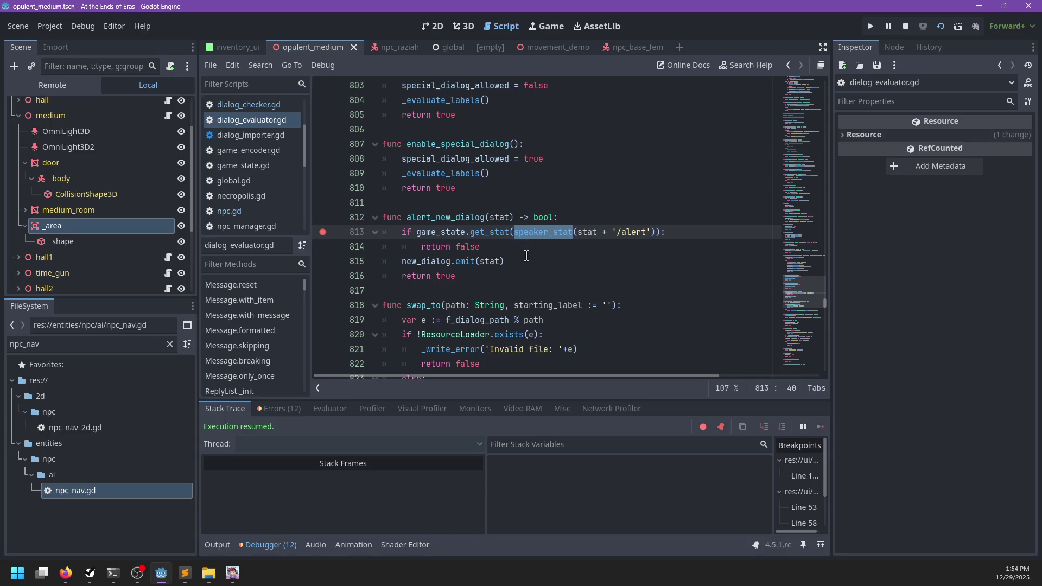
left_click(423, 261)
left_click(423, 261, "ctrl")
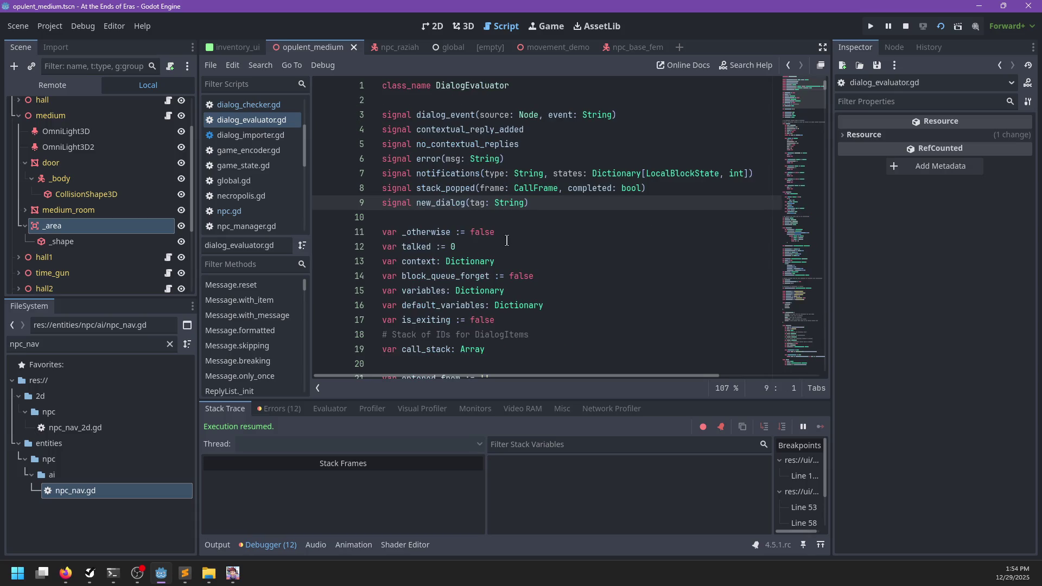
scroll(384, 212, "down", 6)
key("ctrl+f")
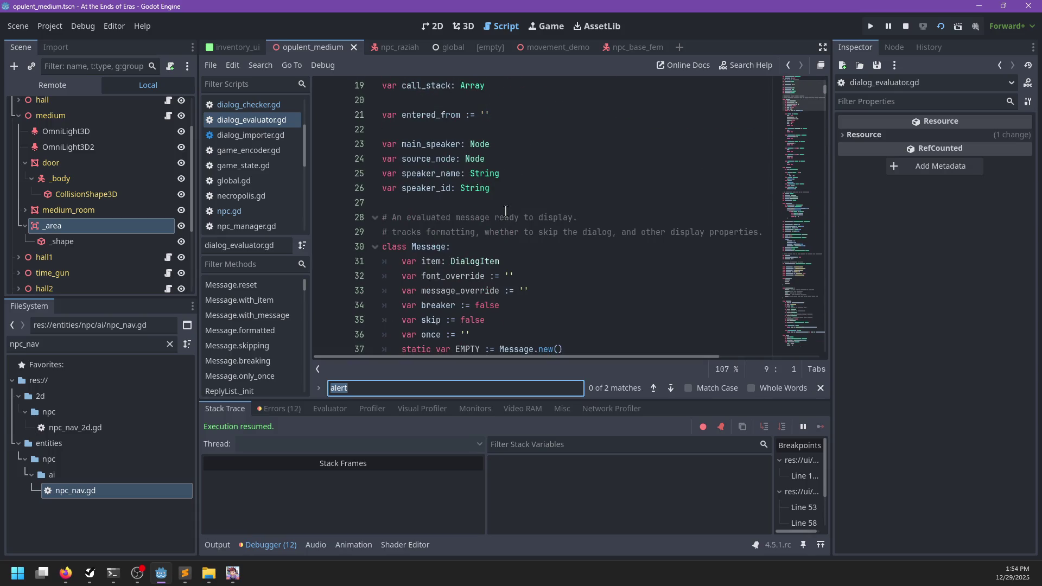
type("new_dialog")
key("Return")
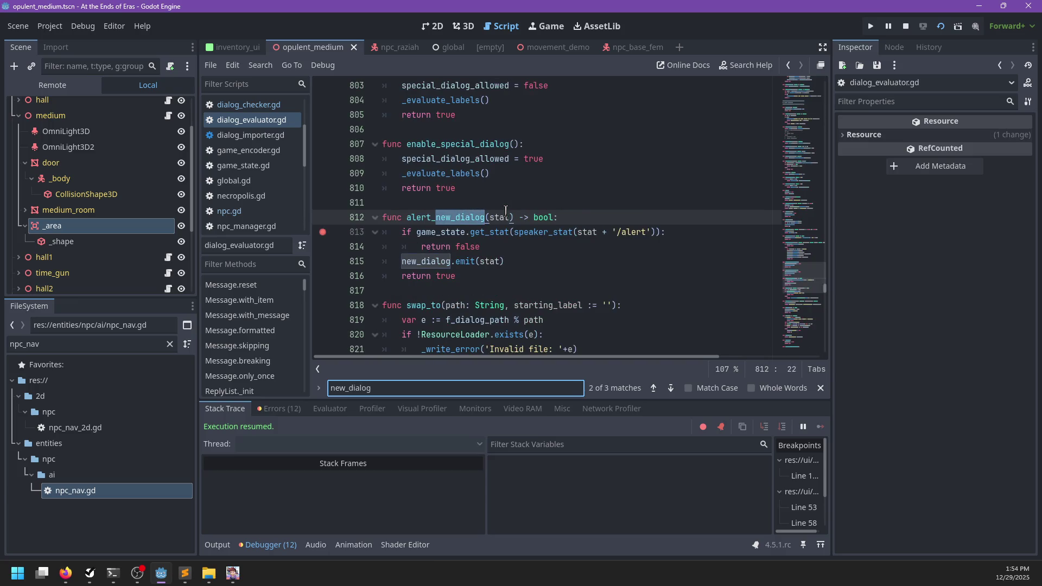
key("Escape")
left_click(501, 263)
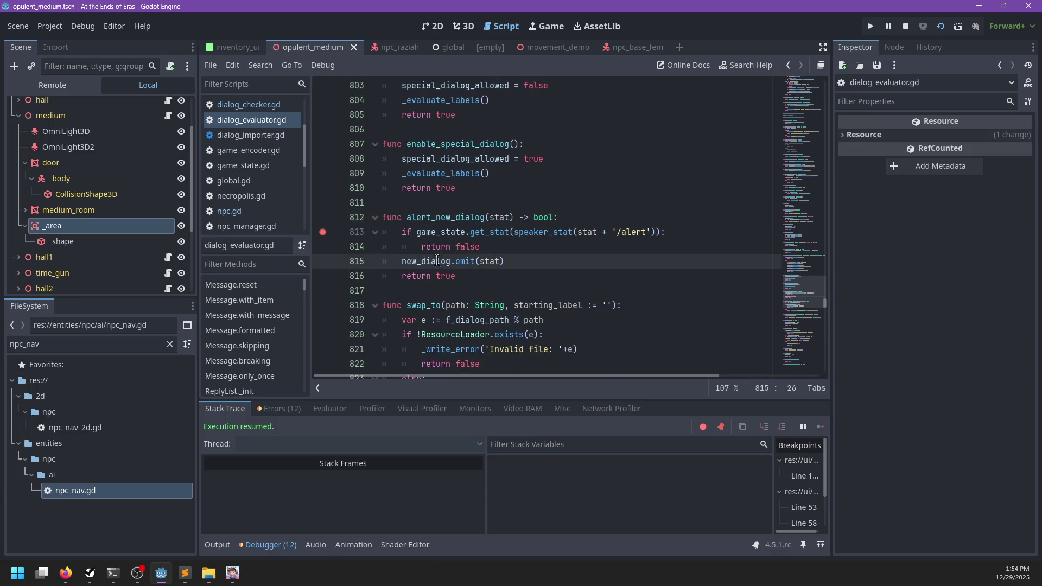
scroll(418, 247, "down", 1)
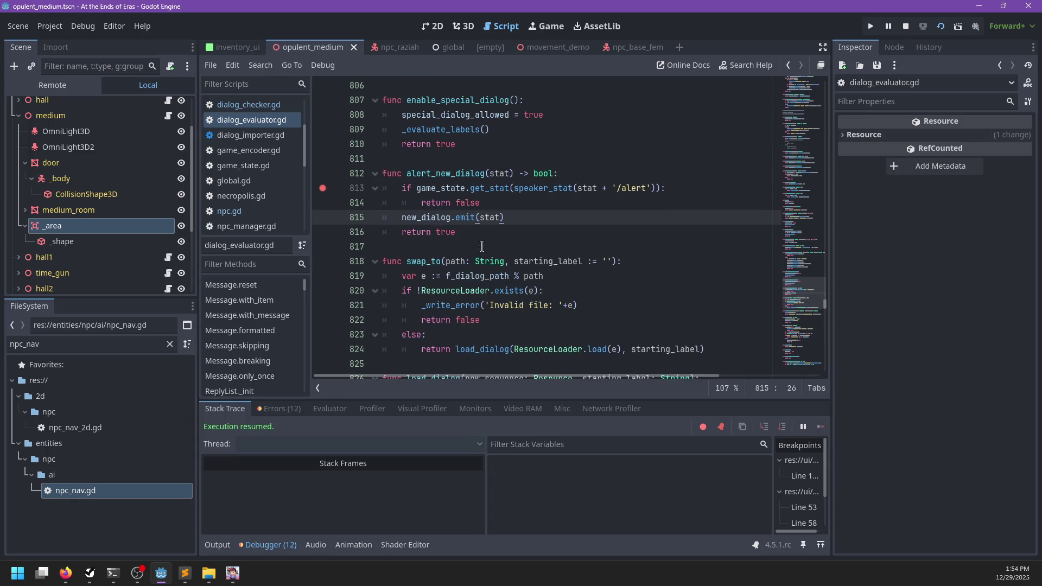
left_click(537, 229)
key("ctrl+f")
type("run_")
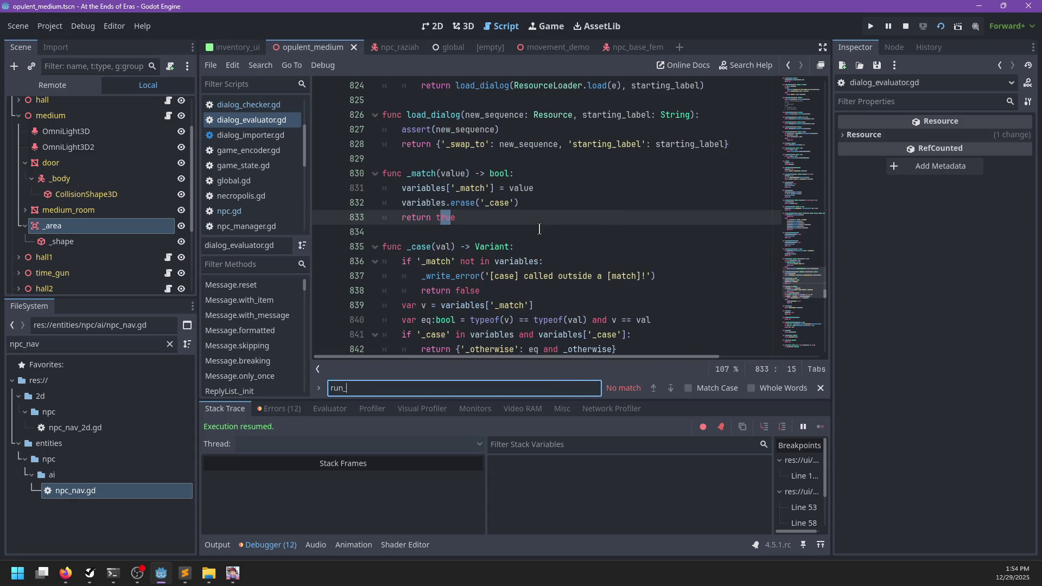
key("Escape")
scroll(263, 180, "down", 5)
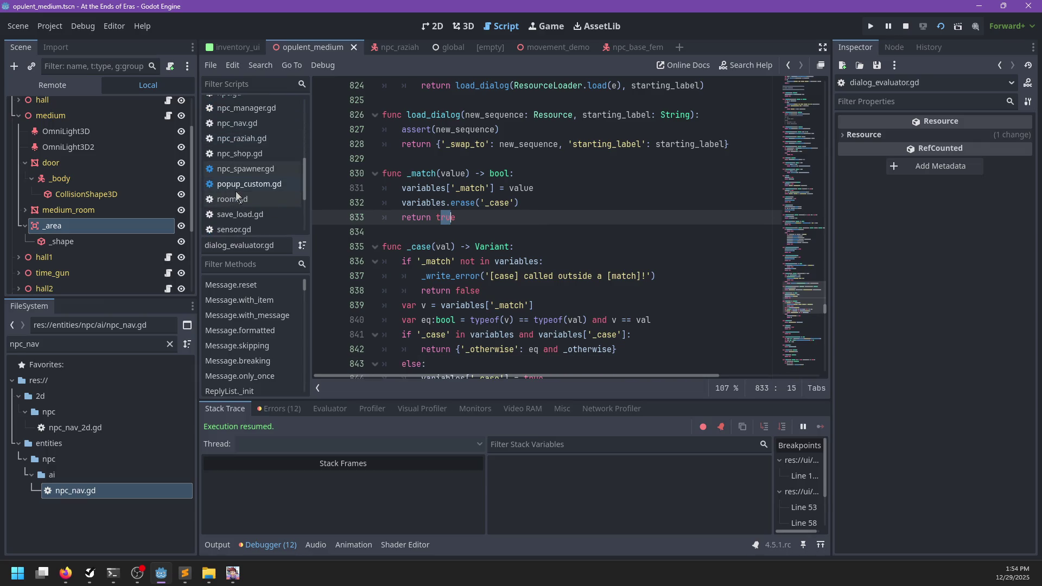
scroll(263, 180, "up", 4)
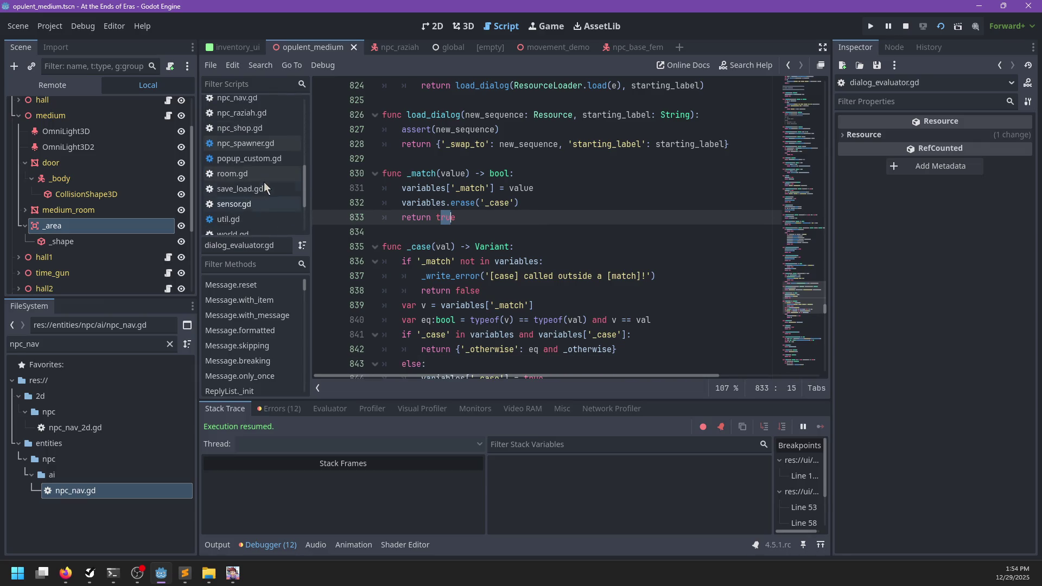
scroll(264, 182, "up", 3)
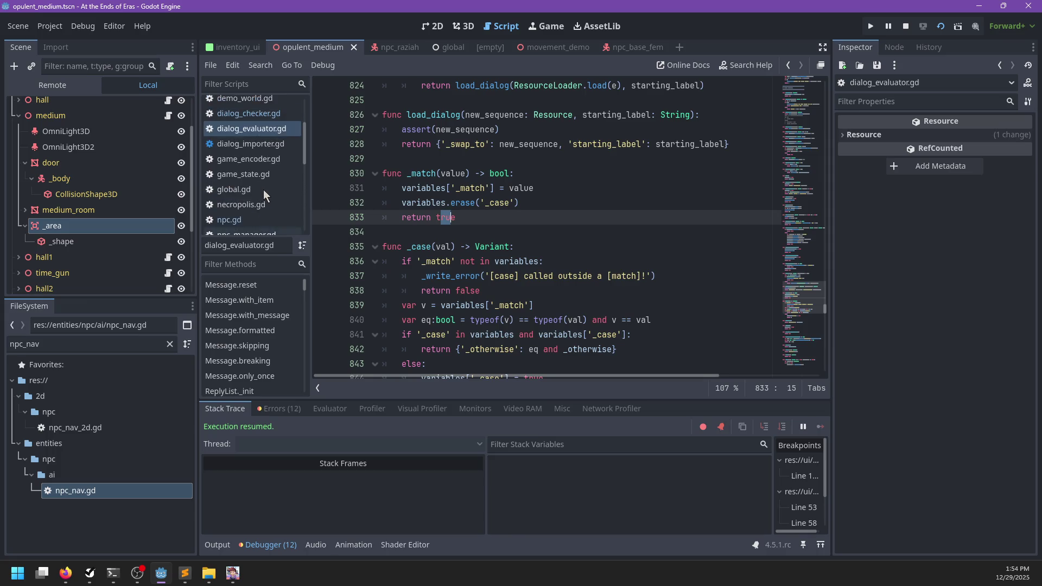
key("alt+Tab")
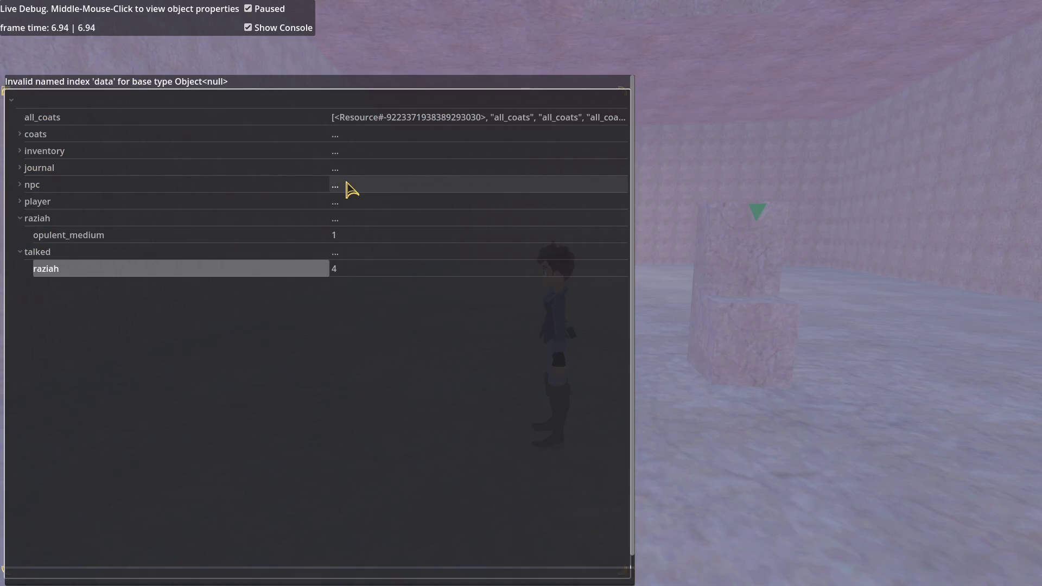
key("alt+Tab")
scroll(302, 181, "up", 10)
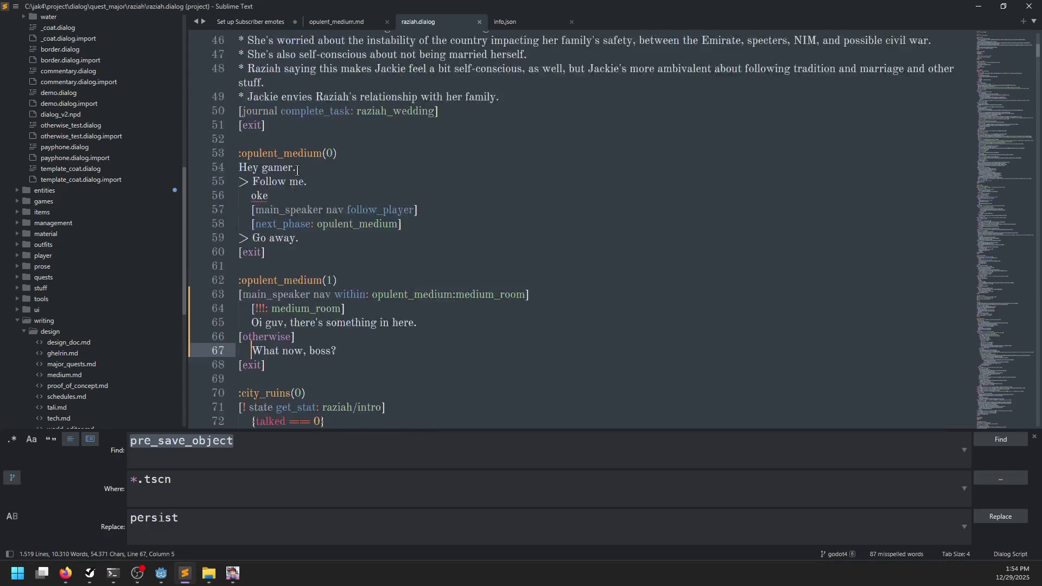
scroll(303, 181, "up", 5)
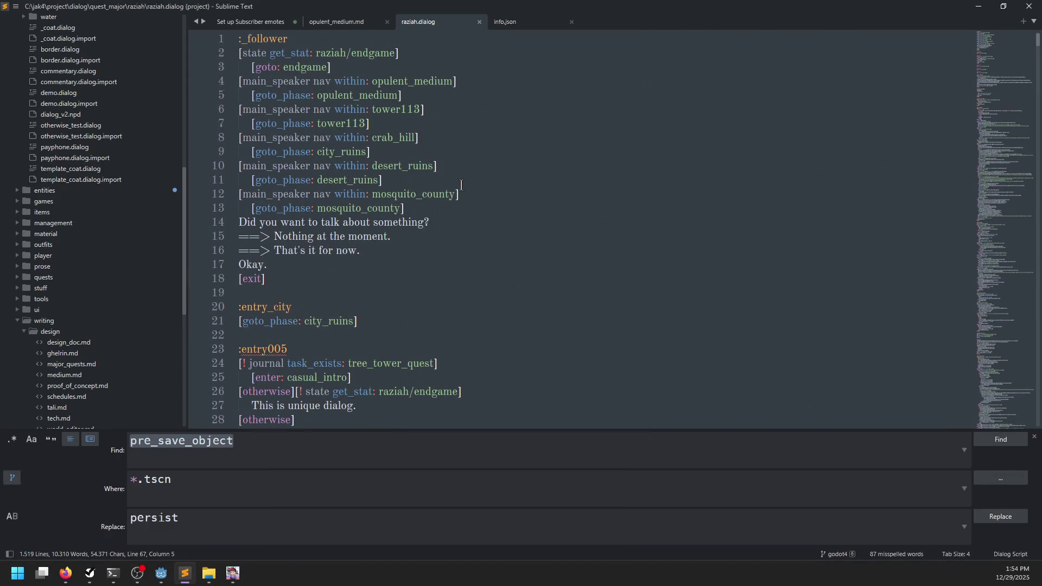
key("alt+Tab")
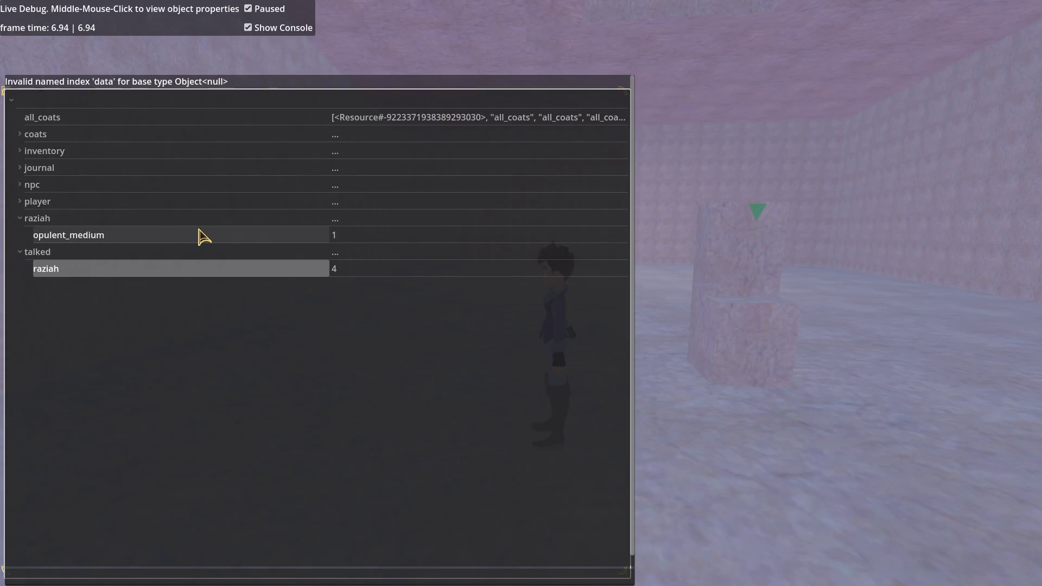
Clear the line 53 breakpoint in dialog_checker.gd and go back to the running game
key("alt+Tab")
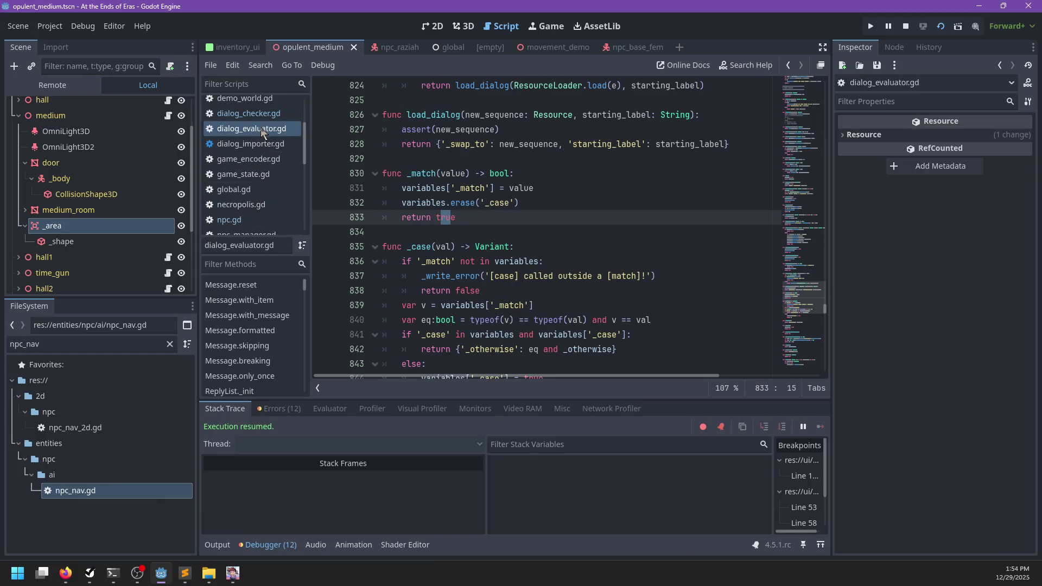
left_click(256, 113)
left_click(538, 206)
scroll(537, 205, "down", 13)
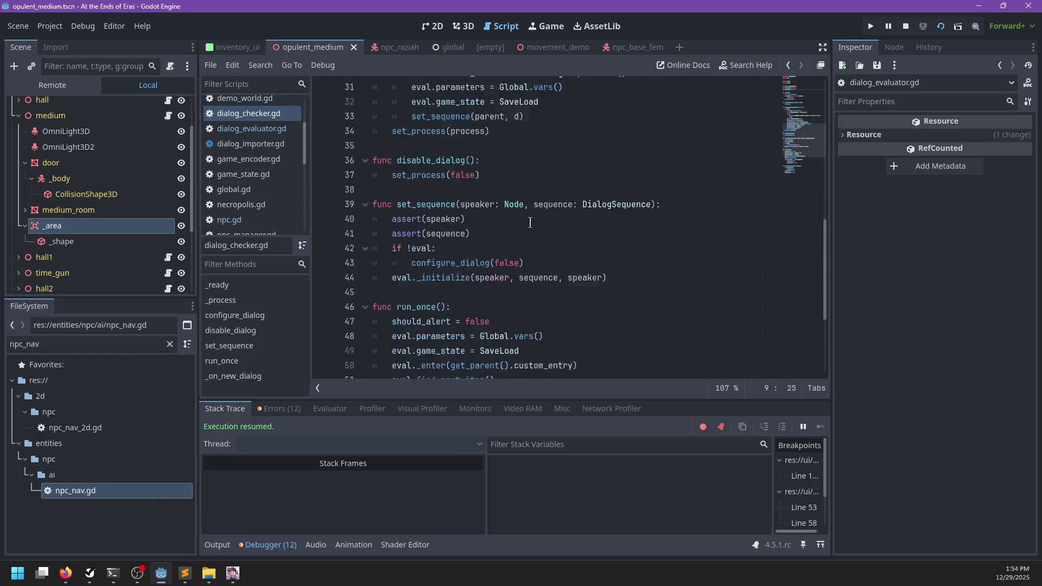
left_click(322, 246)
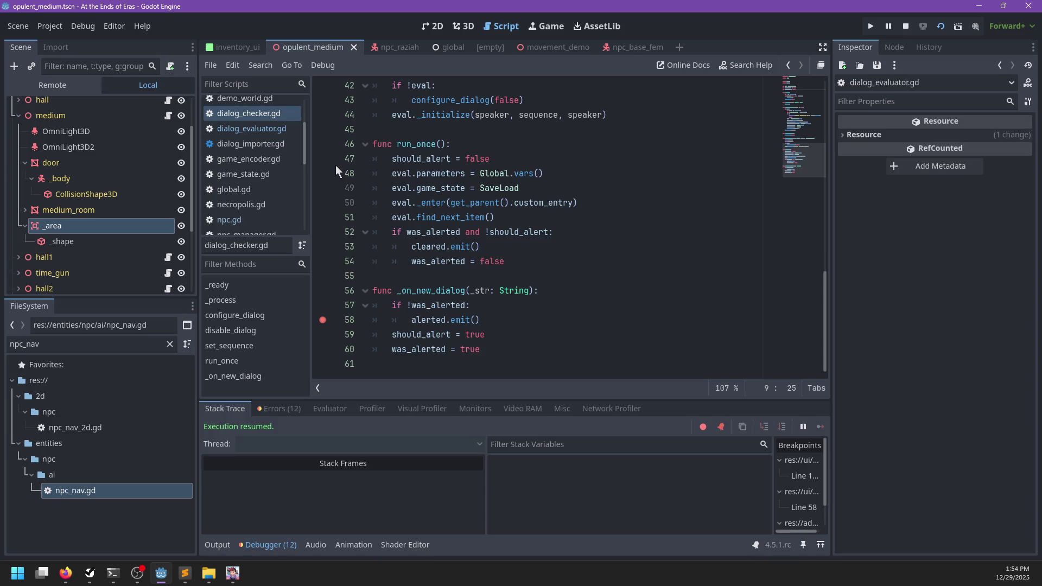
key("alt+Tab")
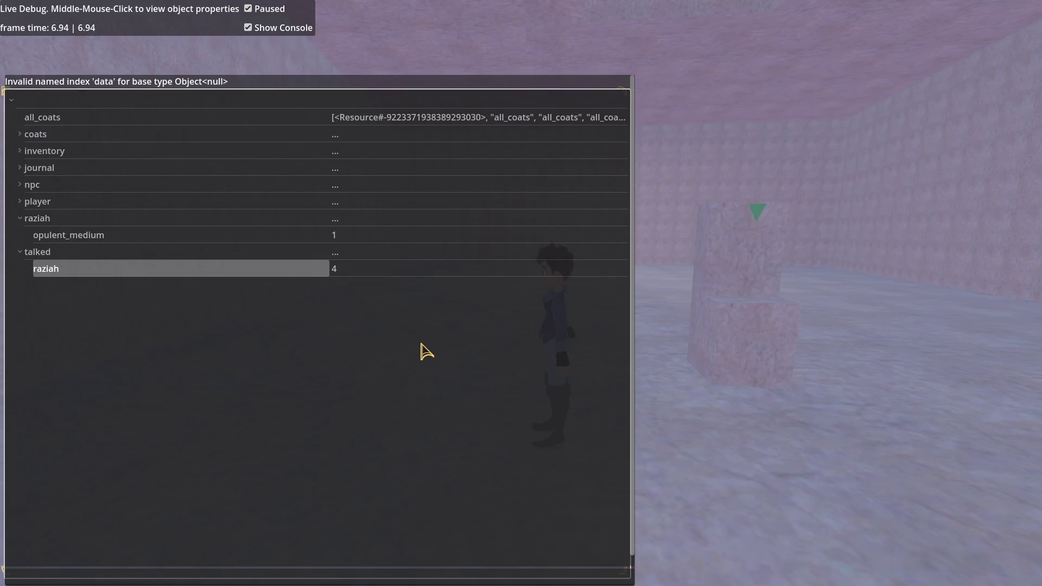
key("Escape")
Hit the run_once breakpoint at line 47, step over to line 50, then step into _enter
key("i")
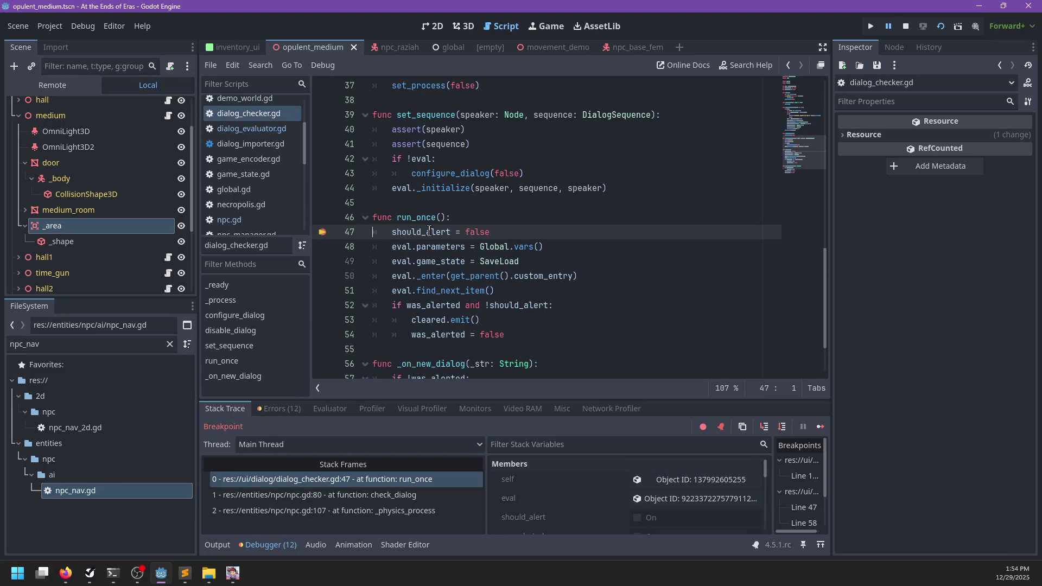
key("F10")
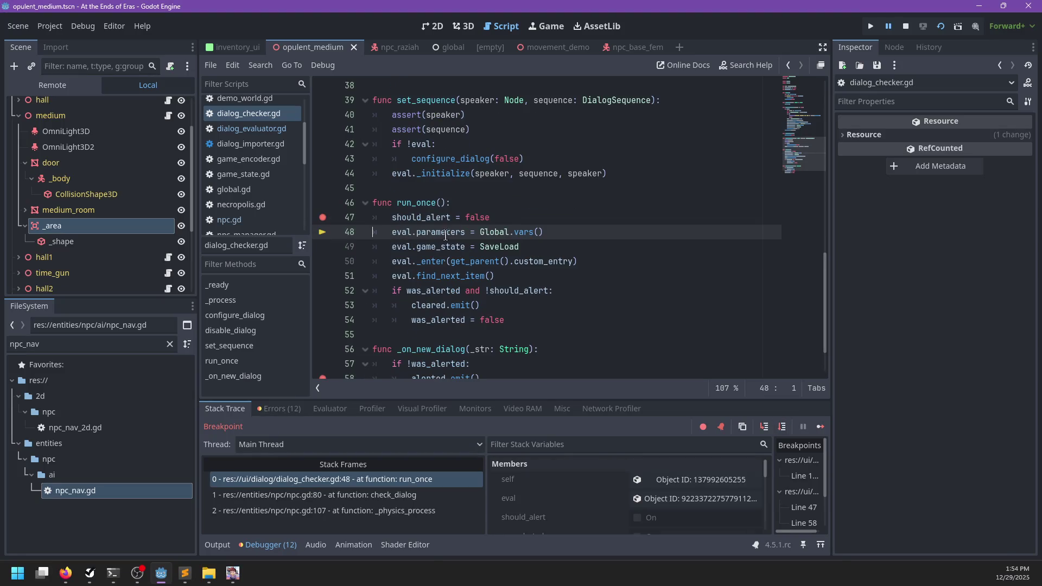
key("F10")
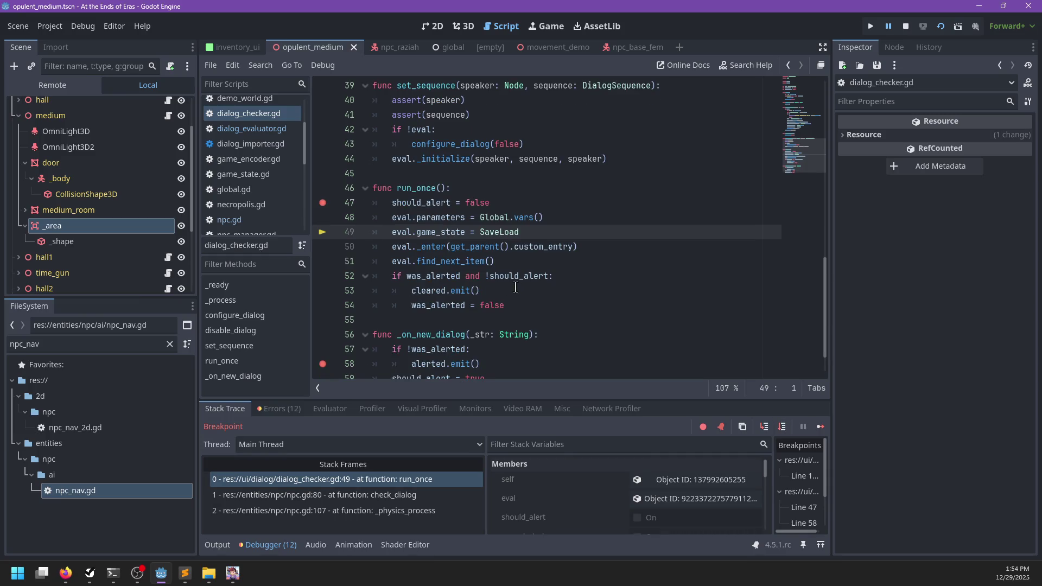
key("F10")
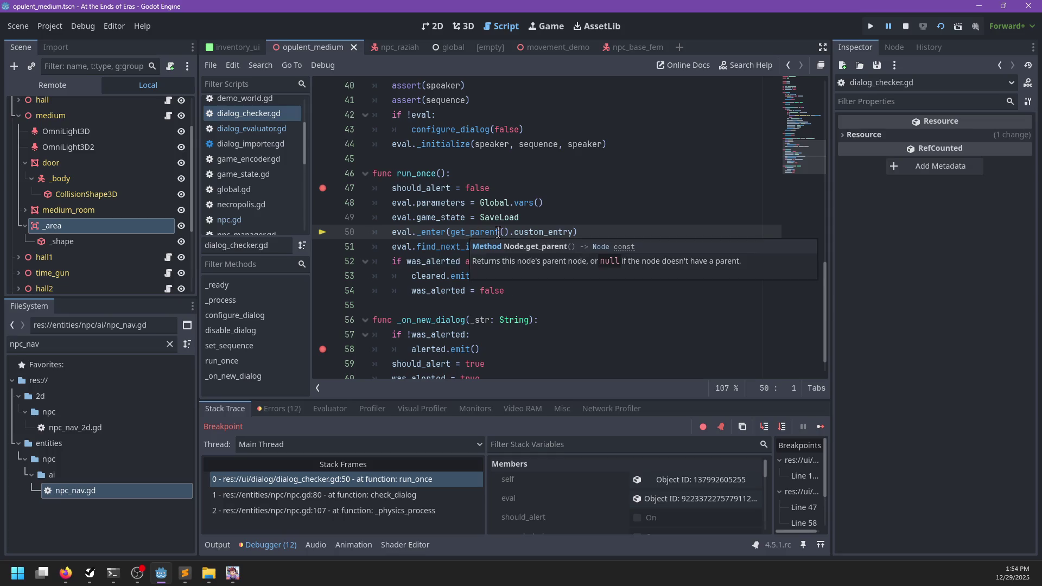
mouse_move(482, 235)
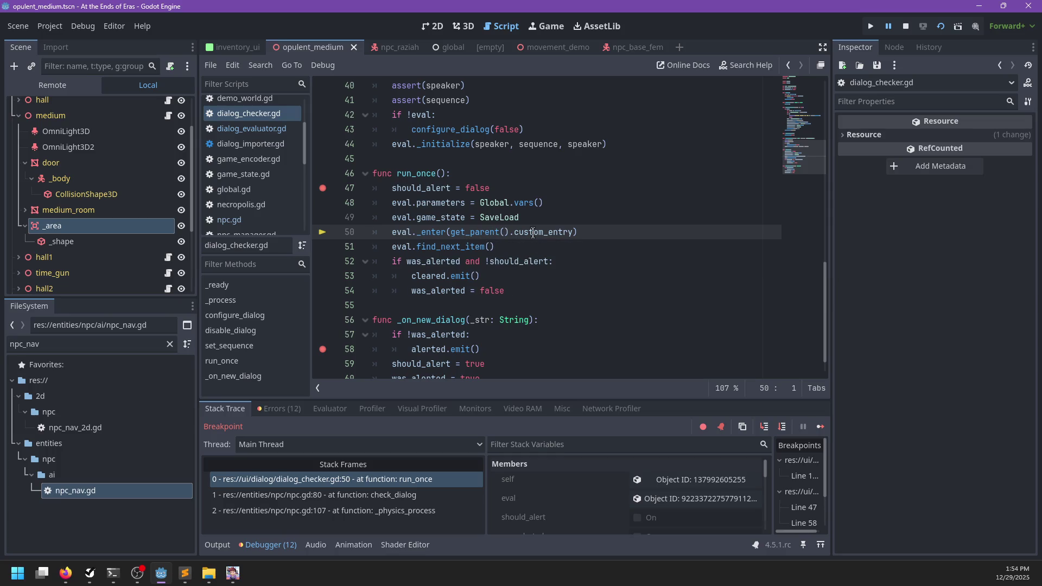
key("F11")
key("F11")
key("F11")
key("F11")
key("F11")
key("F11")
key("F11")
key("F11")
key("F11")
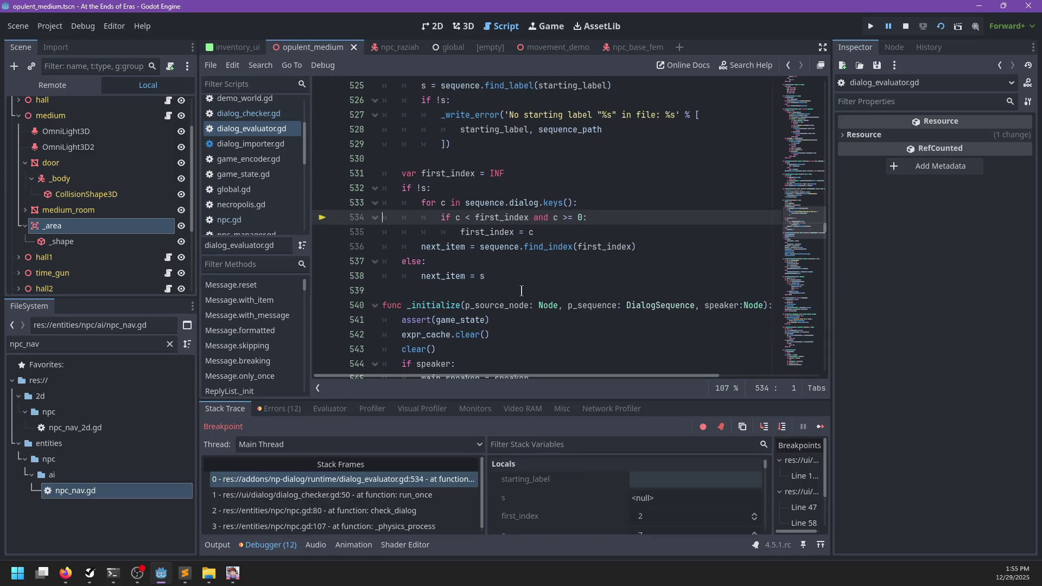
Step past line 534 and highlight every use of starting_label
key("F11")
key("F11")
mouse_move(493, 217)
scroll(543, 271, "up", 3)
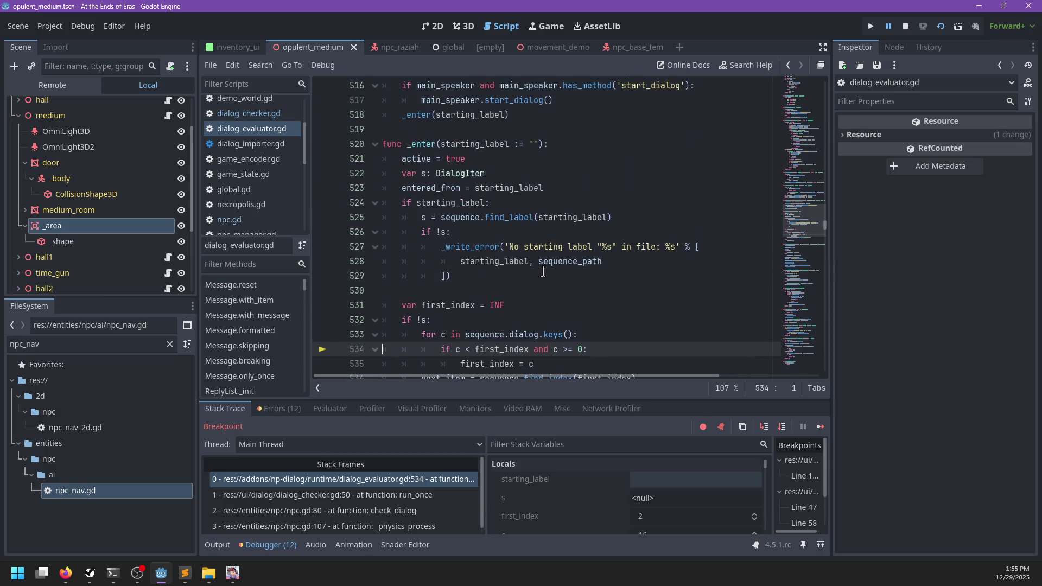
double_click(455, 144)
scroll(519, 213, "down", 2)
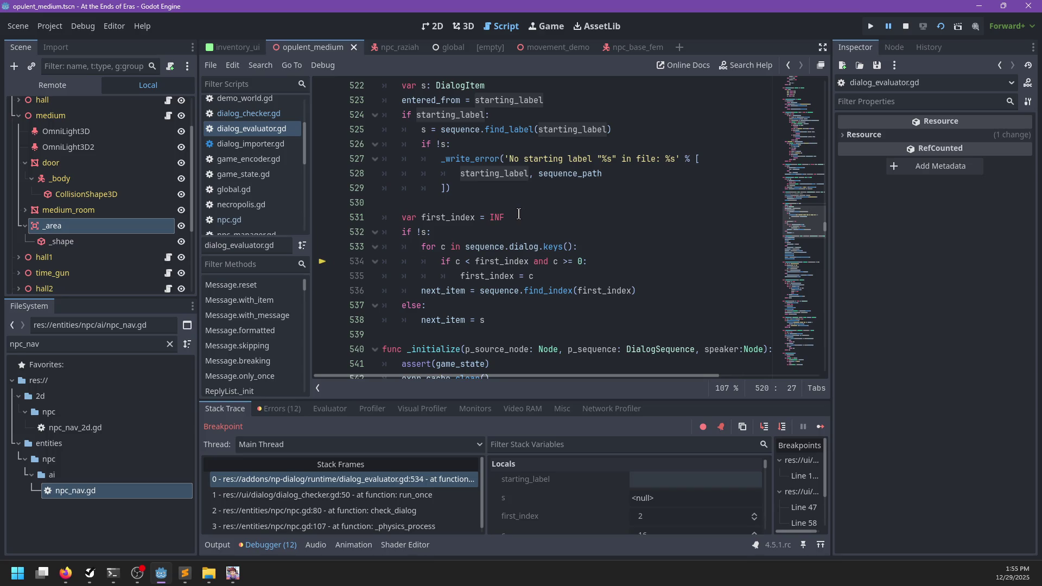
Review the debugger's errors and warnings list, then open sequence.gd at the dialog definition
left_click(279, 410)
scroll(385, 477, "down", 3)
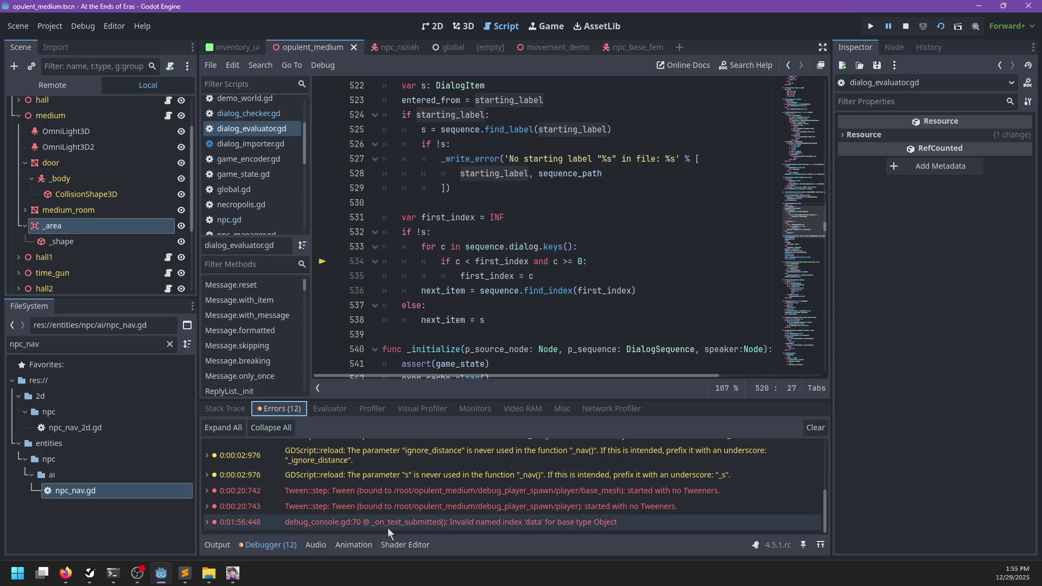
scroll(350, 515, "up", 3)
scroll(350, 515, "up", 2)
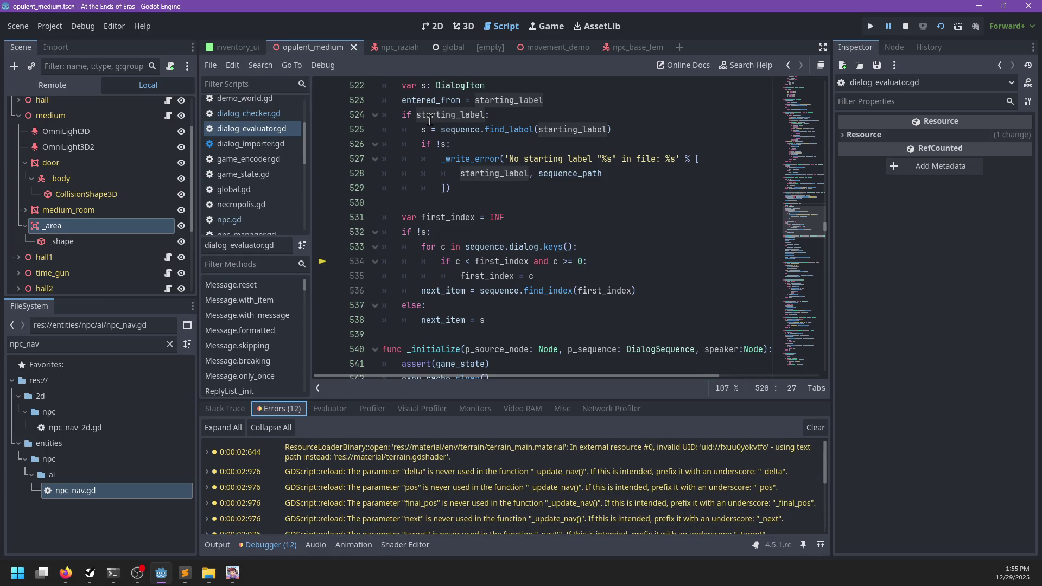
scroll(503, 200, "up", 2)
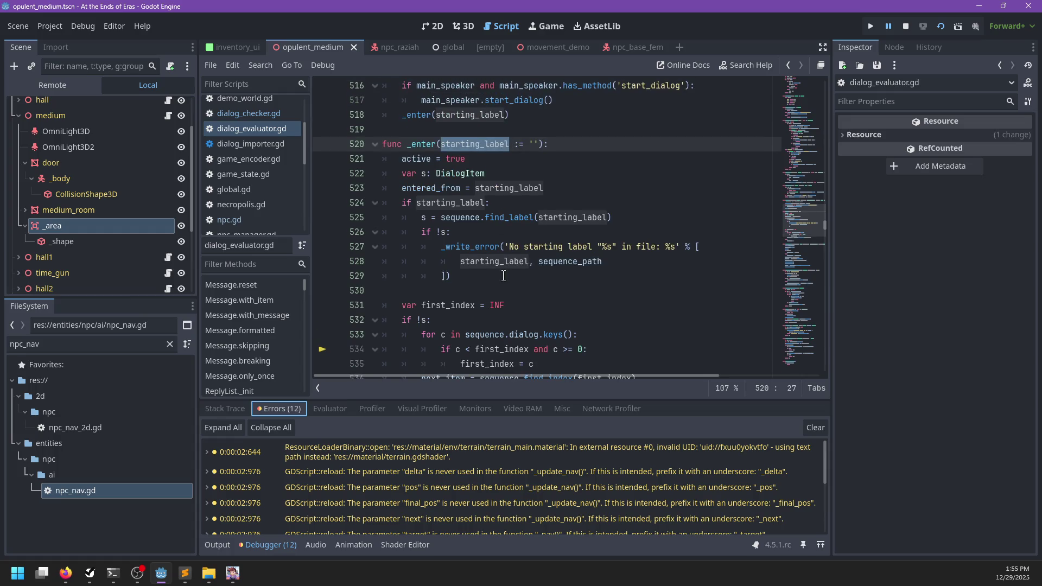
scroll(503, 276, "down", 2)
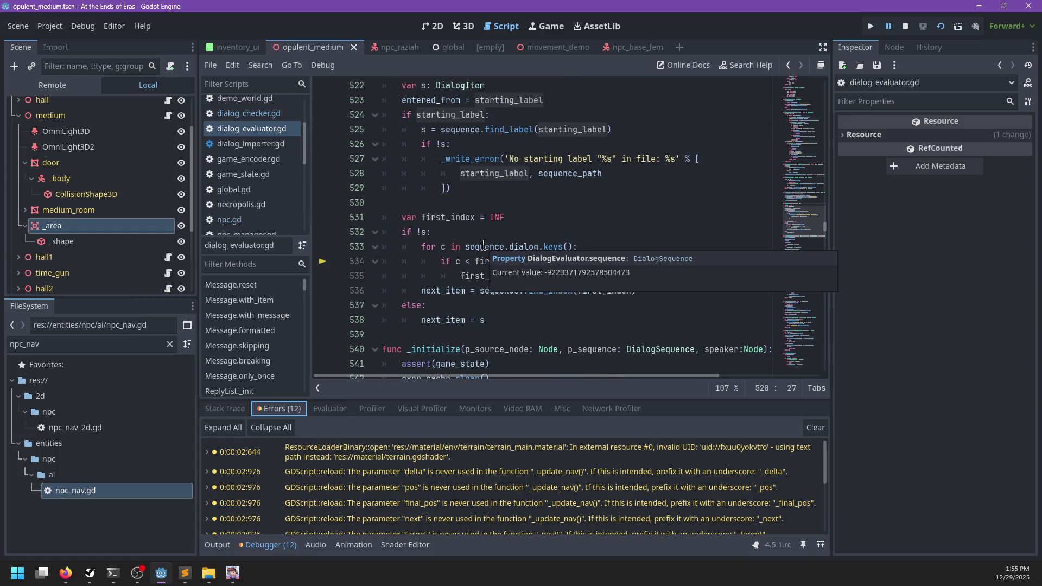
mouse_move(553, 247)
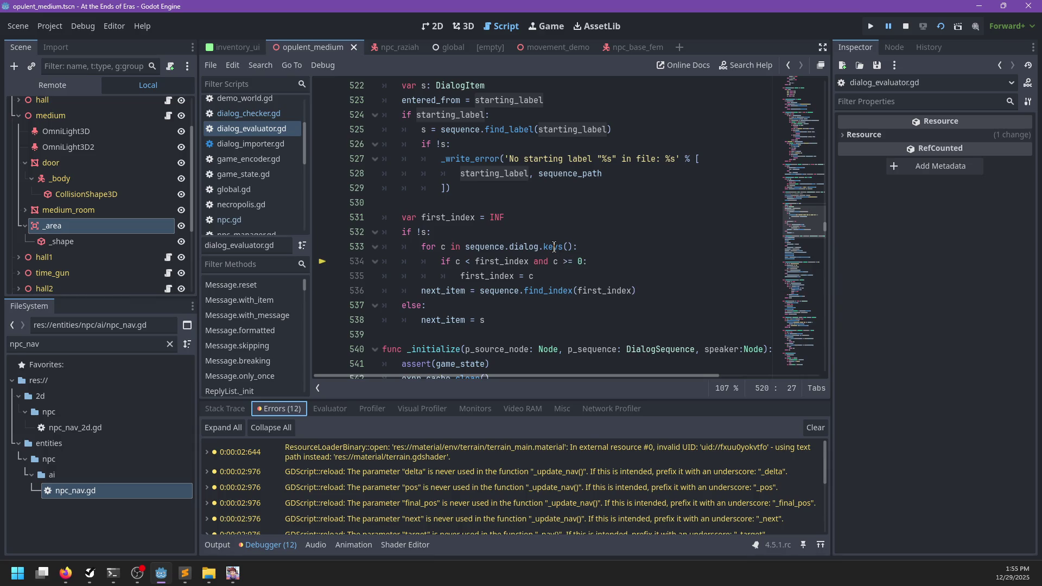
left_click(524, 246, "ctrl")
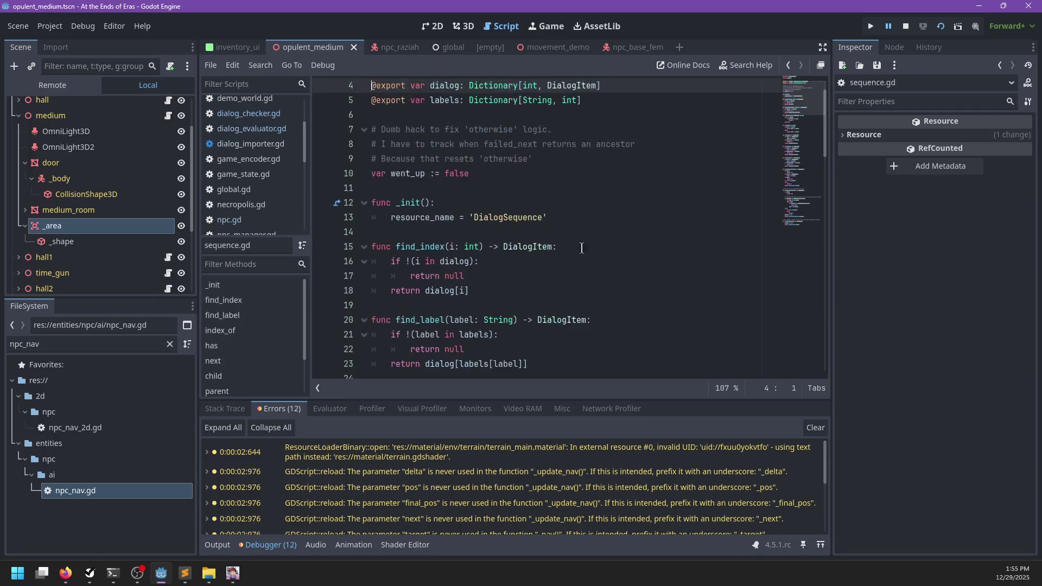
Open the Dictionary reference docs and search them for 'keys' and 'sorted'
left_click(493, 85, "ctrl")
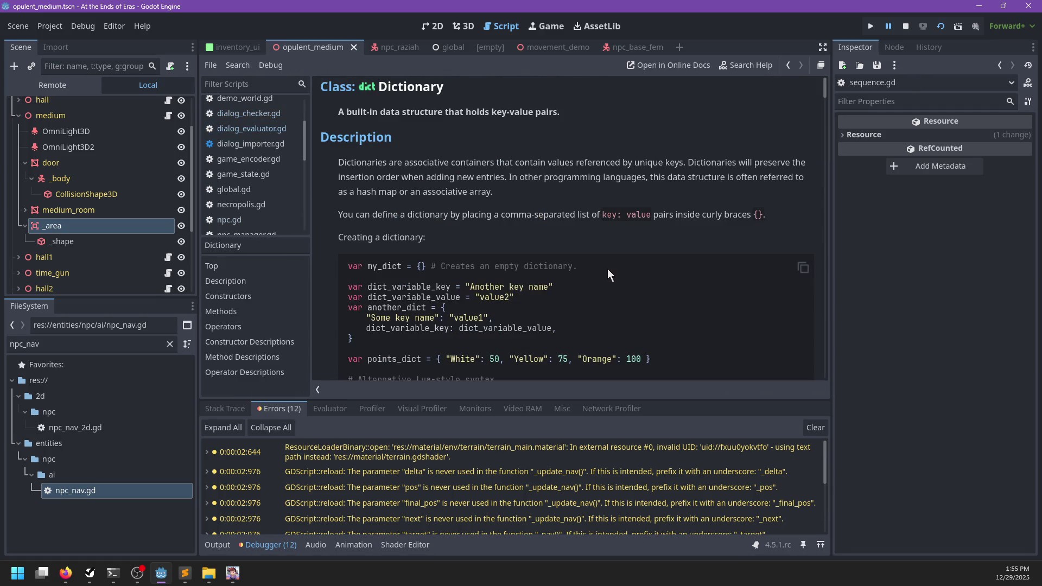
key("ctrl+f")
type("keys")
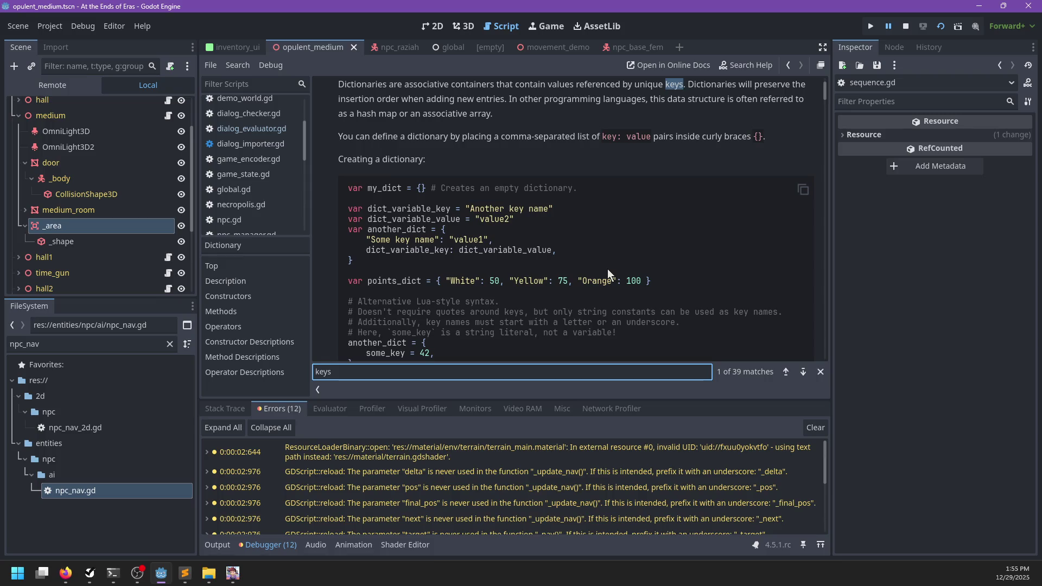
key("Return")
key("ctrl+a")
type("sorted")
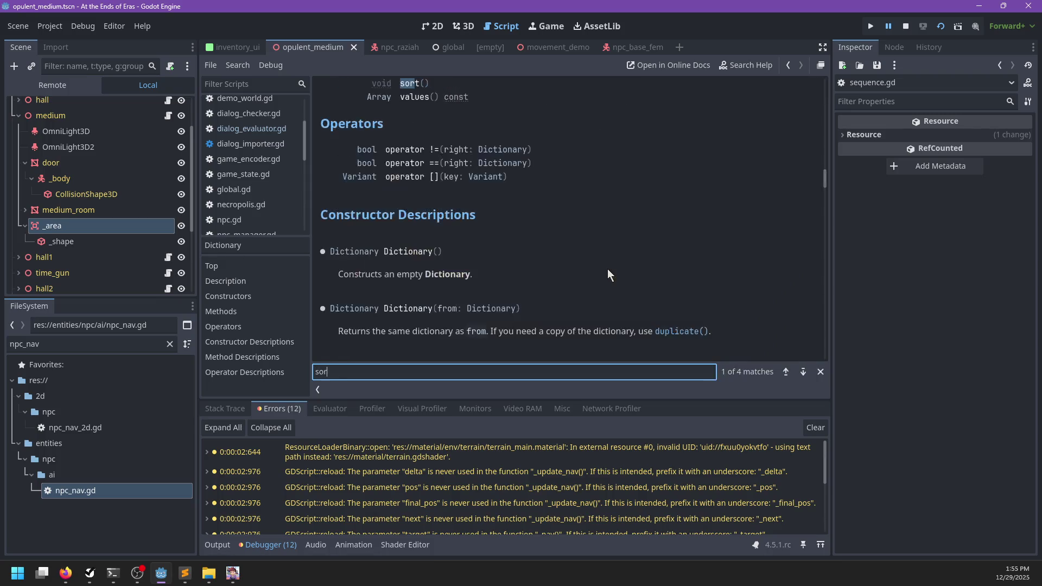
scroll(603, 265, "up", 3)
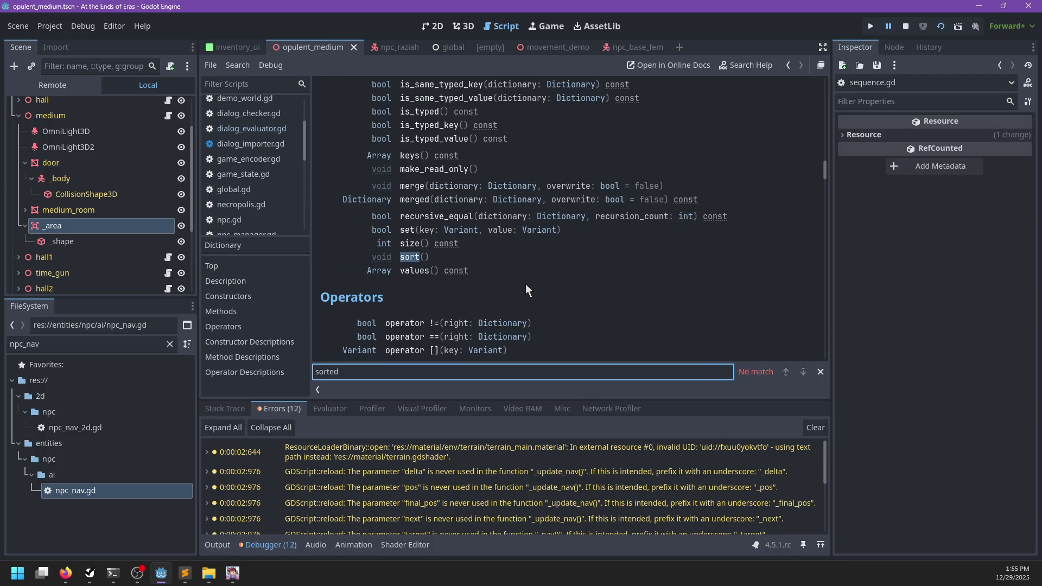
key("Escape")
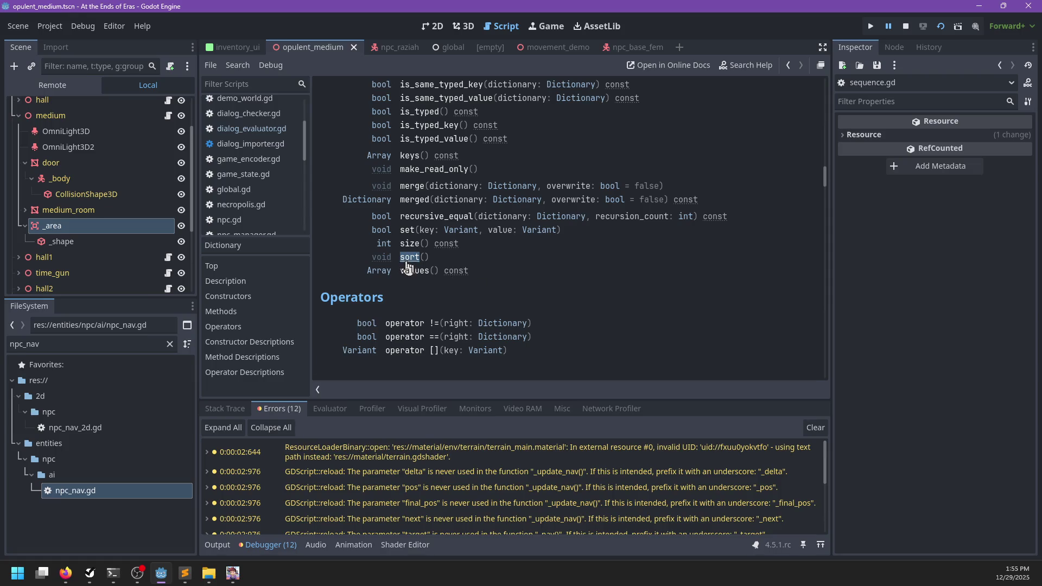
Read the sort() method description, then go back to dialog_evaluator.gd's if !s: line
left_click(415, 257)
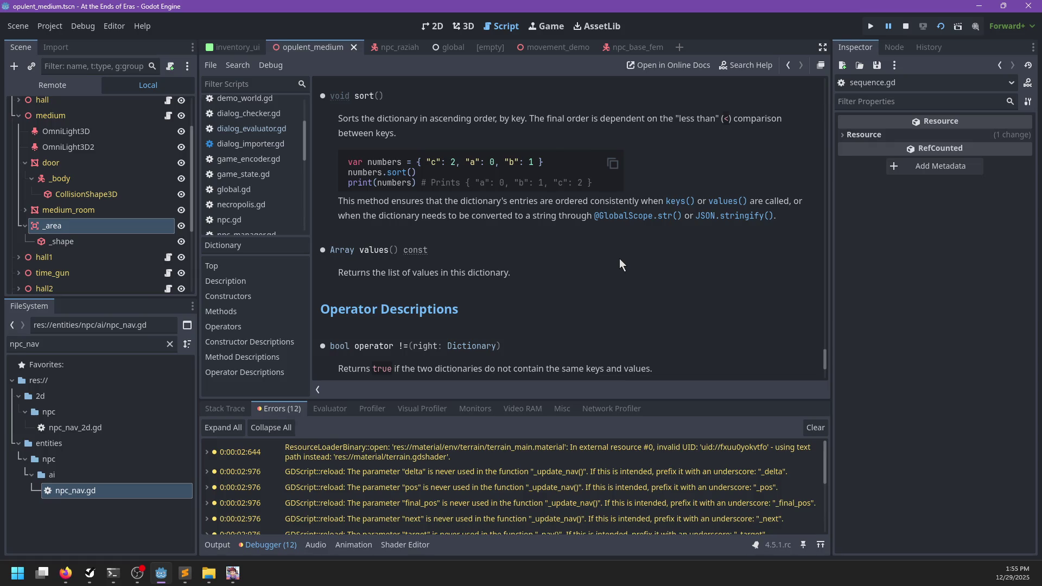
scroll(282, 201, "down", 5)
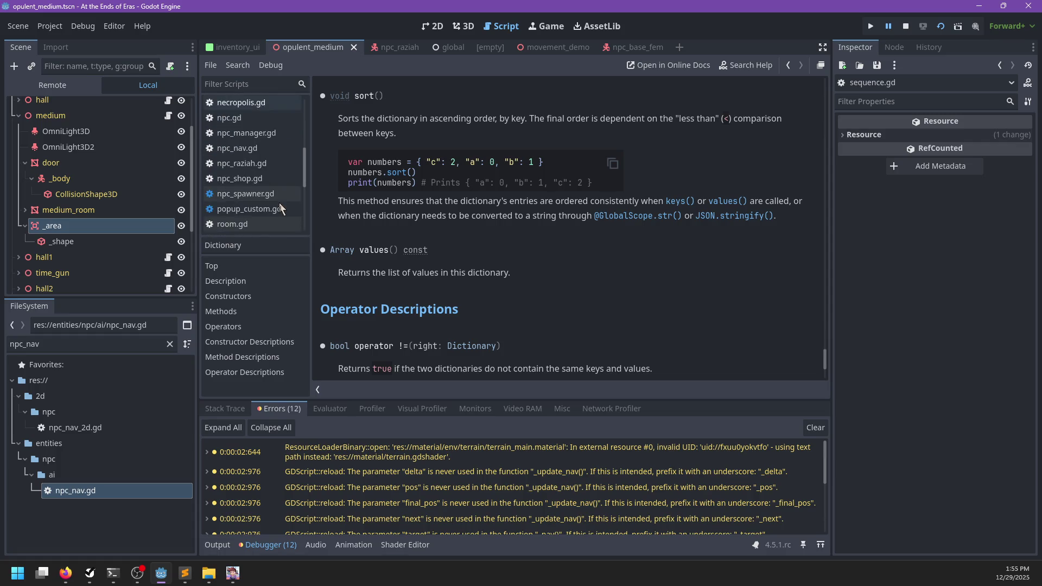
scroll(270, 209, "down", 2)
scroll(263, 162, "up", 5)
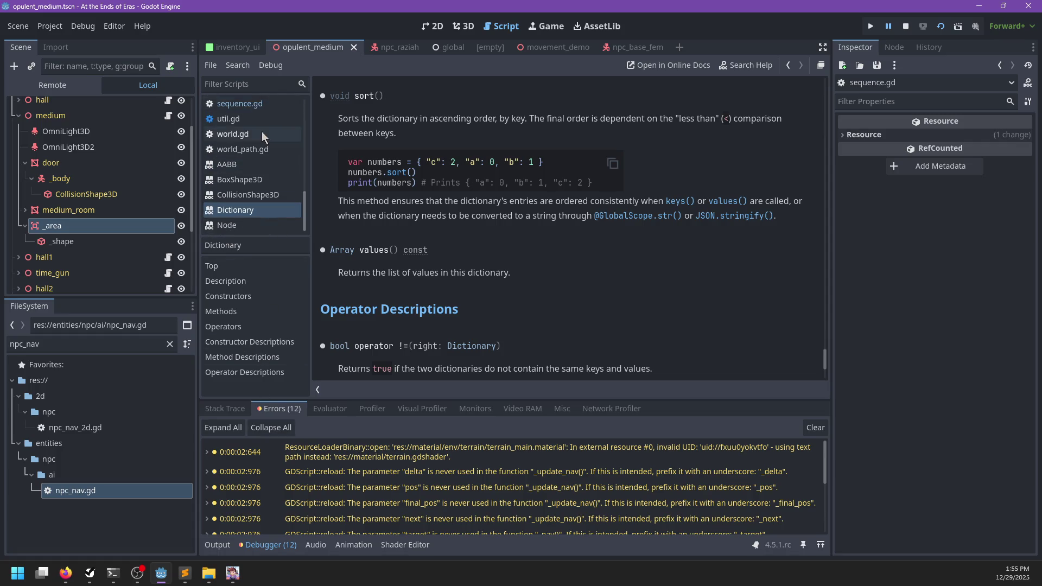
scroll(263, 162, "up", 5)
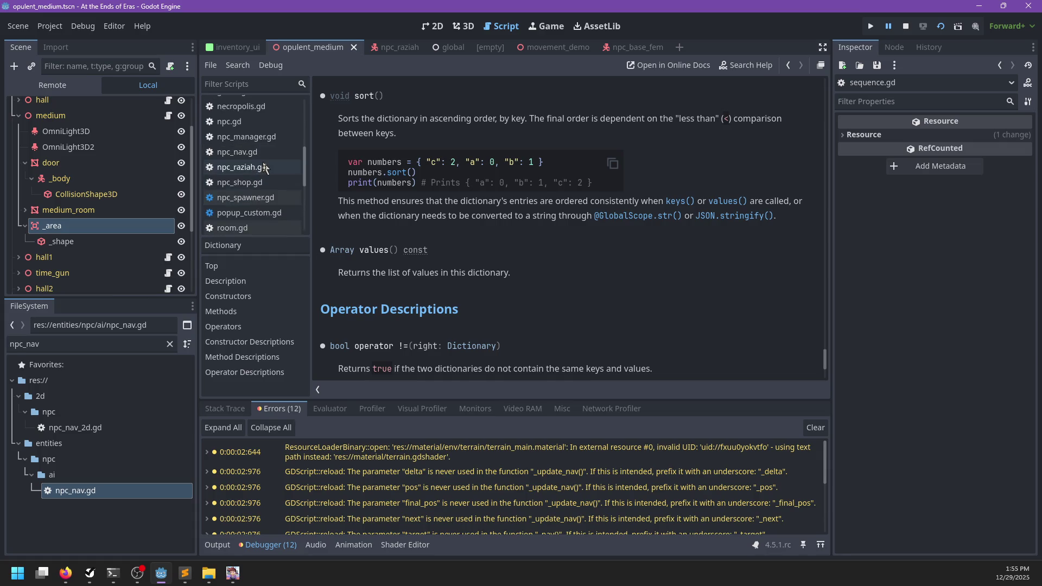
left_click(261, 149)
left_click(564, 232)
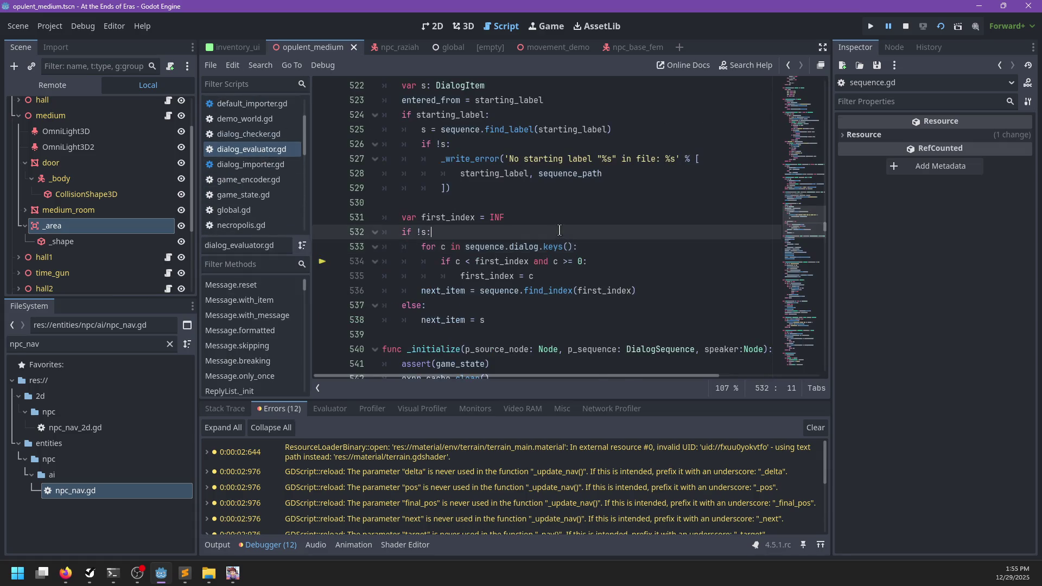
Add a sequence.dialog.sort() call under if !s: and a sequence.dialog.keys() line below it
scroll(563, 228, "up", 2)
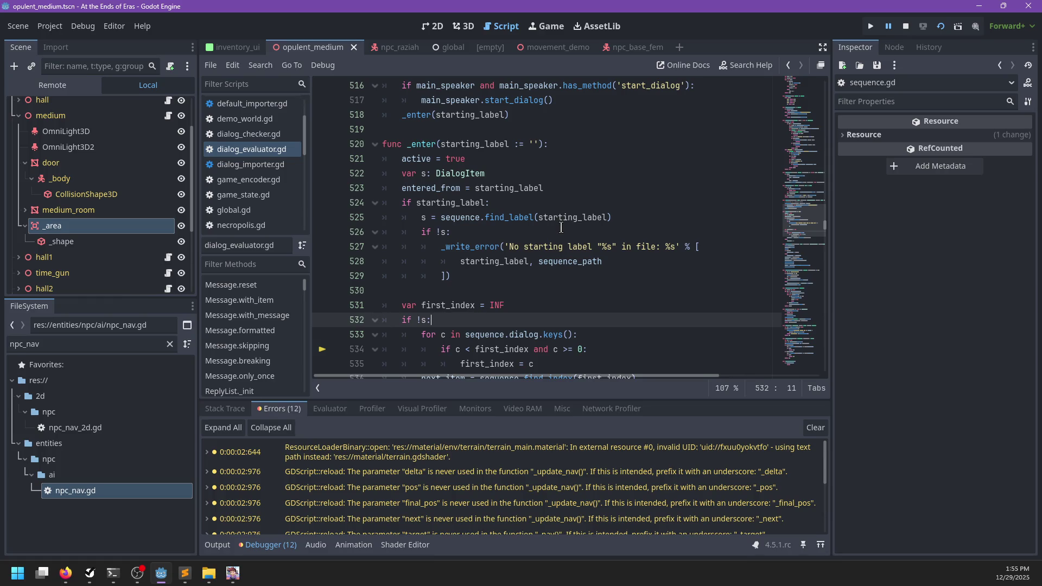
scroll(561, 227, "down", 2)
key("Return")
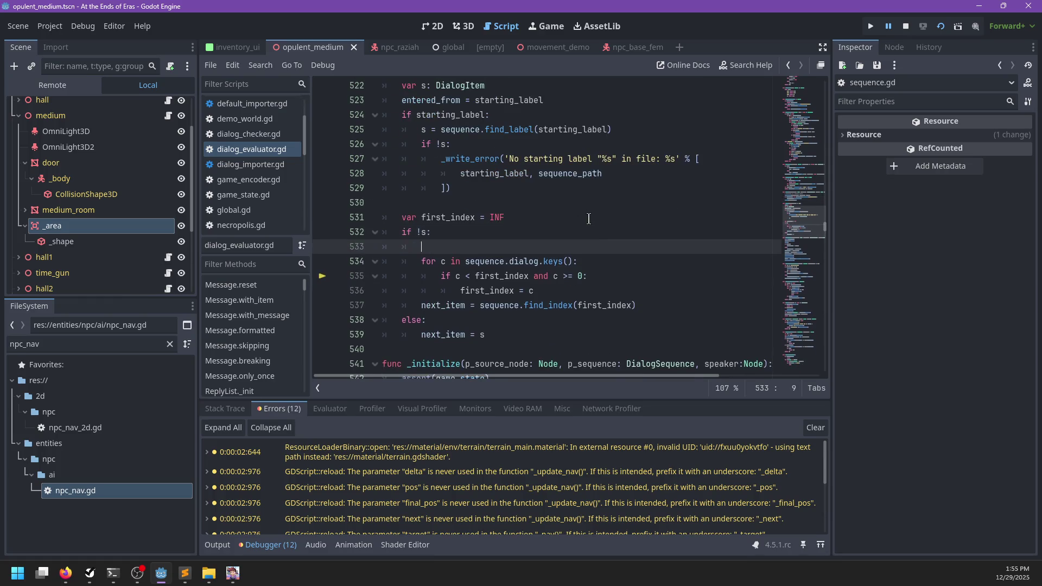
type("quence.dialog")
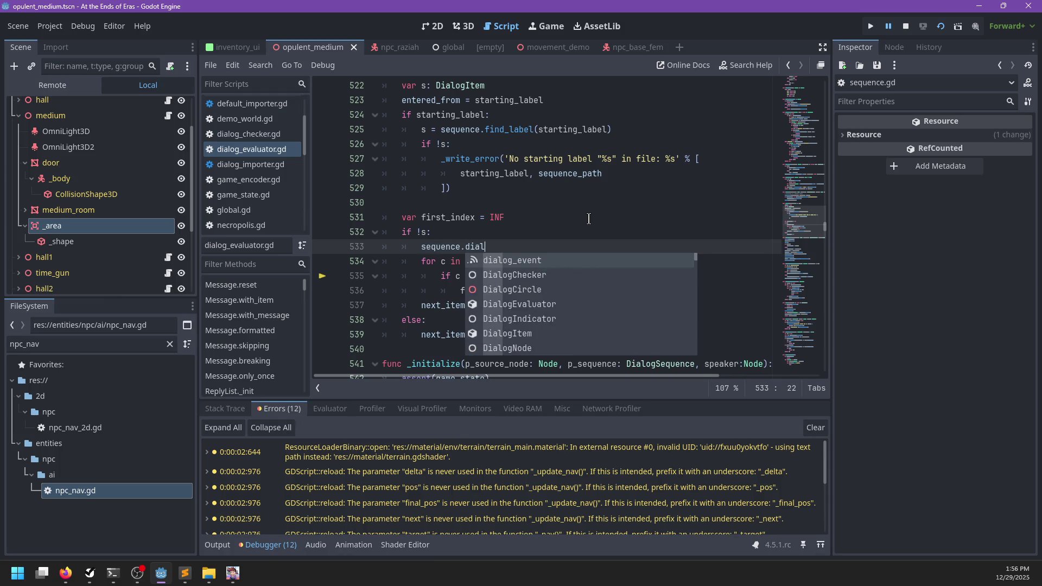
type(".sort")
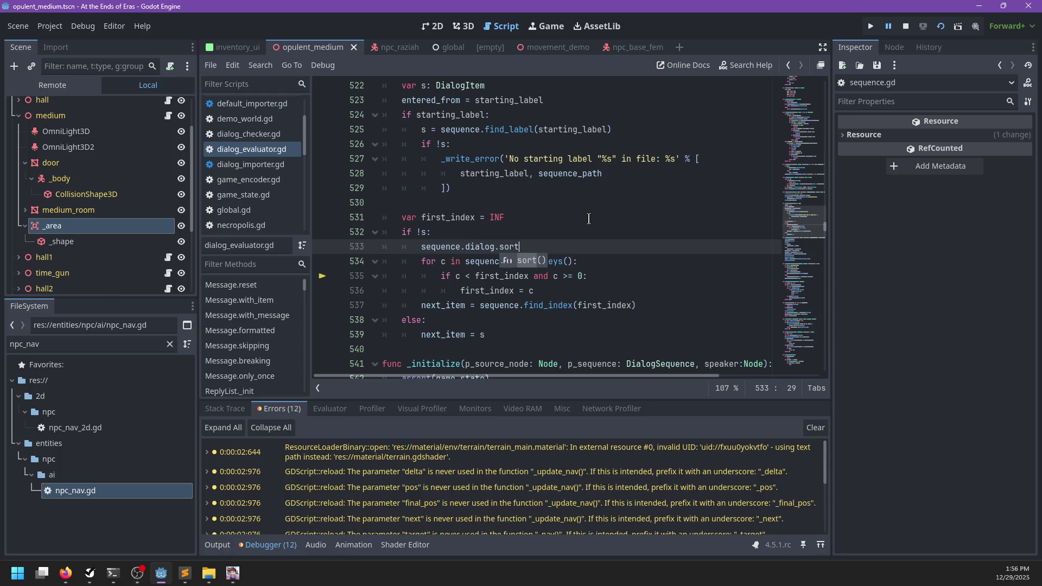
key("Return")
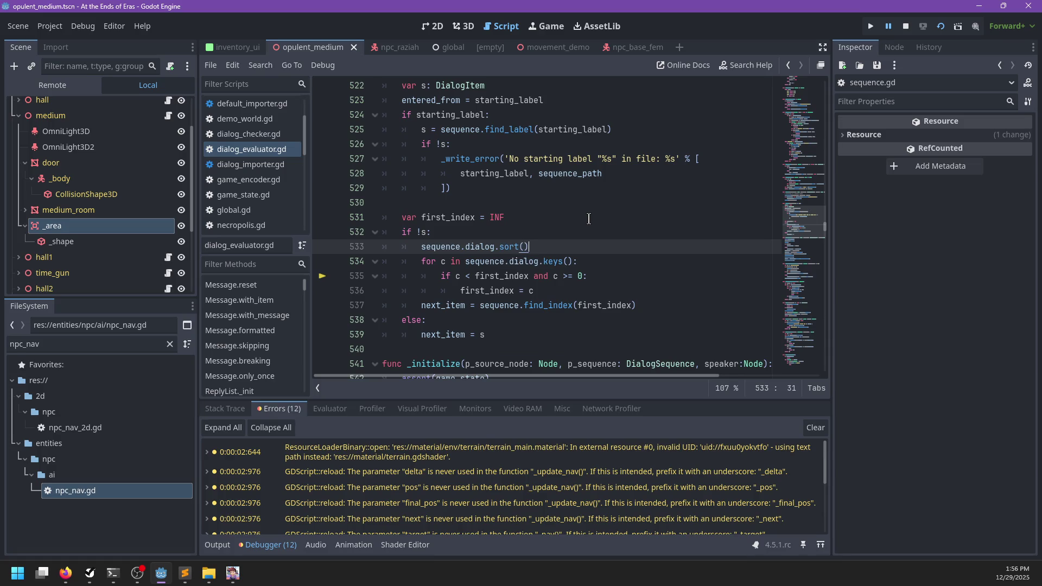
key("Return")
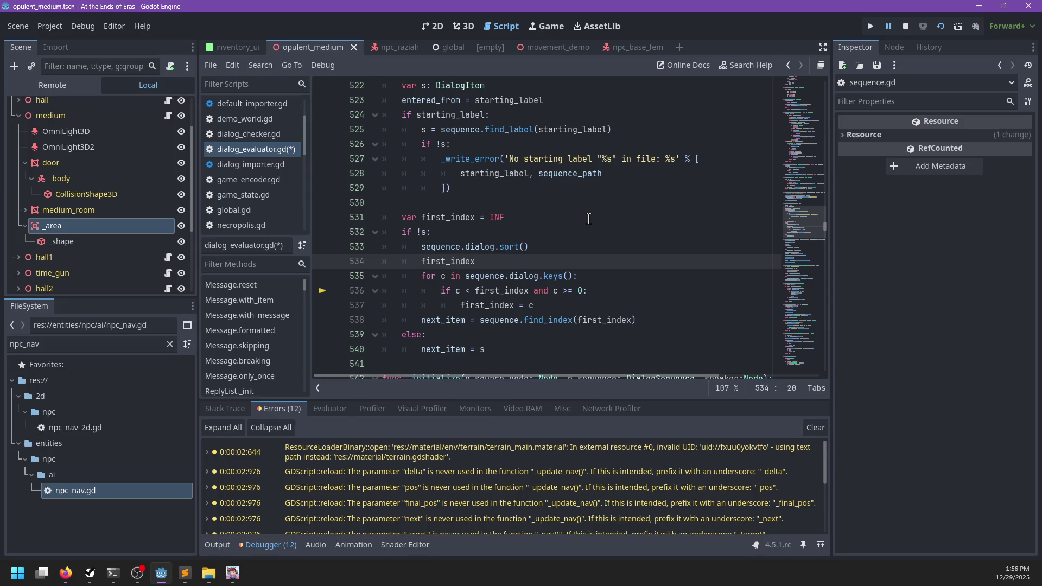
type("equence.dialo")
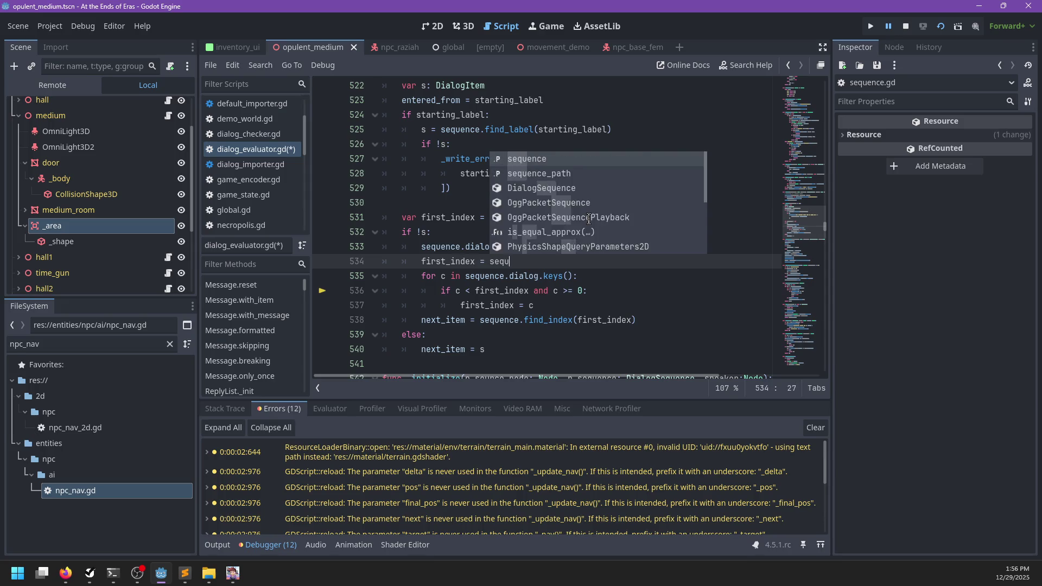
type("g")
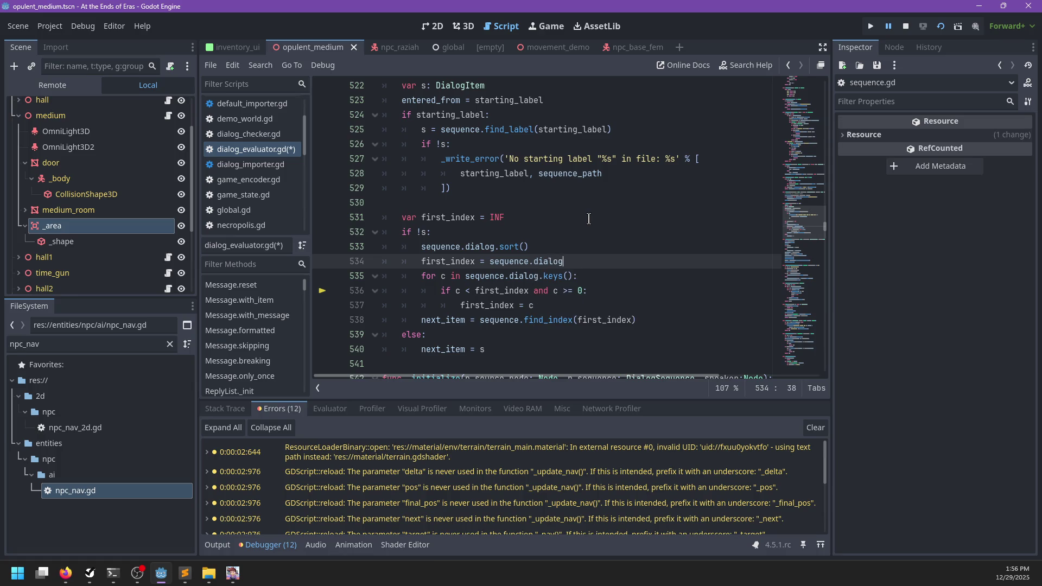
type("keys[")
type("()[0")
Strip 'c < first_index and' from line 536's condition and add a line below first_index = c
left_click_drag(563, 306, 663, 257)
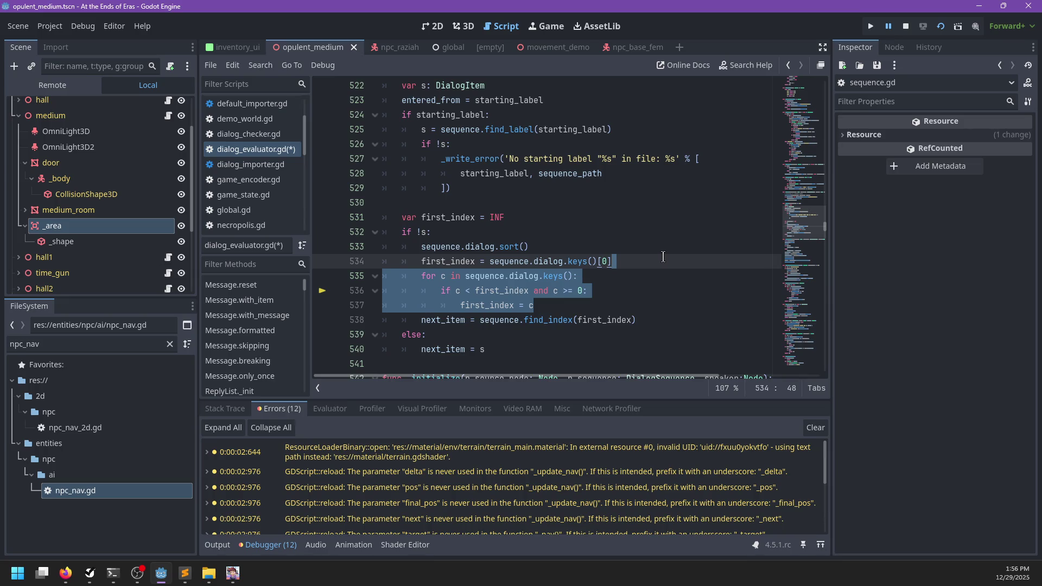
left_click(618, 261)
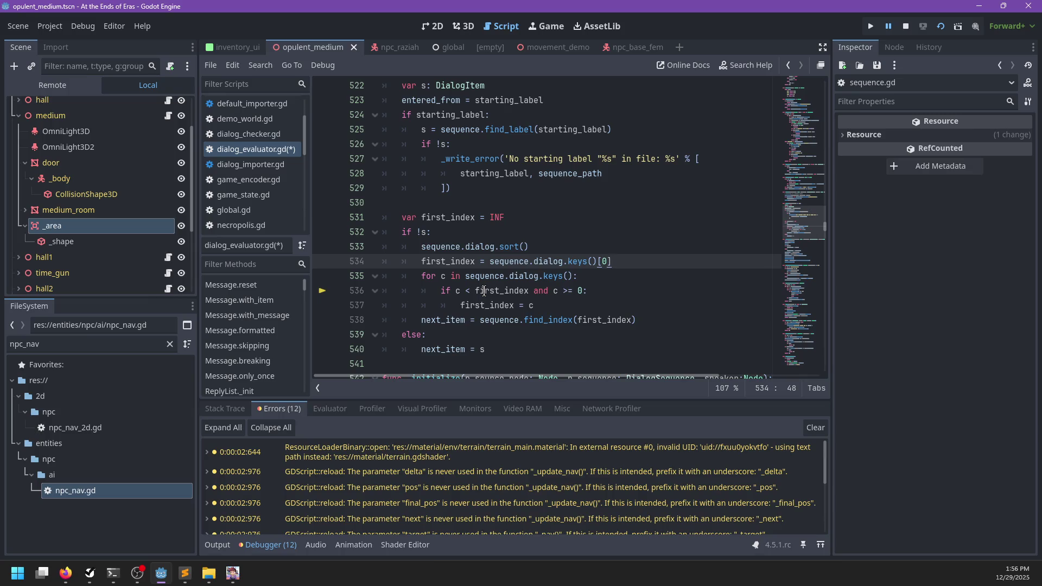
left_click(485, 291)
left_click_drag(554, 291, 456, 290)
key("Delete")
key("Down")
key("End")
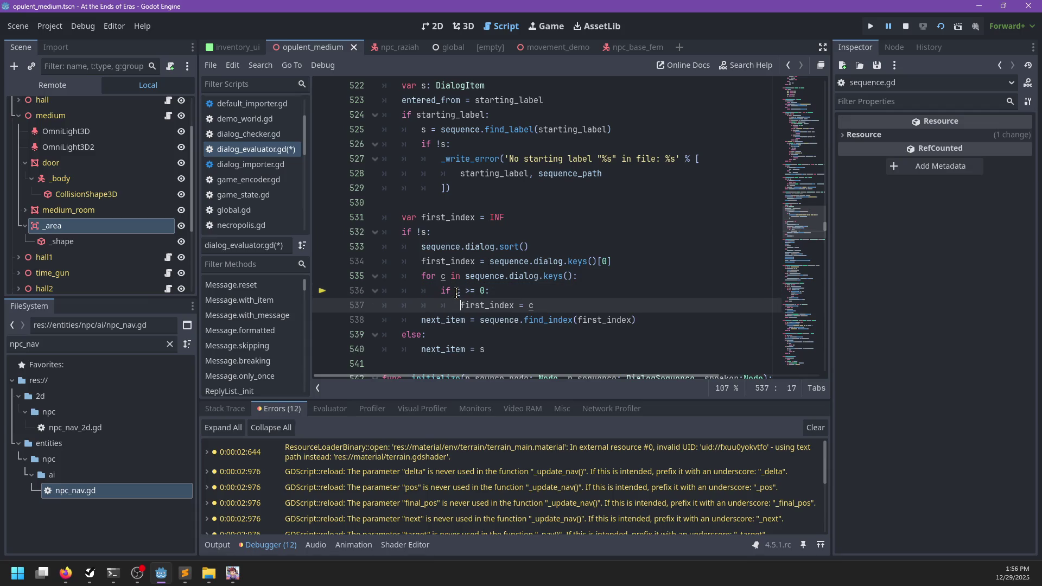
key("Return")
type("ak")
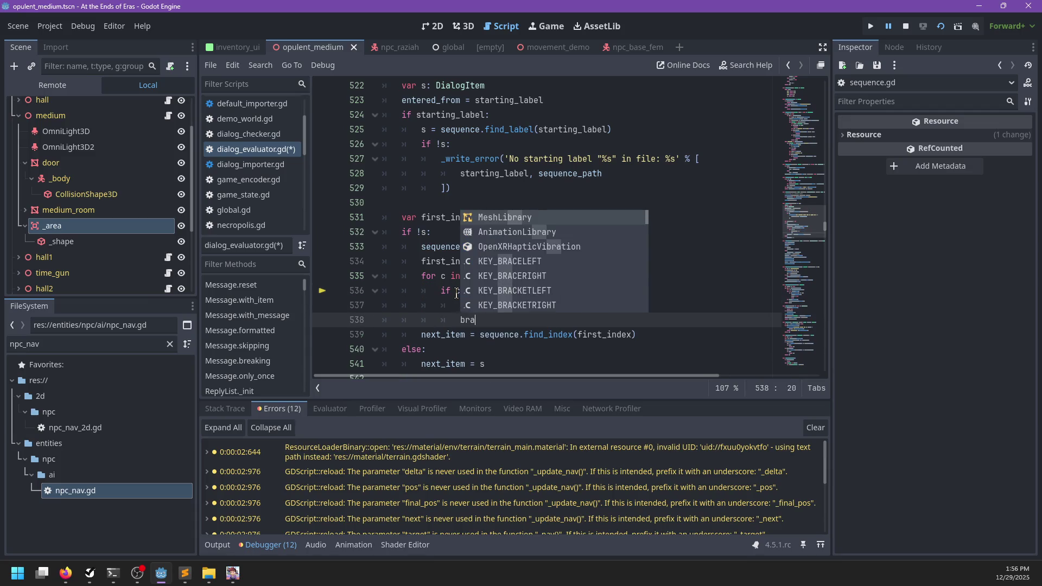
Delete the redundant first_index assignment line and save dialog_evaluator.gd
double_click(486, 305)
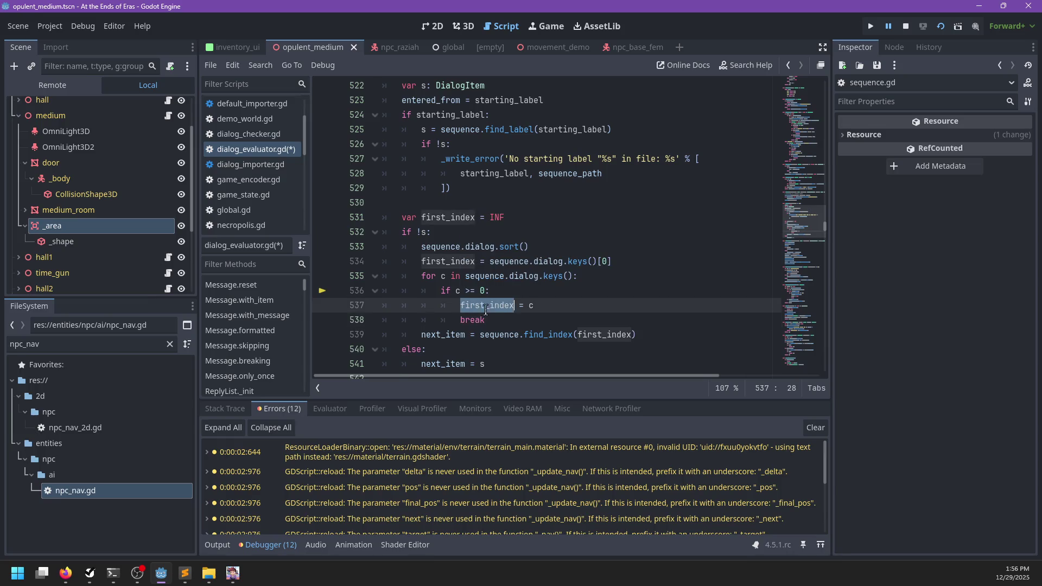
left_click_drag(624, 262, 632, 251)
key("Delete")
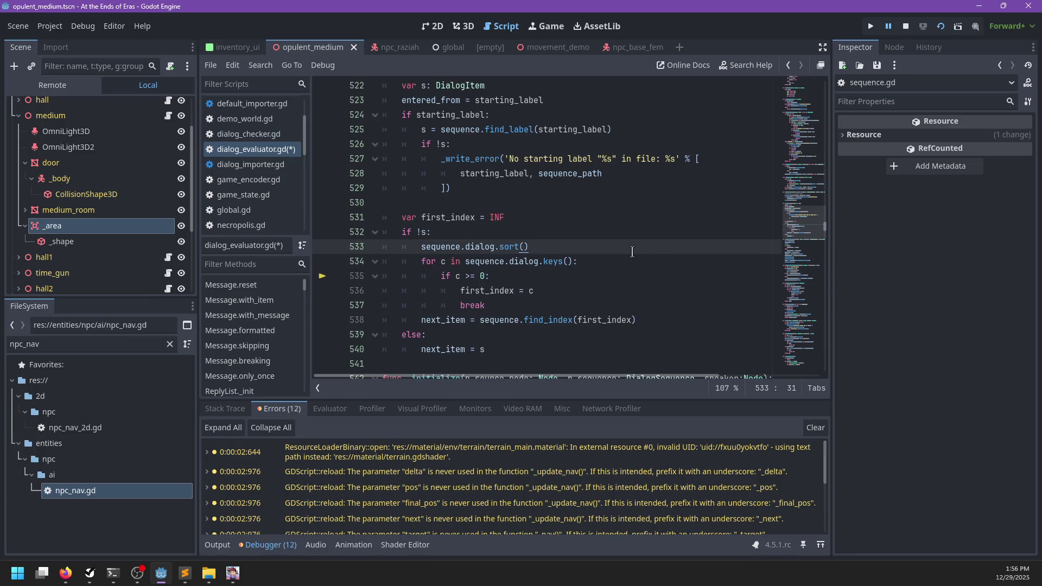
key("ctrl+s")
double_click(471, 291)
double_click(547, 261)
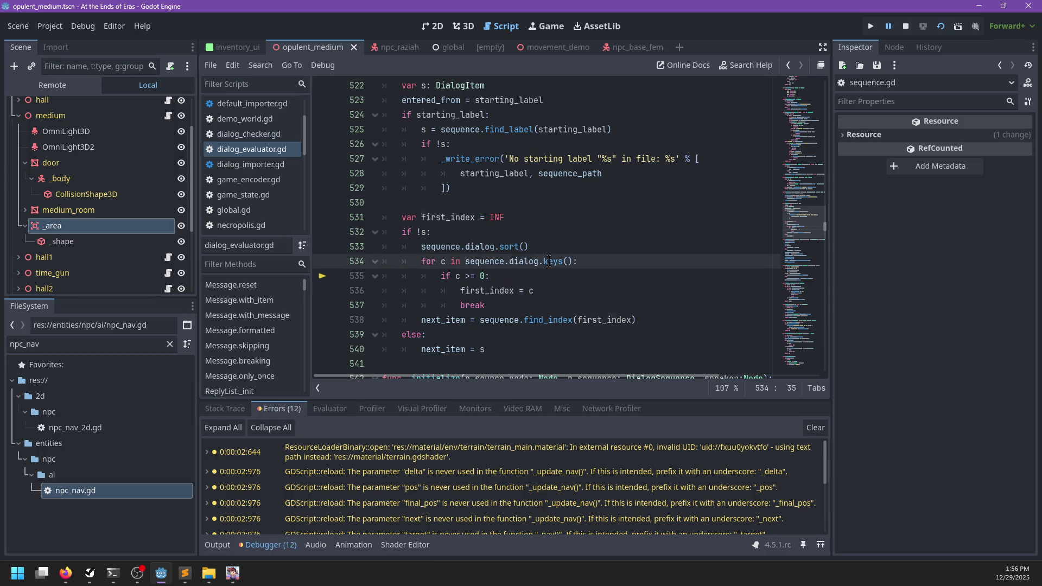
double_click(504, 290)
left_click(557, 285)
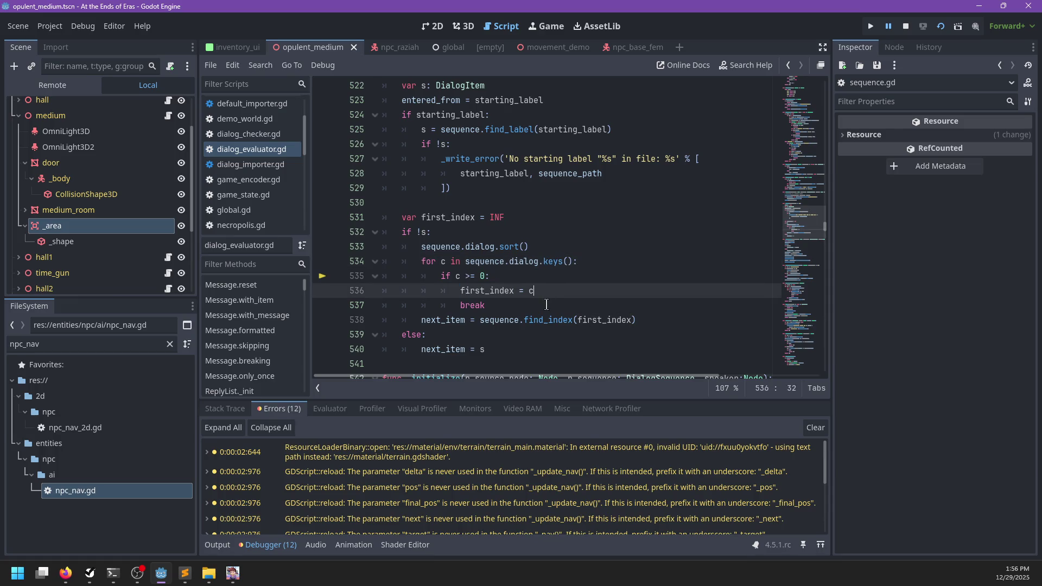
Resume to the next breakpoint and step through run_once into find_next_item
key("F12")
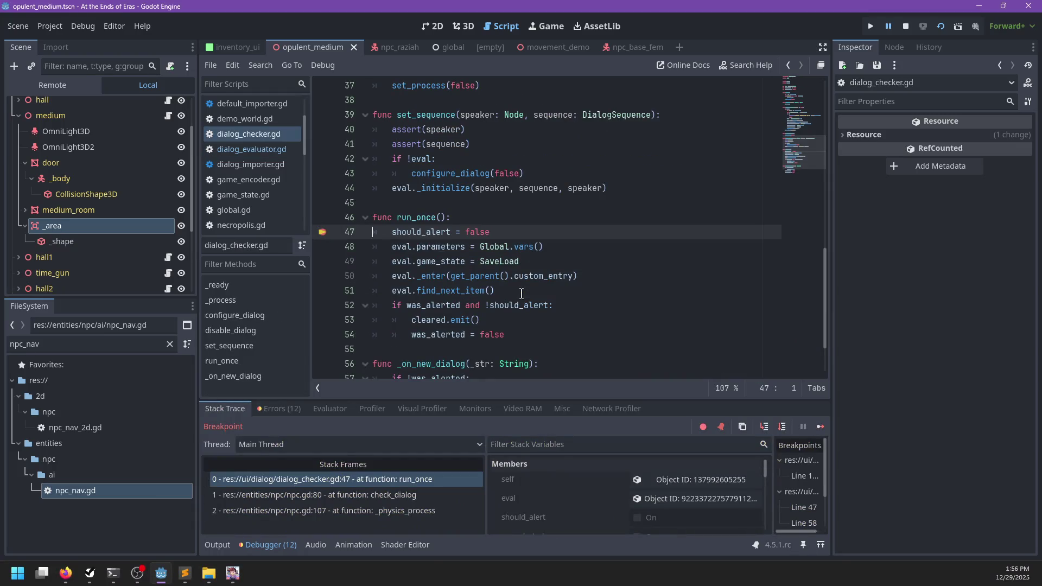
key("F10")
key("F10")
key("F10")
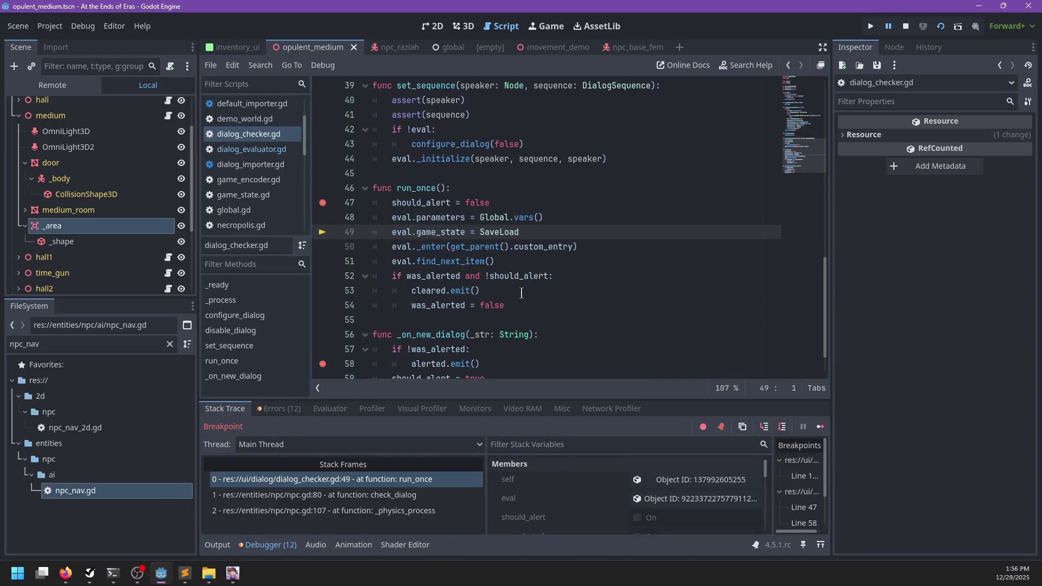
key("F10")
key("F11")
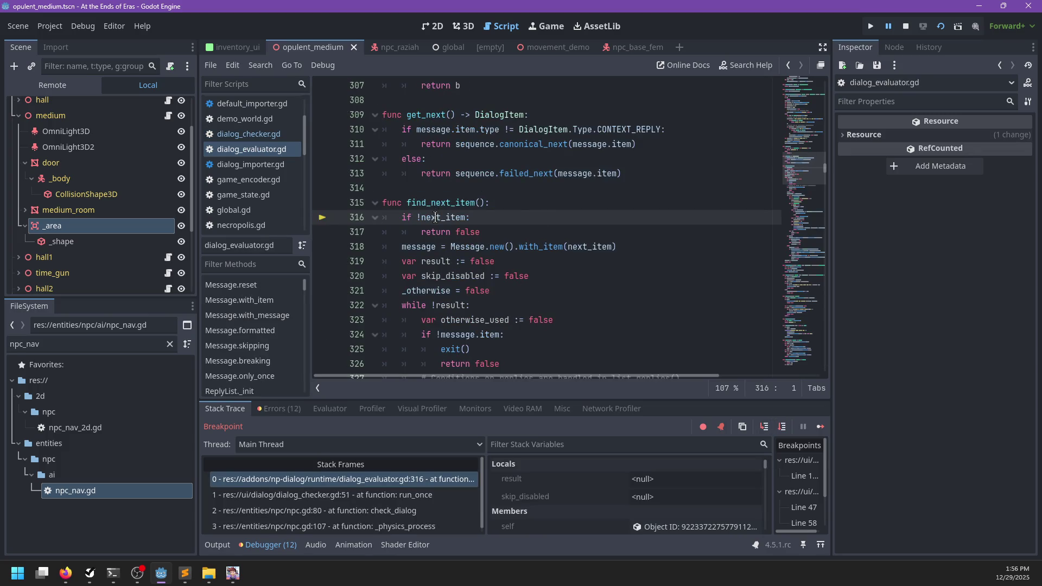
Step find_next_item from line 316 through the while loop and requires_input check into the conditions loop
mouse_move(435, 217)
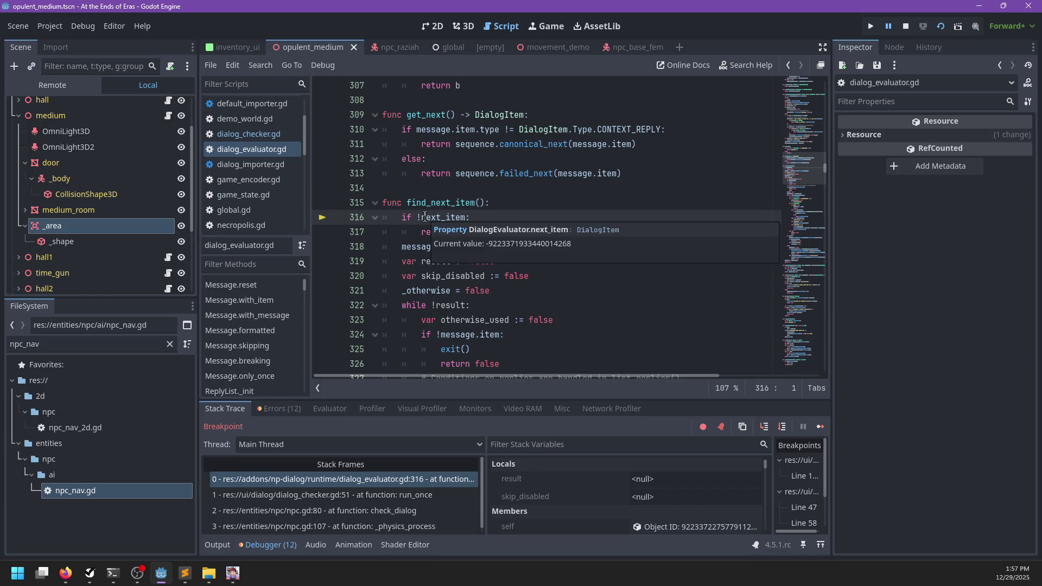
key("F10")
key("F10")
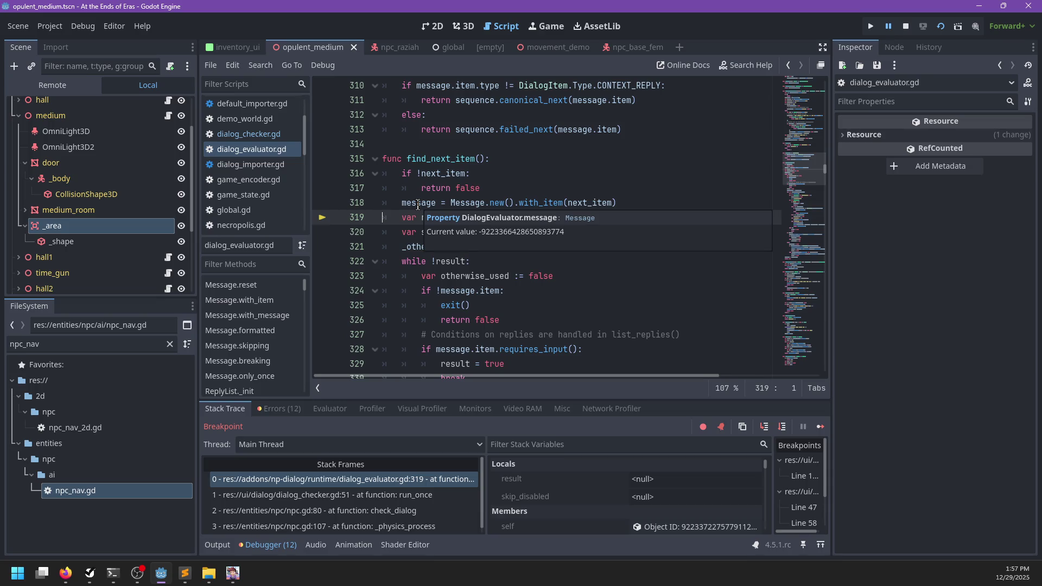
key("F10")
key("F10")
key("F10")
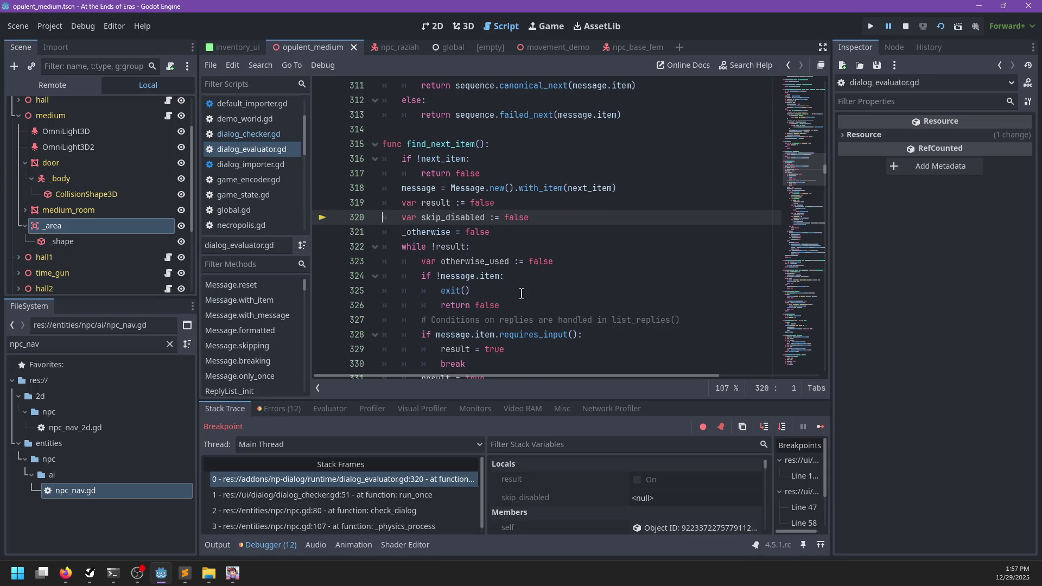
key("F10")
key("F10")
key("F10")
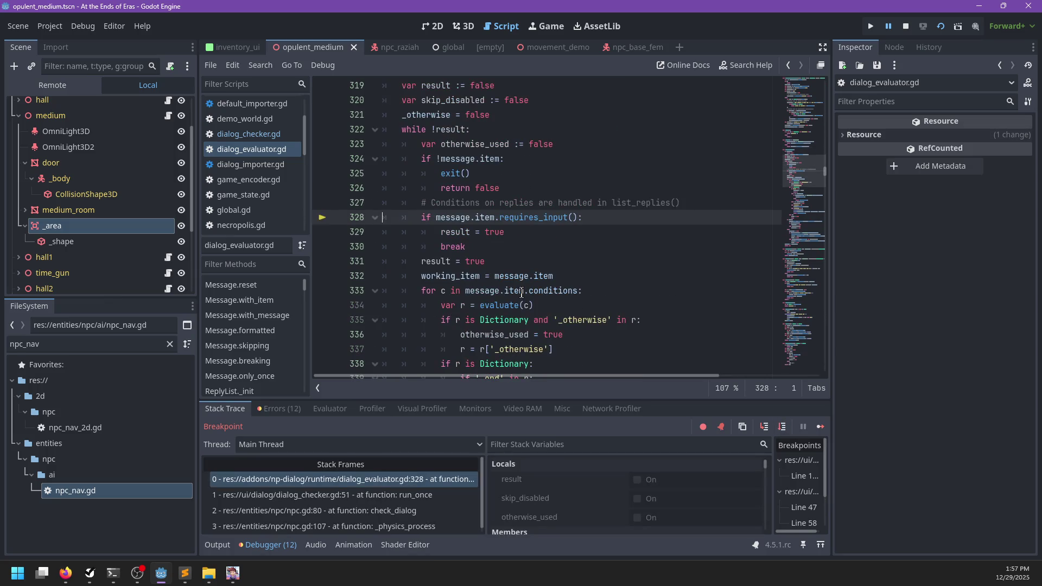
key("F10")
key("F10")
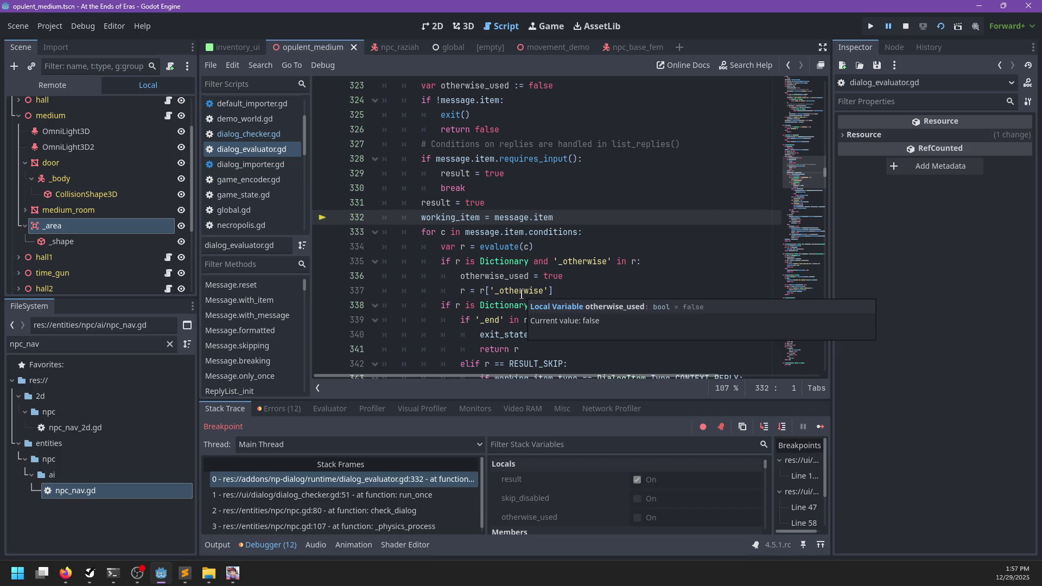
key("F10")
key("F10")
key("F10")
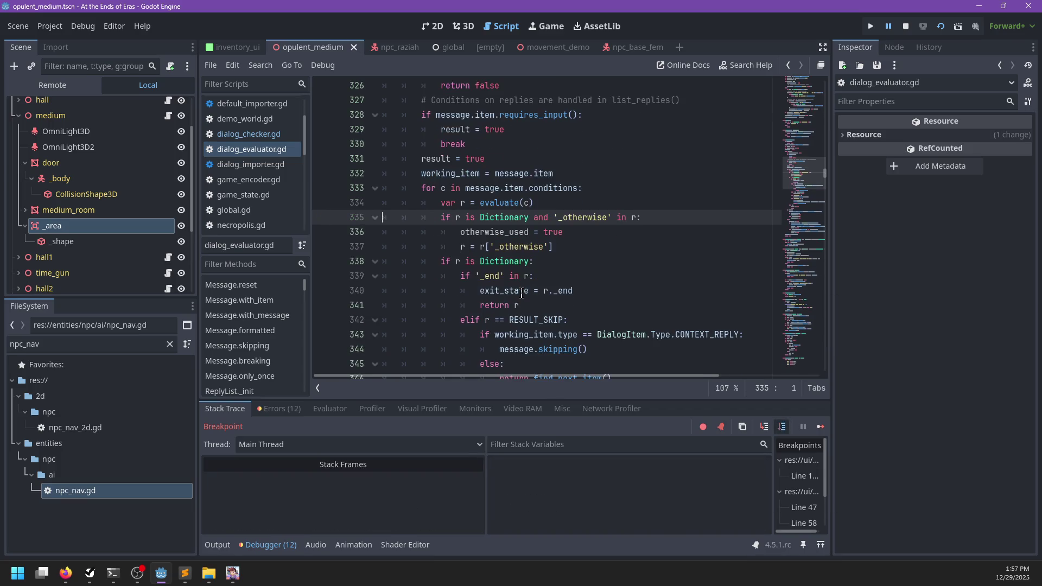
Step past the !result check to the next loop pass and inspect the message variable
key("F10")
key("F10")
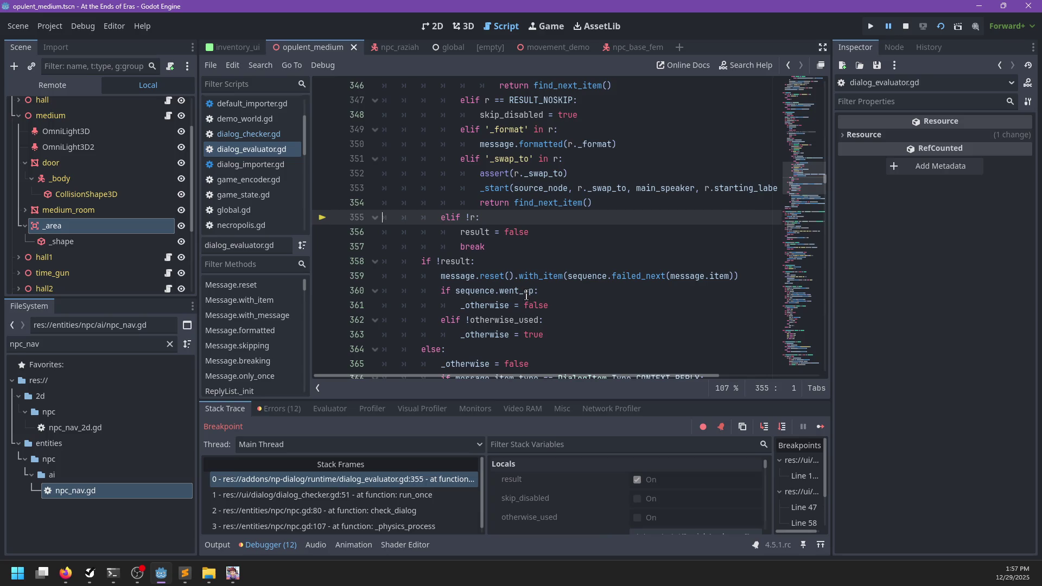
key("F10")
key("F10")
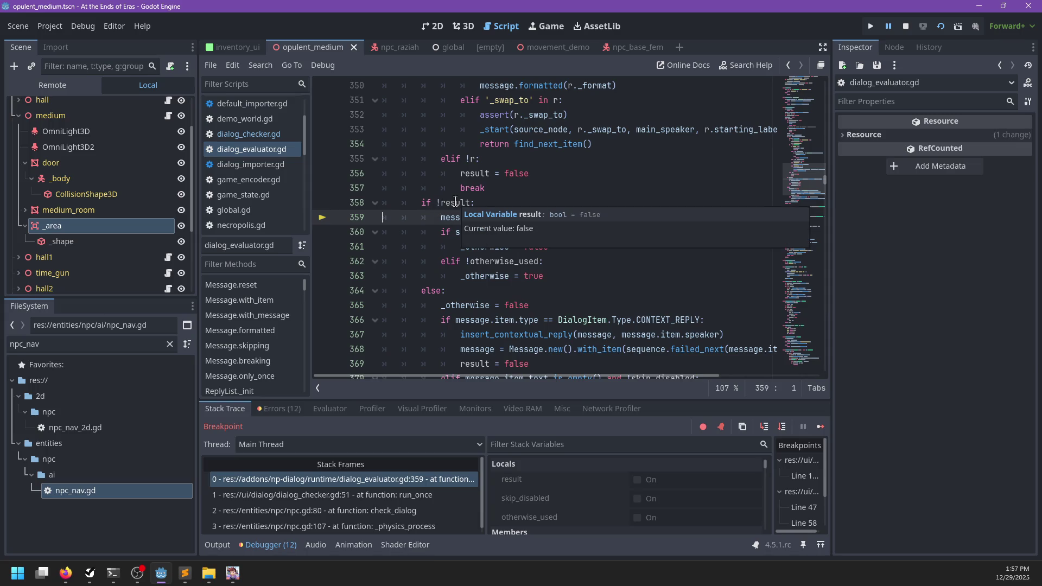
key("F10")
key("F10")
key("F10")
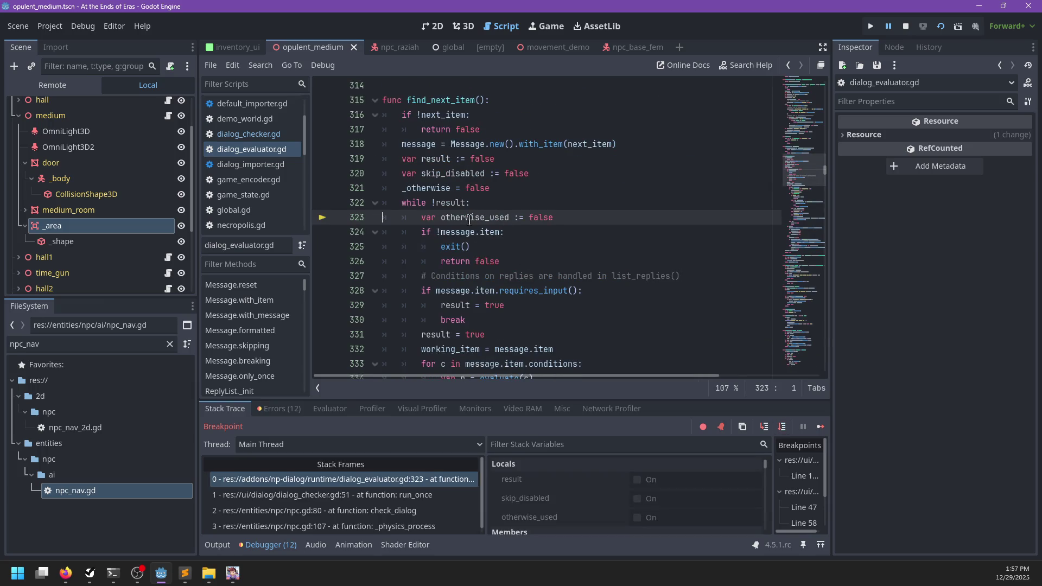
key("F10")
key("F10")
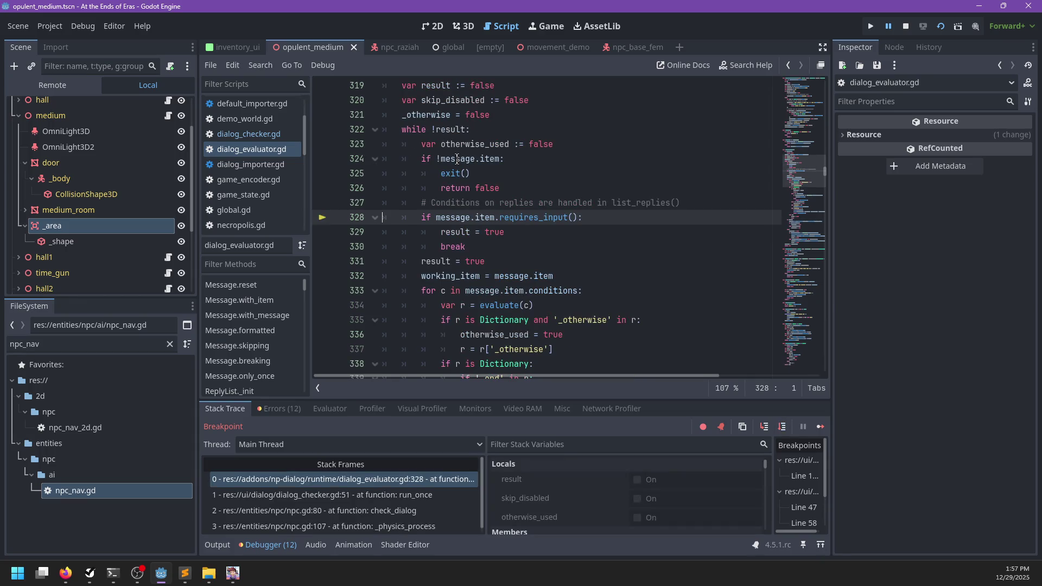
scroll(602, 489, "down", 5)
scroll(598, 488, "down", 5)
left_click(662, 498)
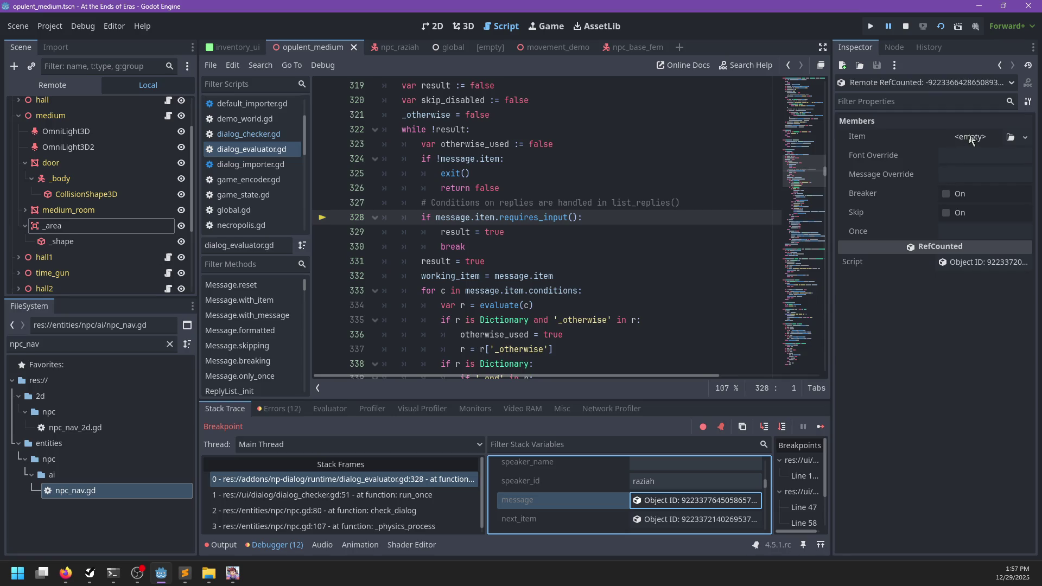
Step through the pass from line 338 past the CONTEXT_REPLY check back to line 328
key("F10")
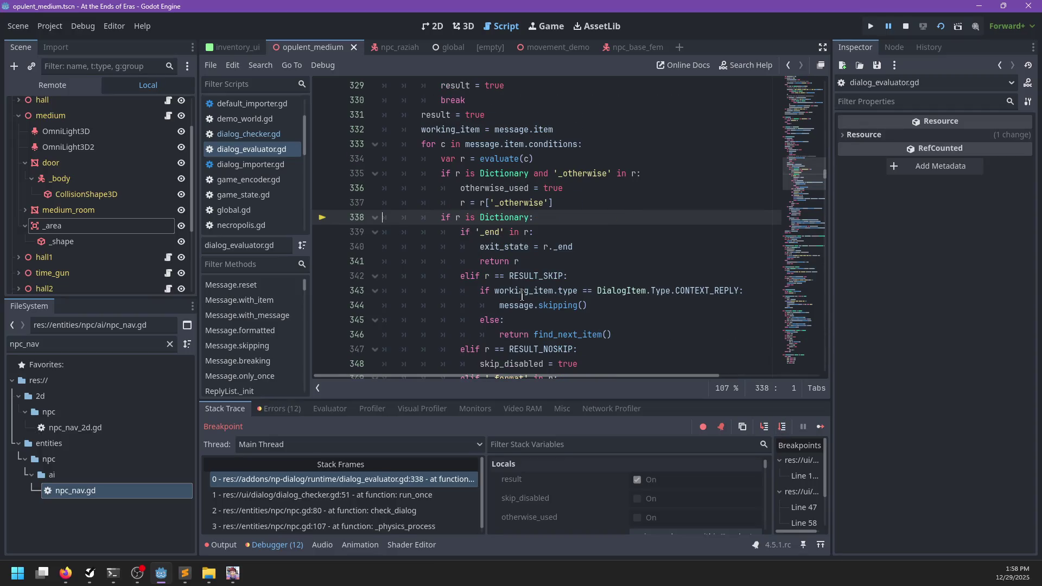
key("F10")
key("F10")
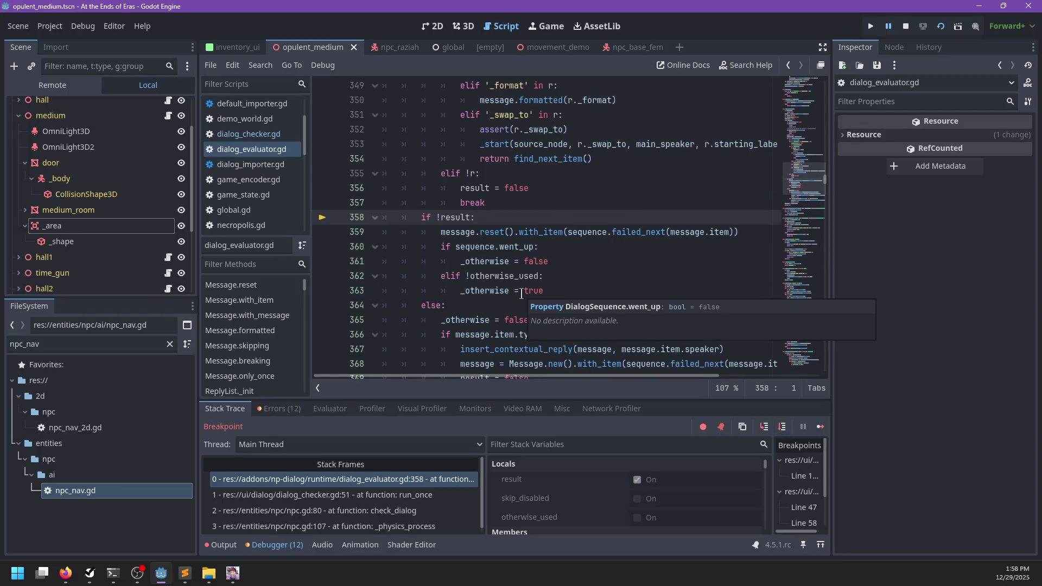
key("F10")
key("F10")
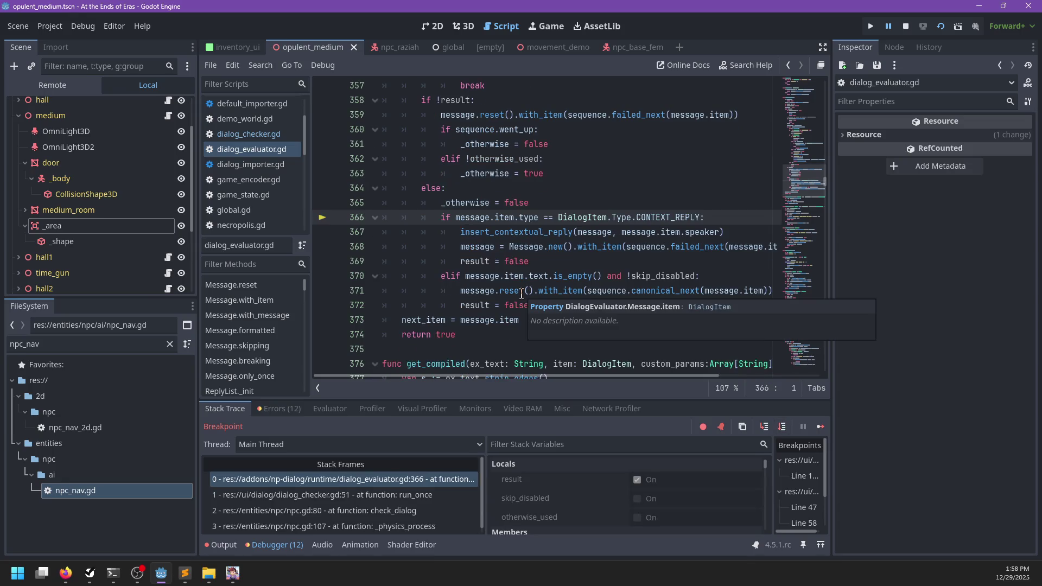
key("F10")
key("F10")
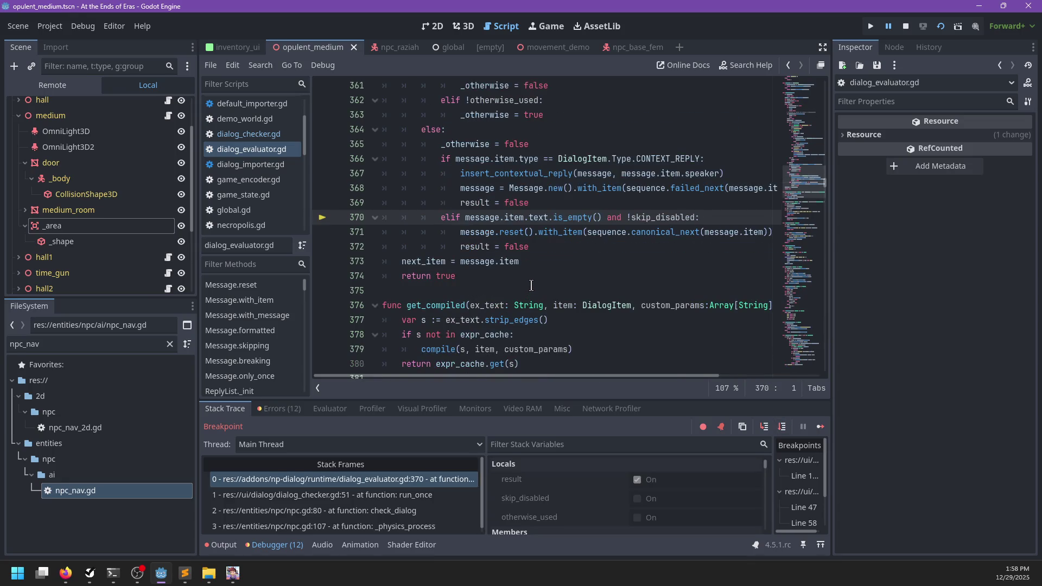
key("F10")
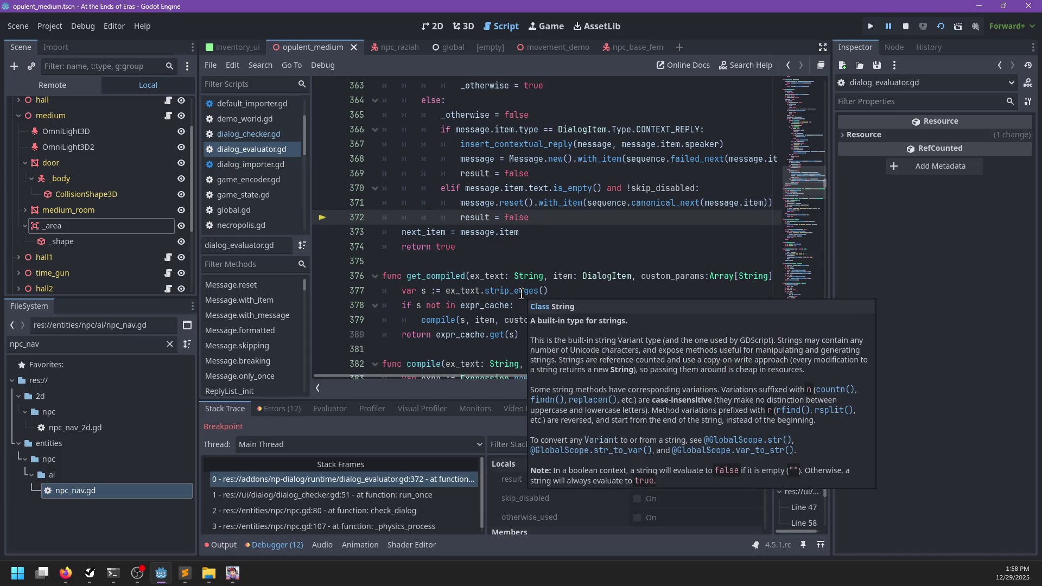
key("F10")
key("F10")
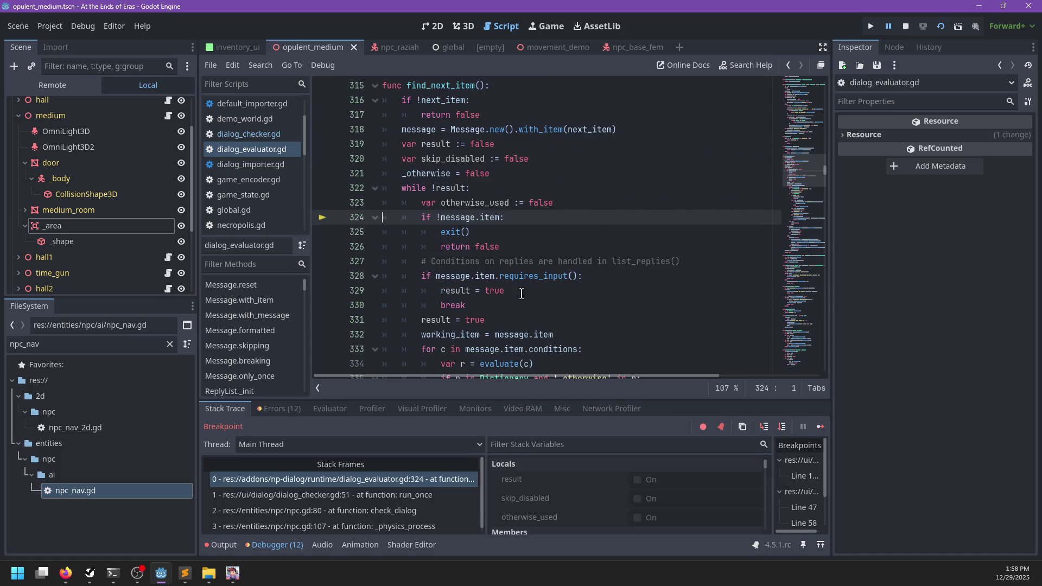
key("F10")
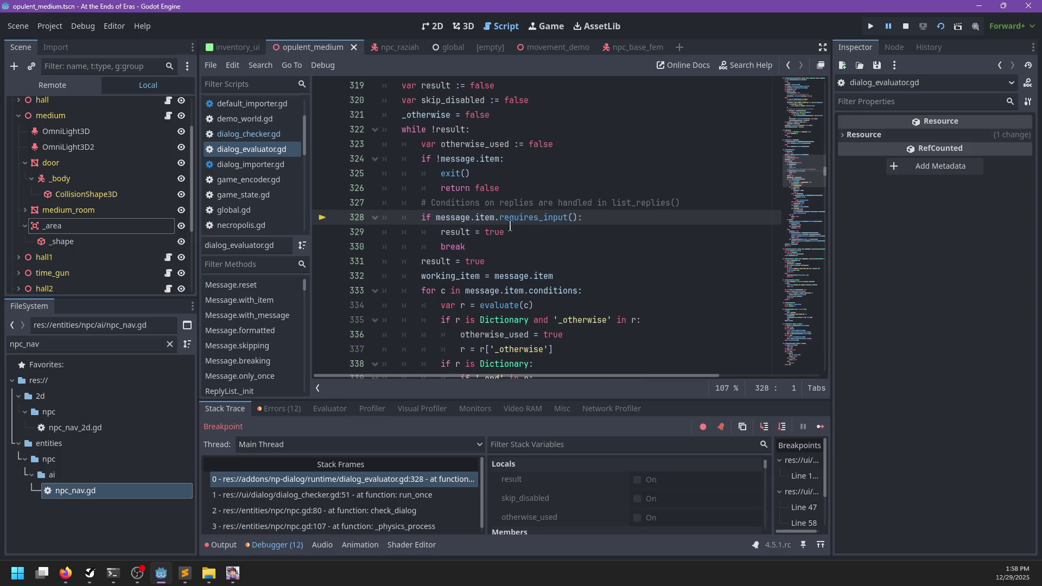
key("F10")
key("F10")
key("F10")
Inspect working_item's goto_phase("opulent_medium") condition, then breakpoint line 333 and resume
scroll(575, 489, "down", 2)
scroll(574, 494, "down", 4)
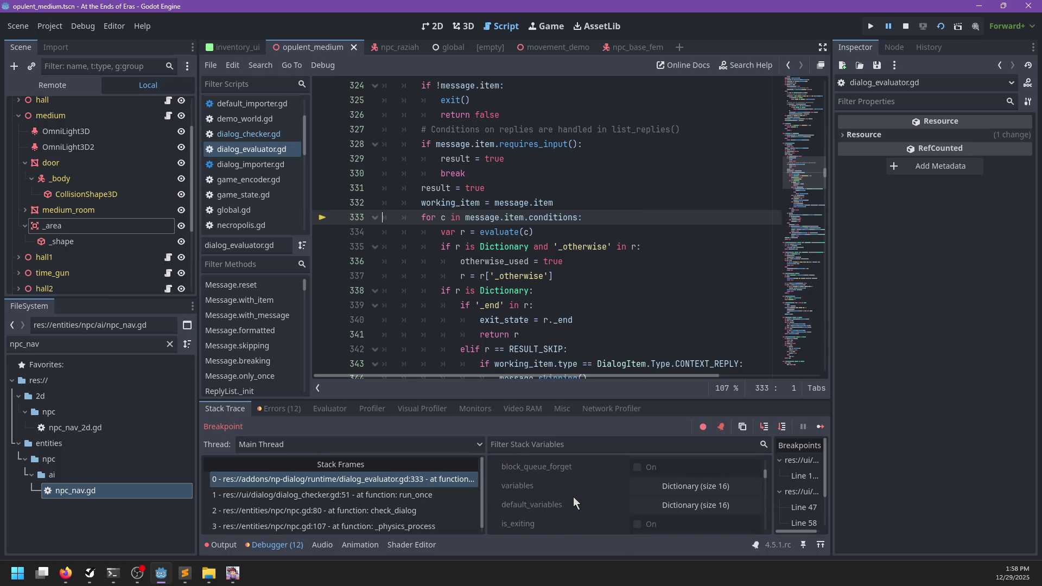
scroll(573, 497, "down", 5)
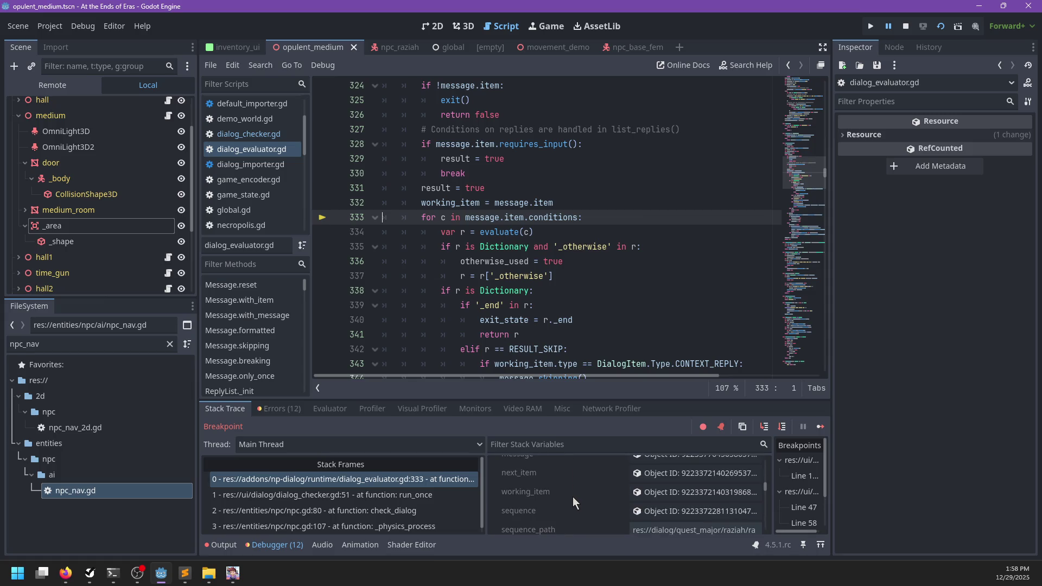
scroll(564, 496, "up", 2)
left_click(695, 474)
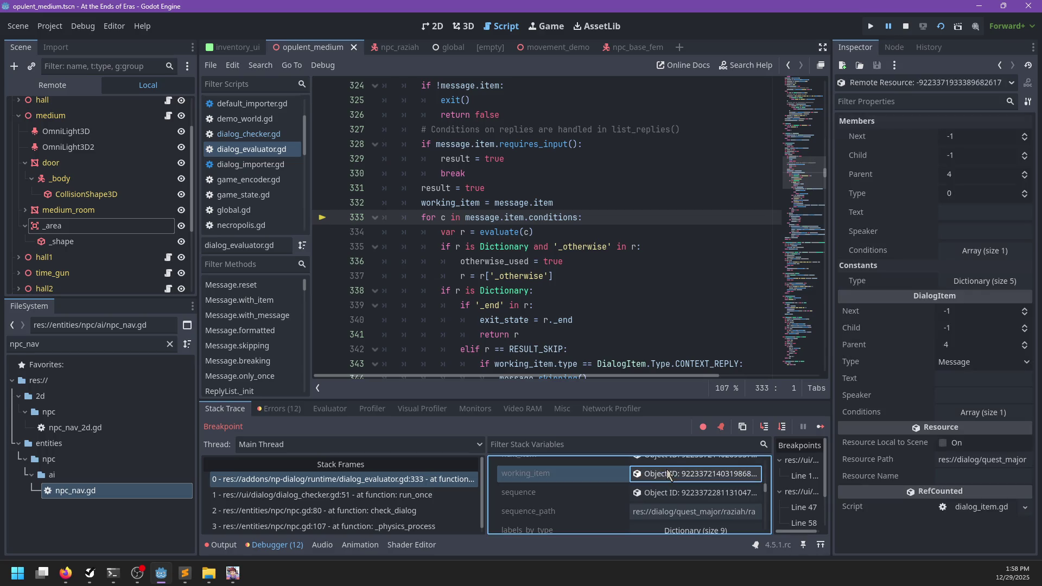
left_click(967, 254)
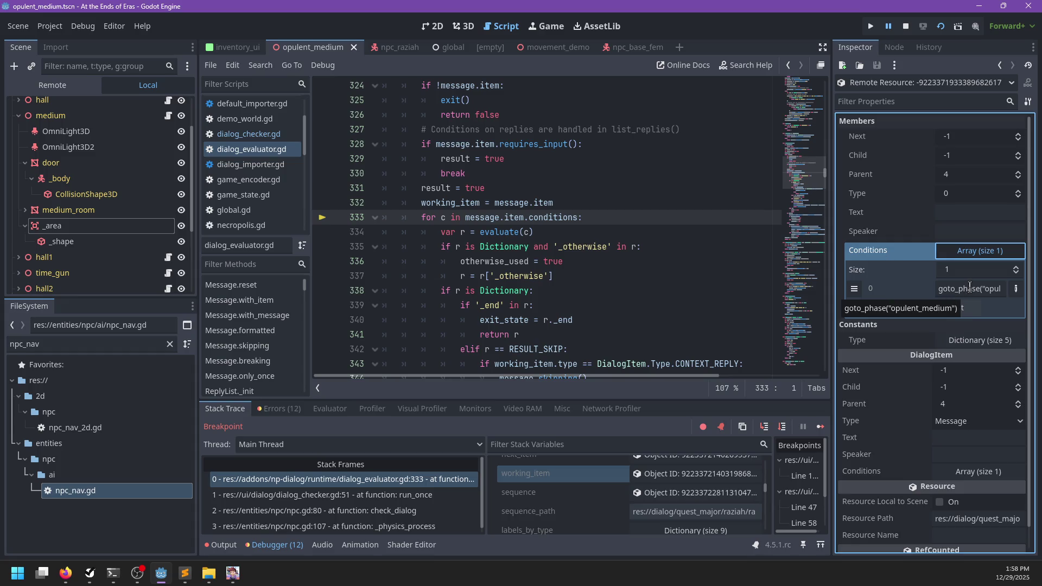
left_click(329, 217)
key("F12")
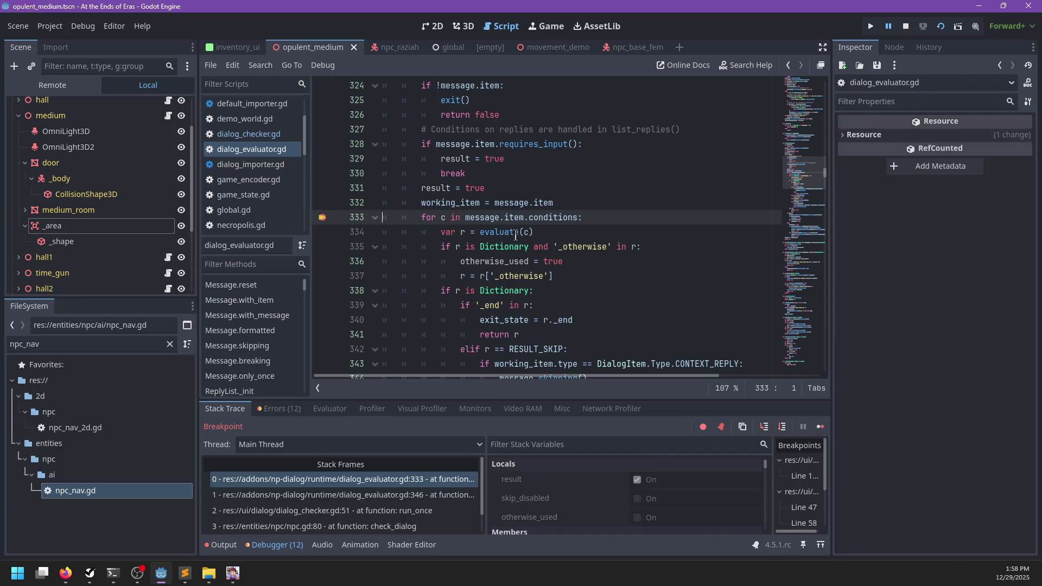
Inspect the paused working_item dialog resource and expand its Conditions expression
scroll(563, 500, "down", 5)
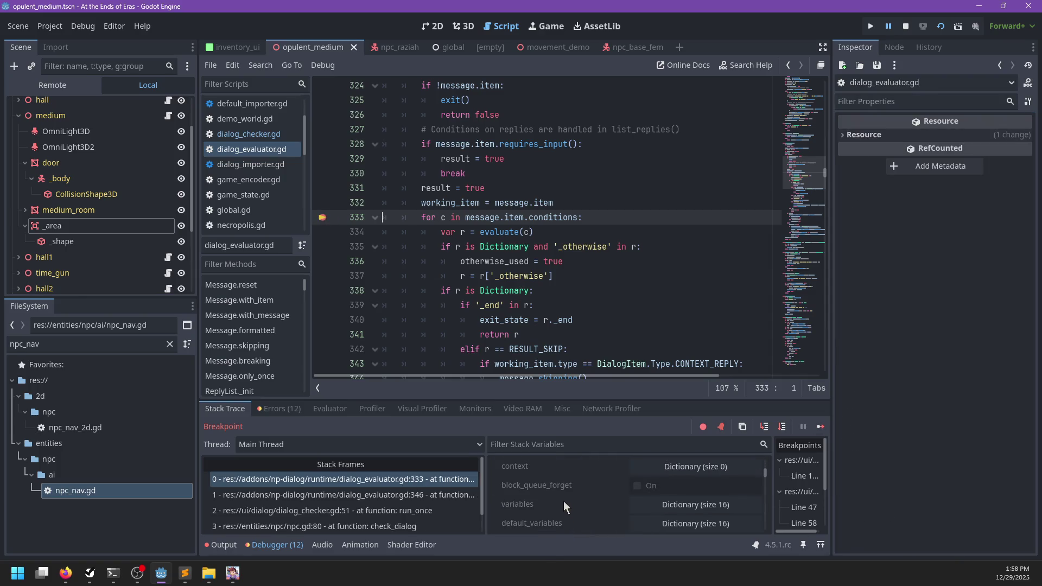
scroll(563, 501, "down", 3)
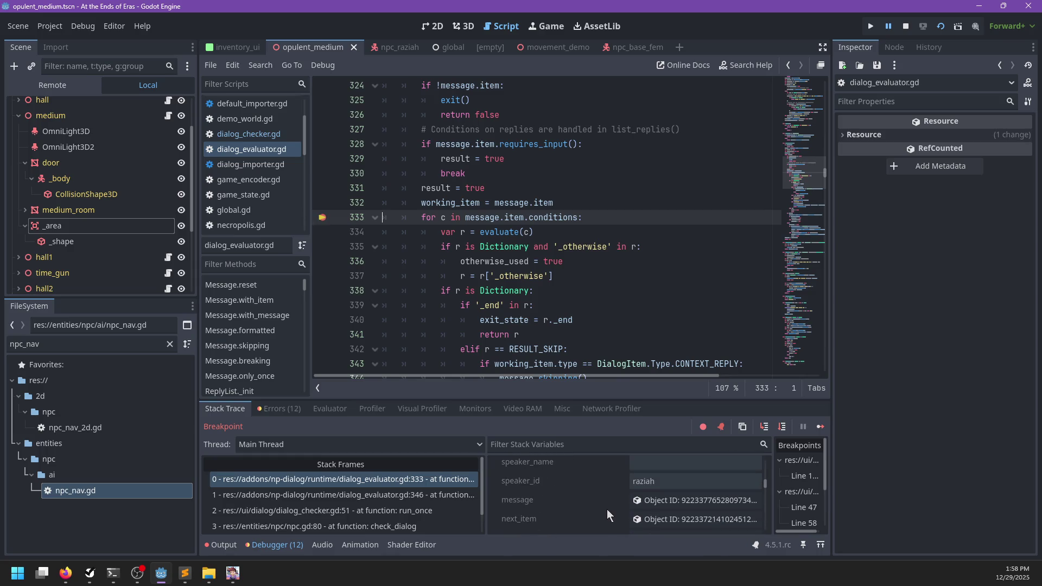
left_click(695, 483)
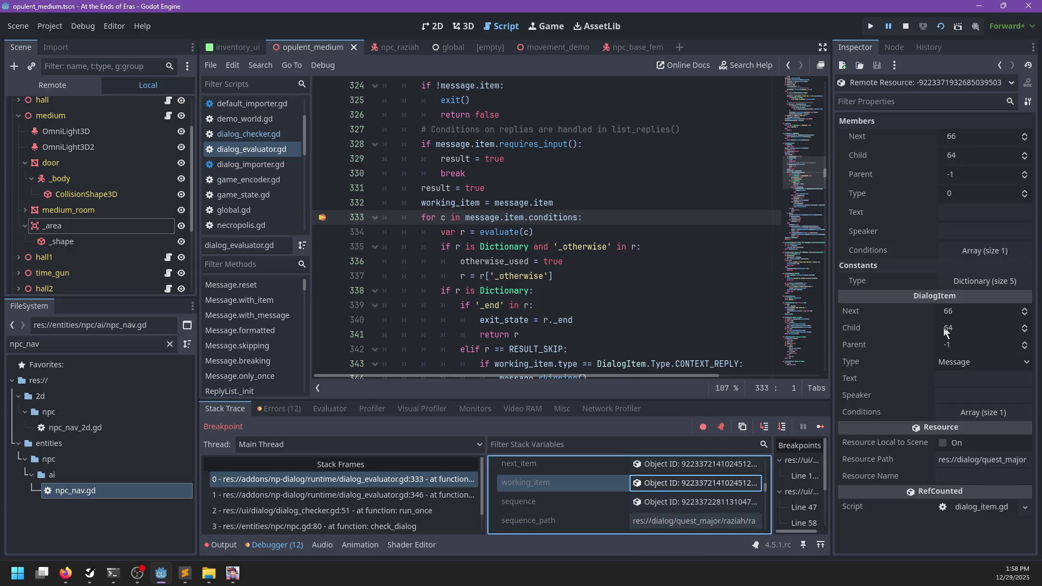
left_click(969, 251)
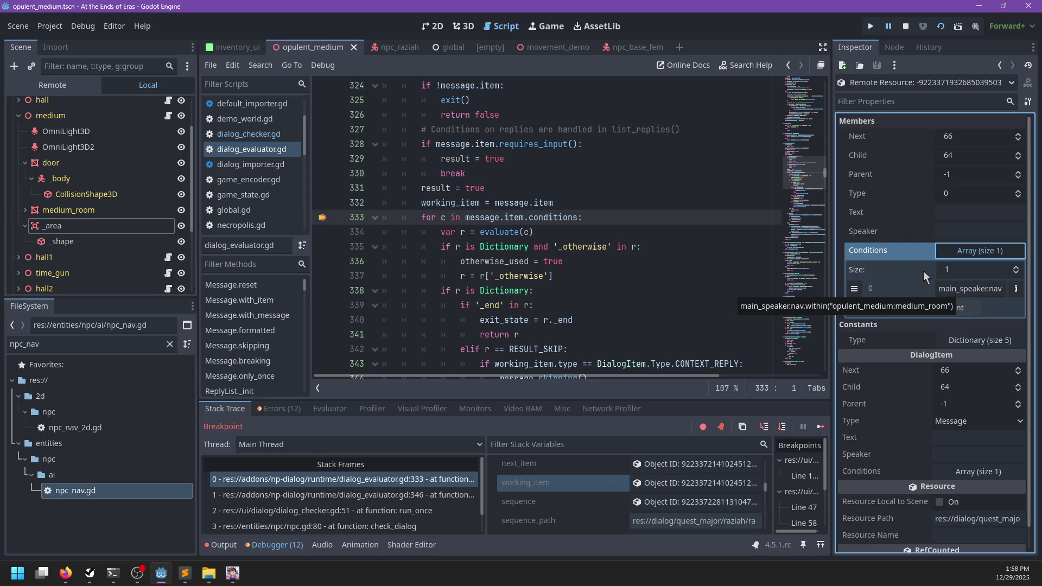
Step through evaluate() and the condition compile into within() in npc_nav.gd, pausing at line 357
key("F10")
key("F11")
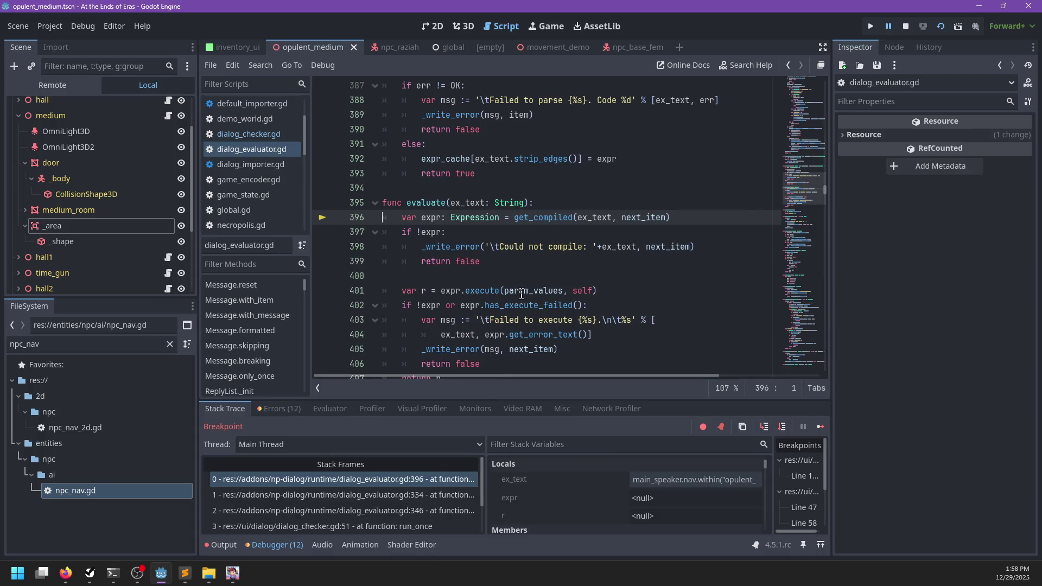
key("F11")
key("F10")
key("F10")
key("F10")
key("F10")
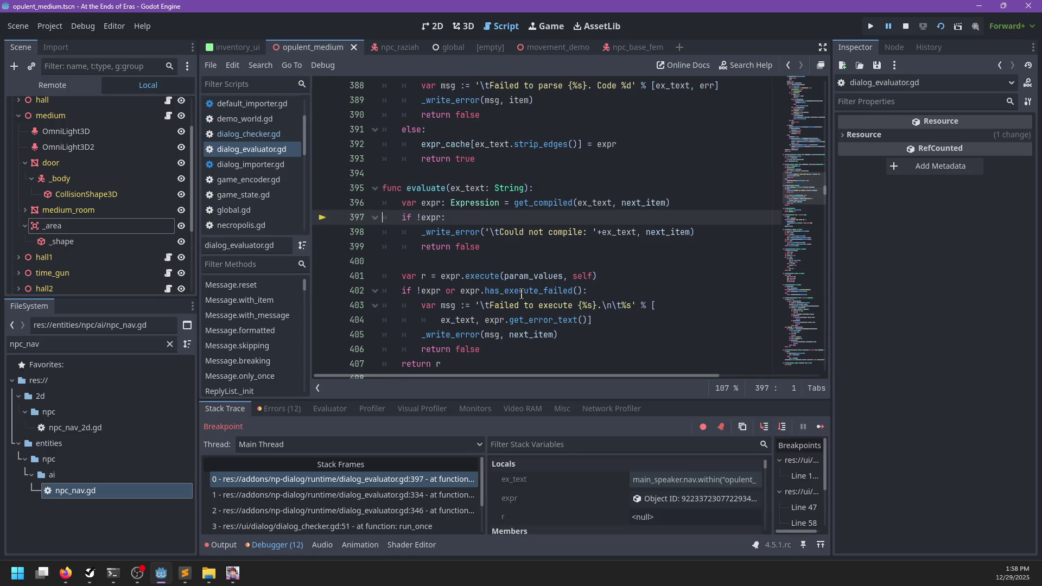
key("F10")
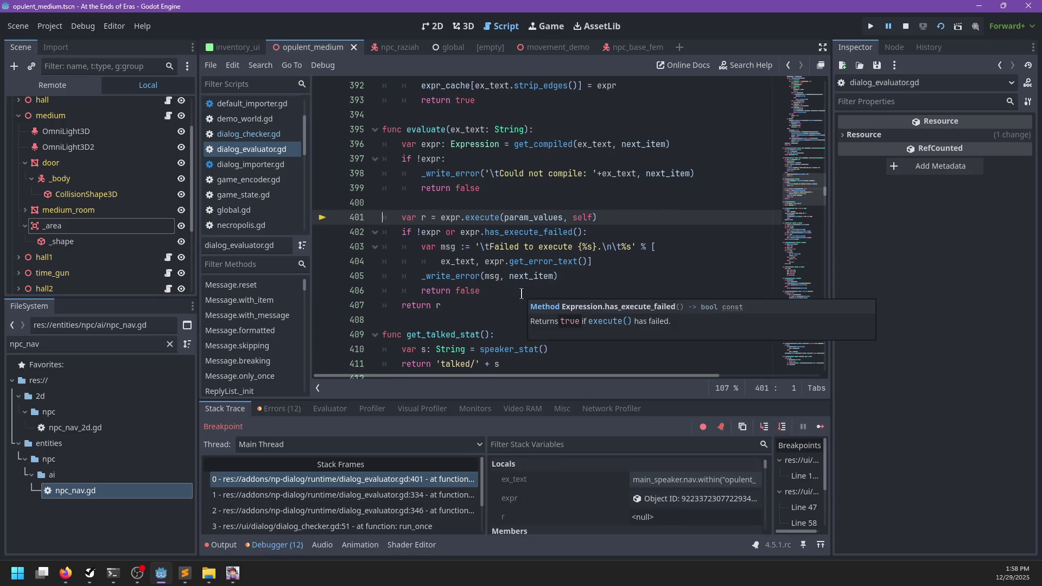
key("F11")
key("F10")
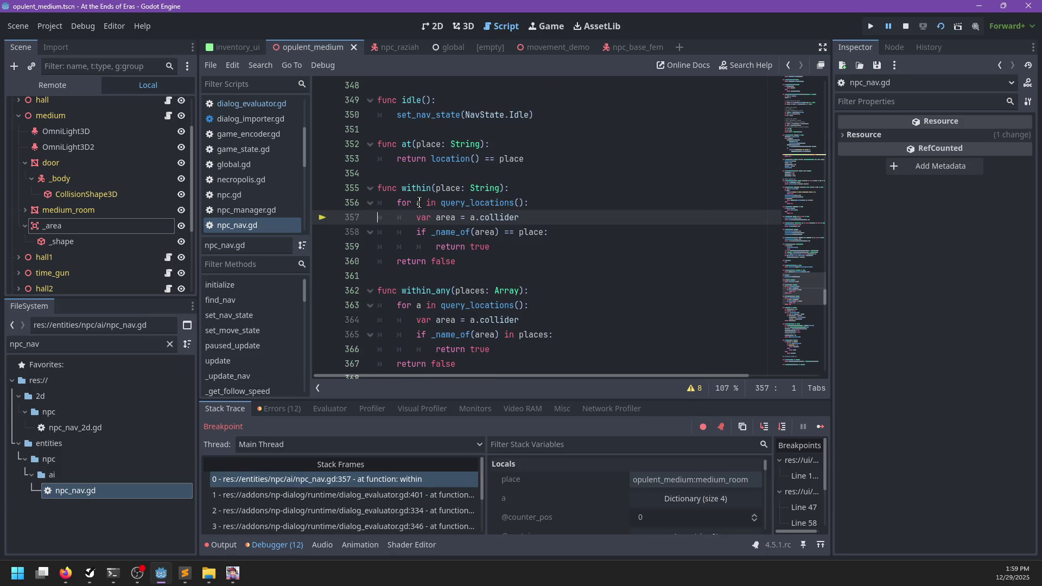
Step through within() and _name_of, inspecting the tested area, until within() returns false at line 360
mouse_move(418, 204)
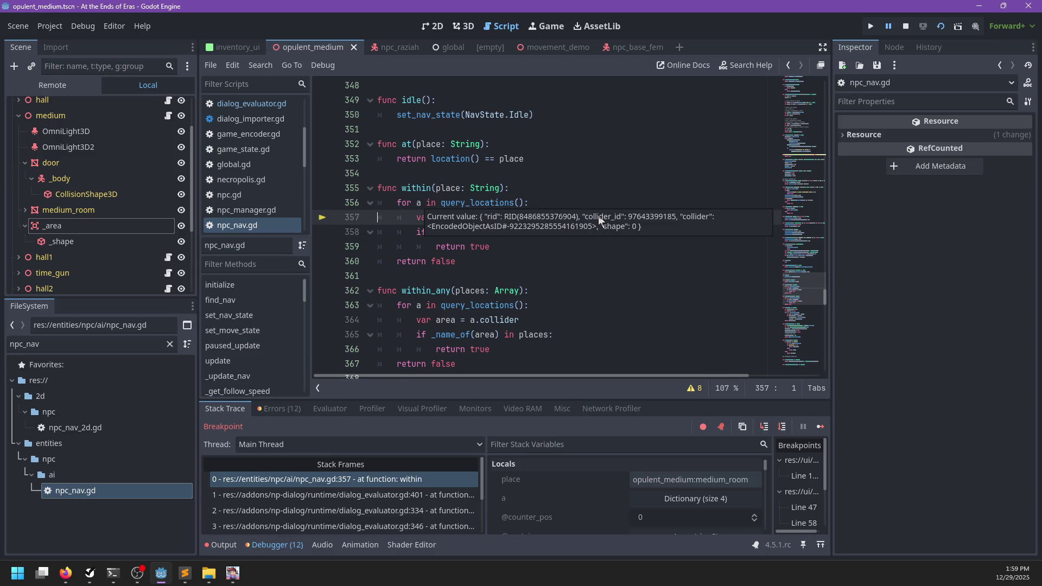
key("F10")
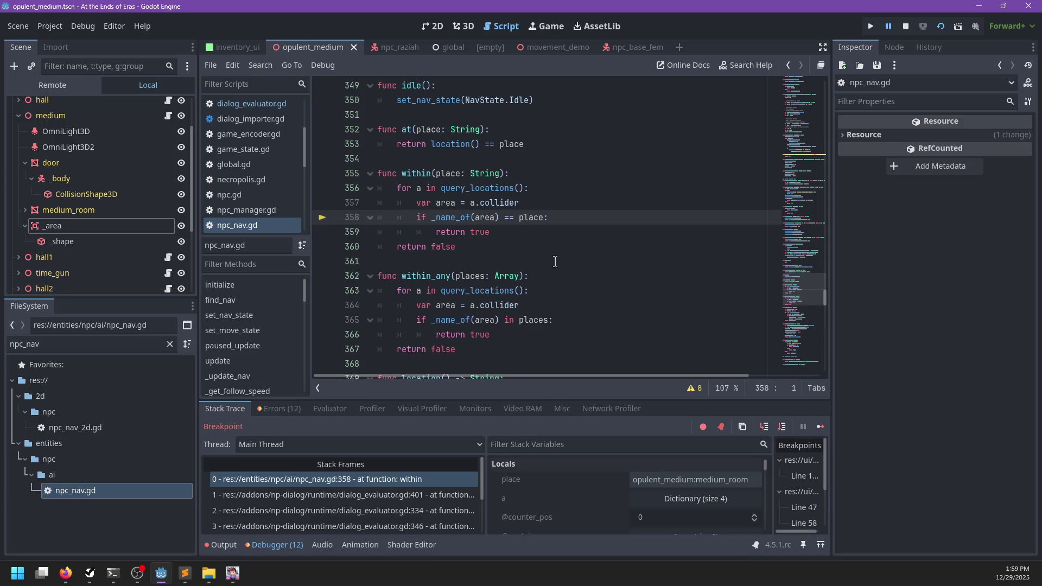
key("F11")
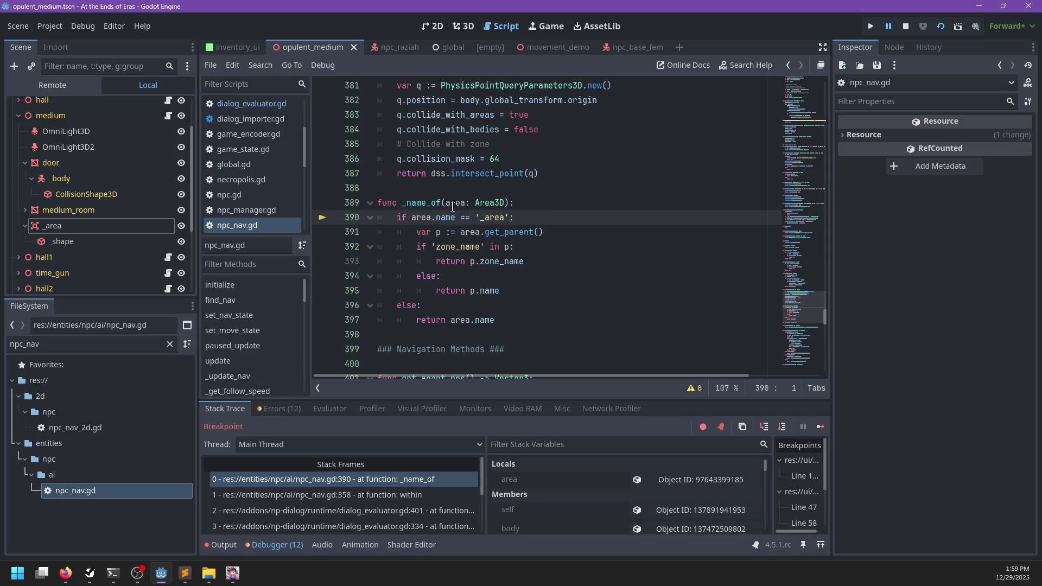
left_click(648, 481)
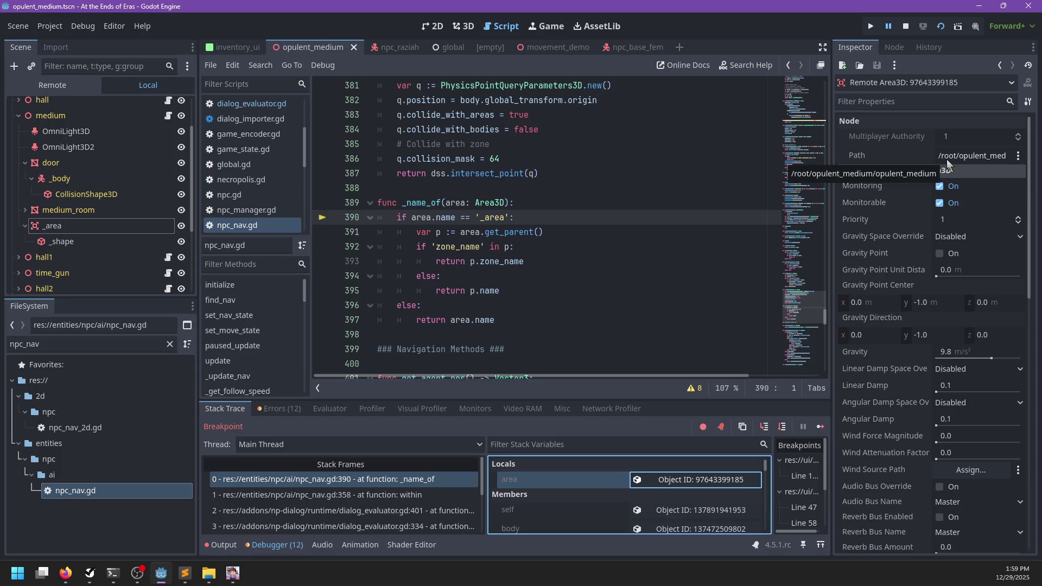
key("F10")
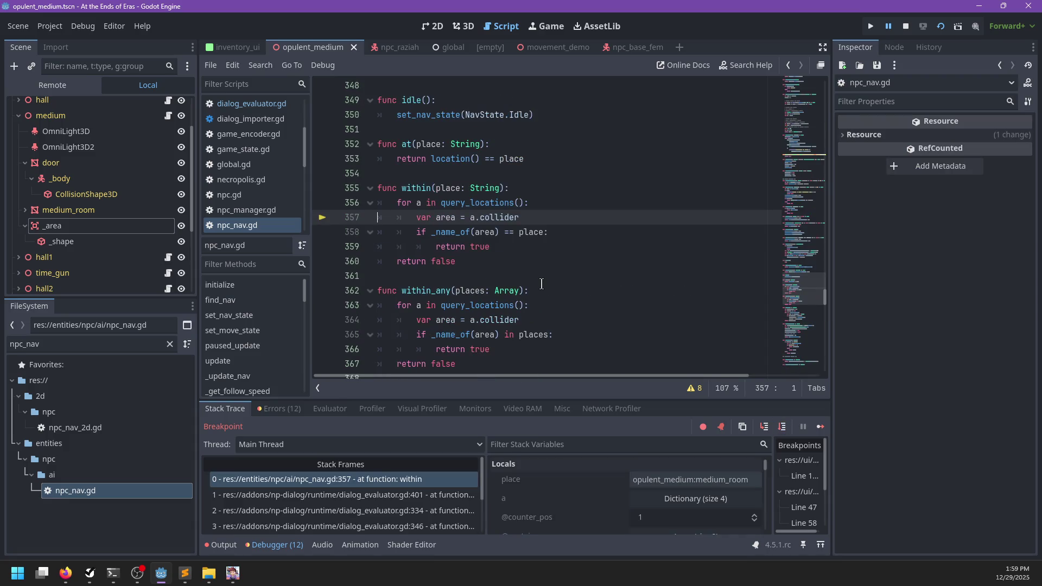
key("F10")
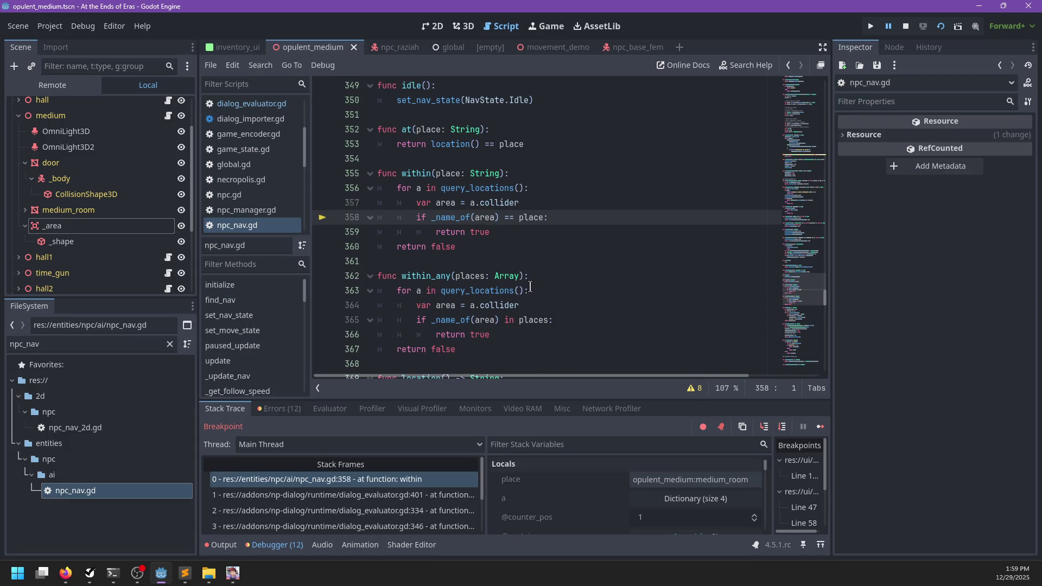
key("F10")
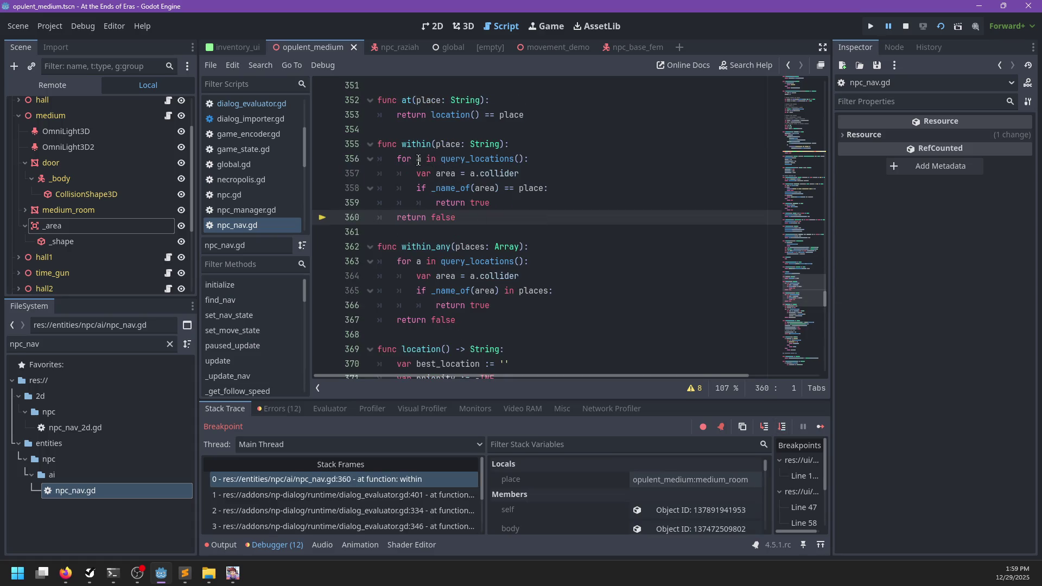
Select the medium room's _area zone node, then frame and orbit it in the 3D view
left_click(53, 225)
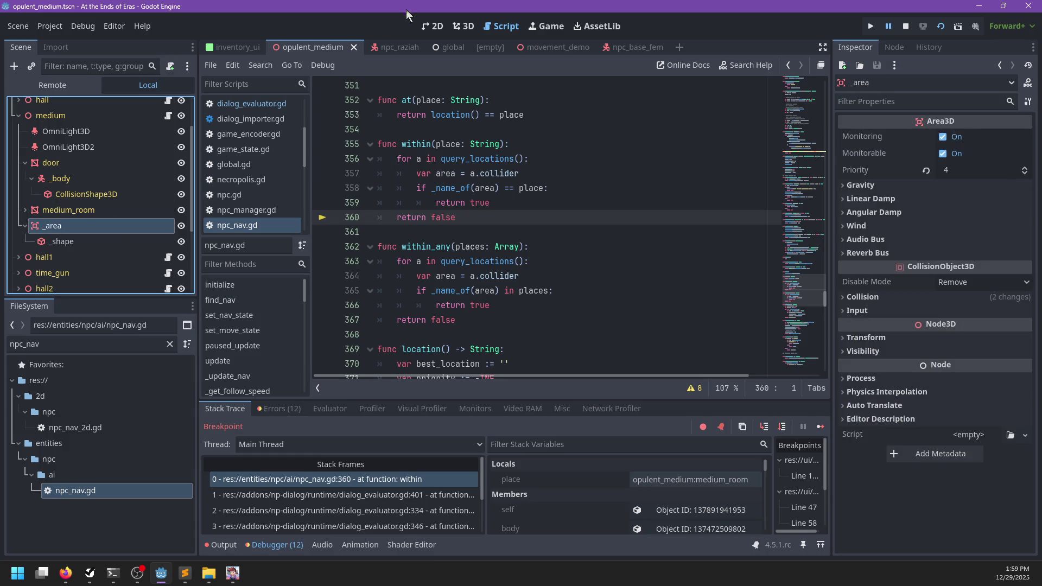
left_click(464, 26)
key("f")
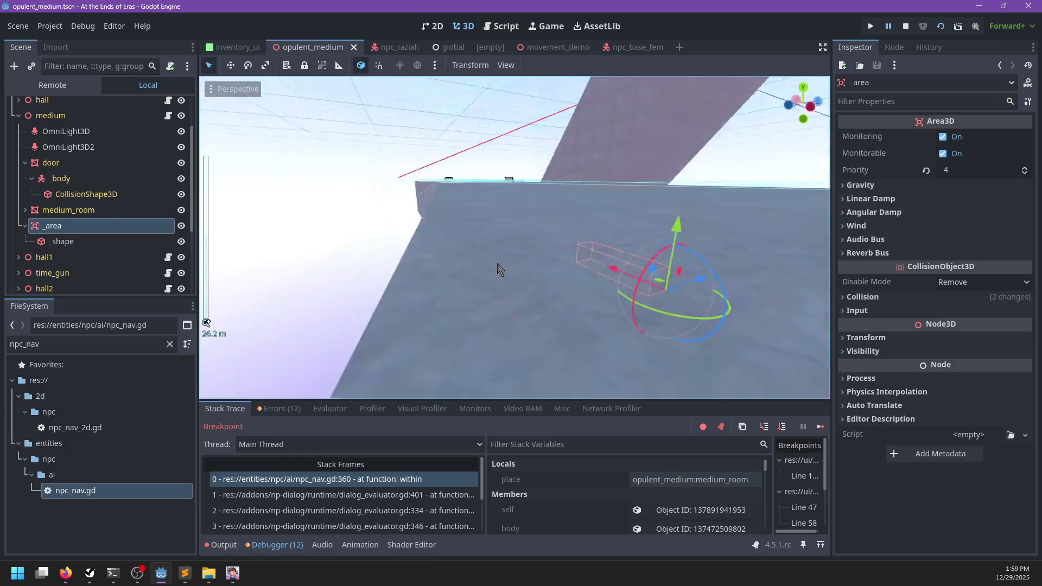
left_click_drag(453, 247, 388, 384)
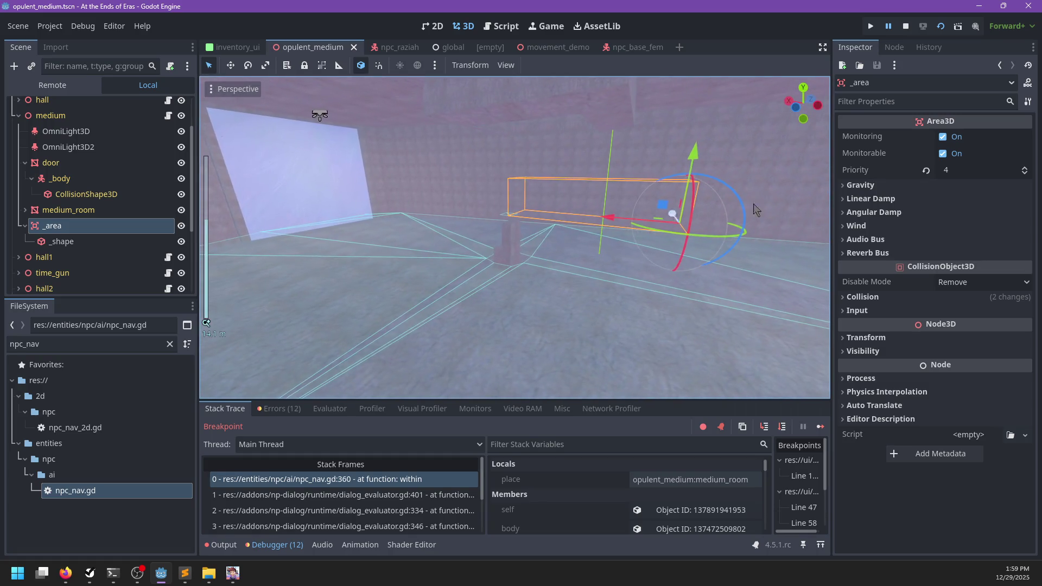
key("alt+Tab")
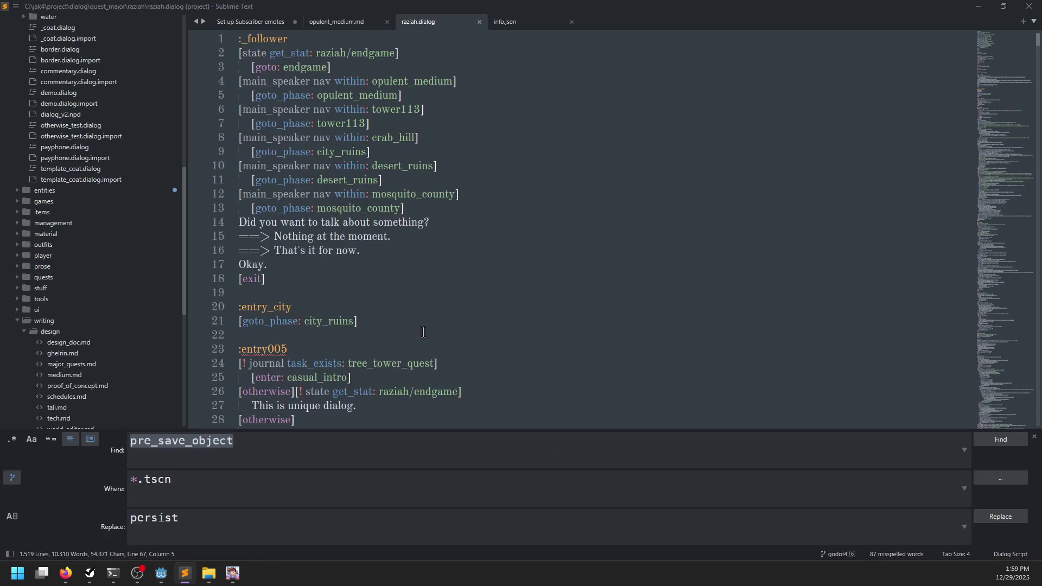
Find medium_room on line 63 of raziah.dialog and change it to medium
type("medium_room")
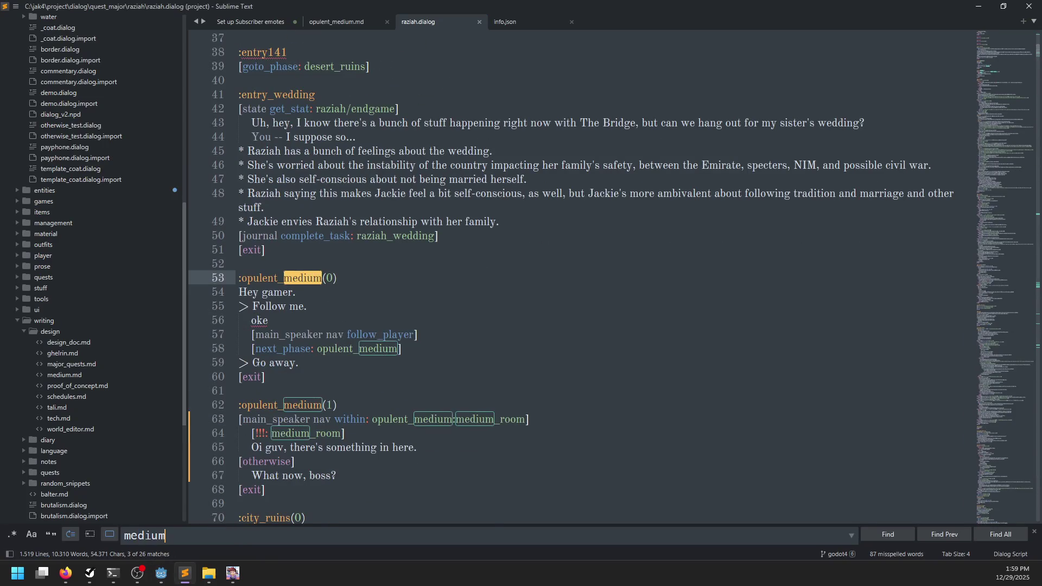
key("Escape")
type("medi")
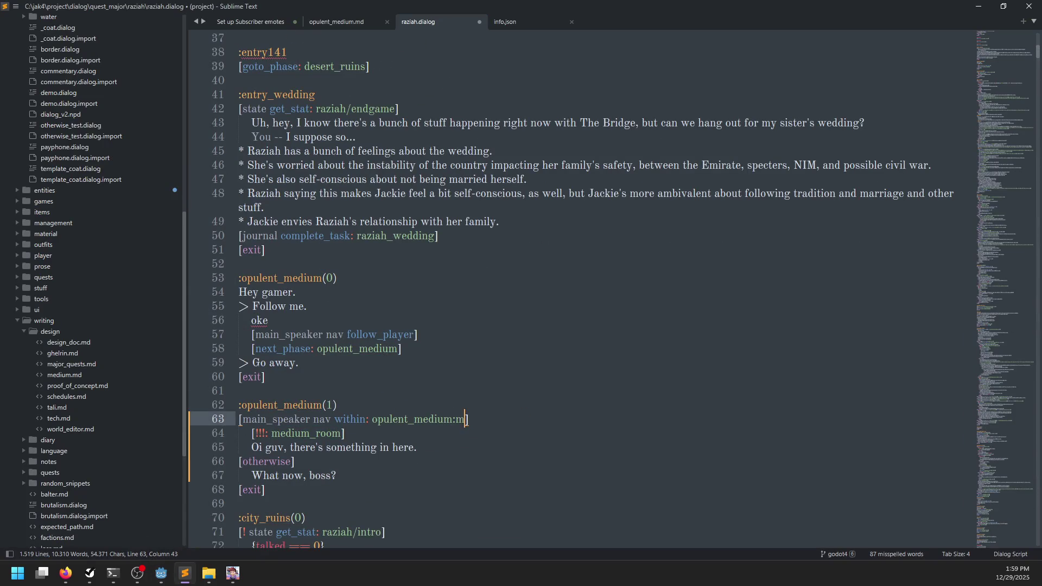
type("um")
key("ctrl+s")
Change line 64's check to opulent_medium and save
key("Down")
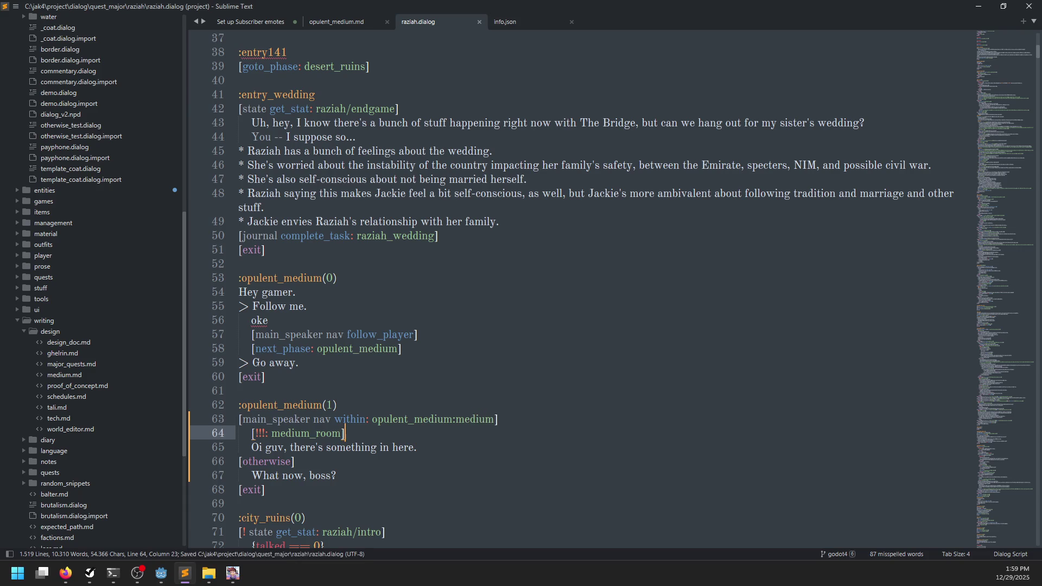
key("Left")
key("ctrl+BackSpace")
type("opulent_mediuy")
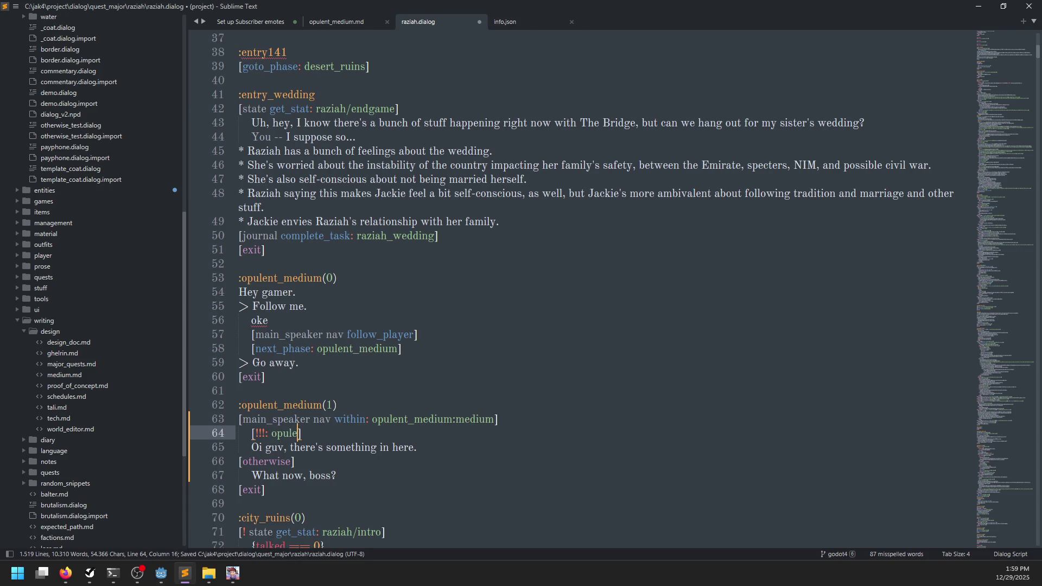
key("BackSpace")
type("medium")
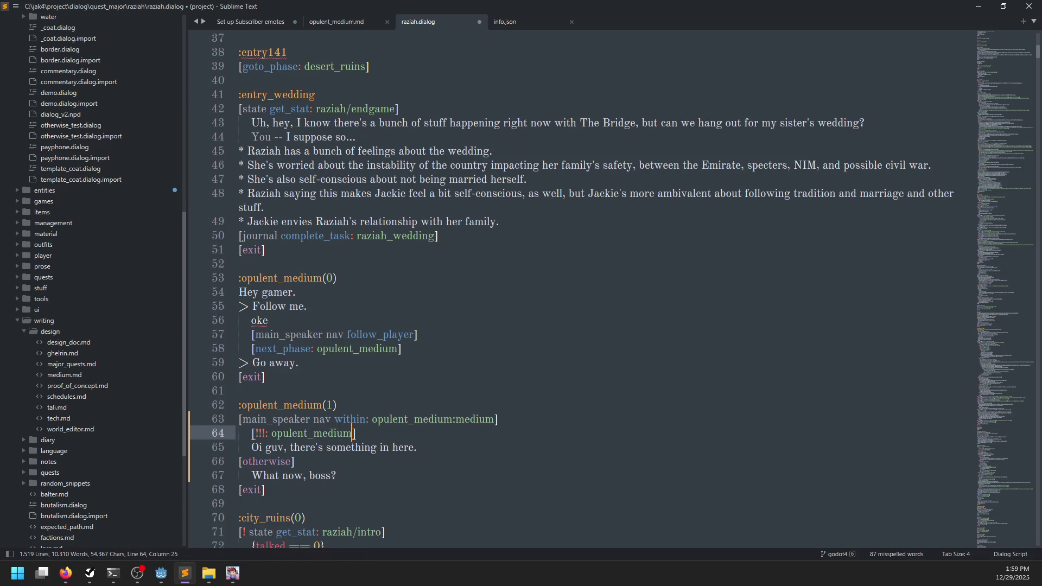
key("ctrl+s")
Reword line 65 to say there's some sort of Opulent Medium over here, and save
key("Down")
key("ctrl+Right")
key("ctrl+Right")
key("ctrl+Right")
key("ctrl+shift+Left")
key("ctrl+shift+Left")
key("ctrl+shift+Left")
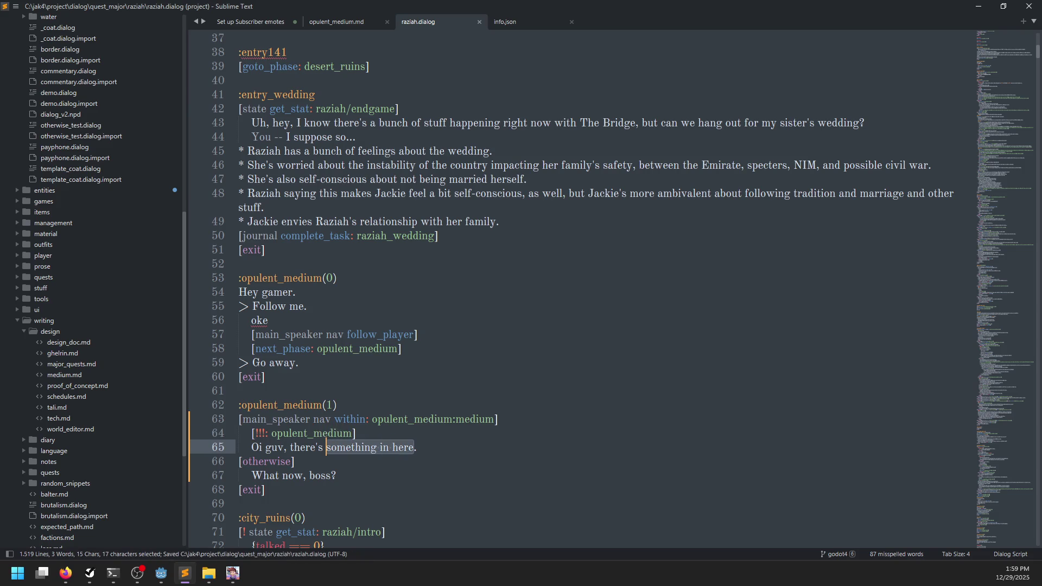
type("some sor")
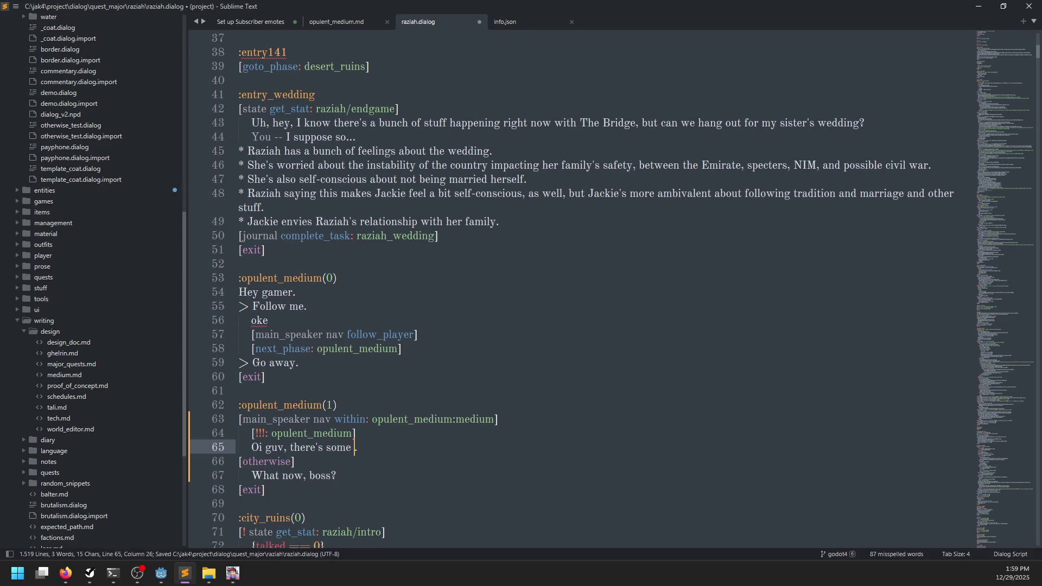
type("t of Opulen")
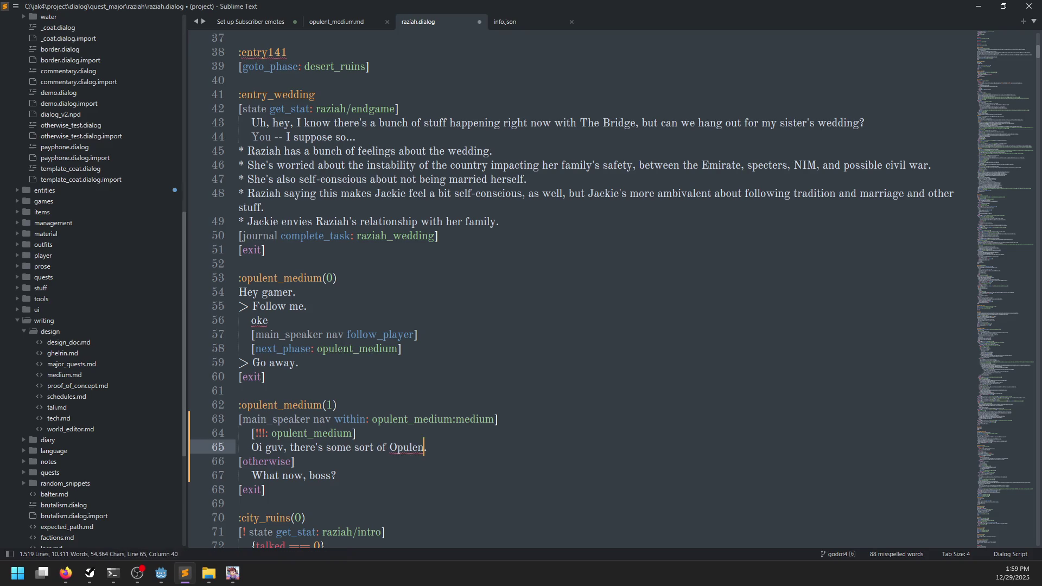
type("re")
key("ctrl+s")
Inspect the medium room's _area node and attached script, then return to npc_nav.gd
key("alt+Tab")
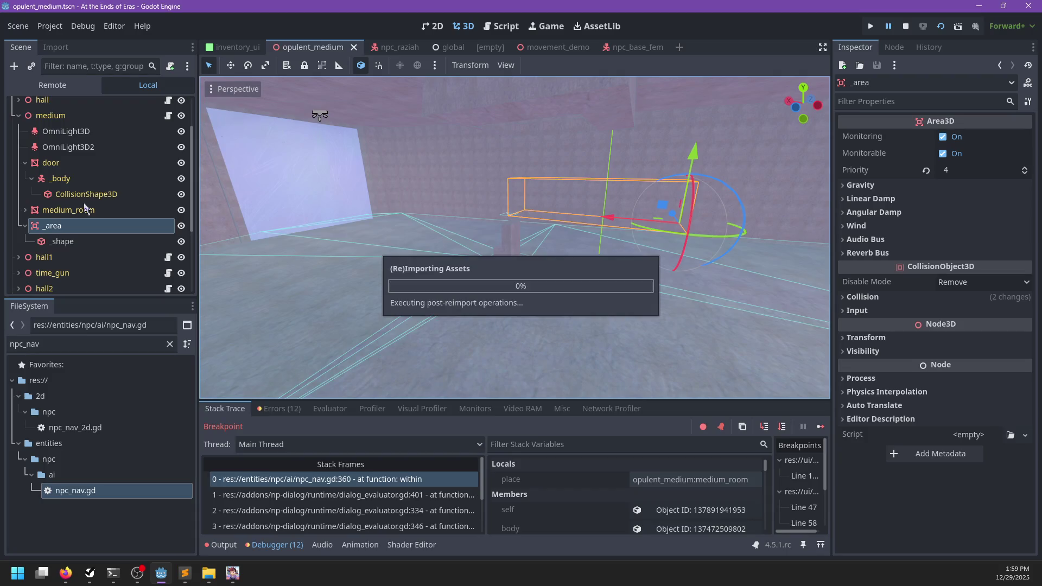
left_click(76, 119)
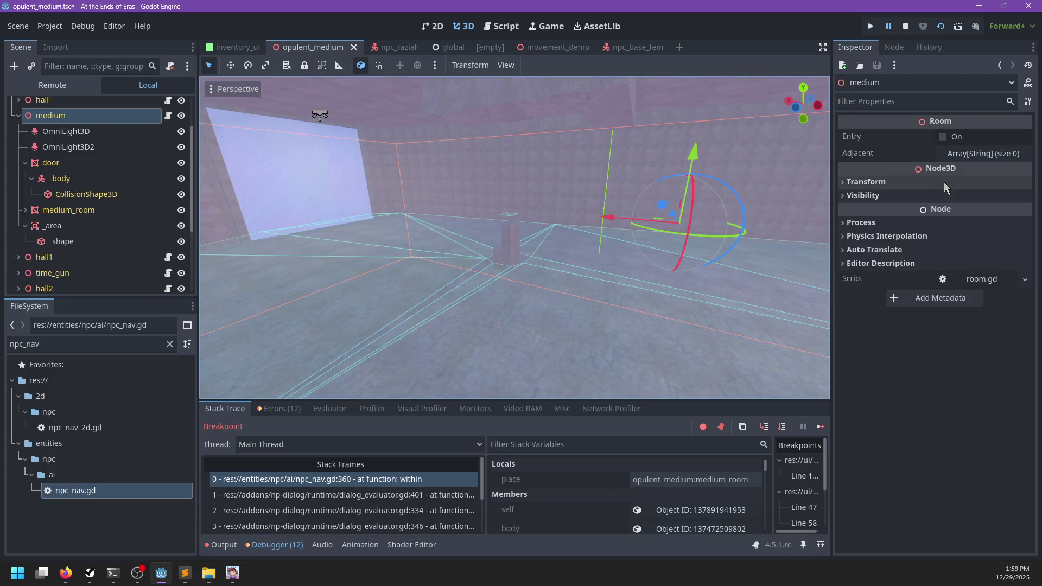
left_click(53, 225)
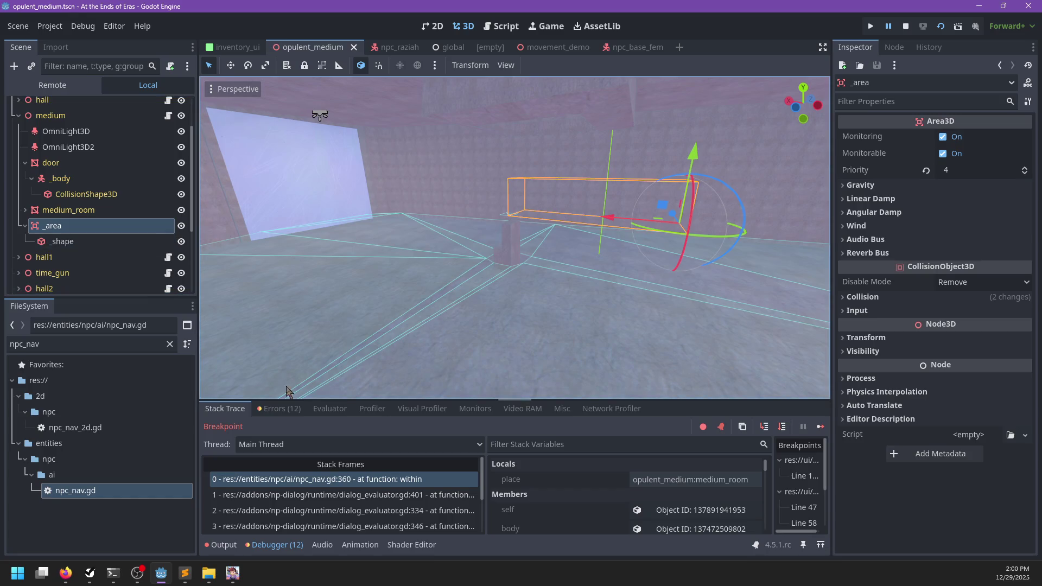
left_click(168, 115)
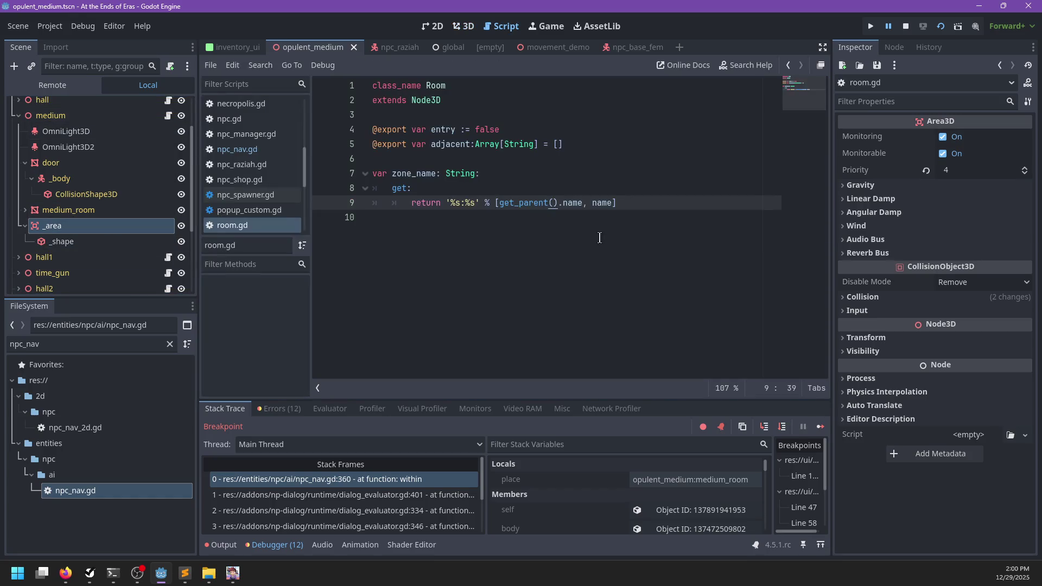
left_click(237, 149)
Add a breakpoint at the area name check on line 390 and review _area's collision settings
key("ctrl+f")
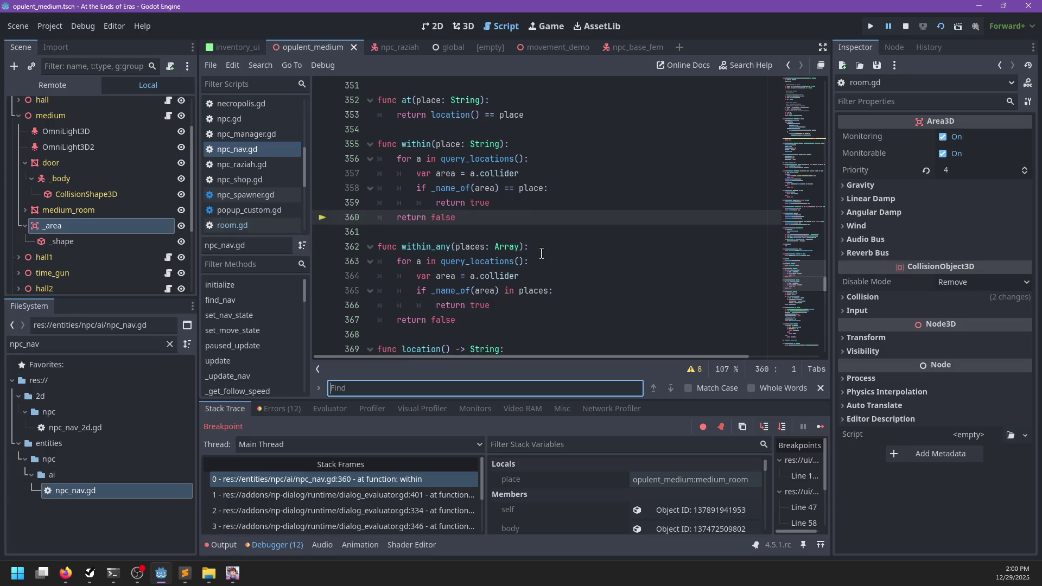
key("Escape")
left_click(446, 188, "ctrl")
left_click(322, 232)
left_click(639, 232)
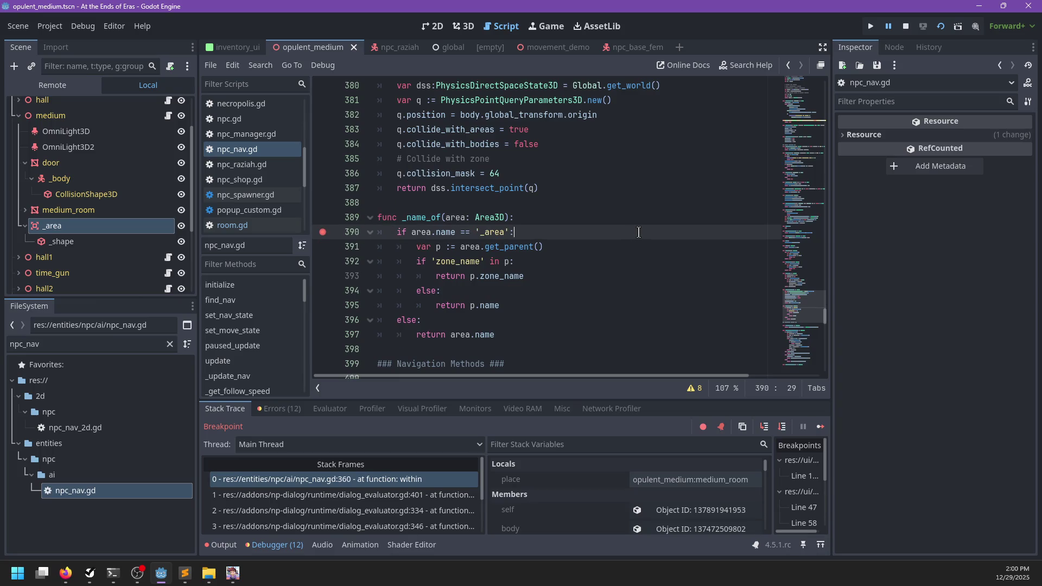
left_click(64, 222)
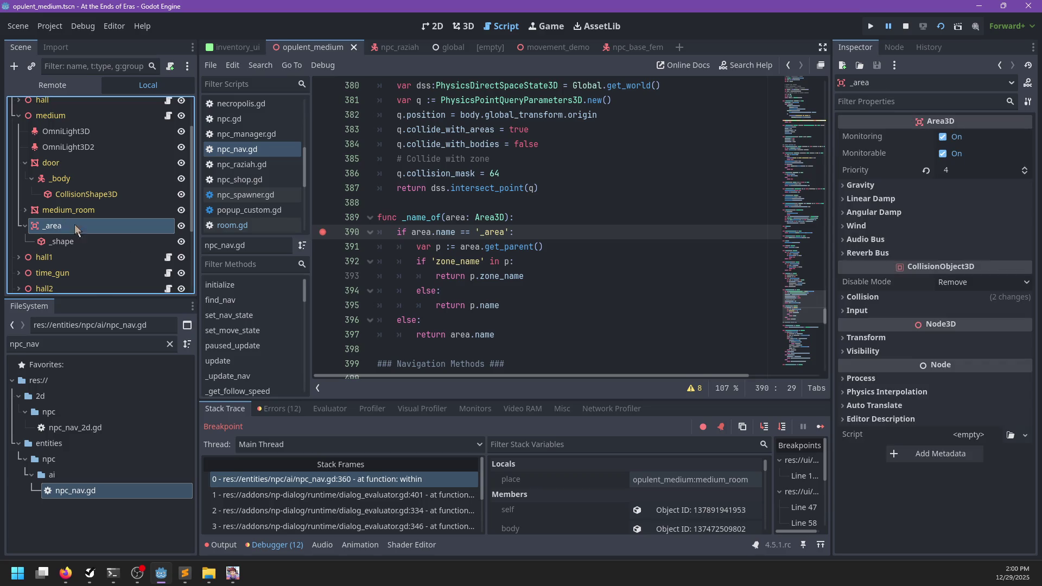
left_click(914, 296)
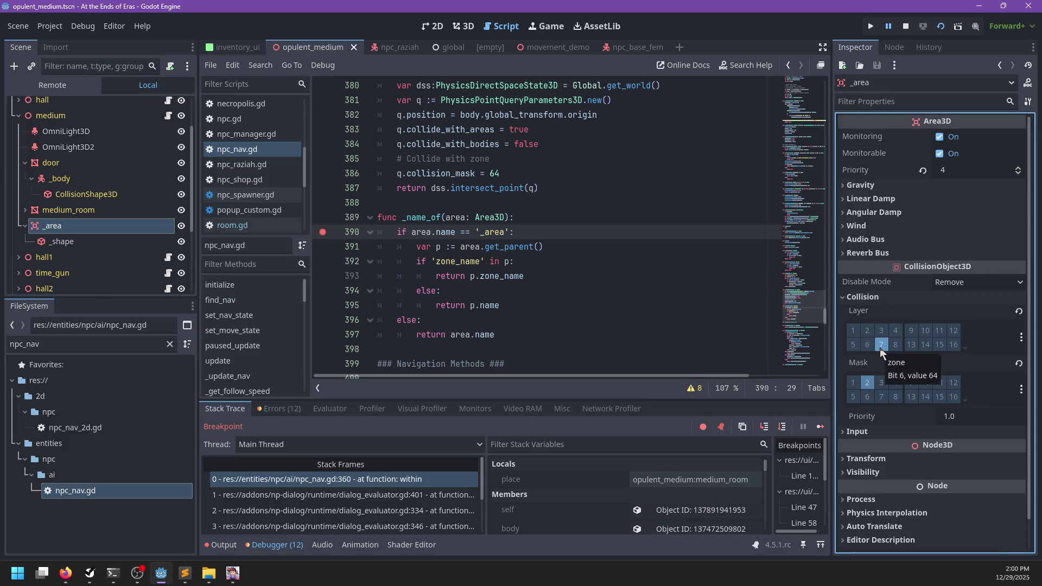
left_click(620, 263)
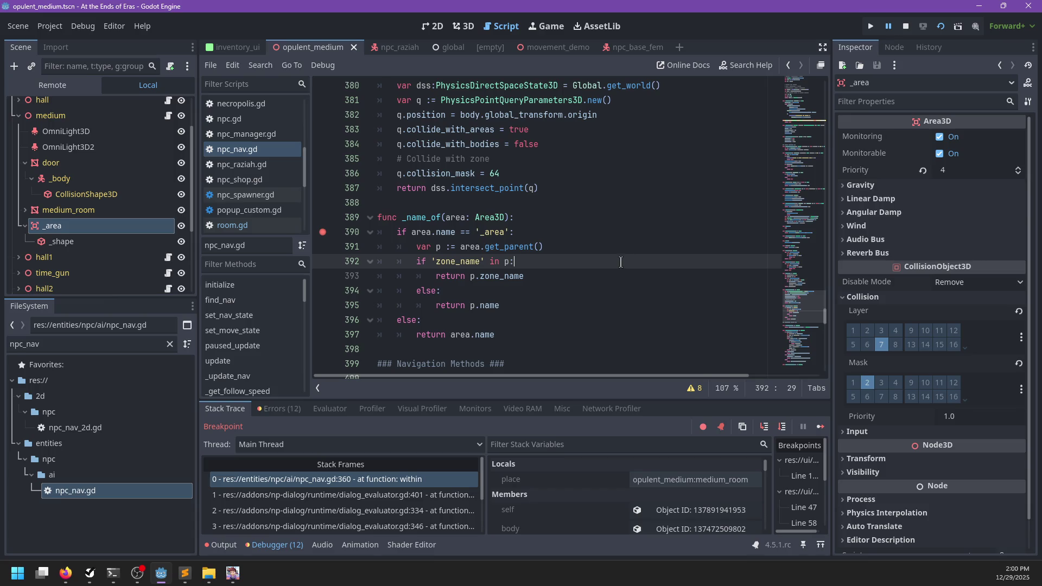
Relaunch the game with F5 and continue past the dialog breakpoints, removing the line 47 breakpoint
key("F5")
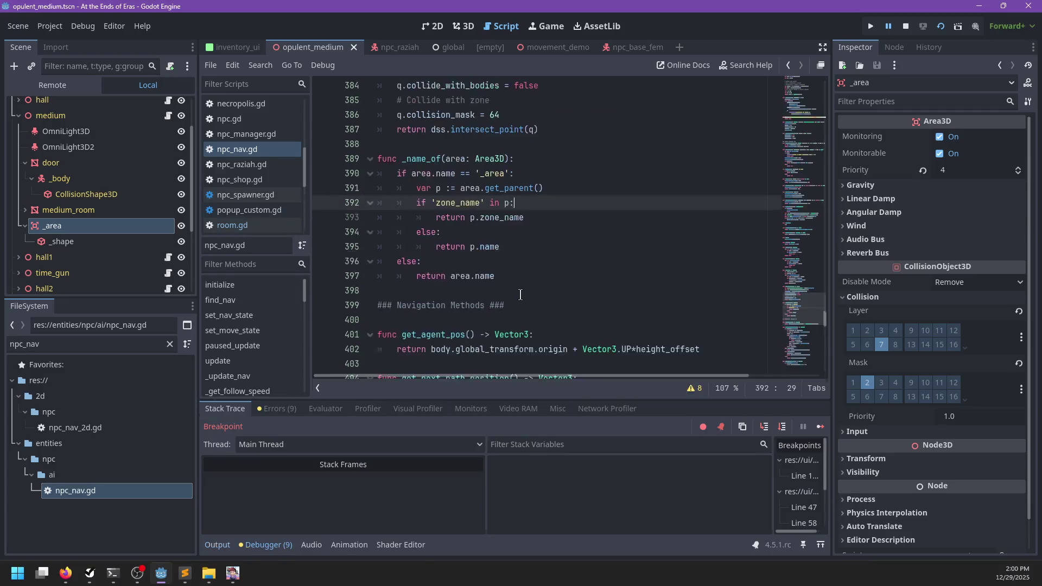
left_click(321, 233)
key("F12")
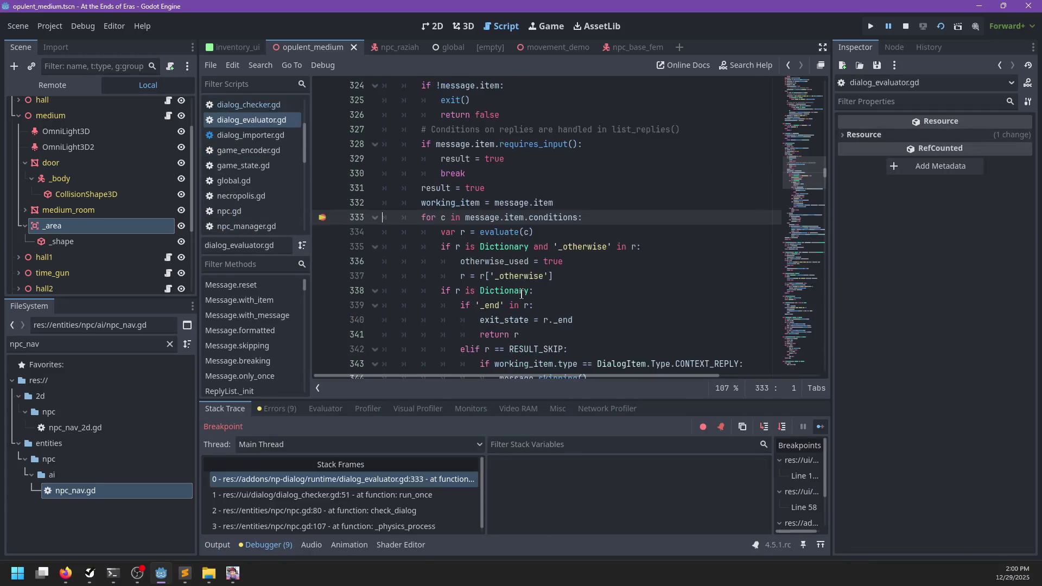
key("F12")
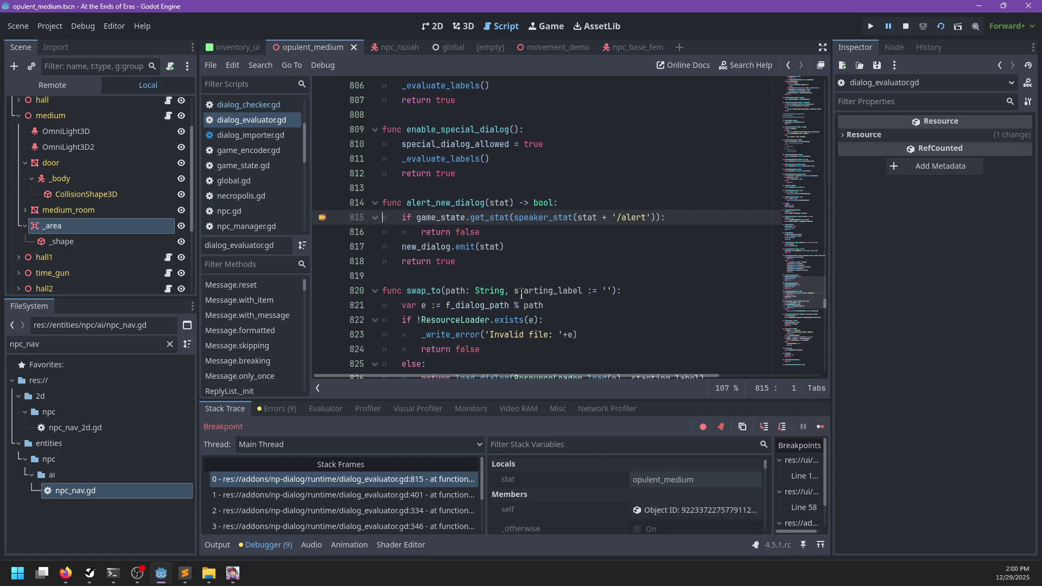
key("F12")
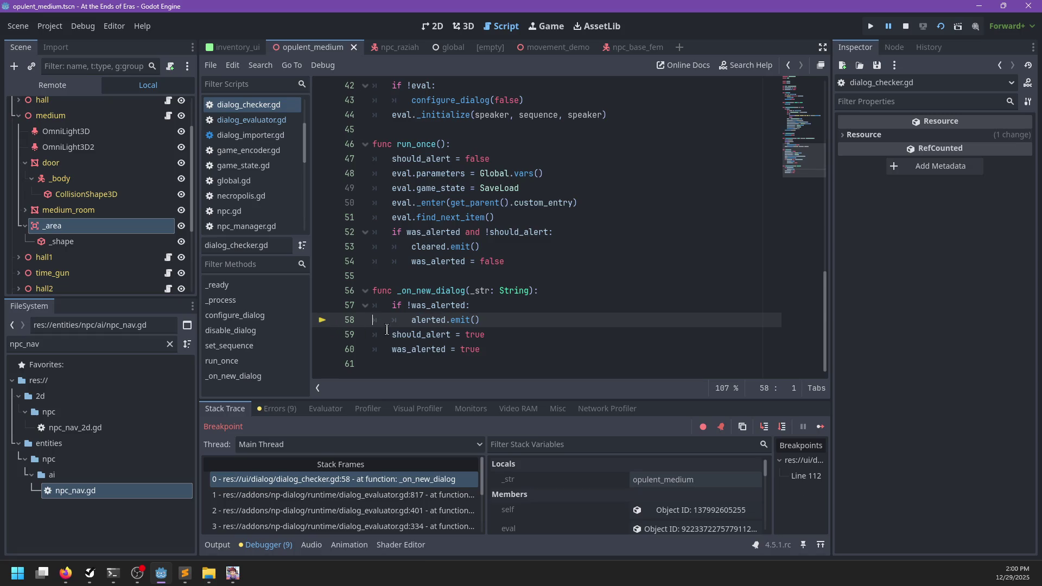
key("F12")
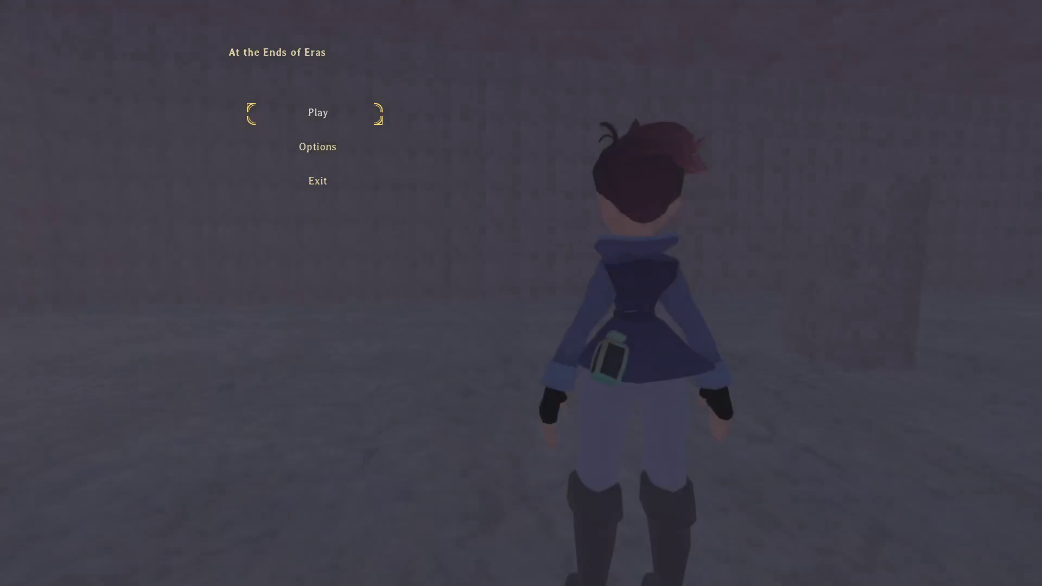
Start the game, walk the character around the hatted NPC with the alert marker, then pause
key("Return")
key("w")
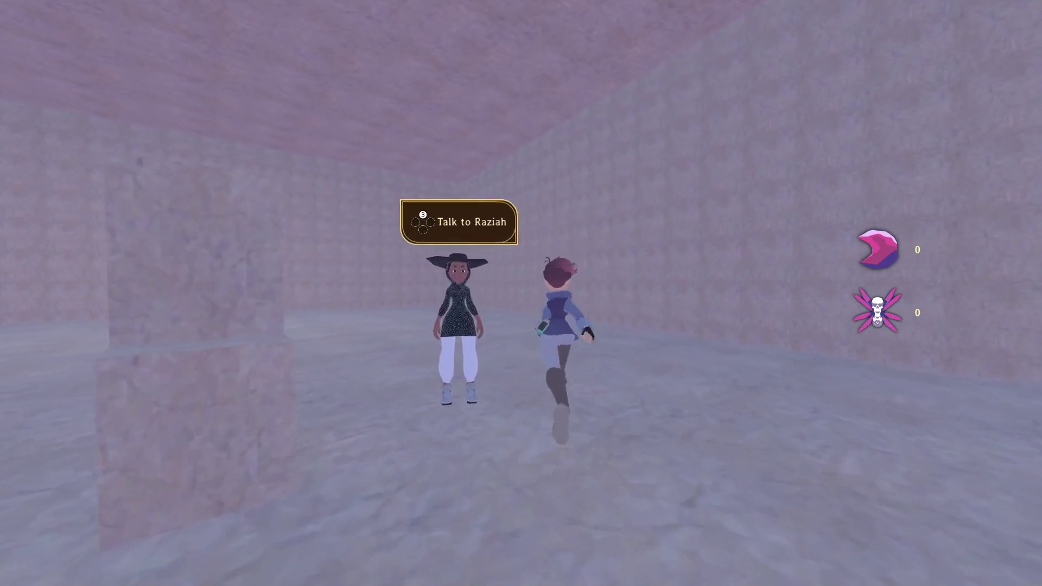
key("s")
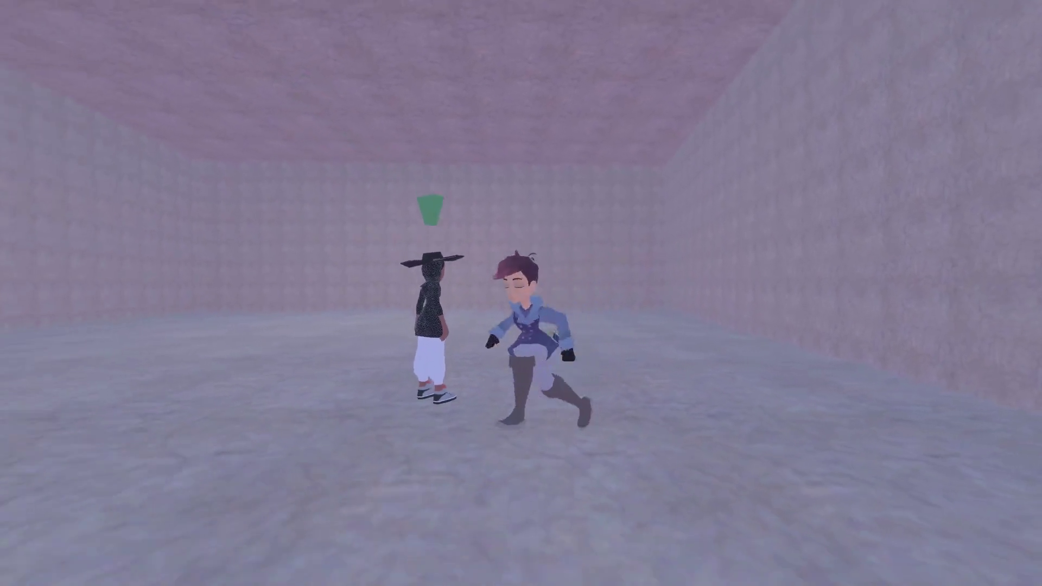
key("w")
key("s")
key("w")
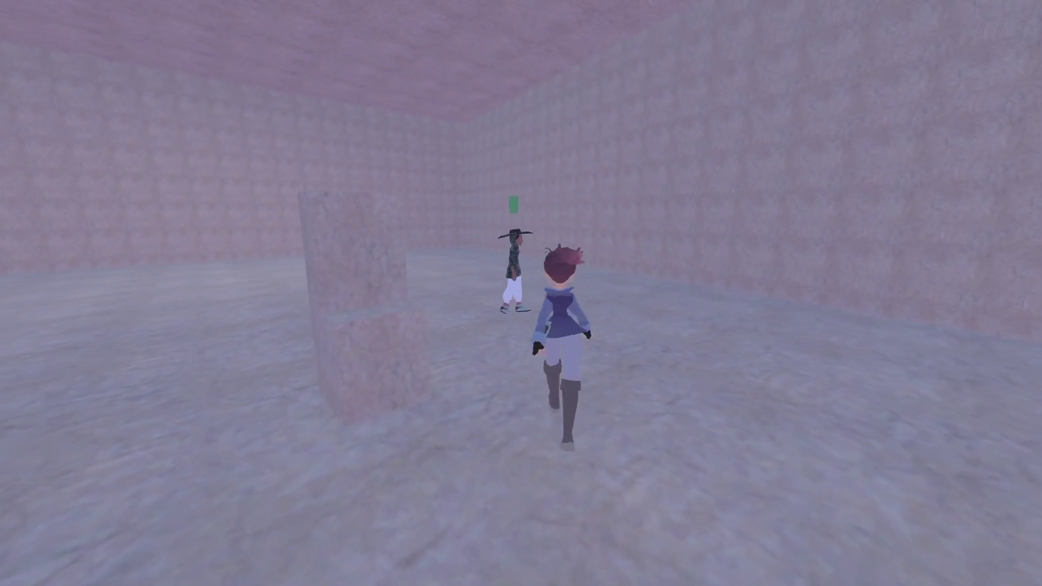
key("Escape")
key("alt+Tab")
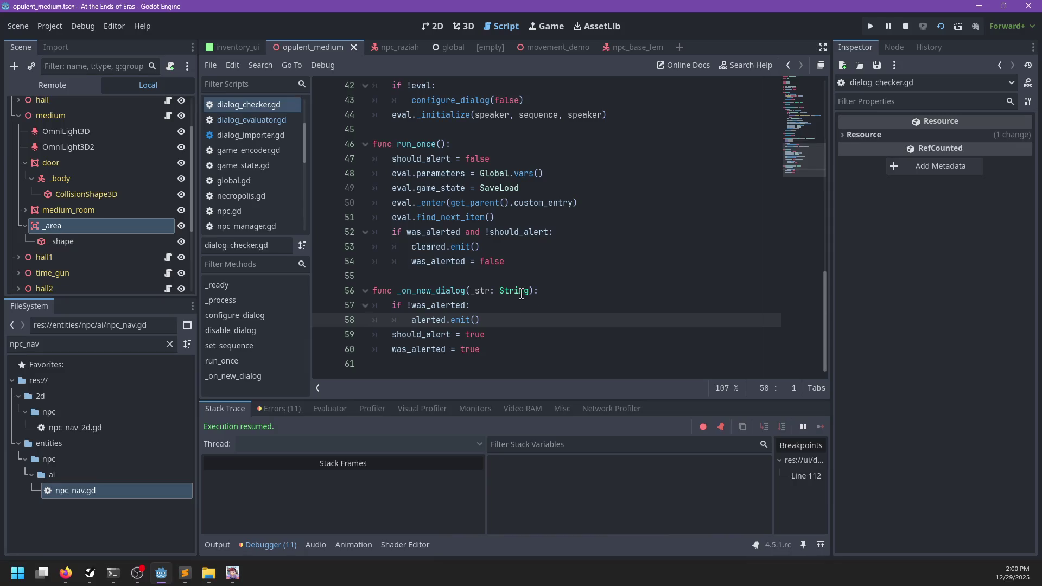
Open the errors list and jump to the unused-parameter warnings in _update_nav
left_click(271, 544)
left_click(271, 544)
left_click(282, 411)
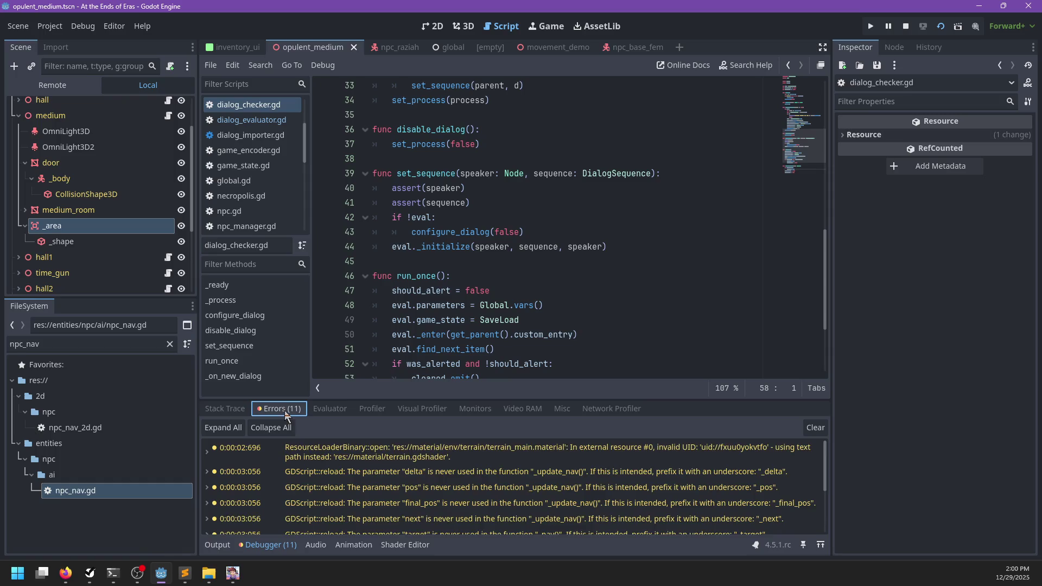
scroll(364, 474, "down", 2)
scroll(387, 483, "down", 1)
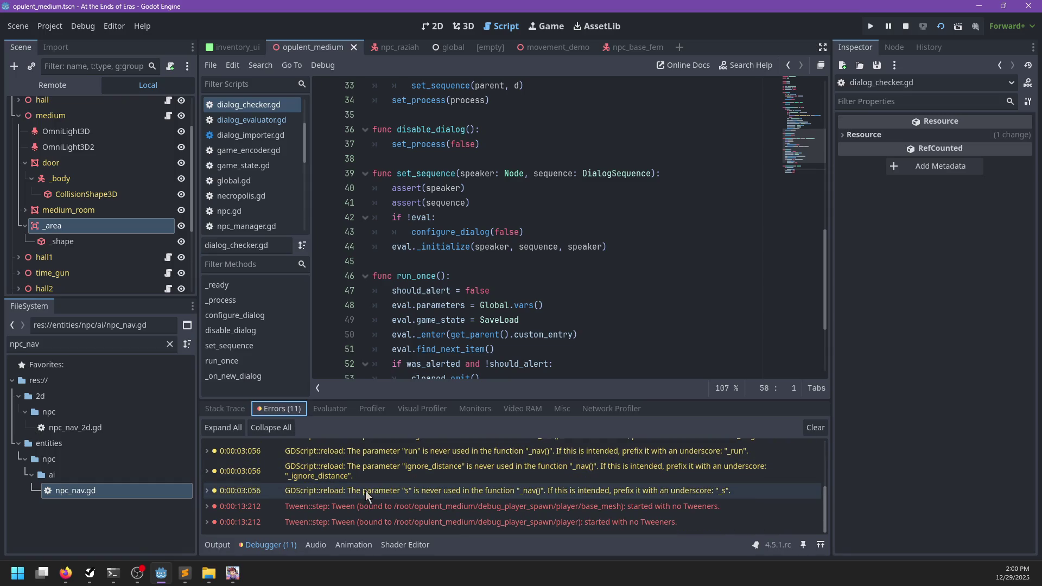
left_click(366, 490)
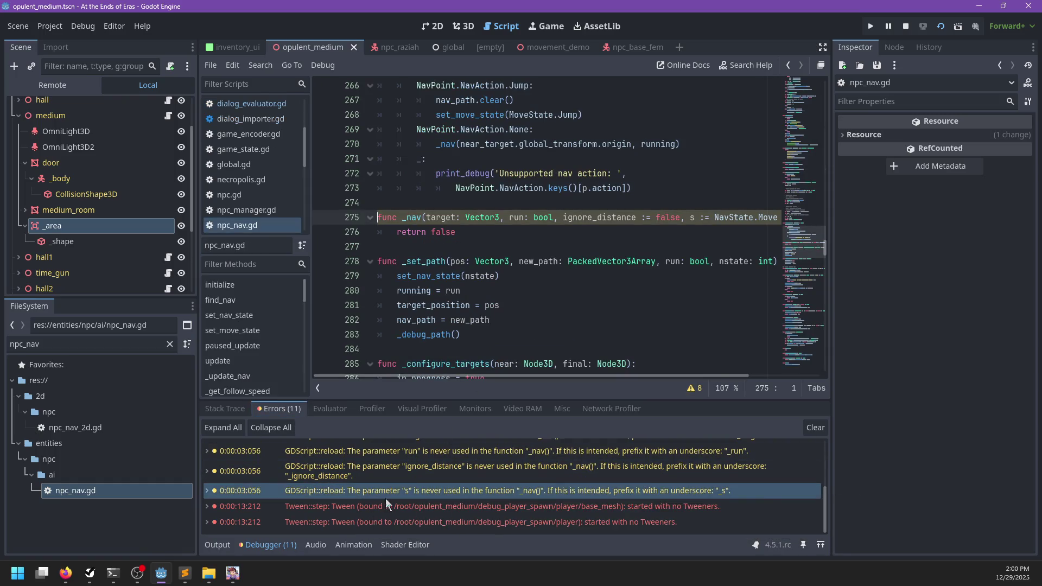
scroll(386, 497, "up", 3)
left_click(395, 471)
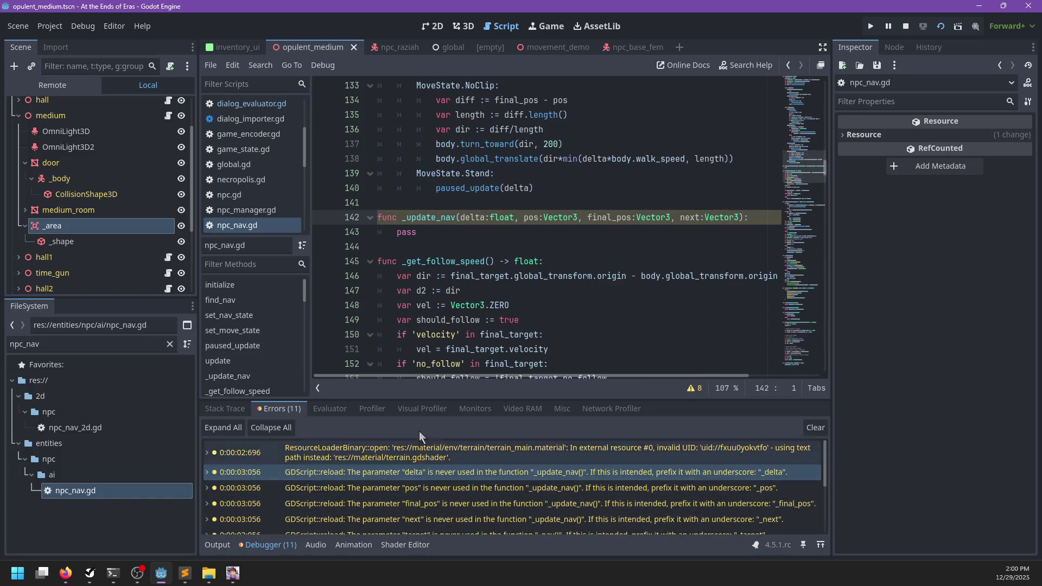
Prefix the delta and pos parameters with underscores, then delete the empty _update_nav function
type("_")
key("ctrl+Right")
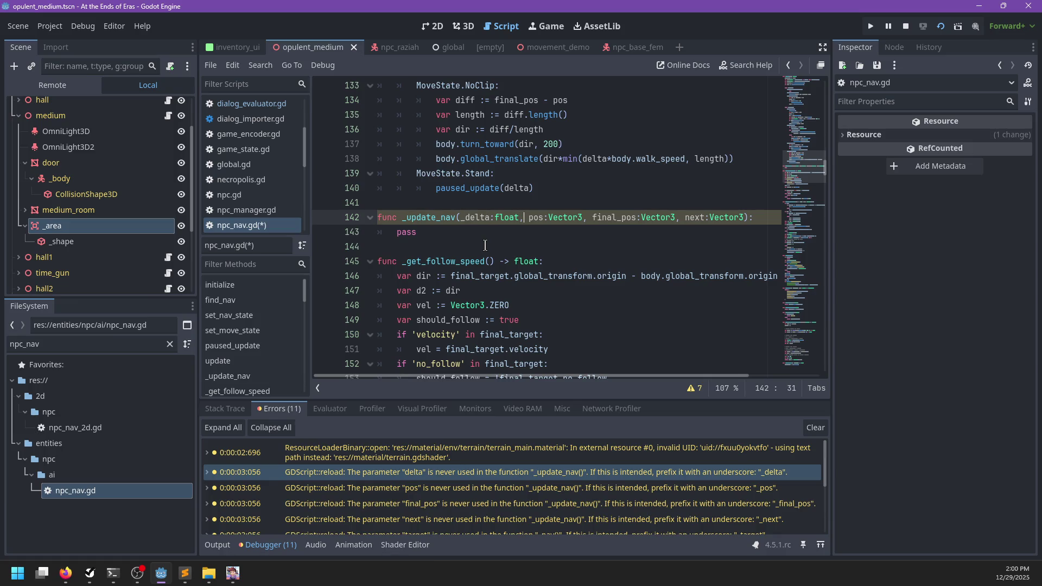
type("_")
key("ctrl+Right")
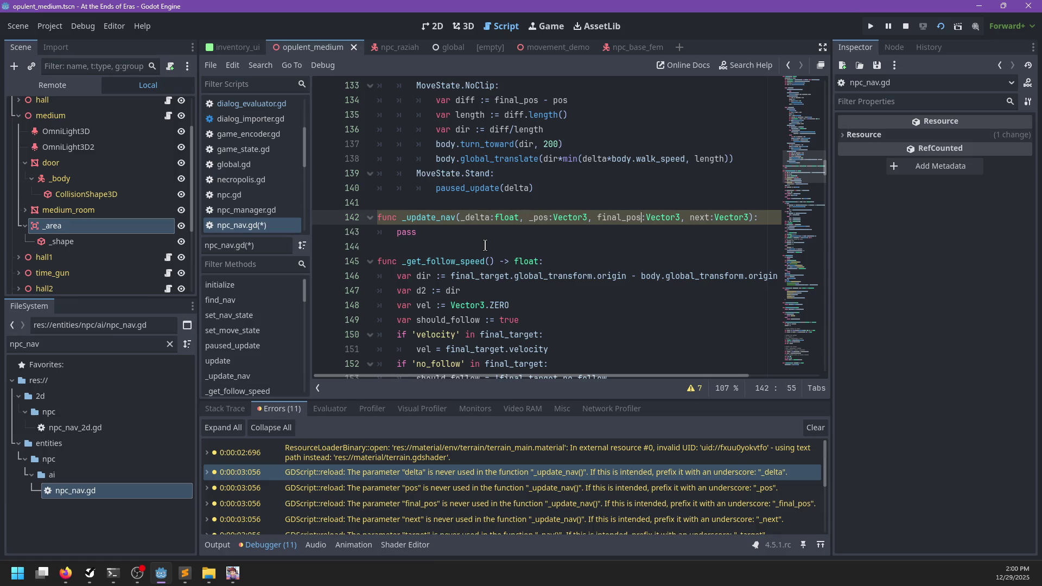
type("_")
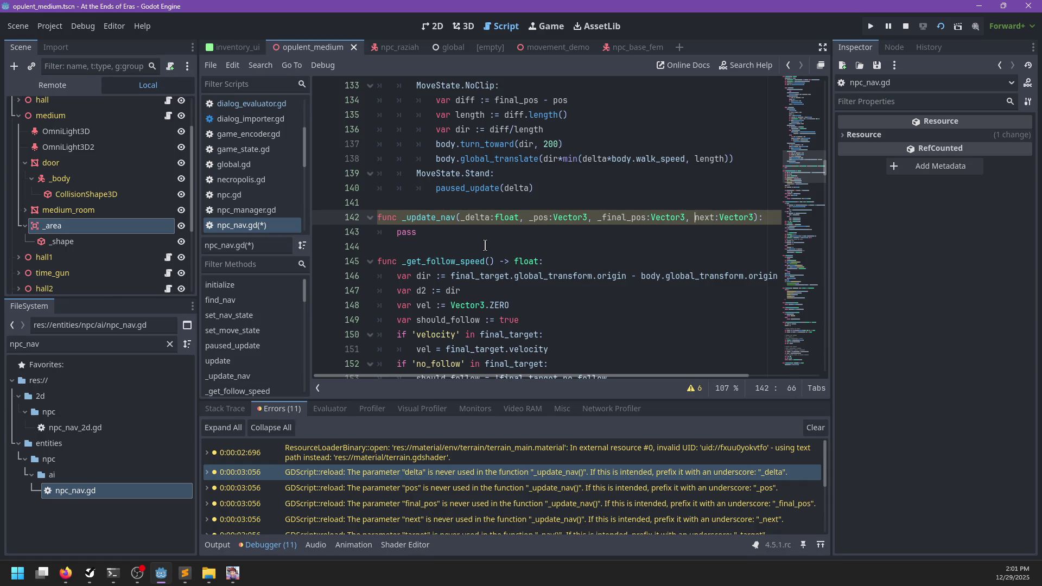
left_click_drag(470, 242, 443, 204)
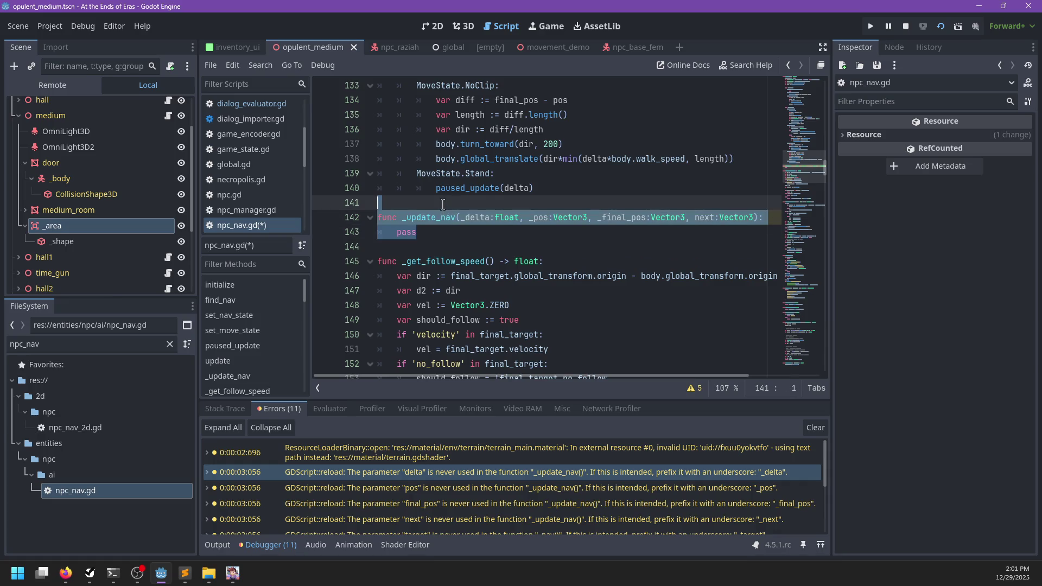
key("BackSpace")
key("BackSpace")
double_click(366, 489)
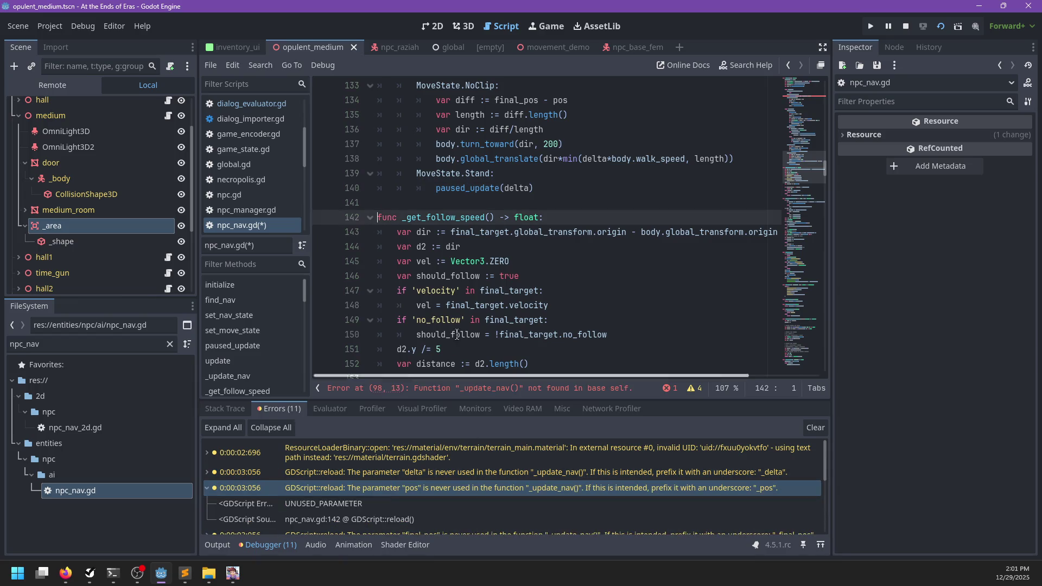
Replace the _update_nav call on line 98 with pass and delete the empty _nav function
double_click(367, 487)
left_click(446, 389)
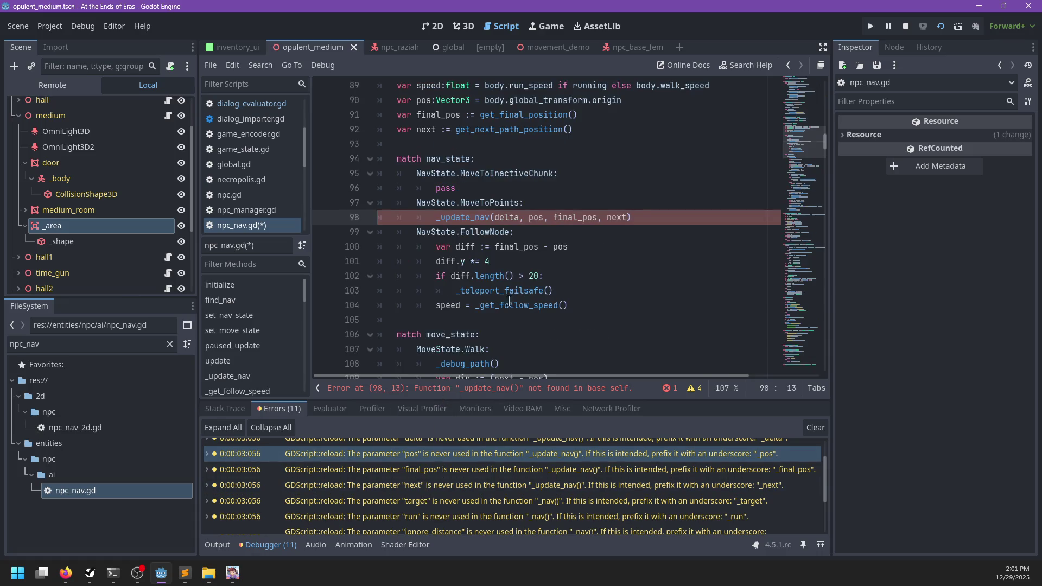
left_click_drag(644, 216, 434, 216)
type("pass")
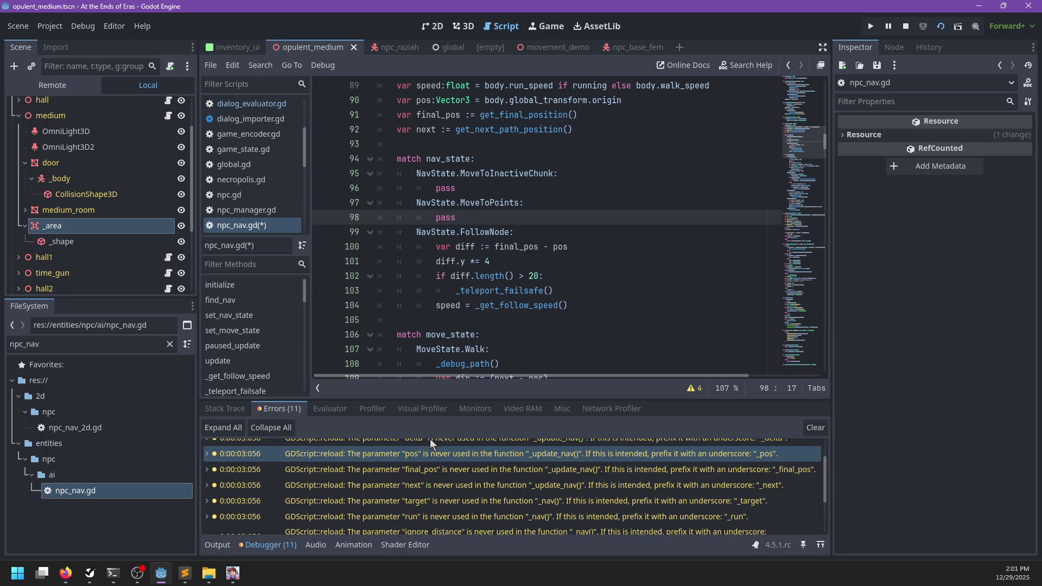
scroll(430, 439, "down", 3)
left_click(428, 474)
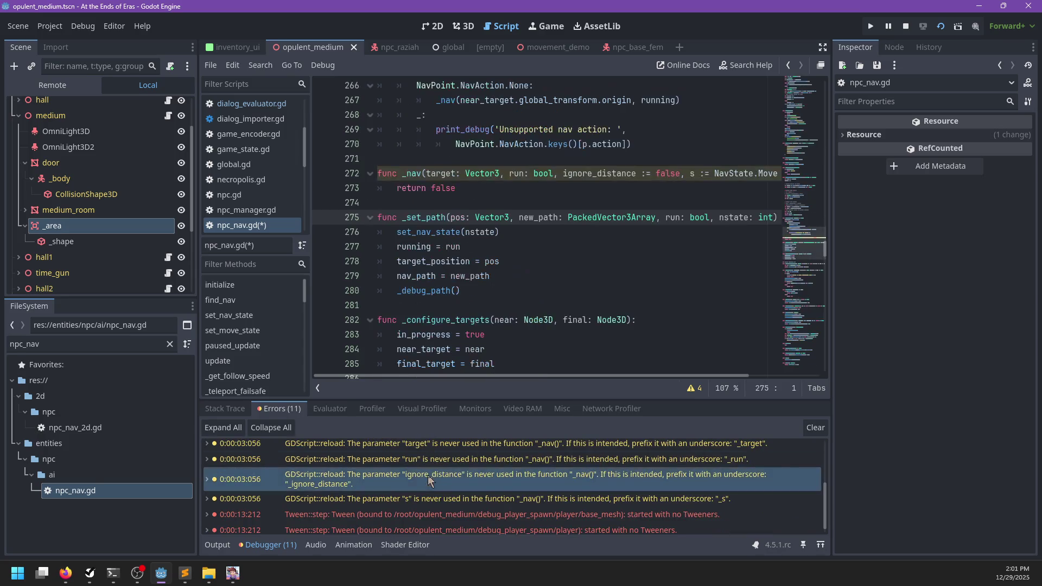
left_click_drag(462, 196, 474, 162)
key("BackSpace")
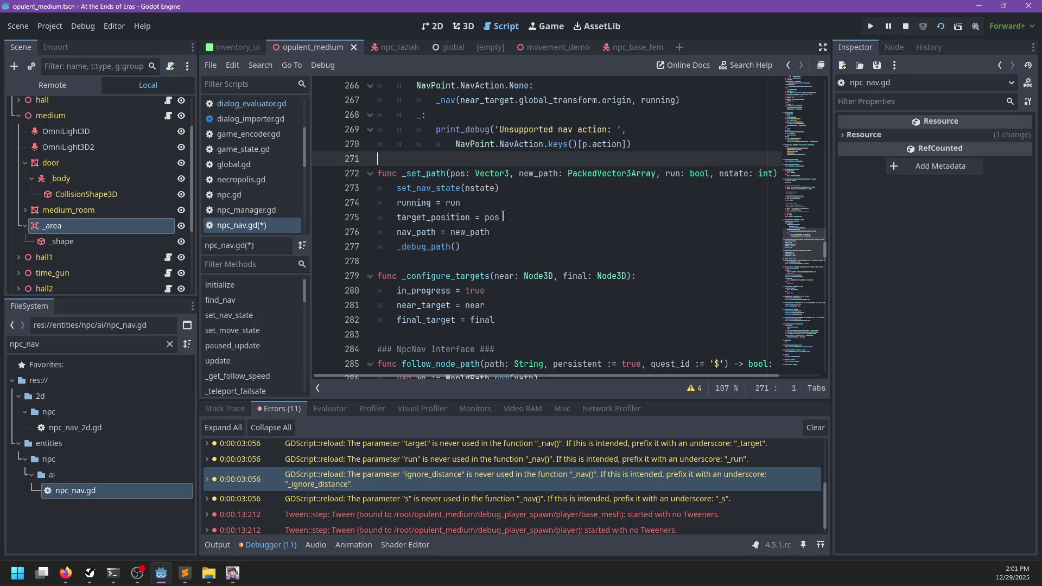
Replace another leftover call with pass and delete the _nav_to_next function
scroll(514, 206, "up", 3)
left_click_drag(683, 232, 434, 233)
type("pass")
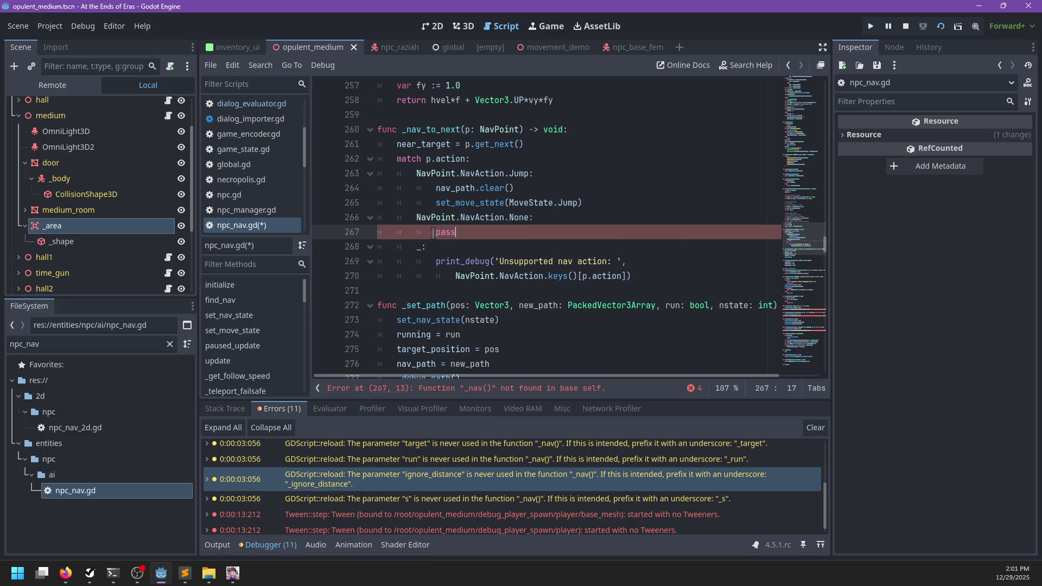
scroll(425, 444, "down", 1)
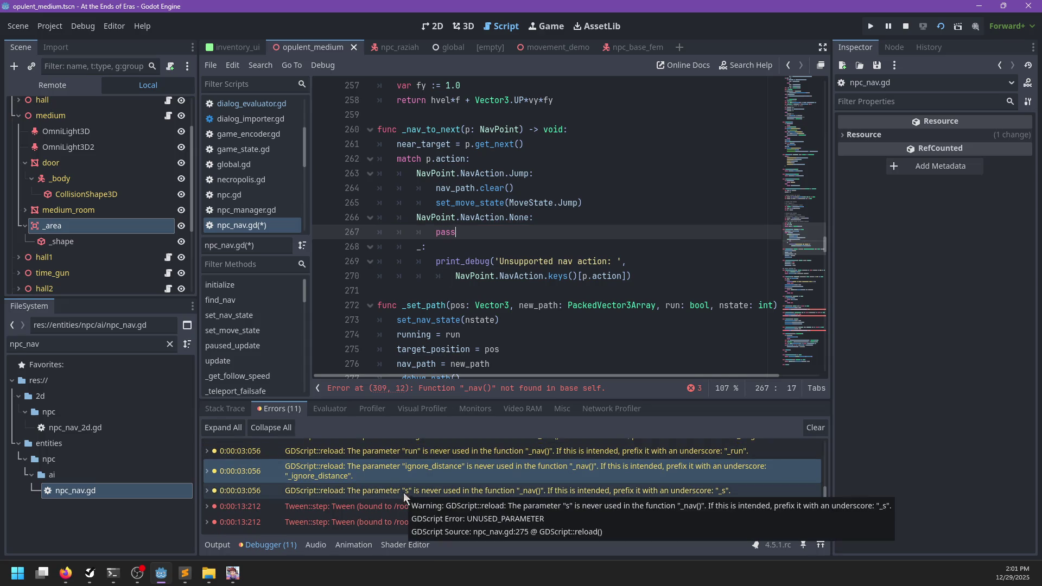
mouse_move(635, 290)
left_mouse_down()
mouse_move(380, 131)
mouse_move(320, 150)
left_mouse_up()
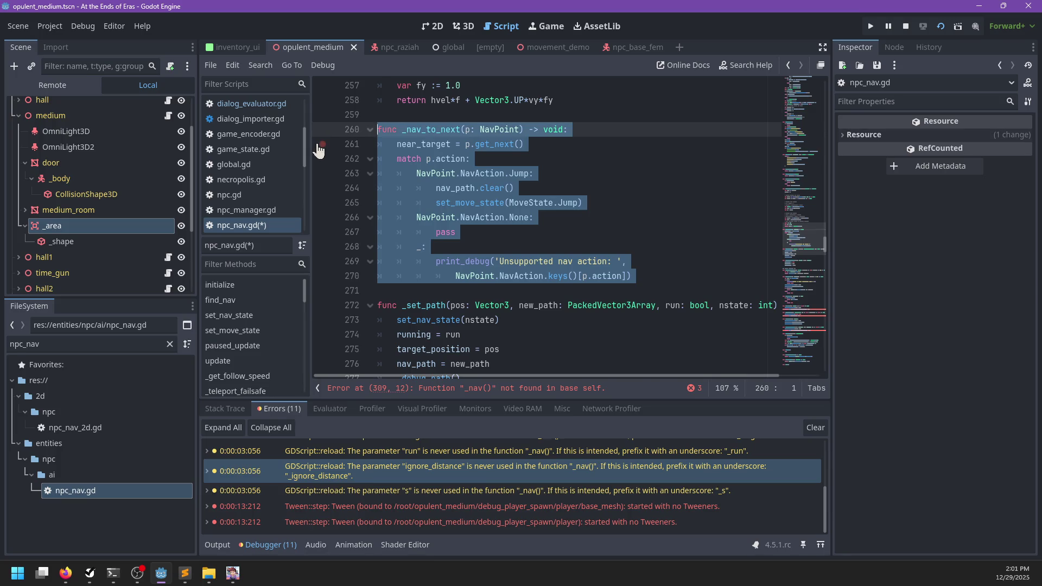
key("BackSpace")
key("BackSpace")
Delete the move_to, move_to_pos and move_along_trail functions
scroll(487, 154, "up", 1)
left_click_drag(471, 251, 512, 159)
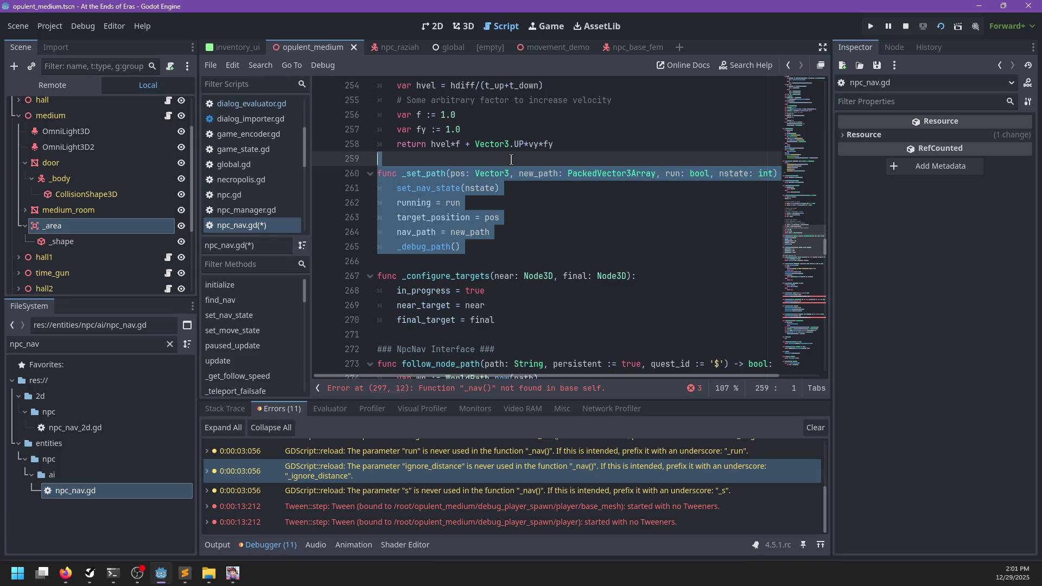
scroll(513, 217, "up", 6)
left_click(487, 395)
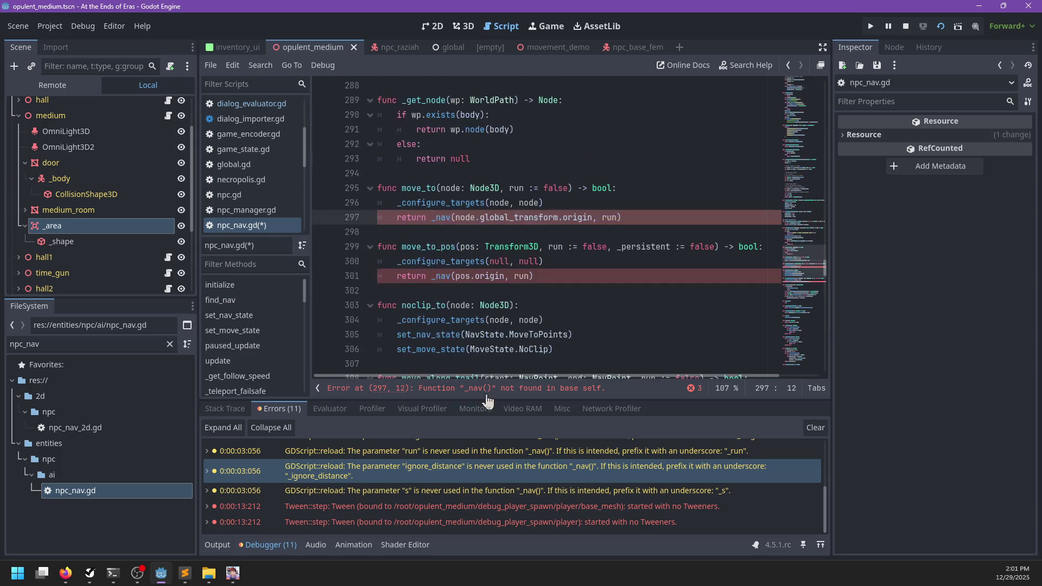
left_click_drag(541, 281, 395, 263)
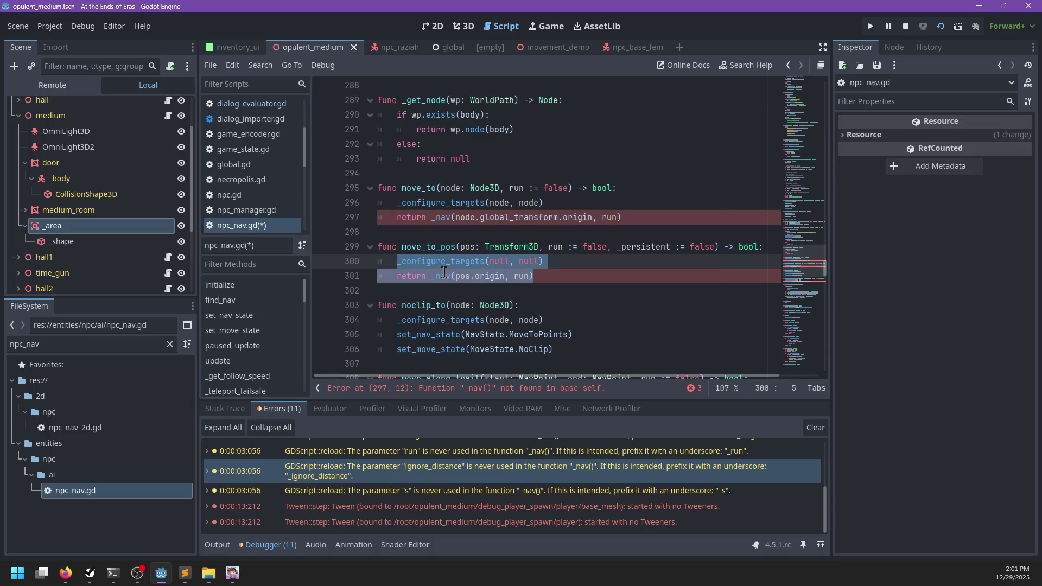
type("ret")
left_click_drag(449, 270, 466, 171)
key("BackSpace")
key("BackSpace")
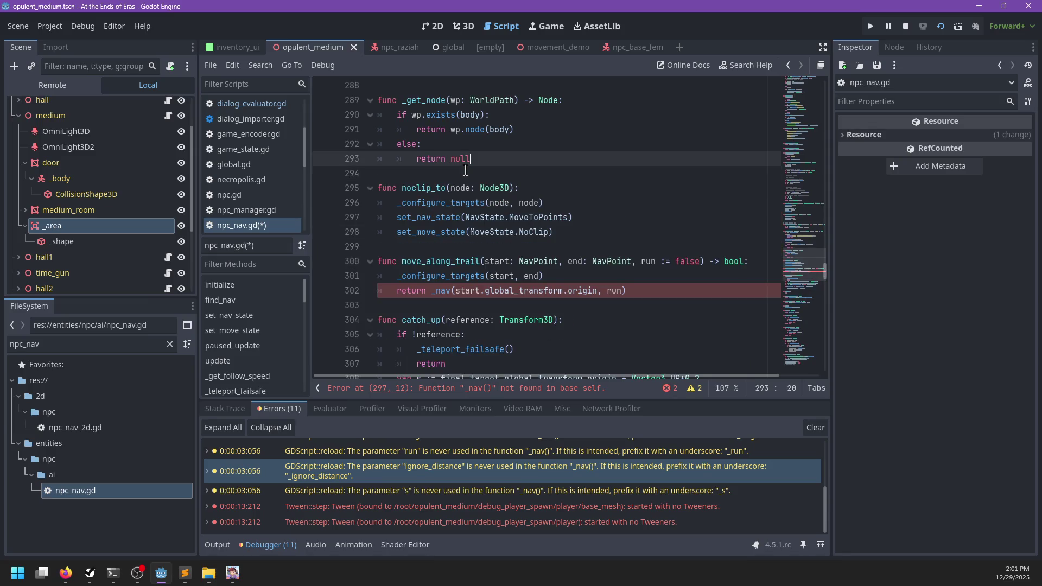
left_click_drag(422, 307, 422, 245)
key("BackSpace")
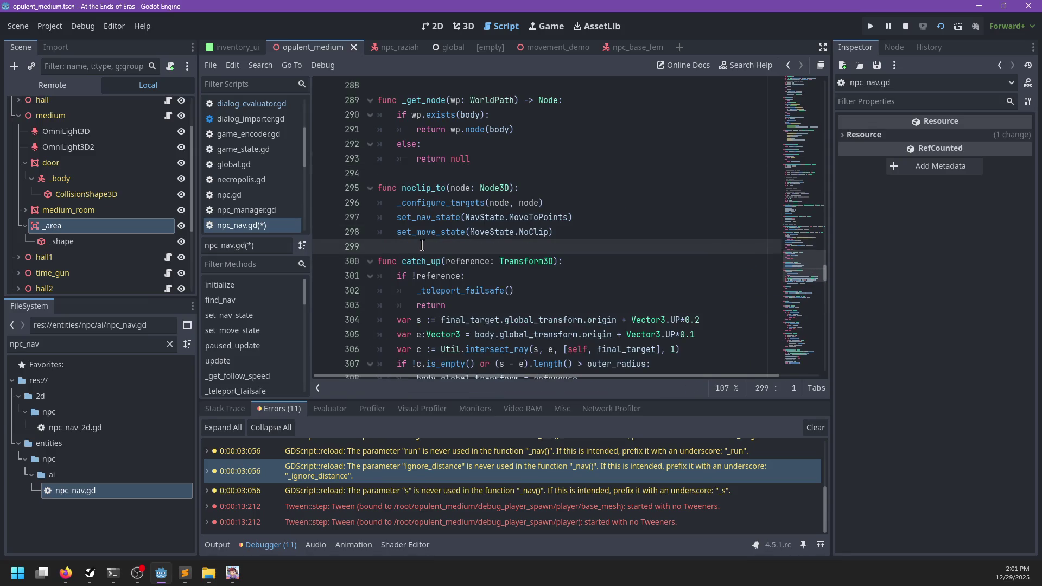
Save npc_nav.gd, test-run and stop the game, then show the npc_raziah scene in 3D
key("ctrl+s")
left_click(601, 237)
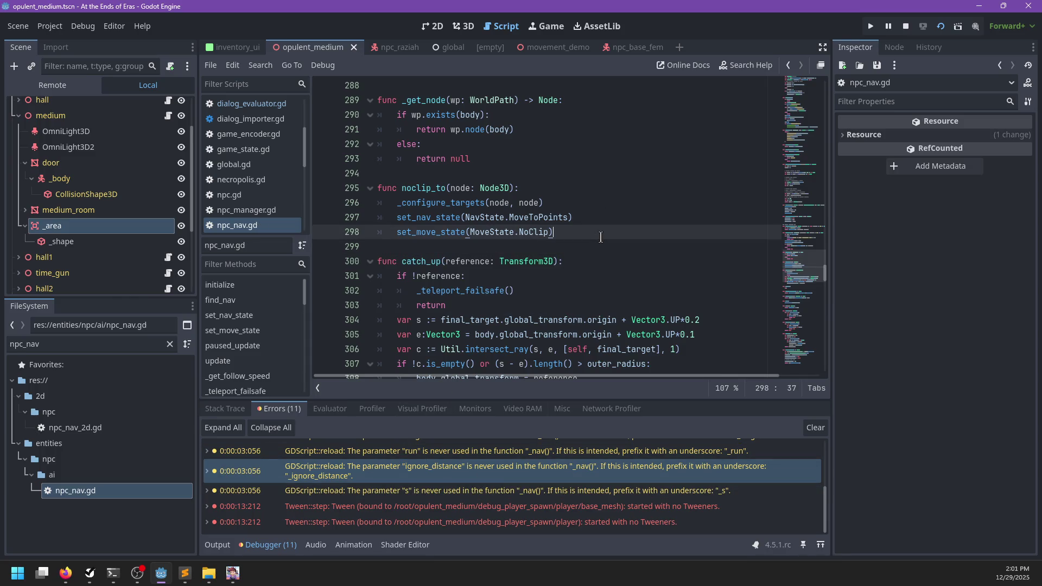
key("F5")
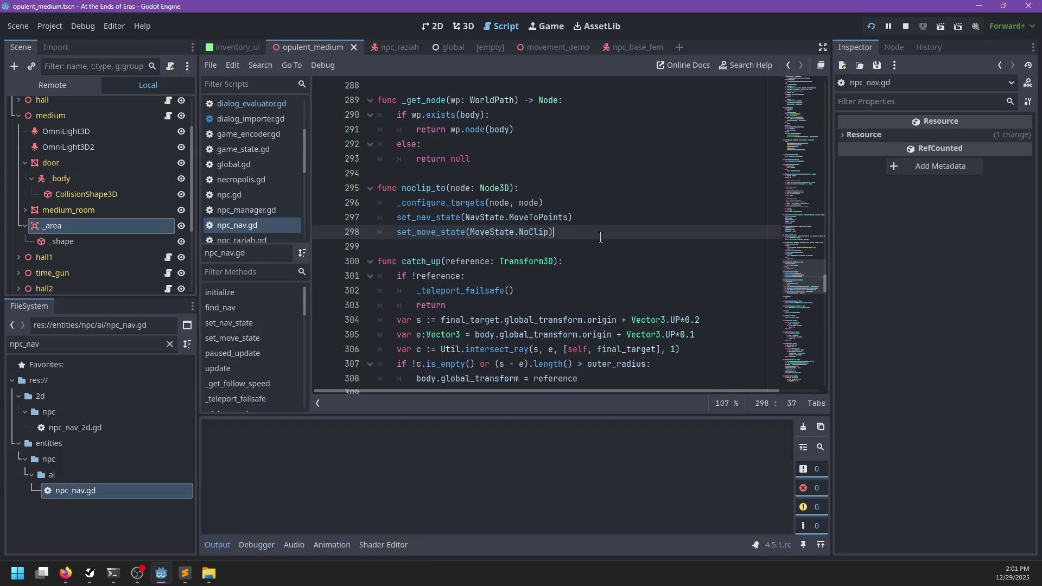
left_click(906, 26)
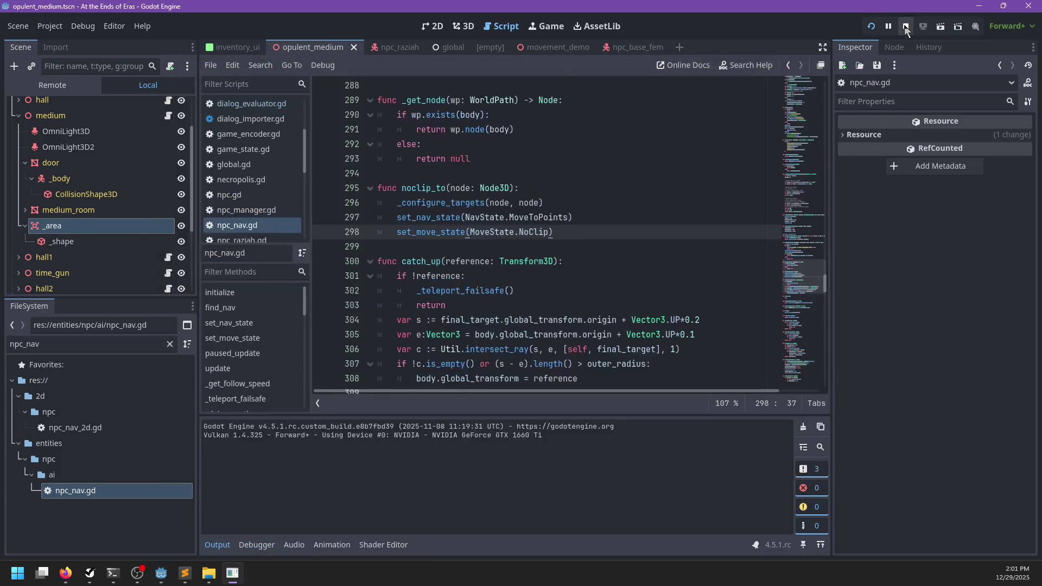
left_click(381, 49)
key("ctrl+F2")
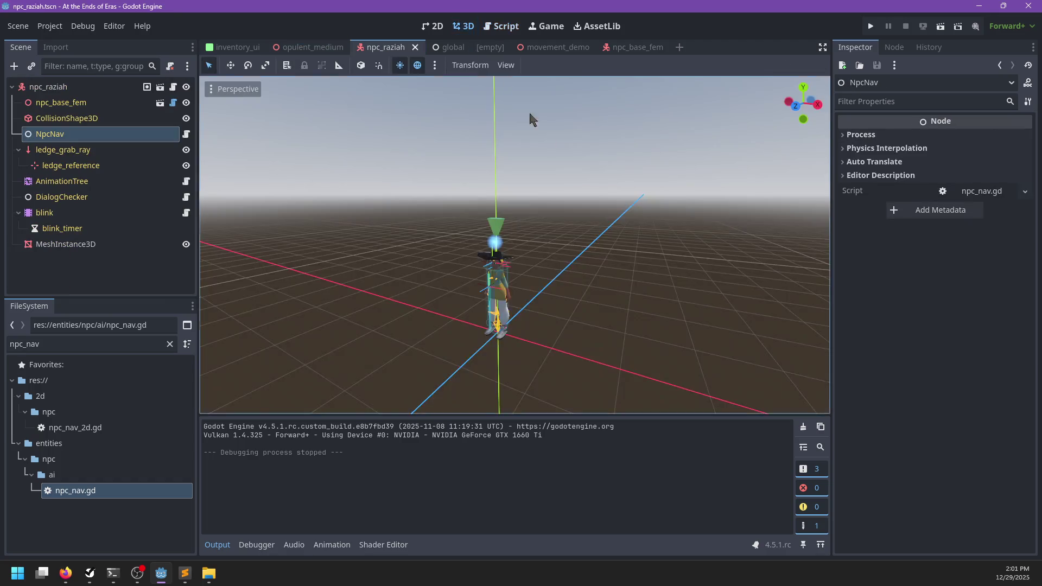
Open the npc_base_fem scene and its outfit scene, outfits/npc_base_fem.tscn, for editing
scroll(544, 282, "up", 5)
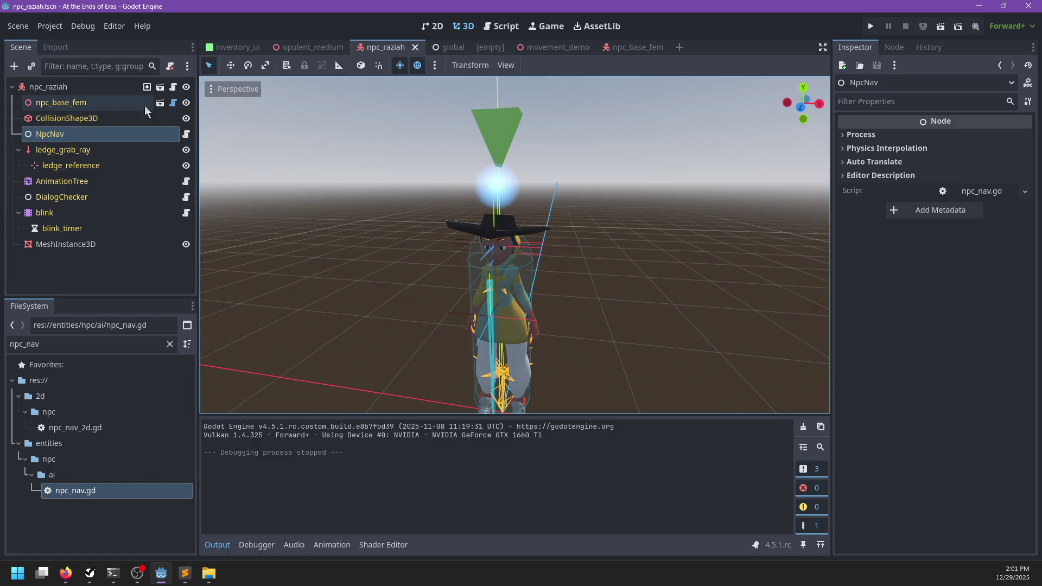
left_click(160, 87)
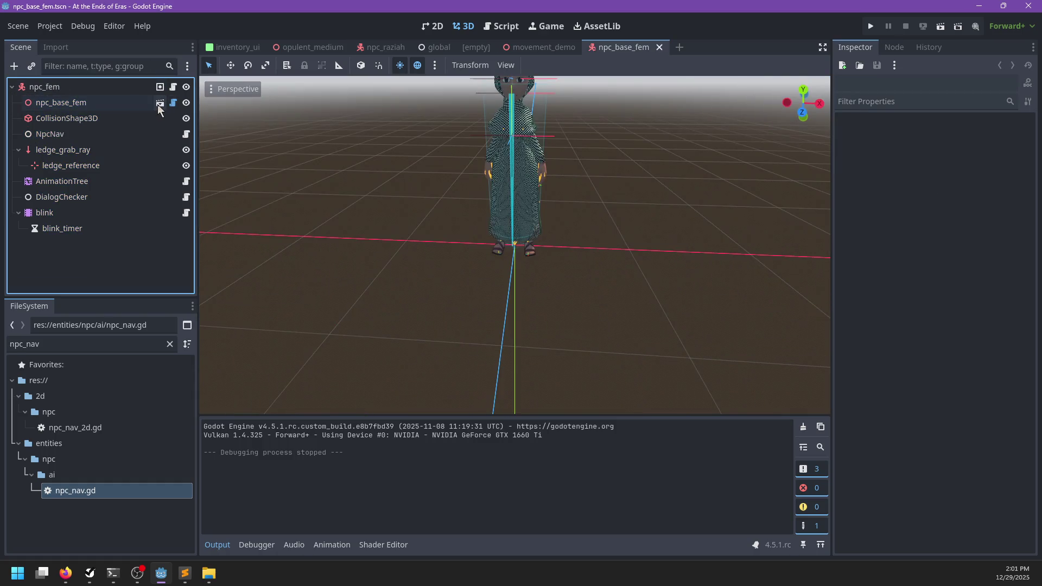
left_click(158, 104)
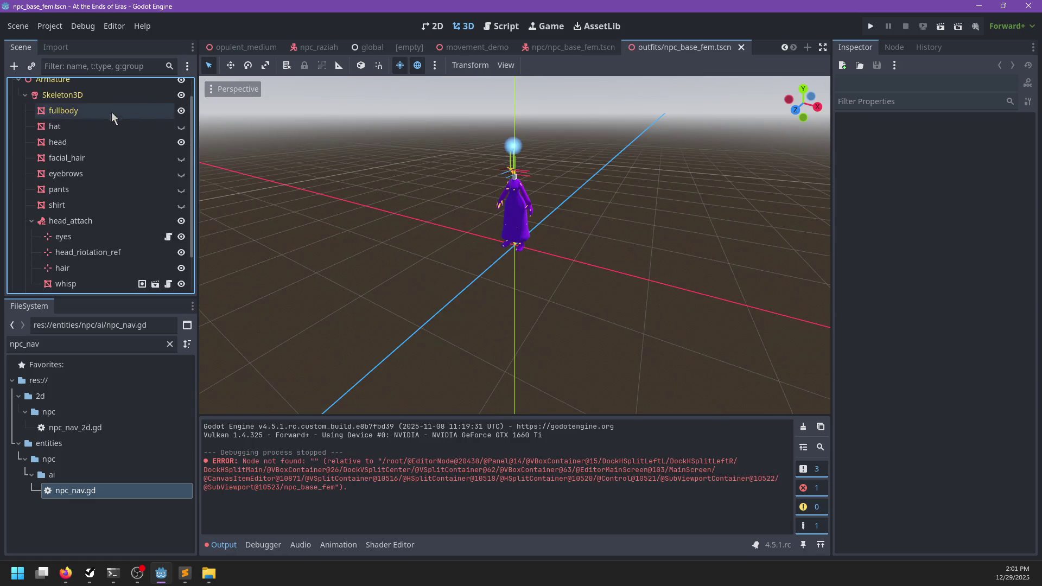
scroll(54, 163, "up", 2)
left_click(18, 103)
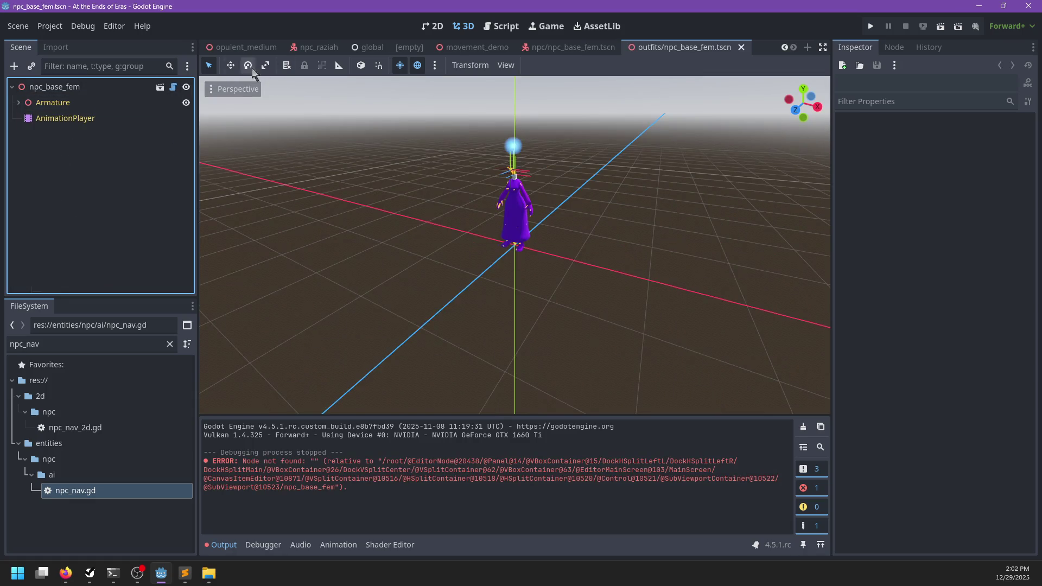
left_click(741, 48)
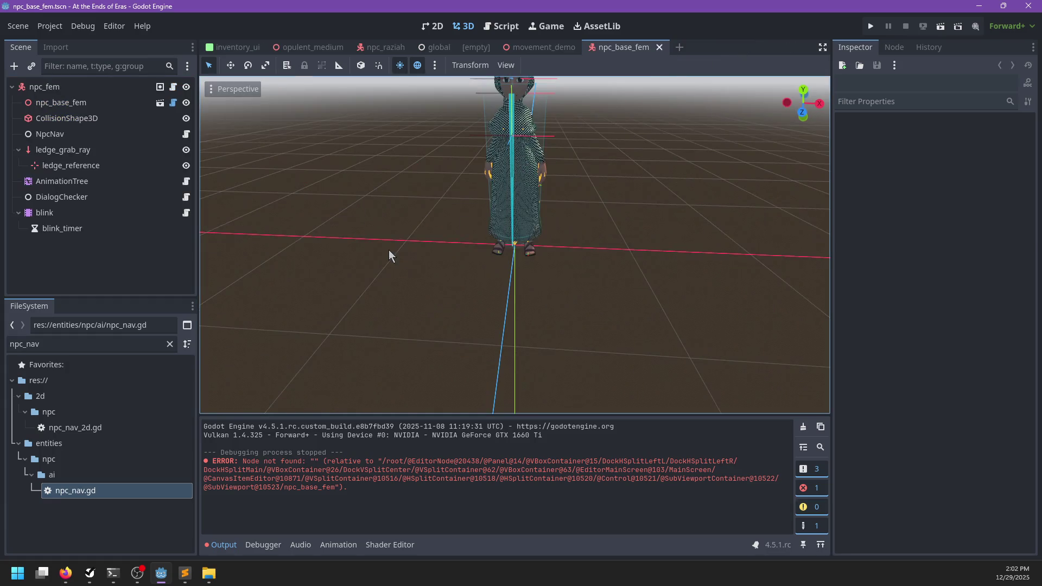
scroll(320, 200, "down", 3)
left_click(71, 194)
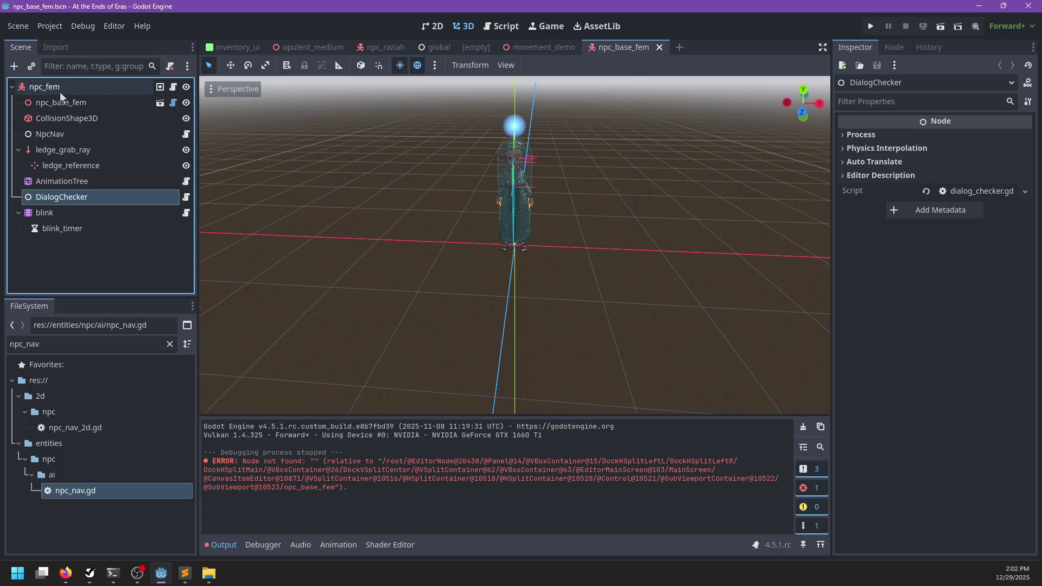
left_click(524, 132)
scroll(592, 189, "up", 4)
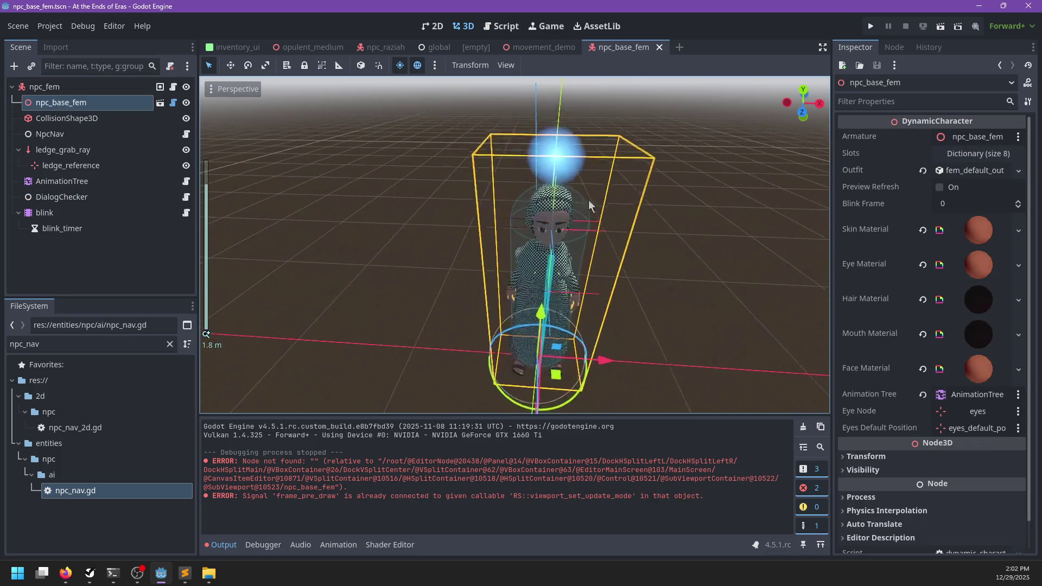
left_click(161, 103)
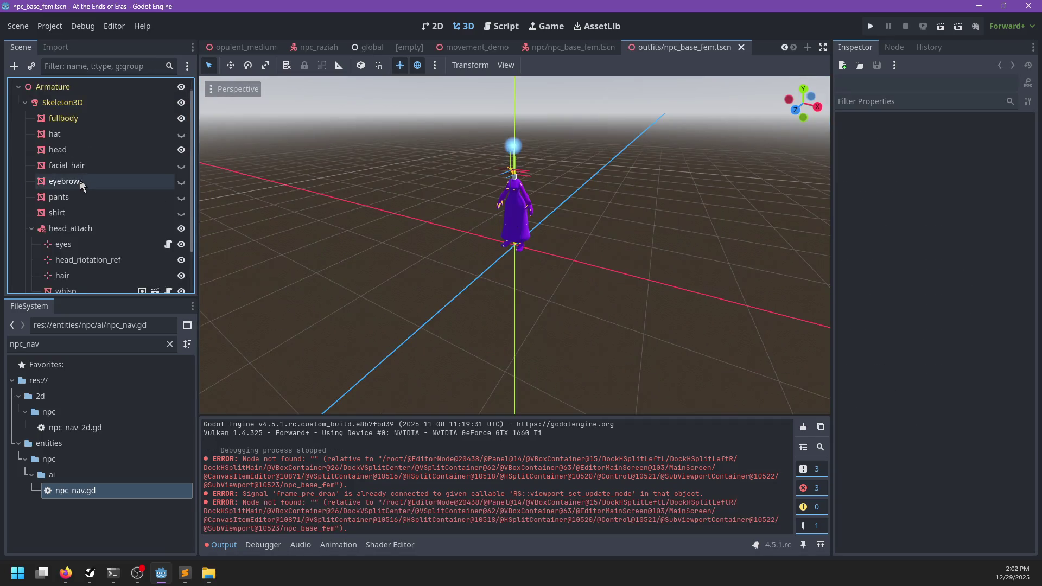
Expand Armature down to head_attach and select the whisp node to show its DialogCircle settings
left_click(19, 103)
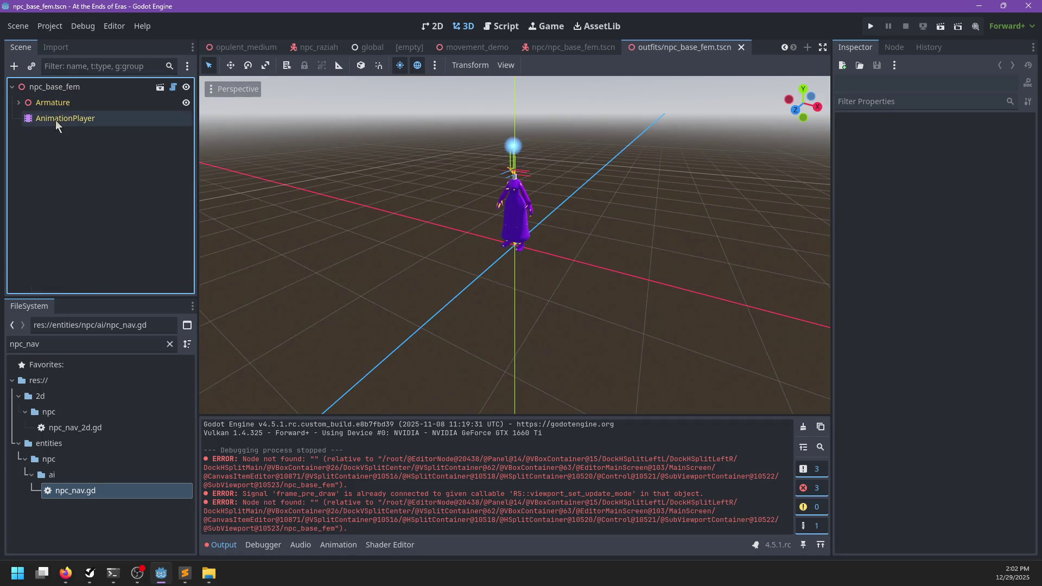
left_click(57, 88)
left_click(53, 103)
left_click(19, 103)
scroll(62, 158, "down", 1)
left_click(32, 217)
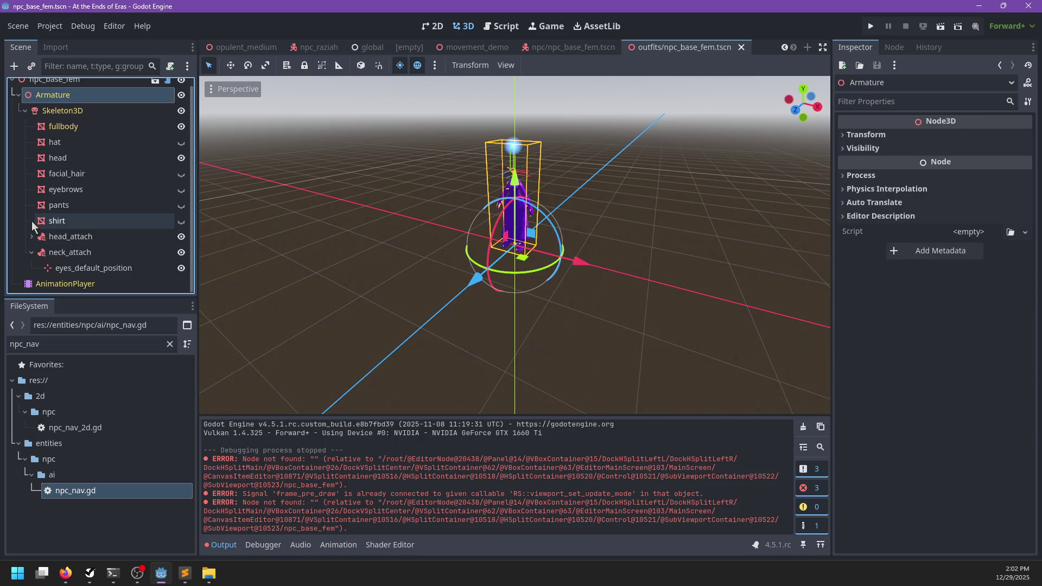
left_click(39, 240)
left_click(32, 237)
scroll(63, 249, "down", 2)
left_click(66, 236)
scroll(636, 282, "up", 5)
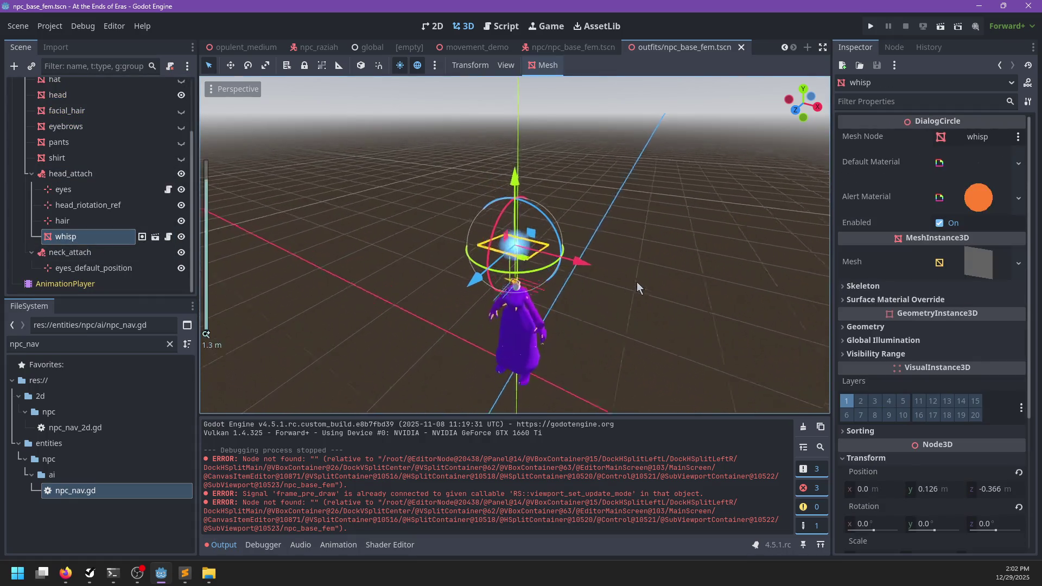
Assign alert_whisp.gdshader, found by filtering files for 'alert', as the whisp Alert Material's shader
mouse_move(635, 301)
left_mouse_down()
mouse_move(741, 246)
mouse_move(678, 249)
mouse_move(990, 194)
left_mouse_up()
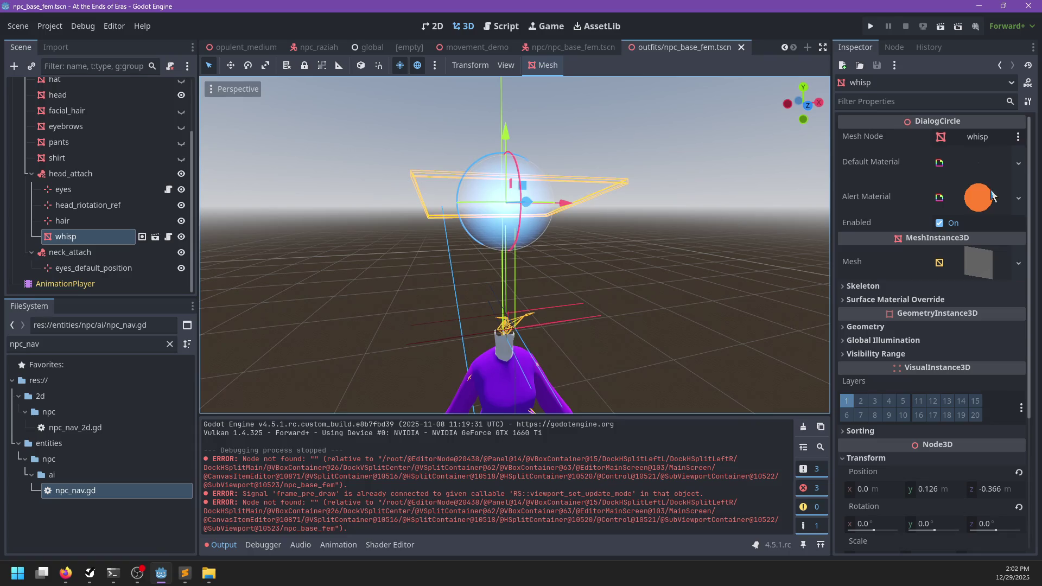
left_click(978, 198)
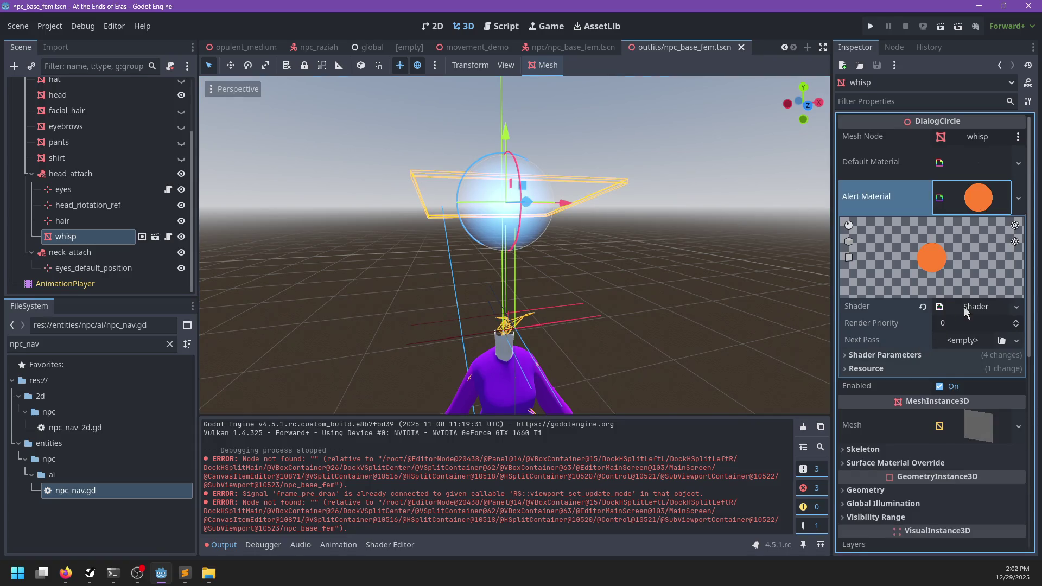
left_click(967, 307)
left_click(902, 371)
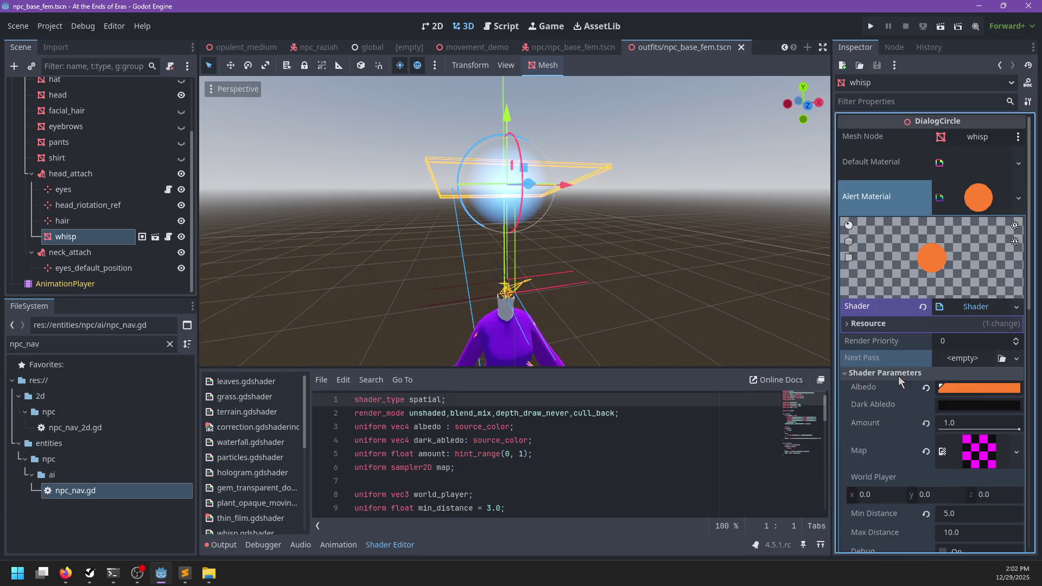
scroll(897, 376, "down", 3)
left_click(103, 340)
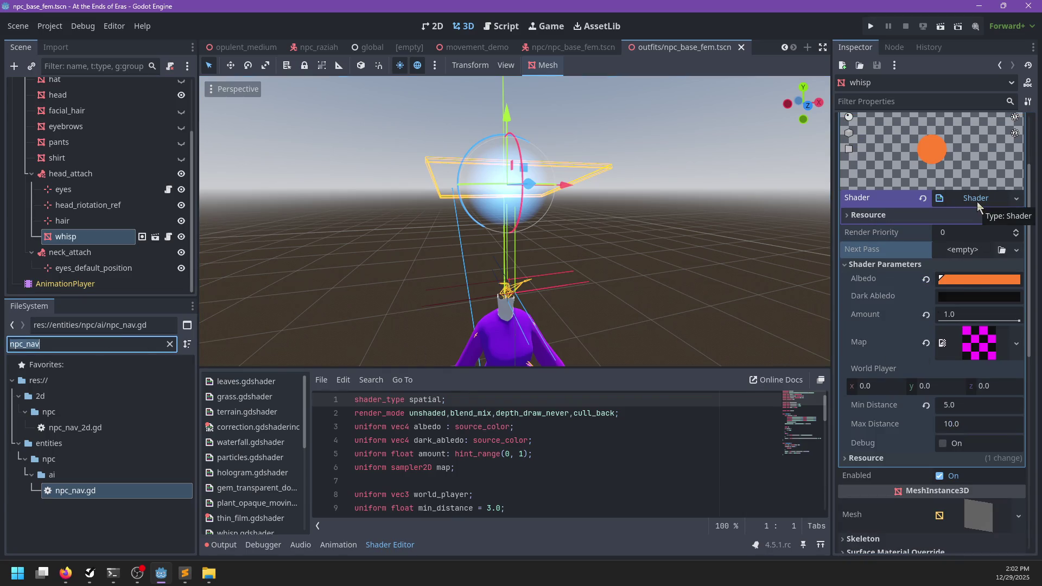
type("alert")
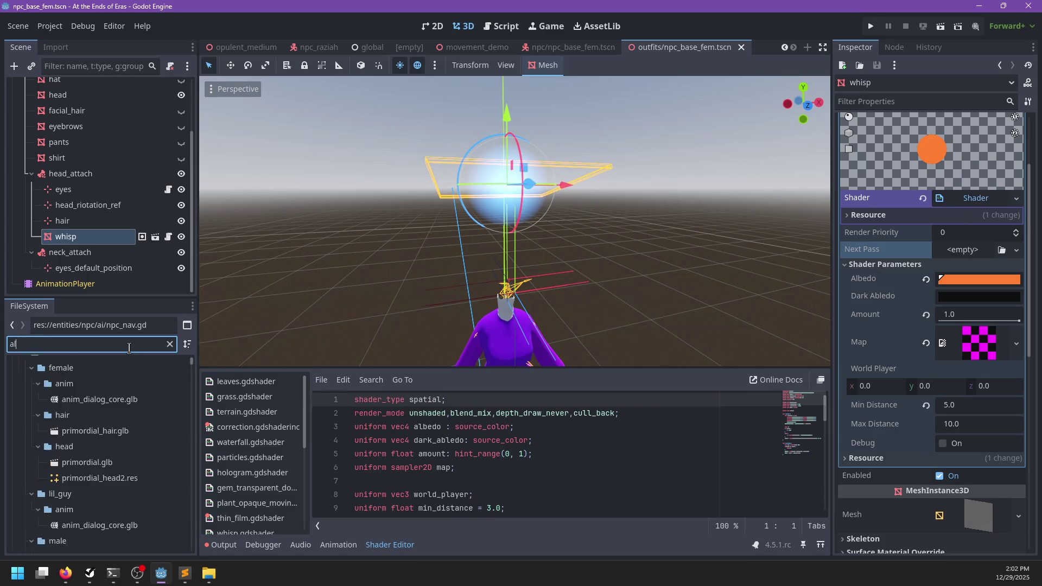
mouse_move(115, 514)
left_mouse_down()
mouse_move(510, 487)
mouse_move(983, 261)
mouse_move(975, 204)
left_mouse_up()
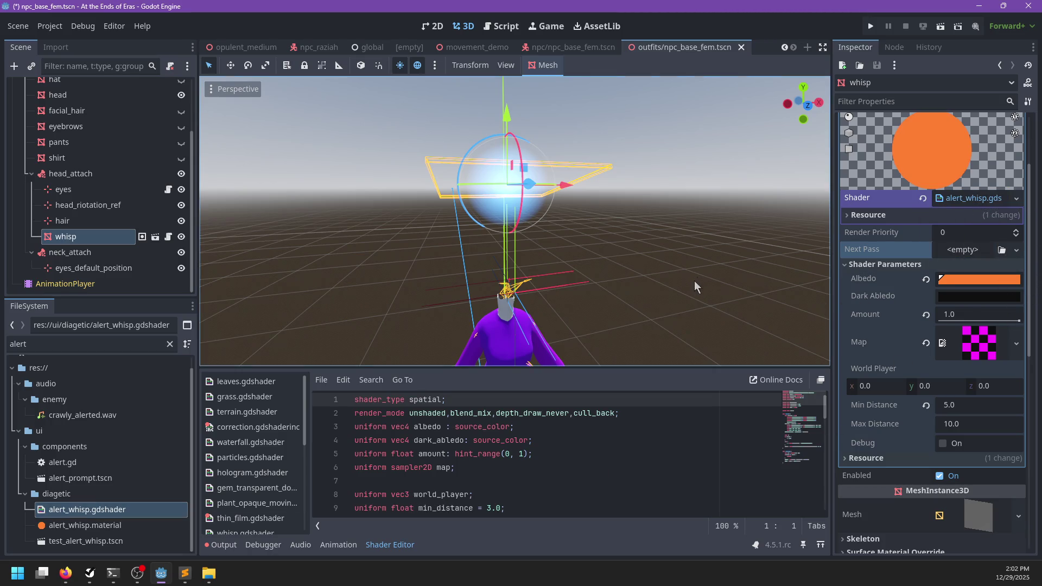
left_click_drag(695, 281, 679, 303)
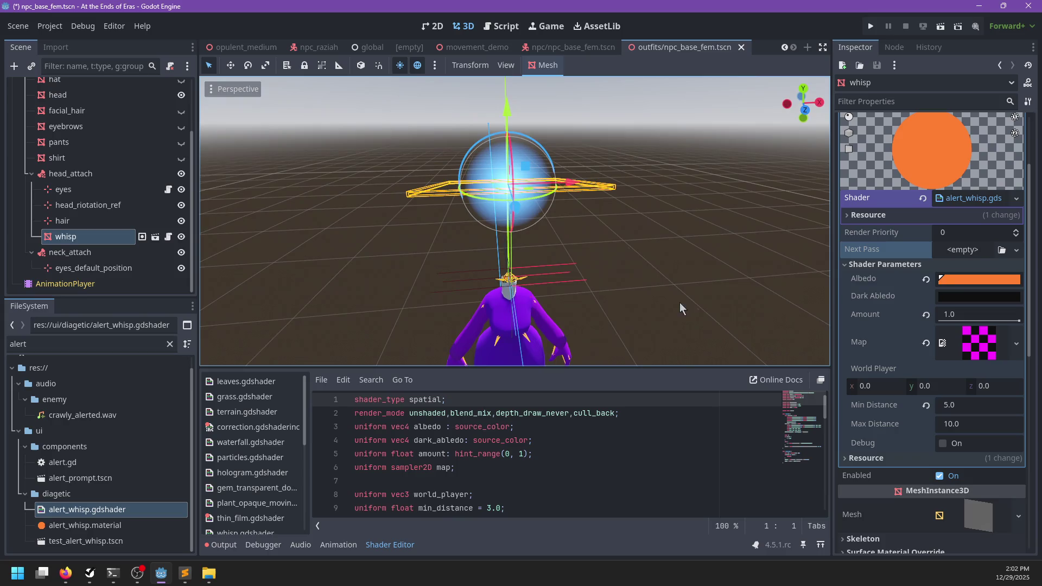
Try FileSystem filters 'alert', 'icon', 'whisp' and 'new', selecting new_reply.png, then clear the filter
double_click(103, 346)
type("alert")
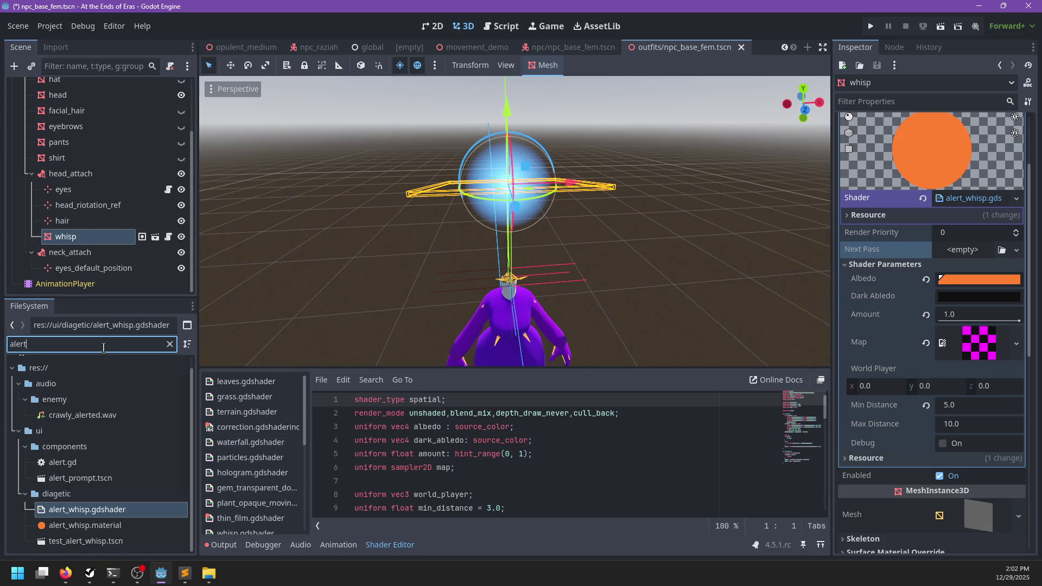
key("BackSpace")
key("BackSpace")
key("BackSpace")
type("icon")
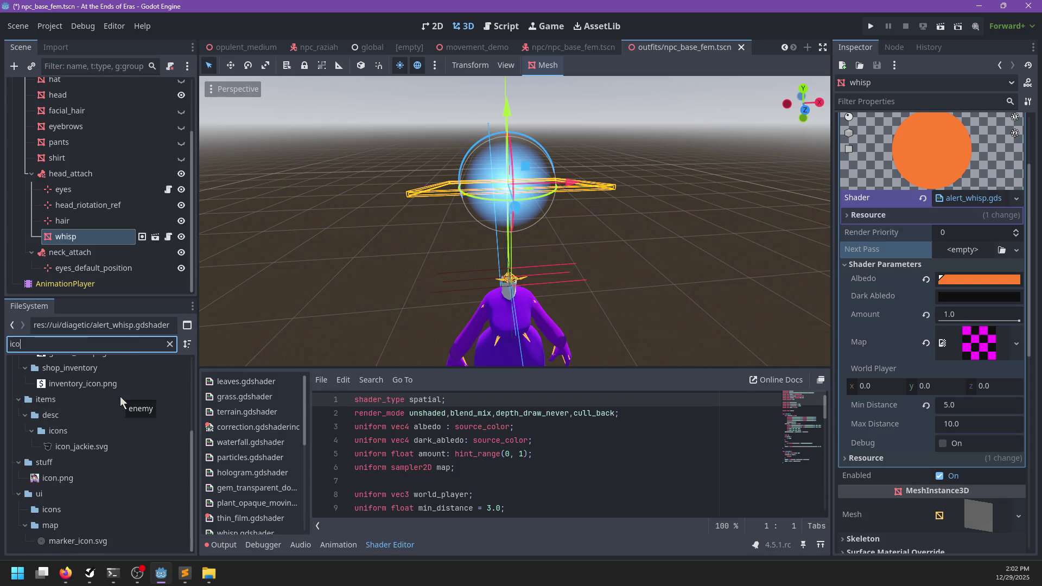
key("BackSpace")
key("BackSpace")
key("BackSpace")
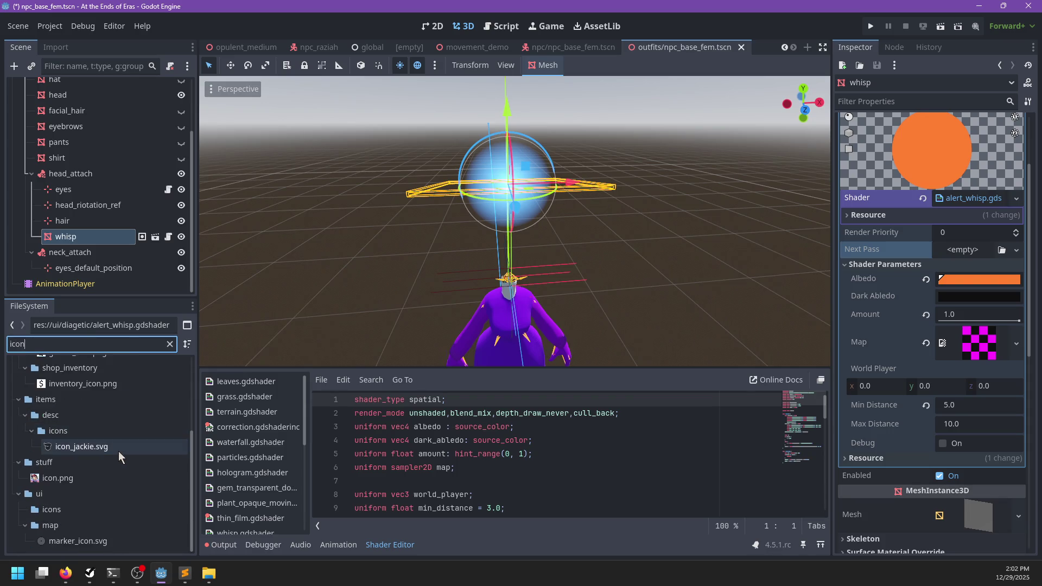
type("whisp")
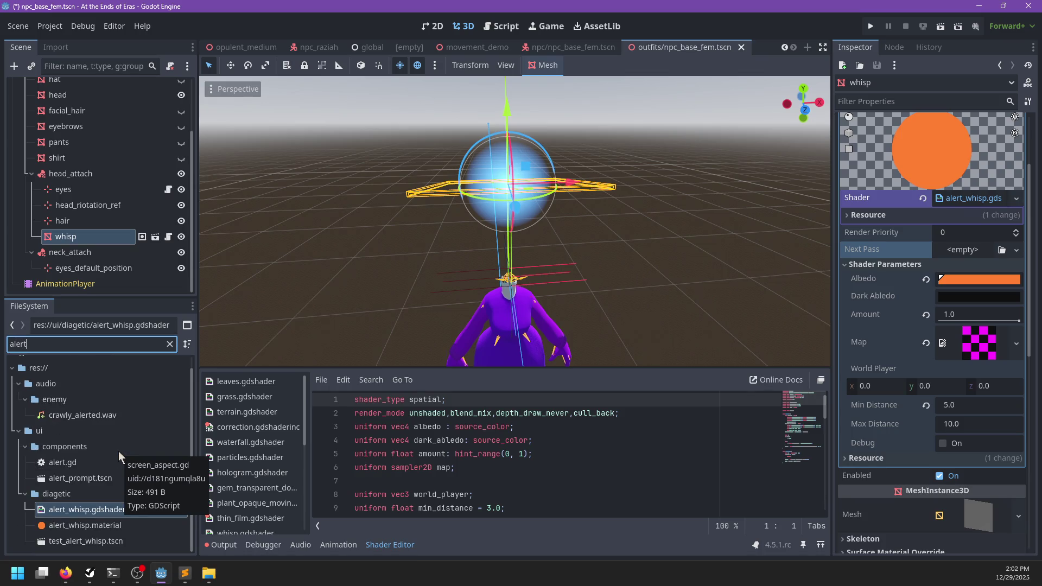
key("ctrl+BackSpace")
type("new")
left_click(82, 429)
left_click(170, 344)
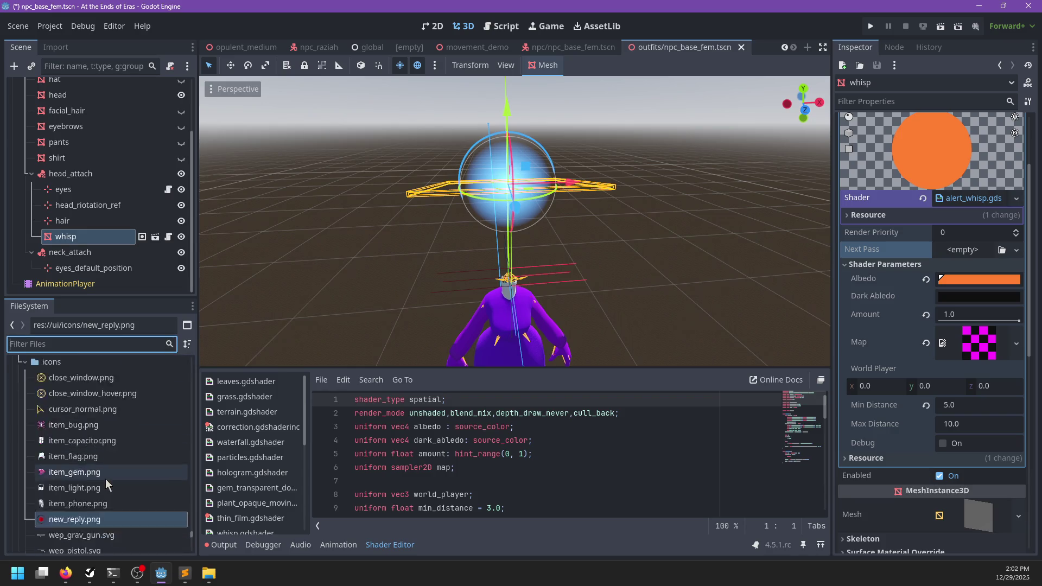
Filter for 'quest' and set indicator-quest.png as the alert material's Map texture
mouse_move(58, 449)
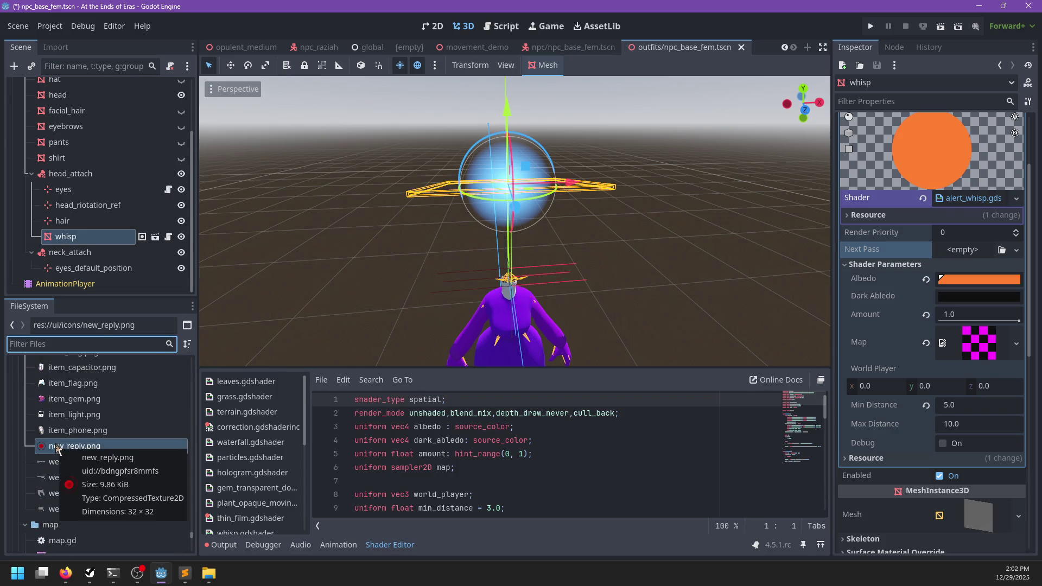
scroll(84, 424, "up", 3)
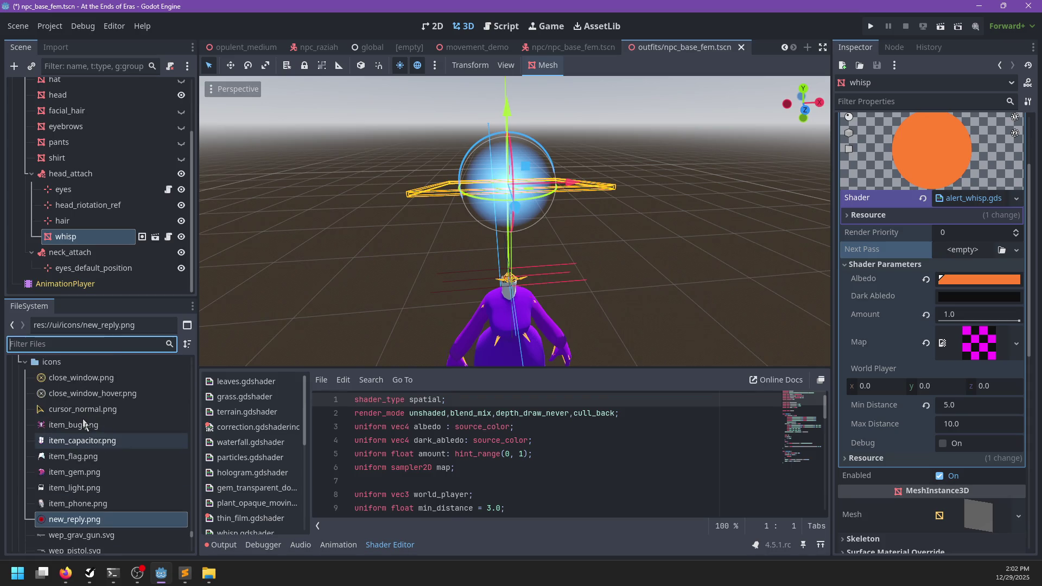
scroll(71, 423, "down", 3)
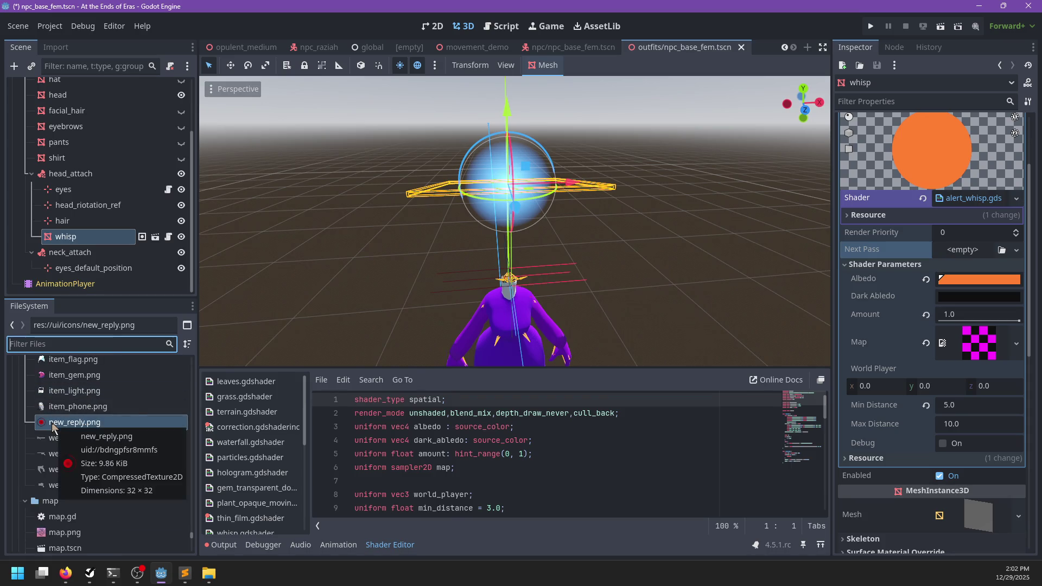
scroll(52, 427, "down", 1)
scroll(54, 418, "up", 2)
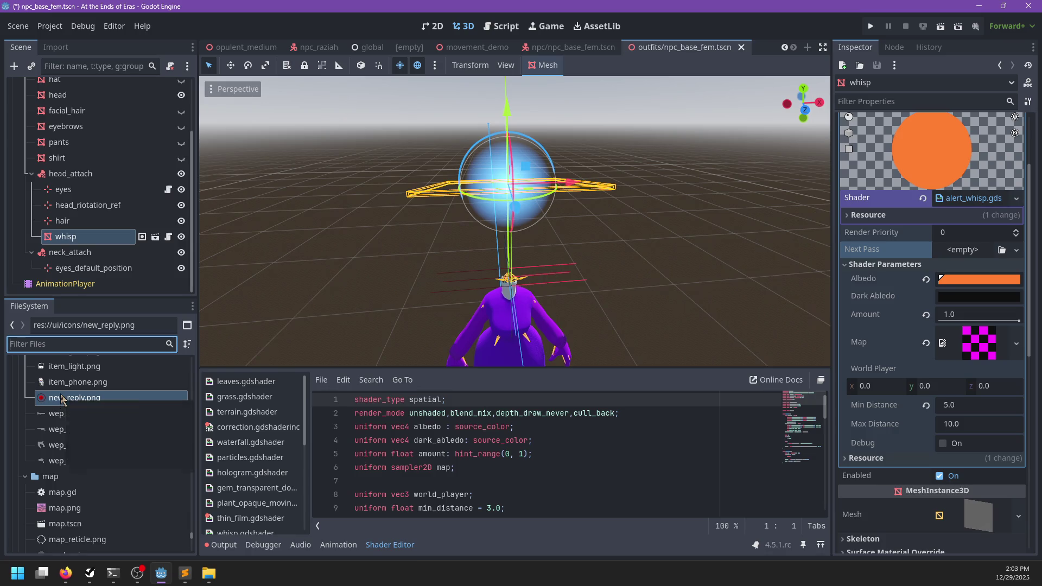
mouse_move(60, 402)
scroll(59, 402, "down", 3)
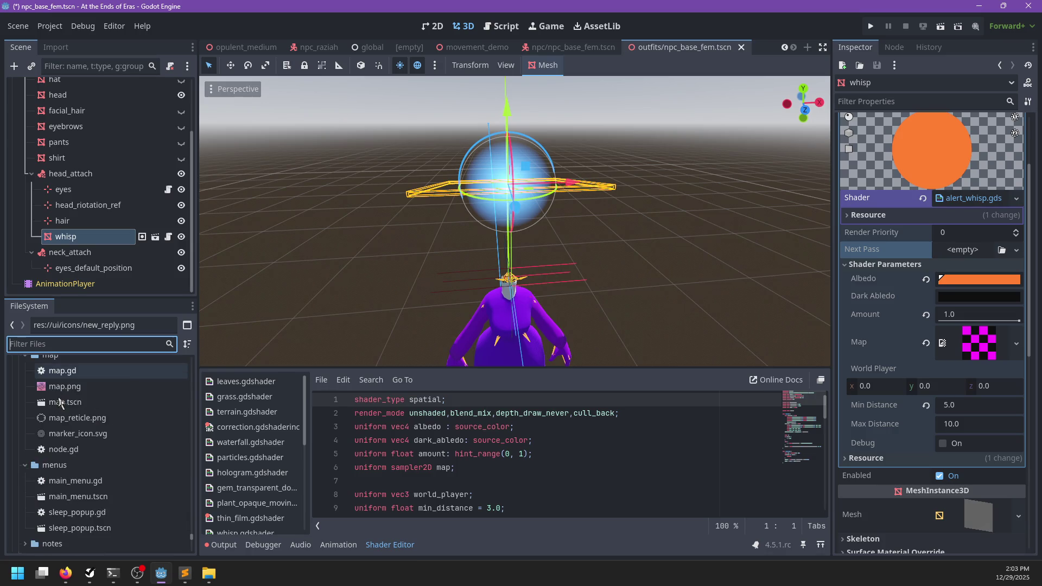
scroll(85, 465, "down", 5)
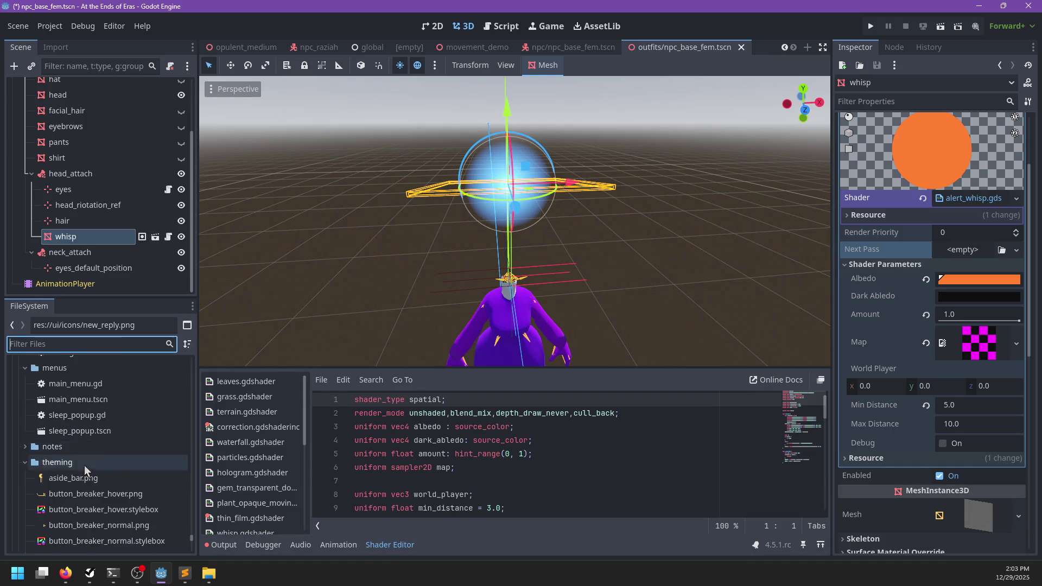
scroll(86, 464, "down", 2)
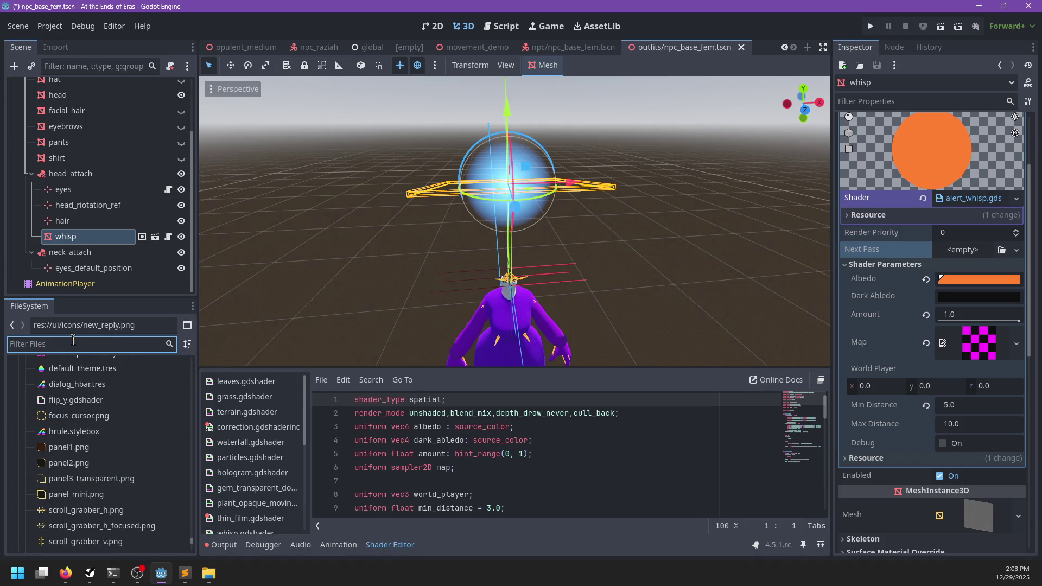
type("quest")
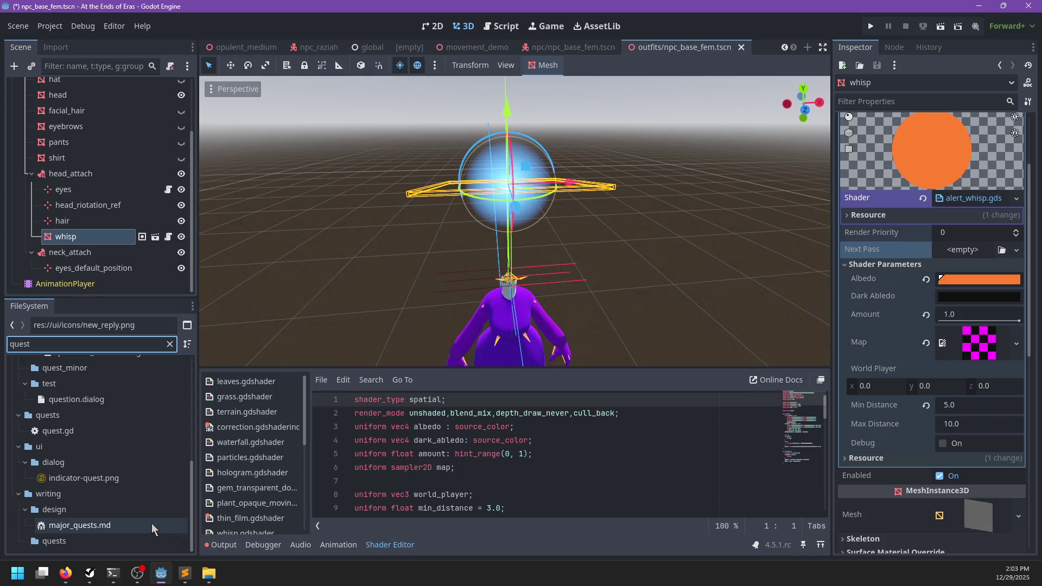
left_click_drag(87, 480, 975, 352)
scroll(1025, 168, "up", 5)
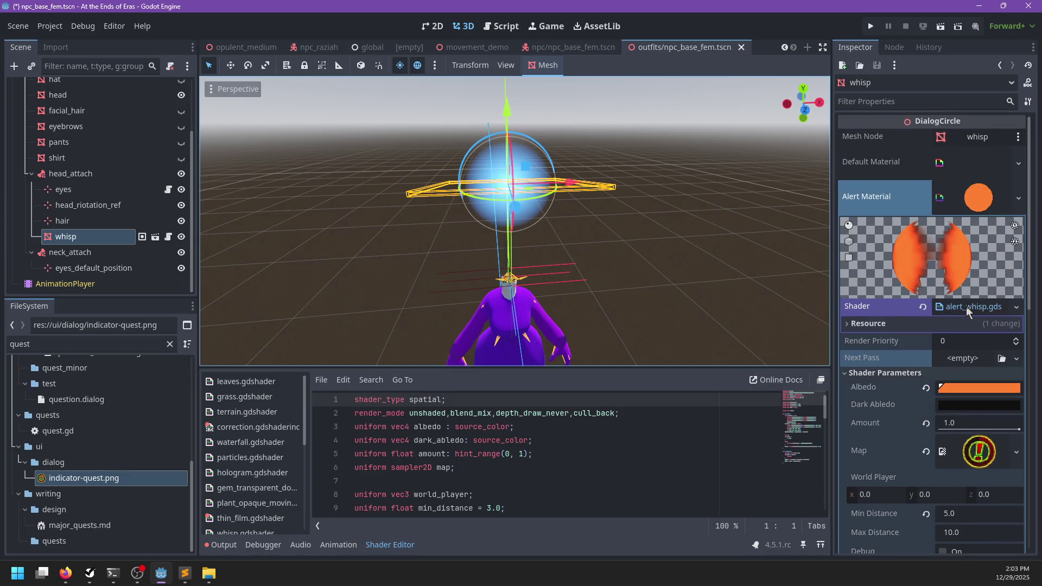
Save the npc_base_fem.tscn outfit scene
scroll(552, 448, "down", 5)
key("ctrl+s")
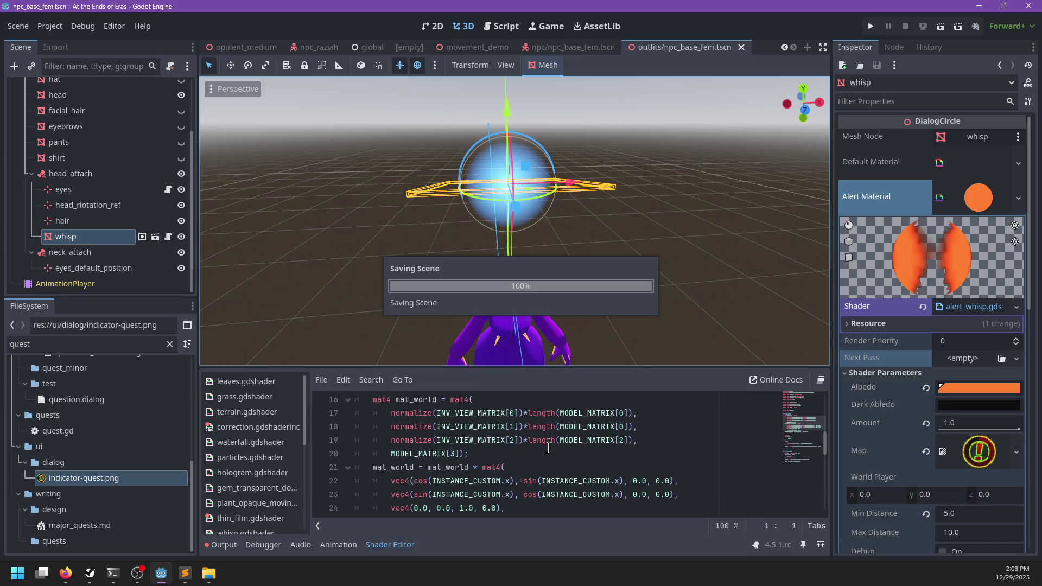
scroll(552, 448, "up", 5)
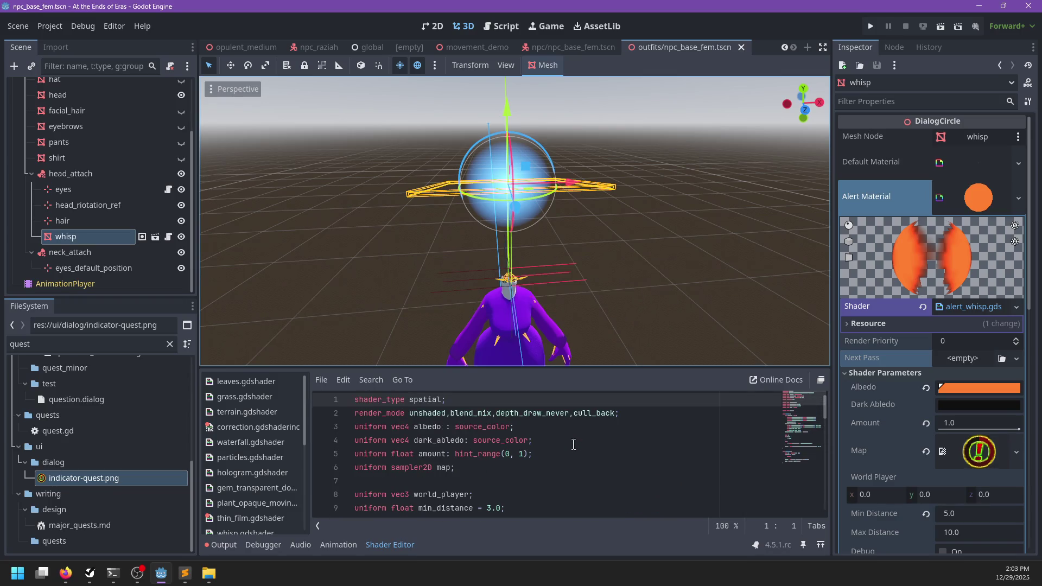
scroll(802, 429, "down", 5)
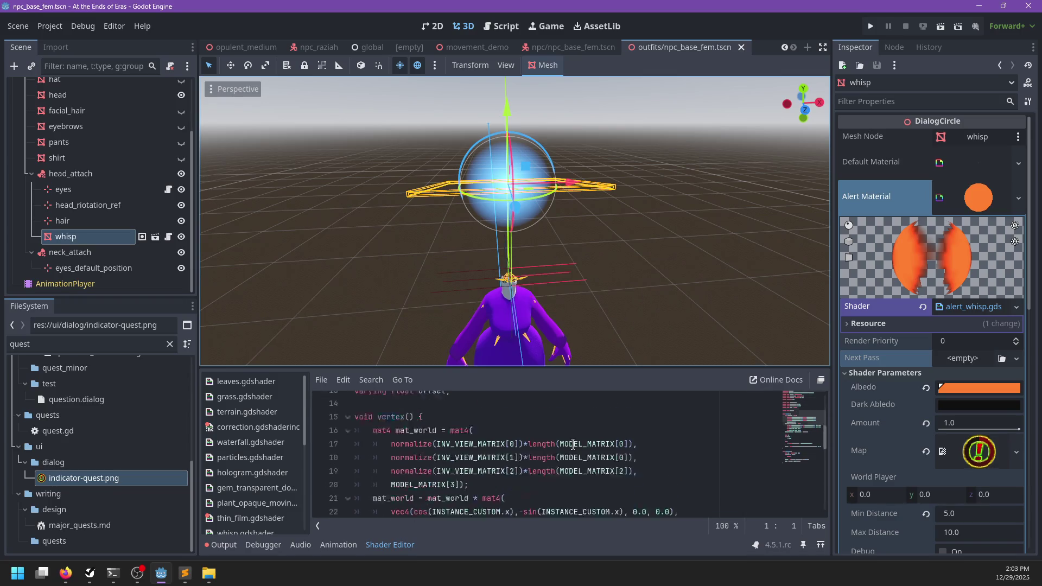
left_click(803, 418)
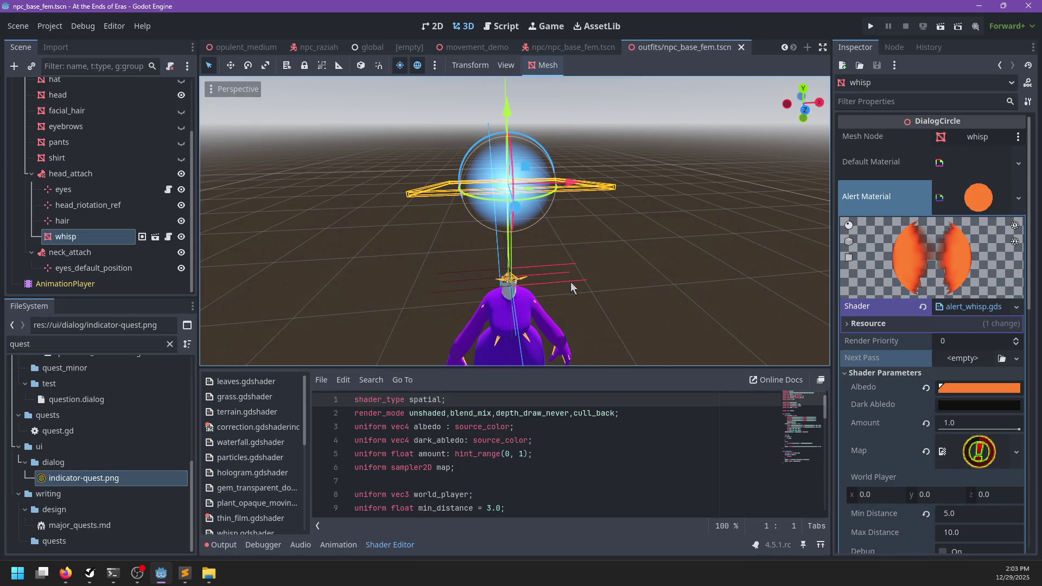
Select the AnimationPlayer, keeping 00_RESET as its animation, and run the game with F5
left_click(89, 285)
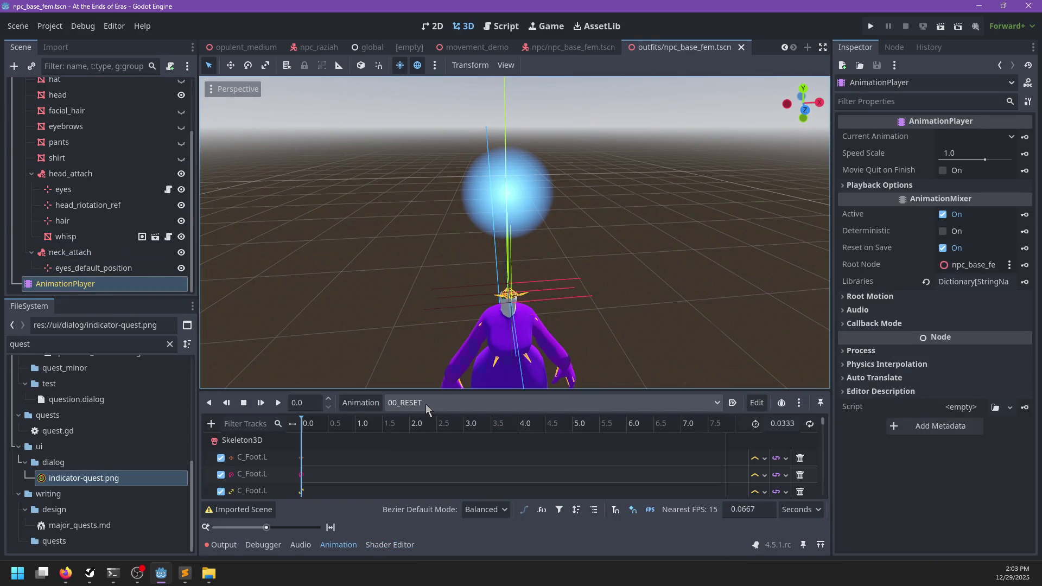
left_click(426, 404)
left_click(344, 329)
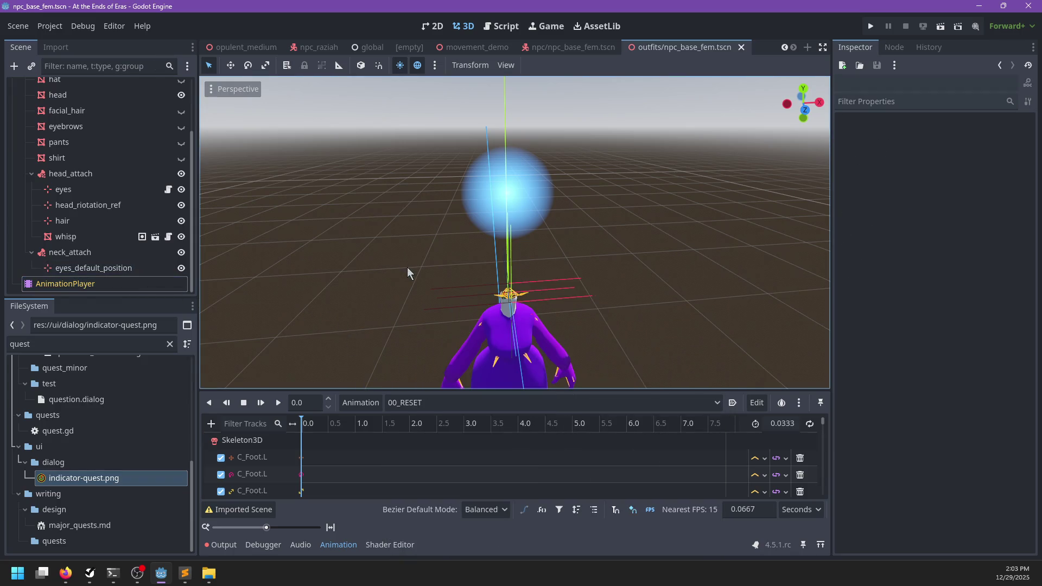
key("F5")
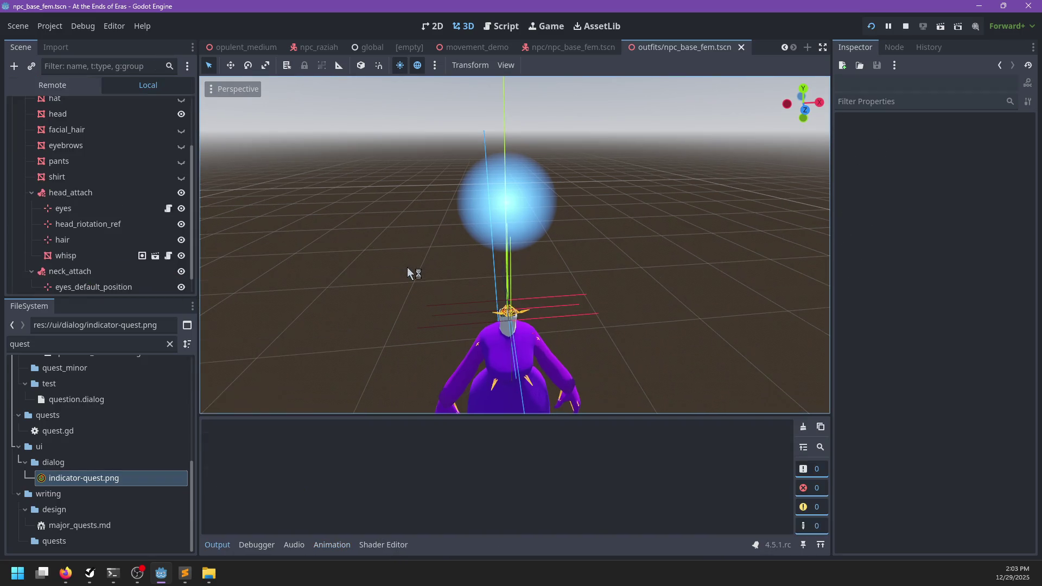
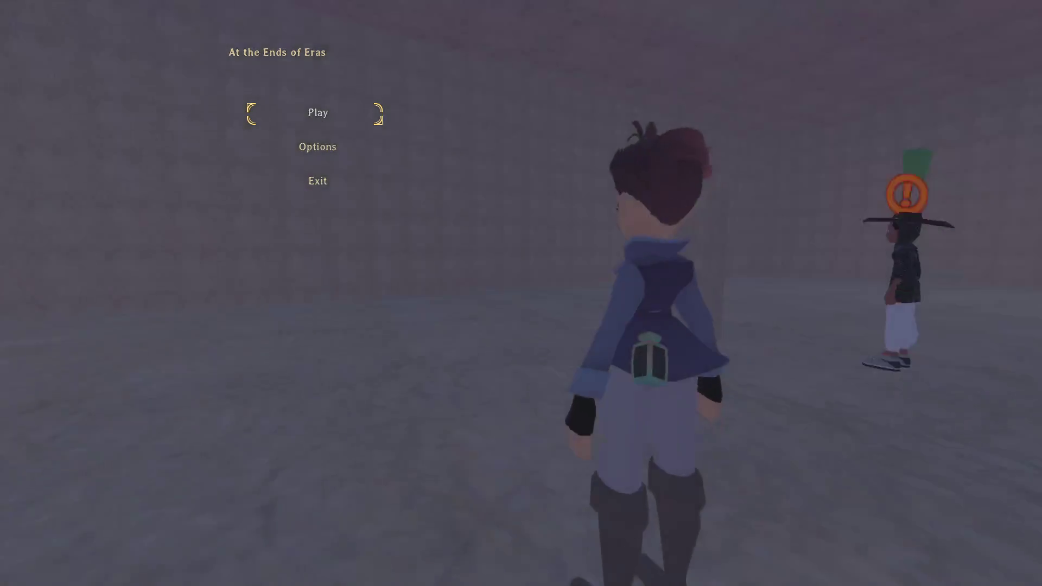
Start the game, walk the character up to Raziah and talk to hear her Opulent Medium line
key("Return")
key("w")
key("s")
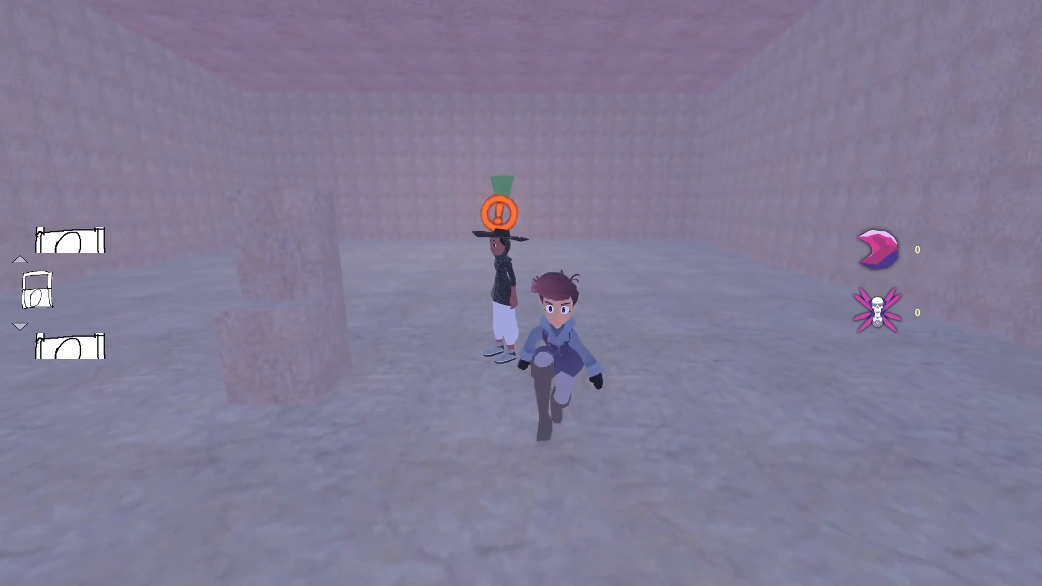
key("w")
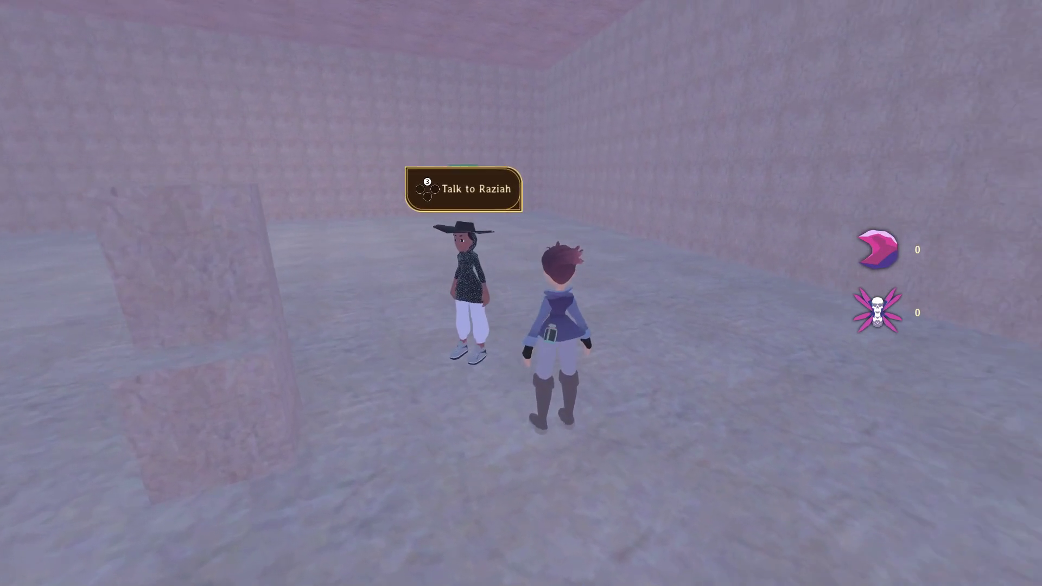
key("e")
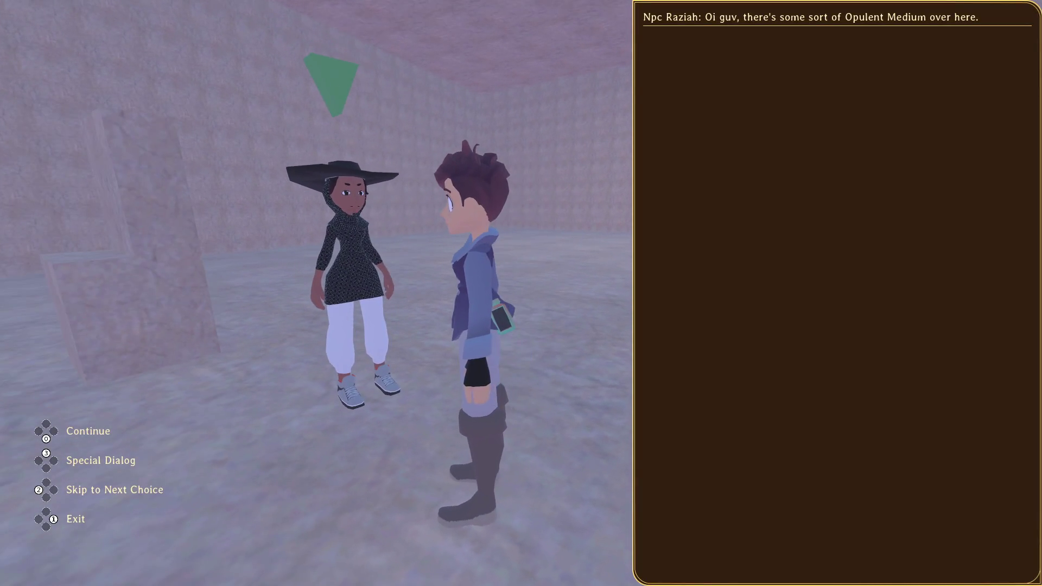
Leave the conversation, walk away from Raziah, pause and quit back to the editor
key("Escape")
key("s")
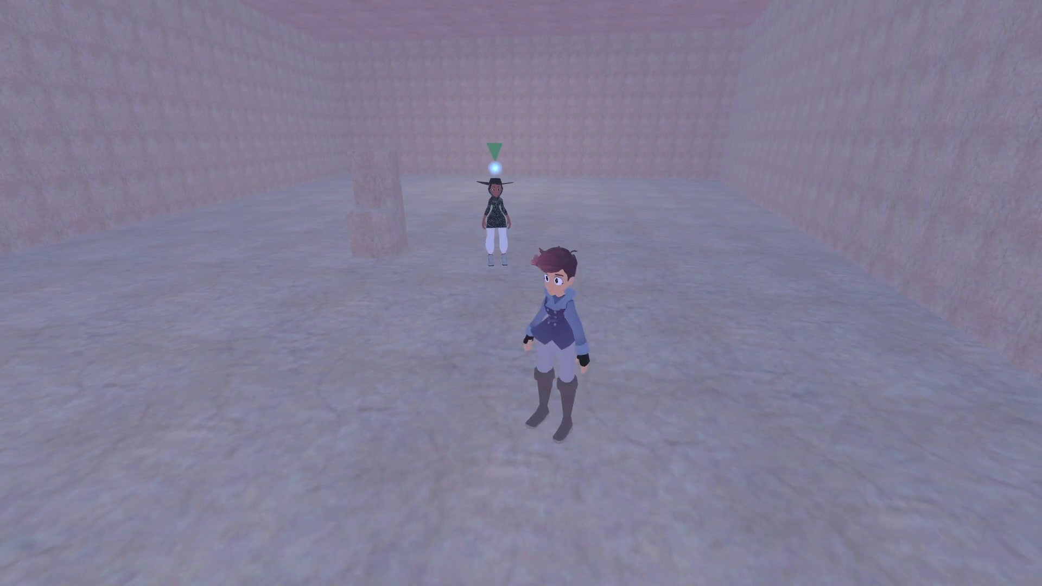
key("Escape")
key("F8")
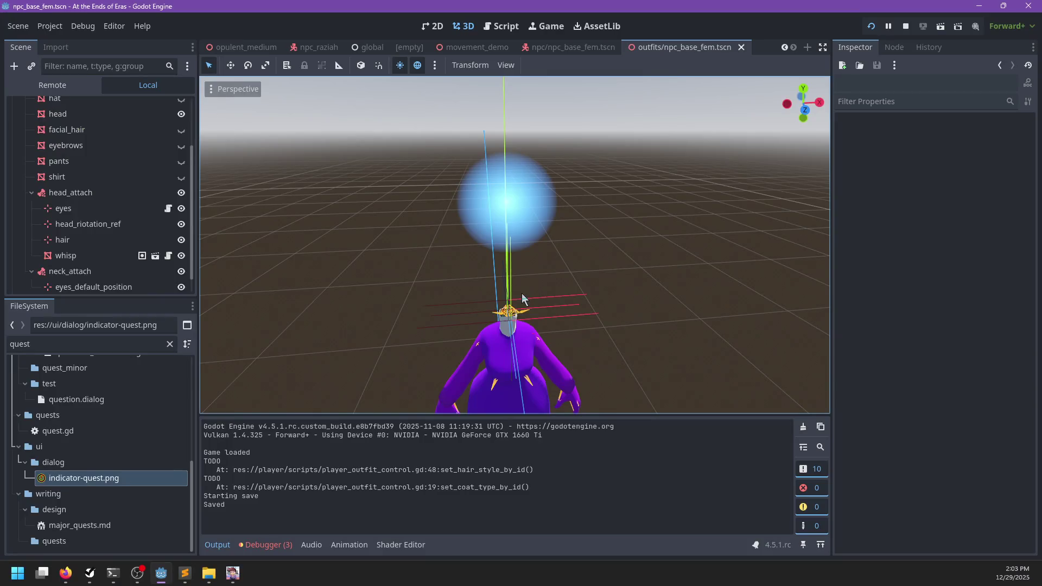
Review whisp.gd's world_player set_shader_parameter call on line 16
left_click(168, 256)
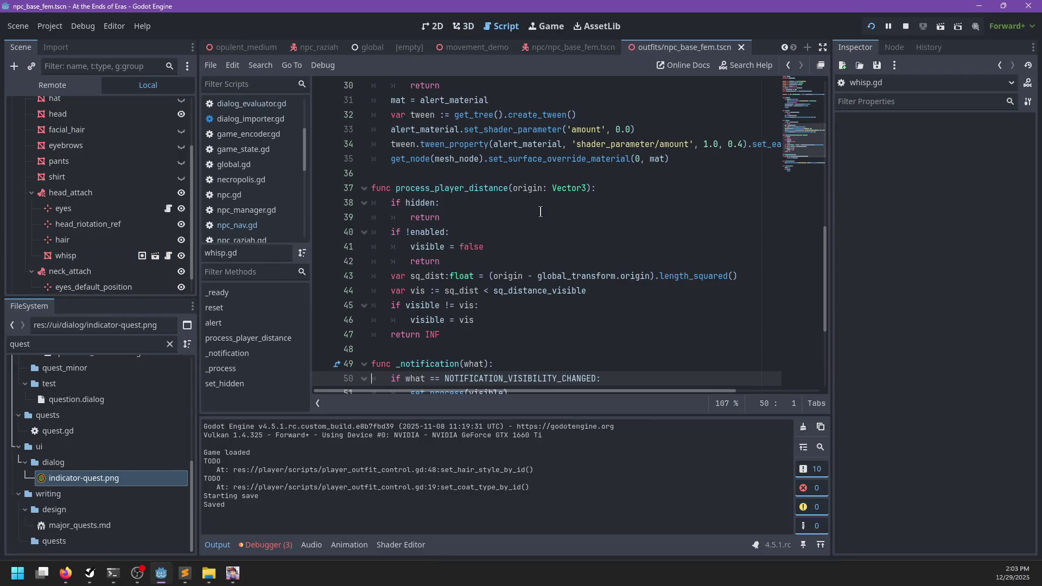
scroll(541, 212, "up", 5)
scroll(541, 212, "down", 3)
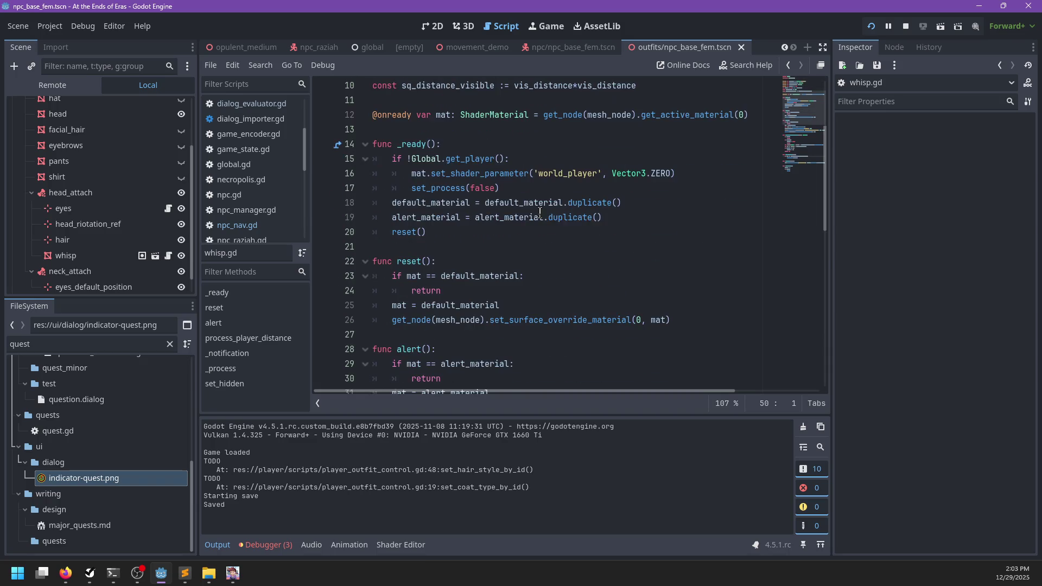
left_click(478, 234)
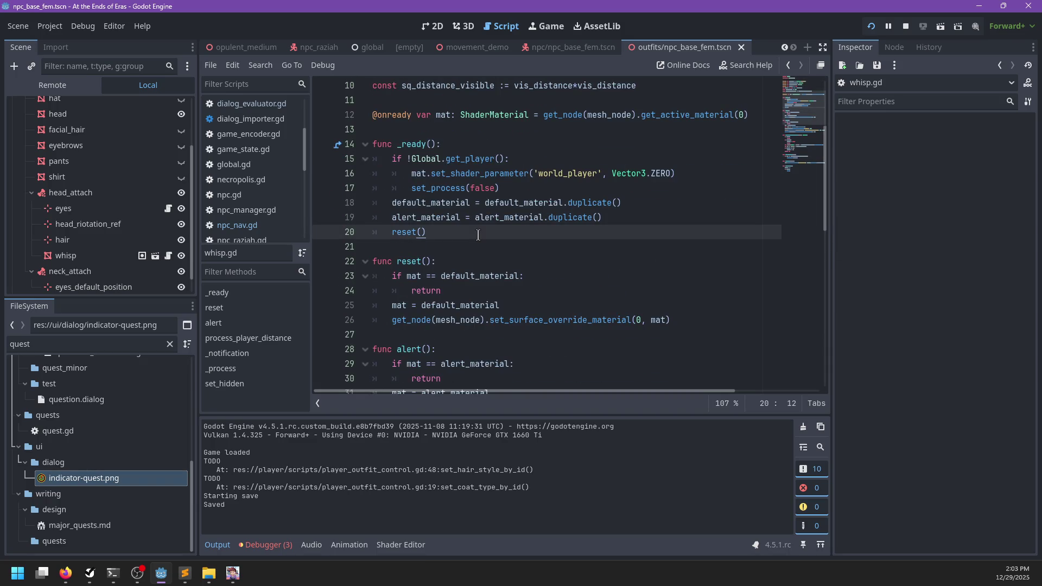
double_click(565, 173)
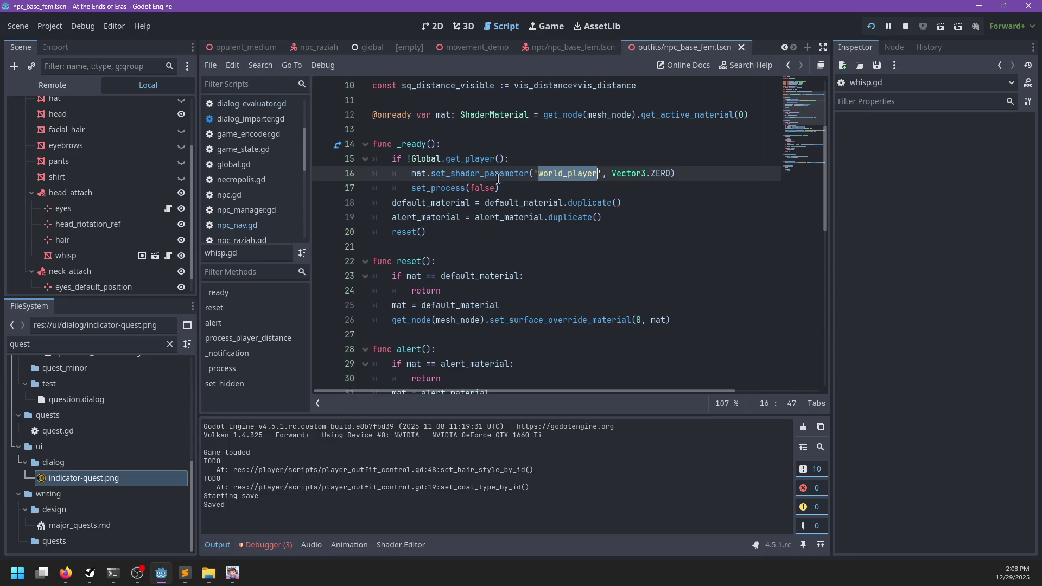
double_click(464, 173)
scroll(564, 186, "down", 5)
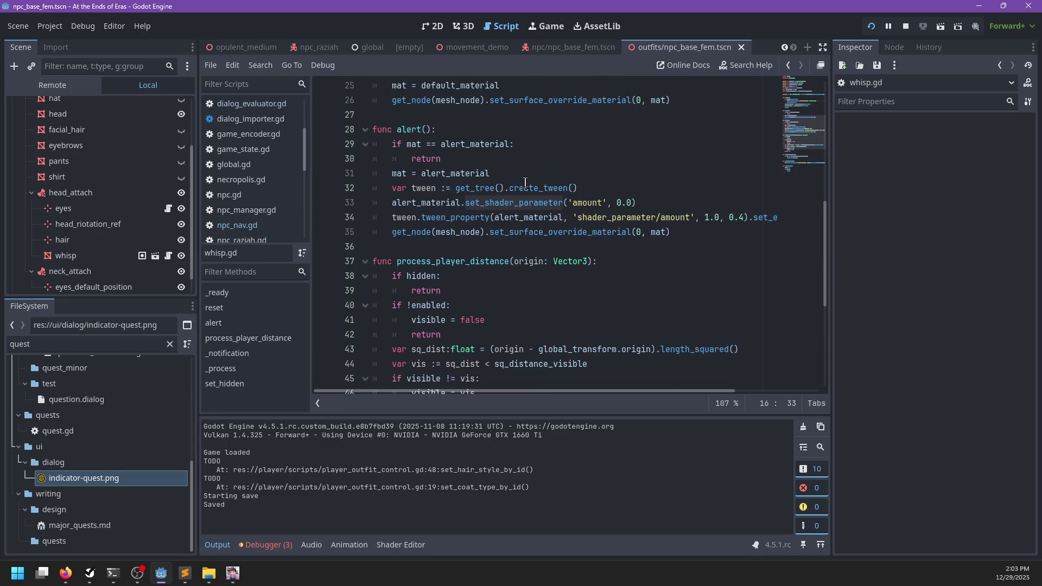
scroll(525, 183, "up", 6)
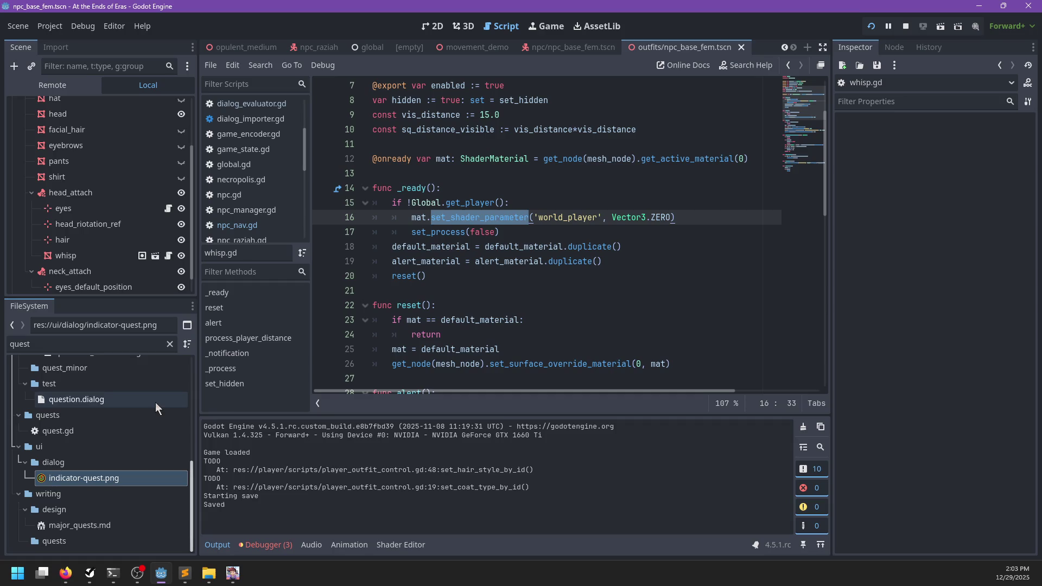
Open the whisp scene, expand its surface material shader to the world_player uniform, then open Project Settings
left_click(156, 255)
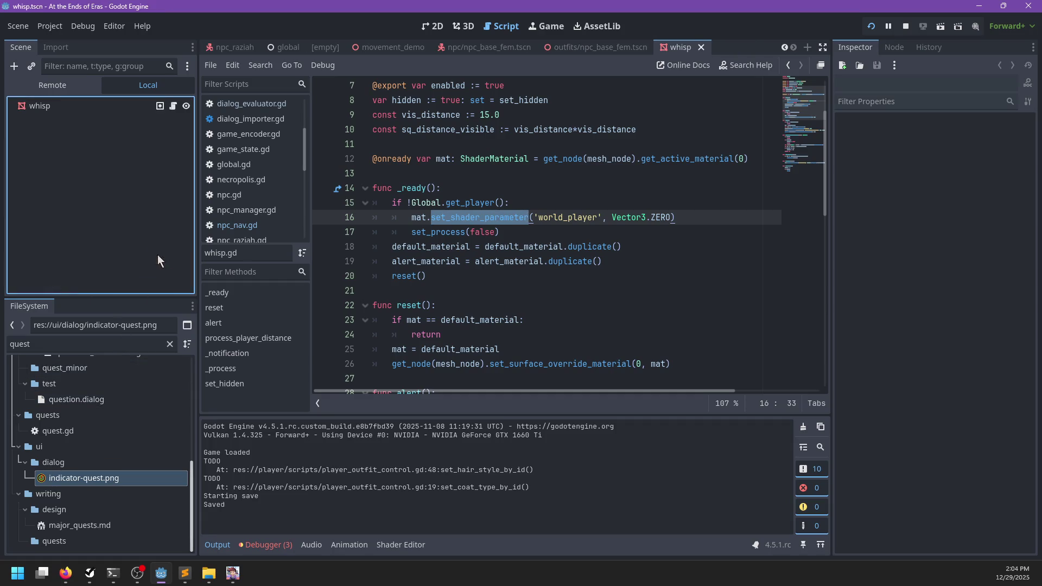
left_click(93, 107)
left_click(963, 321)
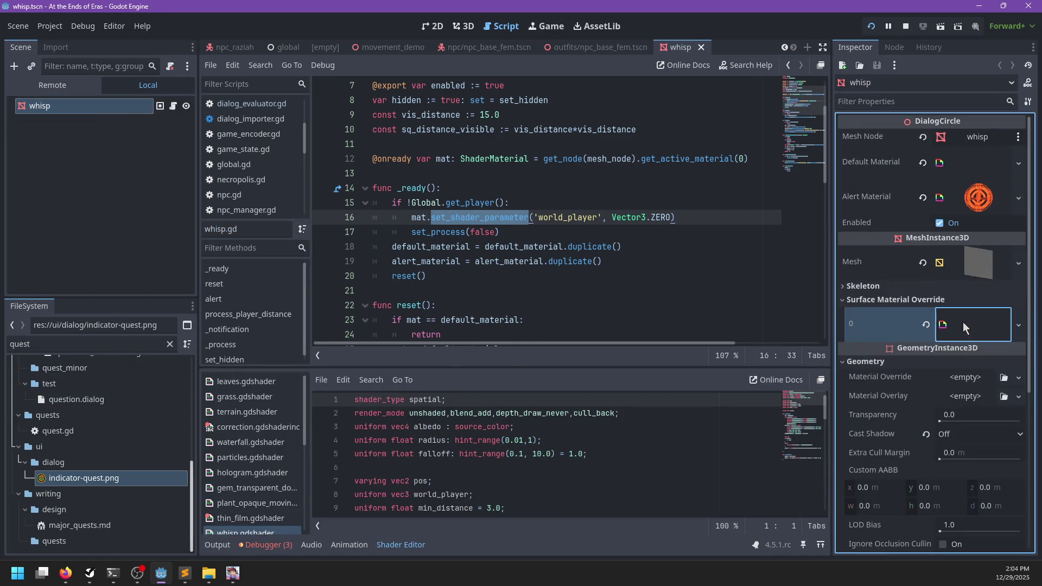
left_click(988, 321)
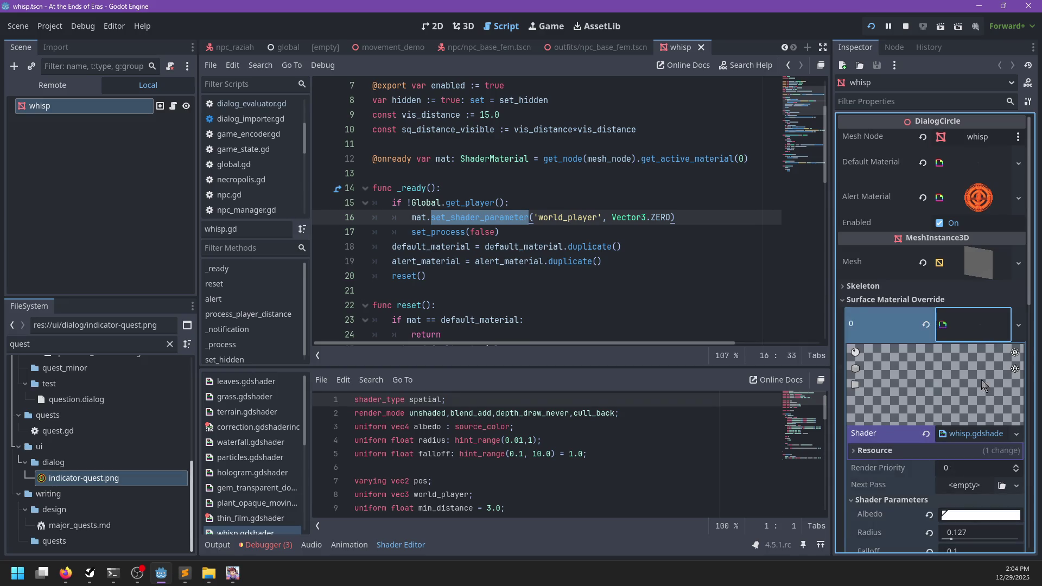
scroll(958, 448, "down", 2)
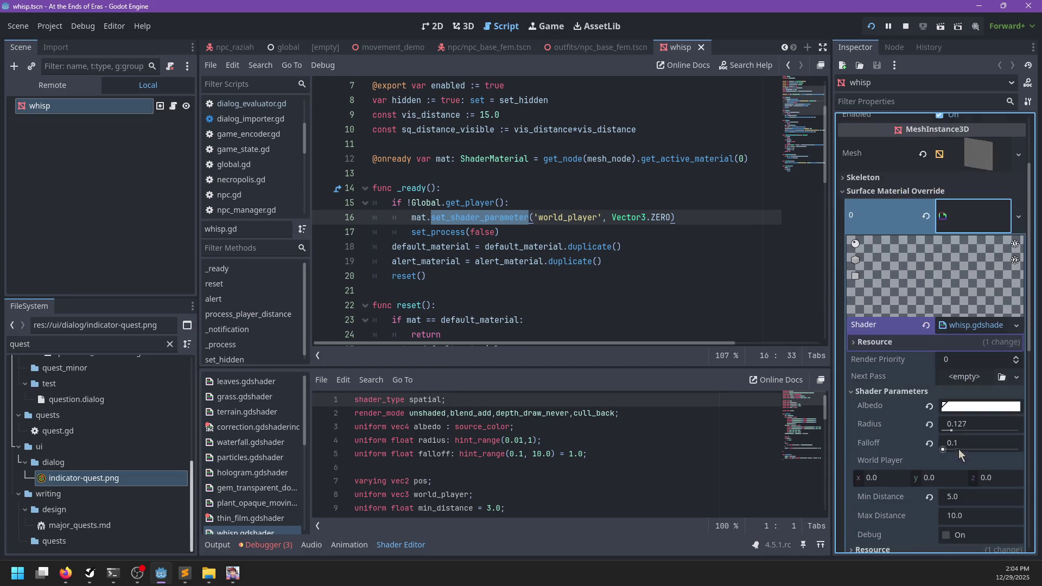
left_click(968, 325)
scroll(557, 440, "down", 1)
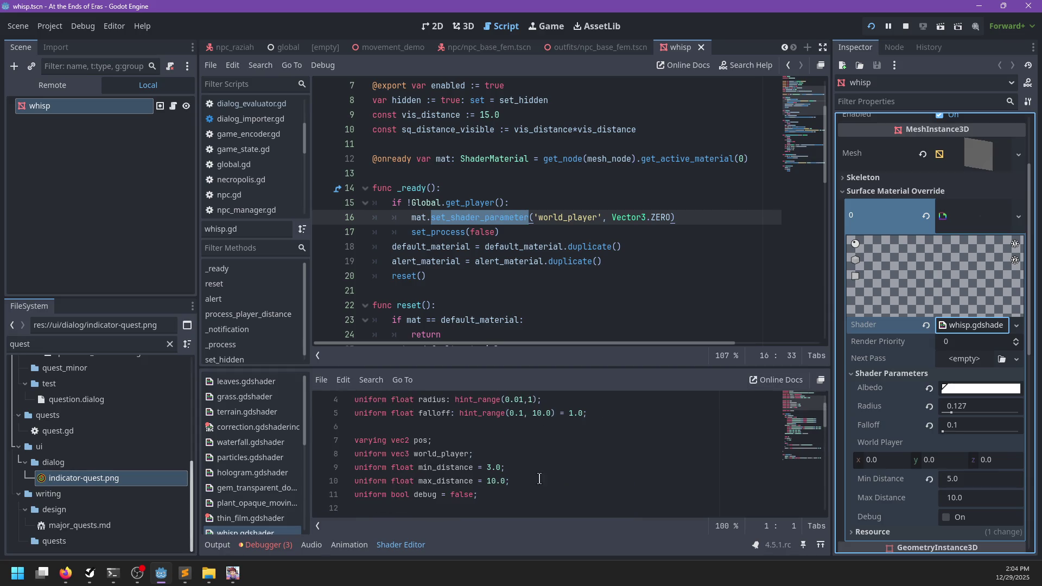
left_click_drag(486, 453, 497, 439)
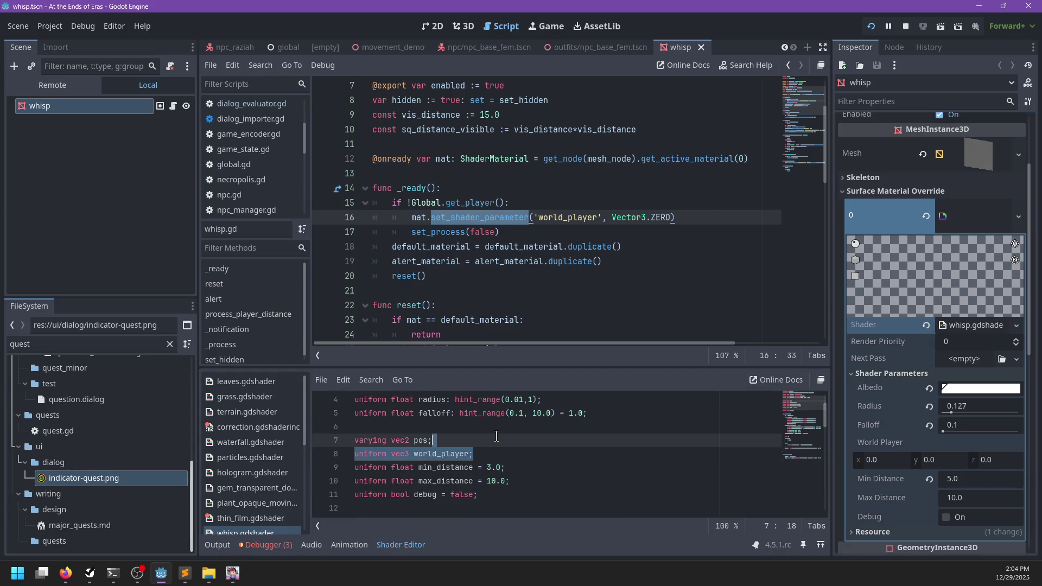
left_click(39, 31)
left_click(51, 42)
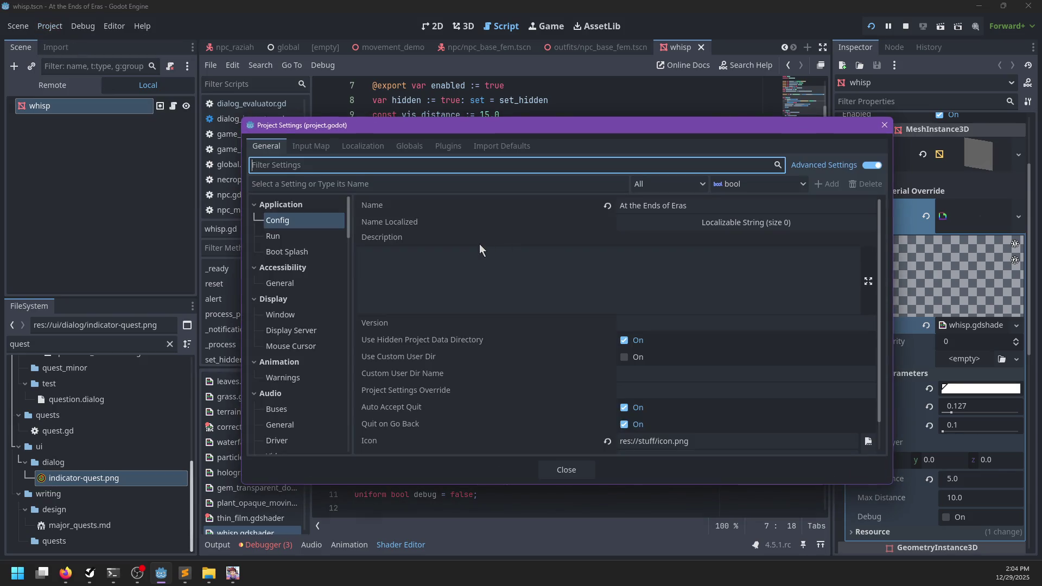
Search settings for 'world', check Globals > Shader Globals, then close Project Settings
type("world")
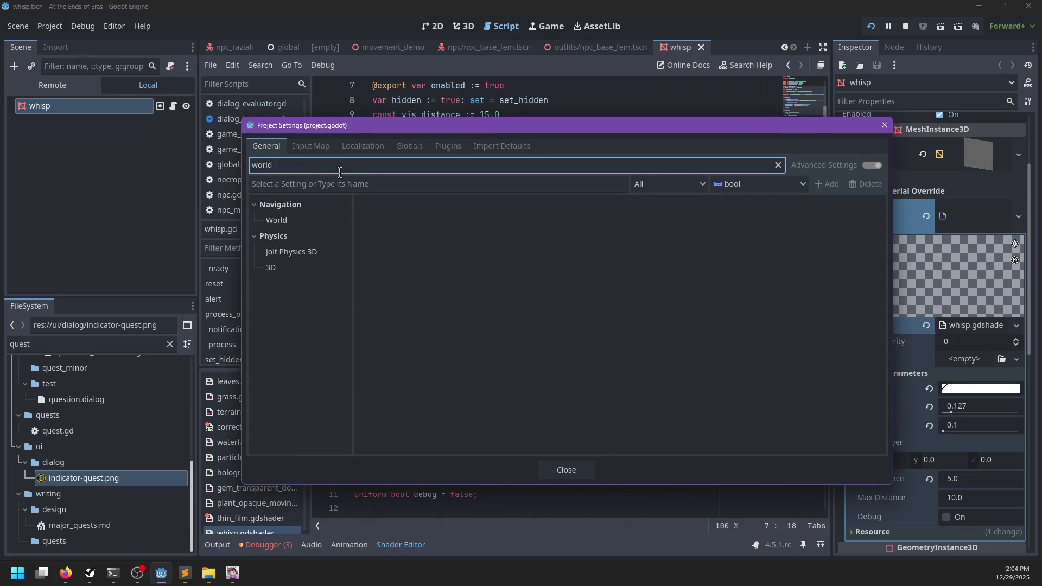
key("ctrl+a")
key("BackSpace")
left_click(408, 146)
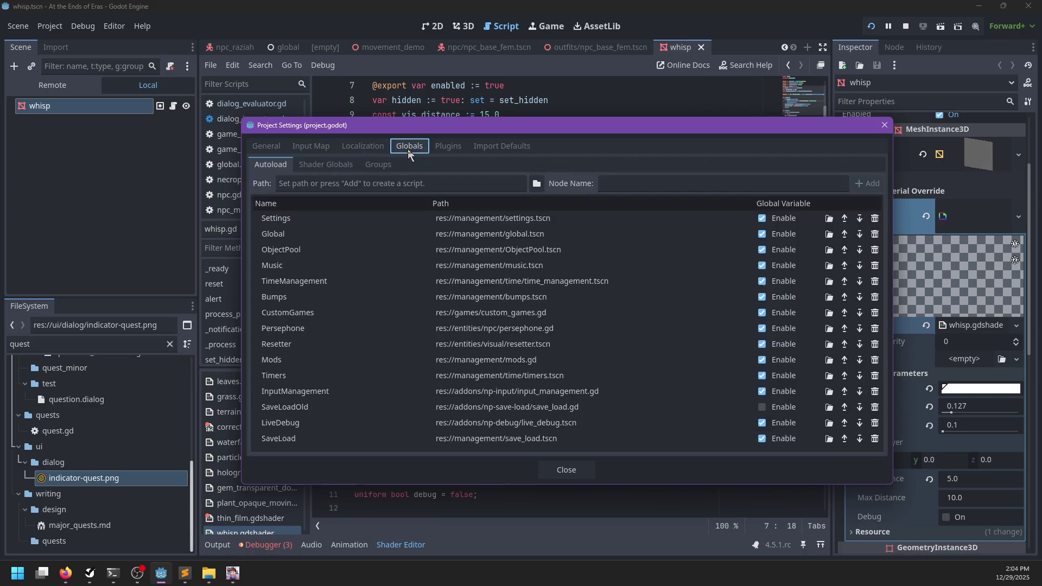
left_click(303, 165)
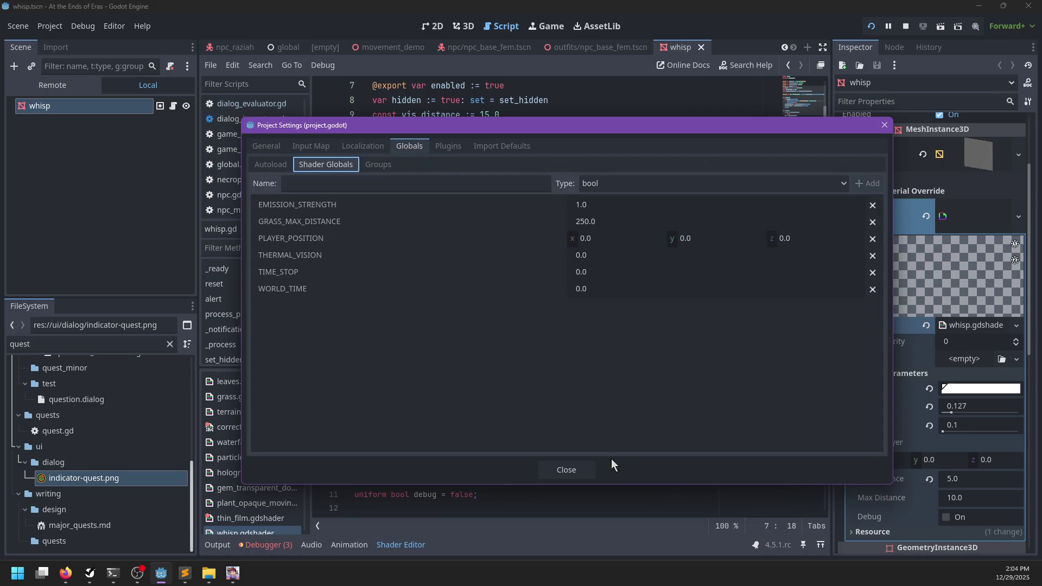
left_click(653, 515)
left_click(578, 470)
Replace line 8 with 'global uniform vec3 PLAYER_POSITION;' and rename world_player to PLAYER_POSITION on line 34
left_click_drag(474, 454, 361, 454)
type("gl")
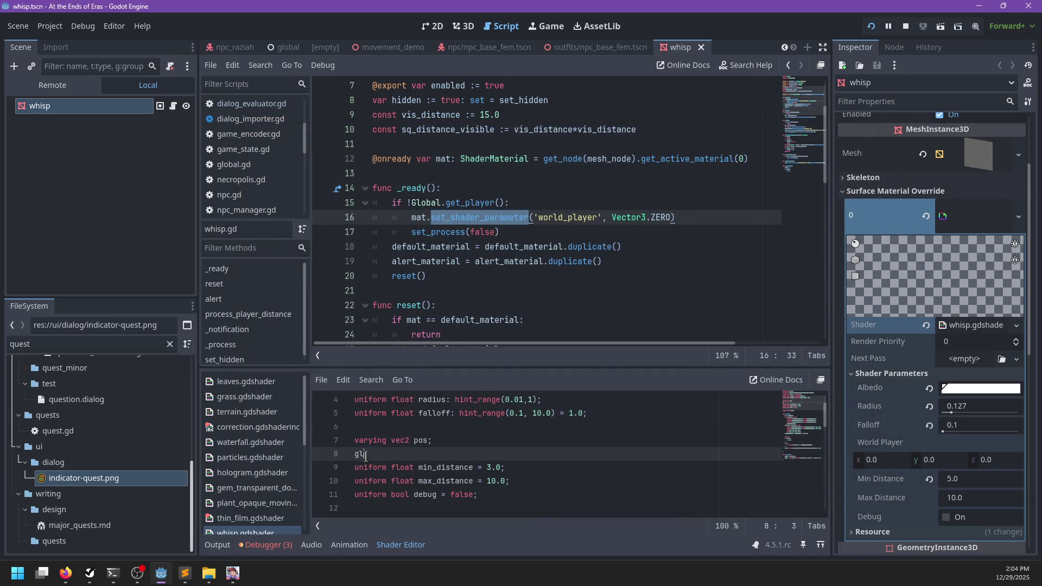
type("form ")
type("3 PLATEW")
type("POSITION;")
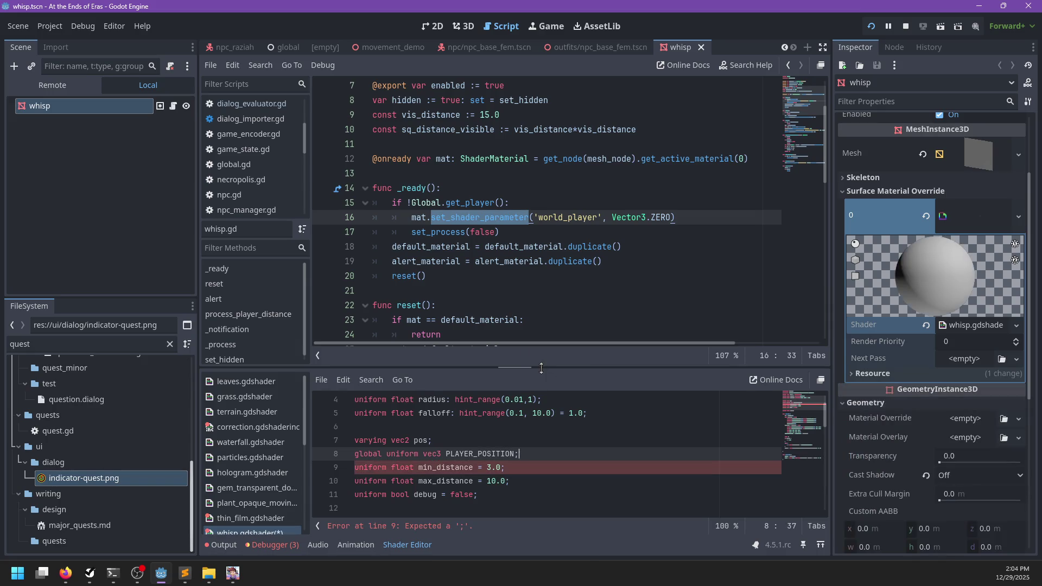
scroll(474, 497, "down", 3)
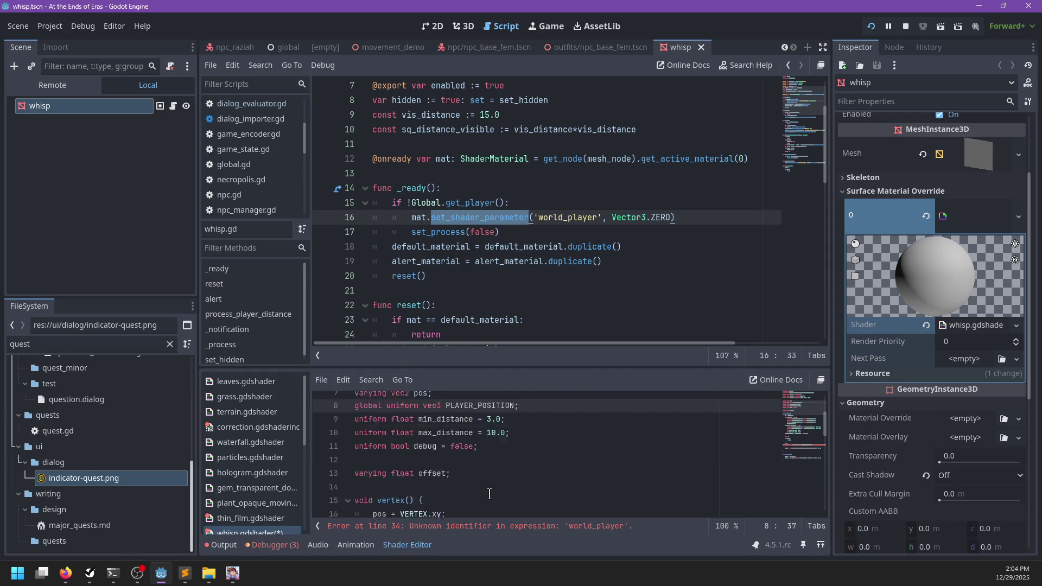
left_click(469, 527)
double_click(470, 453)
type("PLAYER_POS")
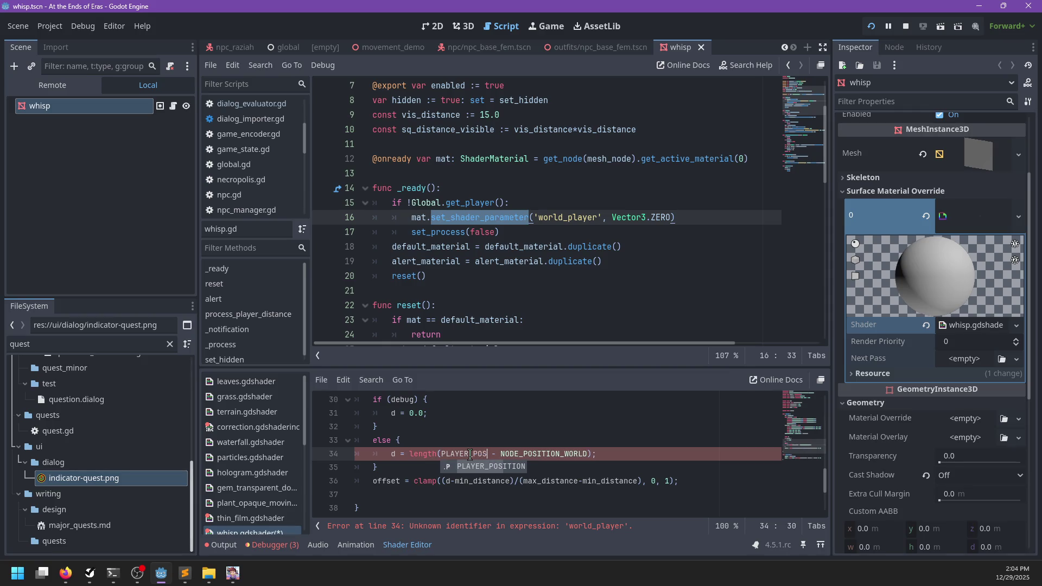
key("Return")
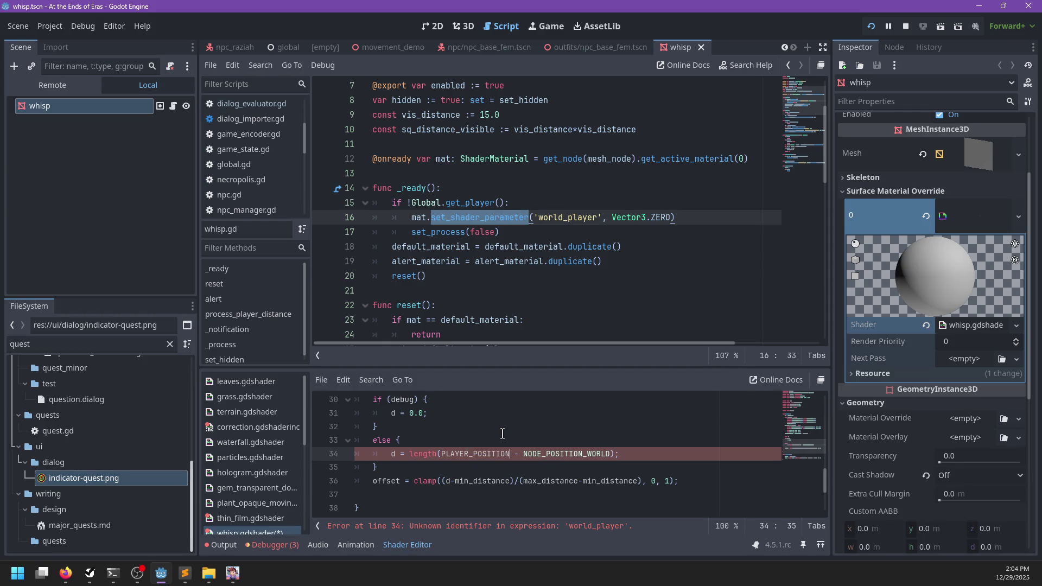
Select the world_player set_shader_parameter line in whisp.gd
scroll(502, 433, "up", 10)
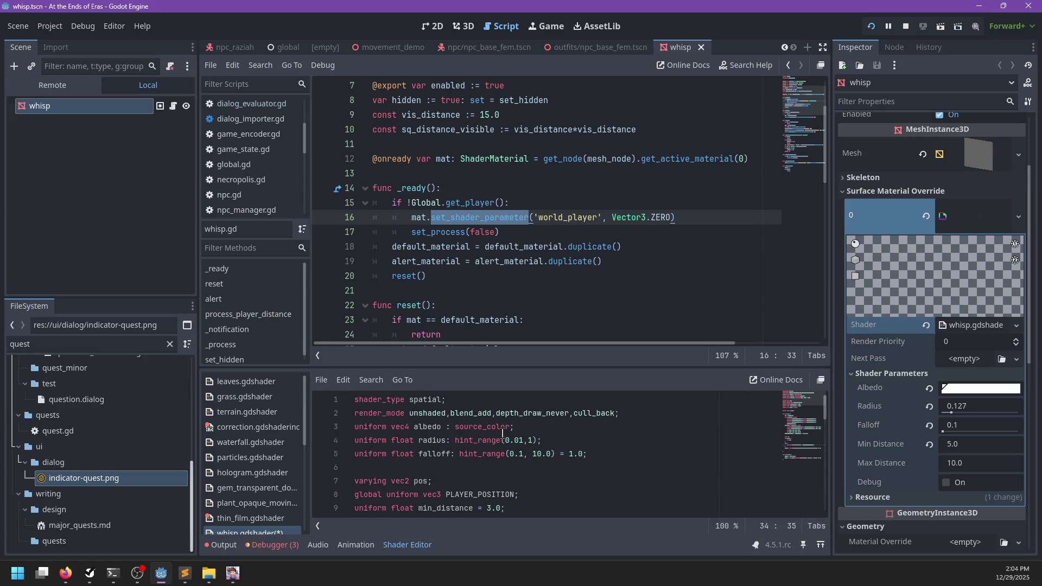
left_click(524, 233)
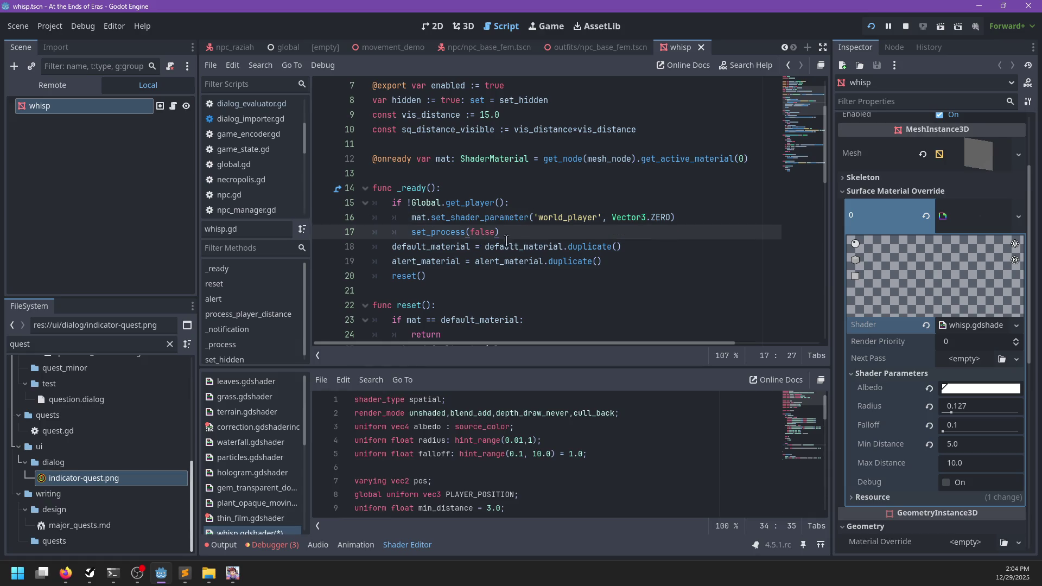
left_click_drag(691, 217, 692, 207)
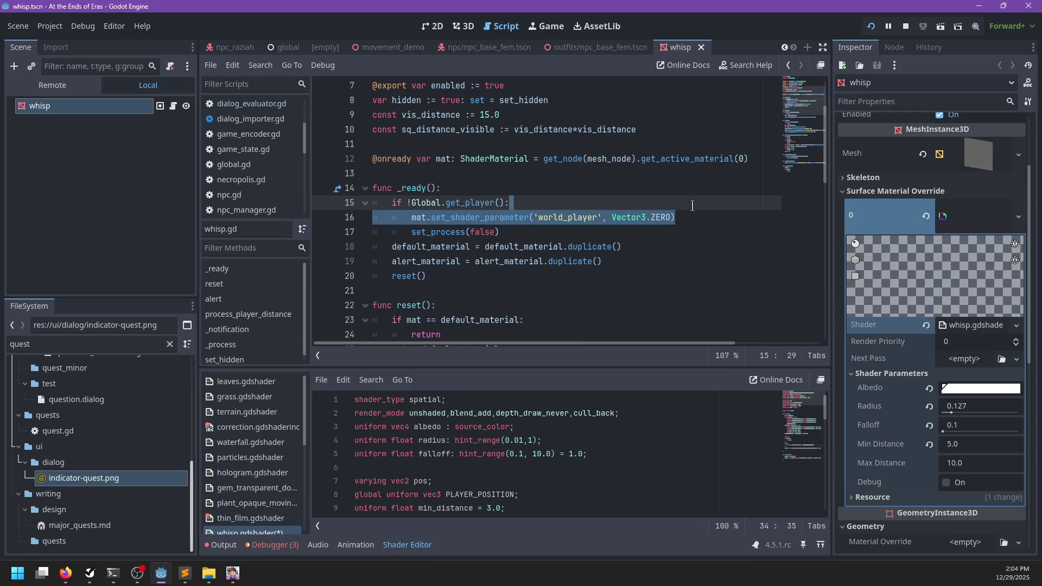
Delete the world_player set_shader_parameter line and the _process function from whisp.gd
key("BackSpace")
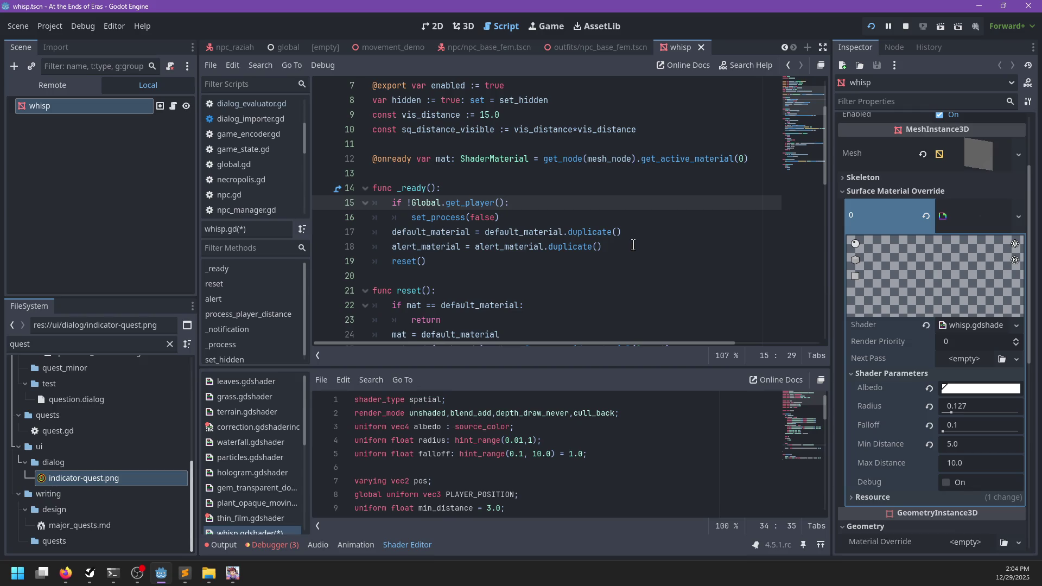
scroll(632, 245, "up", 1)
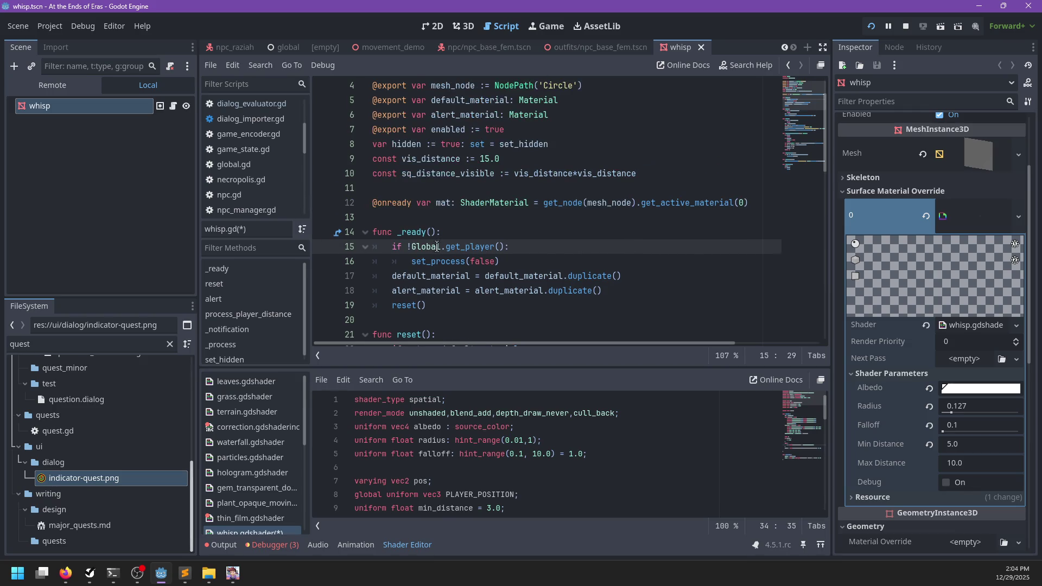
scroll(556, 260, "down", 6)
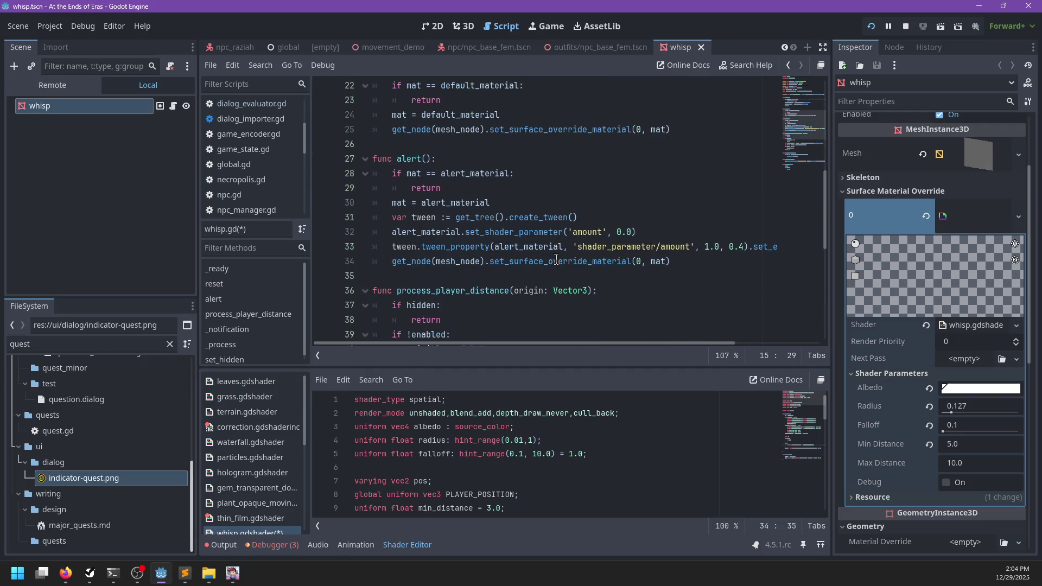
scroll(550, 230, "down", 7)
left_click(542, 232)
left_click(481, 247)
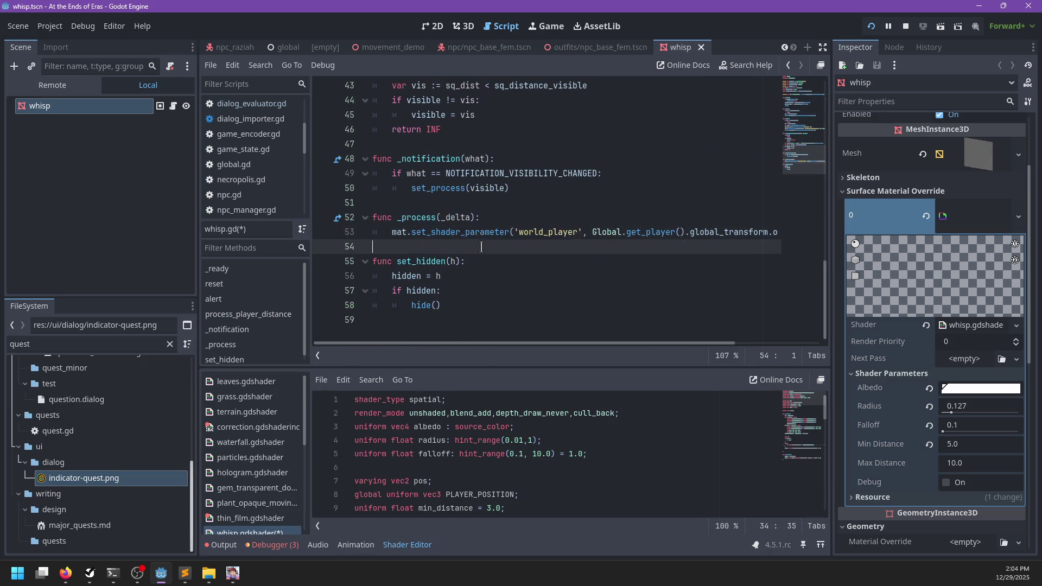
left_click_drag(482, 246, 509, 203)
key("BackSpace")
Save whisp.gd and relaunch the game with F5
scroll(509, 218, "up", 8)
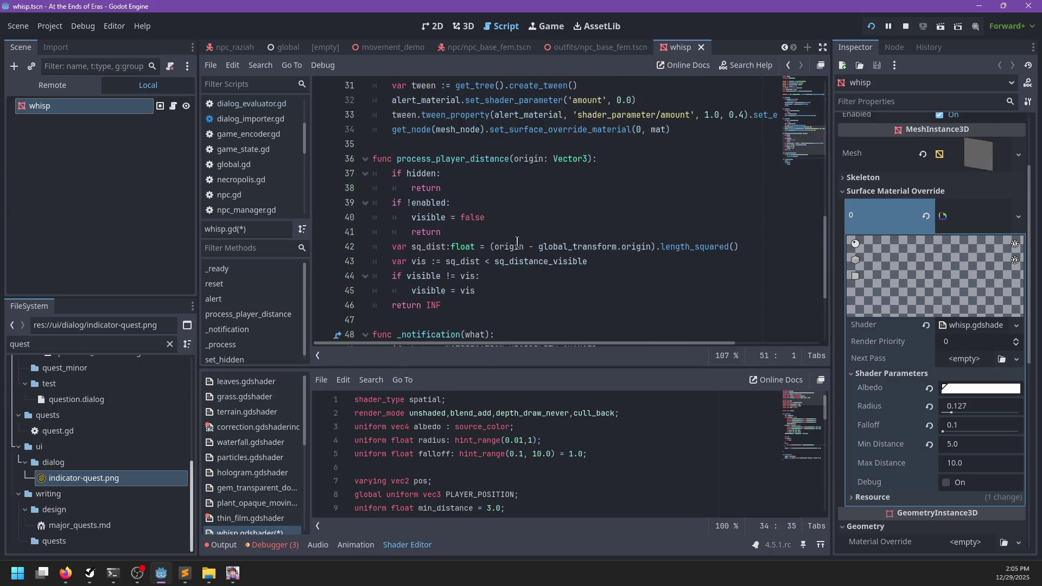
scroll(517, 249, "down", 4)
left_click(465, 305)
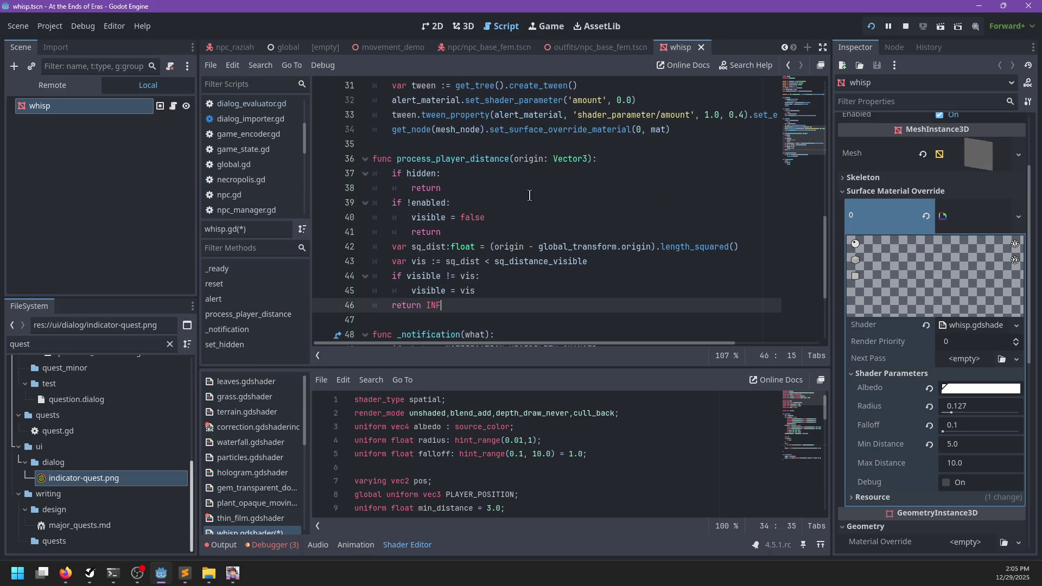
scroll(531, 163, "up", 8)
key("ctrl+s")
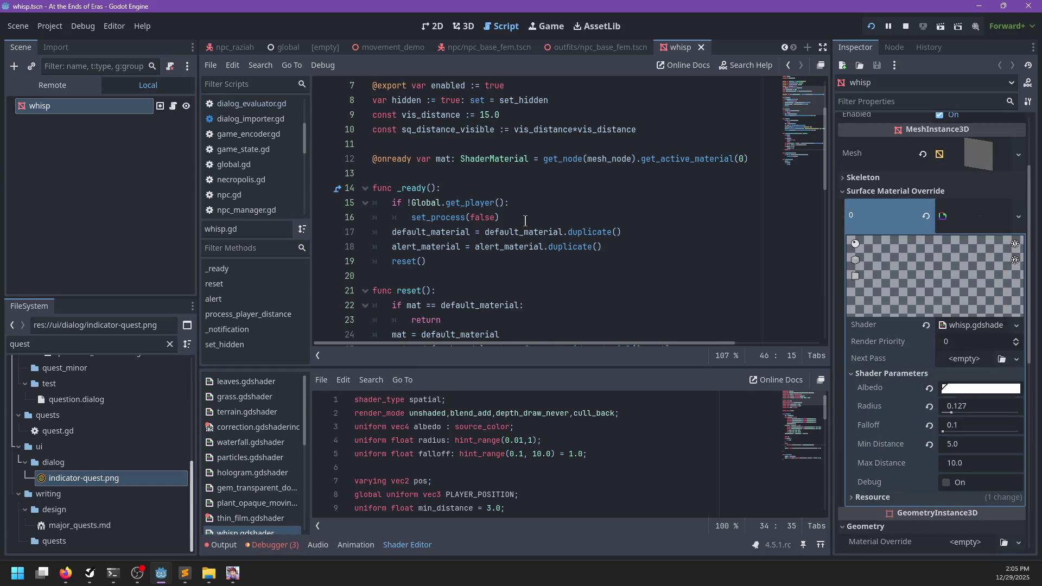
scroll(525, 220, "up", 2)
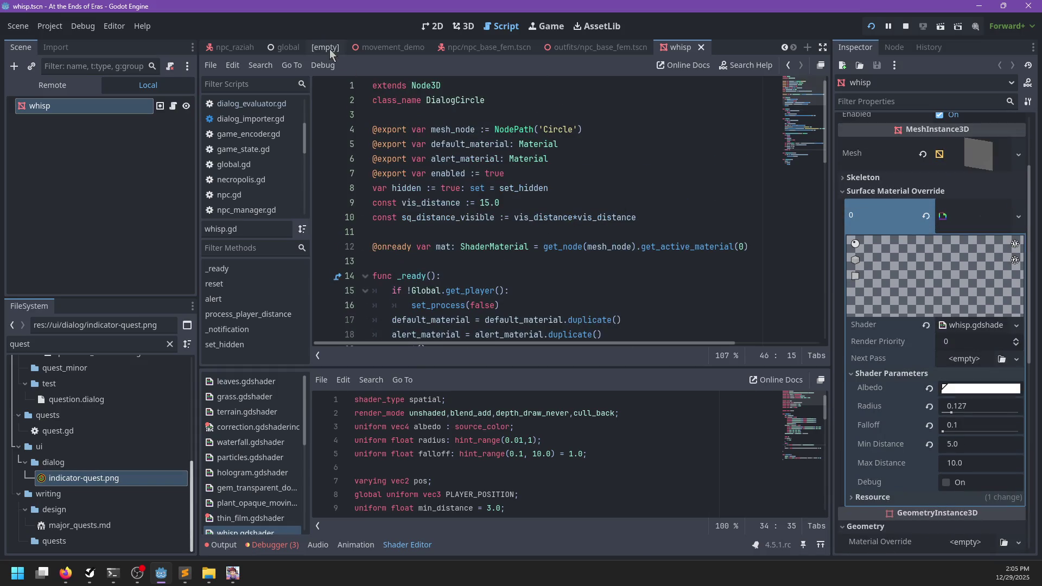
key("F5")
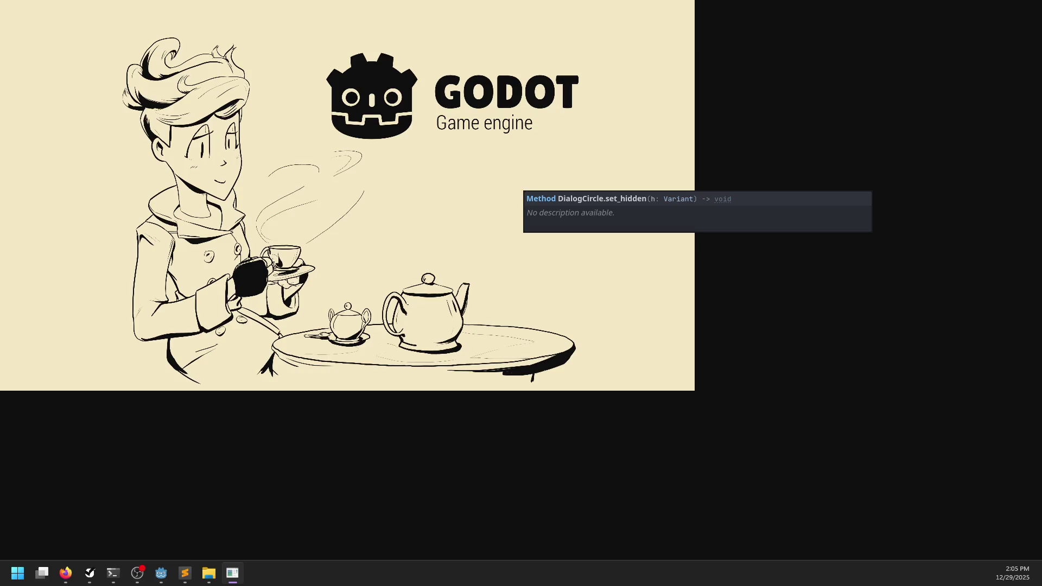
Start gameplay briefly, pause, and switch back to the Godot editor
key("Return")
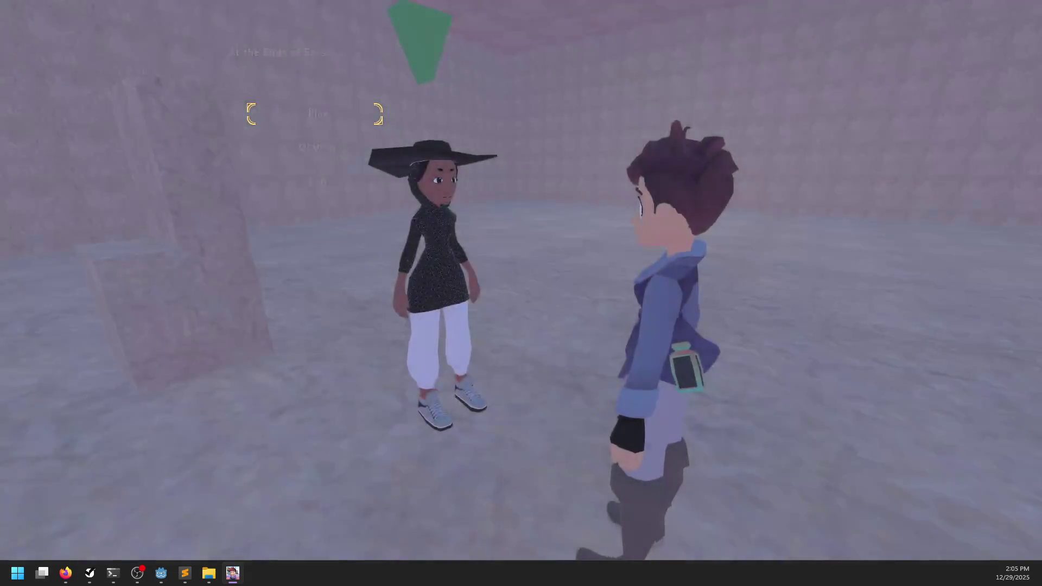
key("s")
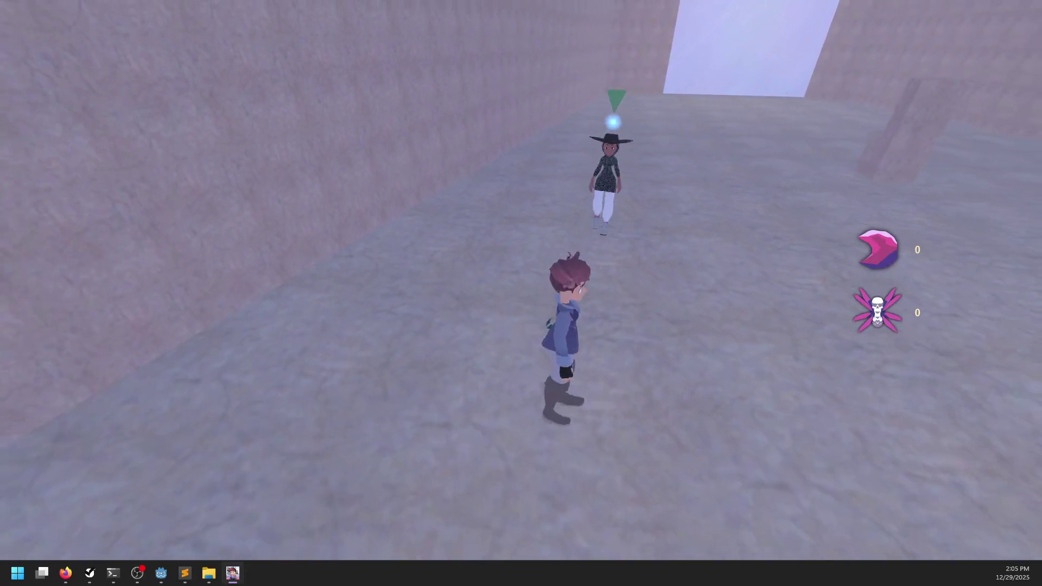
key("Escape")
key("alt+Tab")
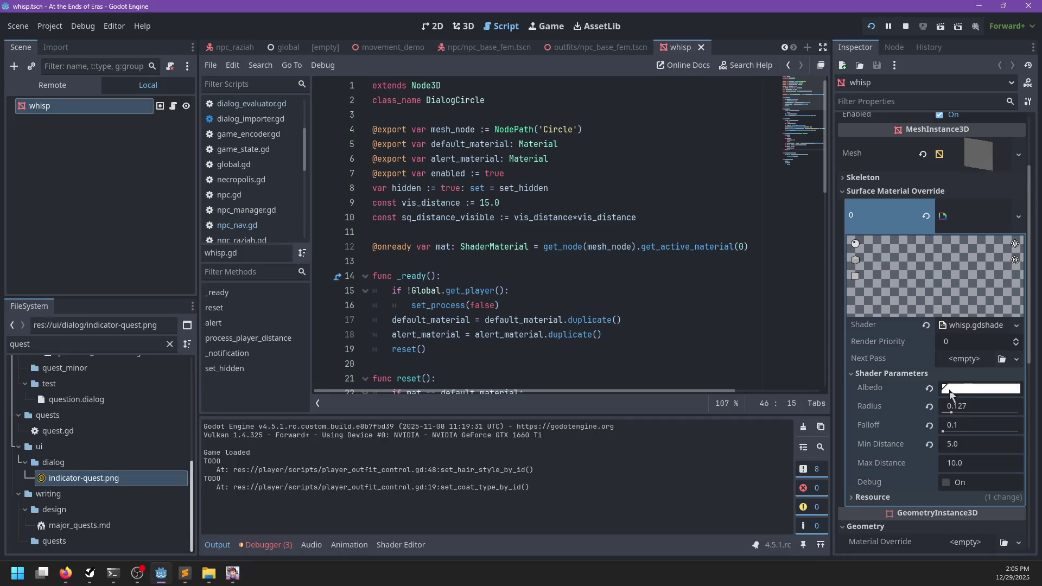
Set the whisp shader's Max Distance to 5 and Min Distance to 2
left_click(968, 325)
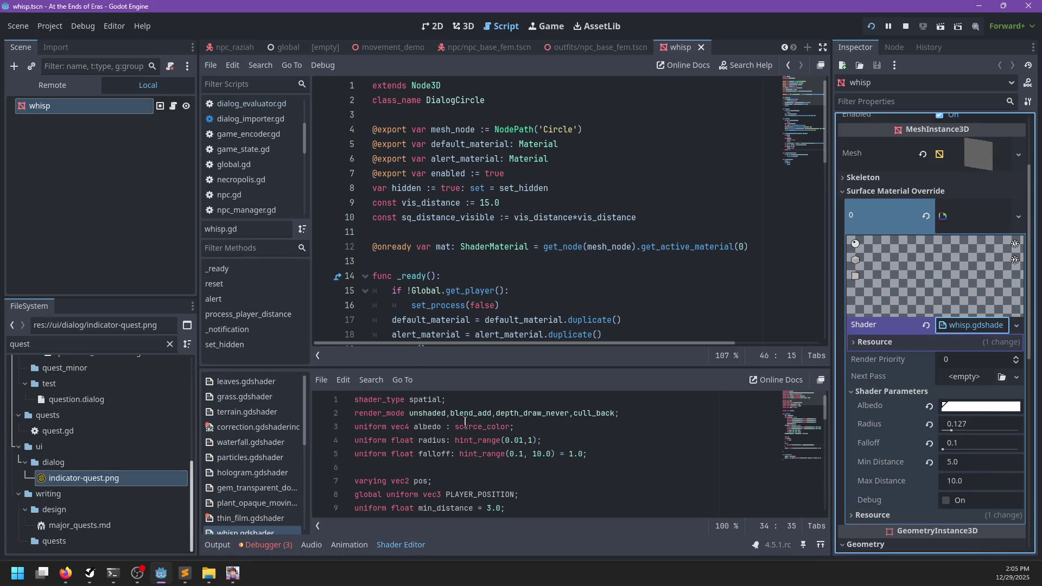
scroll(485, 433, "up", 1)
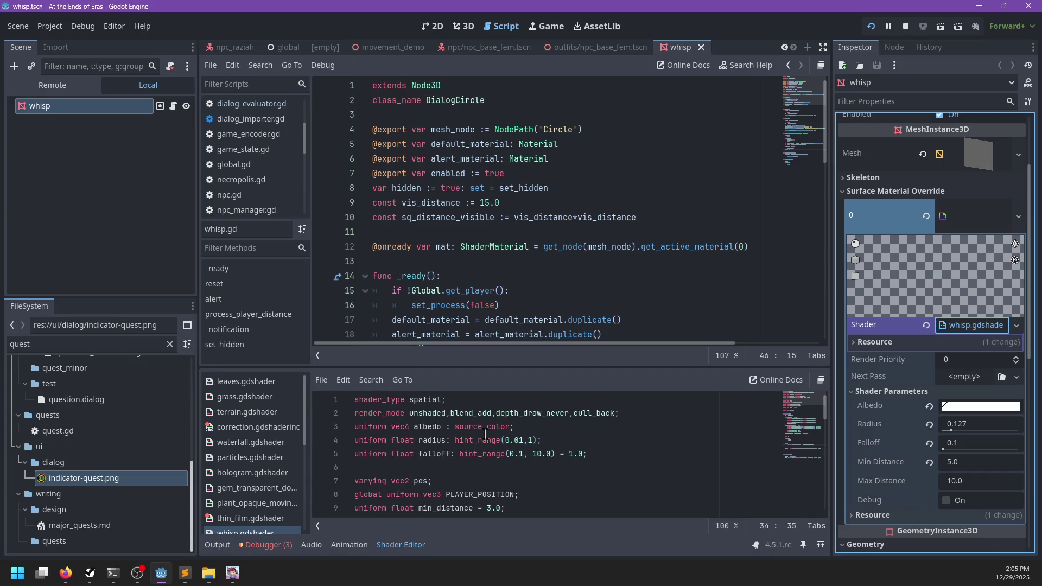
left_click(966, 481)
type("5")
left_click(974, 459)
type("2")
Rerun the game, run toward the hatted NPC to test the glow, then Save and Quit
key("F5")
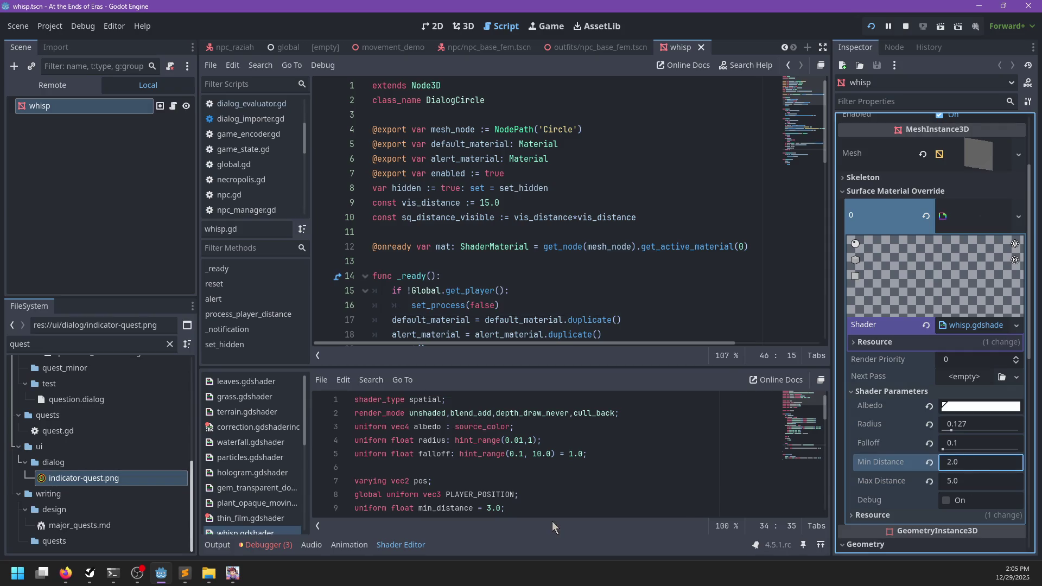
key("Escape")
key("w")
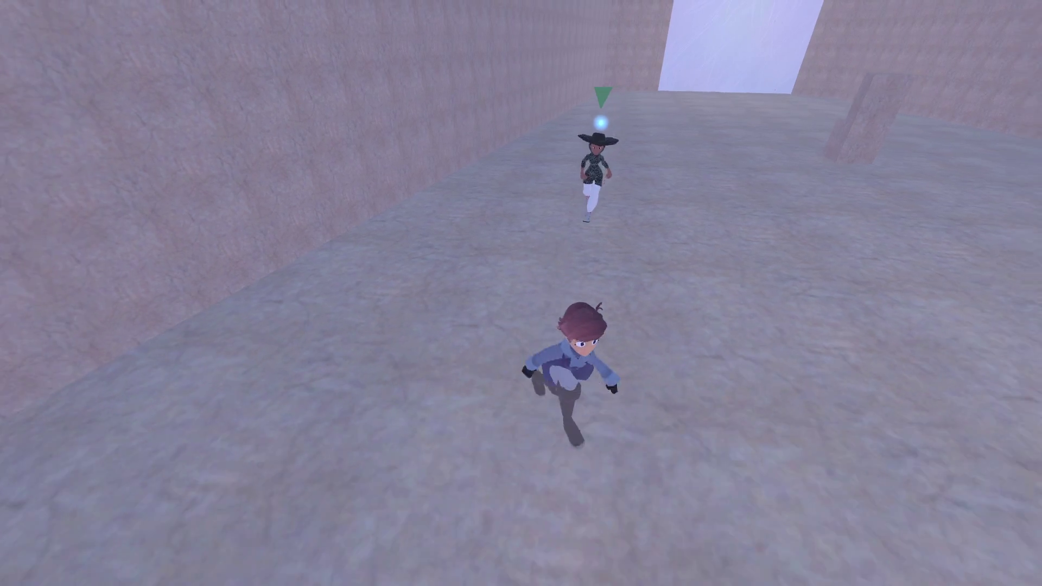
key("Escape")
key("Down")
key("Down")
key("Down")
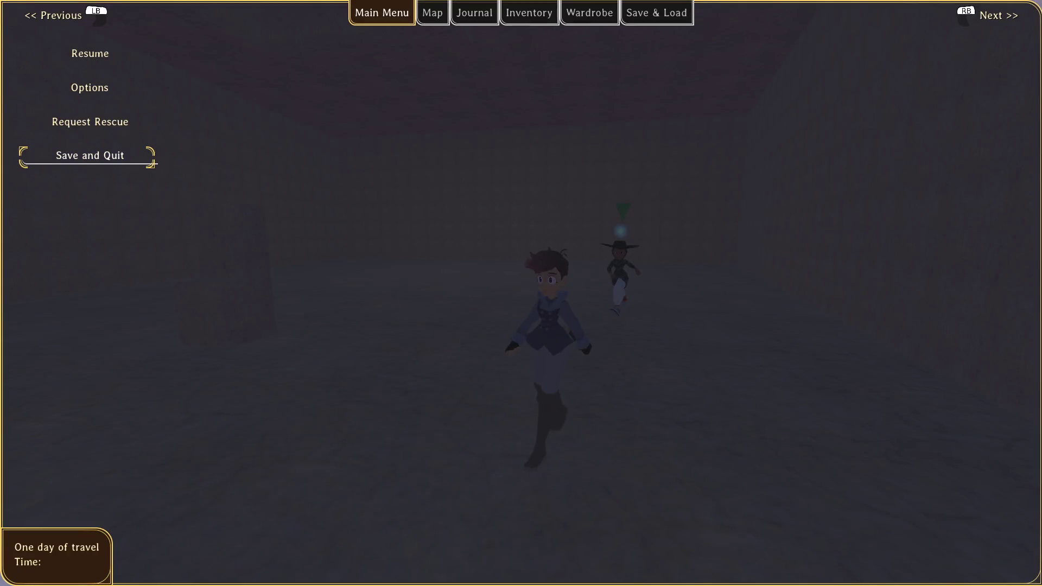
key("Return")
left_click(82, 137)
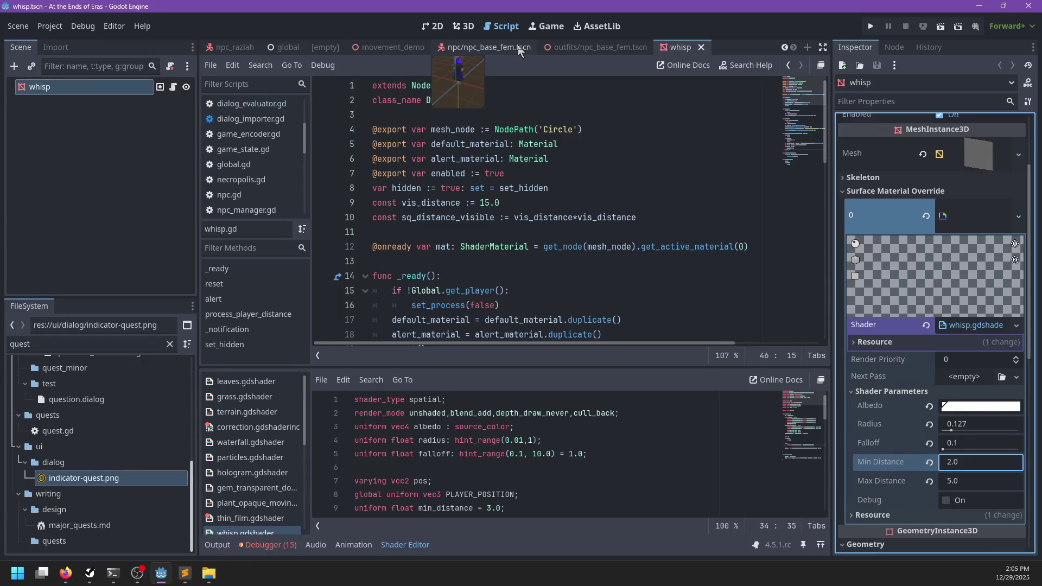
Open the outfits/npc_base_fem.tscn scene in the 3D view
left_click(519, 48)
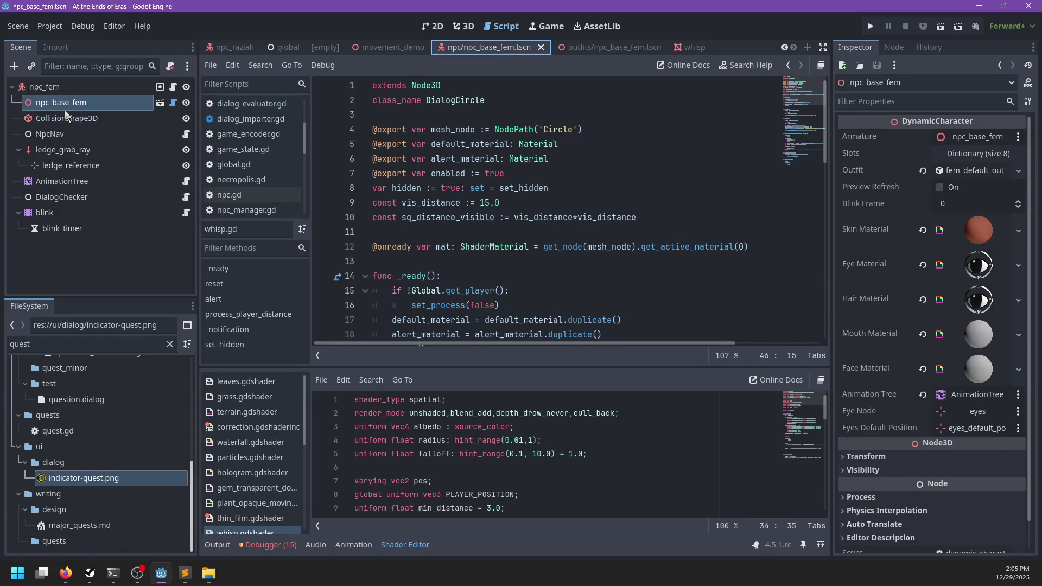
left_click(590, 47)
left_click(468, 27)
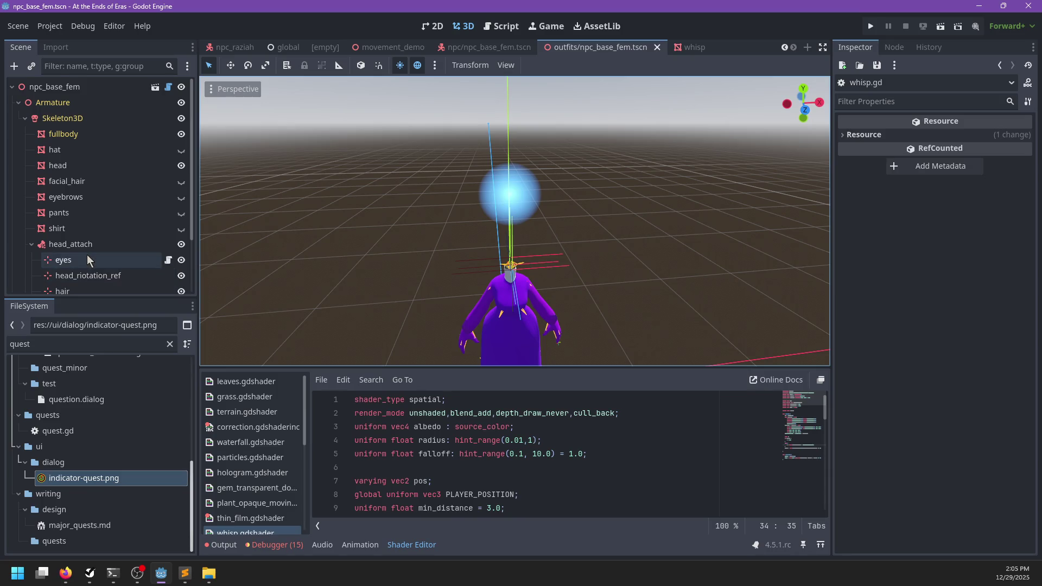
Show the Output log and the Debugger's Errors list of invalid-UID warnings
left_click(230, 549)
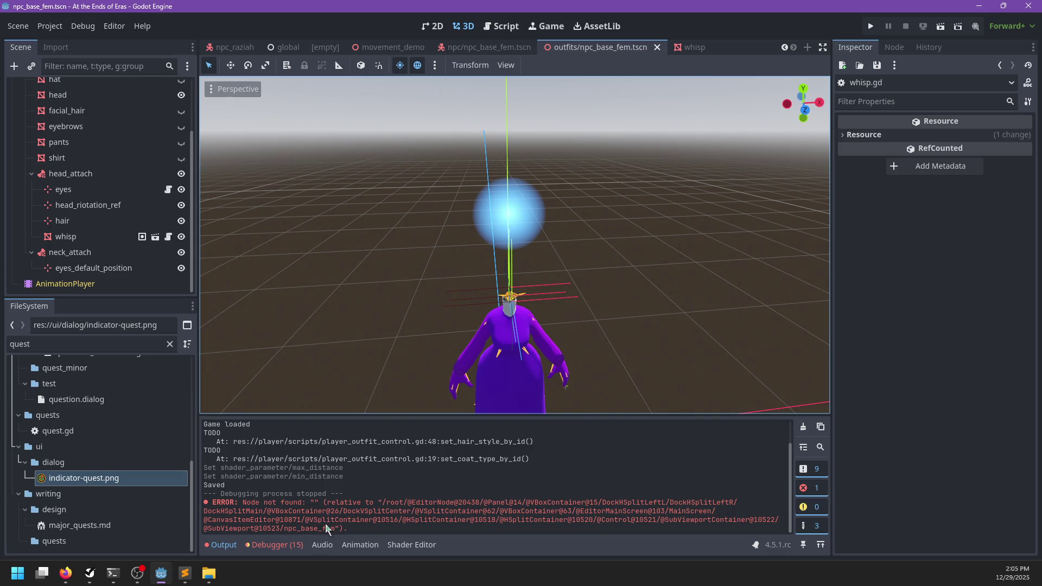
left_click(264, 548)
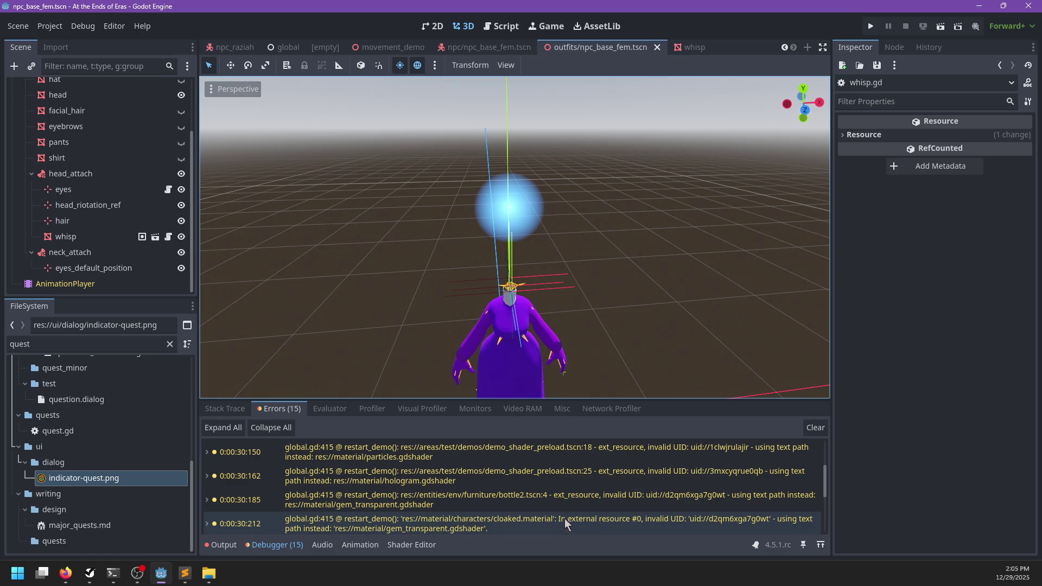
double_click(111, 342)
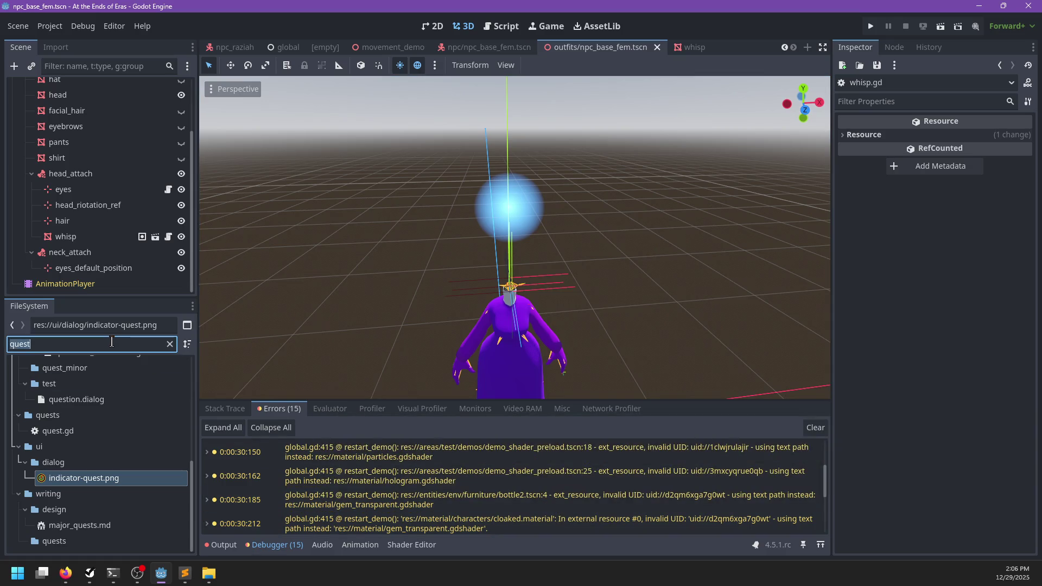
Filter for gem_transparent.tres, select it and view its Inspector save options
type("gem_trans")
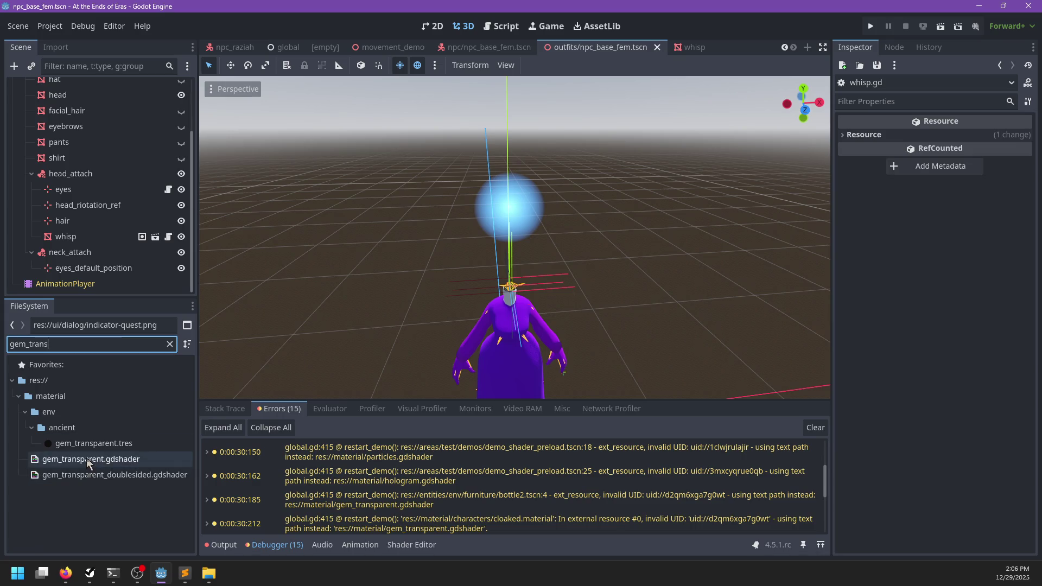
left_click(95, 444)
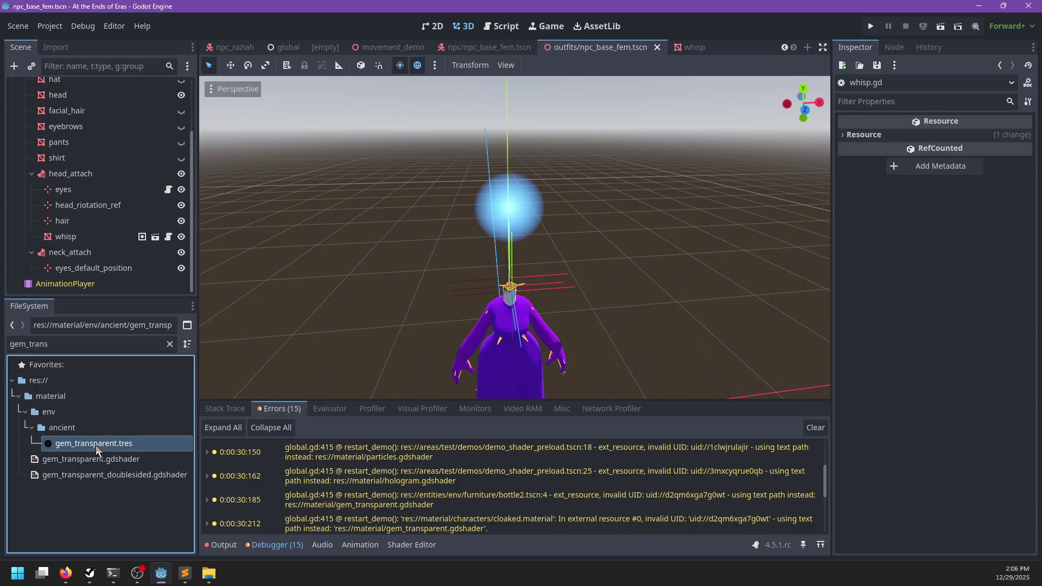
left_click(877, 65)
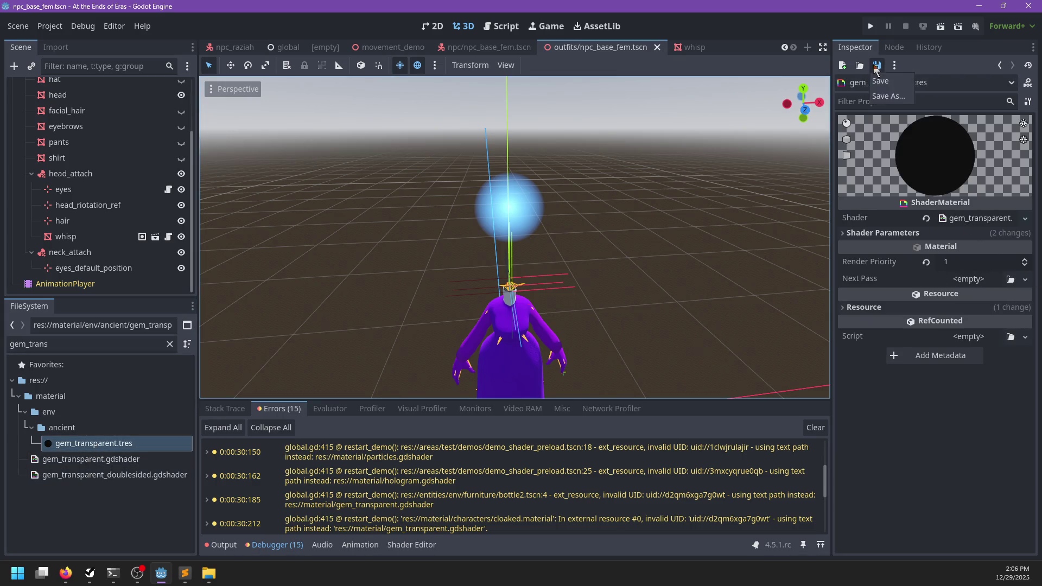
scroll(512, 516, "down", 2)
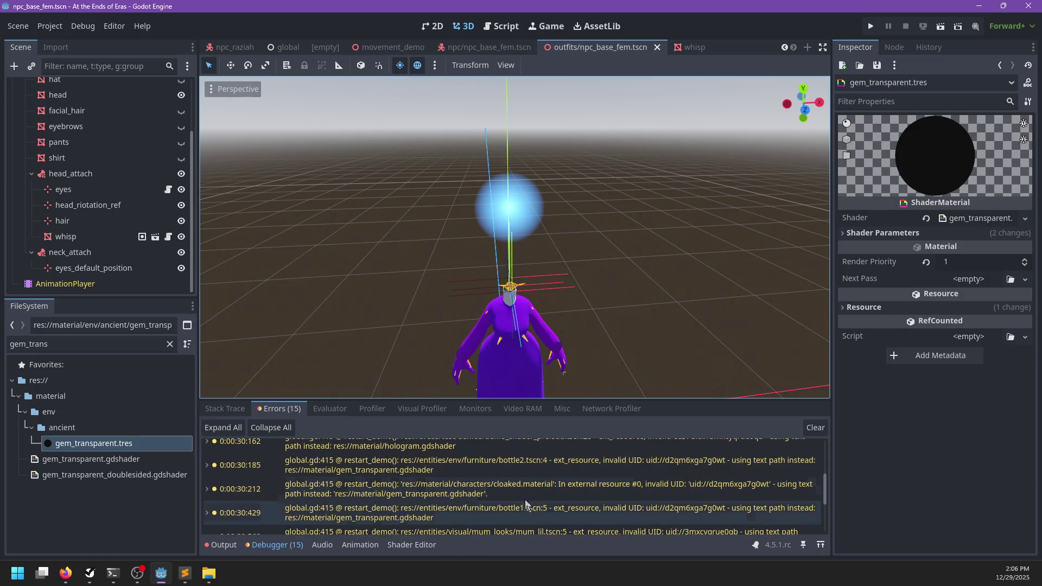
Filter for cloaked.material, select it and view its Inspector save options
left_click(79, 339)
key("ctrl+a")
type("cloa")
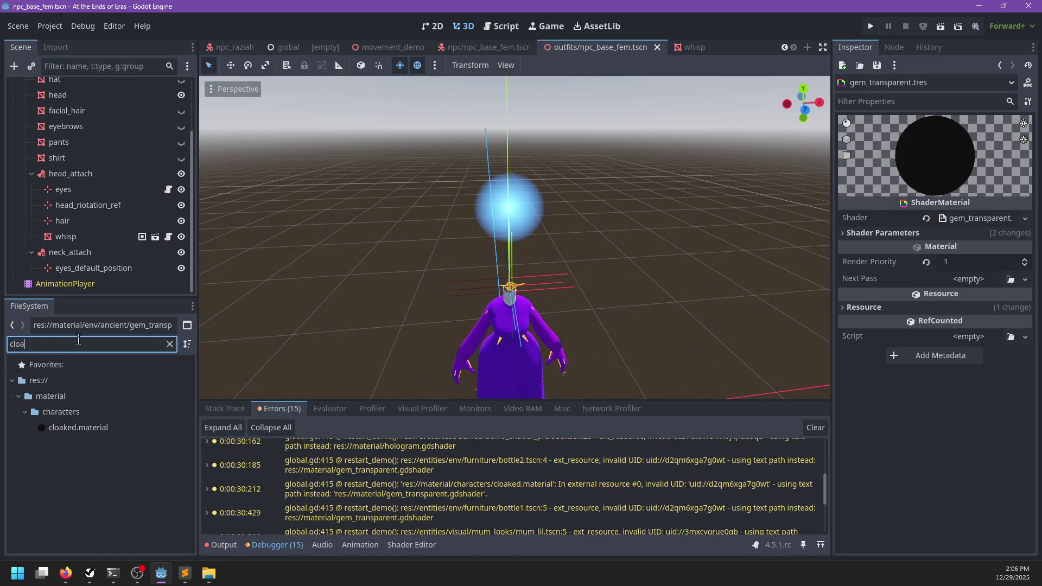
left_click(105, 432)
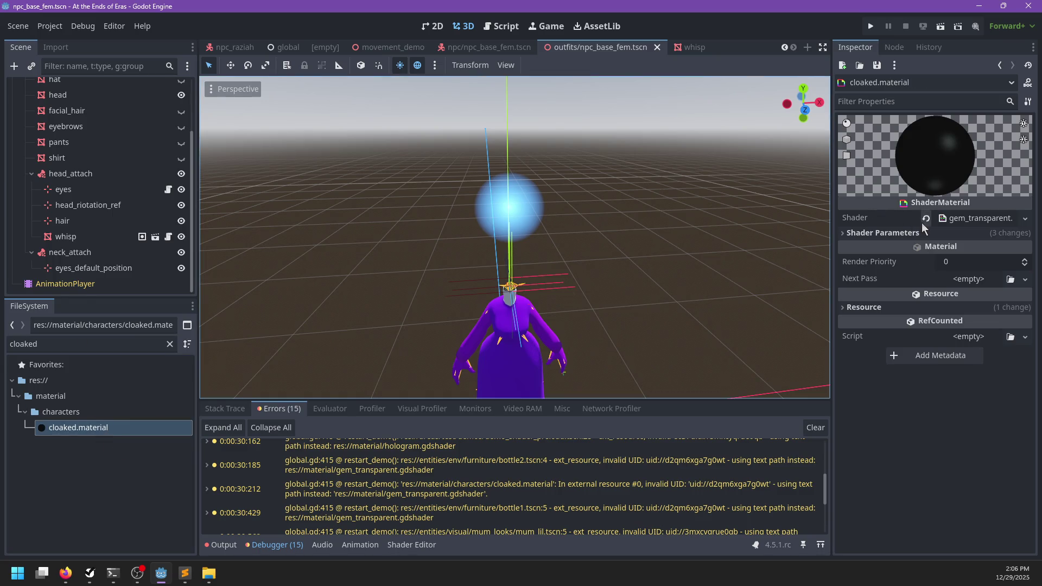
left_click(877, 65)
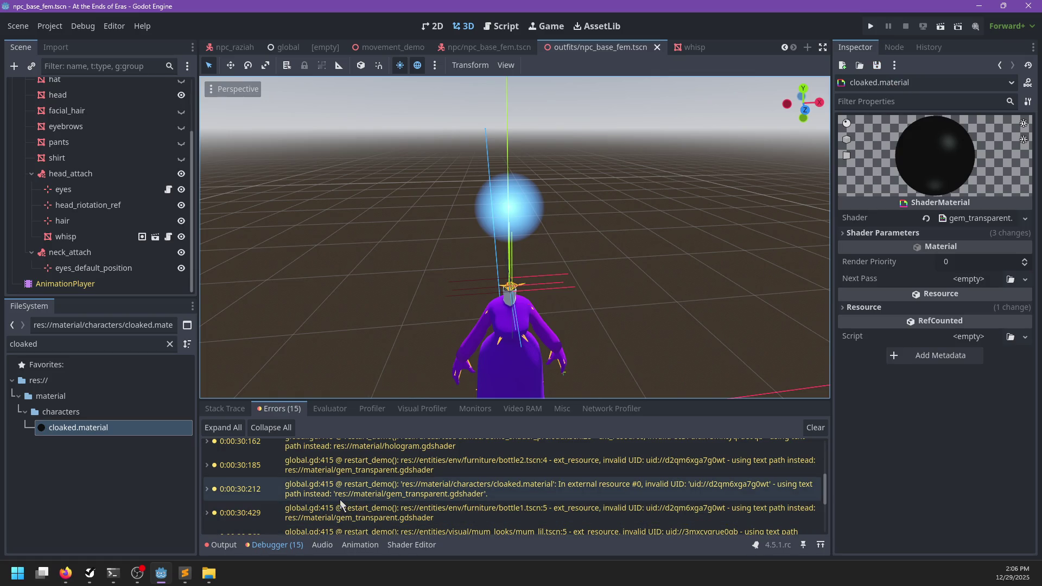
scroll(339, 499, "down", 1)
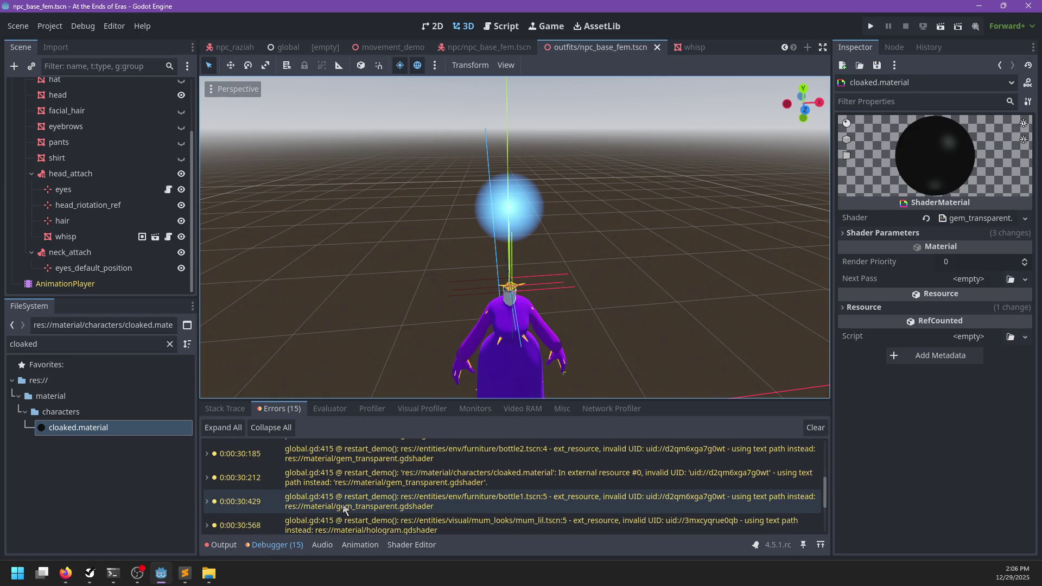
Filter for 'bottle', open bottle1.tscn and select its bottle1-kine mesh
double_click(97, 345)
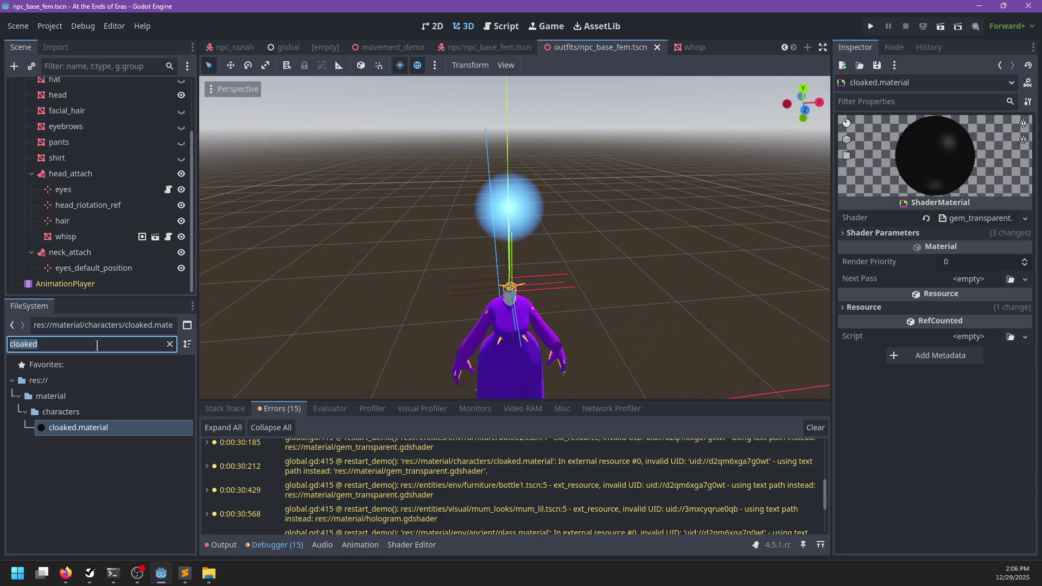
type("bottle")
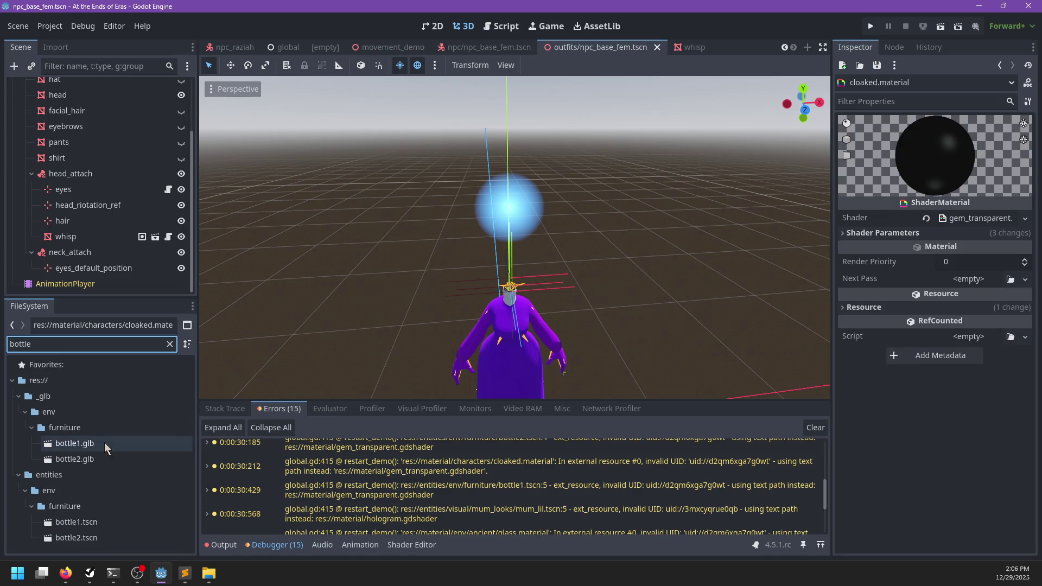
double_click(86, 521)
left_click(110, 103)
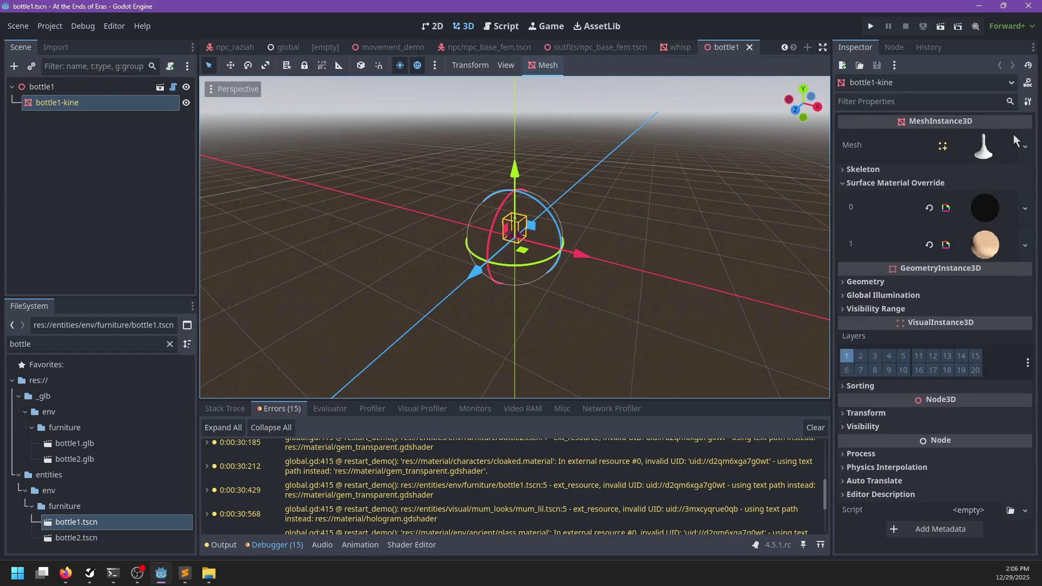
Save the bottle1 scene after checking its transform, then close it
key("ctrl+s")
left_click(579, 251)
key("ctrl+s")
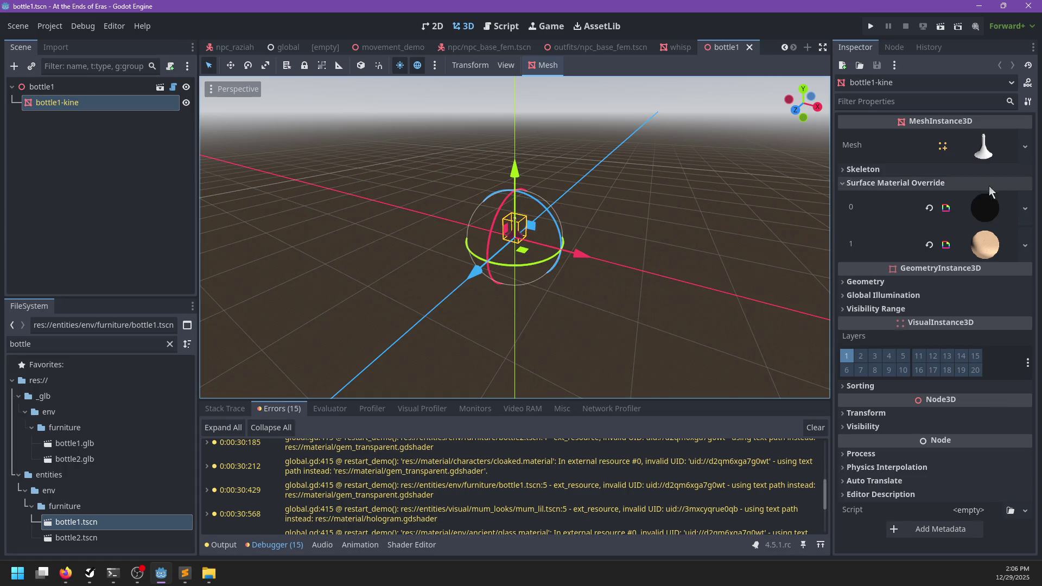
left_click(596, 264)
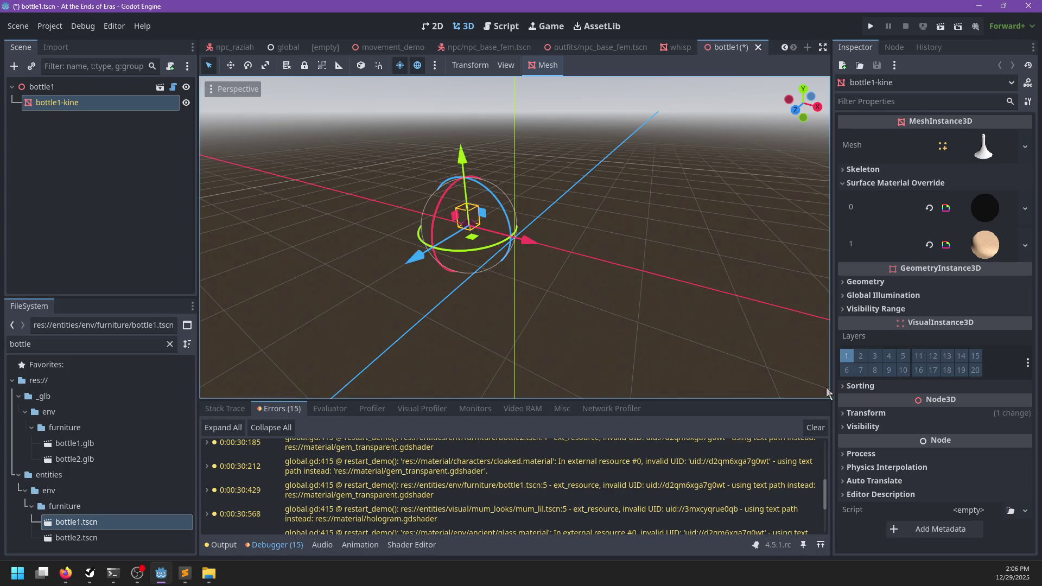
left_click(867, 413)
key("ctrl+s")
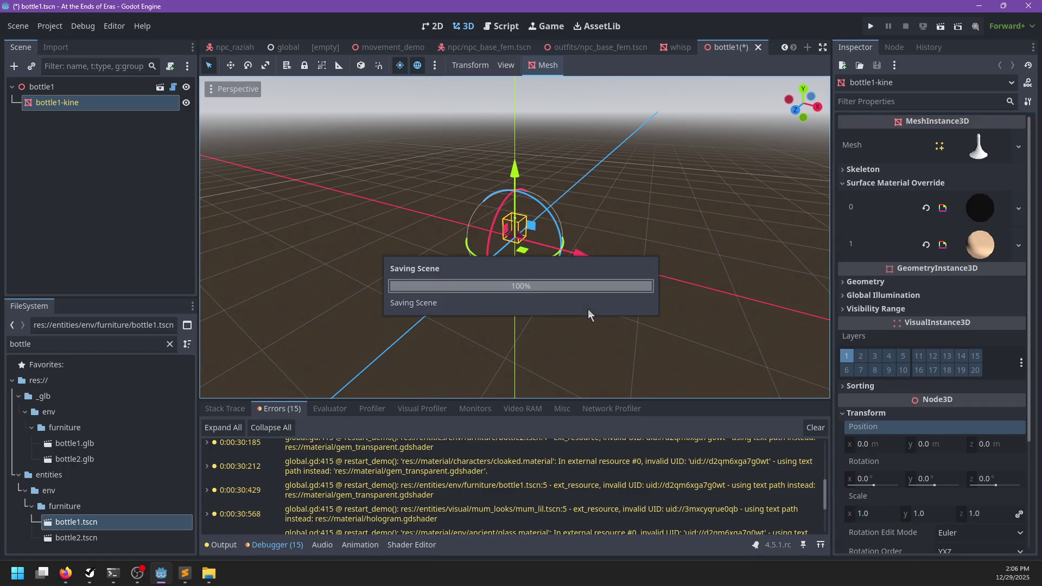
left_click(758, 48)
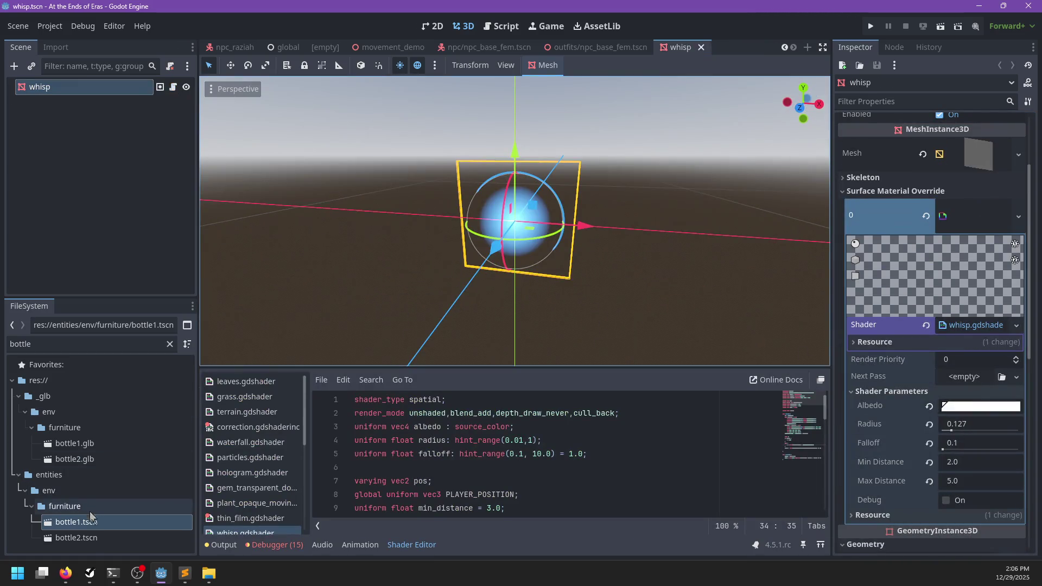
Open bottle2.tscn, reset bottle2-kine's position to 0, 0, 0, save, and show Debugger errors
double_click(81, 537)
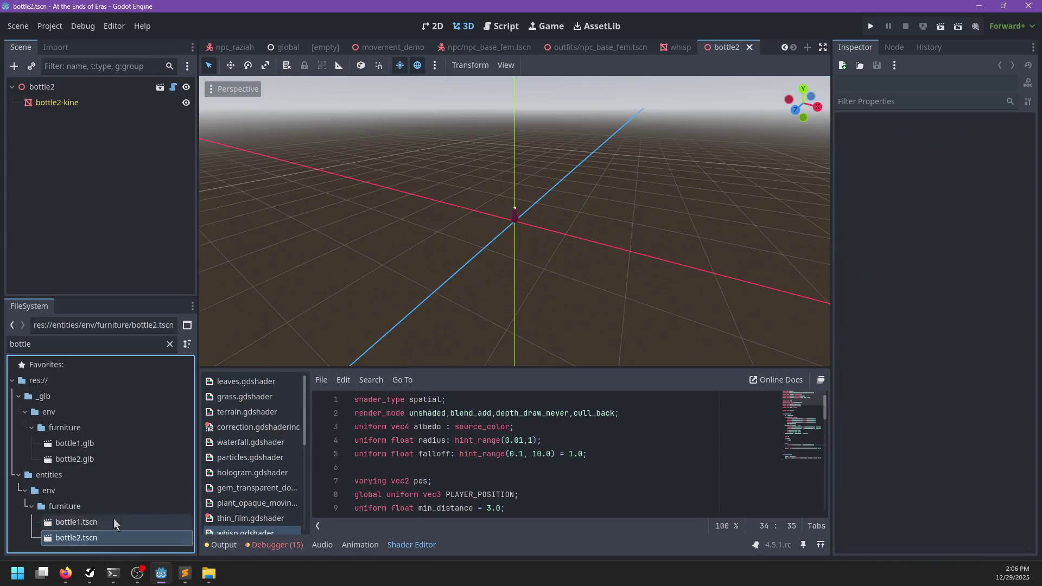
left_click(515, 243)
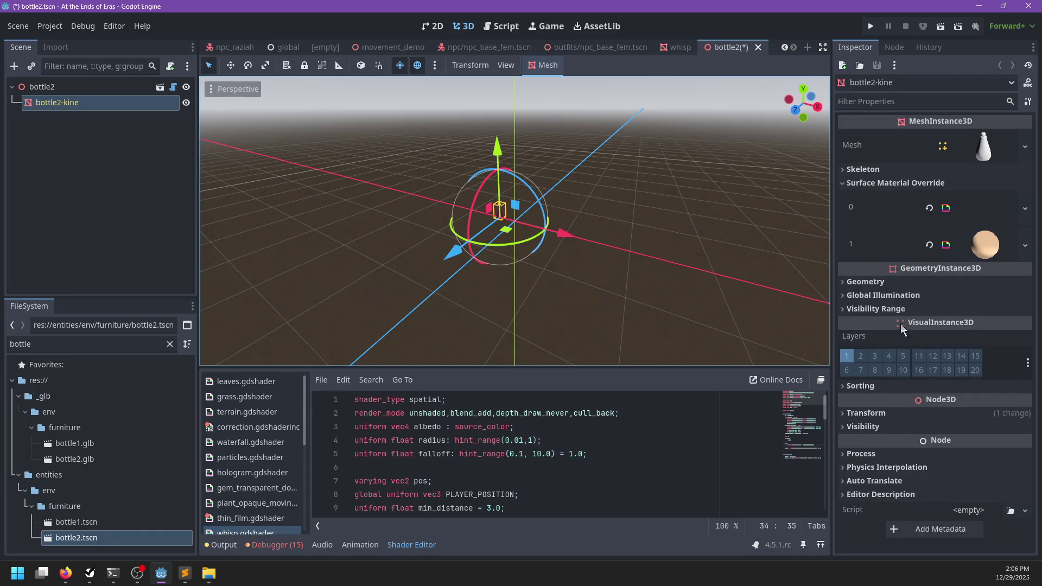
left_click(865, 413)
left_click(1018, 426)
key("ctrl+s")
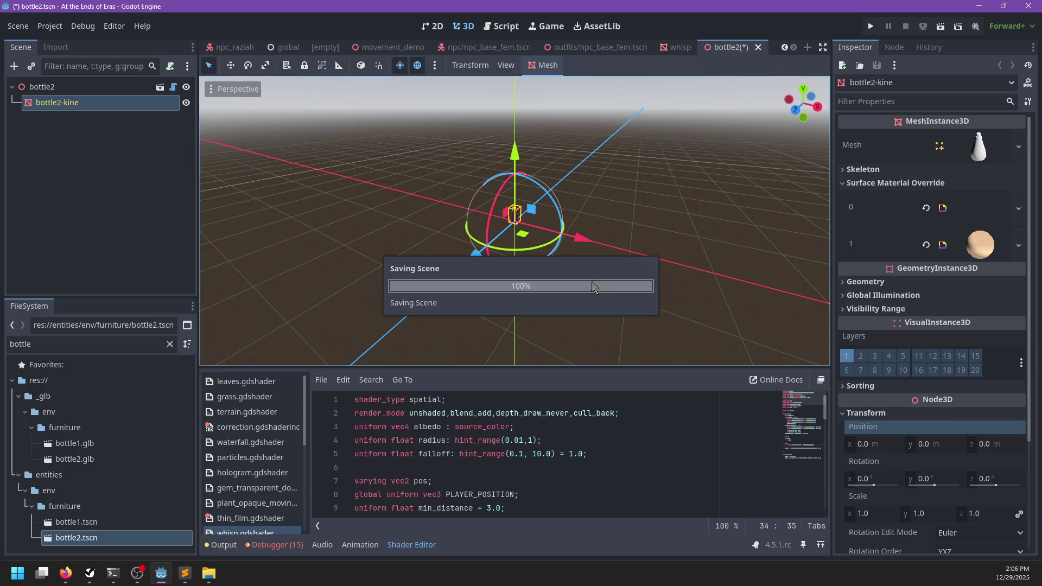
left_click(221, 545)
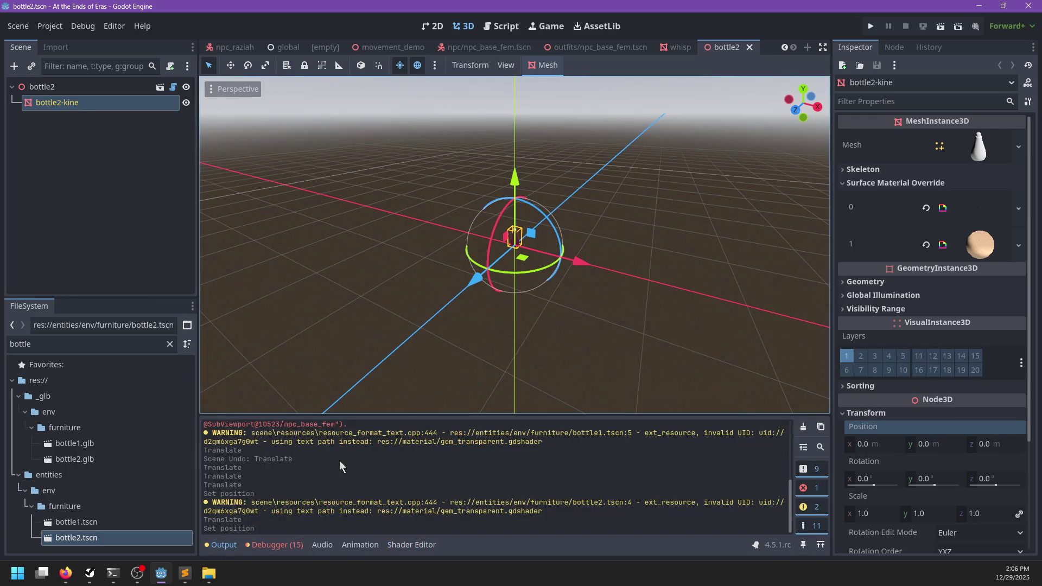
left_click(277, 545)
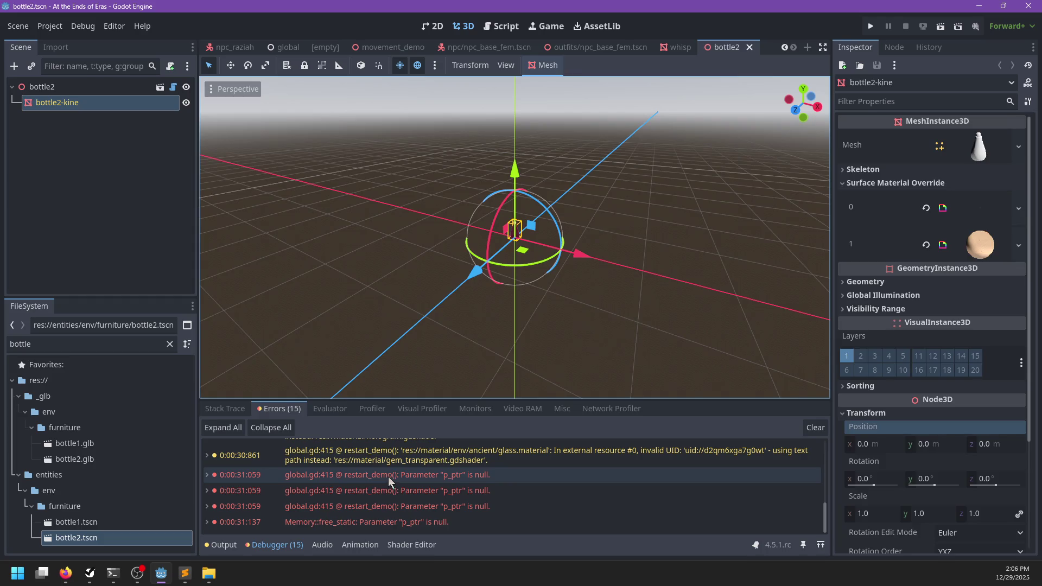
Jump to the restart_demo error in global.gd and trace the start_scene declaration
double_click(389, 480)
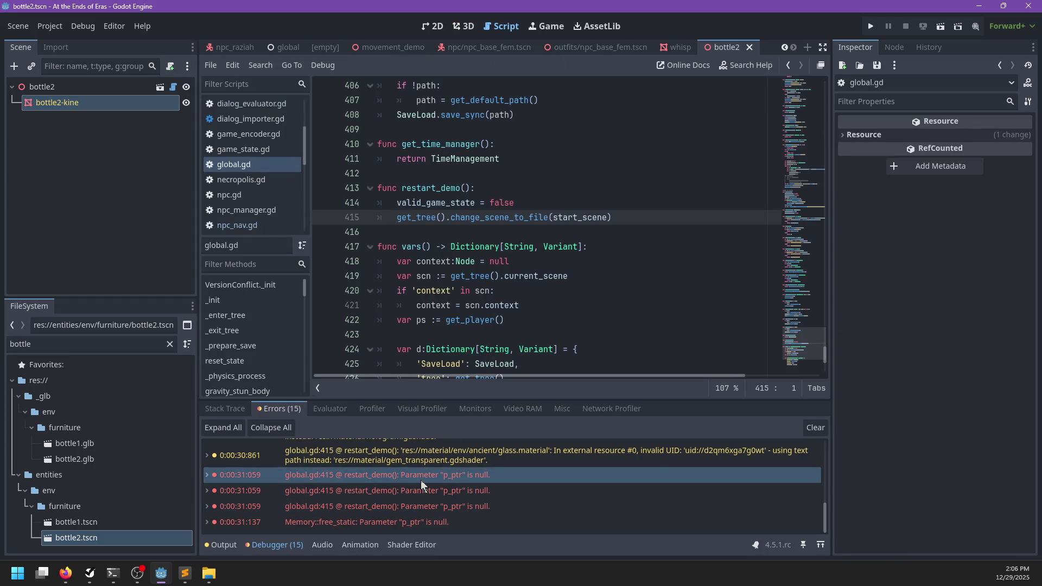
mouse_move(421, 484)
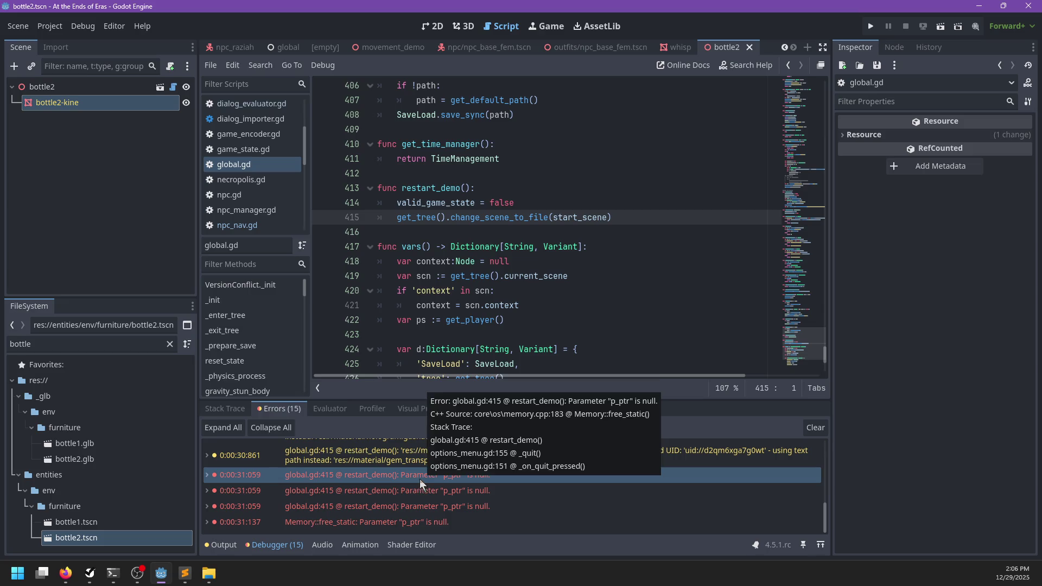
mouse_move(571, 215)
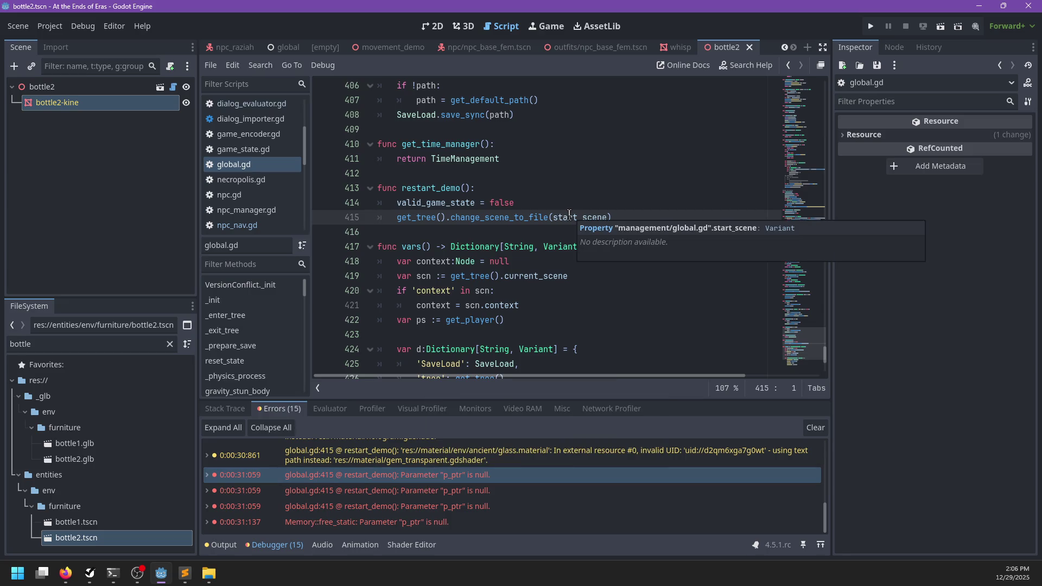
left_click(561, 201)
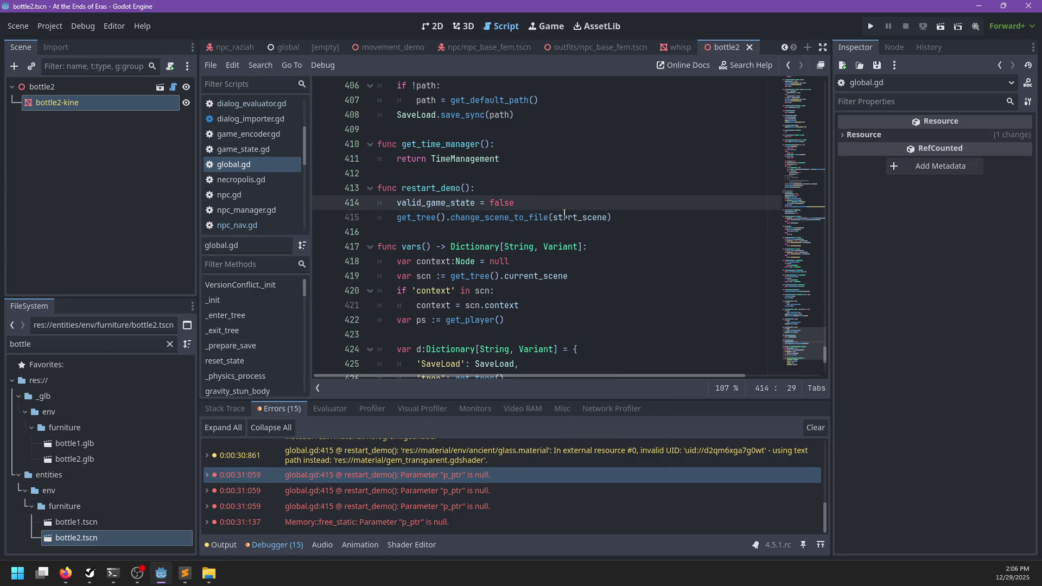
double_click(563, 217)
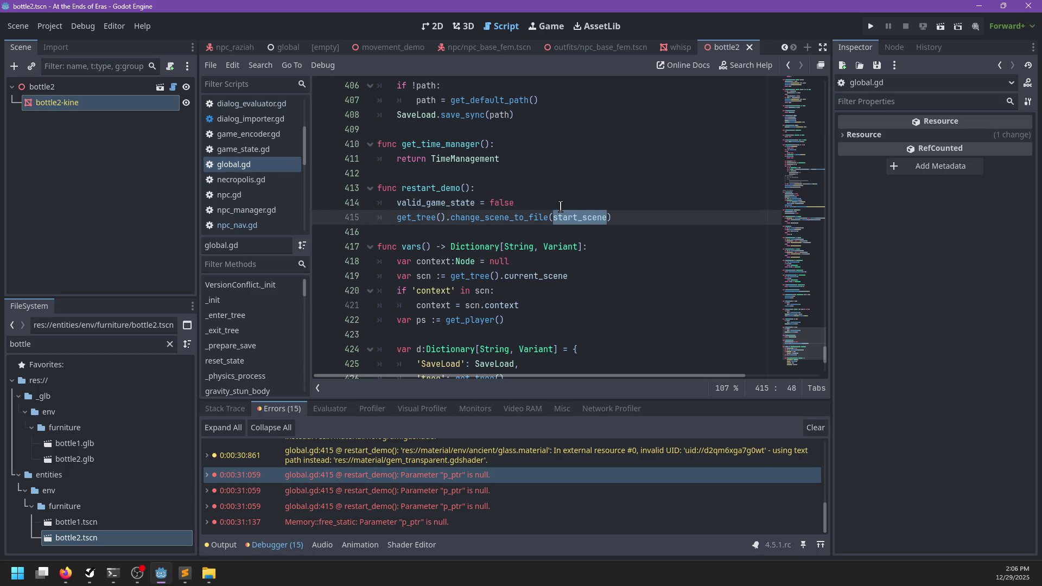
left_click(560, 206)
mouse_move(565, 216)
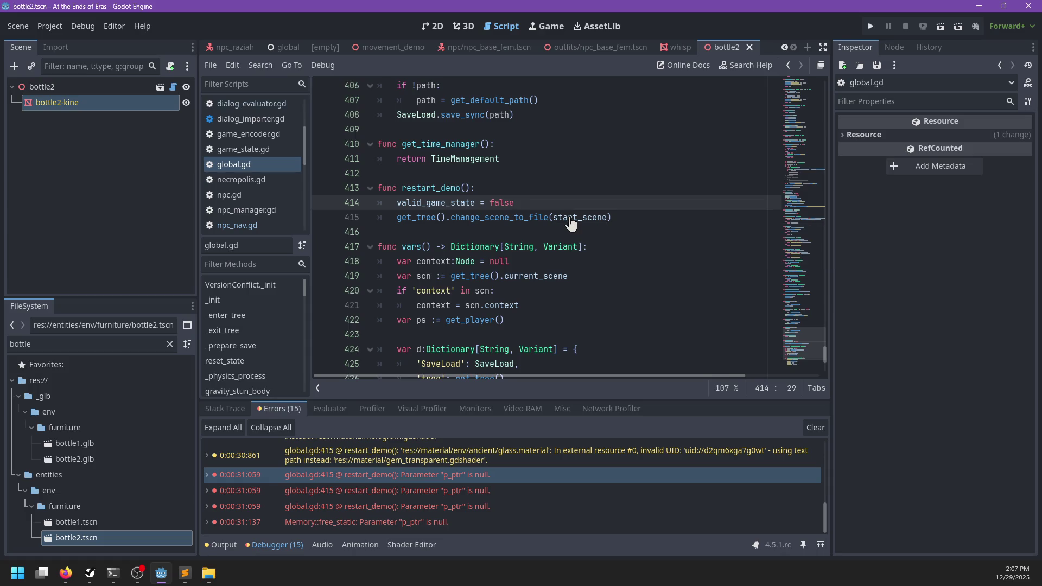
left_click(568, 217, "ctrl")
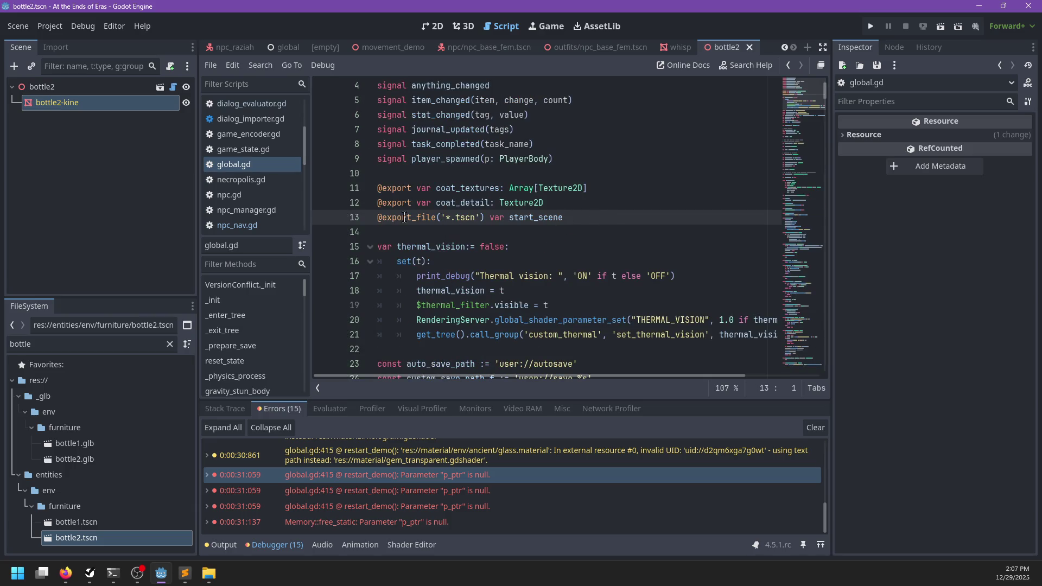
scroll(478, 211, "up", 1)
Open global.tscn, set its Start Scene to demo_menu.tscn, and save
left_click(238, 164)
left_click(69, 349)
key("ctrl+a")
type("global")
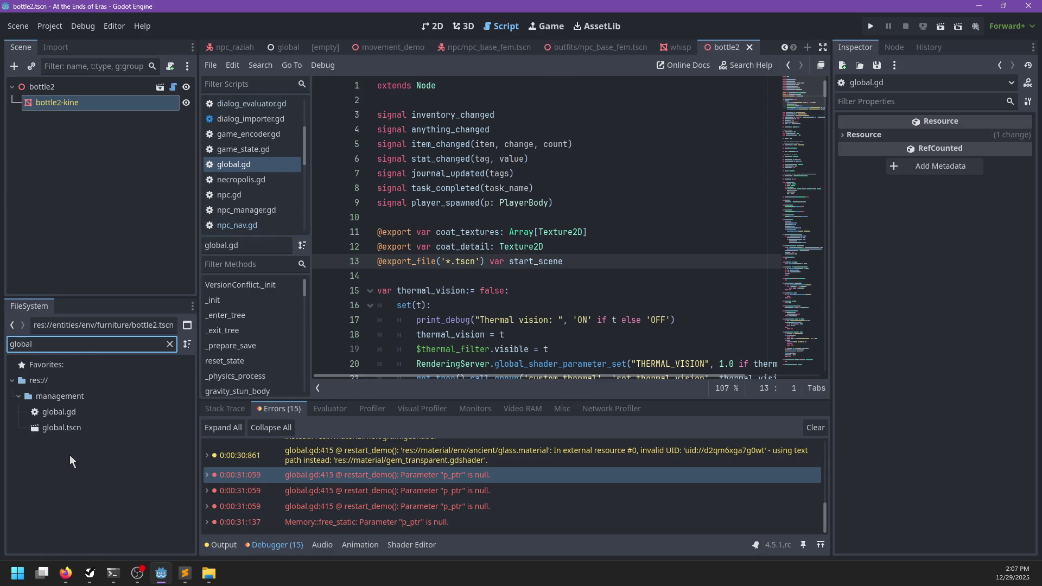
double_click(61, 427)
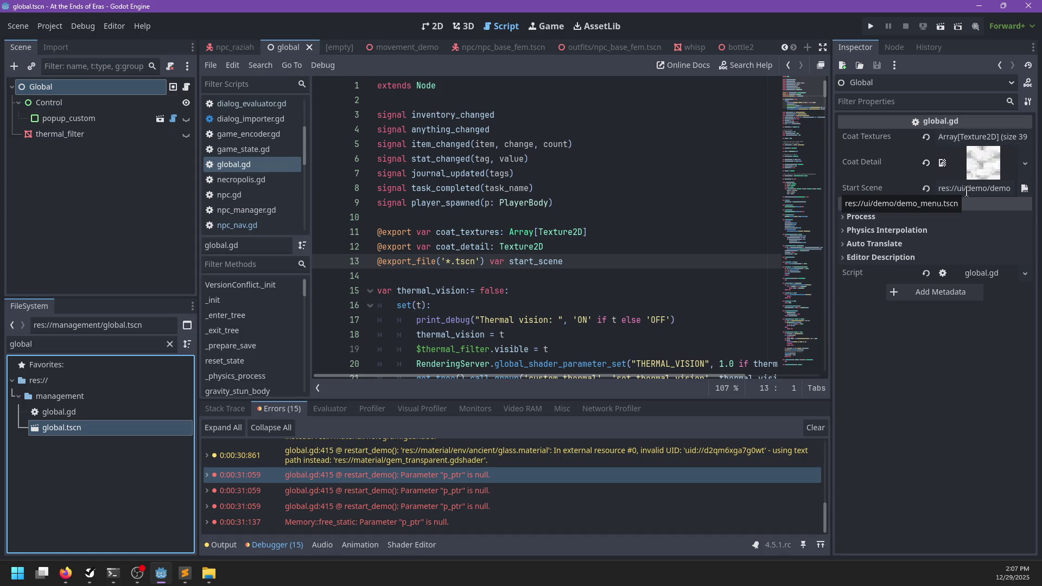
left_click(966, 191)
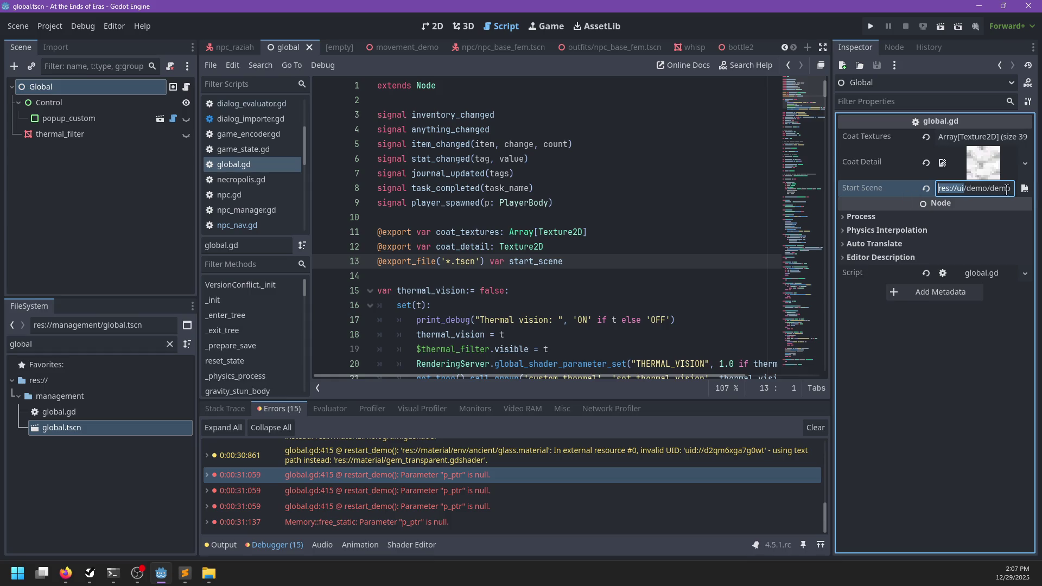
left_click(1024, 189)
double_click(360, 184)
key("ctrl+s")
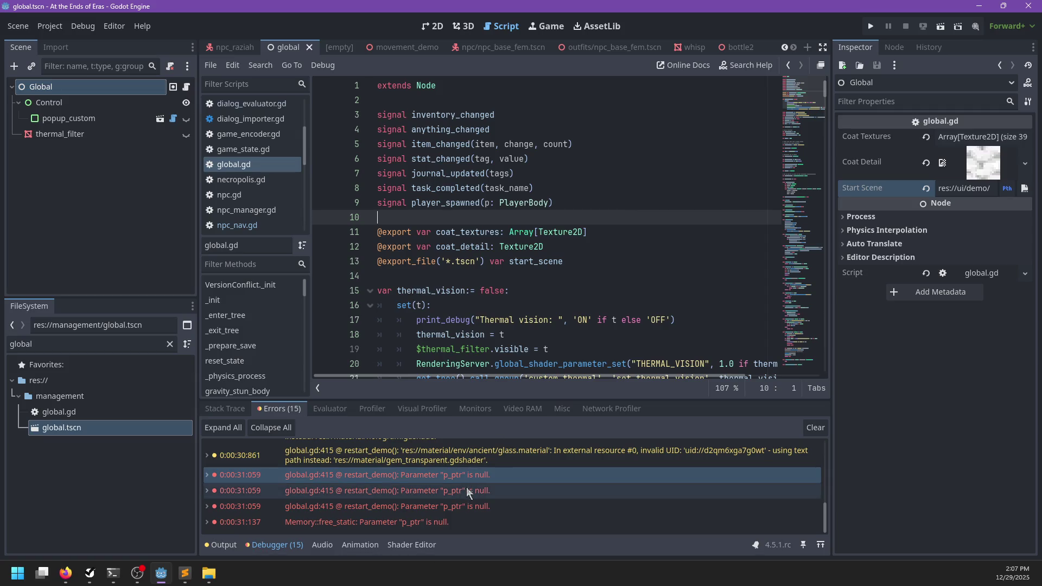
Review the remaining p_ptr null errors, then clear the debugger error list
left_click(471, 491)
left_click(465, 507)
scroll(445, 499, "up", 3)
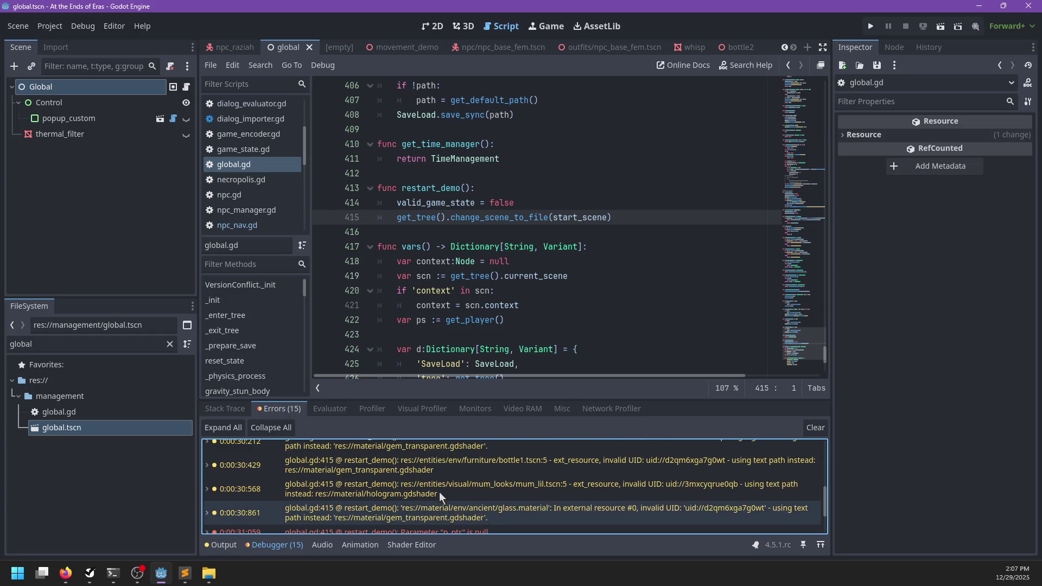
scroll(450, 485, "up", 5)
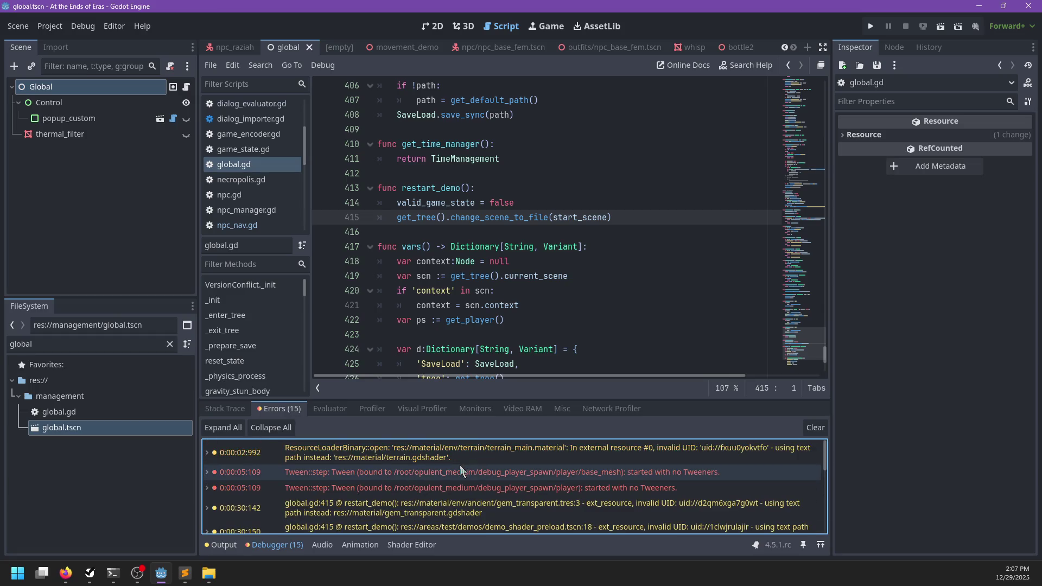
left_click(815, 427)
left_click(614, 263)
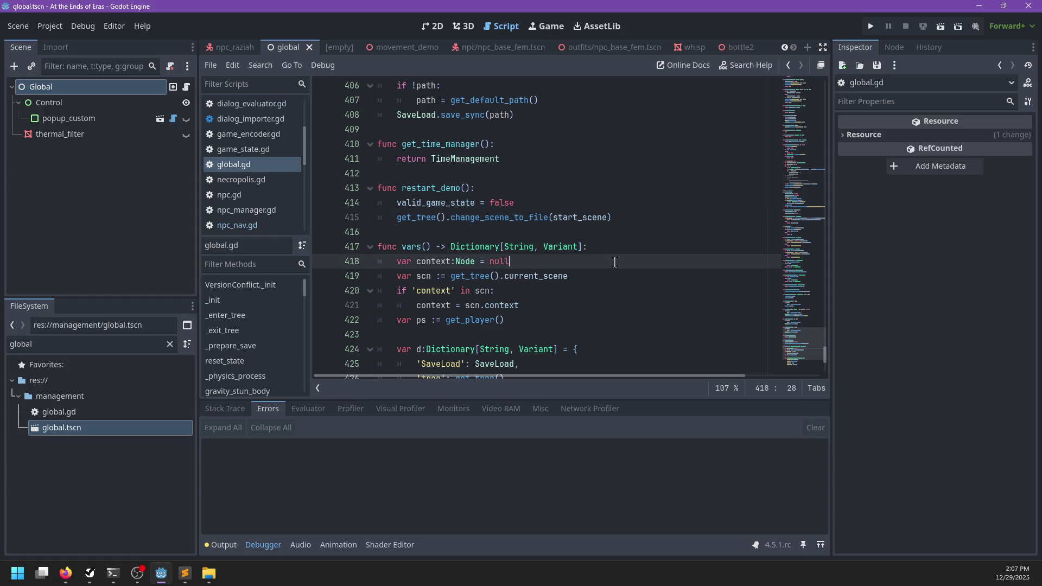
Test-run the game, walk to Raziah and talk to hear the Opulent Medium callout, then stop it
key("F5")
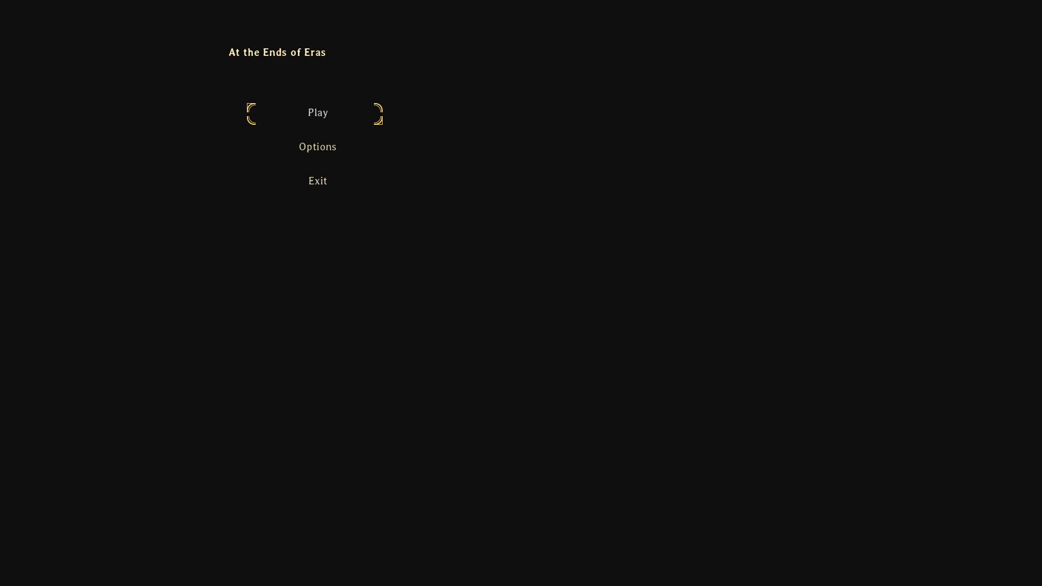
key("Return")
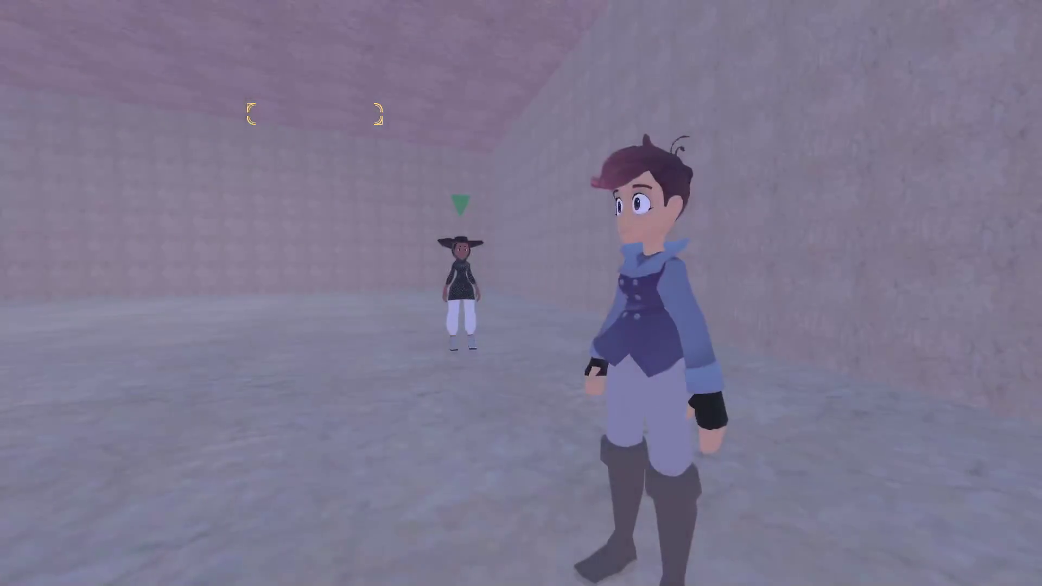
key("w")
key("e")
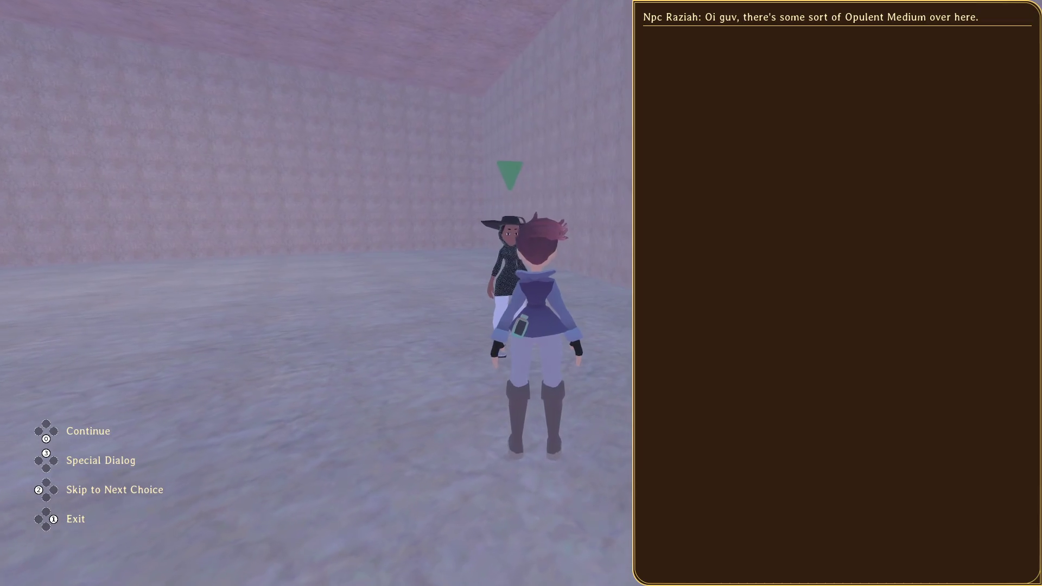
key("Escape")
key("s")
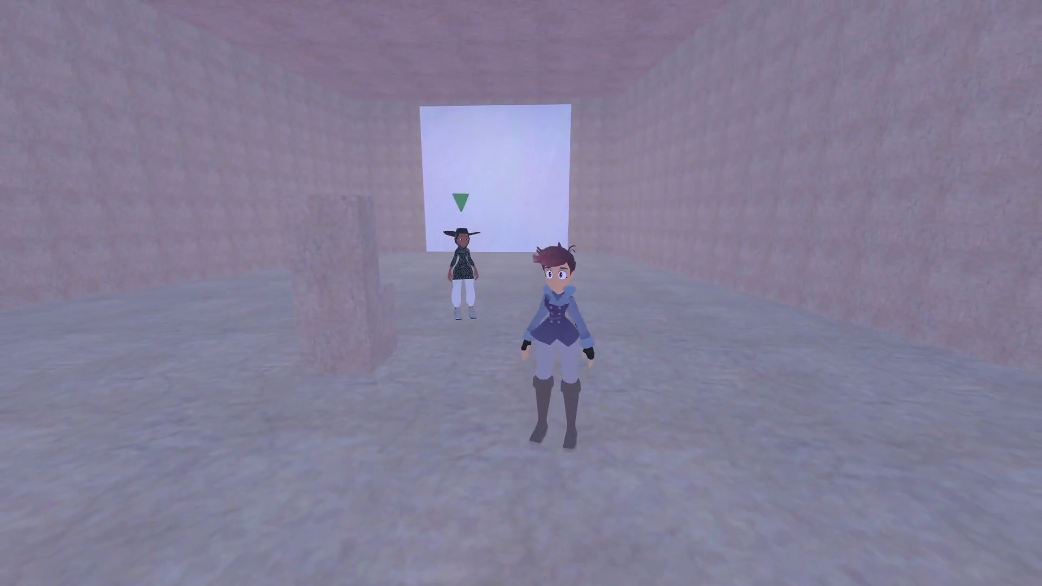
key("Escape")
key("alt+Tab")
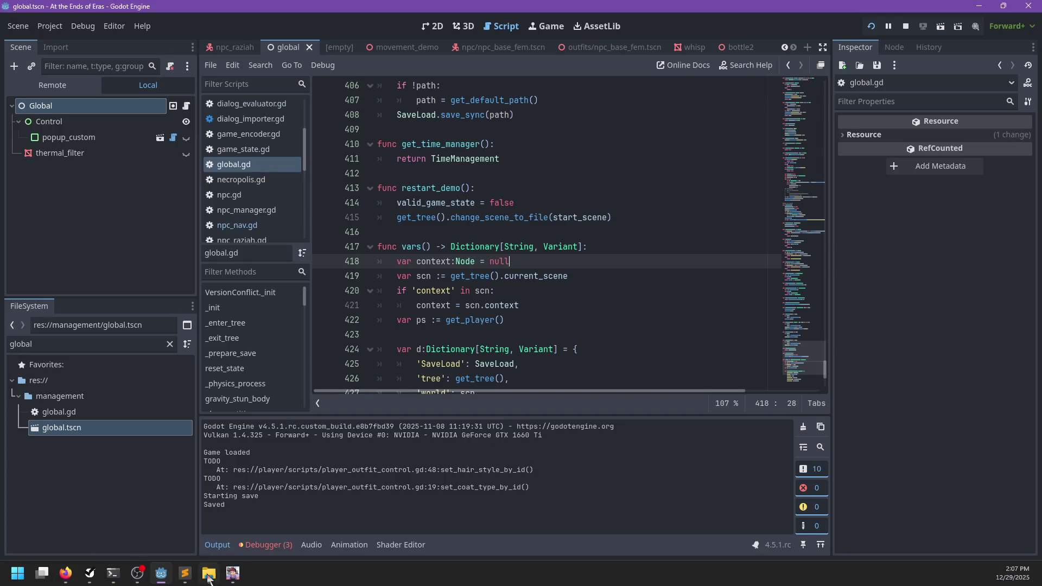
Check the new debugger errors and look over the npc_raziah scene in the 3D view
left_click(247, 547)
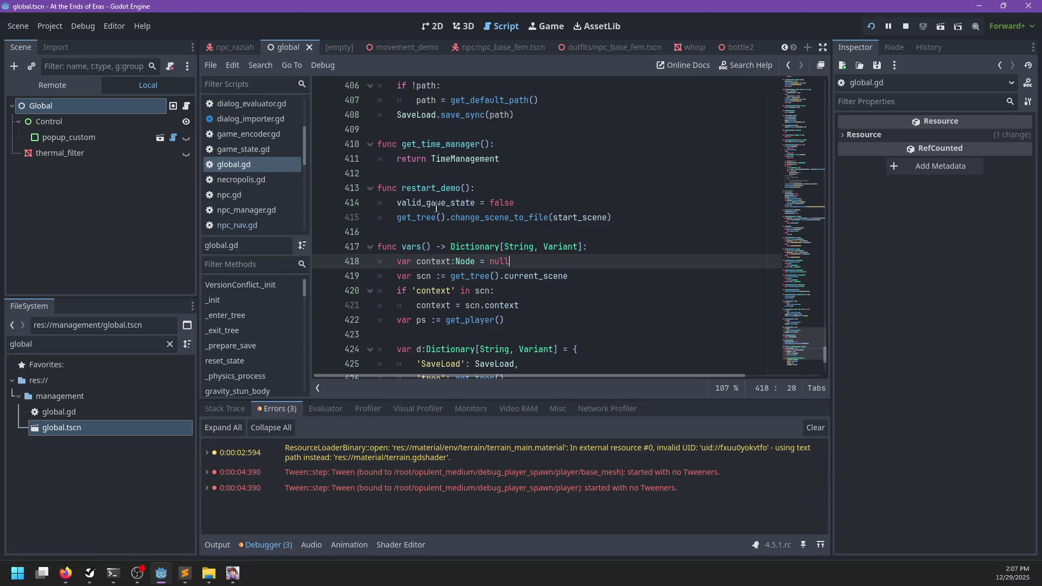
left_click(459, 26)
key("ctrl+F1")
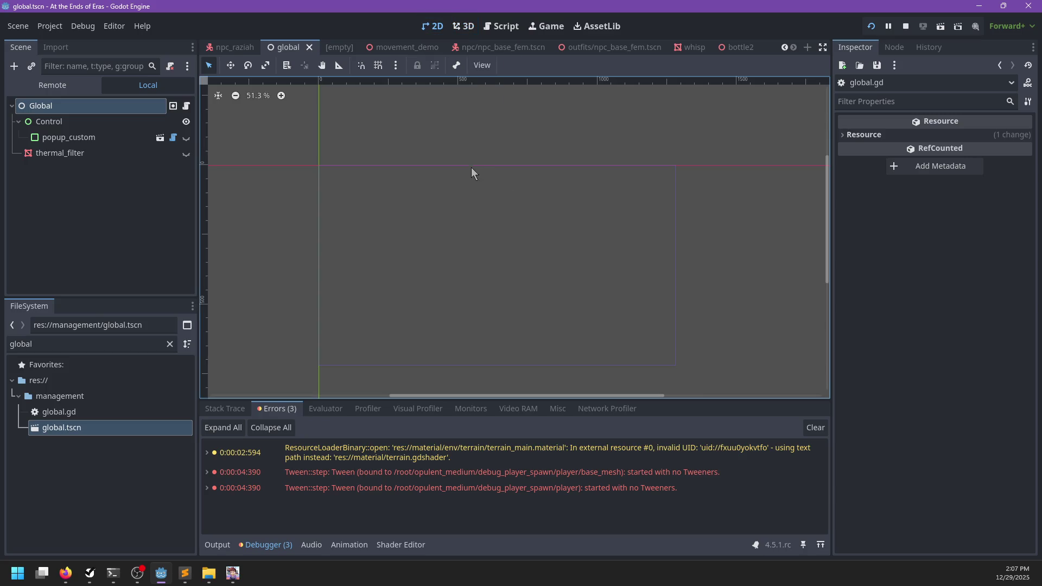
left_click(230, 48)
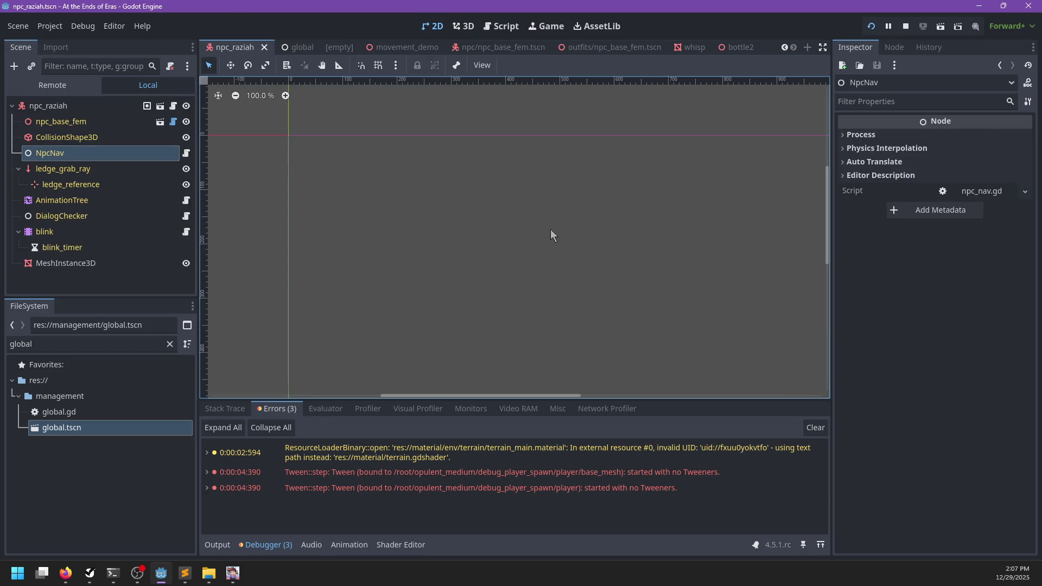
left_click(464, 26)
scroll(571, 251, "down", 3)
scroll(566, 252, "up", 3)
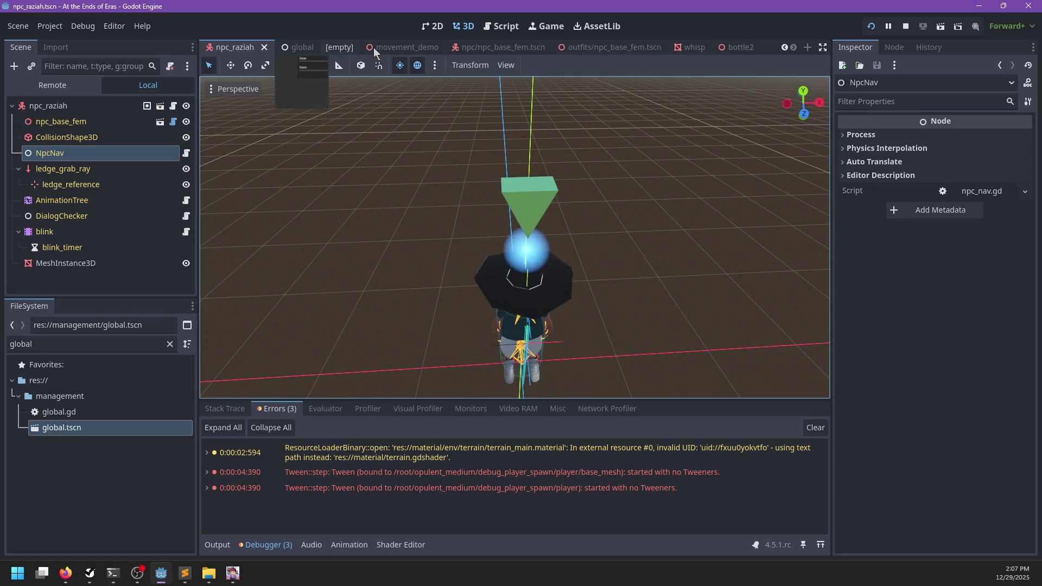
Step through the movement_demo and npc_base_fem scenes, then close all scene tabs
left_click(391, 48)
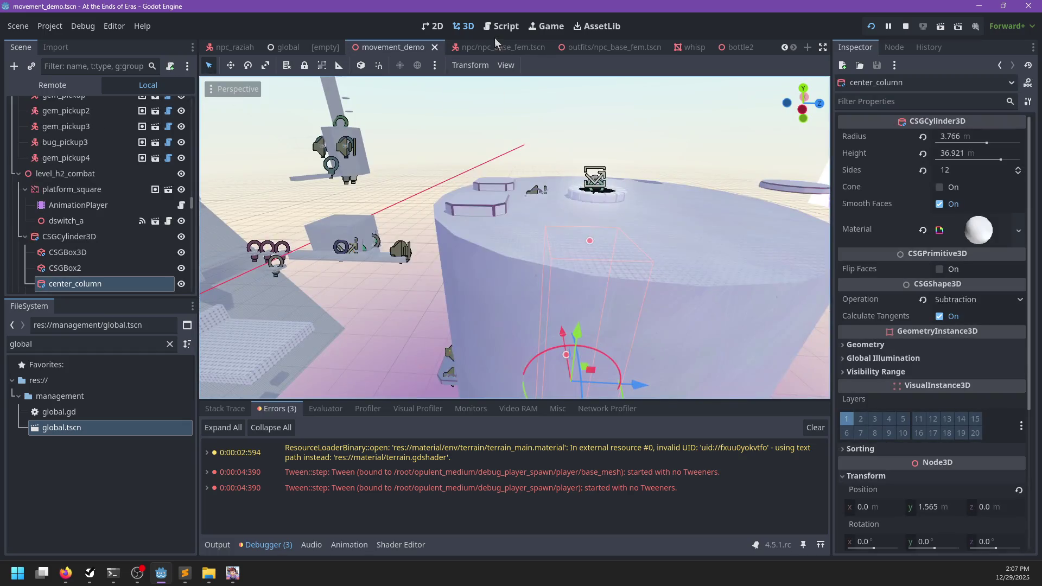
left_click(502, 47)
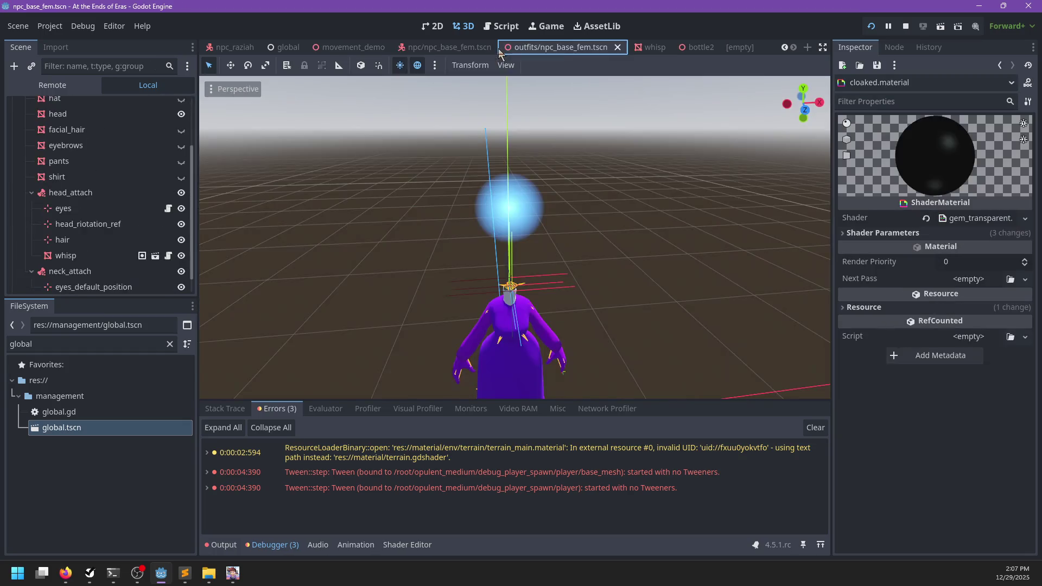
right_click(548, 48)
key("Escape")
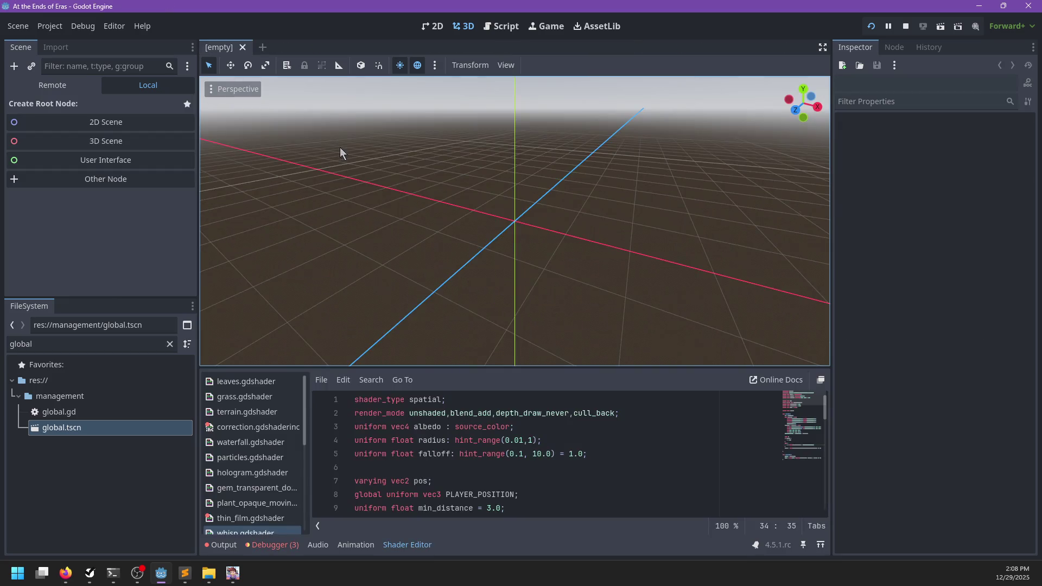
Filter the FileSystem for 'area', then 'chink', then 'opulent', and open opulent_medium.tscn
left_click(98, 345)
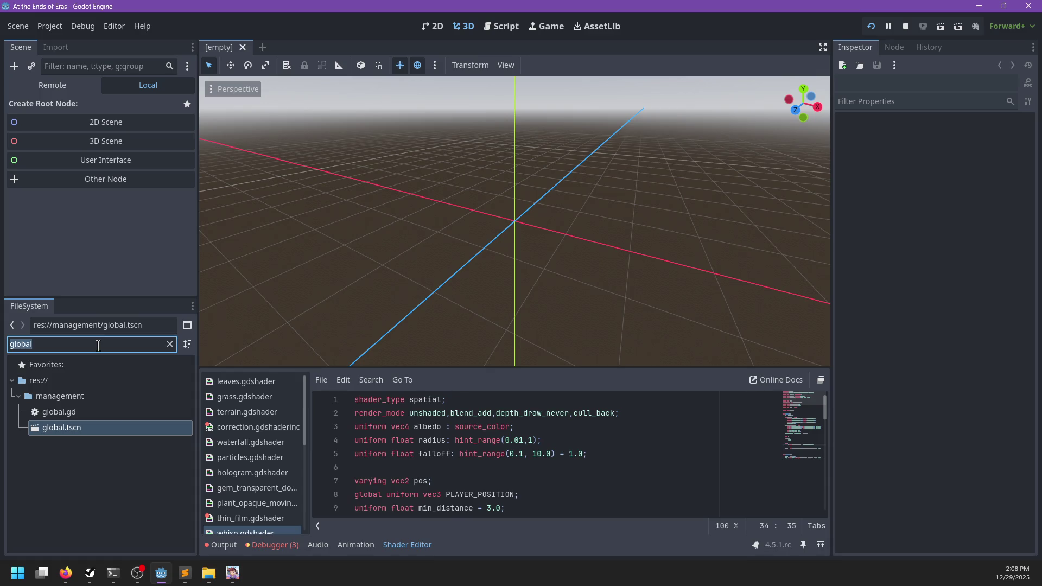
type("area")
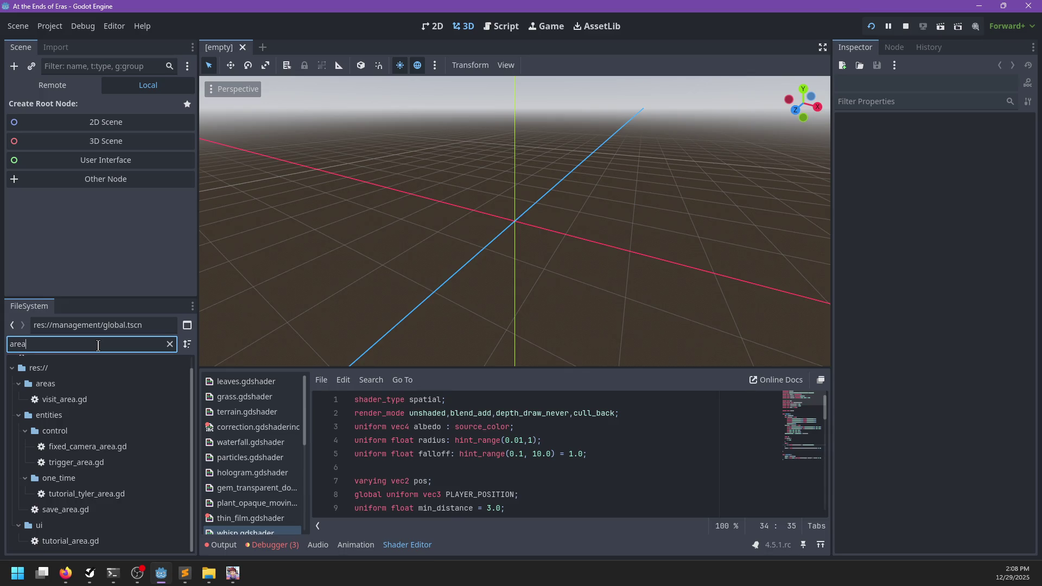
key("BackSpace")
key("BackSpace")
key("BackSpace")
type("chink")
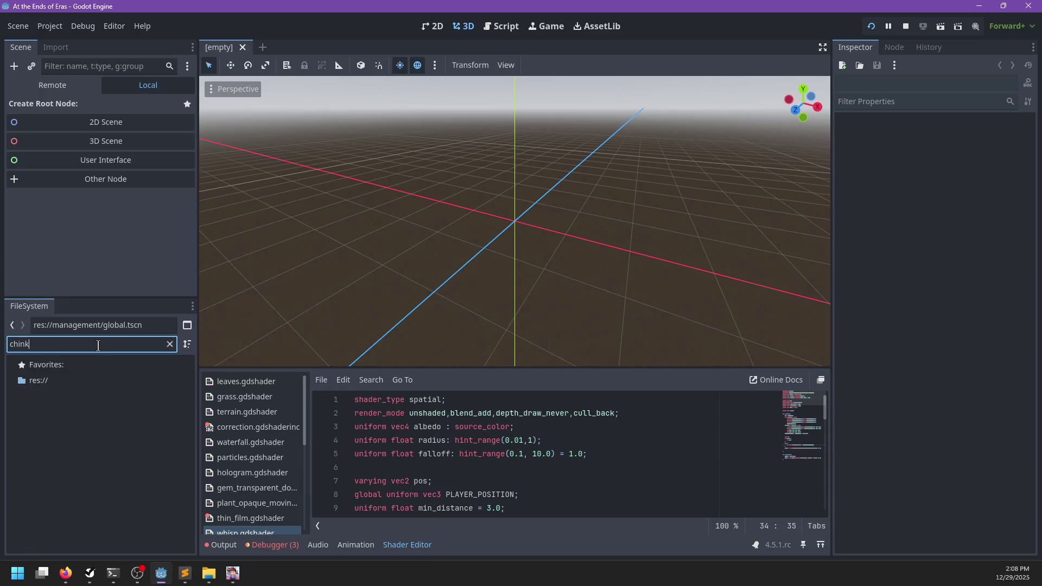
key("BackSpace")
key("BackSpace")
key("BackSpace")
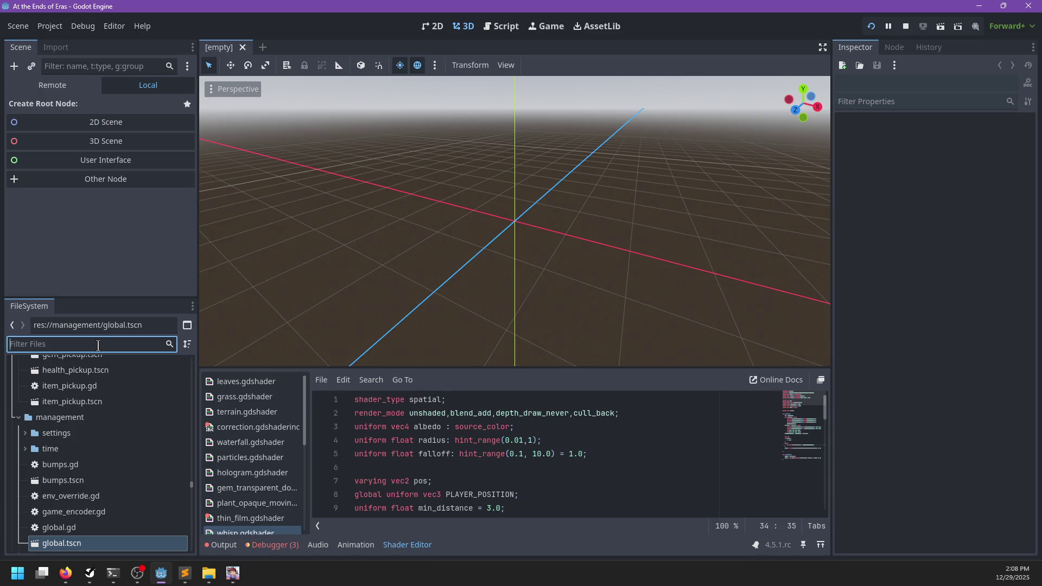
type("opulent")
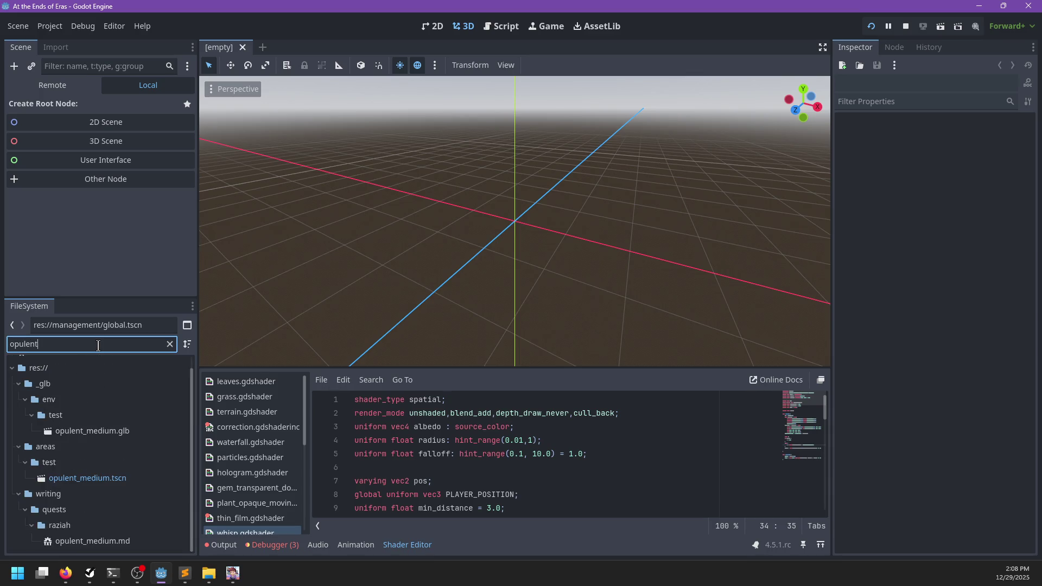
double_click(102, 482)
scroll(484, 247, "up", 5)
scroll(498, 242, "up", 5)
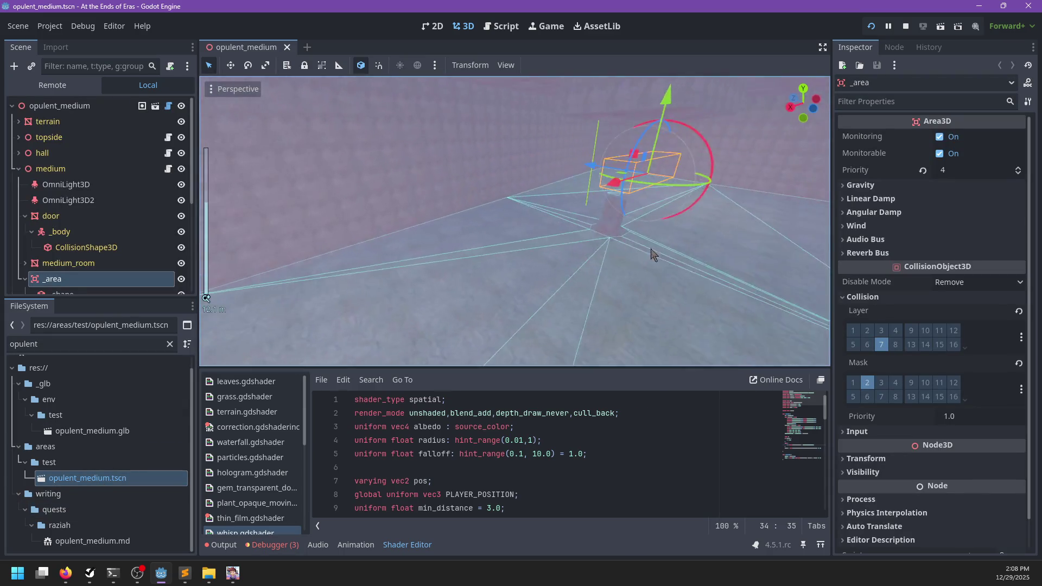
Add a Marker3D child node under the _area trigger in the medium room
left_click_drag(597, 261, 488, 239)
left_click(47, 170)
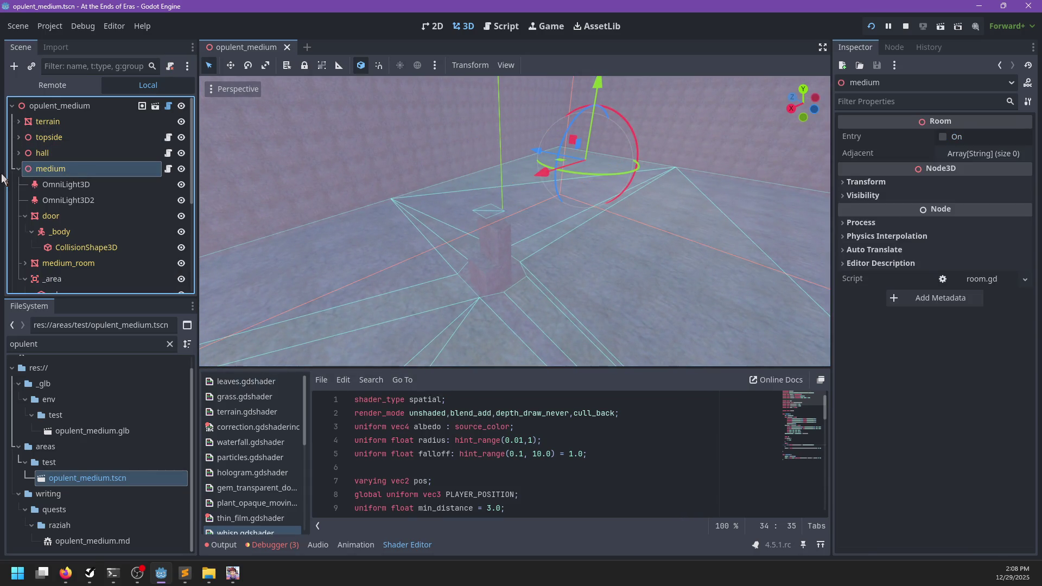
scroll(479, 252, "up", 2)
scroll(479, 252, "down", 2)
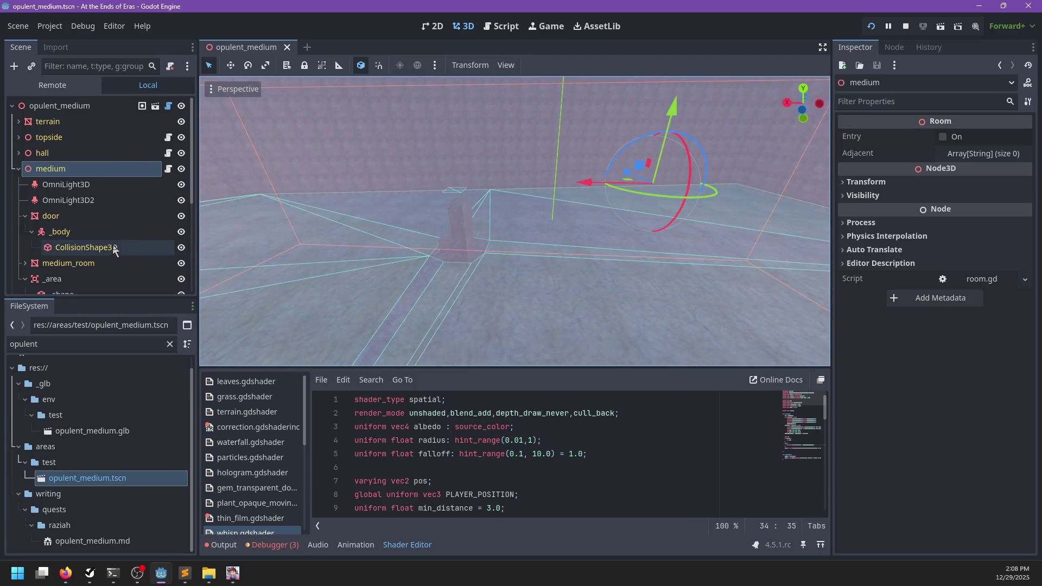
scroll(83, 249, "down", 3)
left_click(82, 229)
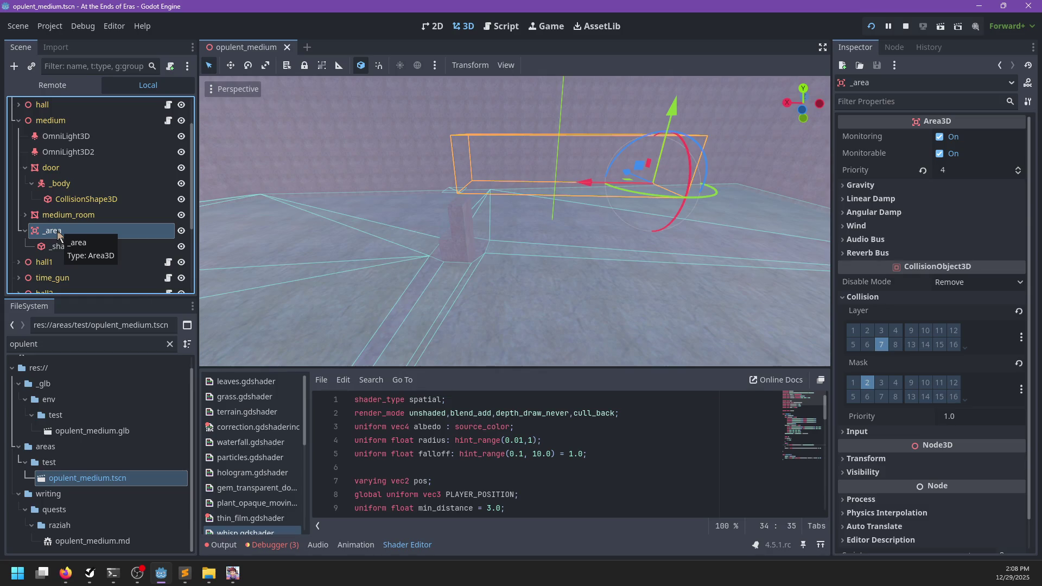
key("ctrl+a")
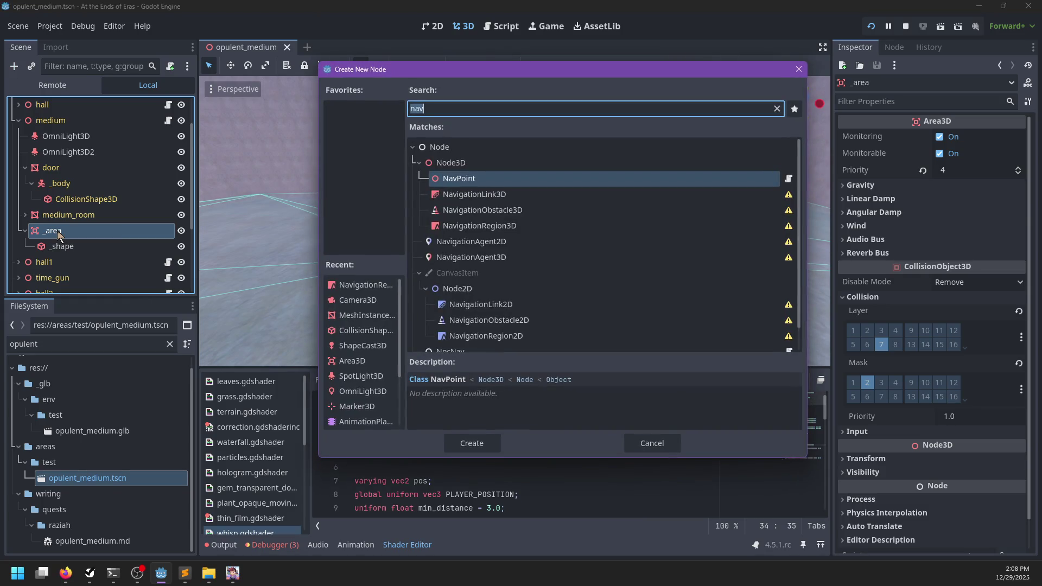
type("marker")
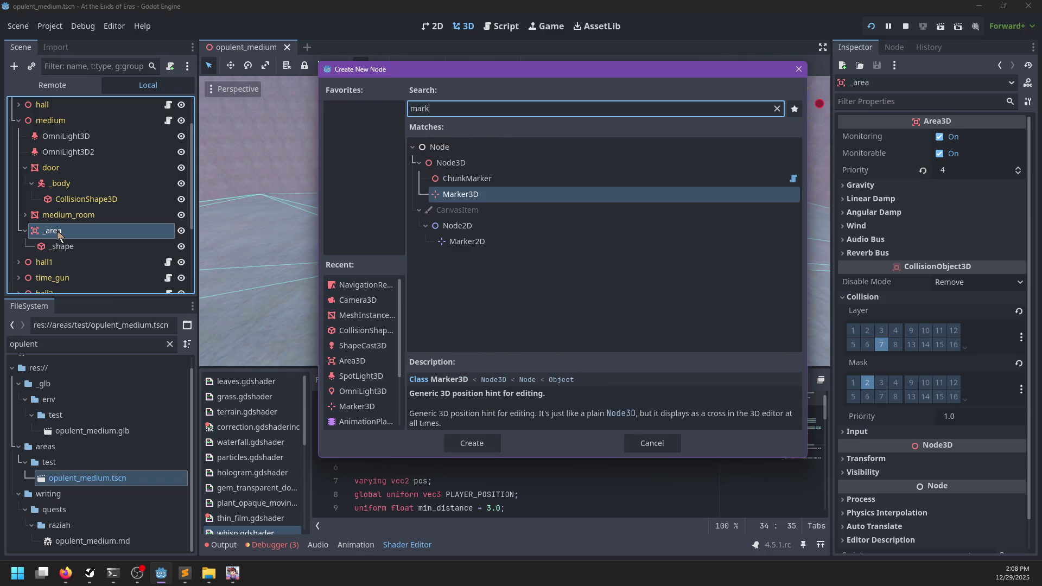
key("Return")
Rename the marker to poi, slide it along X, and move it beside _area in the hierarchy
left_click(102, 263)
key("ctrl+a")
key("BackSpace")
key("Return")
mouse_move(580, 194)
left_mouse_down()
mouse_move(408, 195)
mouse_move(407, 216)
left_mouse_up()
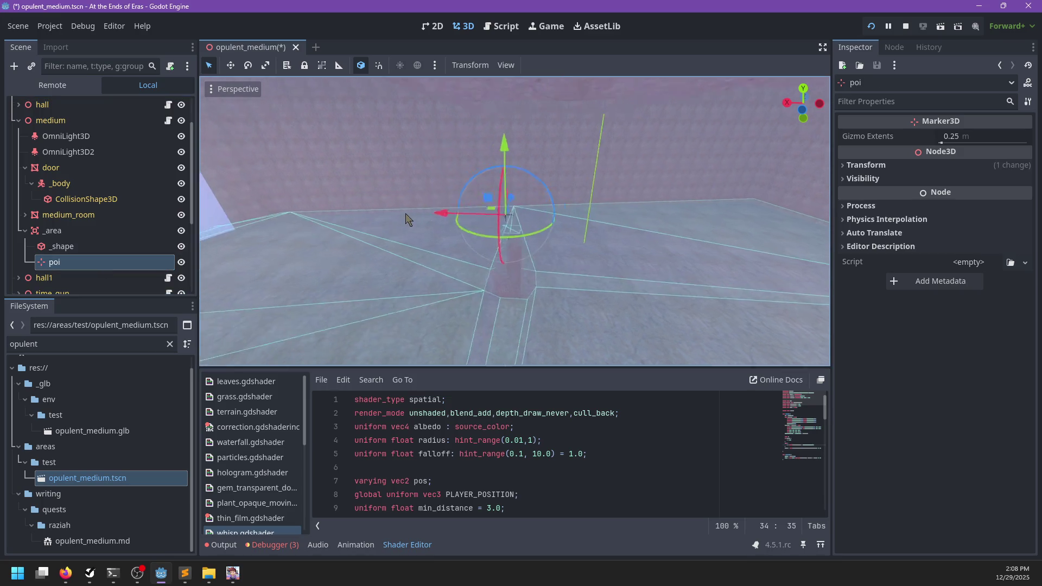
key("f")
mouse_move(526, 231)
left_mouse_down()
mouse_move(545, 295)
mouse_move(495, 239)
mouse_move(552, 226)
mouse_move(553, 205)
mouse_move(514, 147)
left_mouse_up()
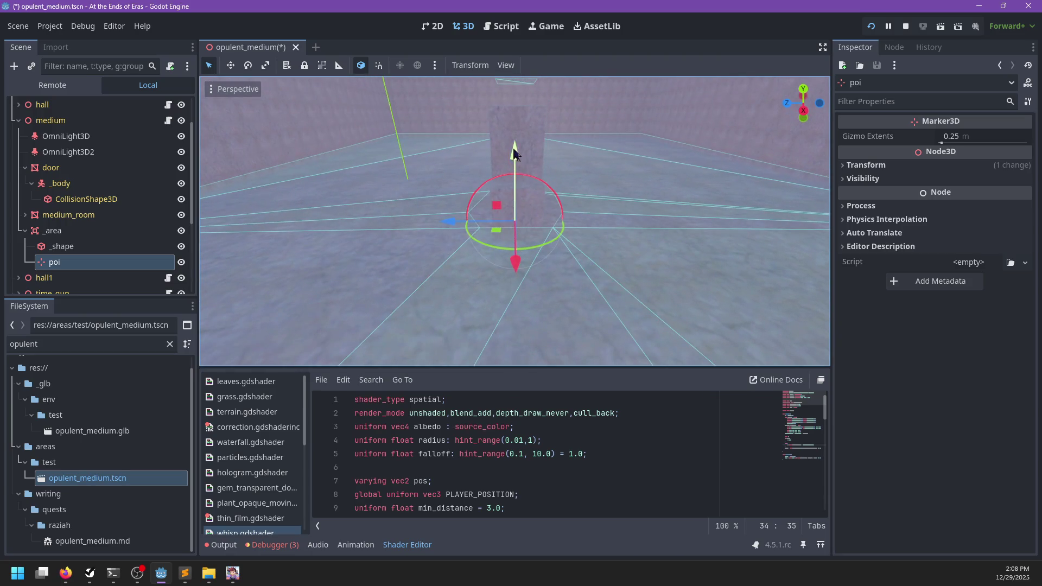
left_click_drag(54, 262, 38, 231)
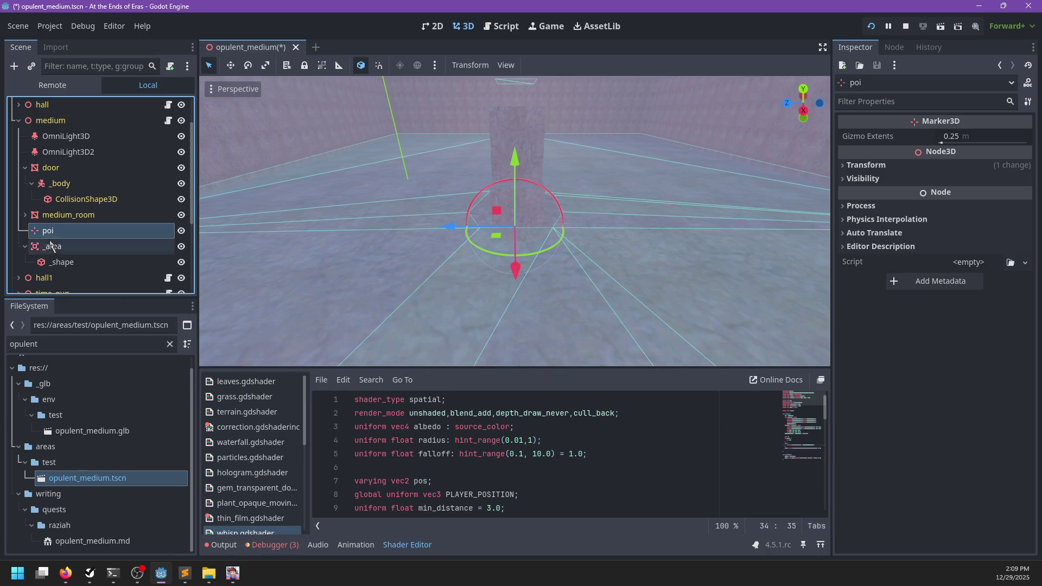
scroll(355, 222, "up", 3)
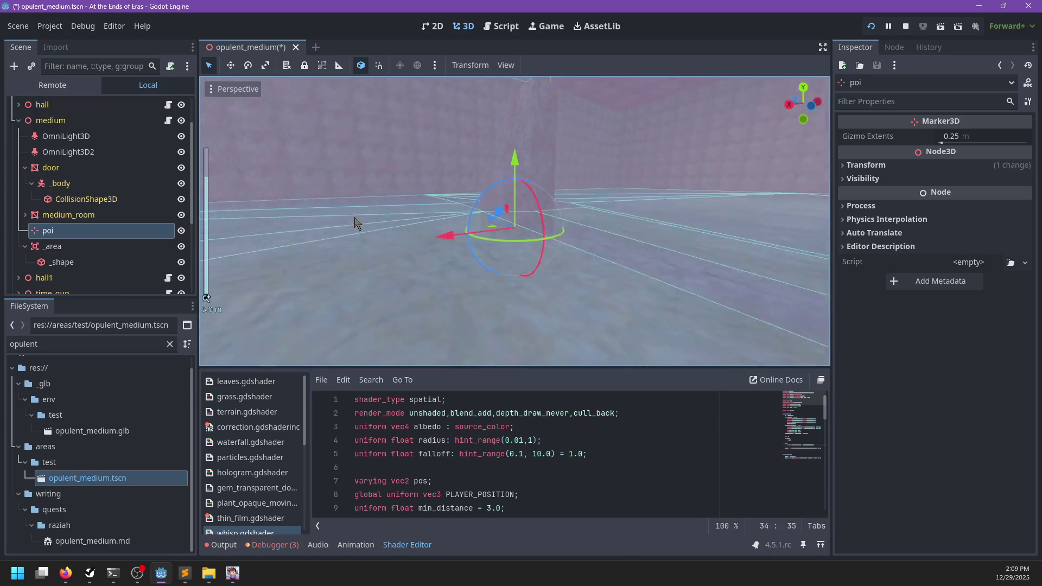
mouse_move(355, 222)
left_mouse_down()
mouse_move(460, 270)
mouse_move(460, 231)
left_mouse_up()
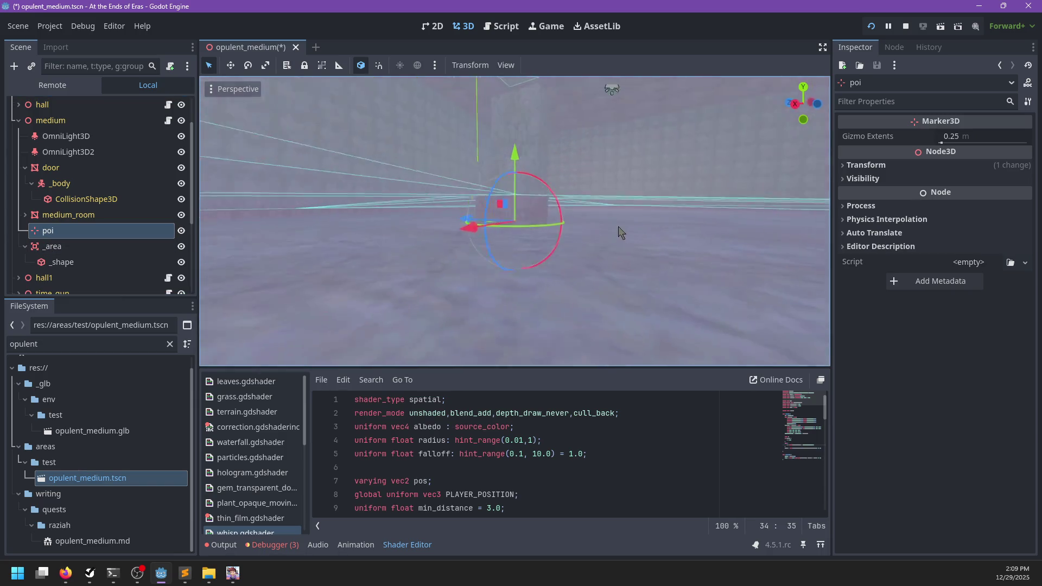
Start attaching a new script to _area and browse for its save location
left_click(57, 248)
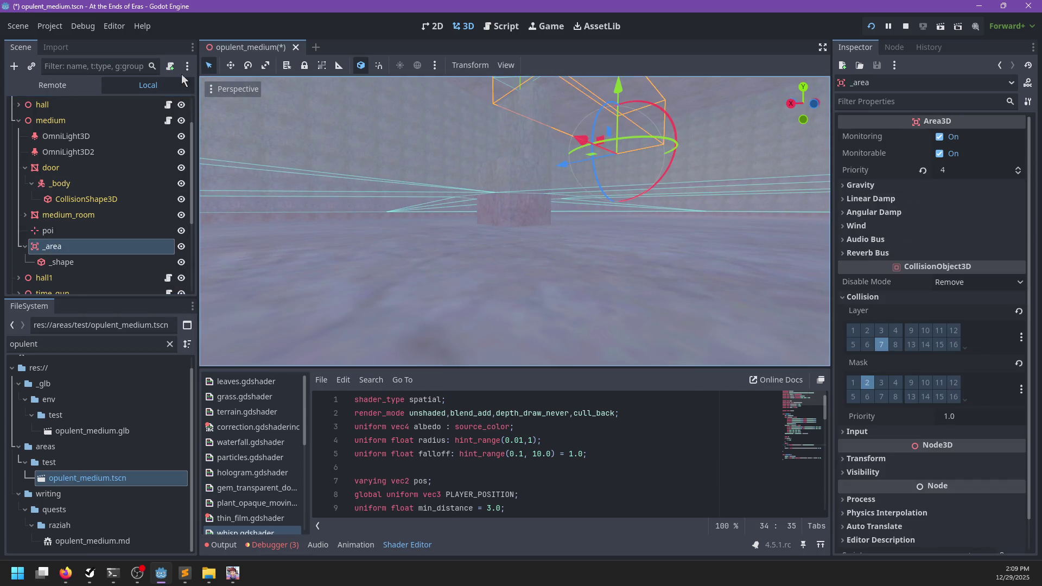
left_click(170, 65)
left_click(637, 277)
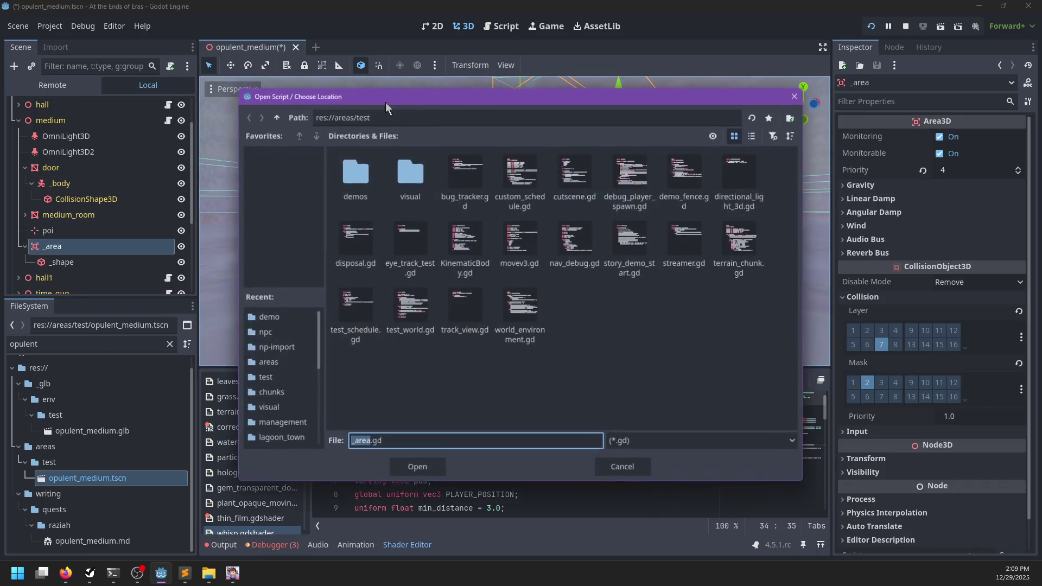
Create point_of_interest.gd for _area in res://entities/npc/ai/navigation
left_click(275, 116)
left_click(275, 117)
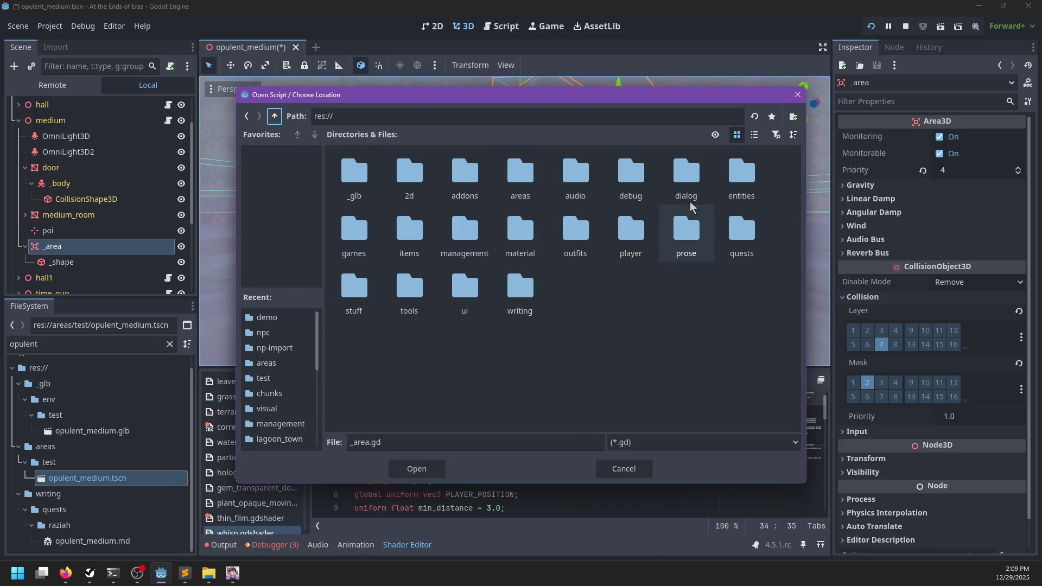
double_click(740, 176)
double_click(570, 179)
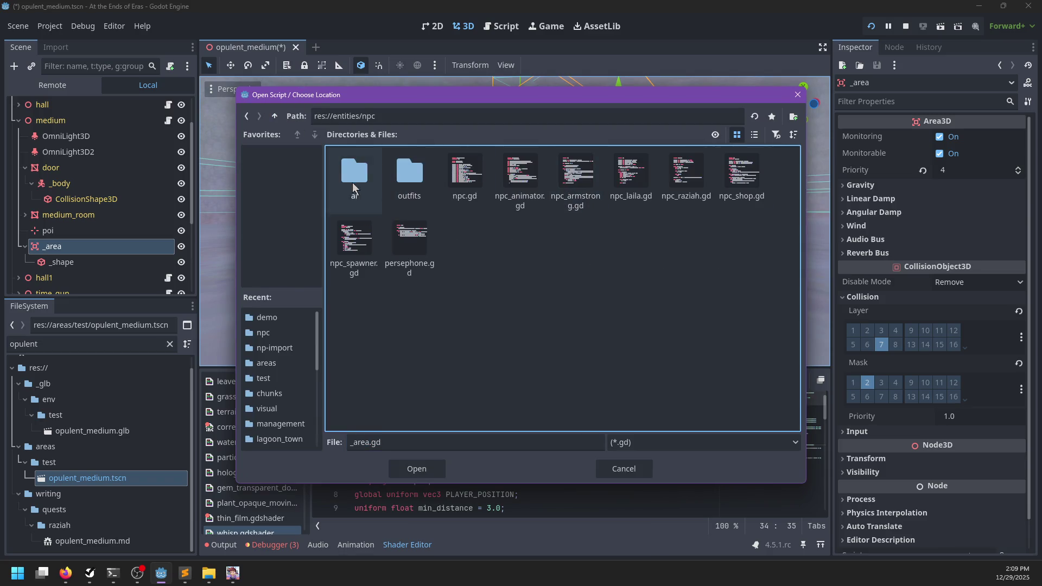
double_click(353, 176)
double_click(354, 172)
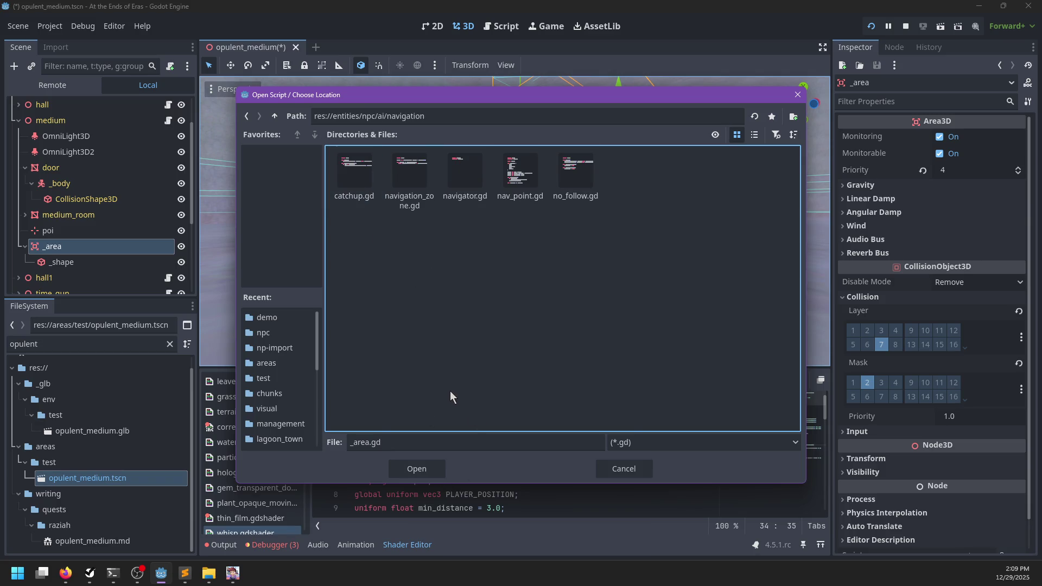
left_click(381, 443)
double_click(363, 442)
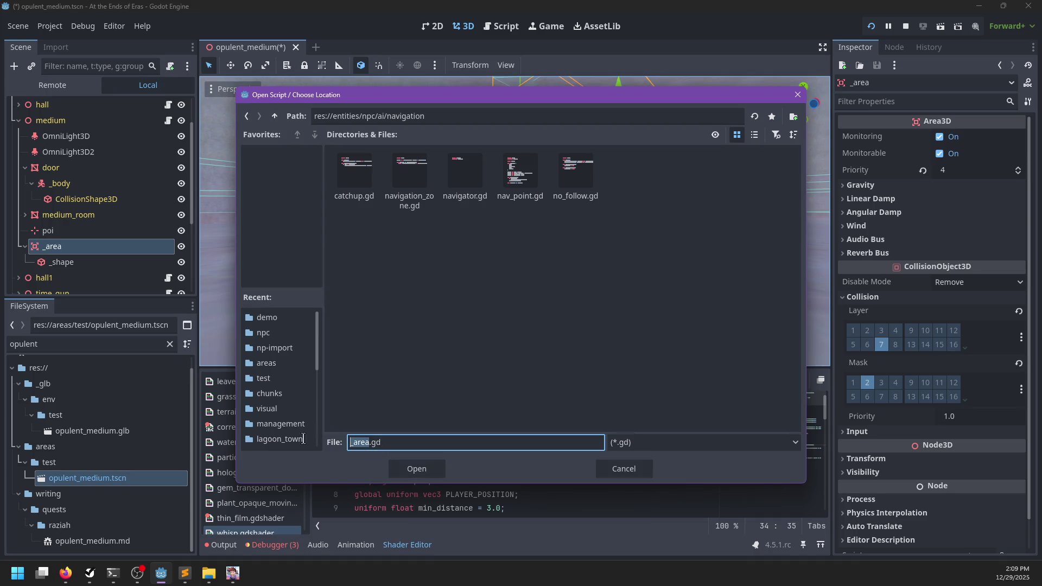
type("np")
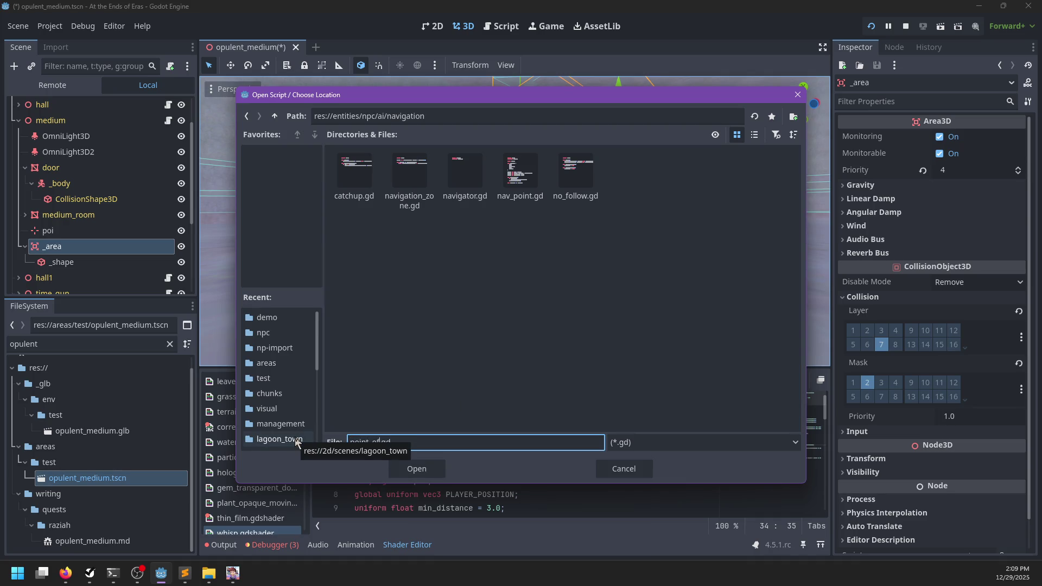
left_click(393, 468)
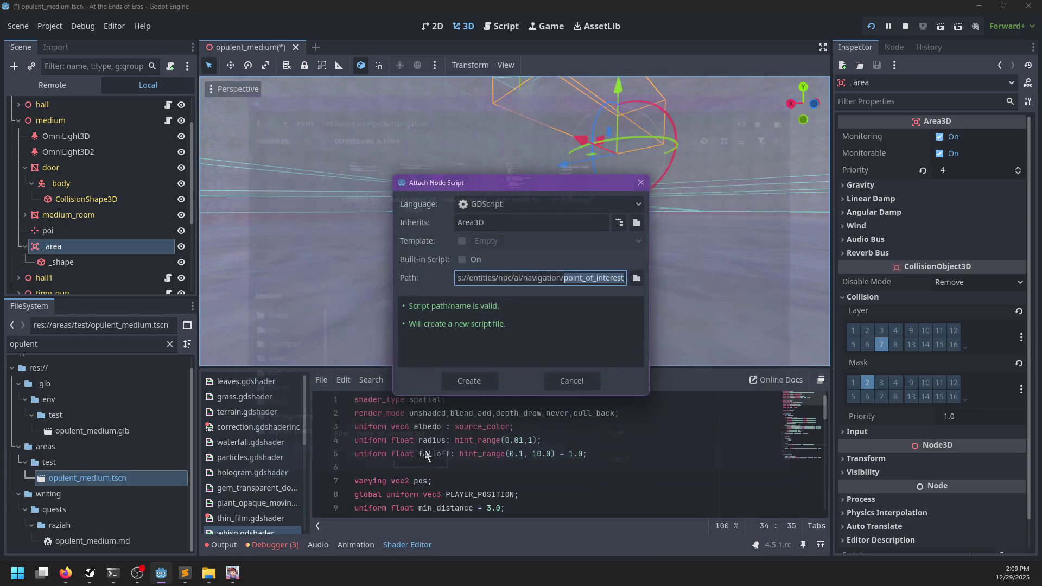
left_click(483, 380)
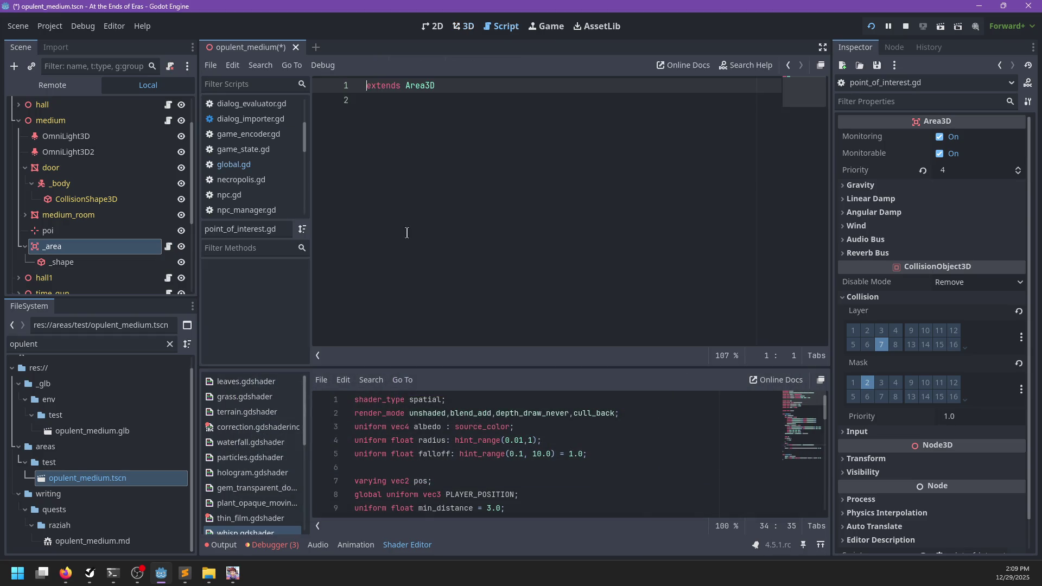
left_click(501, 129)
key("Return")
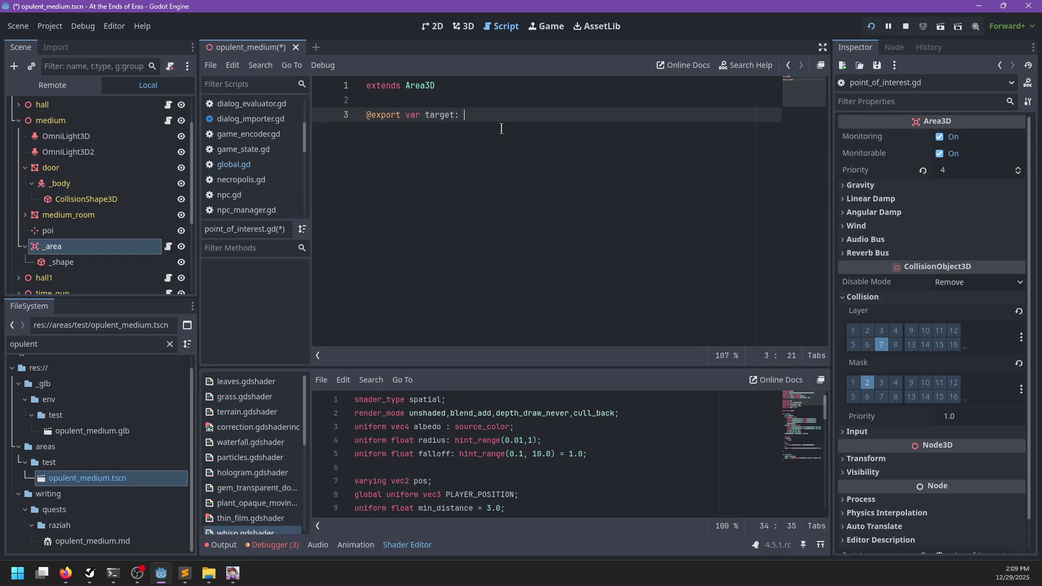
type("e3")
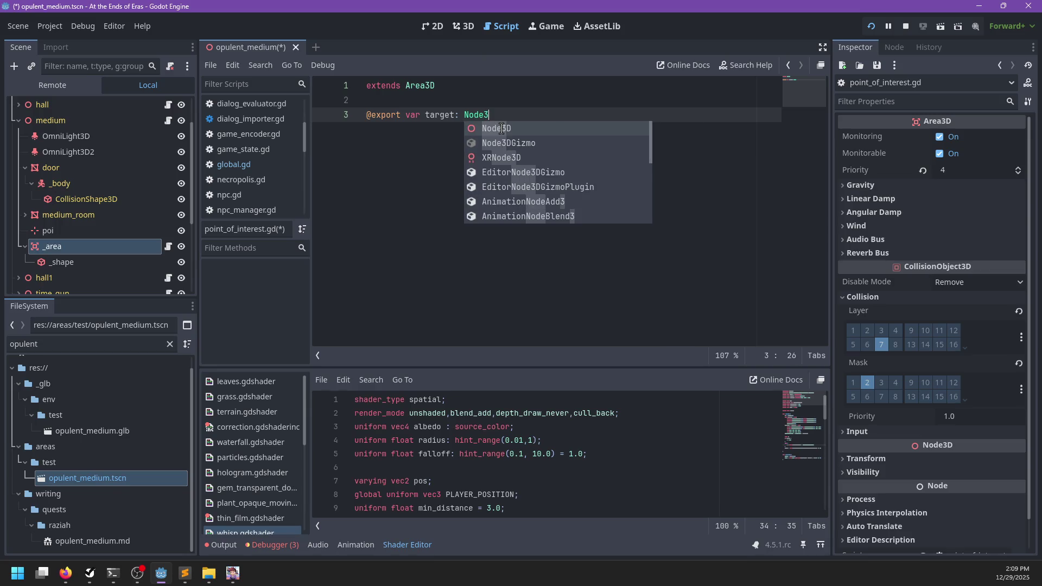
key("Return")
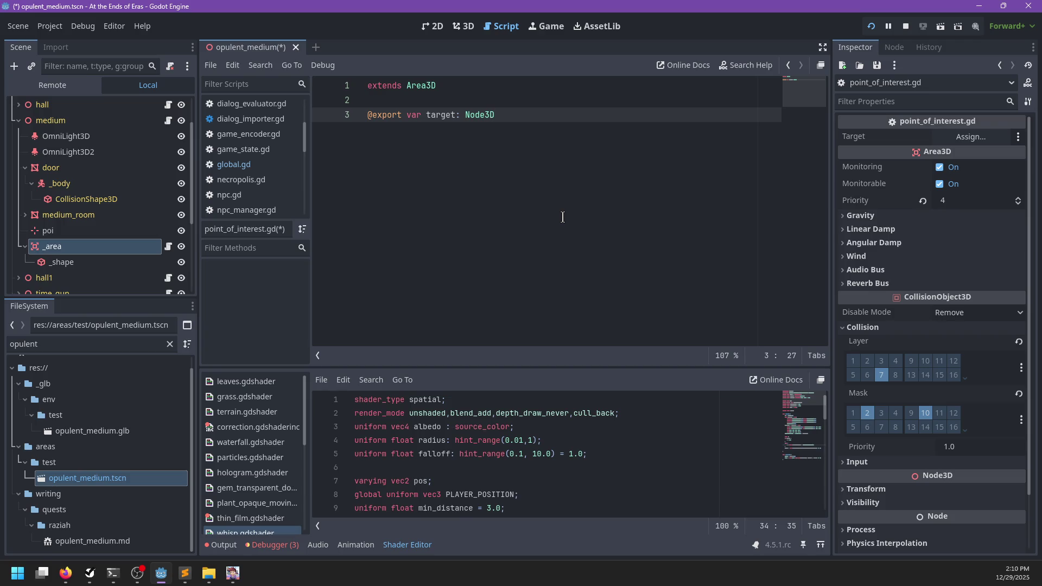
left_click(463, 26)
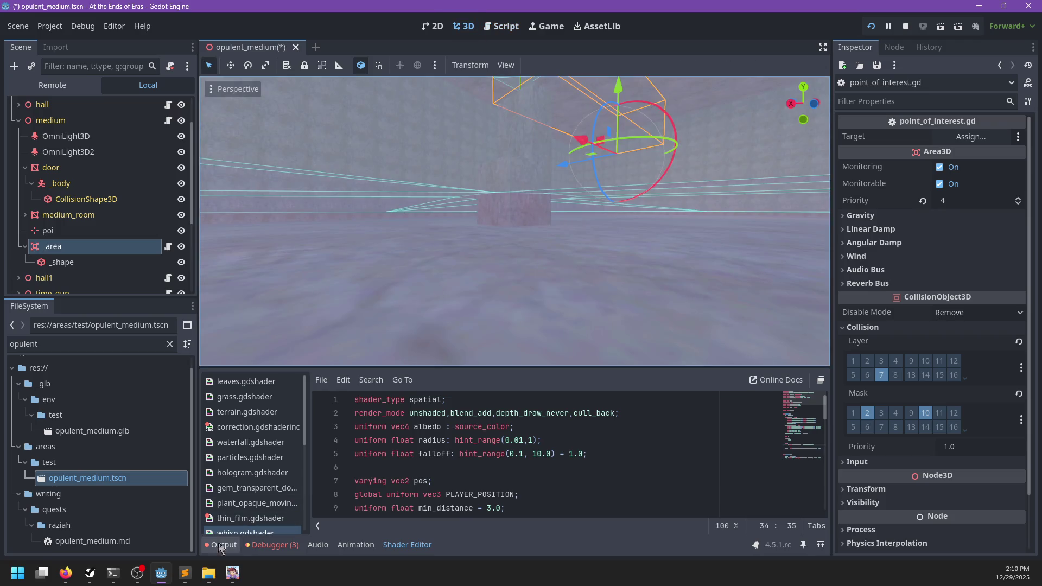
left_click(184, 573)
left_click(449, 235)
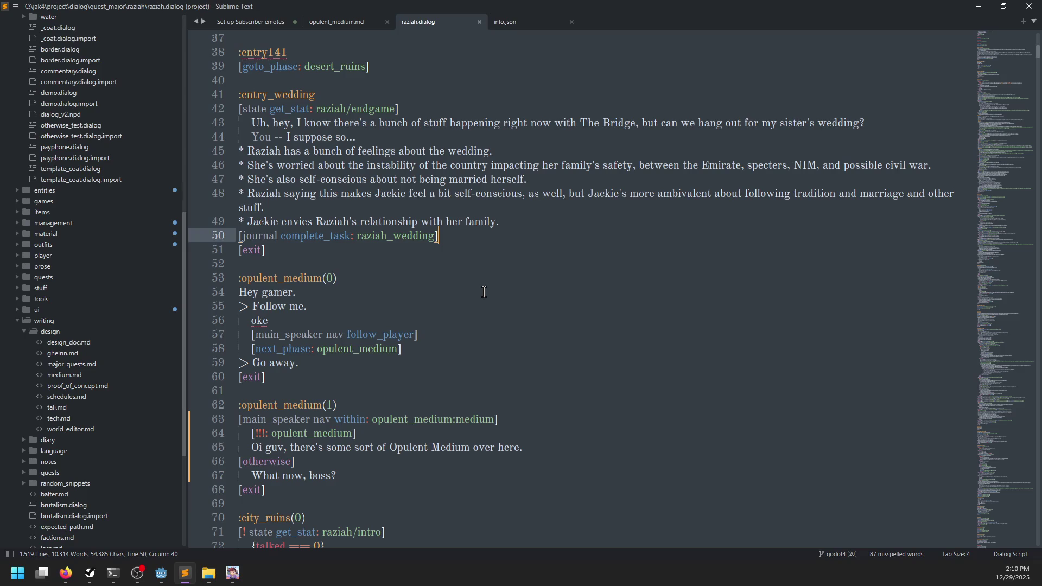
key("alt+Tab")
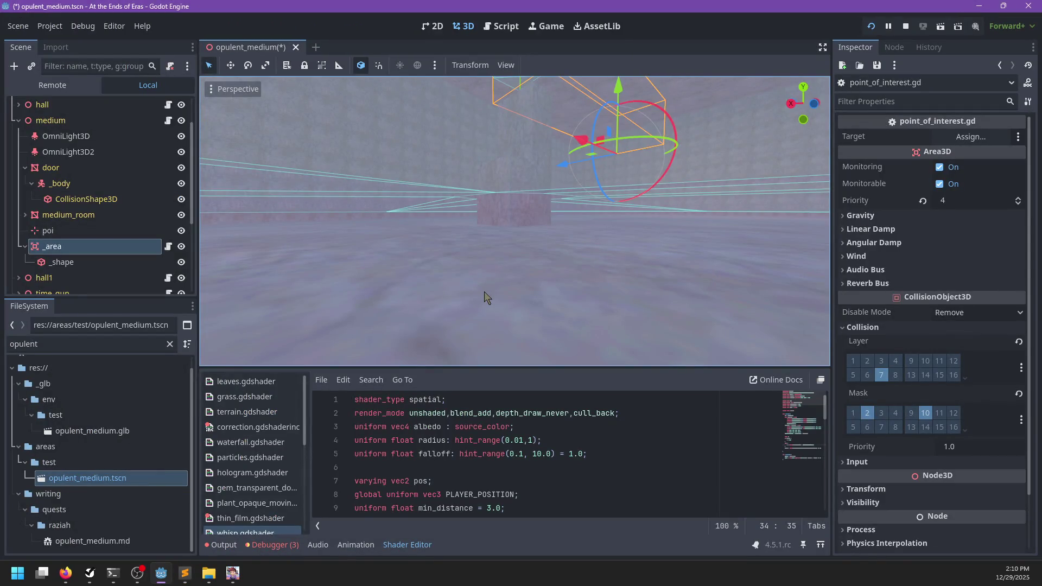
Change the exported target type in point_of_interest.gd from Node3D to Marker3D and save
left_click(969, 136)
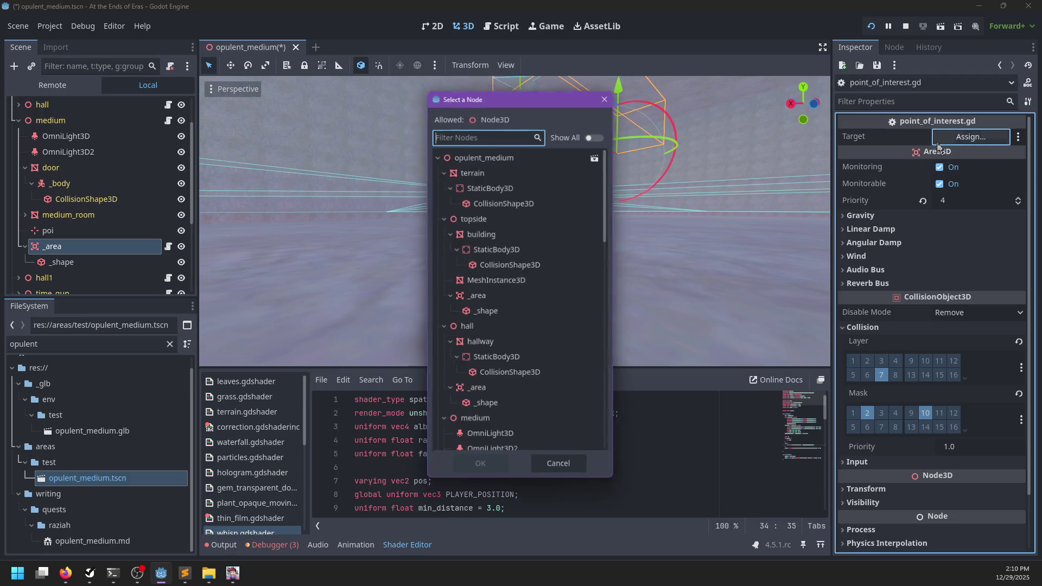
scroll(499, 318, "down", 5)
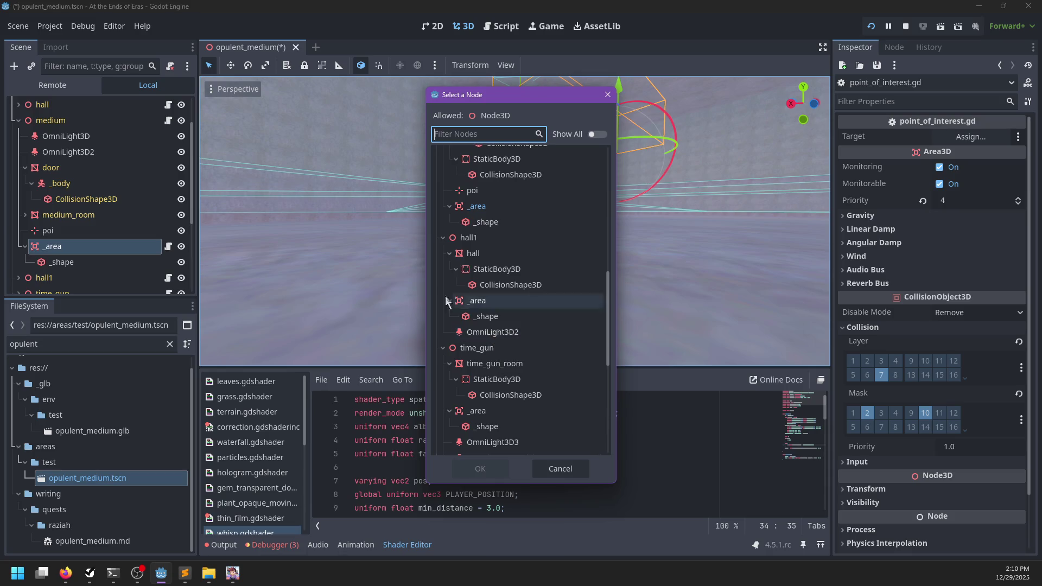
key("Escape")
left_click(168, 246)
key("ctrl+BackSpace")
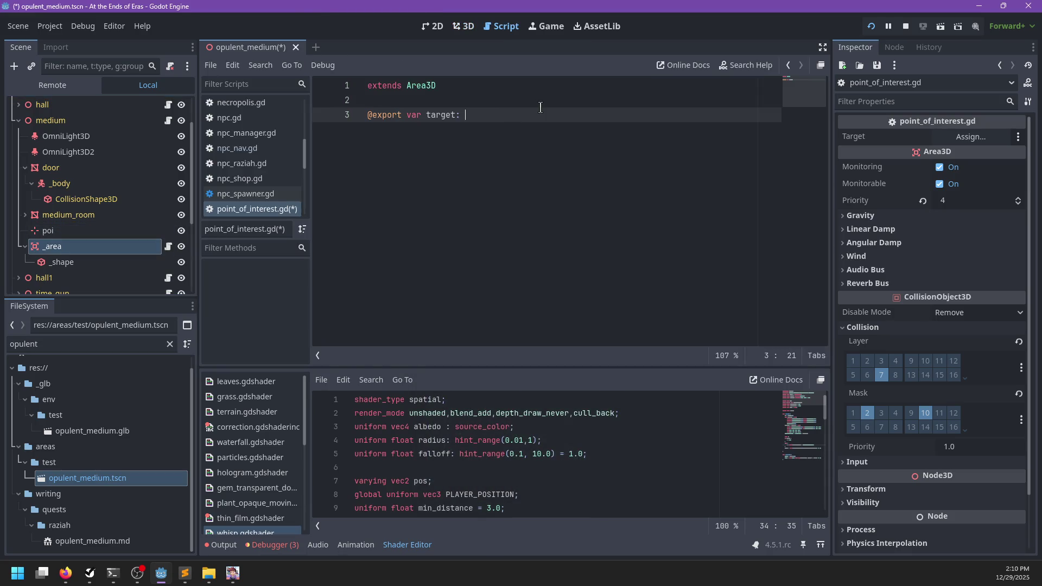
type("rker3")
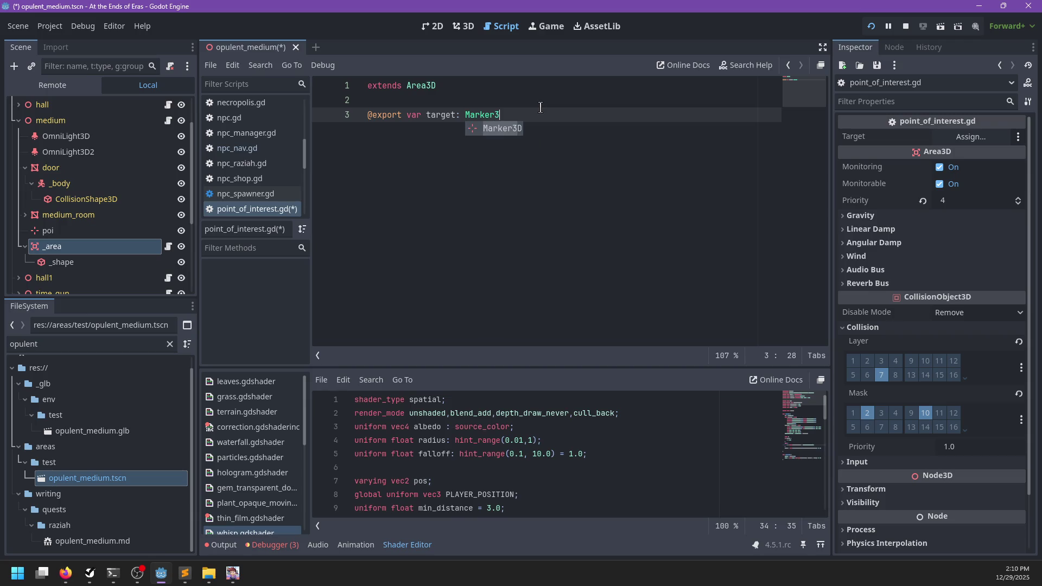
key("Return")
key("ctrl+s")
Assign the poi marker as _area's Target, save the scene, and inspect the area's placement
left_click(971, 136)
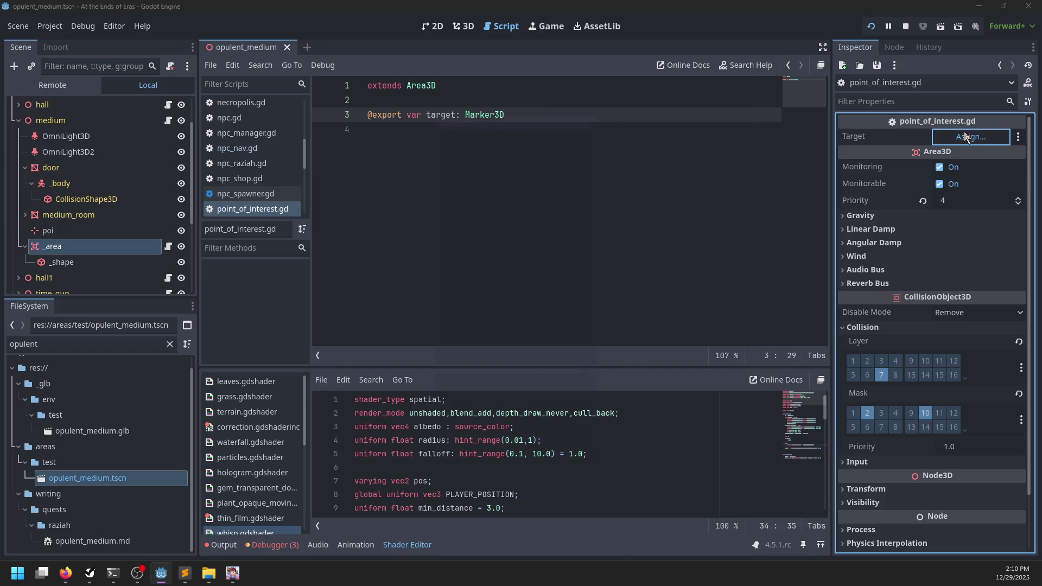
double_click(479, 185)
left_click(463, 26)
key("ctrl+s")
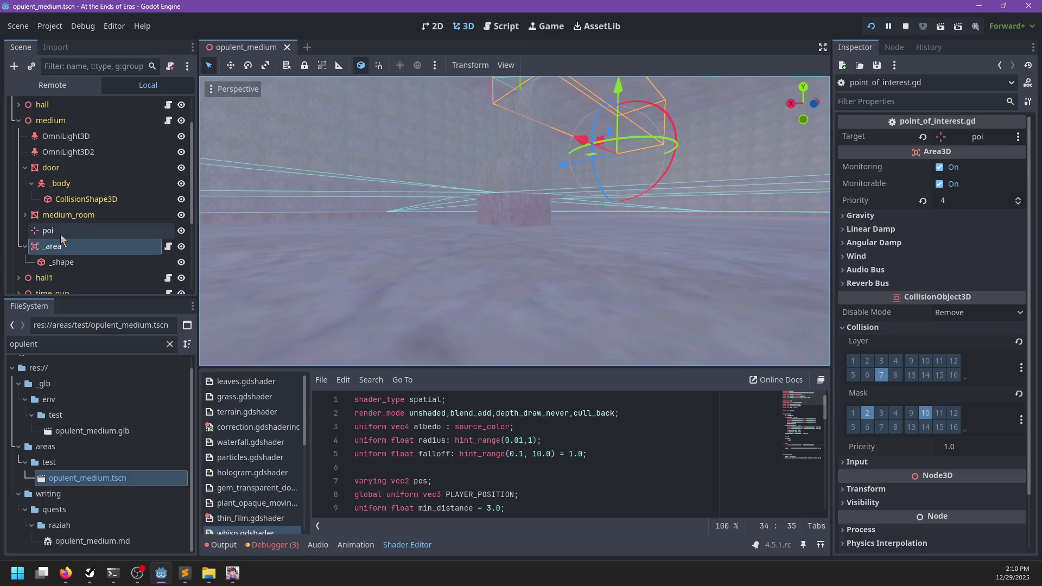
left_click(57, 232)
left_click(52, 246)
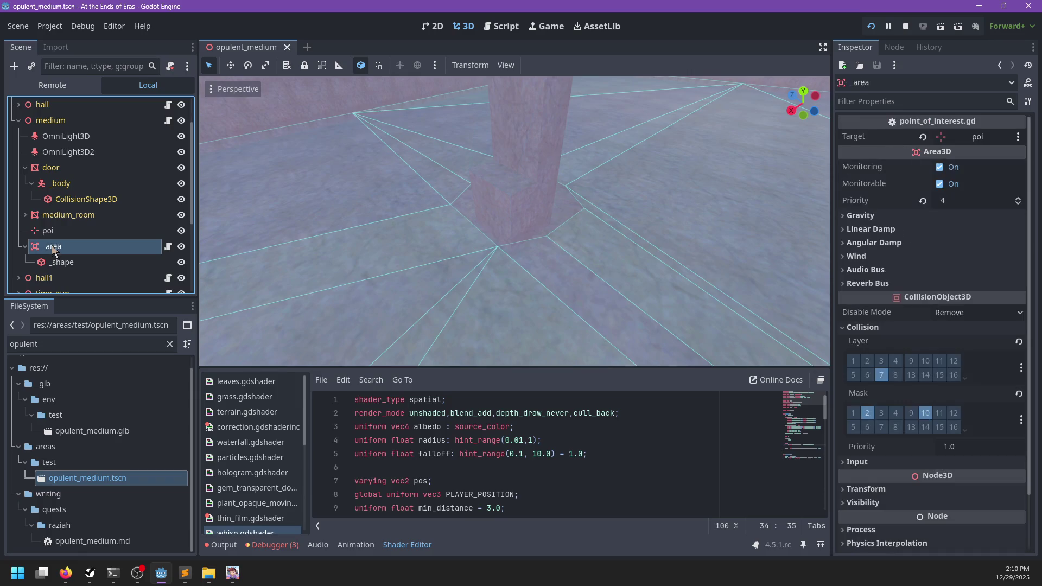
key("f")
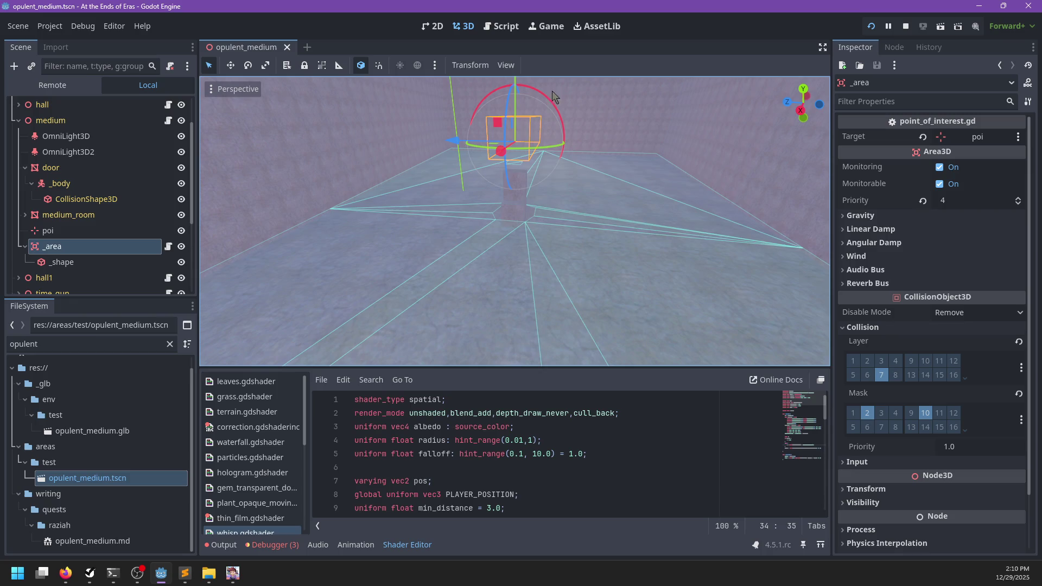
mouse_move(528, 208)
left_mouse_down()
mouse_move(512, 176)
mouse_move(544, 228)
mouse_move(689, 157)
left_mouse_up()
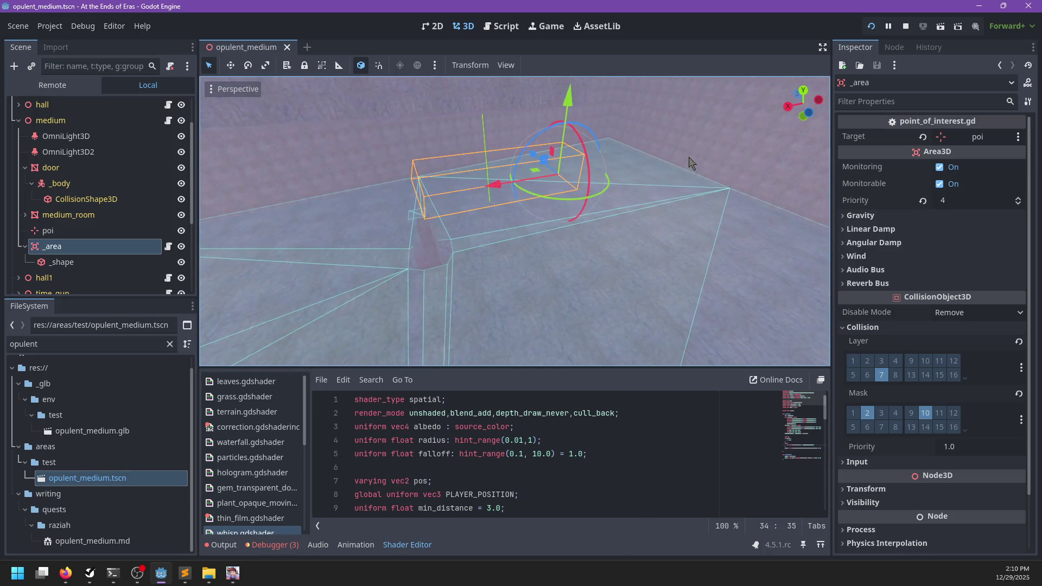
mouse_move(465, 243)
left_mouse_down()
mouse_move(564, 268)
mouse_move(514, 260)
left_mouse_up()
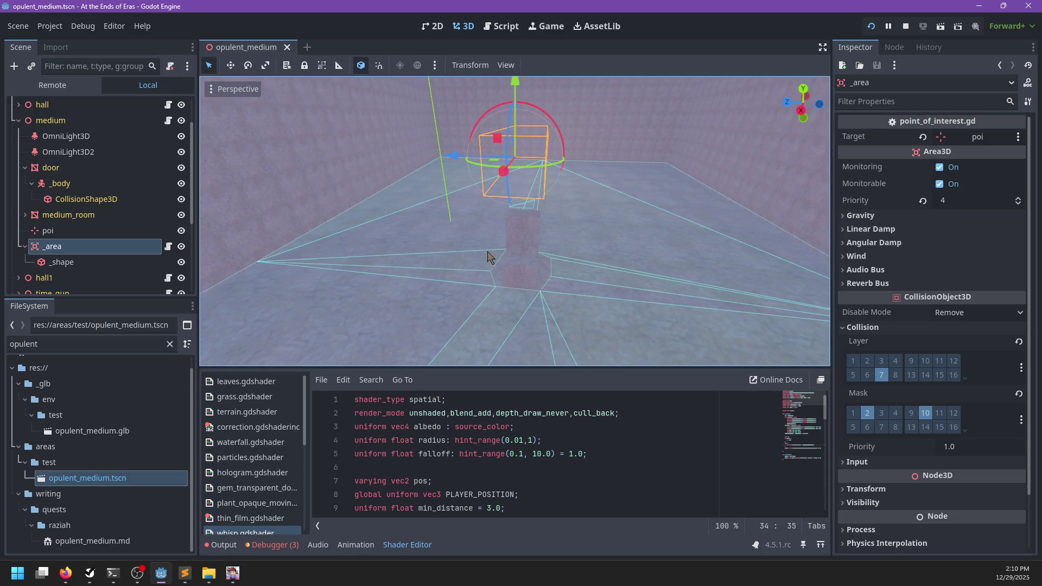
Add a _ready() function connecting body_entered to _on_body_entered in point_of_interest.gd
left_click(169, 246)
key("Return")
key("Return")
type("func _")
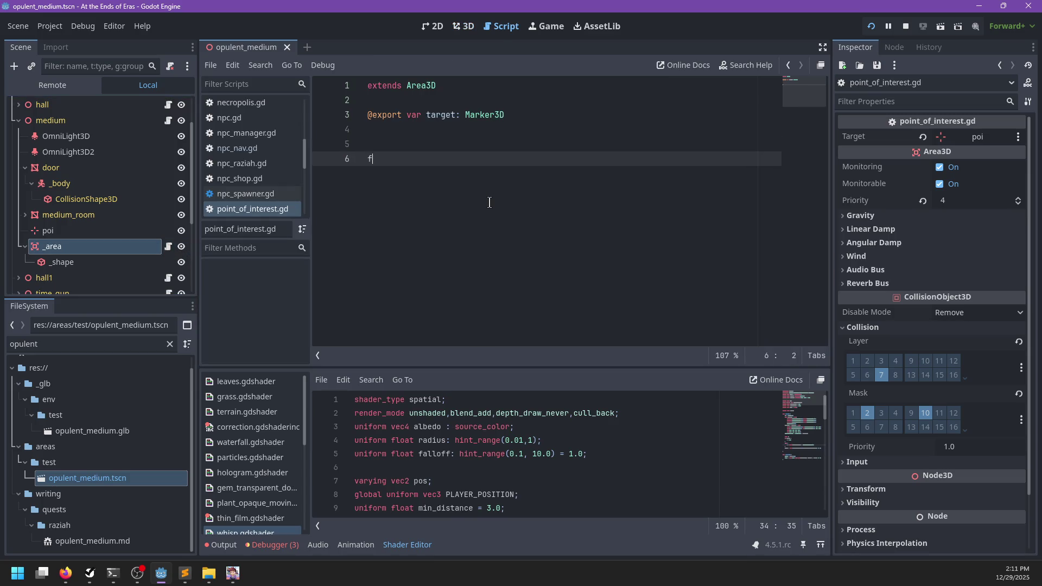
type("ready")
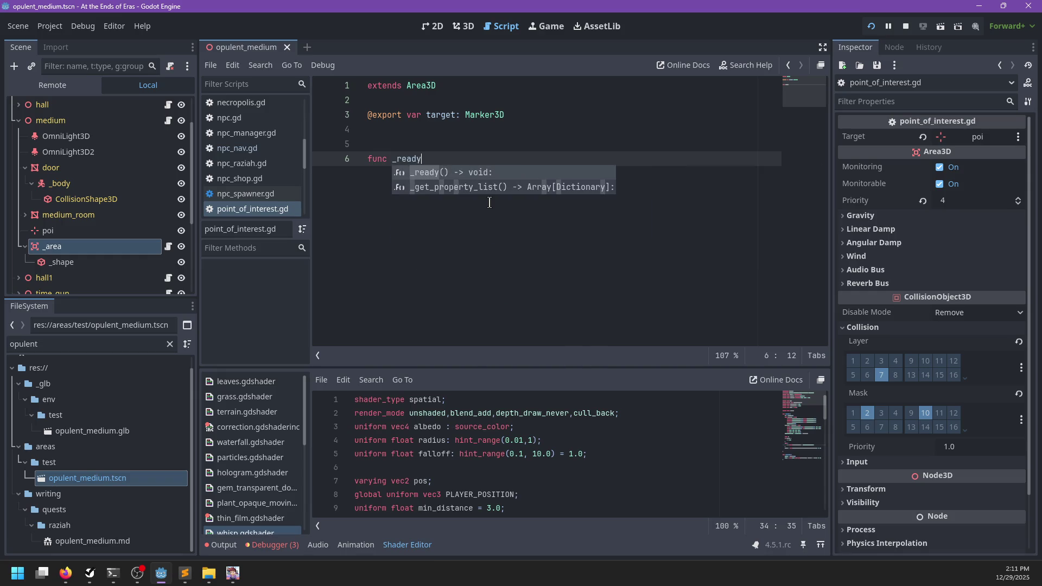
key("Return")
key("Return")
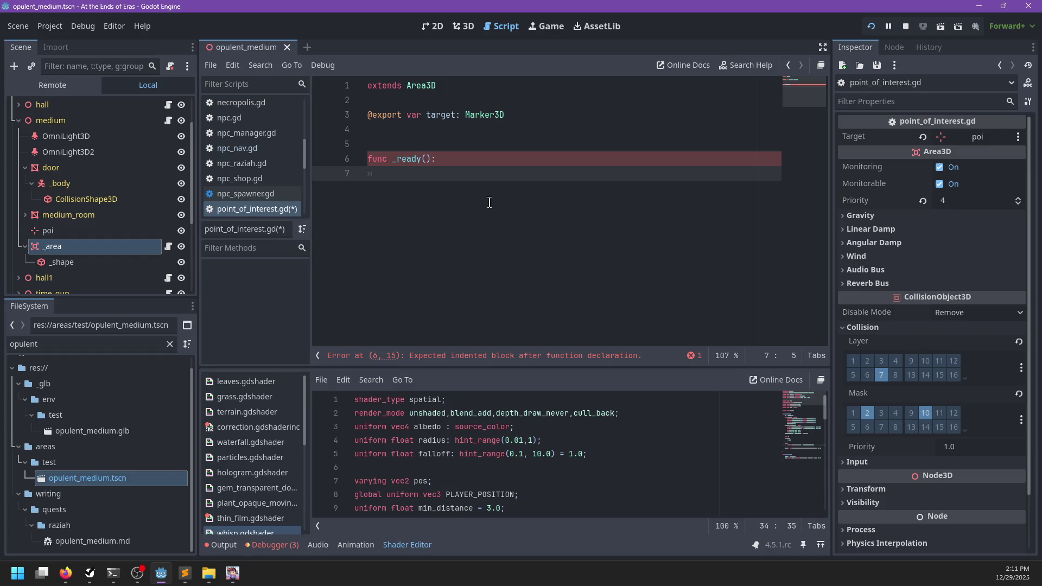
type("ody_entered")
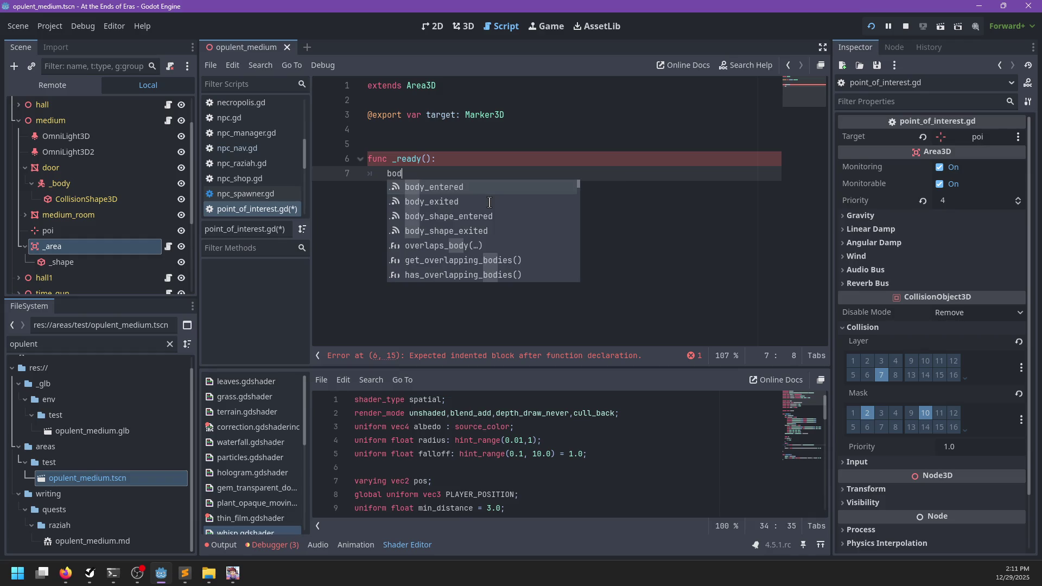
key("Return")
type(".connect(")
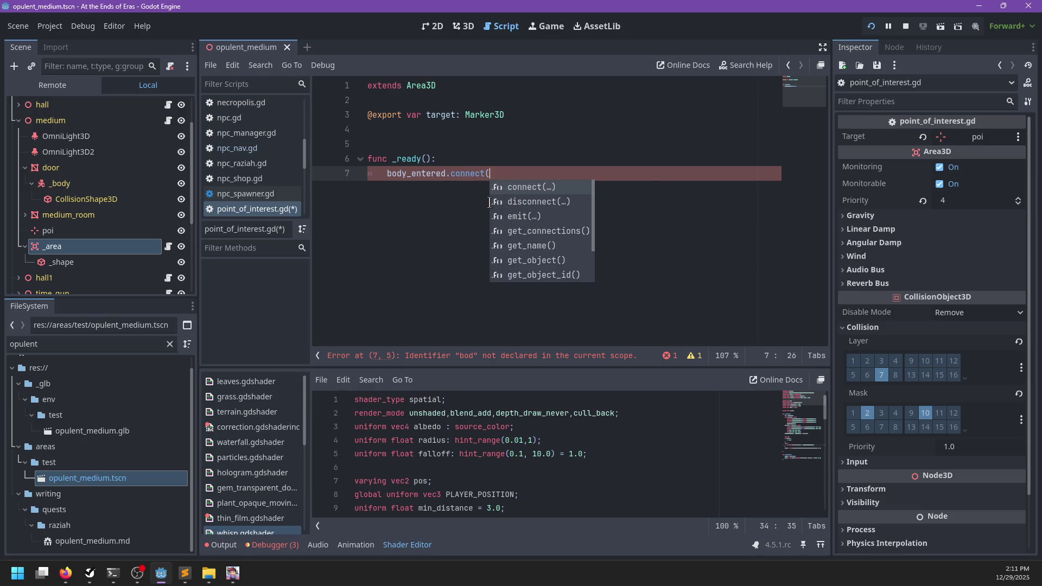
key("Return")
type("_on_body_entered)")
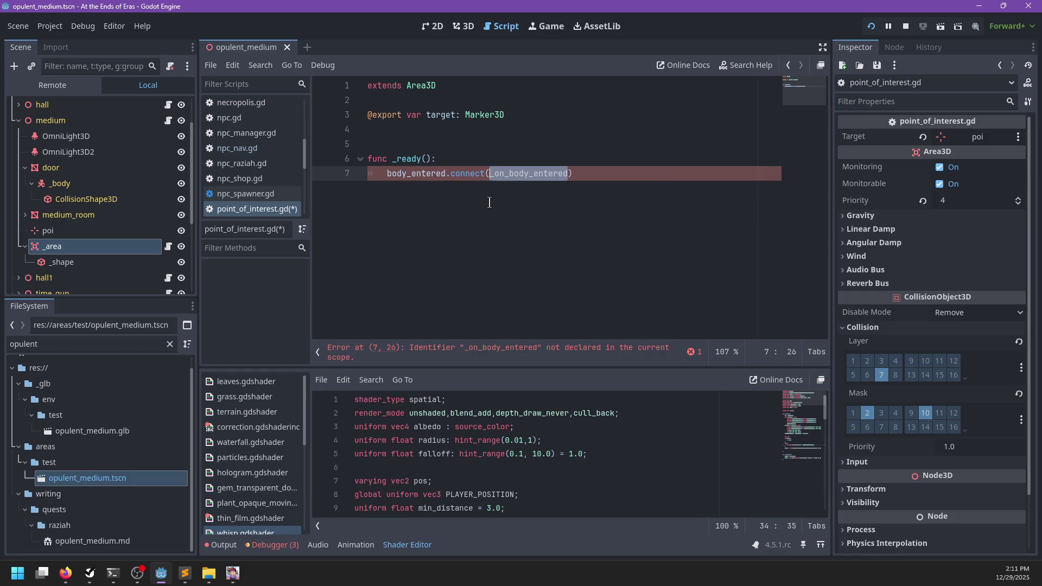
Write _on_body_entered(b) that checks b.has_method('is_interested') and passes
key("Return")
key("BackSpace")
key("Return")
type("func _on_body_entered(b)")
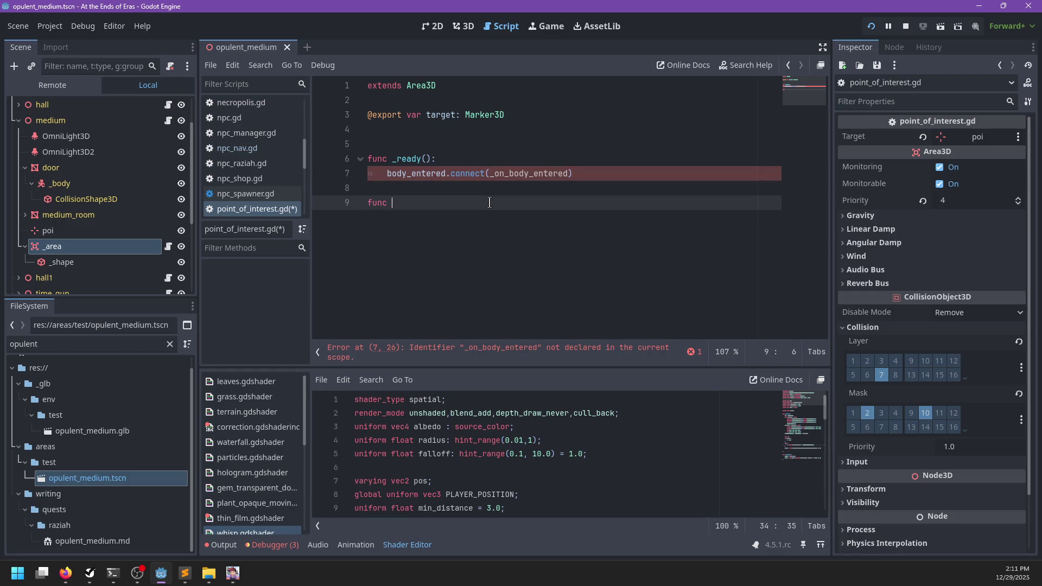
type(":")
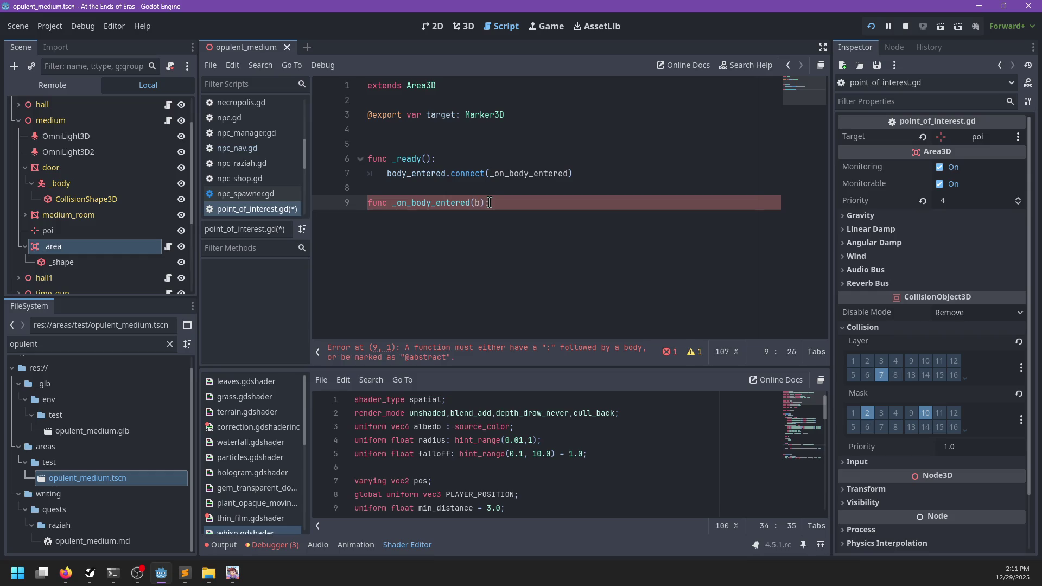
key("Return")
type("if b.has_method('is")
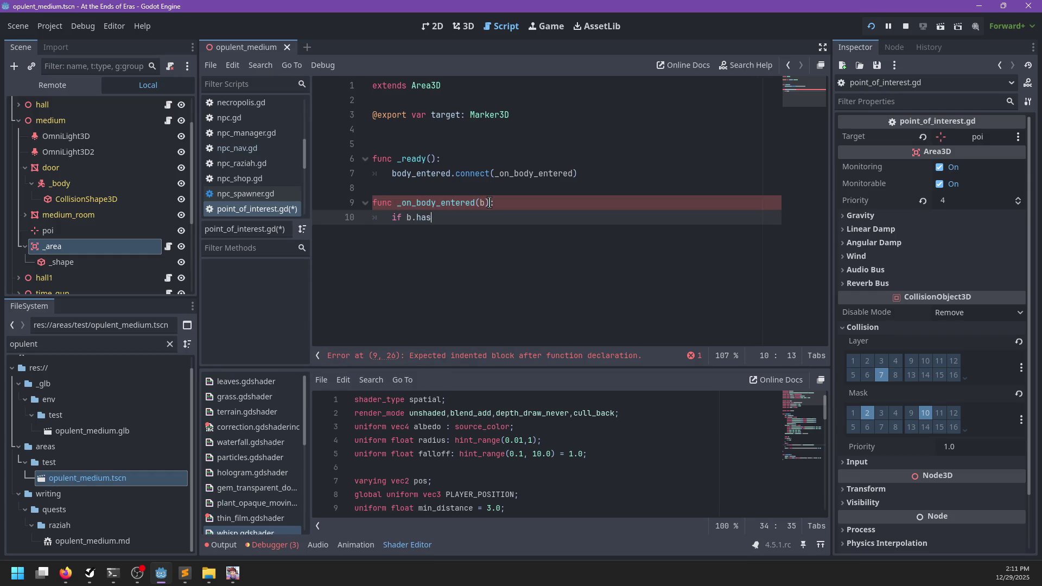
type("_interested'):")
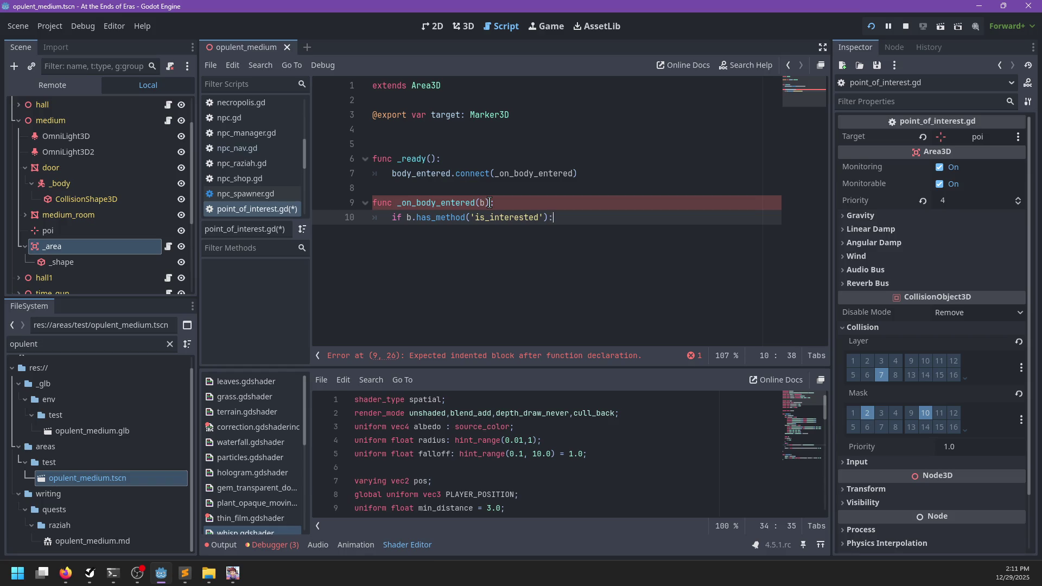
key("Return")
type("pass")
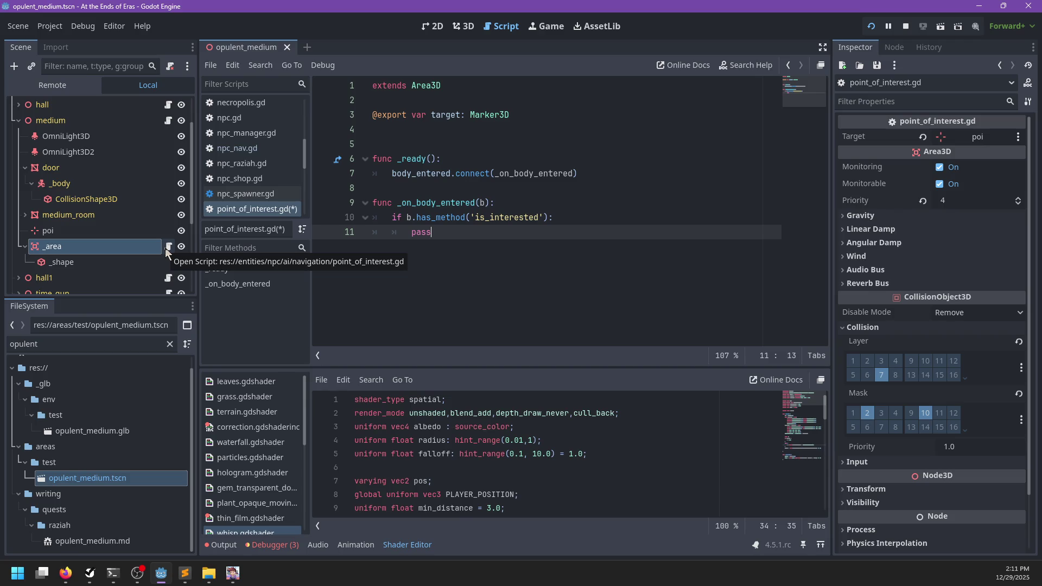
scroll(254, 178, "down", 4)
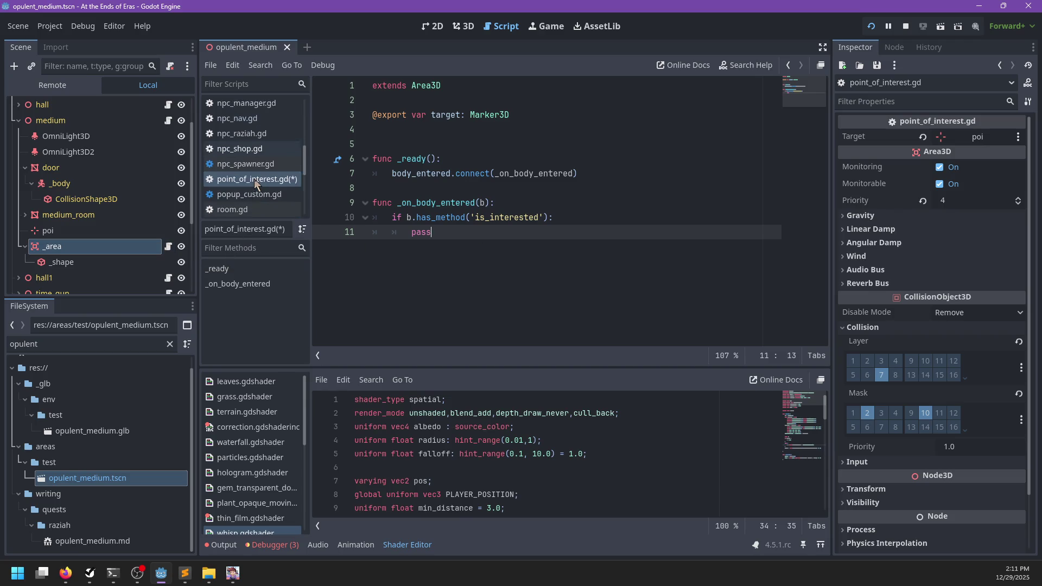
scroll(255, 178, "down", 6)
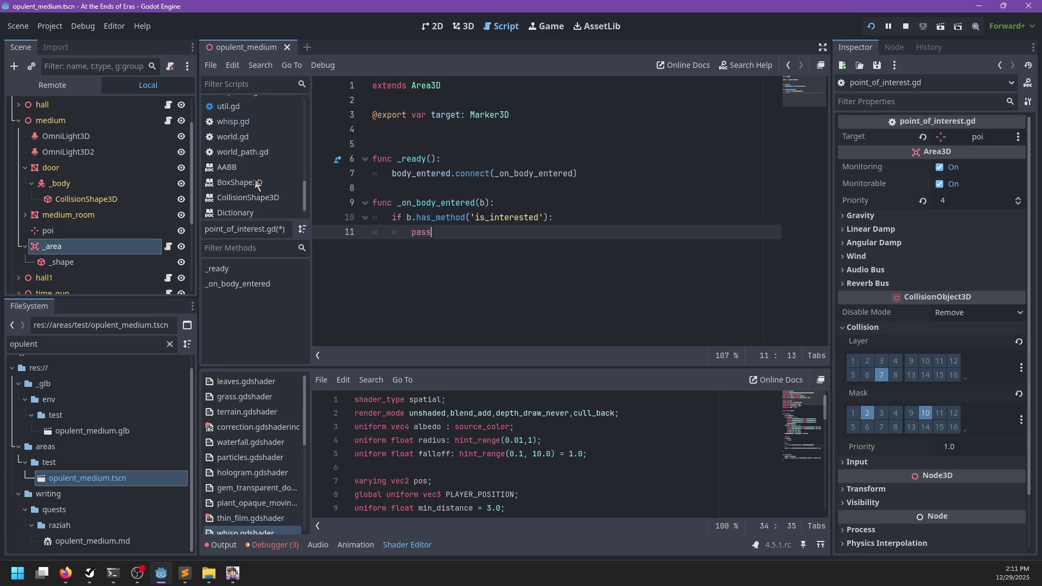
scroll(255, 178, "up", 2)
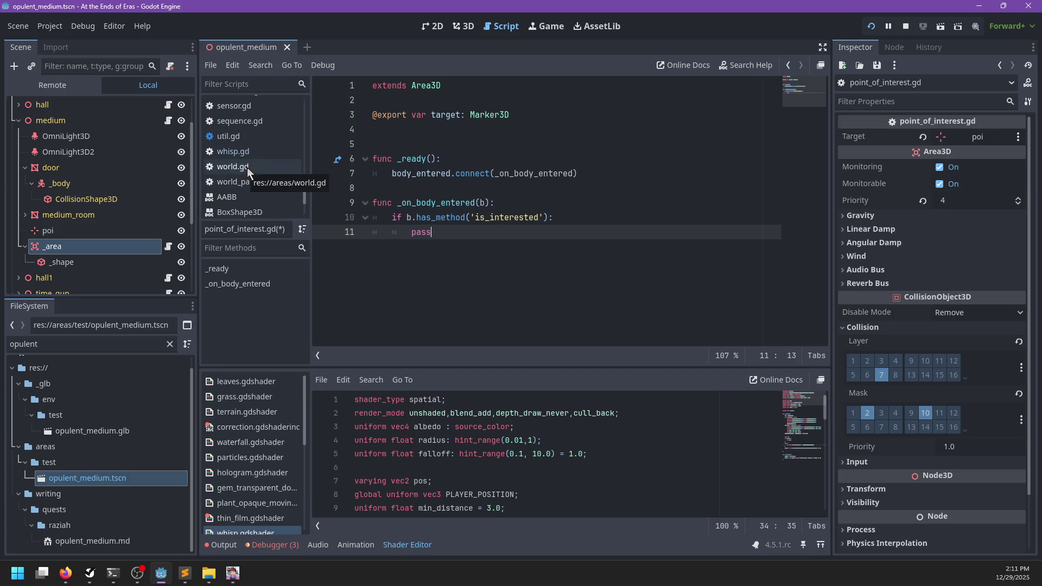
scroll(259, 165, "up", 5)
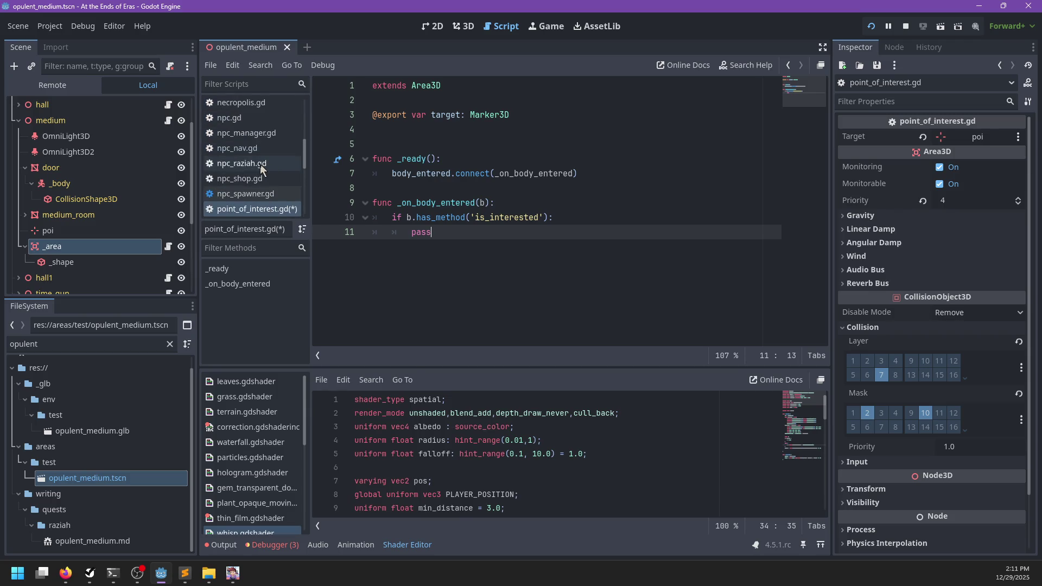
left_click(259, 149)
Replace every _name_of call in npc_nav.gd with Chunk.name_of
left_click(585, 252)
key("ctrl+f")
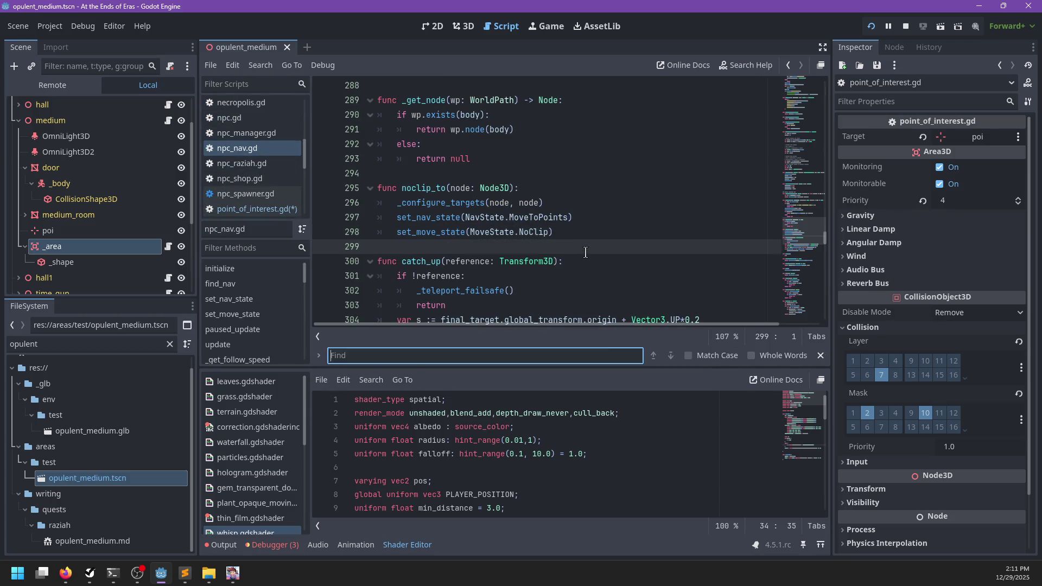
type("_name_of")
key("Escape")
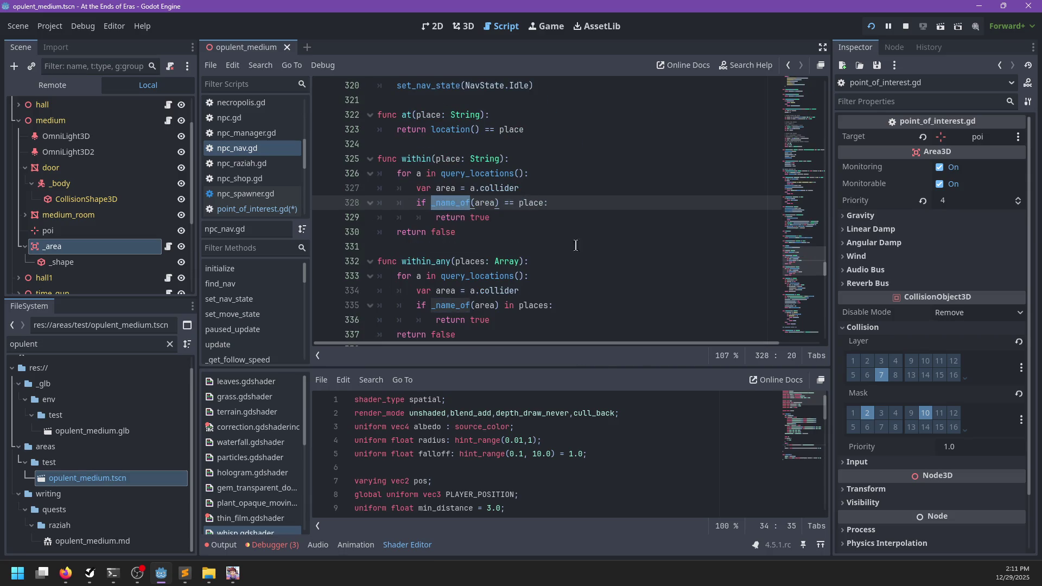
scroll(617, 211, "down", 7)
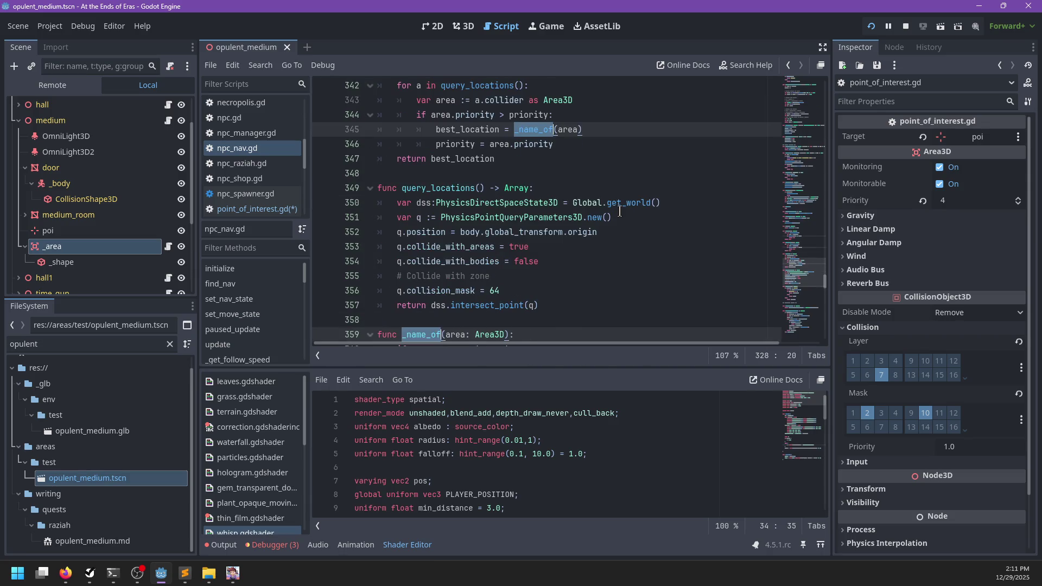
scroll(604, 216, "up", 4)
key("F3")
key("F3")
key("F3")
key("shift+F3")
key("shift+F3")
scroll(636, 195, "up", 2)
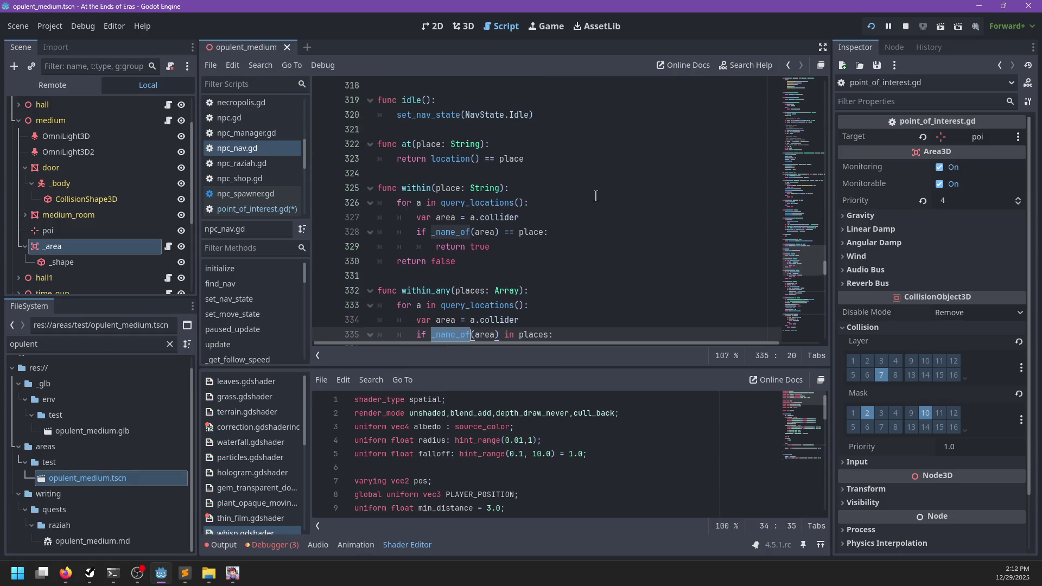
key("F3")
scroll(603, 234, "down", 1)
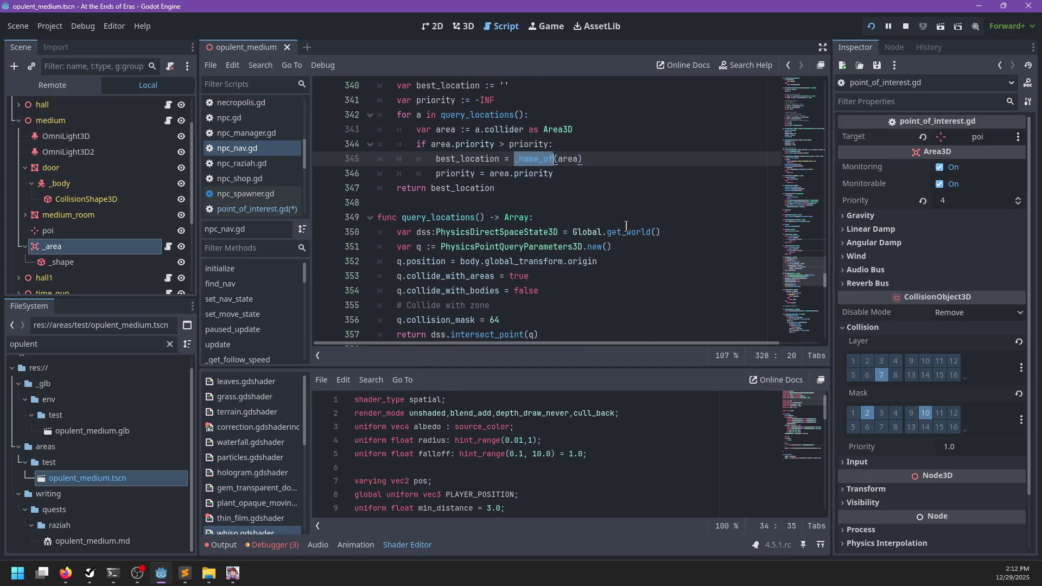
type("Chunk.")
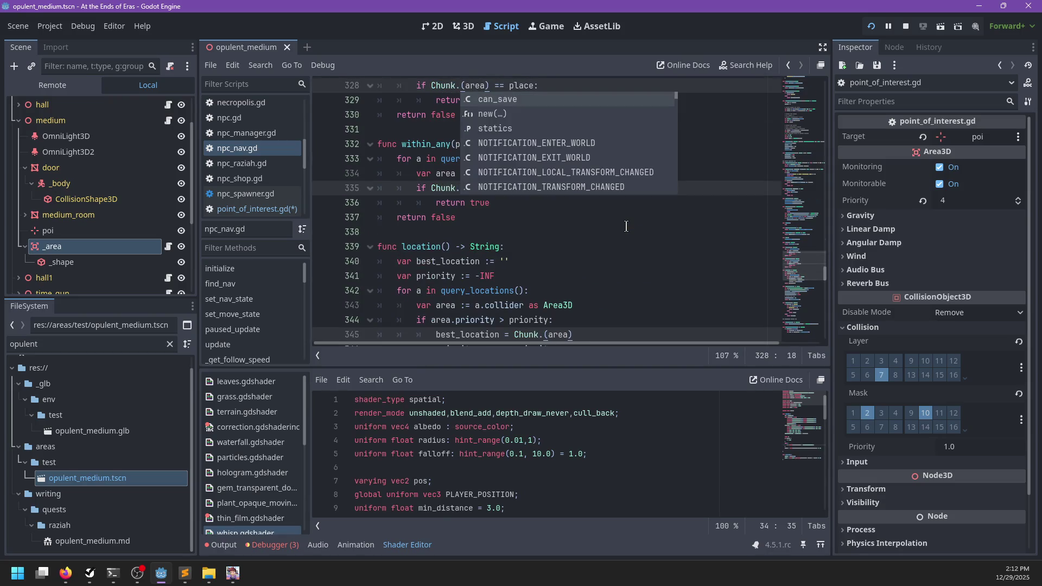
type("name")
scroll(602, 228, "down", 6)
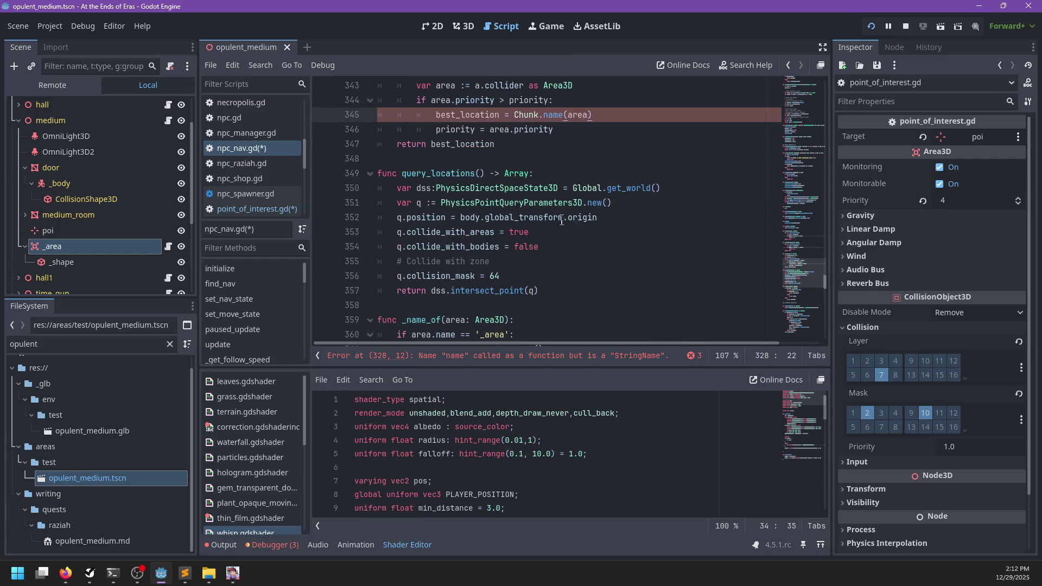
scroll(538, 280, "up", 3)
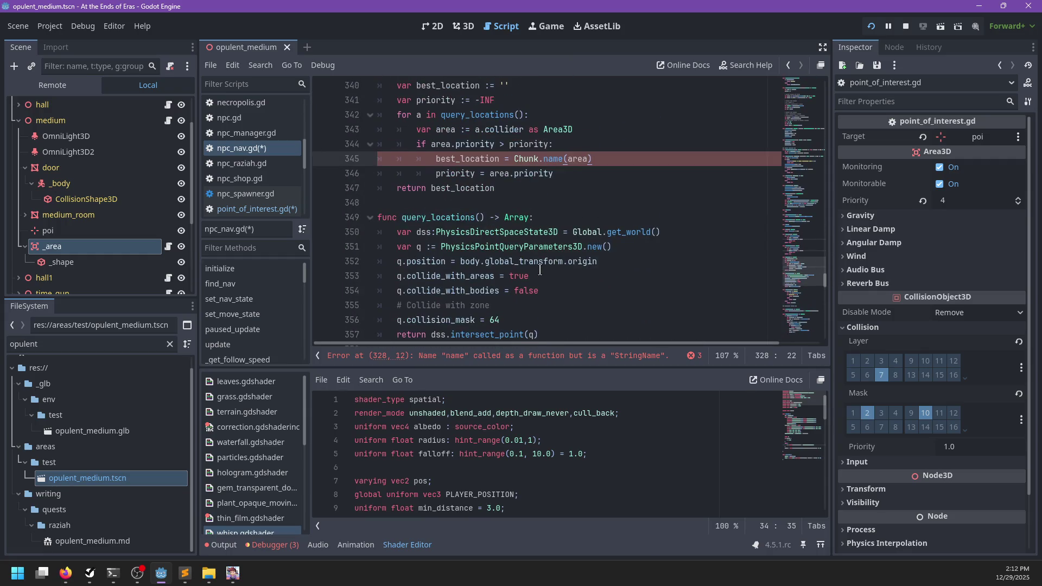
type("_of")
key("Escape")
Cut the local _name_of helper function out of npc_nav.gd
scroll(540, 270, "down", 8)
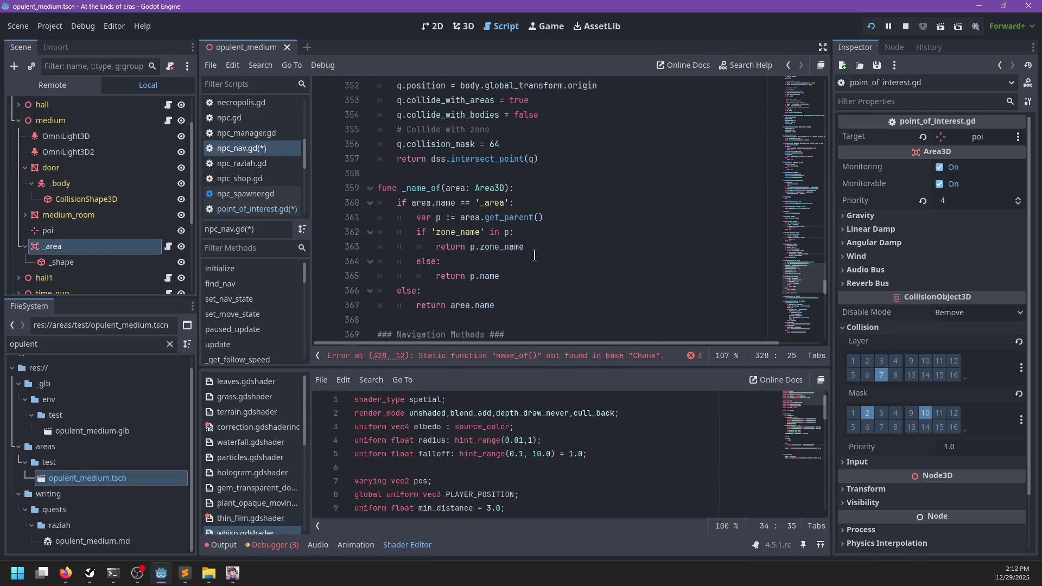
left_click_drag(534, 305, 573, 166)
key("ctrl+x")
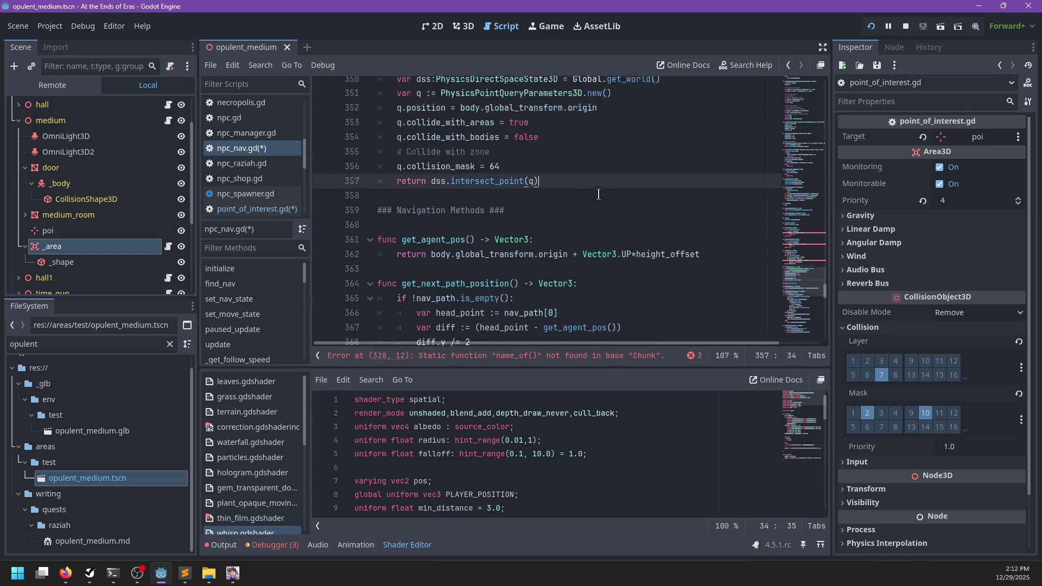
scroll(574, 167, "up", 5)
At the end of chunk_content.gd, paste the cut _name_of helper after a new 'static func' line
left_click(447, 156, "ctrl")
scroll(504, 238, "down", 18)
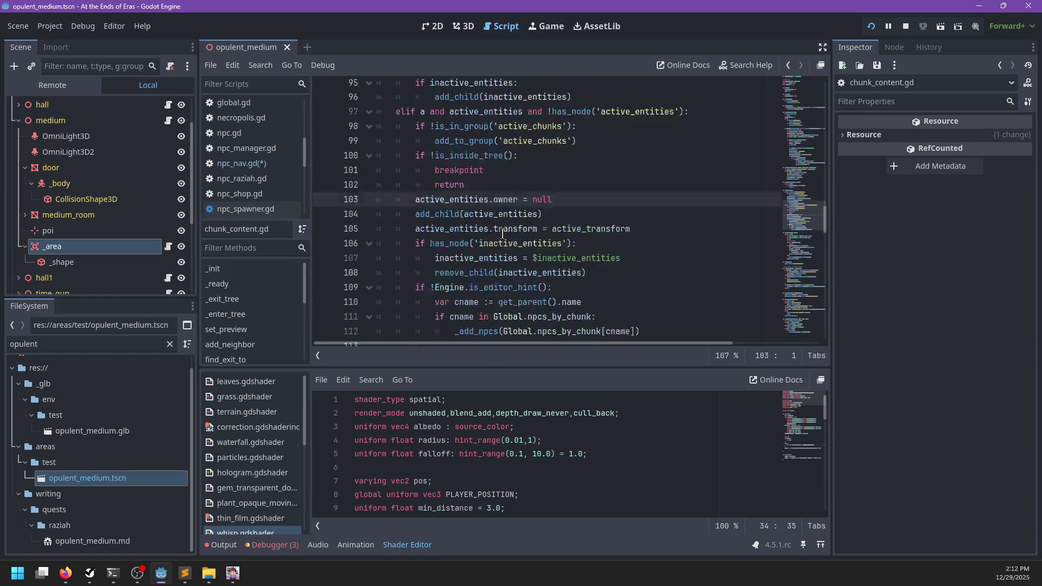
scroll(491, 221, "down", 12)
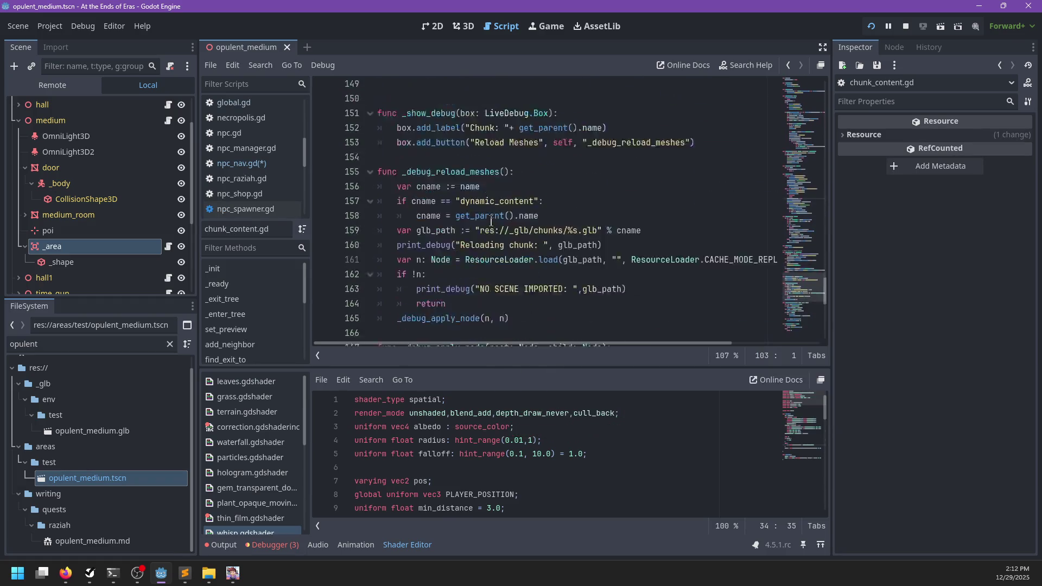
left_click(422, 308)
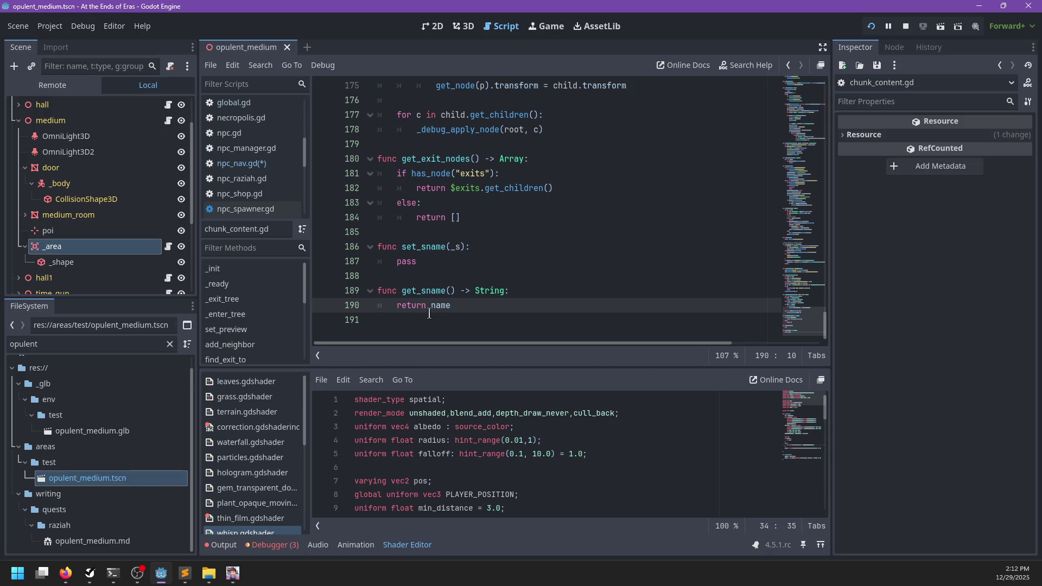
left_click(431, 314)
key("Return")
type("static func")
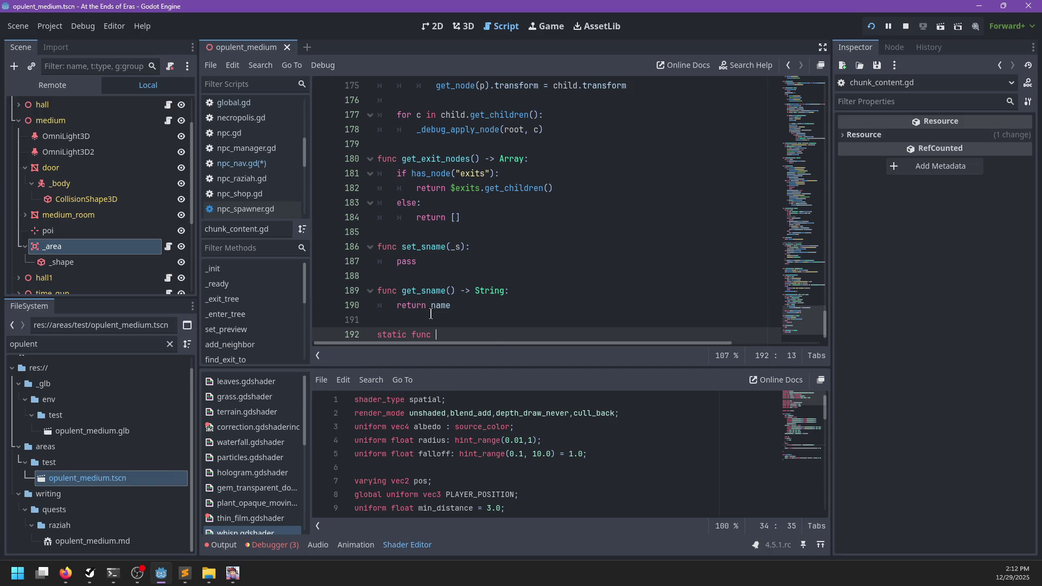
key("ctrl+v")
Join the header into a static name_of(area: Area3D) function and save chunk_content.gd
left_click(399, 217)
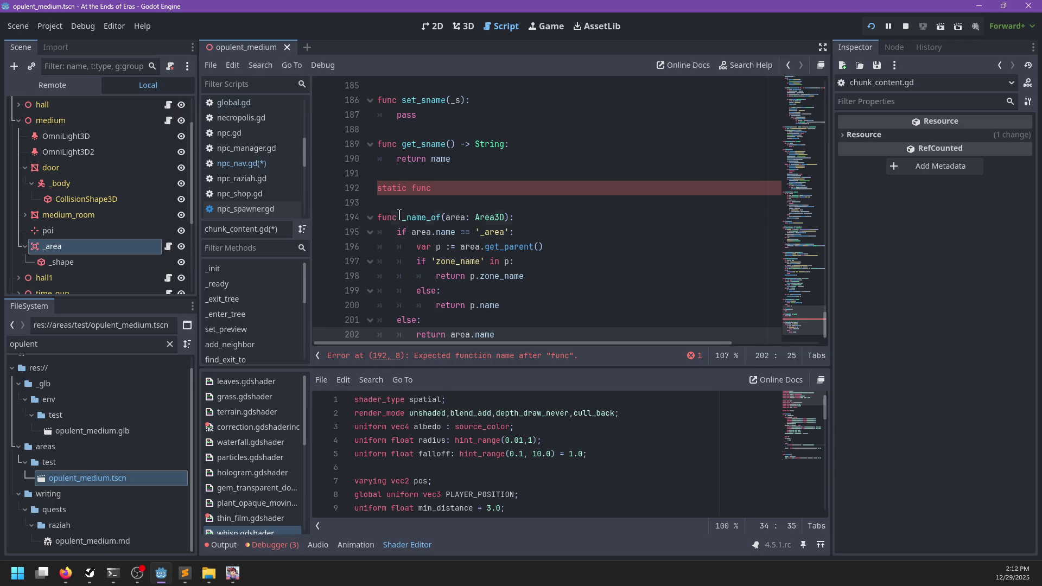
key("BackSpace")
key("BackSpace")
key("BackSpace")
key("BackSpace")
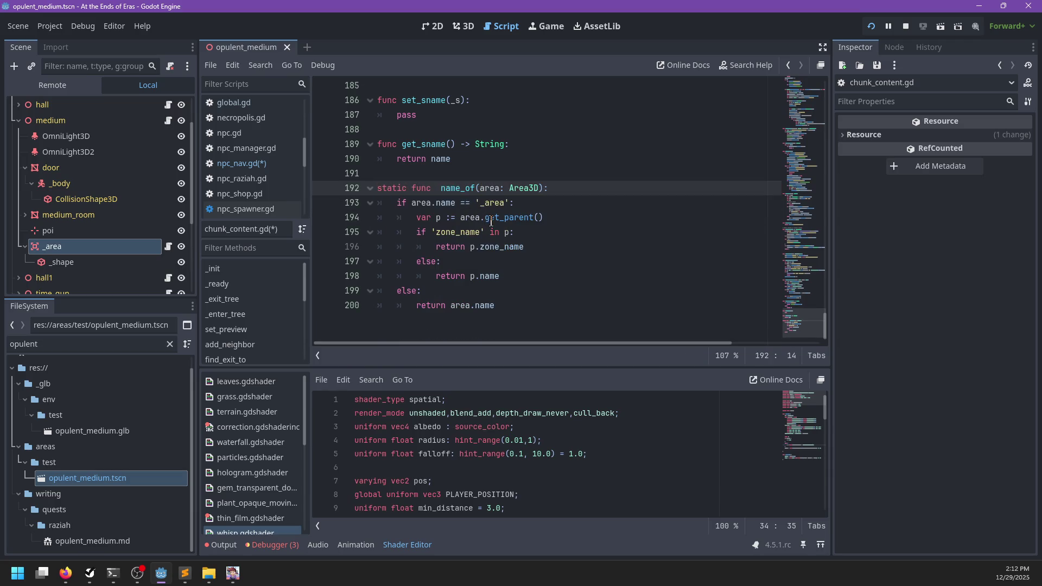
left_click(525, 305)
key("ctrl+s")
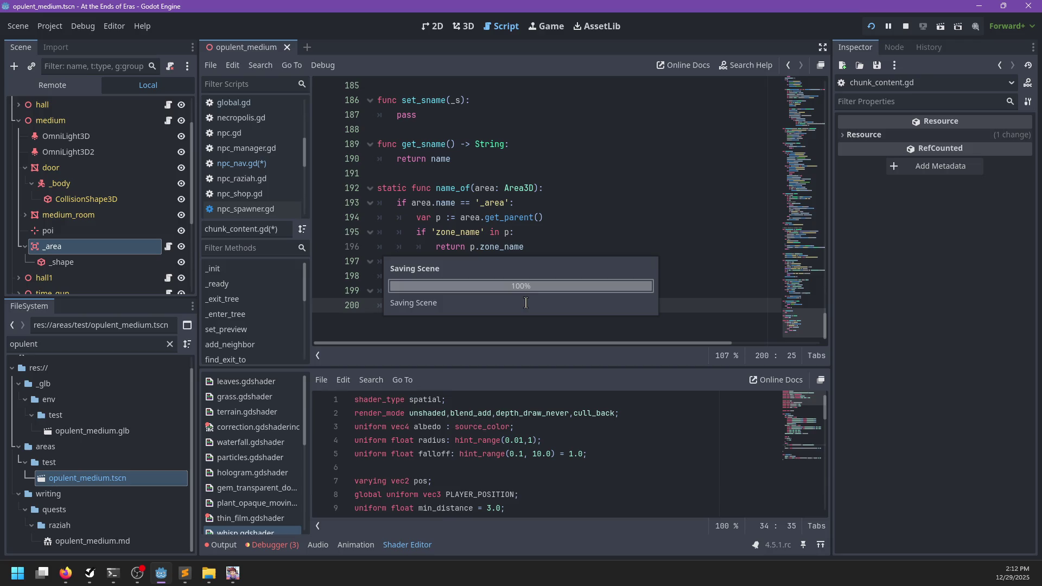
Check npc_nav.gd and npc.gd for cleared errors, then bring up point_of_interest.gd
left_click(246, 164)
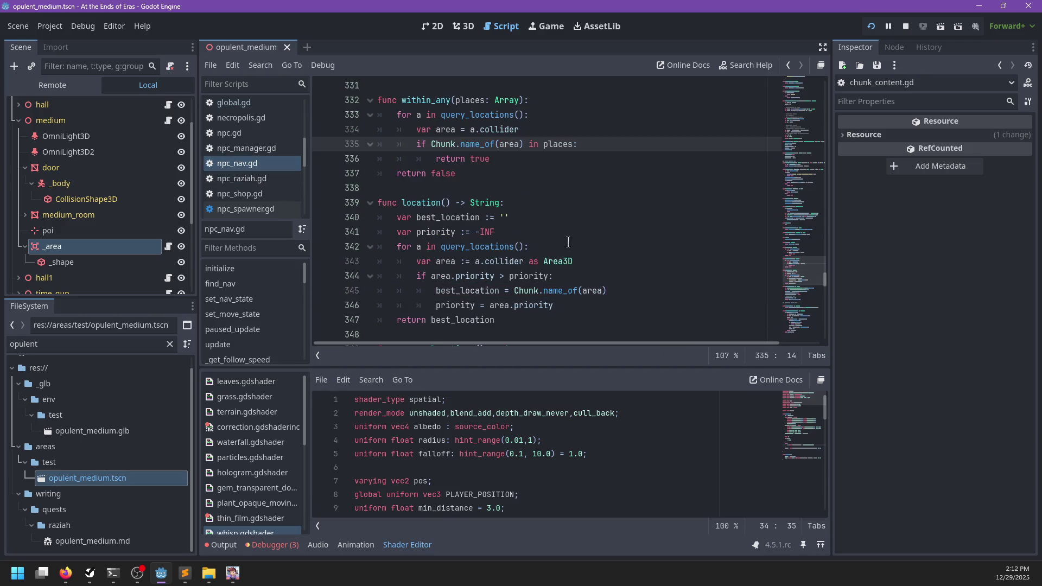
left_click(238, 135)
scroll(262, 199, "up", 5)
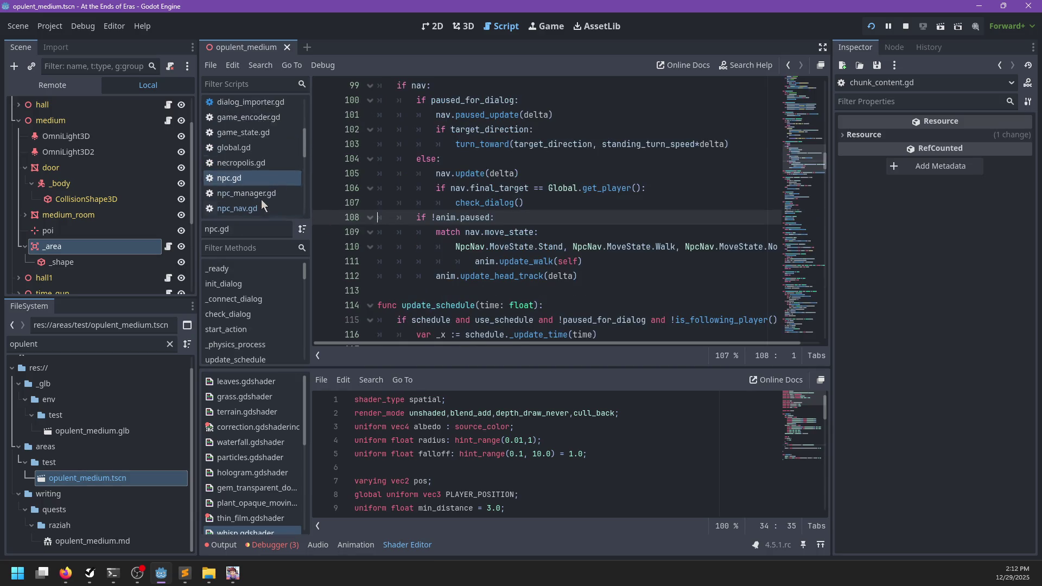
scroll(258, 149, "down", 8)
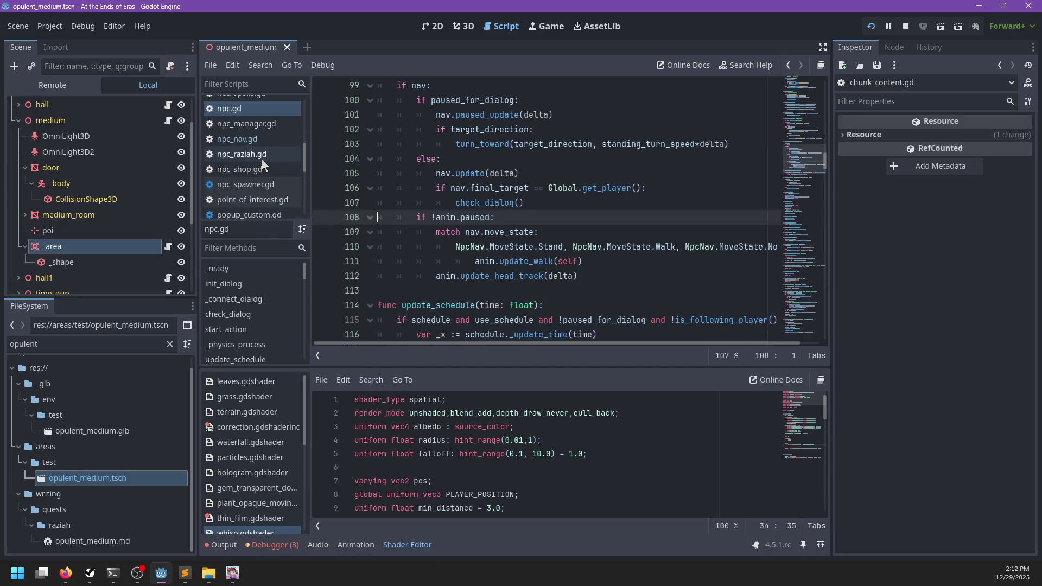
left_click(261, 170)
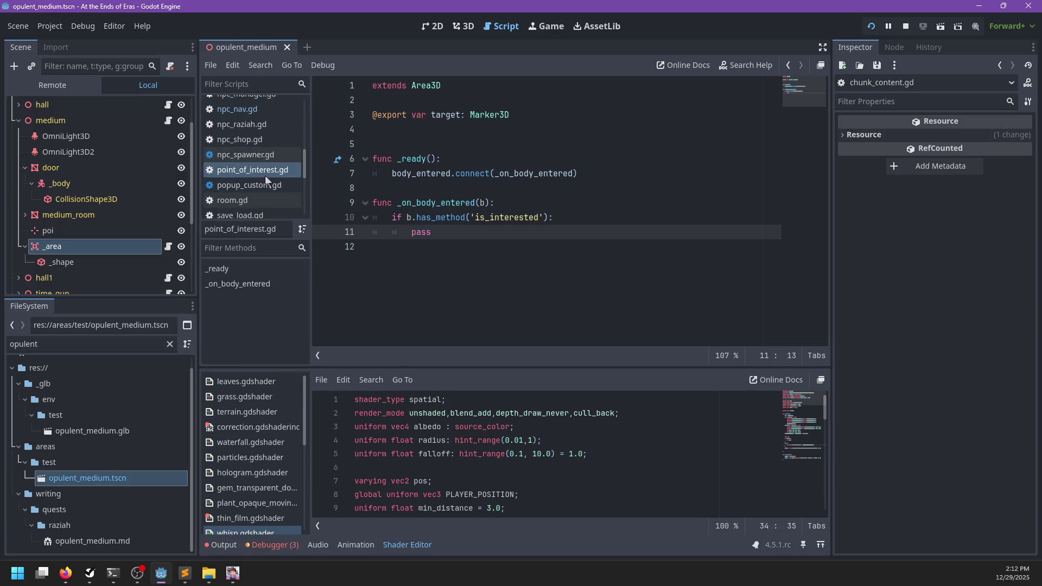
Replace pass in _on_body_entered with 'if b.is_interested():', tidy blank lines, and save
left_click(541, 217)
left_click(462, 228)
key("ctrl+BackSpace")
type("if b")
type(".is_interested():")
left_click(520, 190)
key("Return")
type("let")
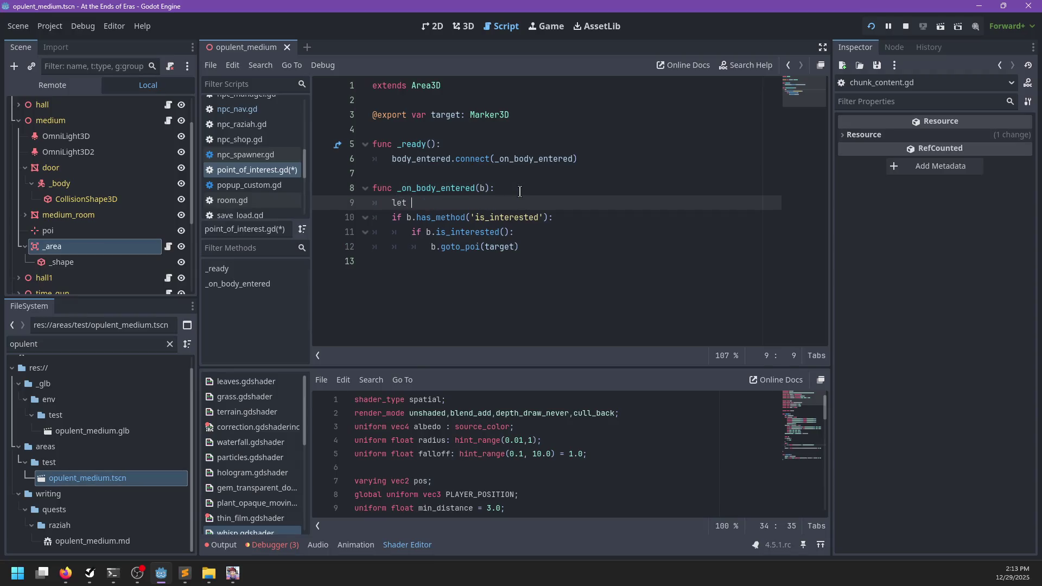
key("BackSpace")
key("BackSpace")
key("BackSpace")
key("ctrl+z")
left_click(537, 256)
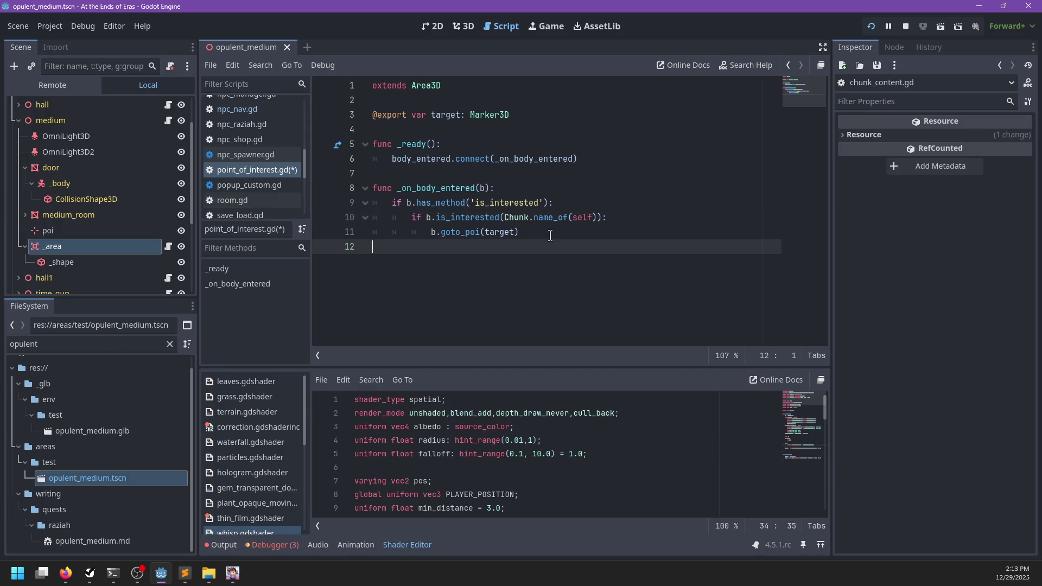
key("BackSpace")
key("ctrl+s")
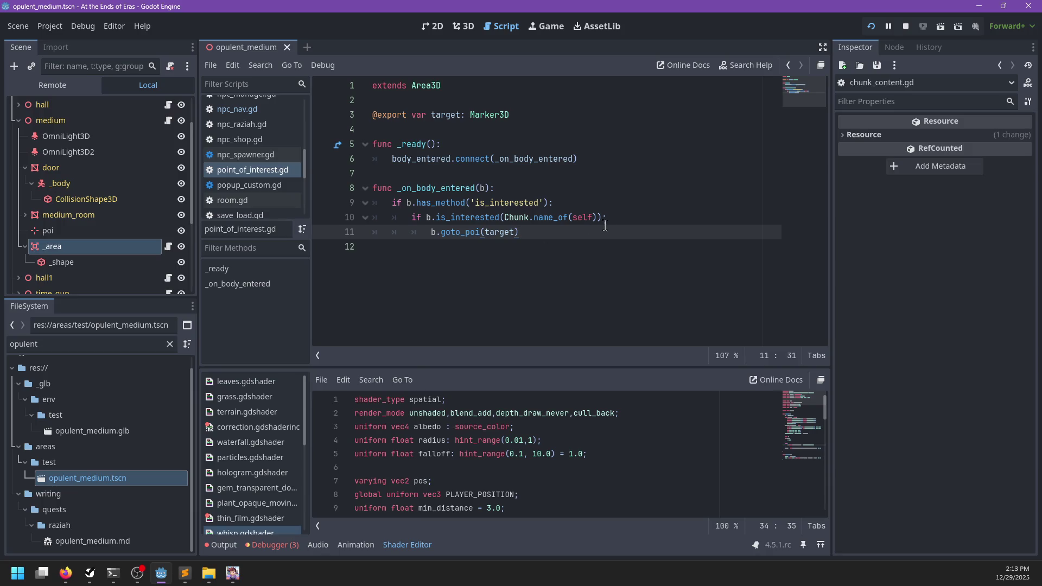
Try a get_path() argument in the goto_poi(target) call, revert it, and save
left_click_drag(597, 217, 504, 216)
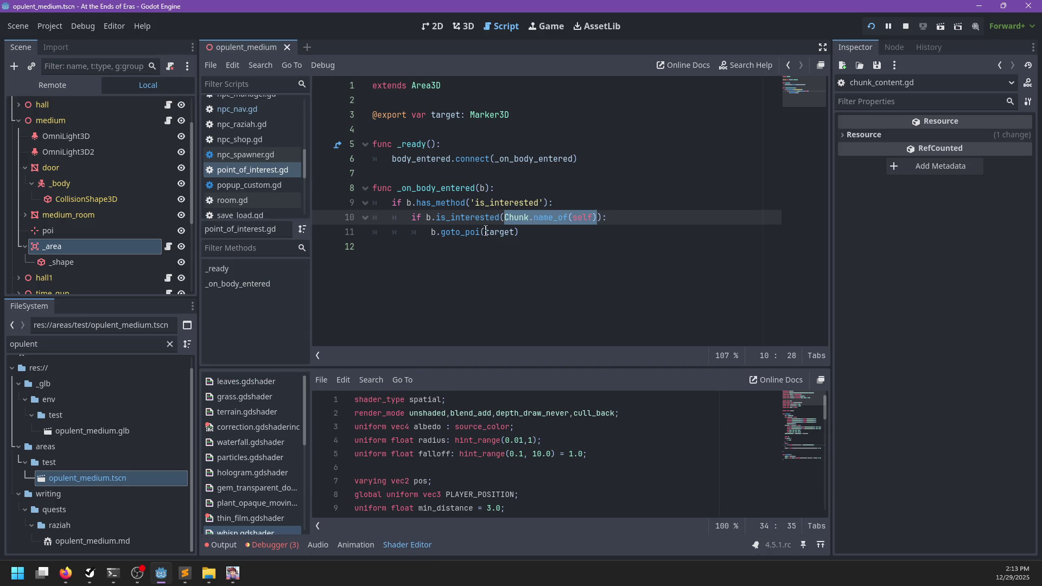
left_click(485, 231)
type("get_path(),")
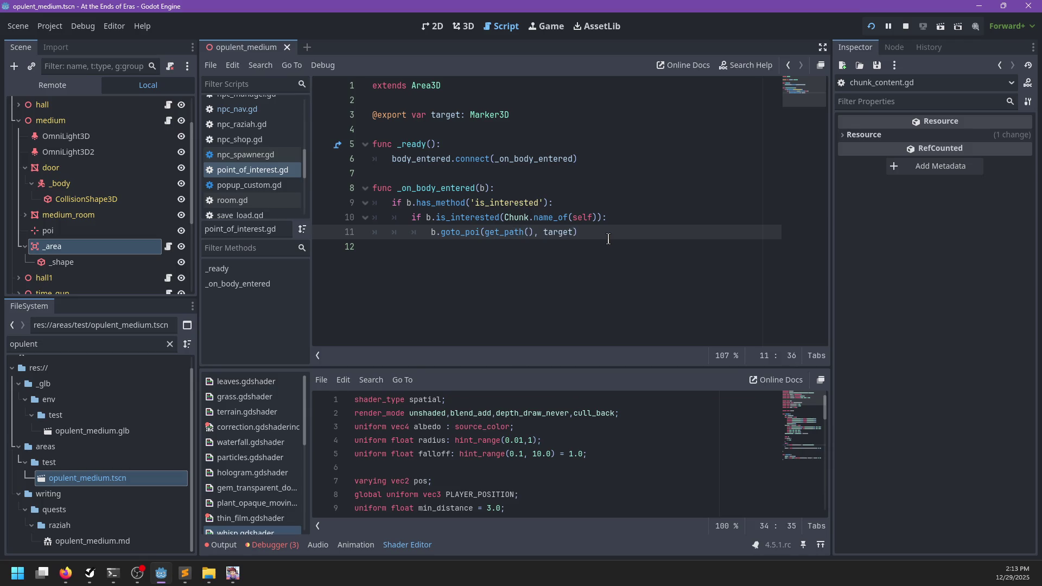
key("ctrl+z")
key("ctrl+s")
Inspect the has_method, is_interested and name_of calls on lines 9–10
double_click(440, 203)
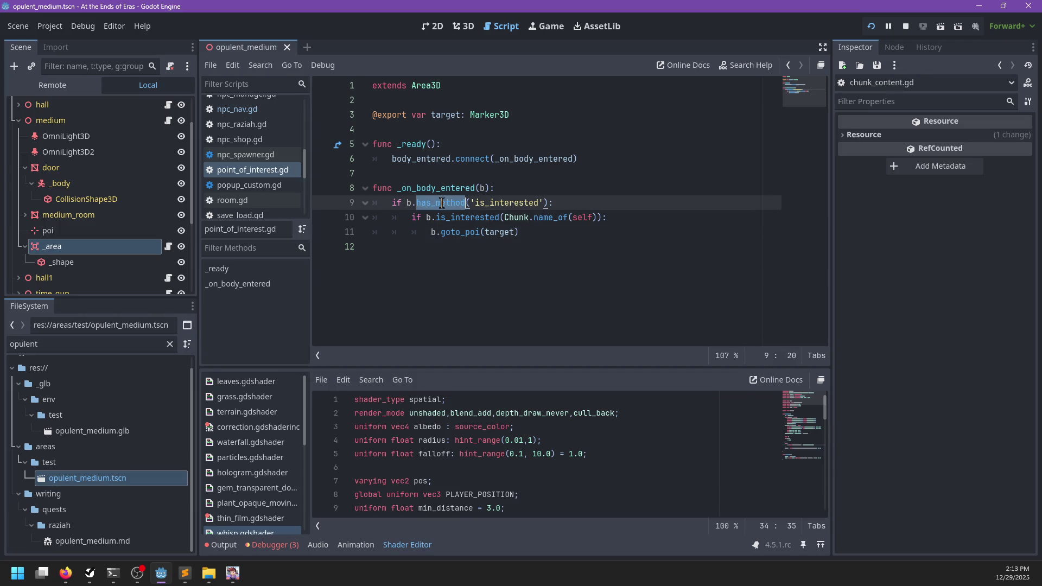
double_click(521, 204)
double_click(453, 217)
Select name_of in point_of_interest.gd, then switch to the npc_raziah.gd script
left_click(543, 219)
double_click(543, 220)
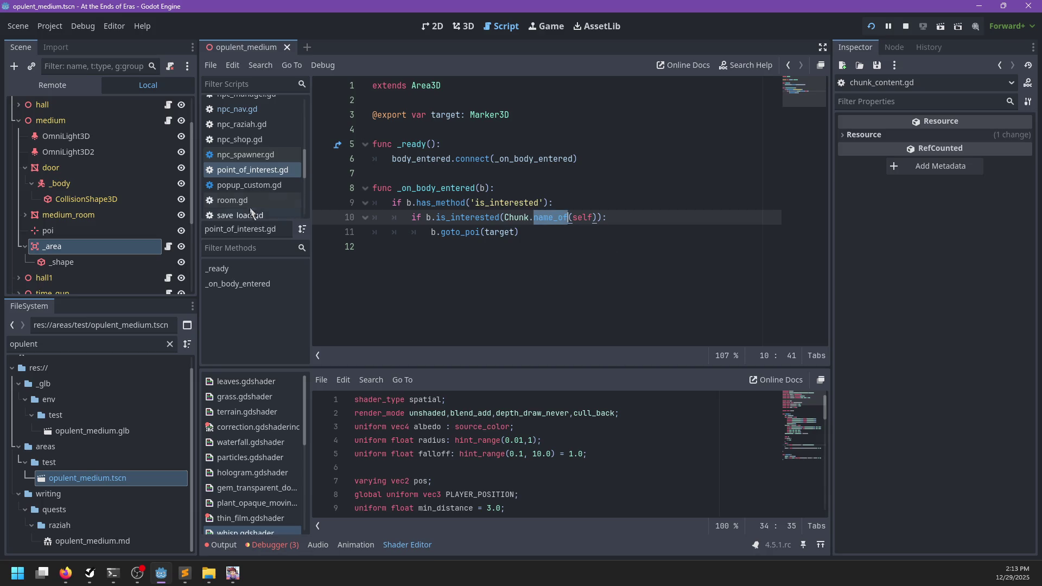
scroll(250, 190, "up", 3)
scroll(251, 191, "down", 5)
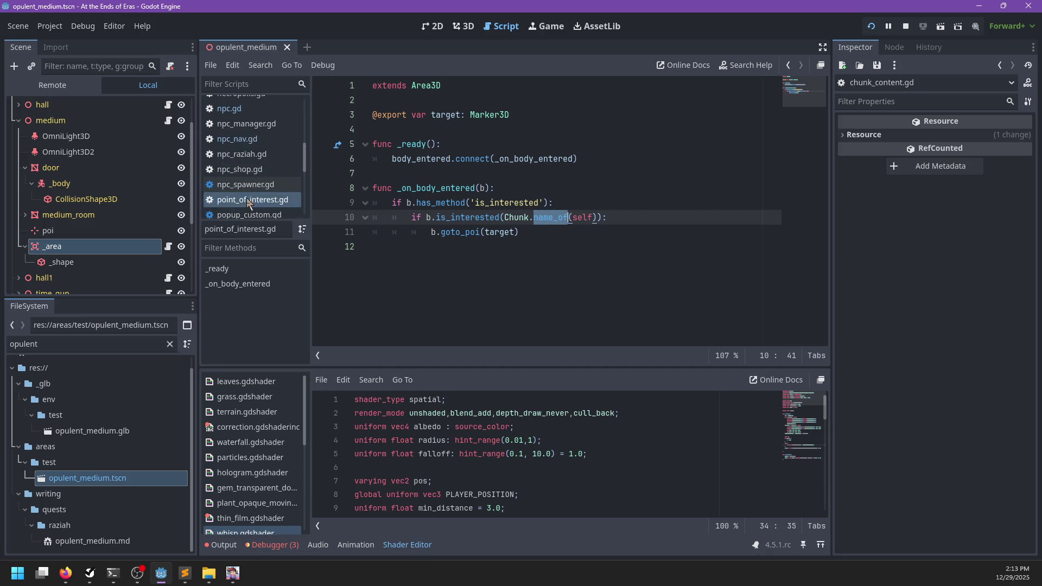
scroll(255, 199, "up", 2)
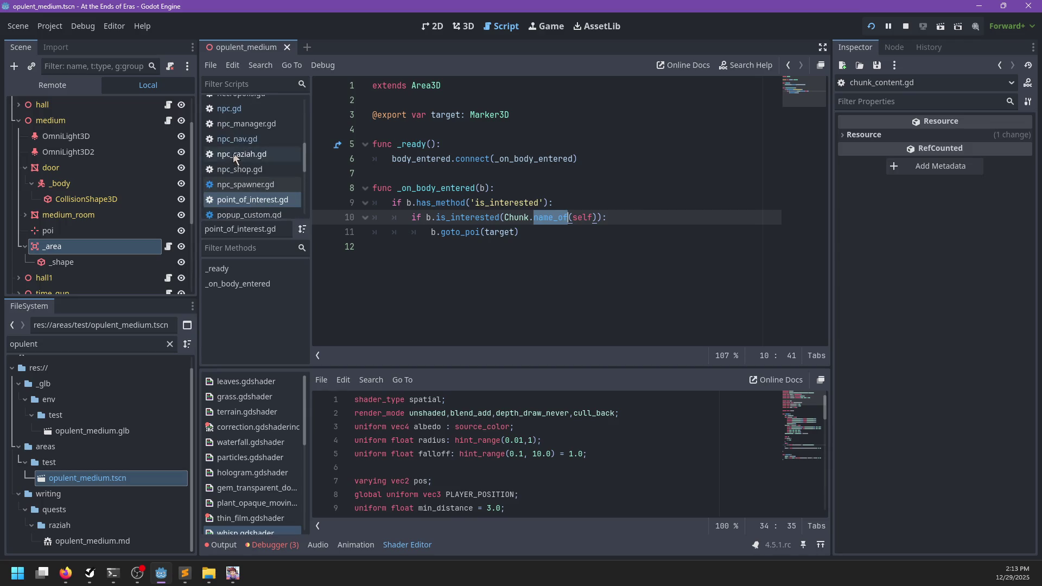
left_click(242, 154)
Append func is_interested(poi: String) with a 'match poi:' block to npc_raziah.gd
scroll(539, 224, "down", 20)
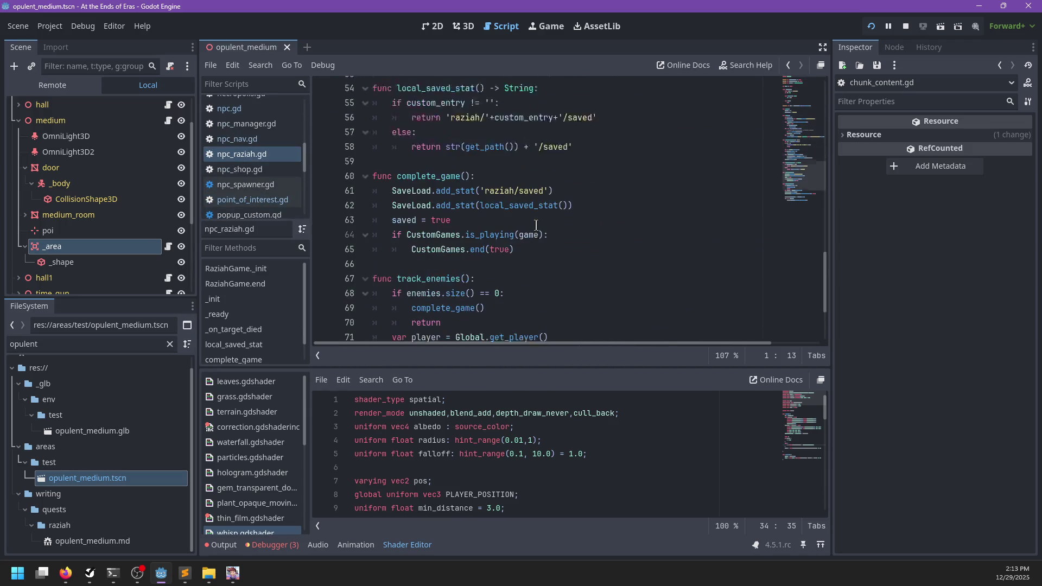
scroll(536, 225, "up", 5)
scroll(535, 226, "down", 5)
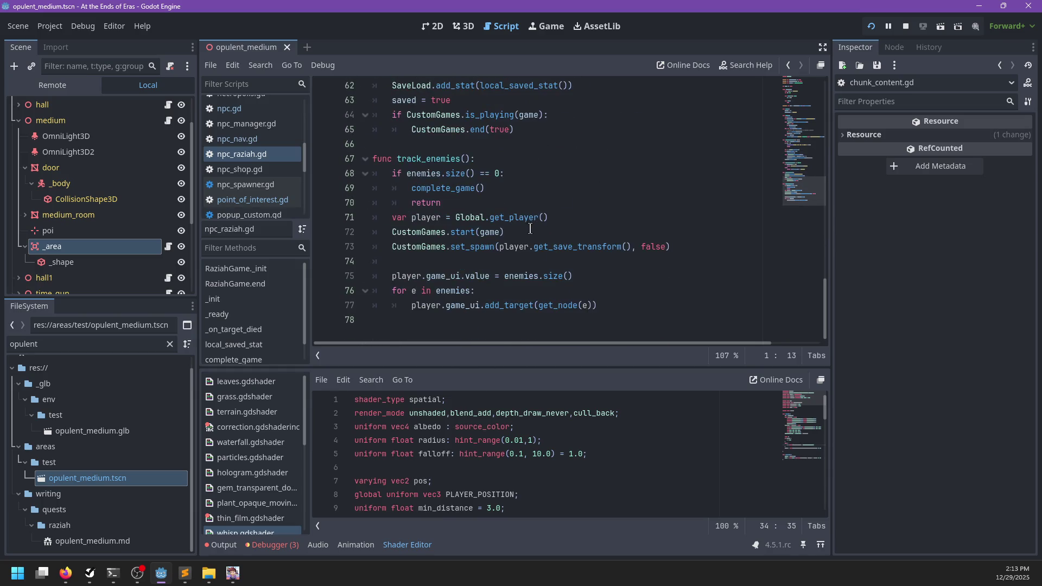
left_click(480, 319)
key("Down")
type("func is_intereste")
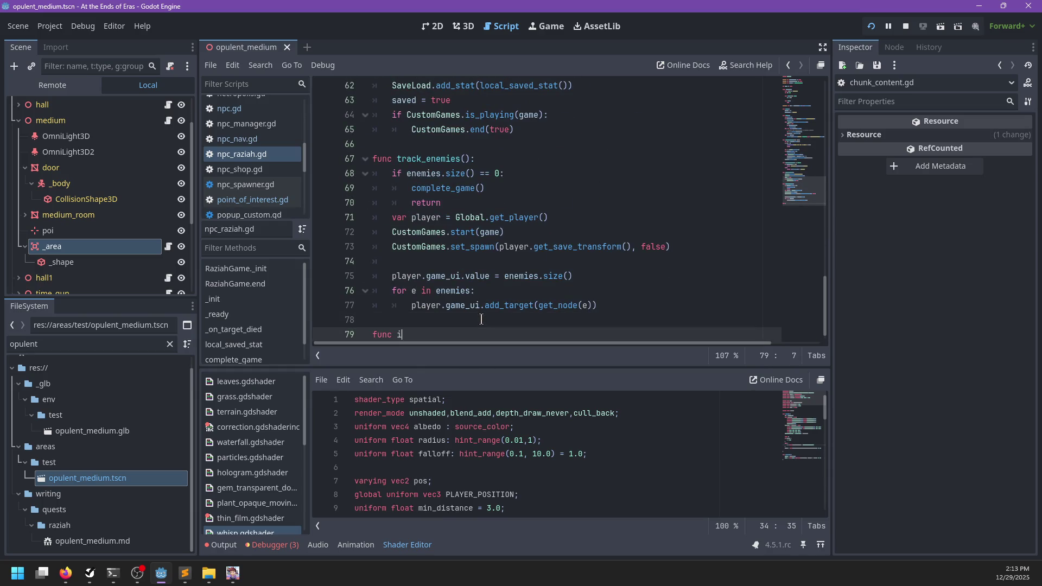
type("d(poi: S")
type("tring):")
key("Return")
type("match poi:")
key("Return")
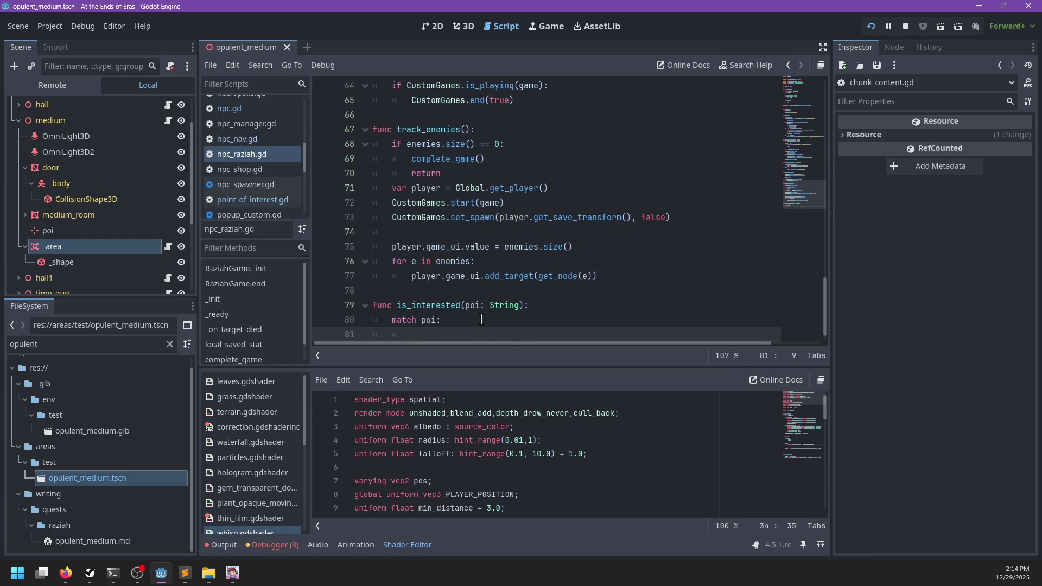
Add an 'opulent_medium:medium' match branch with a placeholder pass
type("'")
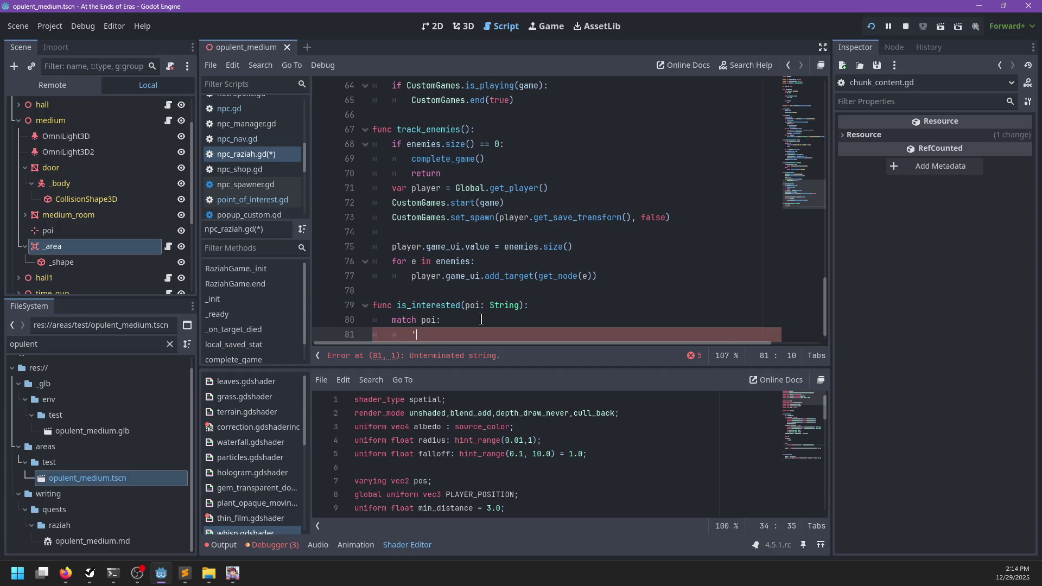
type("opulent_medium:medium':")
key("Return")
type("pass")
key("Return")
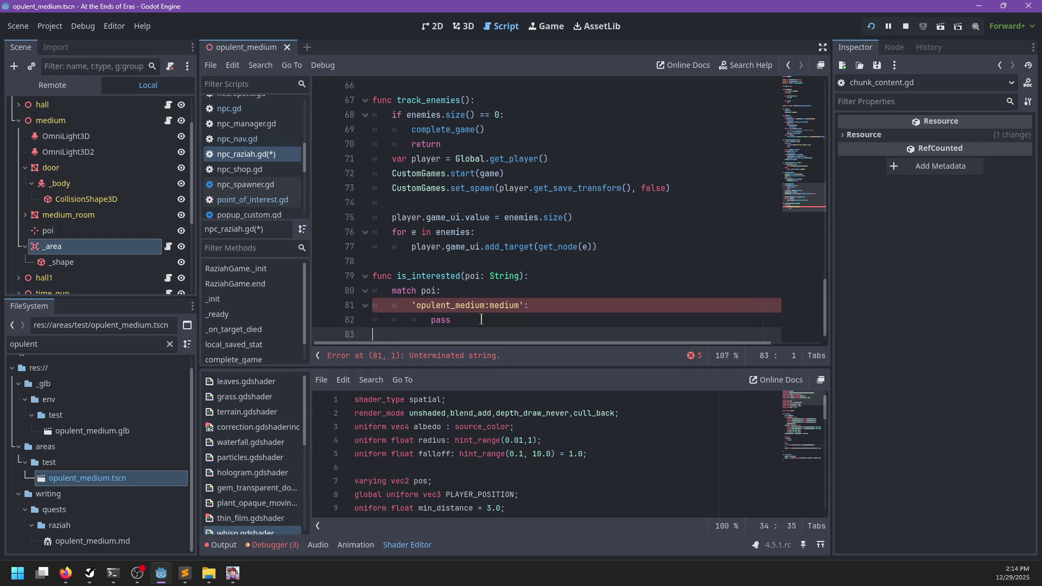
key("Return")
Add a goto_poi(poi: Node3D) stub and clear the match branch's placeholder pass
type("func goto_poi")
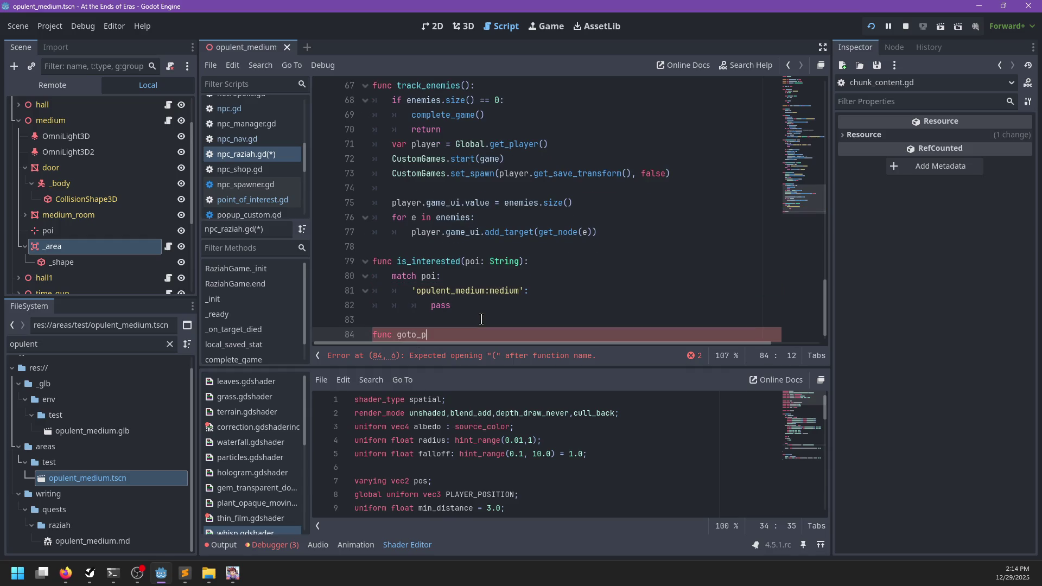
type("(poi: N")
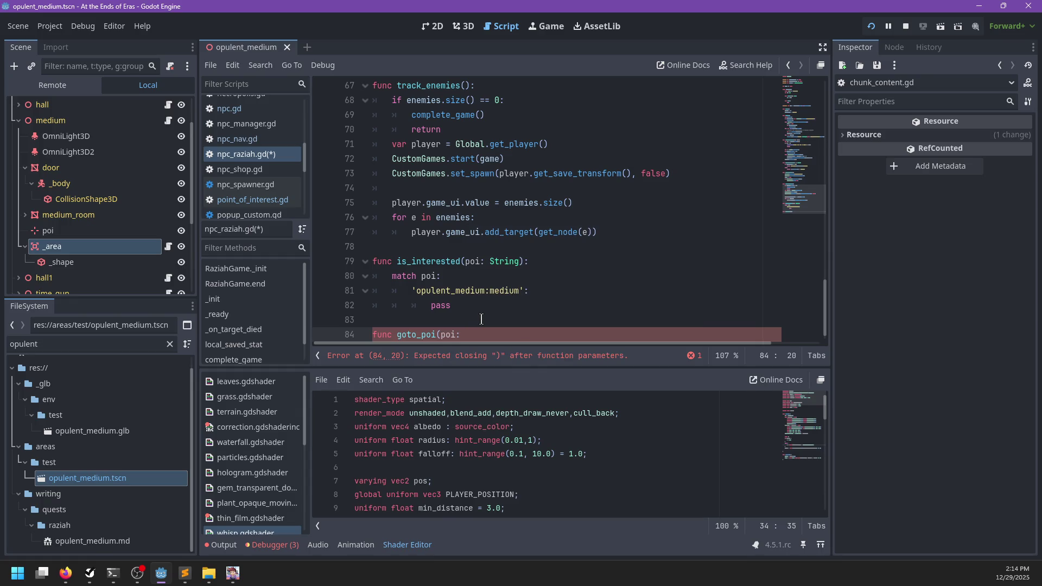
type("ode")
key("Return")
type("):")
key("Return")
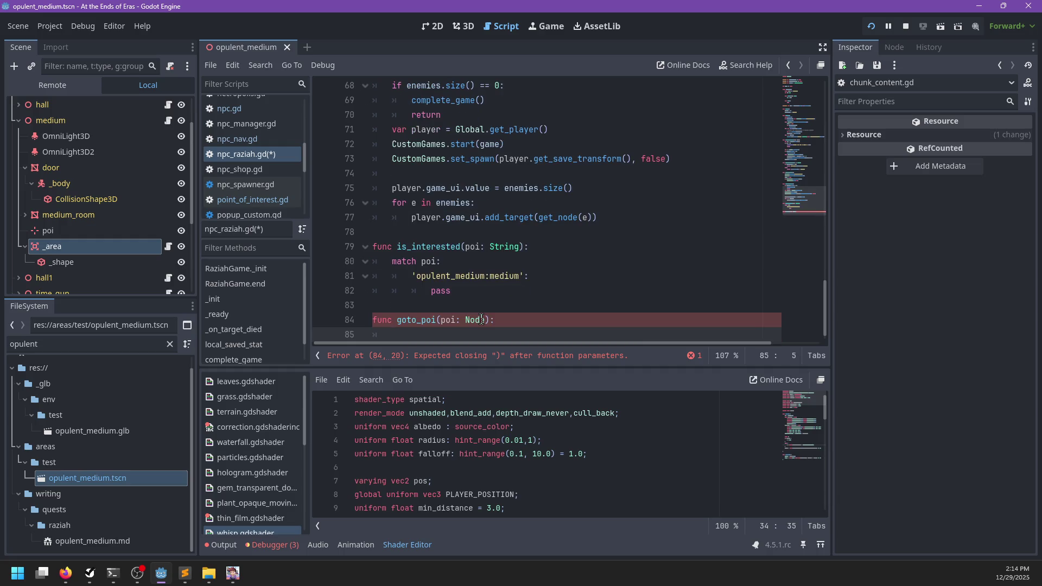
key("BackSpace")
key("BackSpace")
type("pass")
key("Up")
key("Right")
key("Right")
key("Right")
type("3")
key("Return")
key("Up")
key("Up")
key("ctrl+BackSpace")
Make the branch return SaveLoad.state.get_stat('raziah/opulent_medium/opened') and save
type("return true")
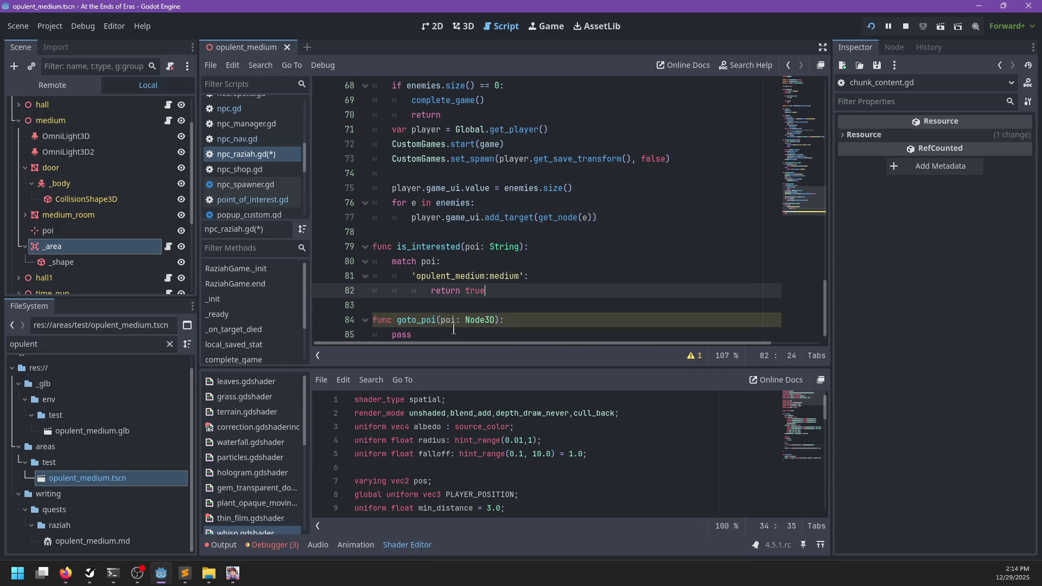
scroll(454, 329, "down", 1)
key("ctrl+BackSpace")
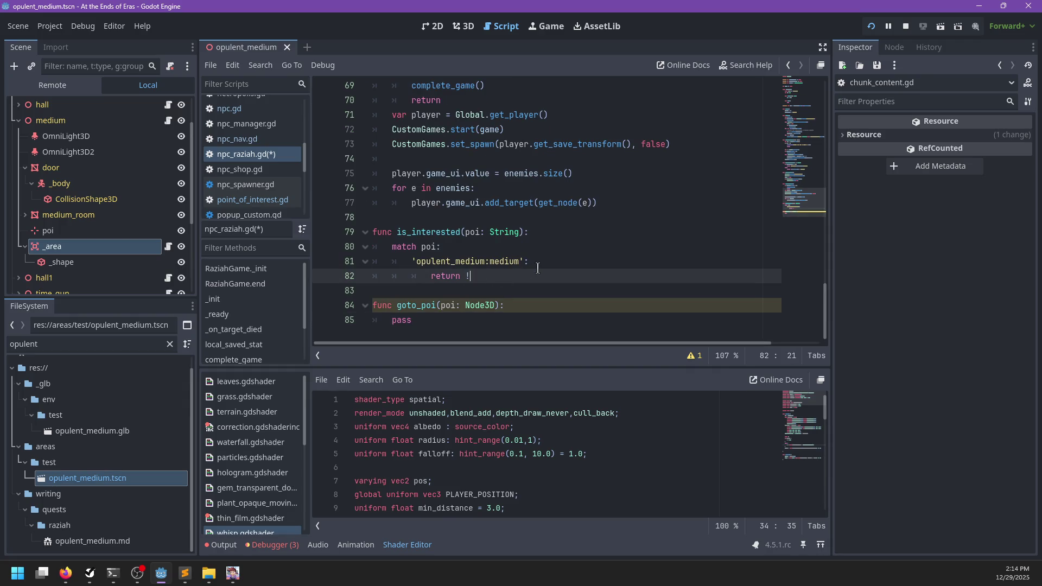
type("SaveLoad.state.")
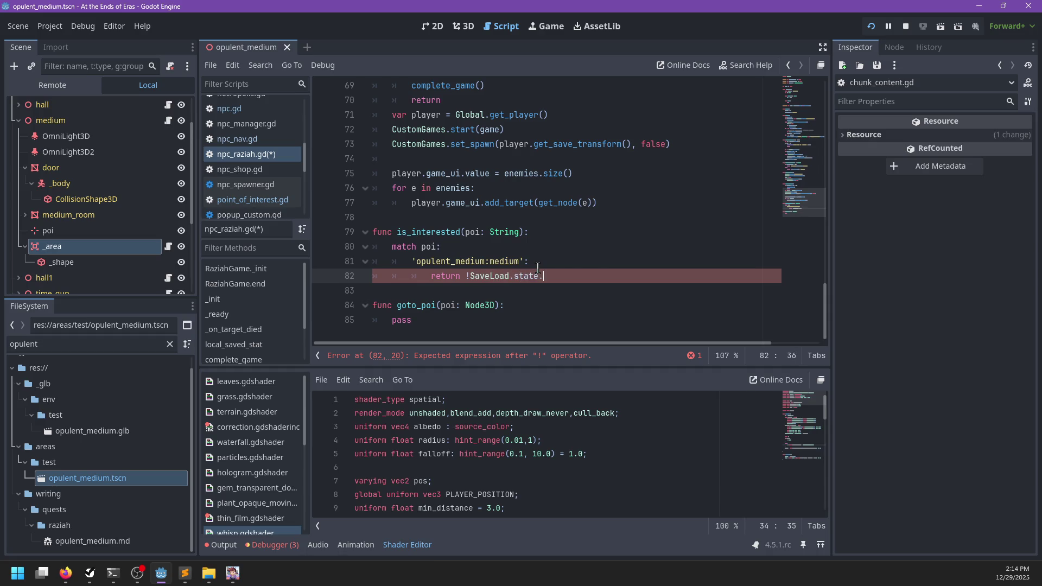
type("get_stat('r")
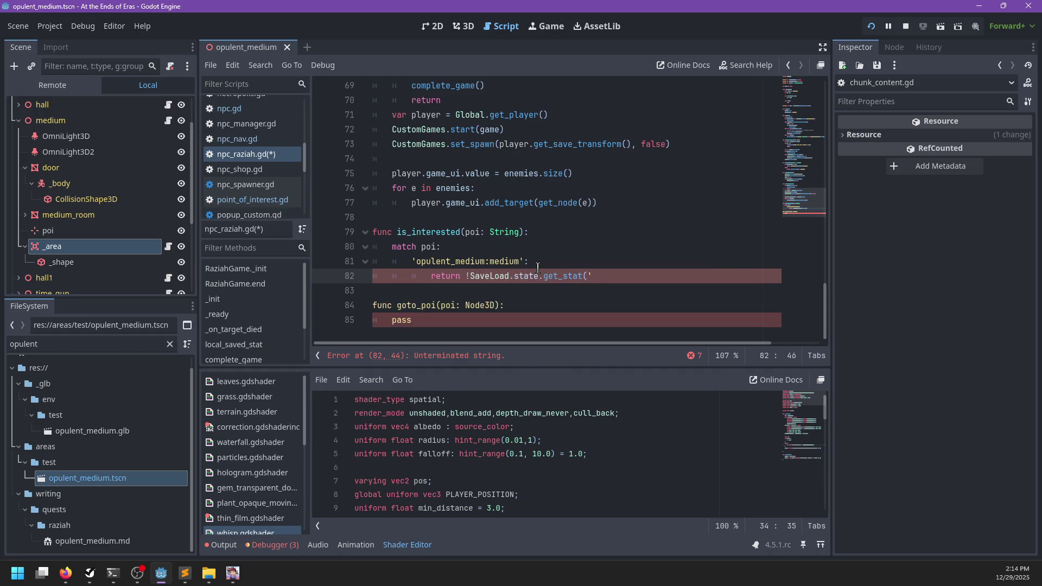
type("aziah/opulent_medium/o")
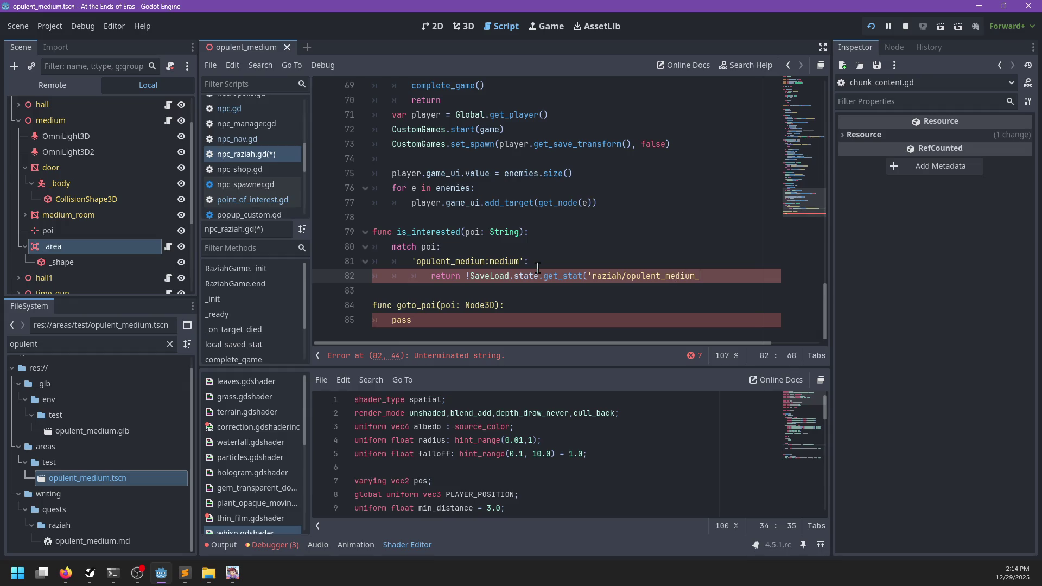
type("pened')")
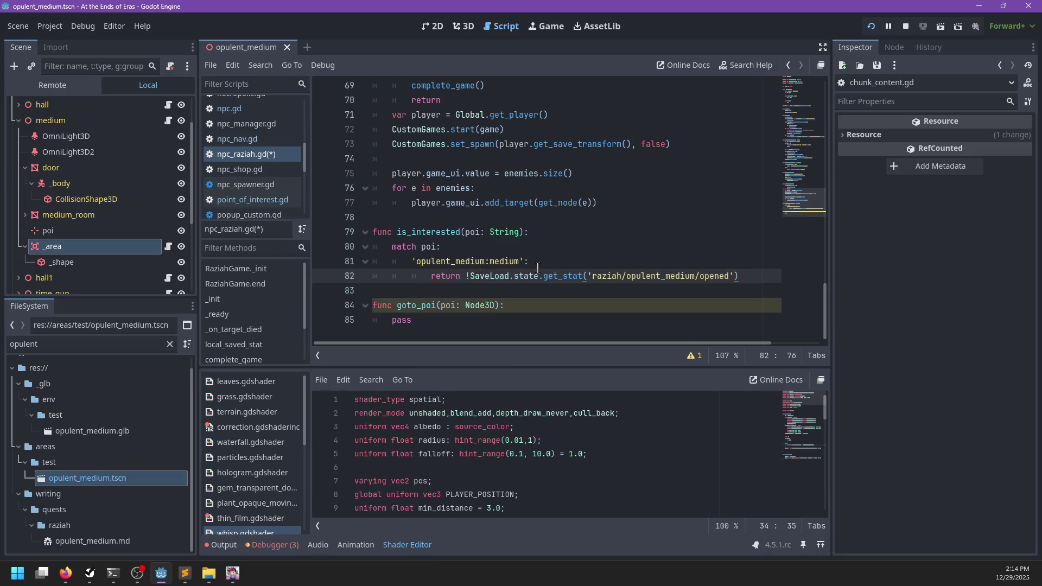
key("ctrl+s")
Make goto_poi print_debug 'Going to POI: ' with poi.name, save, and run the scene with F6
left_click(445, 319)
key("BackSpace")
key("BackSpace")
key("BackSpace")
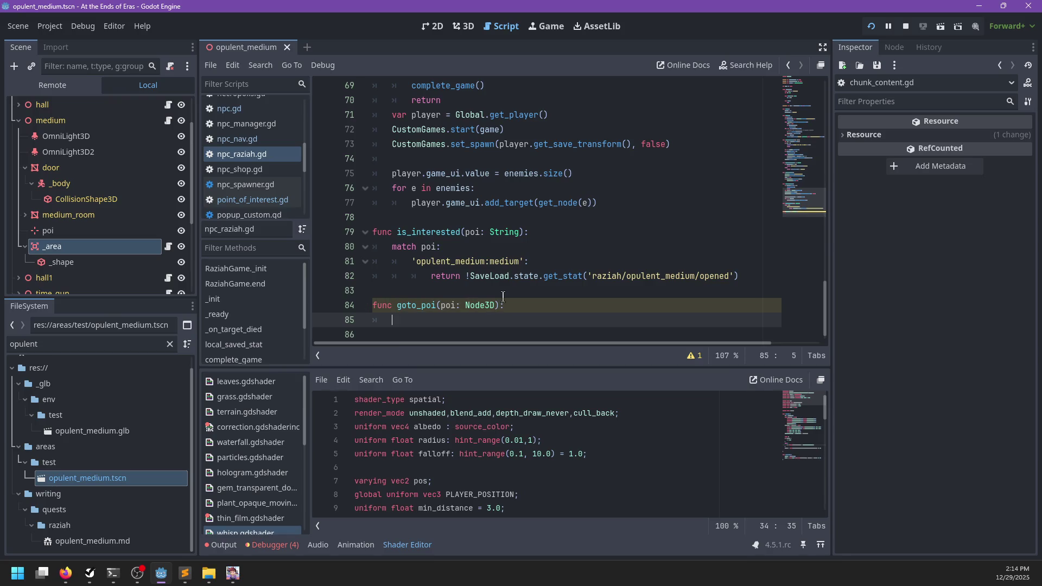
type("rint_debug(';")
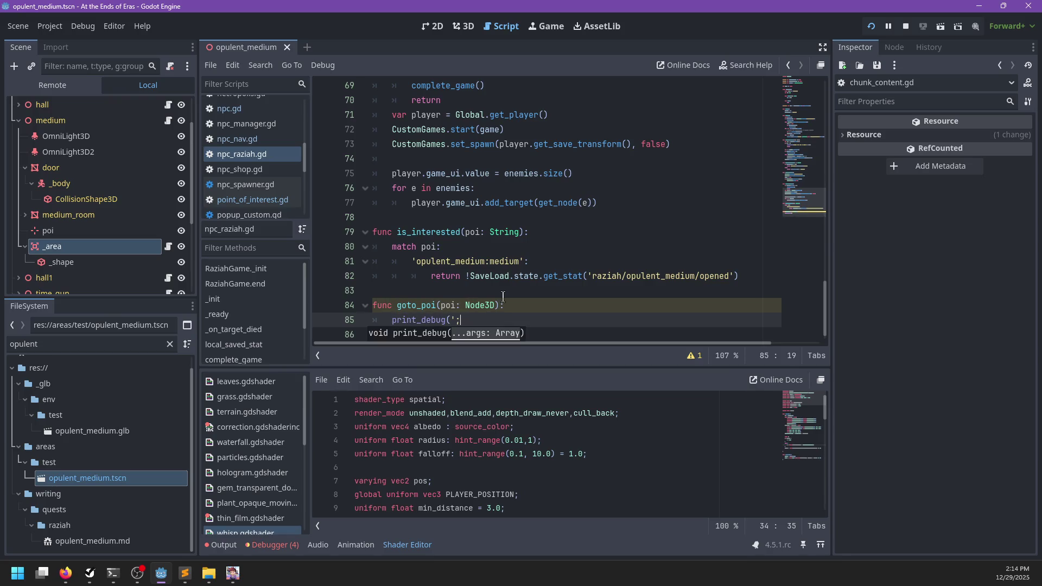
type("ing to ")
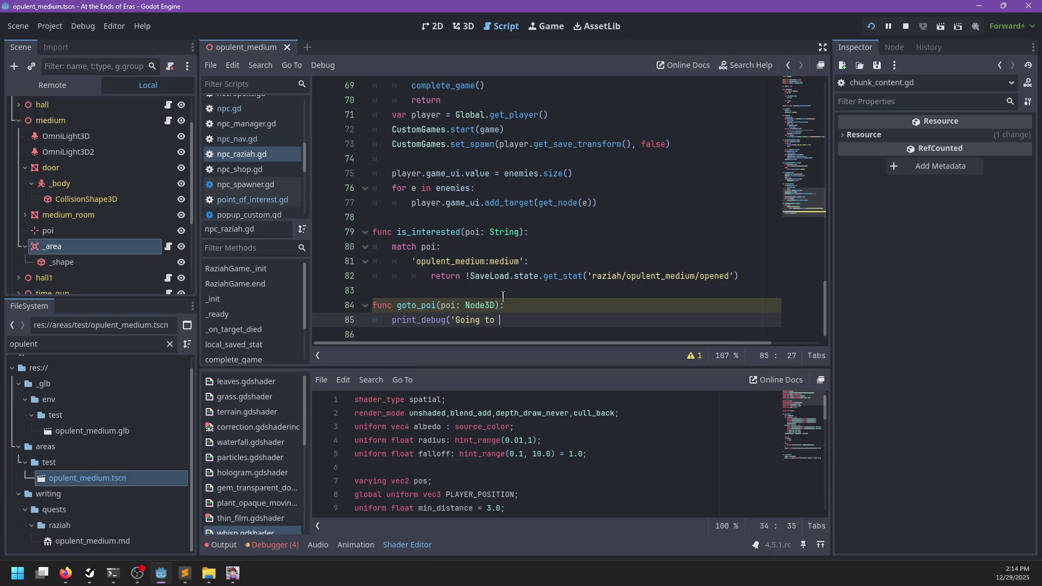
type("POI:")
type(", poi.na")
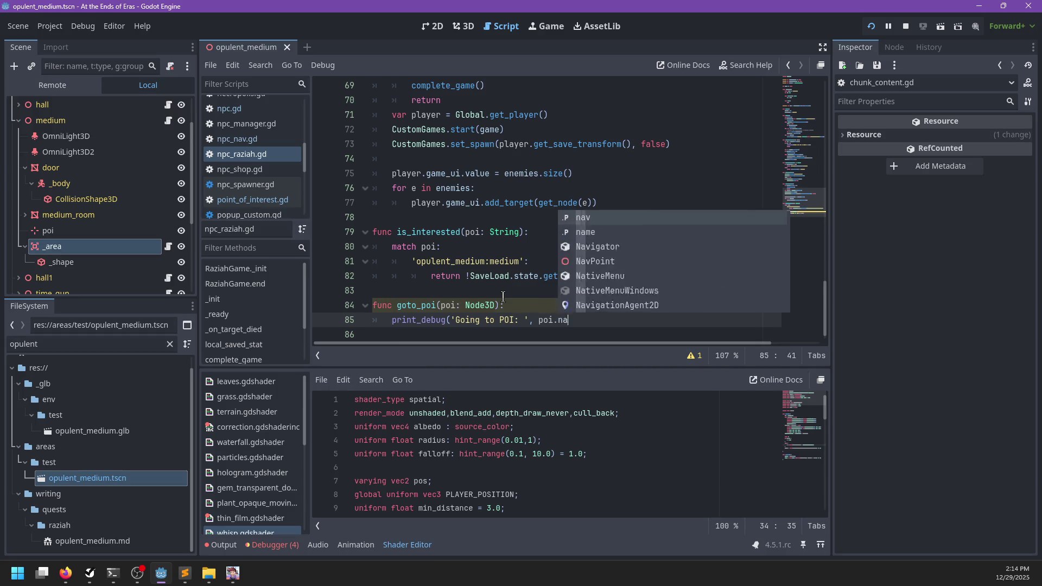
type("me)")
key("ctrl+s")
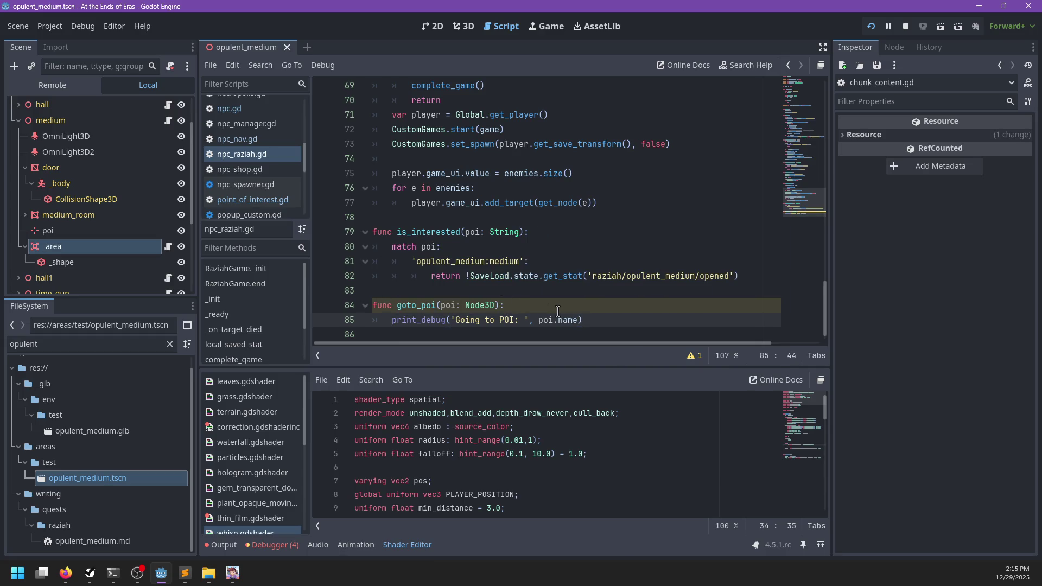
left_click(530, 305)
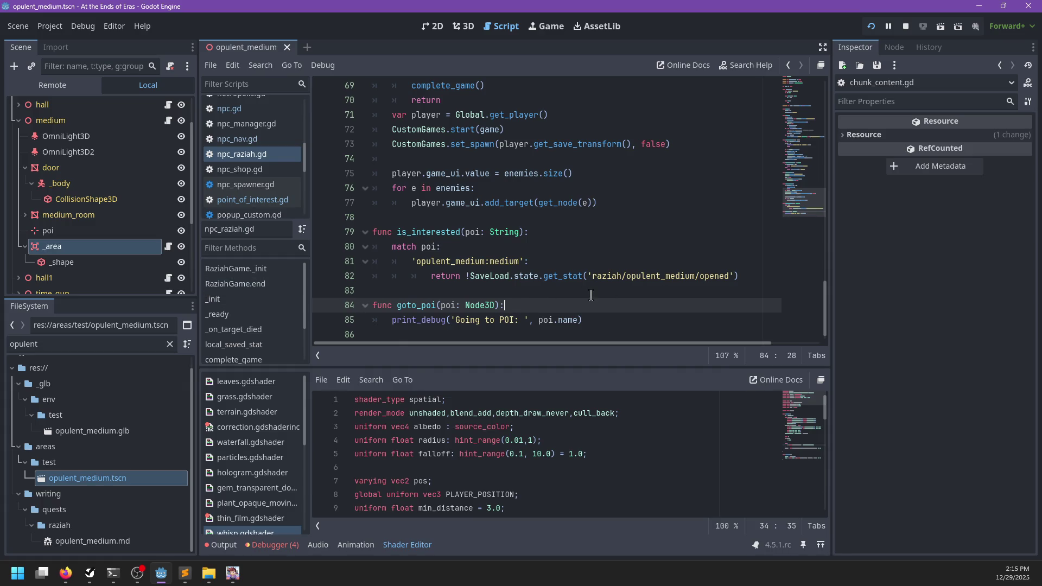
key("F6")
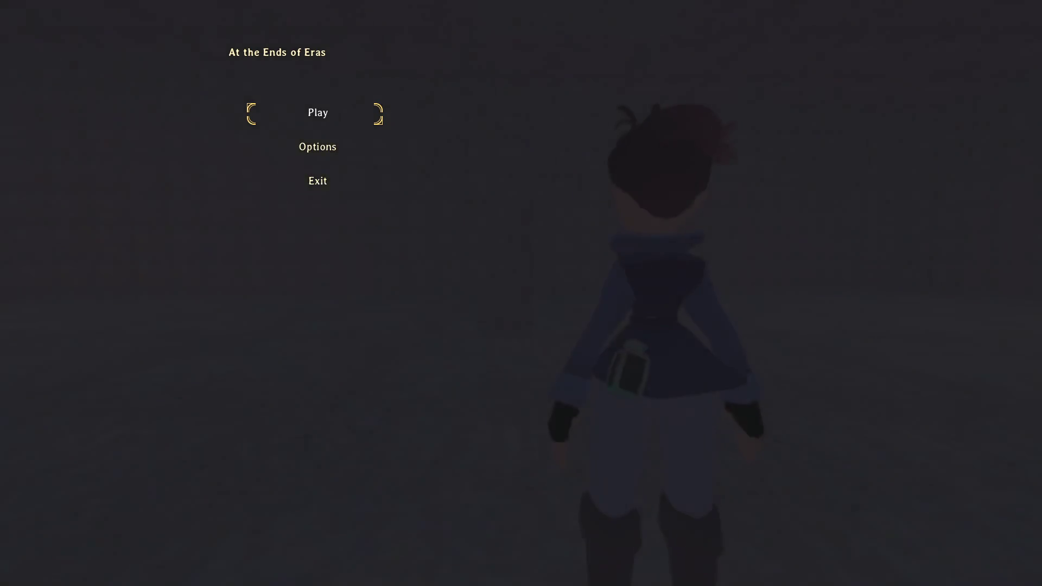
Start the game from the title menu, watch for the 'Going to POI' log, then pause with Esc
key("Return")
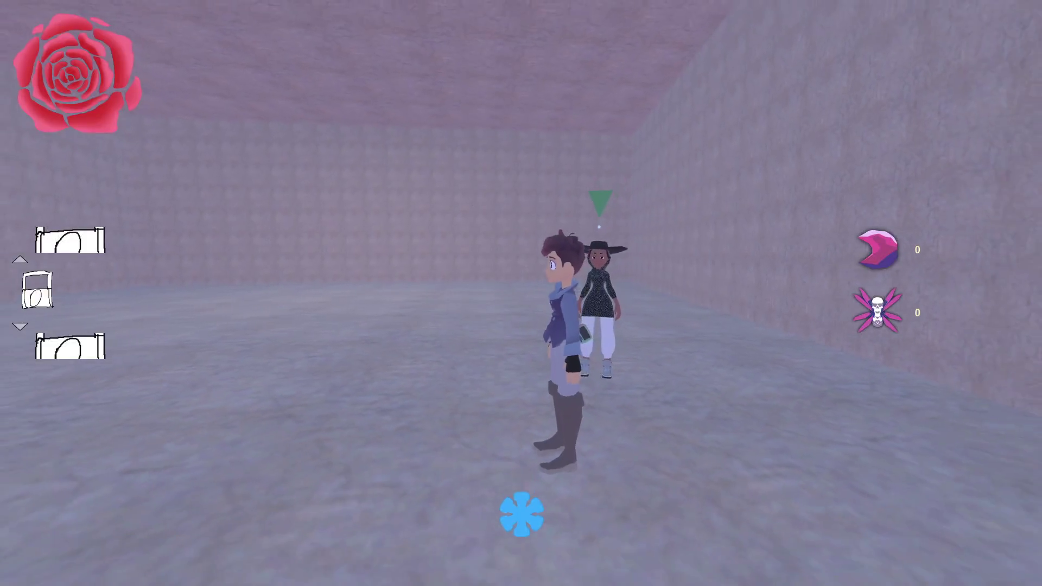
key("alt+Tab")
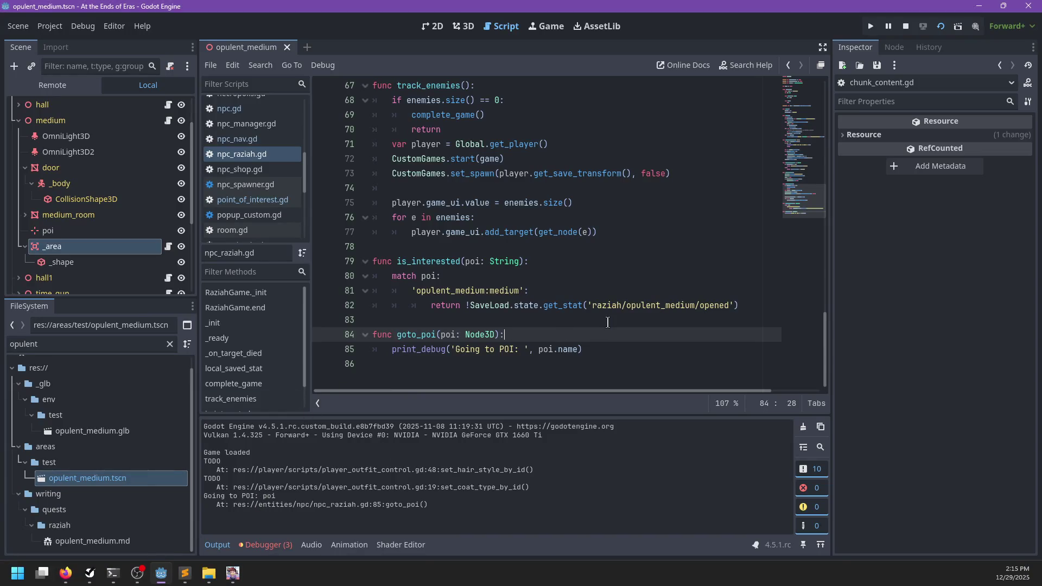
left_click(463, 26)
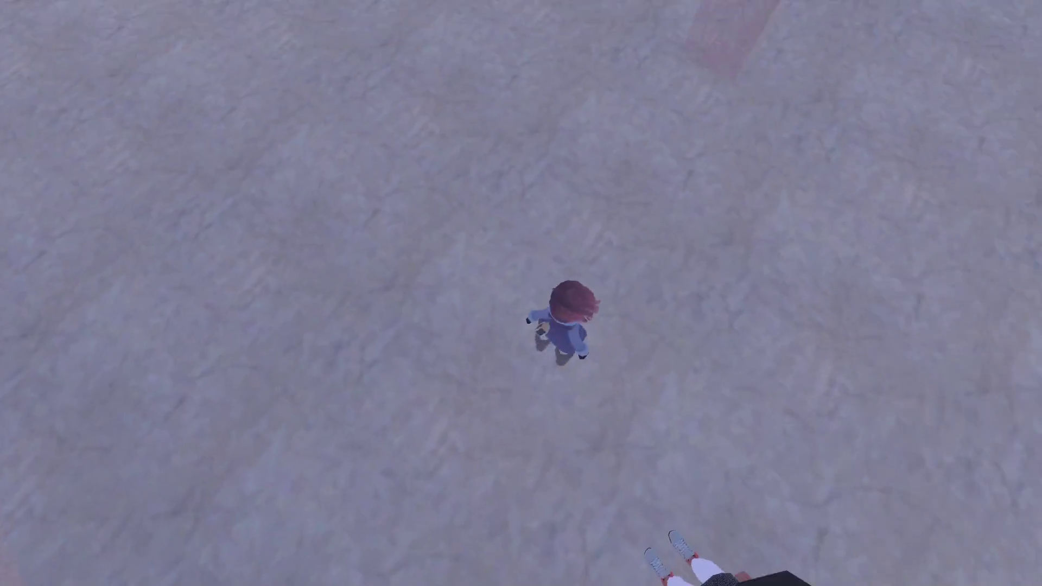
key("Escape")
key("alt+Tab")
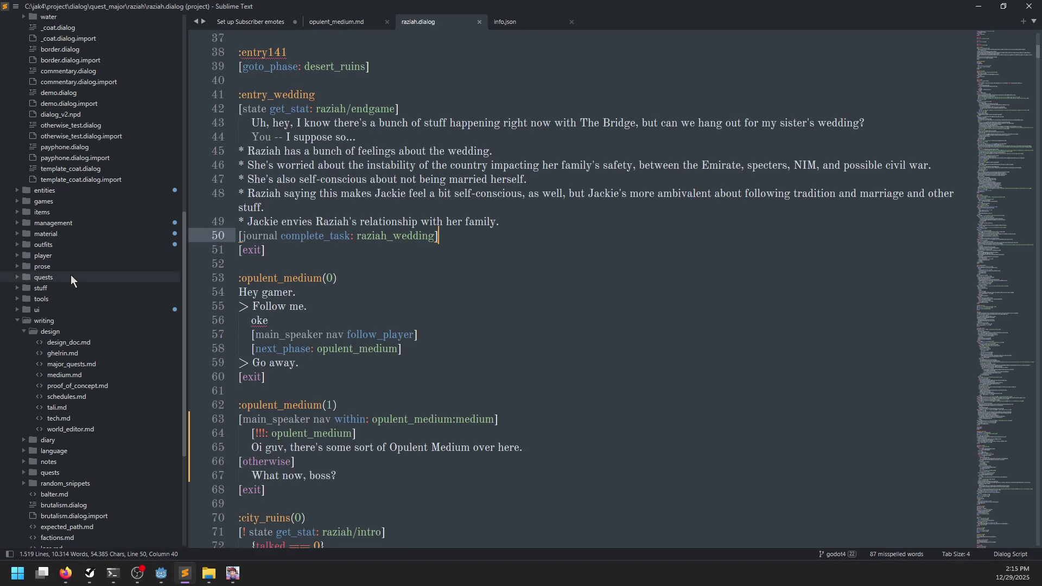
Open tech.md under writing/design and scroll to 'Establish a clear hierarchy of behavior'
scroll(73, 293, "down", 3)
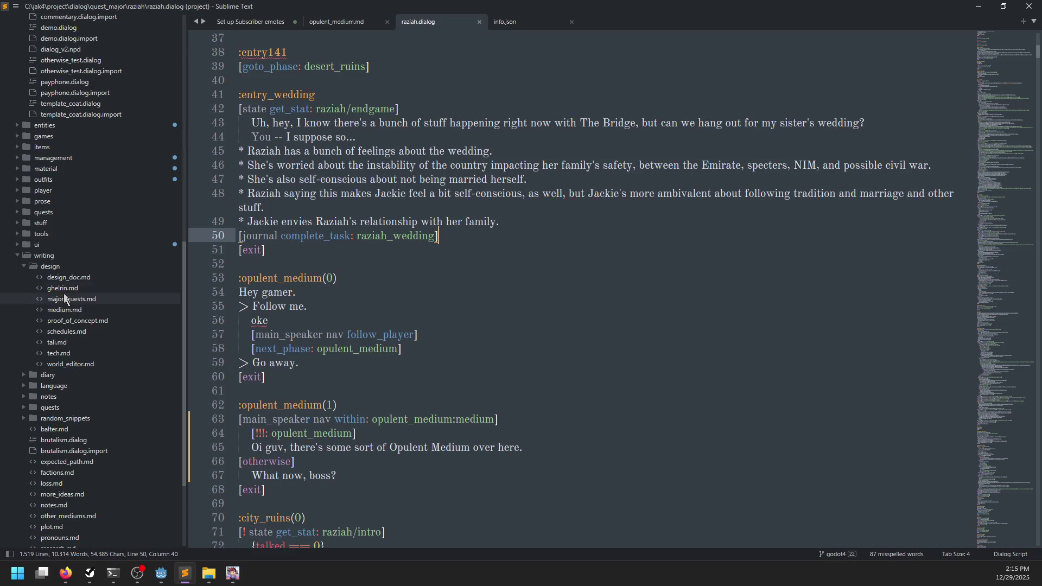
left_click(58, 353)
scroll(392, 305, "down", 15)
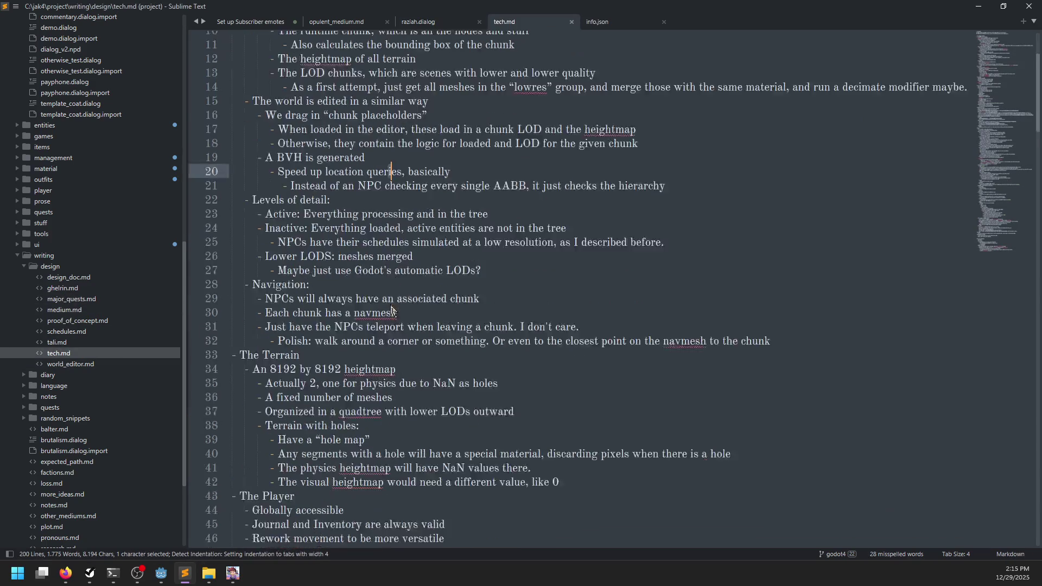
scroll(392, 305, "down", 6)
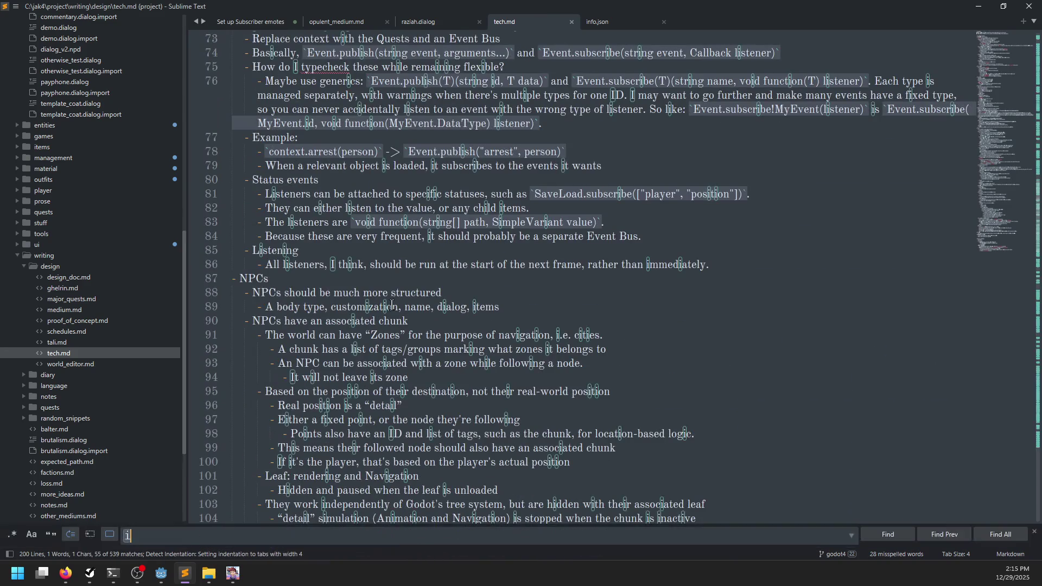
scroll(385, 284, "down", 4)
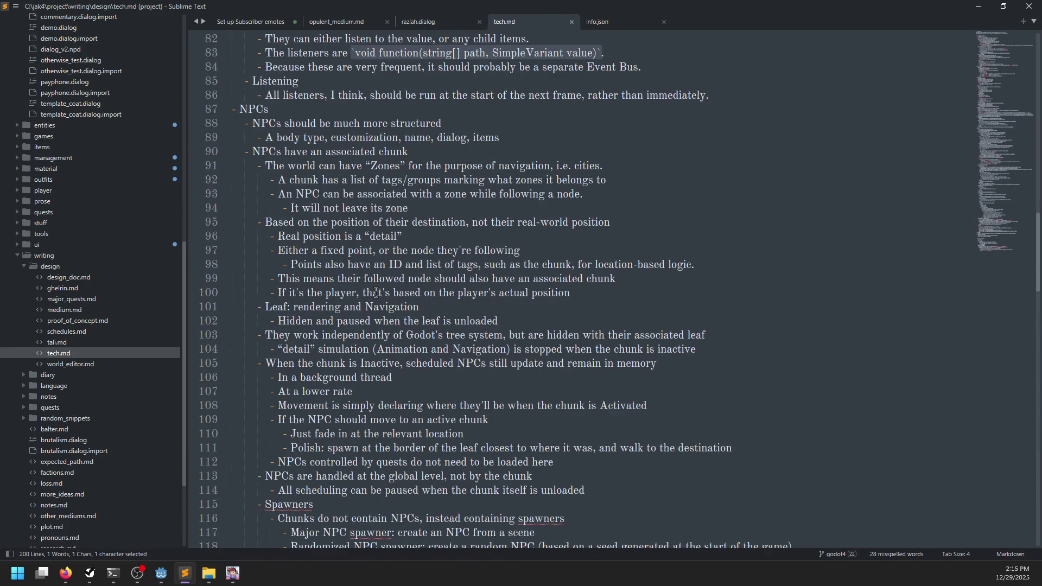
scroll(379, 290, "down", 2)
scroll(378, 290, "down", 5)
scroll(367, 284, "down", 1)
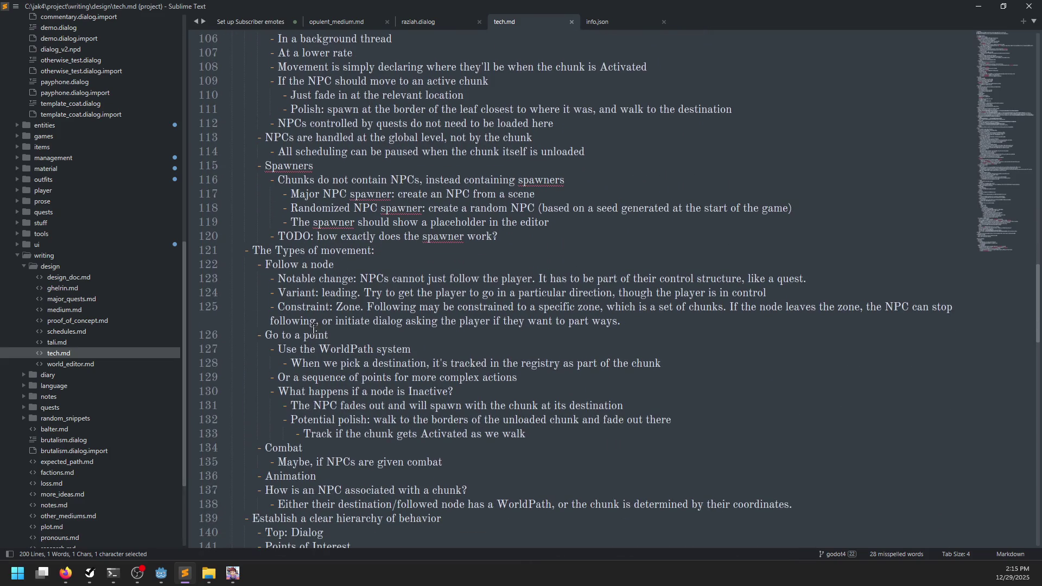
scroll(362, 322, "down", 4)
scroll(361, 322, "down", 4)
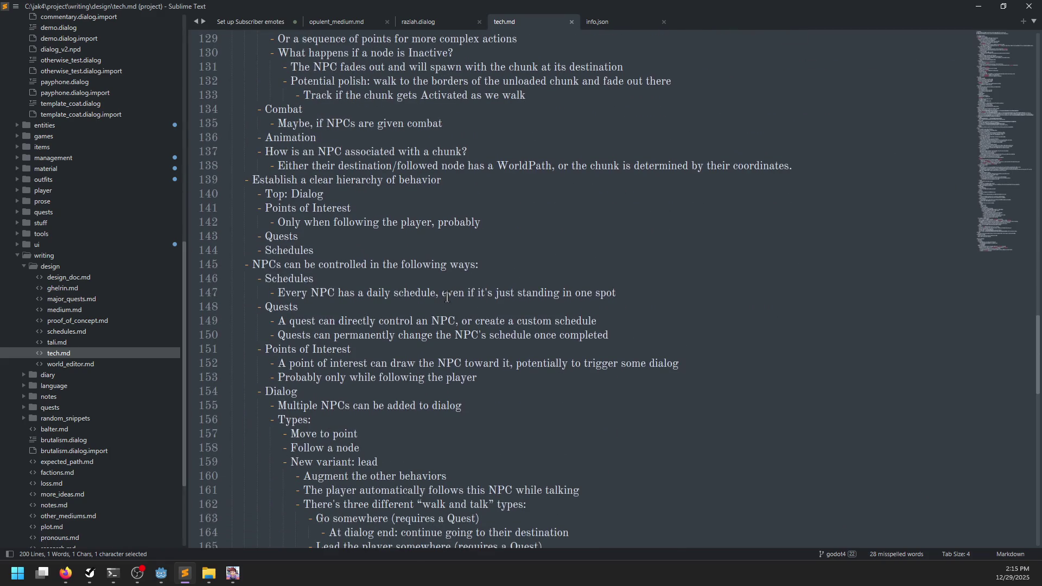
Select the Points of Interest entry, undoing an accidental move of the Quests line
left_click_drag(257, 208, 515, 228)
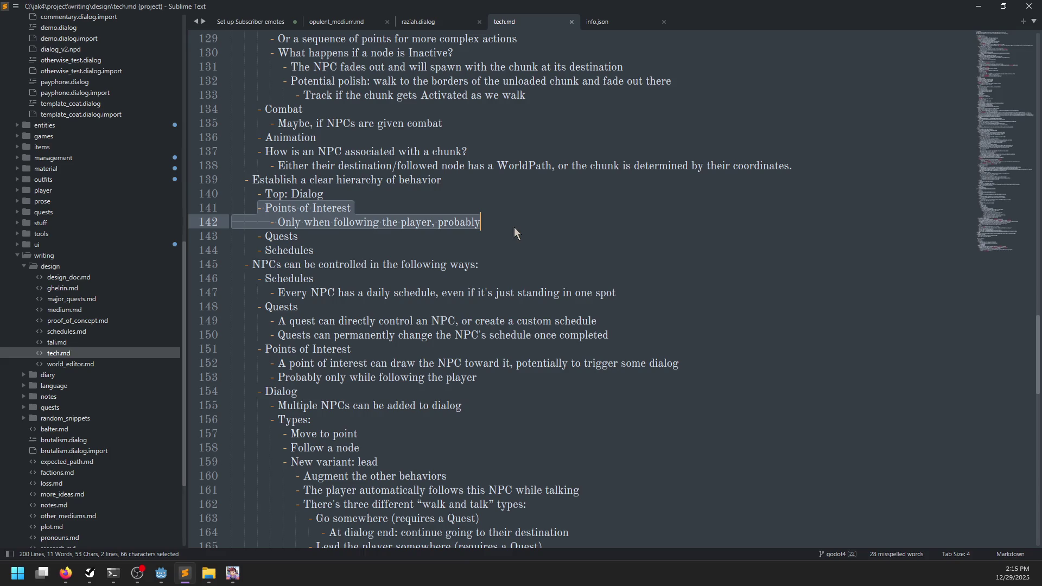
mouse_move(298, 236)
left_mouse_down()
mouse_move(262, 237)
mouse_move(273, 253)
left_mouse_up()
key("ctrl+z")
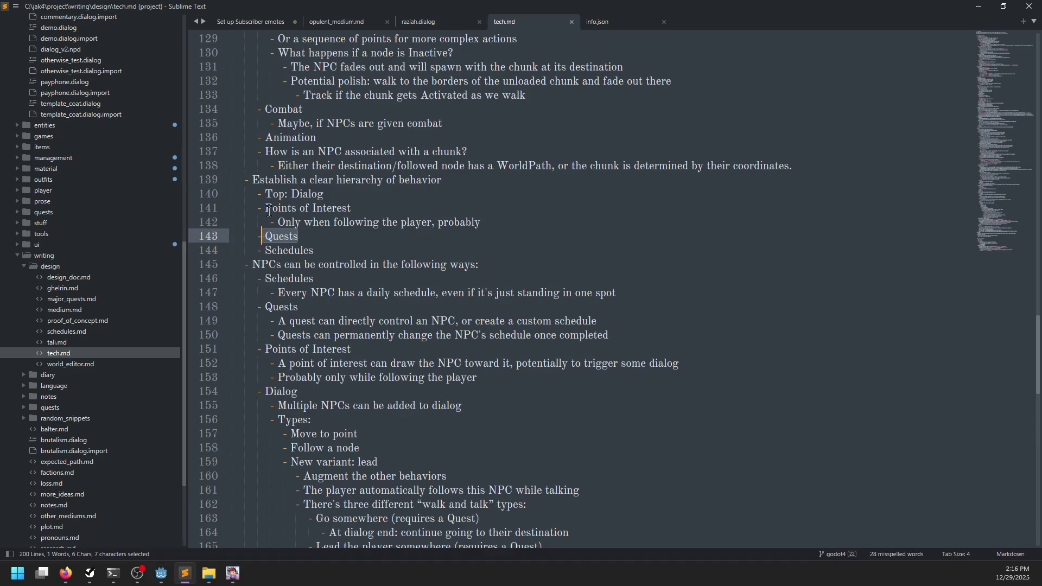
left_click_drag(277, 209, 389, 213)
scroll(389, 212, "down", 2)
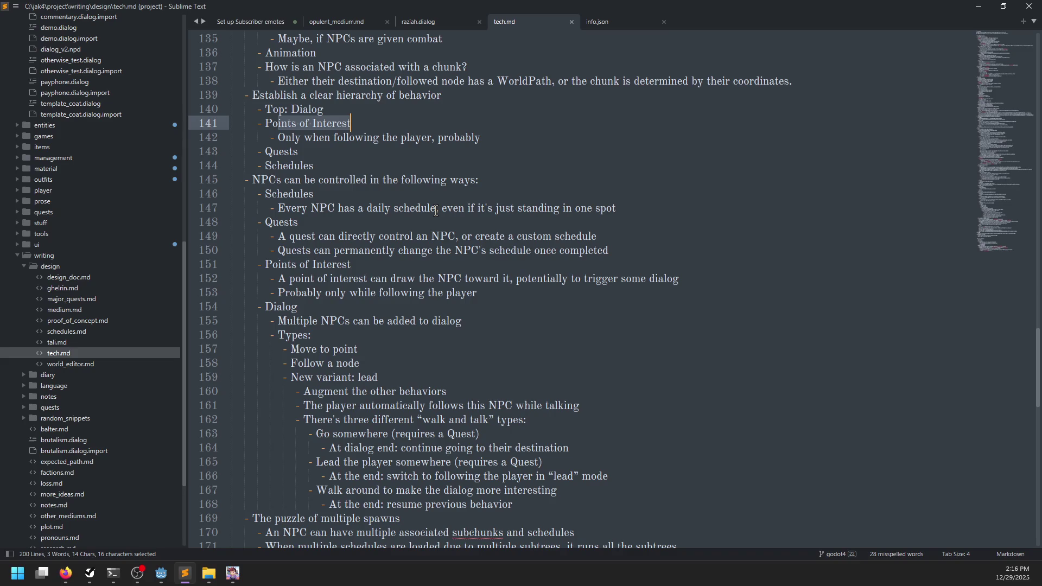
scroll(439, 209, "down", 6)
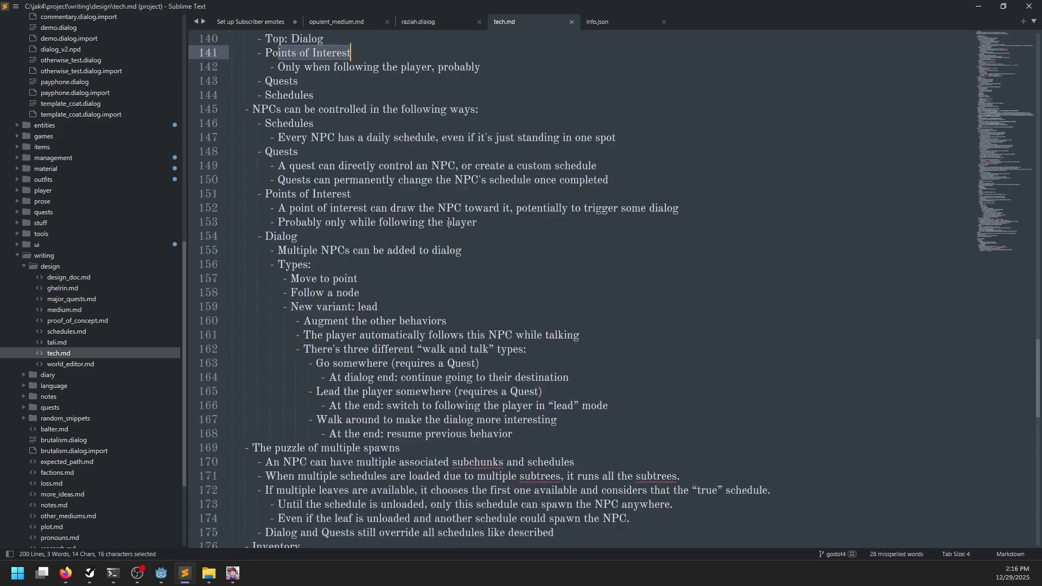
scroll(521, 190, "up", 9)
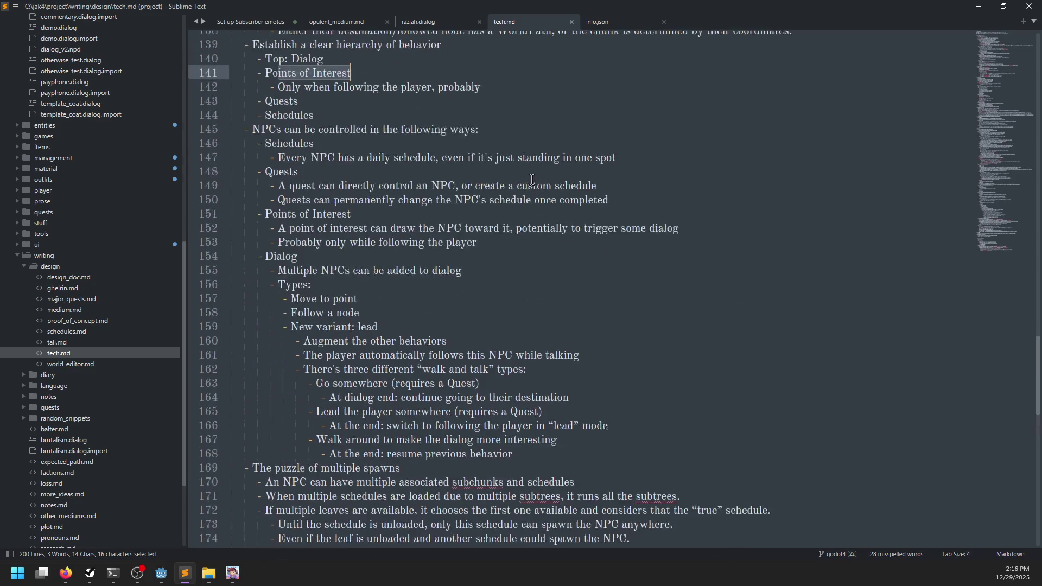
left_click(447, 247)
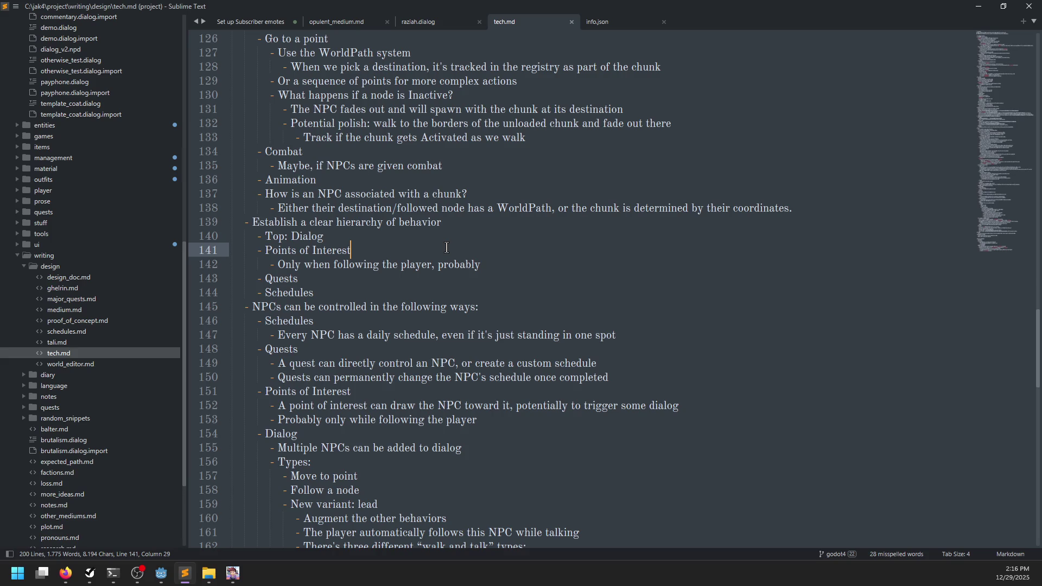
Save and quit the running game test, exit it, and return to the Godot editor
key("alt+Tab")
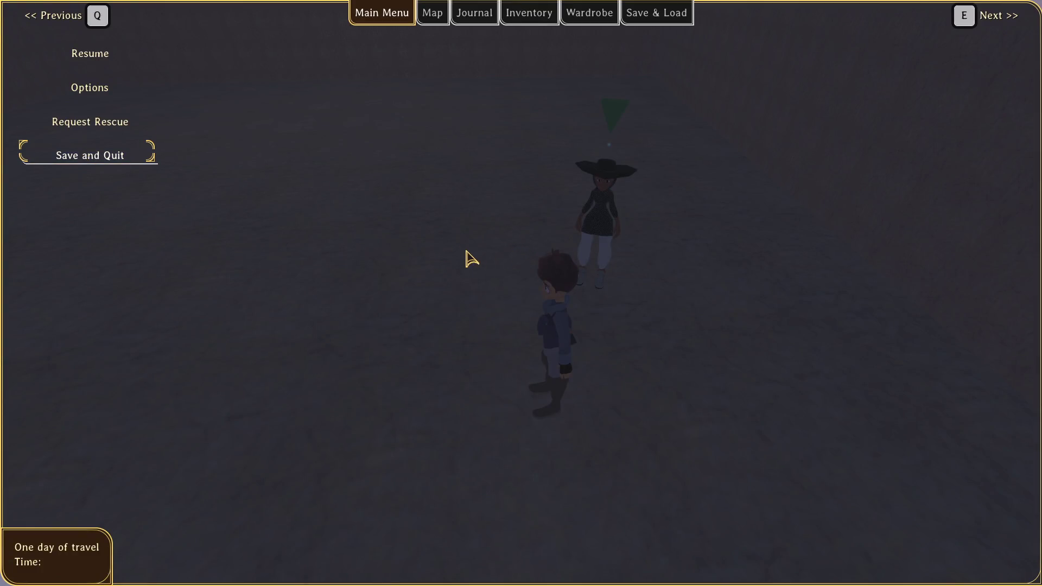
key("Return")
left_click(83, 136)
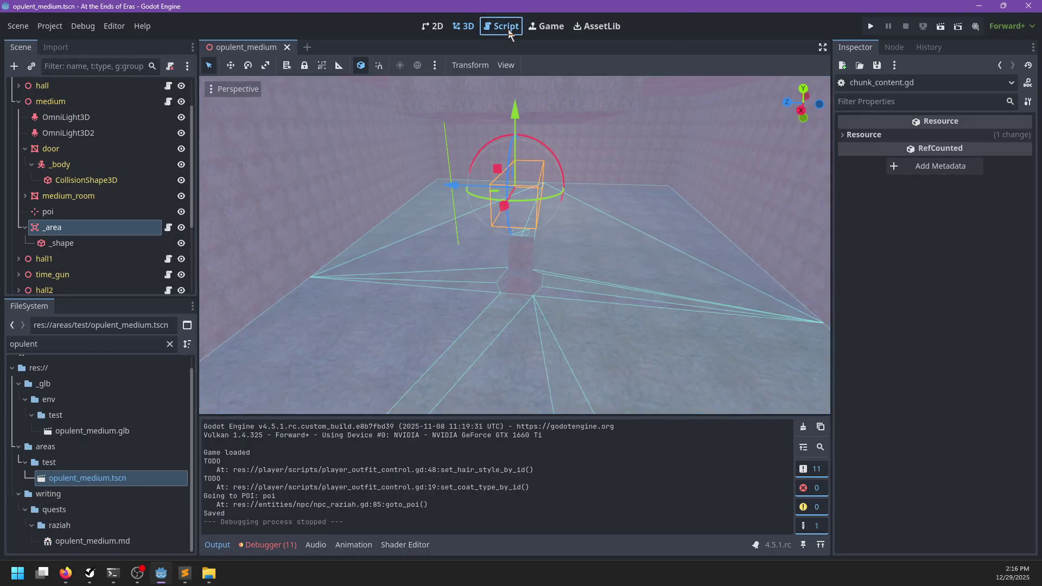
left_click(501, 26)
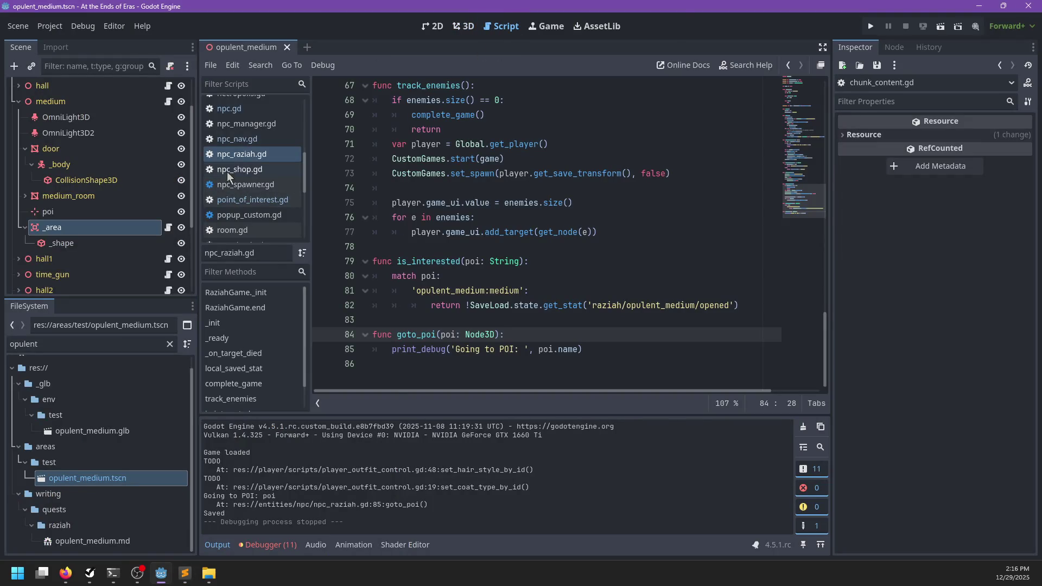
Open npc_nav.gd and search for nav_path to locate the target variable declarations
left_click(237, 139)
left_click(661, 220)
key("ctrl+f")
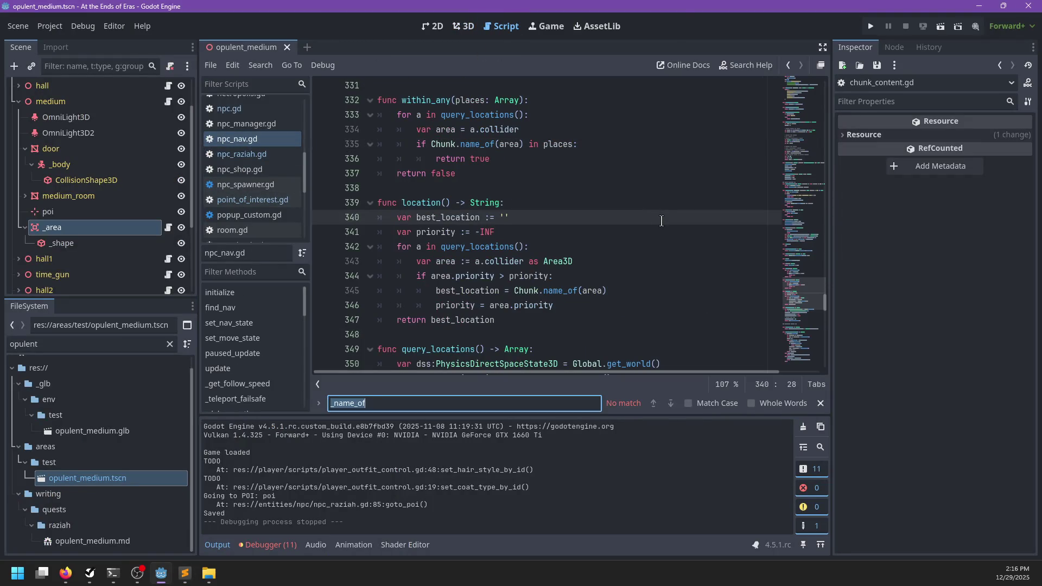
type("nav")
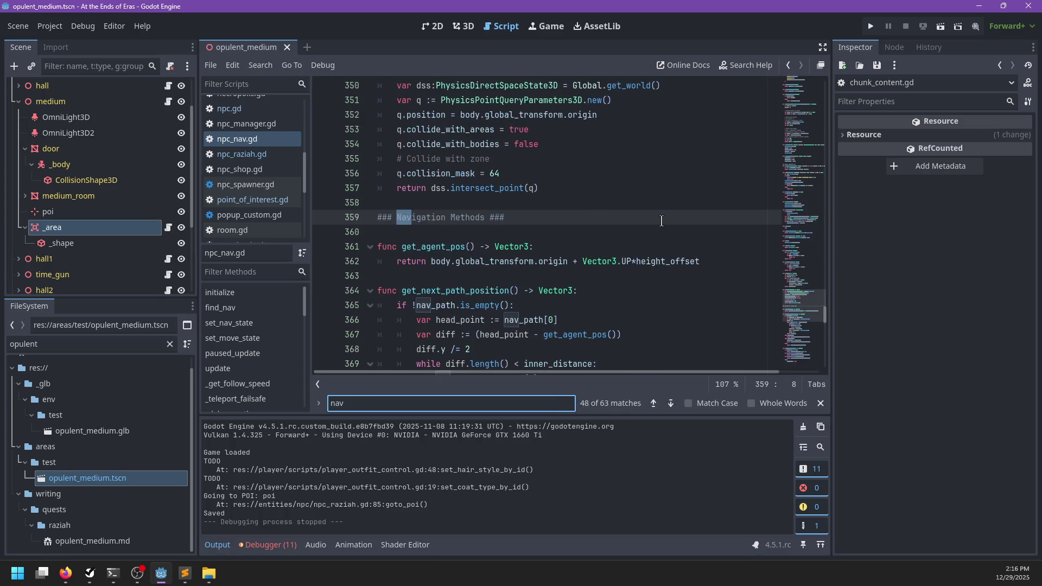
key("BackSpace")
key("BackSpace")
key("BackSpace")
type("pa")
key("BackSpace")
key("BackSpace")
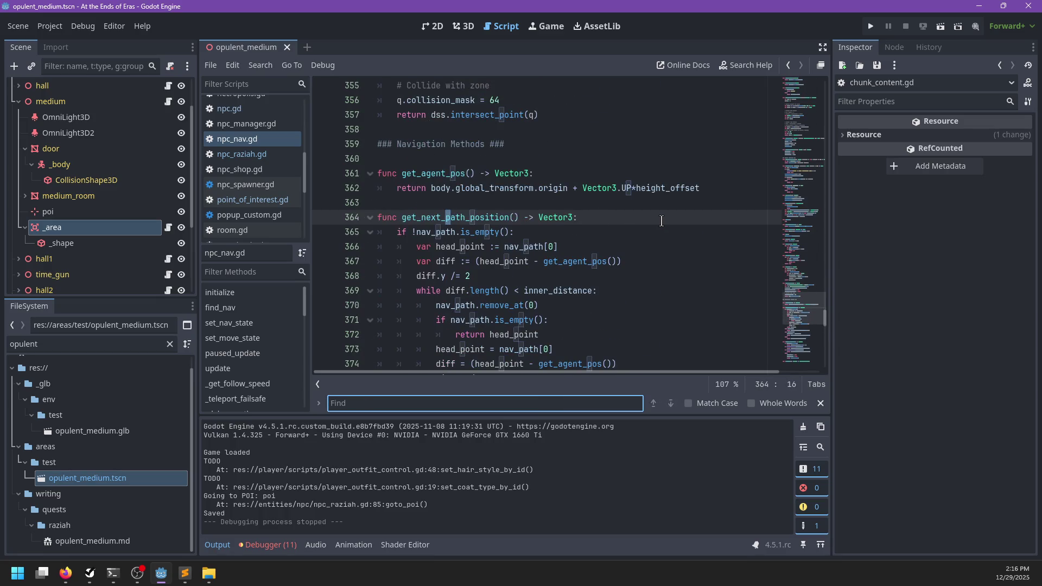
type("nav_path")
key("Return")
key("Return")
key("Return")
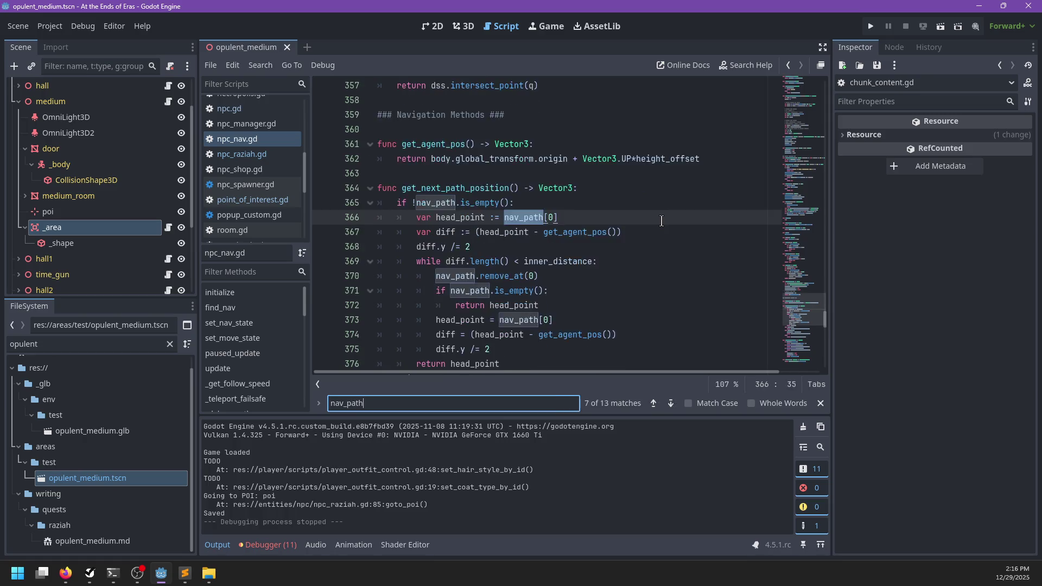
key("Return")
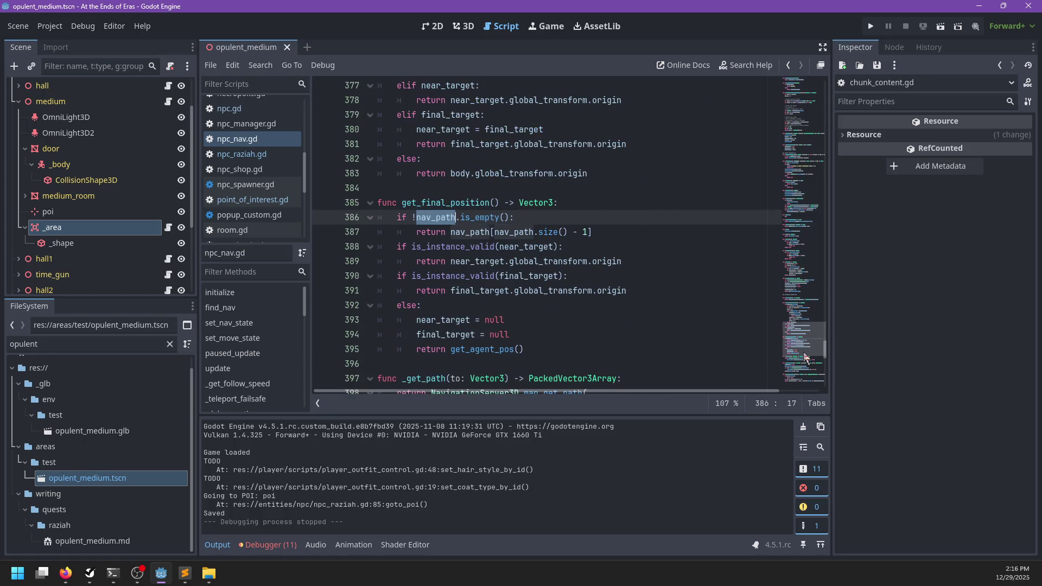
left_click_drag(803, 342, 798, 92)
double_click(413, 188)
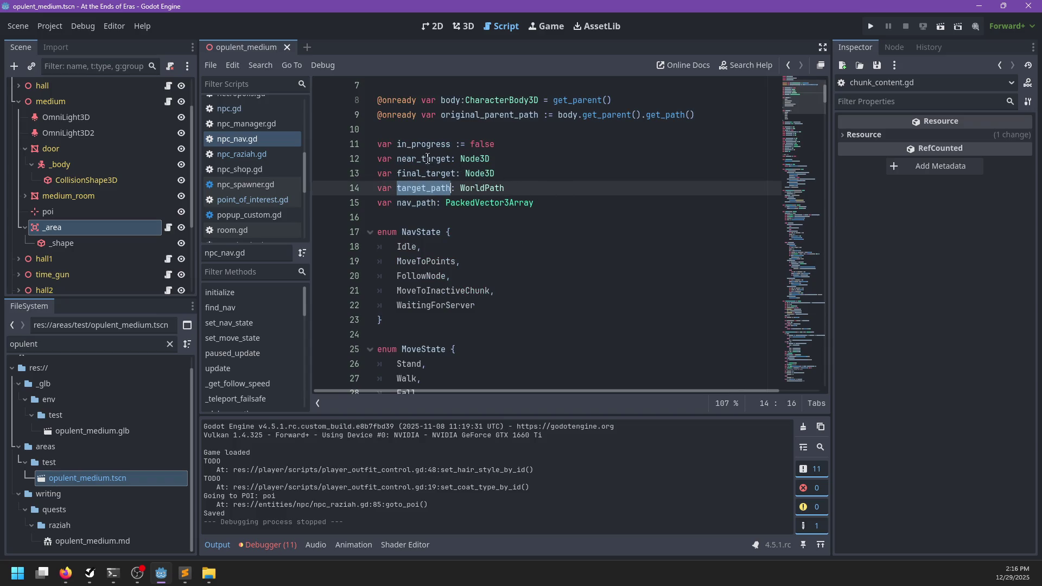
Declare 'var temp_poi: Node3D' after final_target under a '# Temporary point of interest' comment, and save
left_click(547, 175)
key("Return")
type("var temp_poi: No")
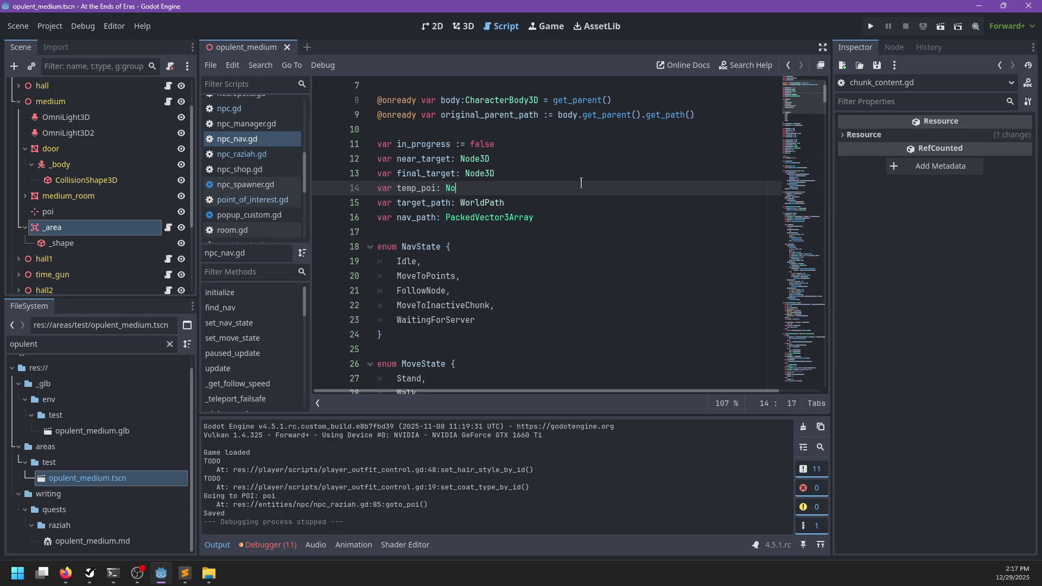
type("de3D")
key("ctrl+shift+Return")
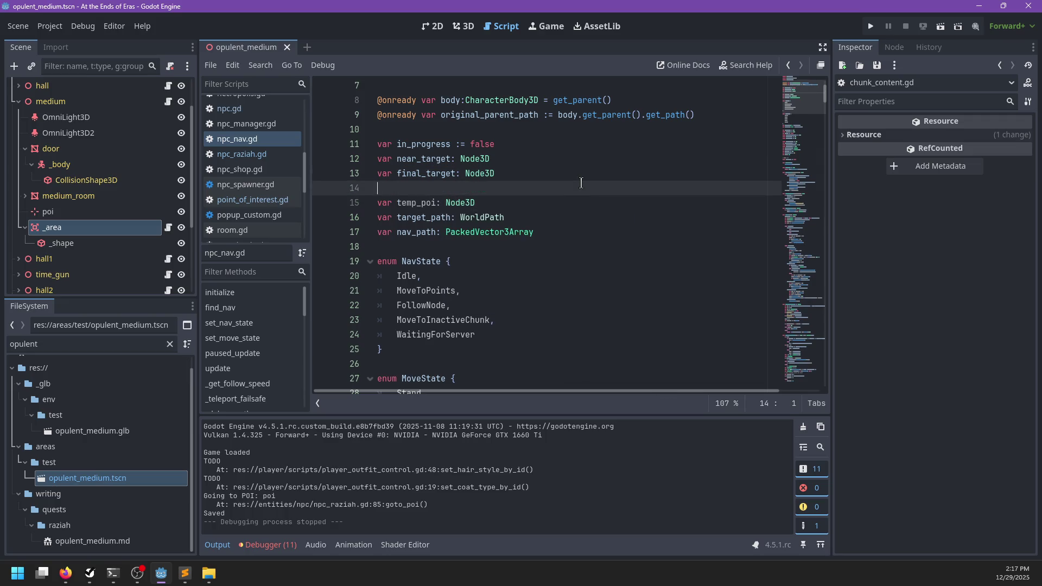
type("Temporary poi")
type("nt of interest")
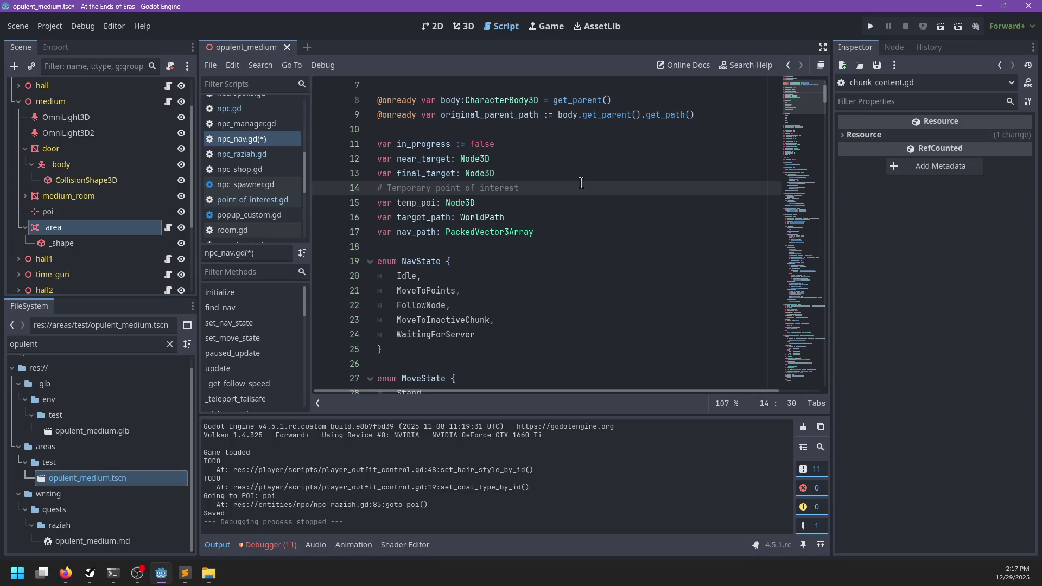
key("ctrl+s")
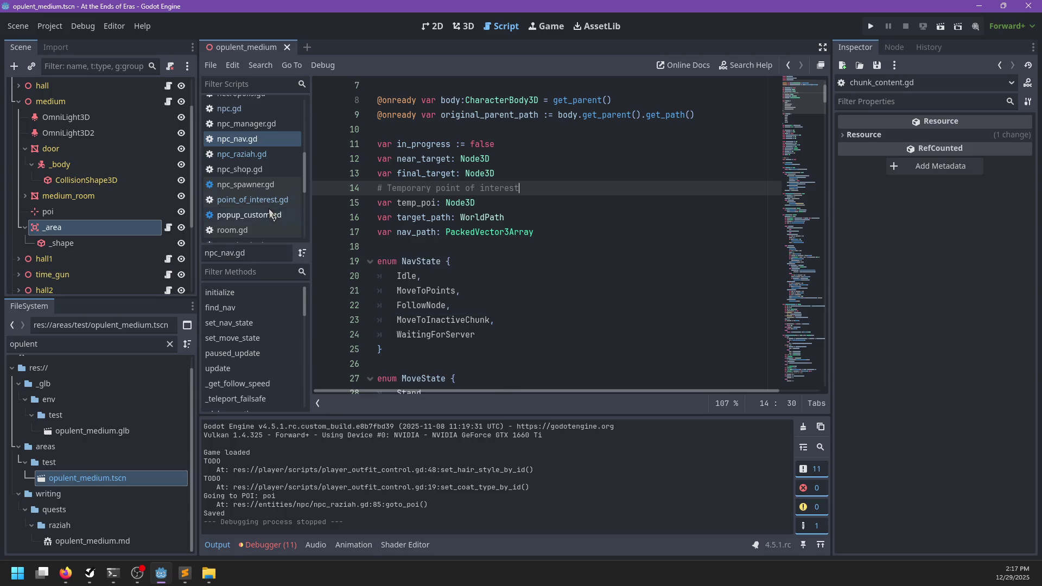
Browse point_of_interest.gd, npc_nav.gd and npc_spawner.gd in the script list
left_click(256, 200)
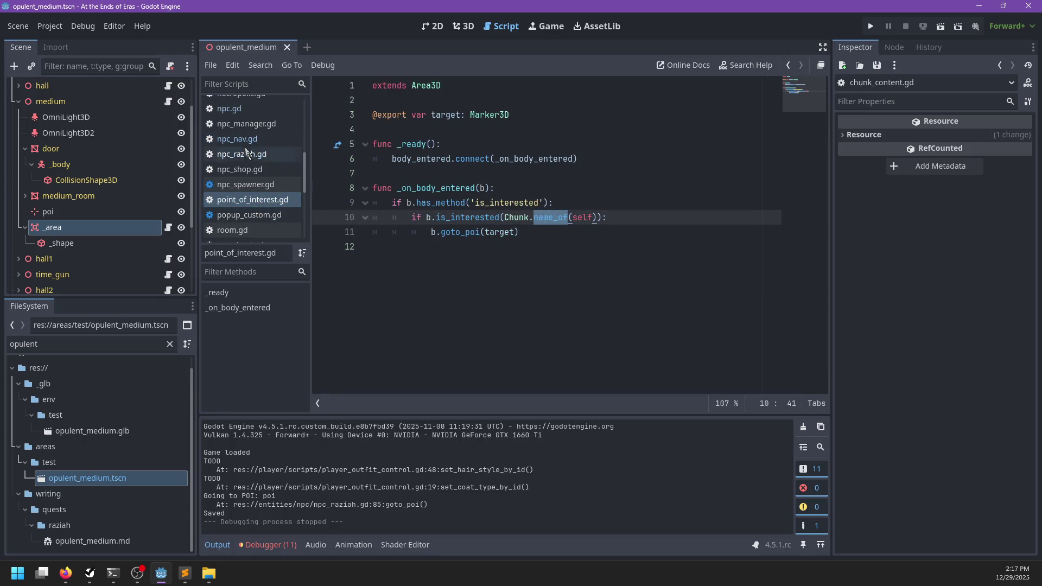
left_click(243, 139)
left_click(253, 200)
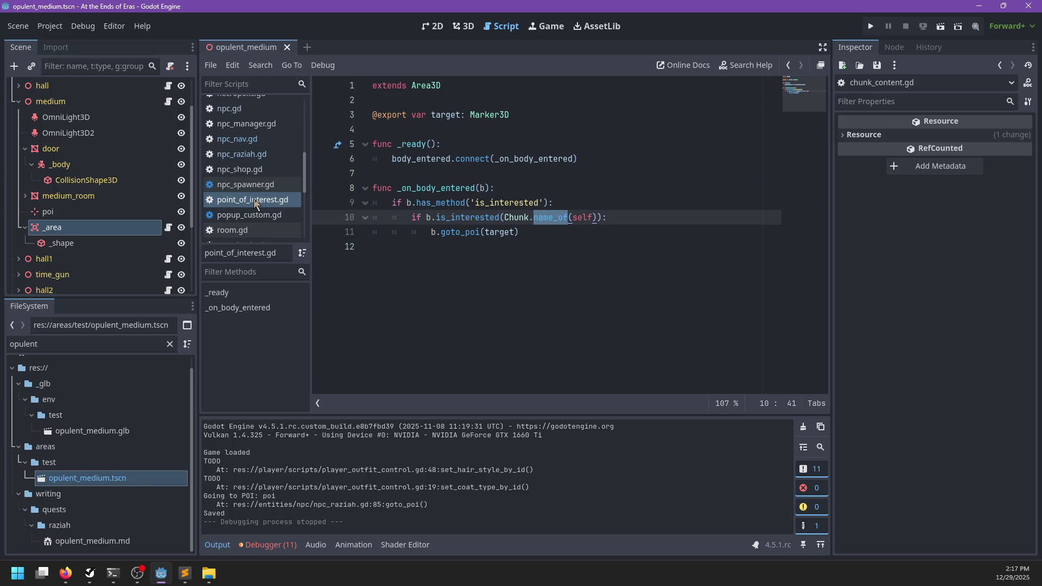
left_click(247, 184)
scroll(248, 184, "down", 3)
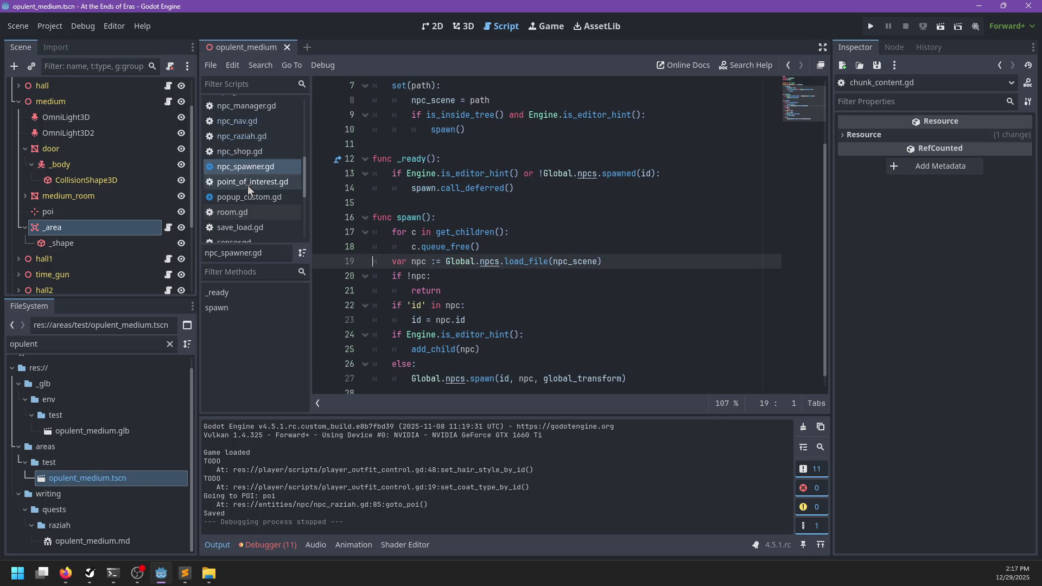
scroll(248, 186, "up", 3)
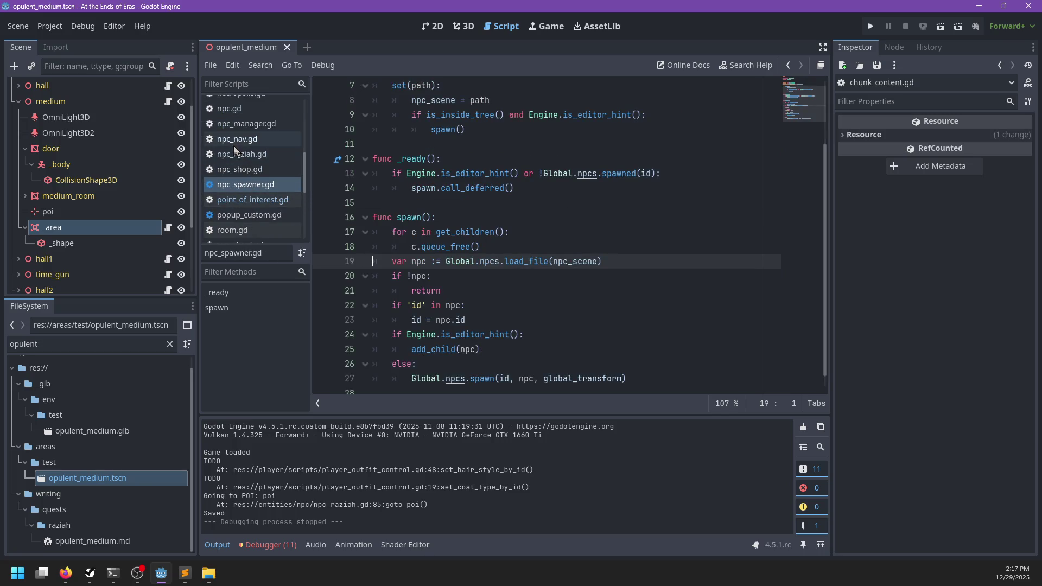
In npc_raziah.gd, cut the trailing goto_poi function
left_click(236, 155)
left_click_drag(607, 351, 599, 253)
left_click_drag(589, 351, 614, 324)
key("BackSpace")
key("BackSpace")
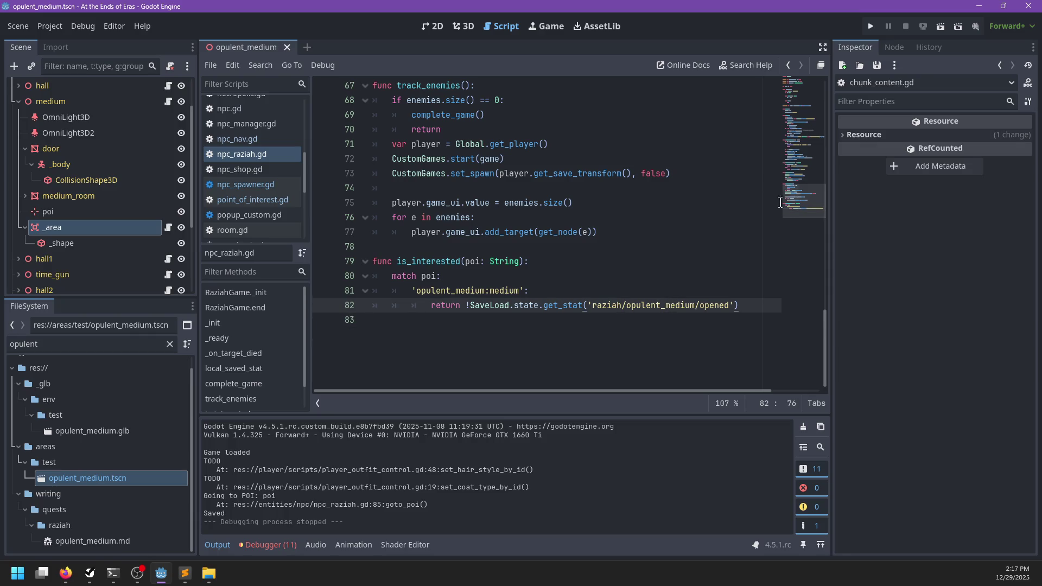
Follow the NPC_Shop and NPC base classes to open npc.gd
left_click_drag(779, 202, 792, 89)
left_click(426, 86, "ctrl")
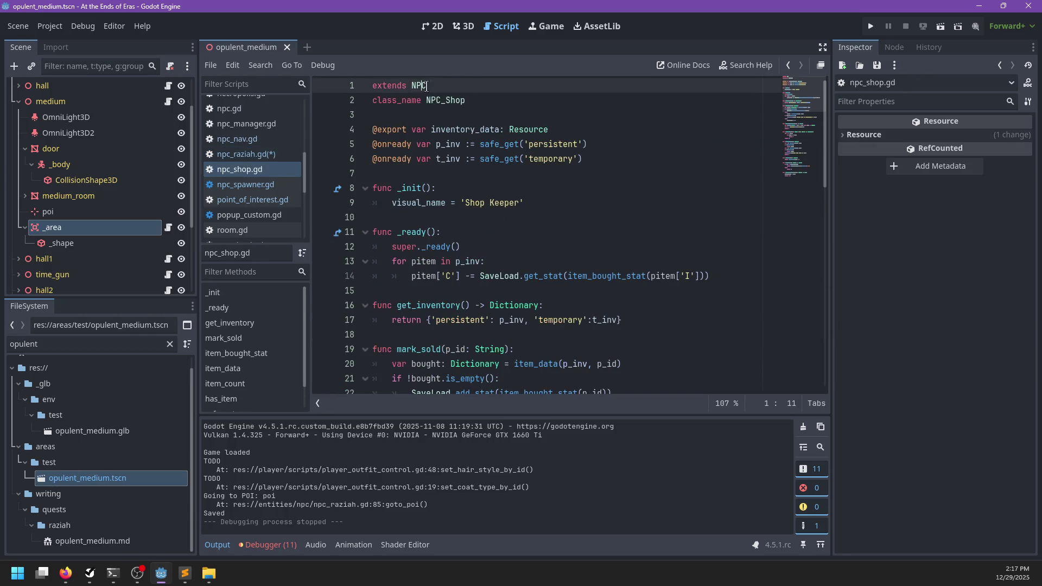
left_click(425, 86, "ctrl")
scroll(697, 196, "down", 5)
scroll(672, 202, "up", 2)
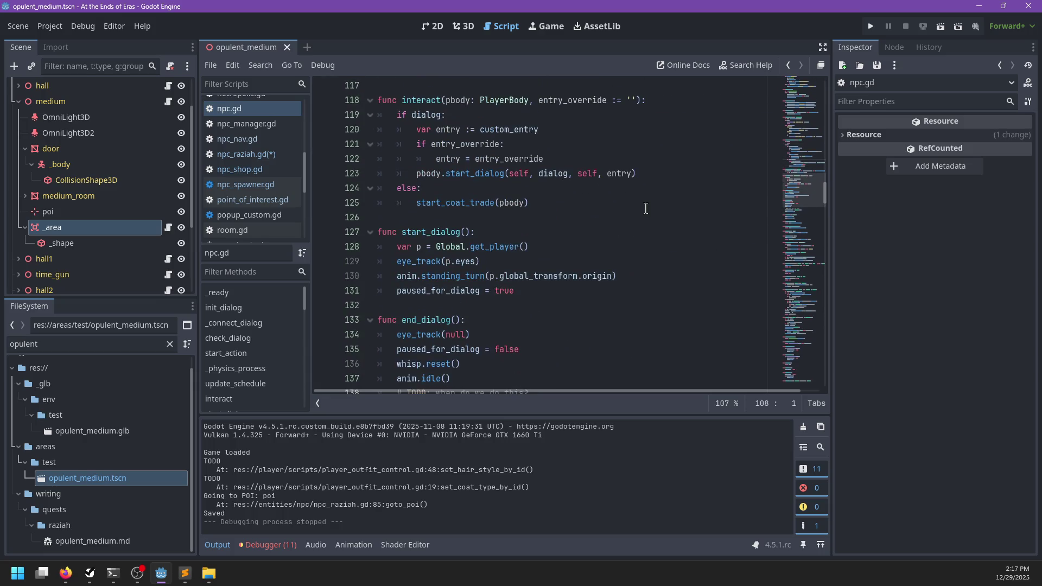
left_click(632, 232)
Find 'func follow' in npc.gd and paste goto_poi just above follow_path
key("ctrl+f")
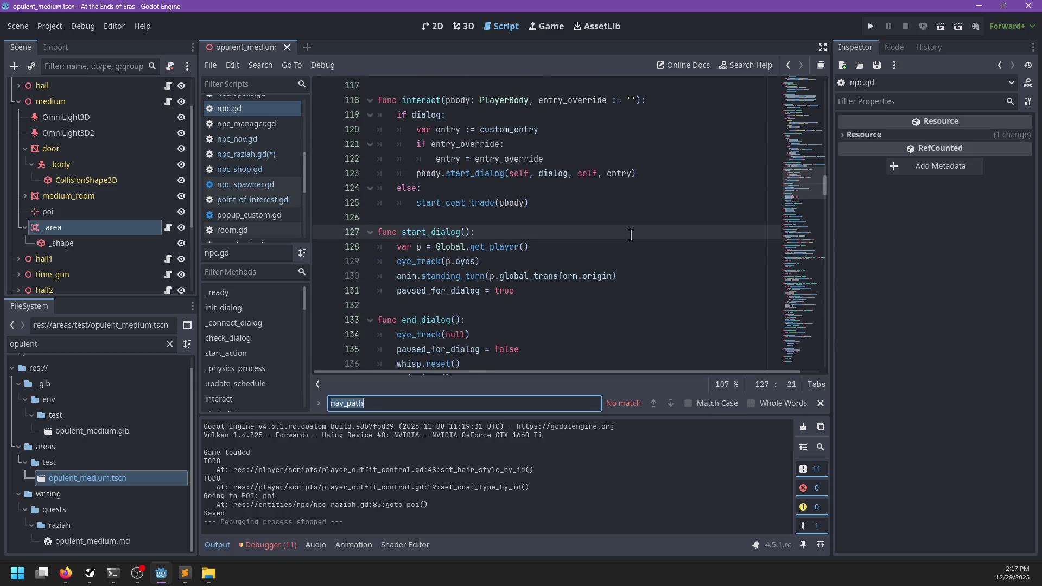
type("fp")
key("BackSpace")
key("BackSpace")
key("BackSpace")
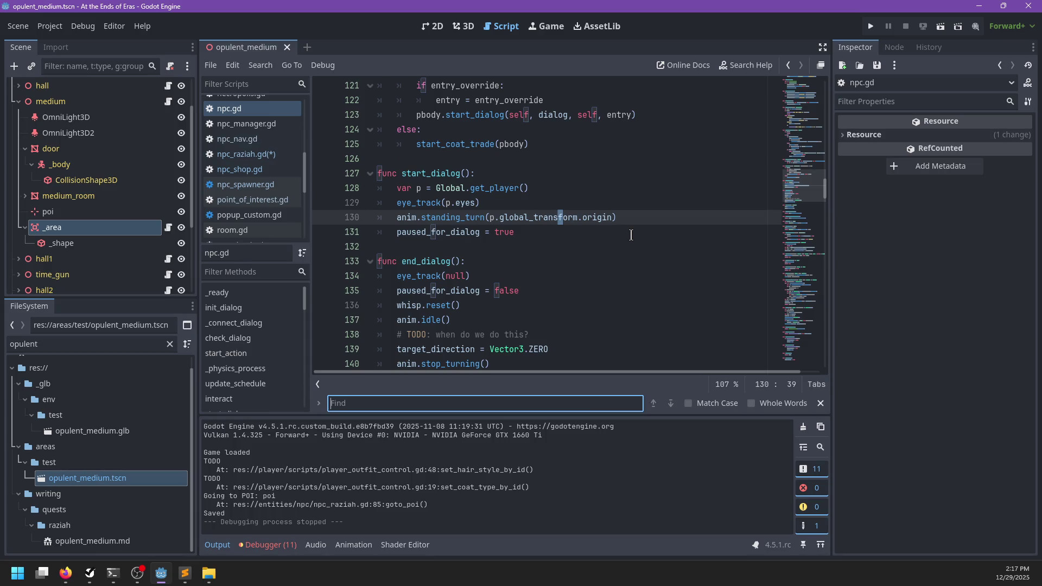
type("func follow")
key("Escape")
key("Home")
key("Return")
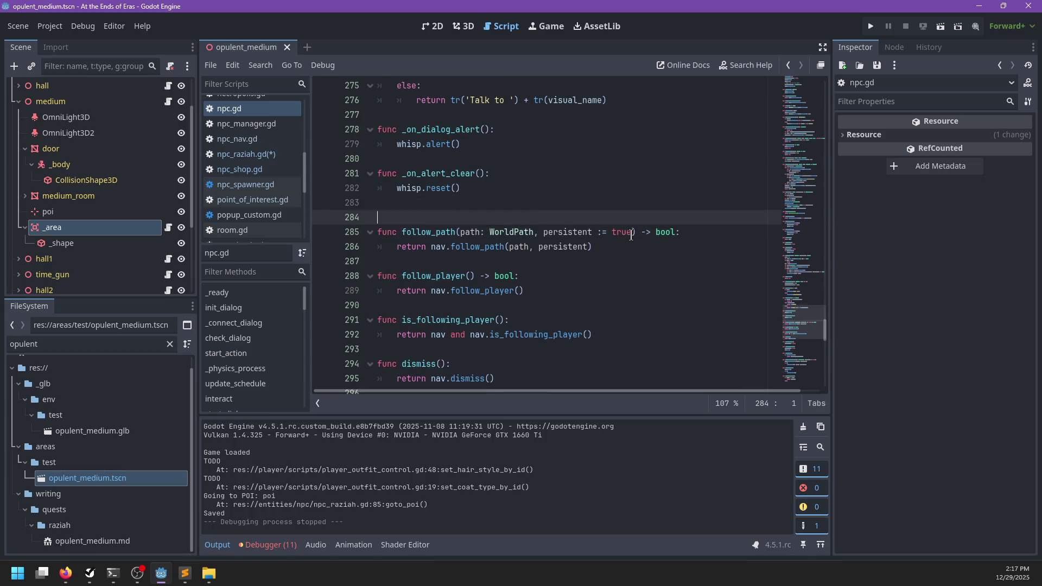
type("func goto_poi(poi: Node3D): \tprint_debug('Going to POI: ', poi.name)")
left_click(482, 222)
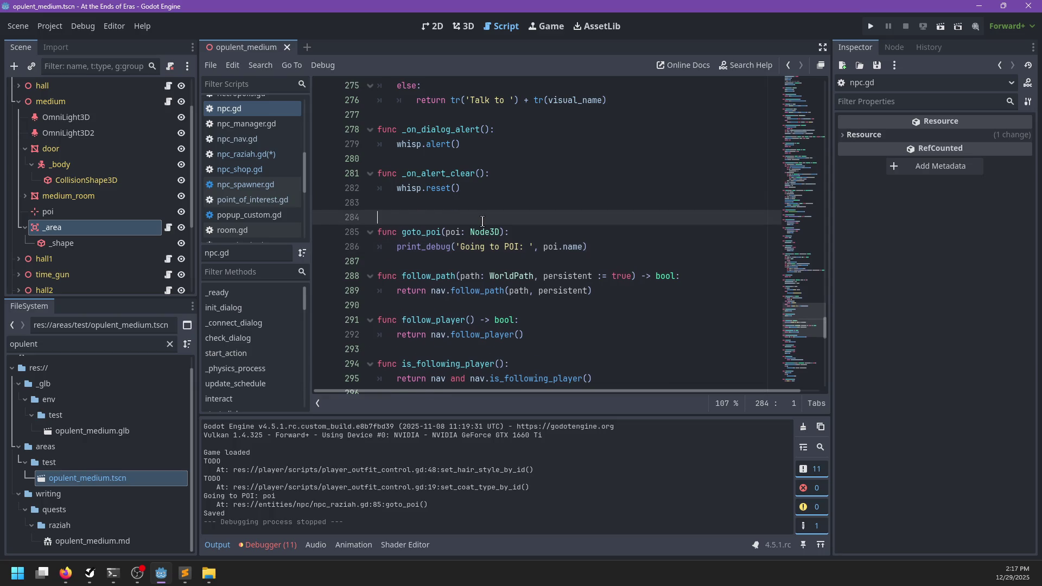
Add an 'if nav:' check in goto_poi and indent the print_debug line under it
key("Delete")
key("End")
key("Return")
type("if nav:")
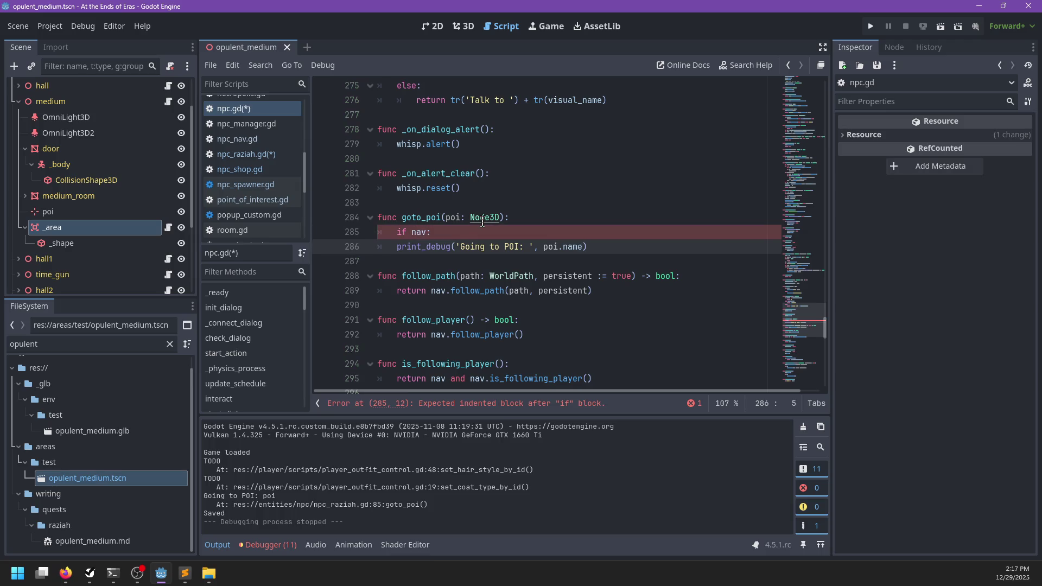
key("Down")
key("Home")
key("ctrl+shift+Right")
key("ctrl+shift+Right")
key("ctrl+shift+Right")
key("ctrl+shift+Right")
key("ctrl+shift+Right")
key("Tab")
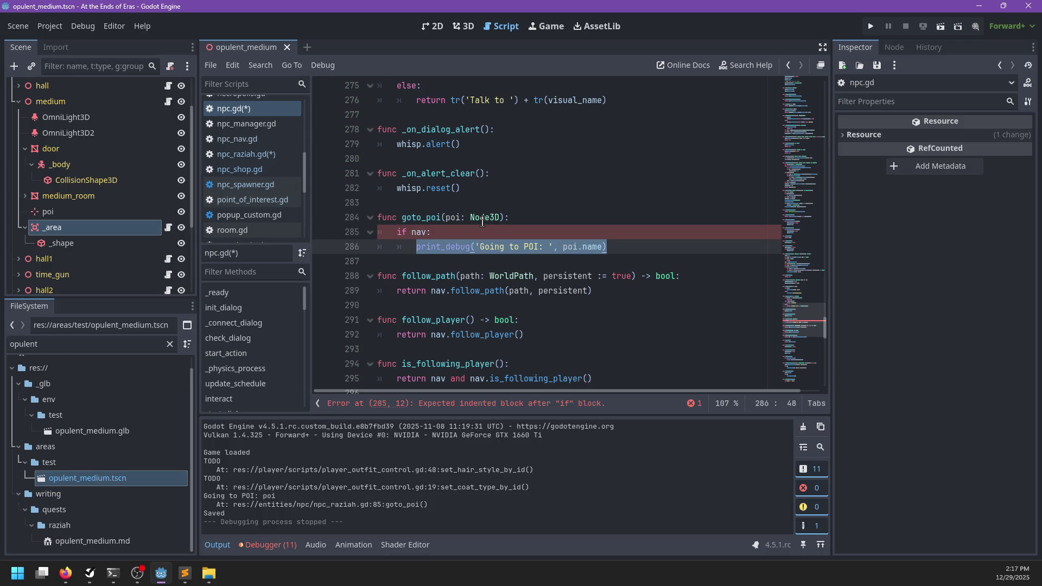
key("End")
key("Return")
Add a nav.goto_poi(poi) call below print_debug and save npc.gd
type("nav.")
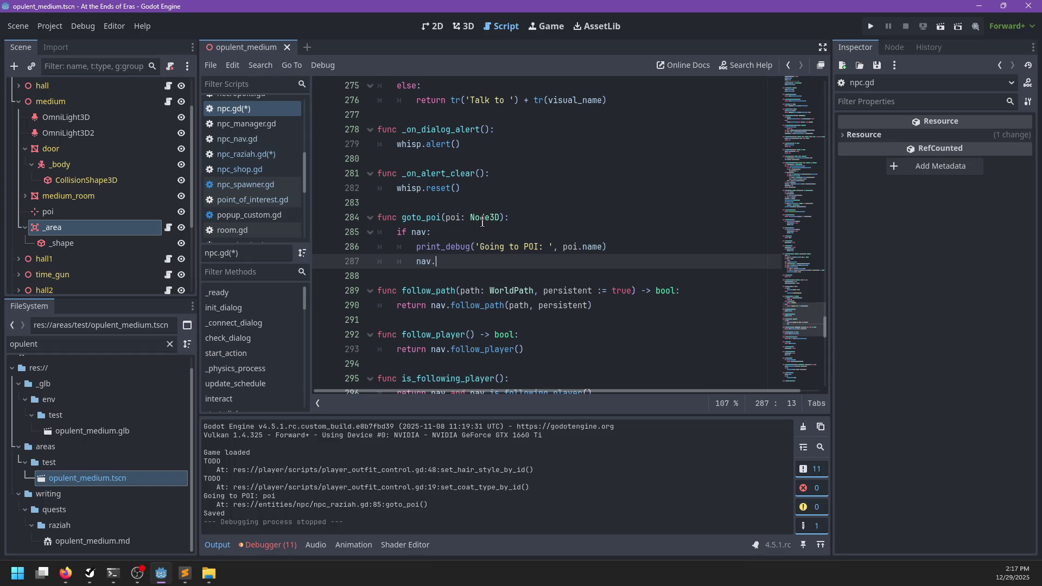
key("Escape")
key("Up")
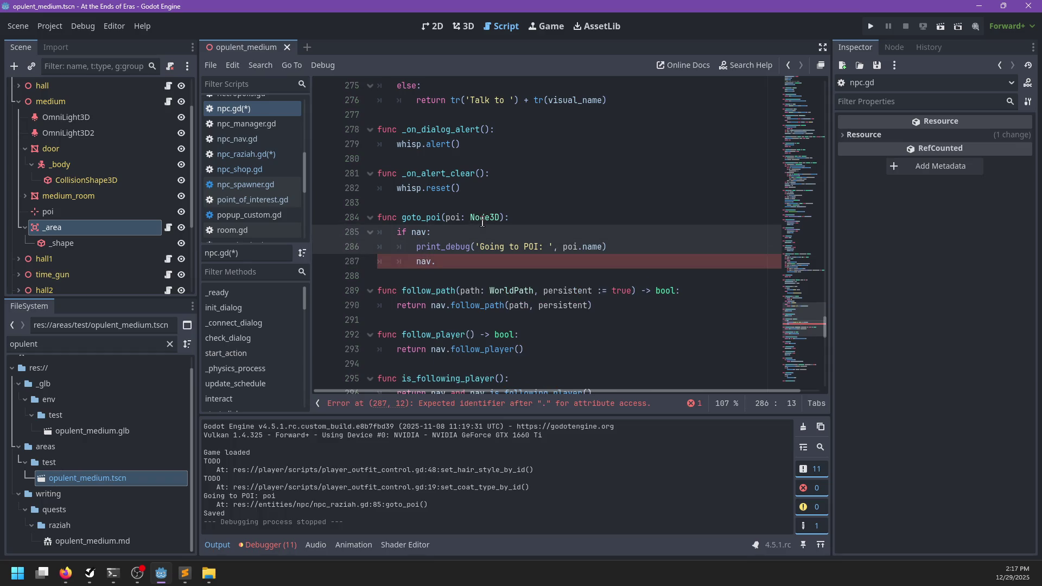
key("Down")
type("goto_poi(poi")
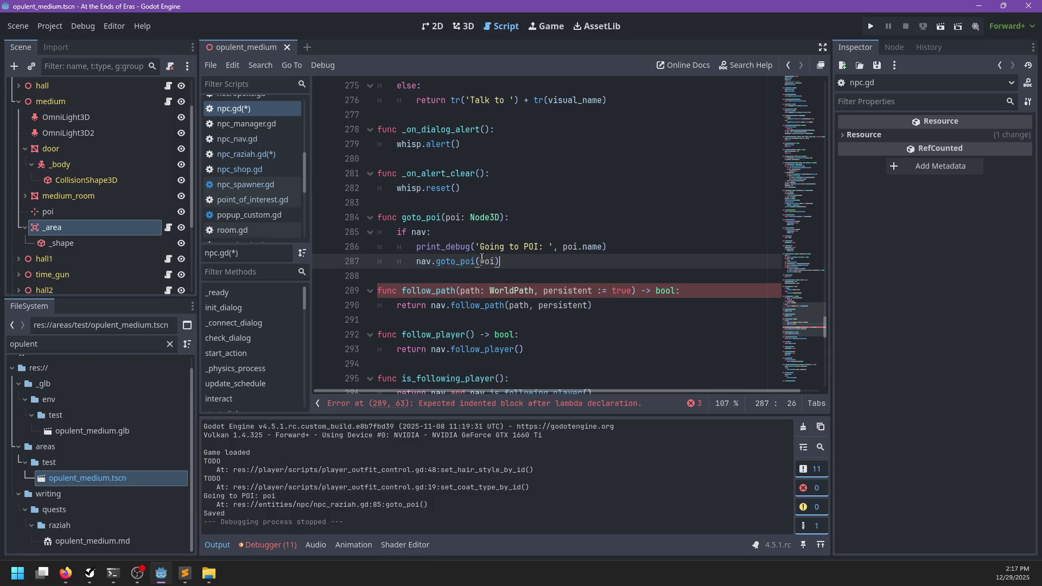
key("ctrl+s")
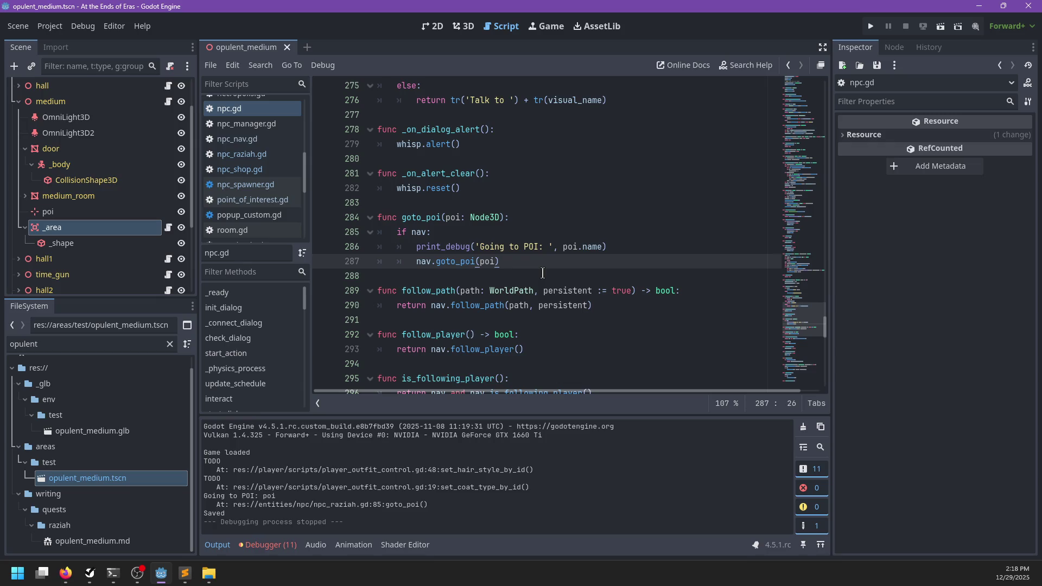
Draft a forget_poi() stub below goto_poi, undo it, and save npc.gd
key("Return")
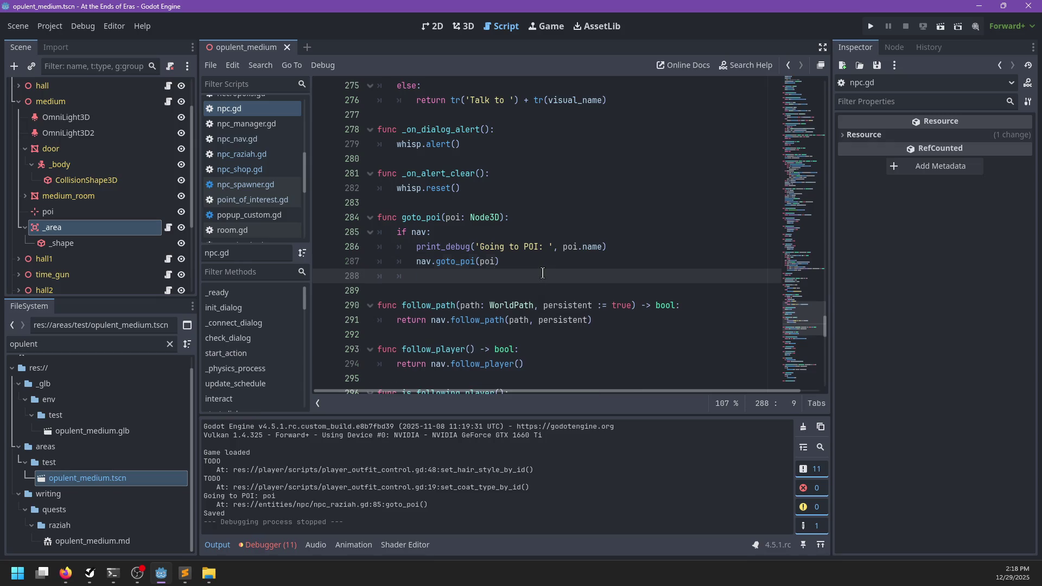
key("Return")
type("func forget_poi():")
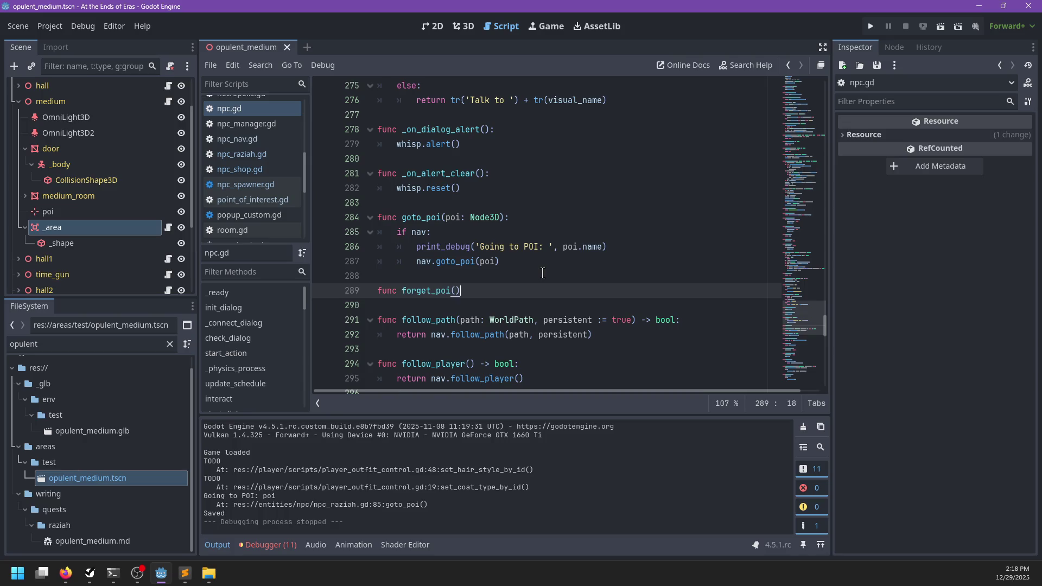
key("Return")
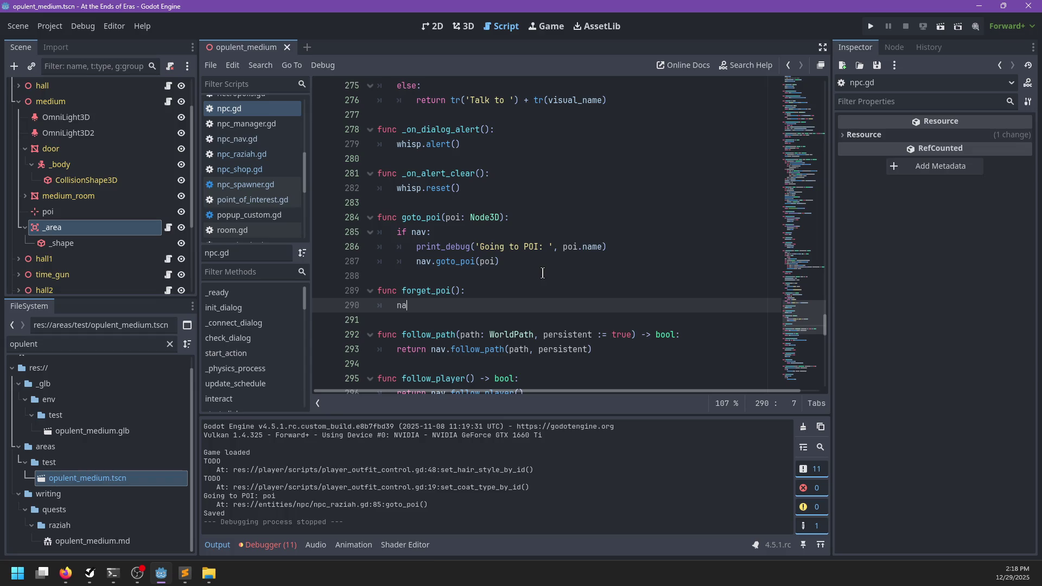
type("forget_po")
key("ctrl+z")
key("ctrl+z")
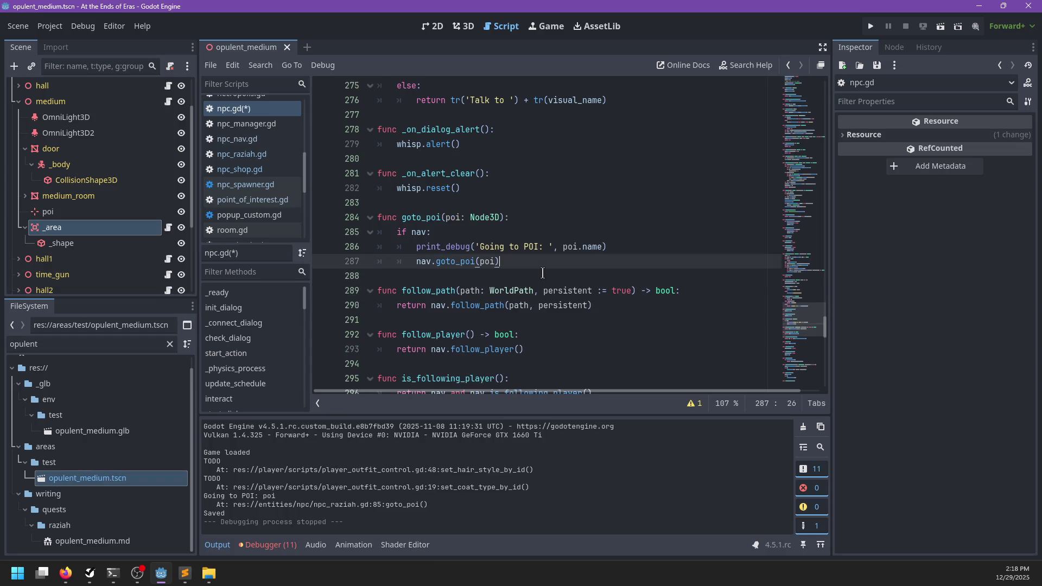
key("ctrl+s")
scroll(269, 195, "down", 3)
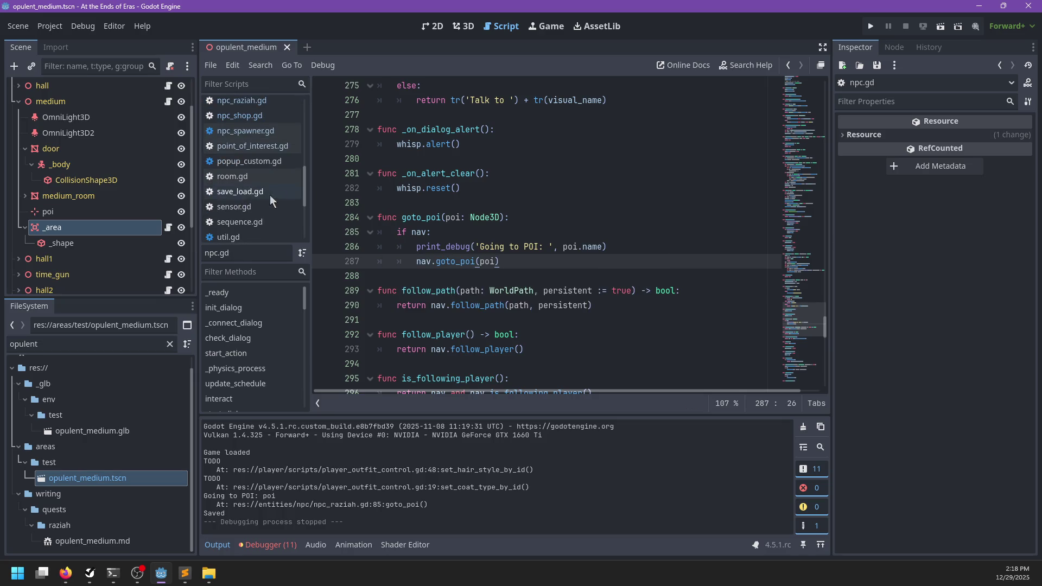
Look through point_of_interest.gd and npc.gd in the script list
scroll(274, 198, "up", 1)
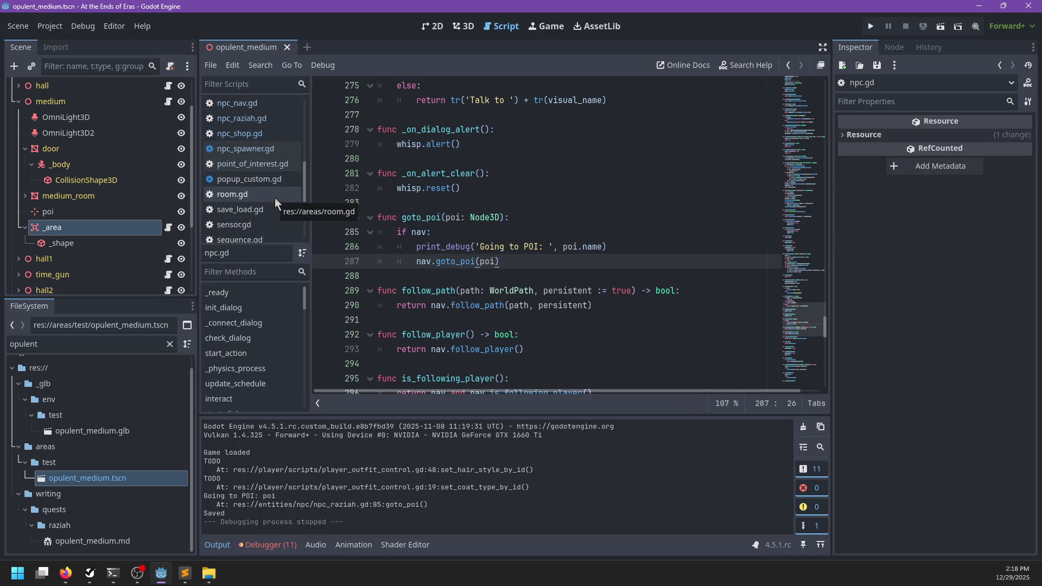
left_click(256, 164)
scroll(256, 167, "down", 1)
scroll(256, 174, "up", 5)
scroll(258, 179, "up", 1)
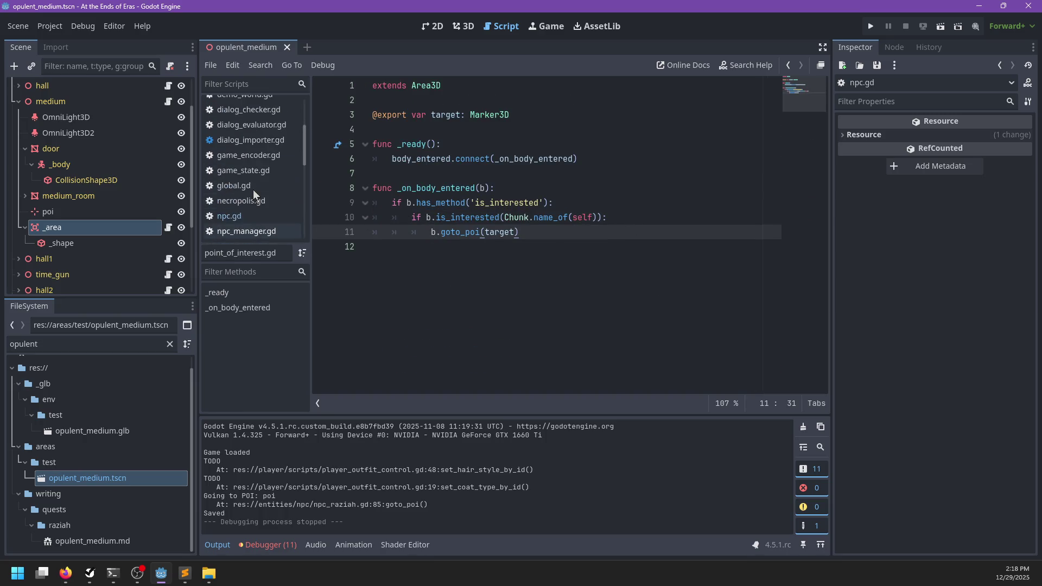
left_click(249, 217)
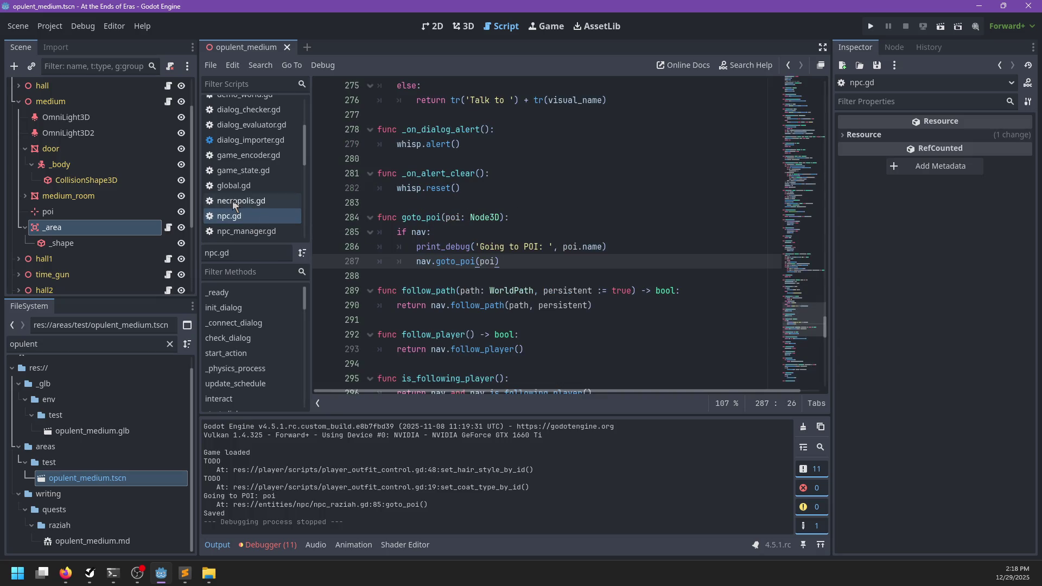
scroll(233, 202, "down", 7)
scroll(235, 203, "down", 3)
scroll(259, 204, "up", 2)
scroll(260, 177, "up", 2)
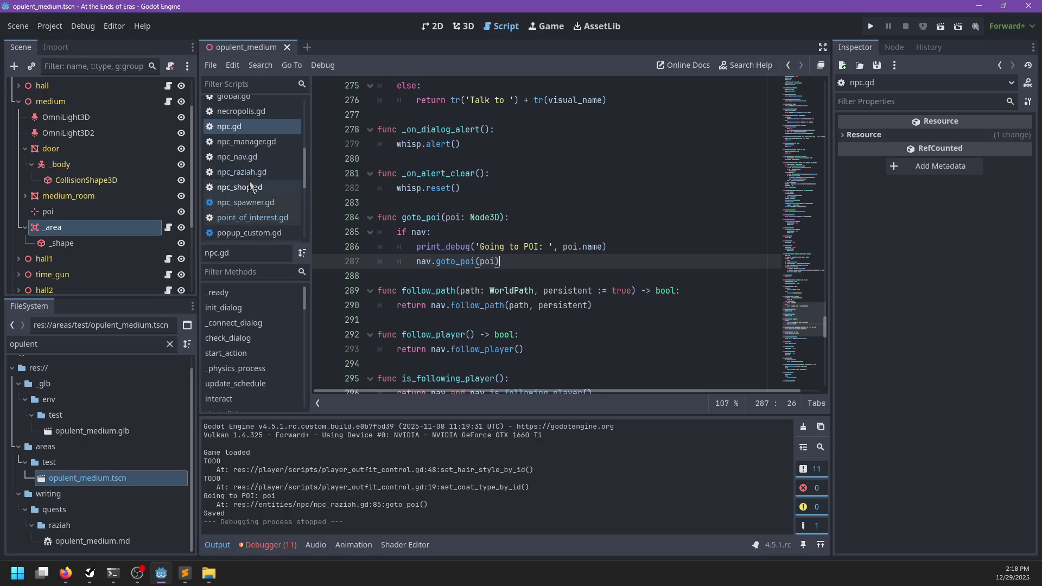
In npc_raziah.gd, add 'if nav.temp_poi: return false' at the top of is_interested and save
left_click(255, 172)
scroll(516, 271, "down", 15)
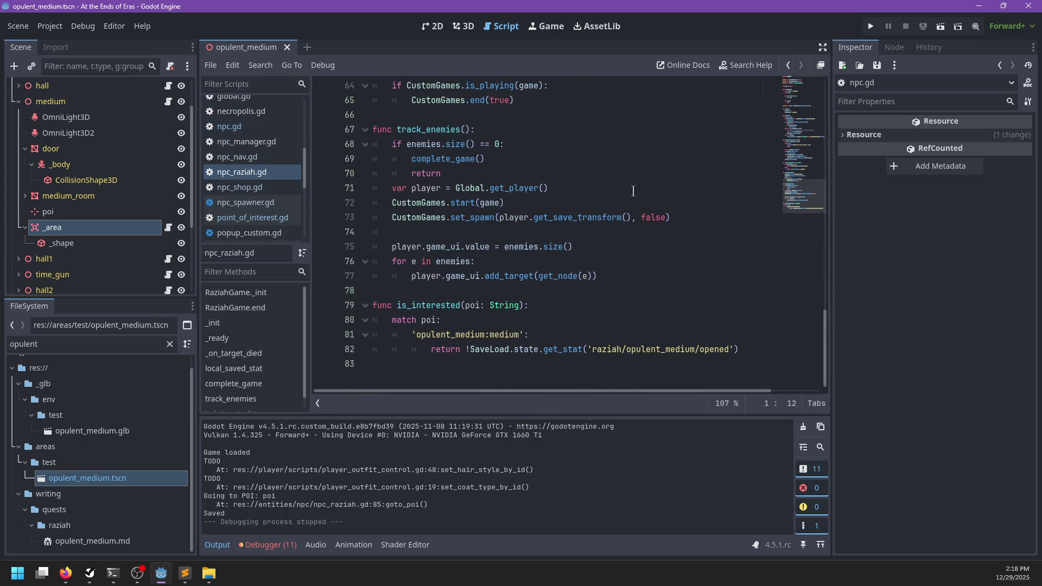
left_click(564, 304)
key("Return")
type("if na")
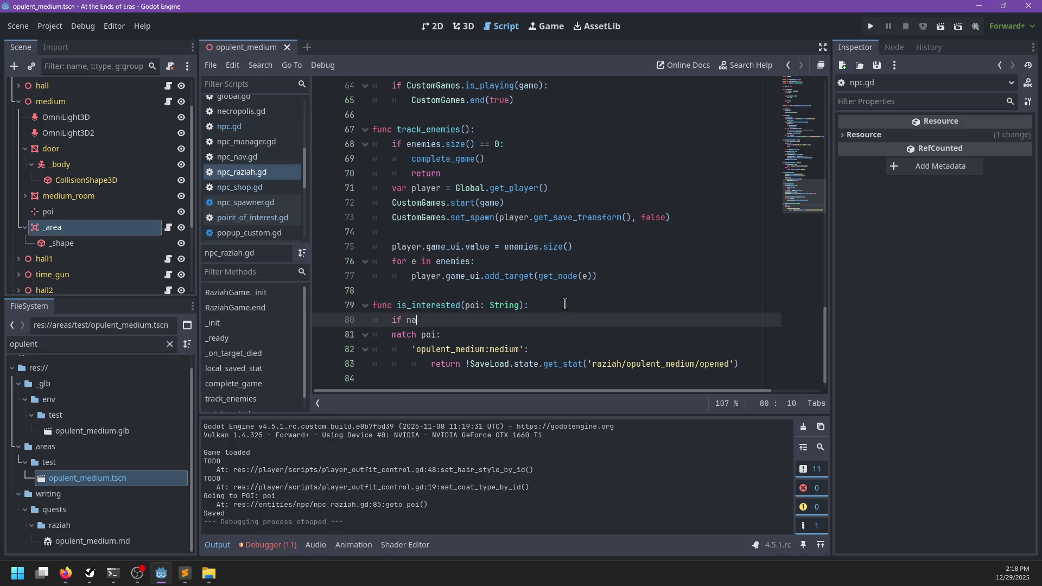
type("v.temp_poi:")
key("Return")
type("return false")
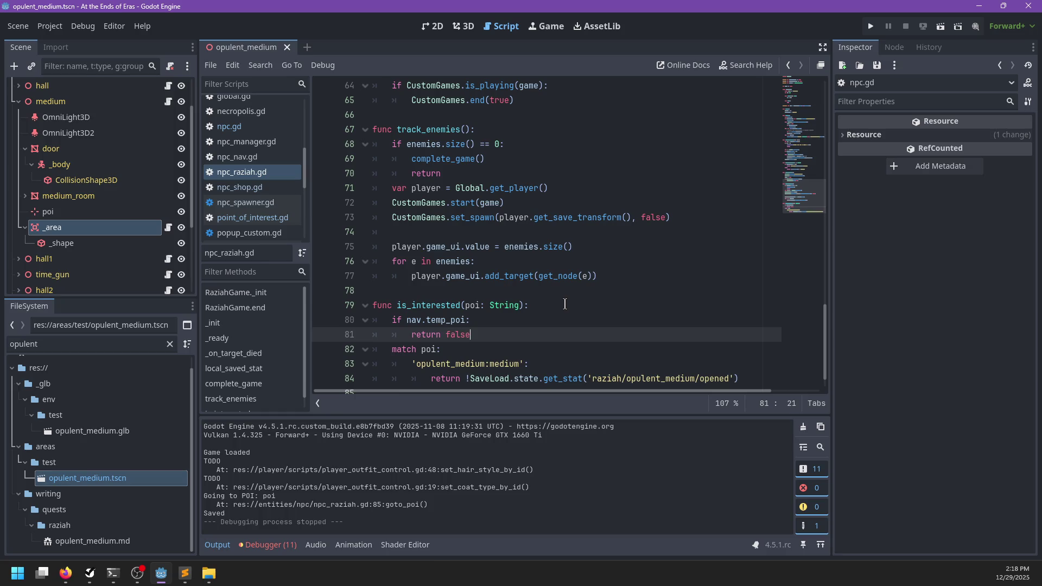
scroll(564, 304, "down", 2)
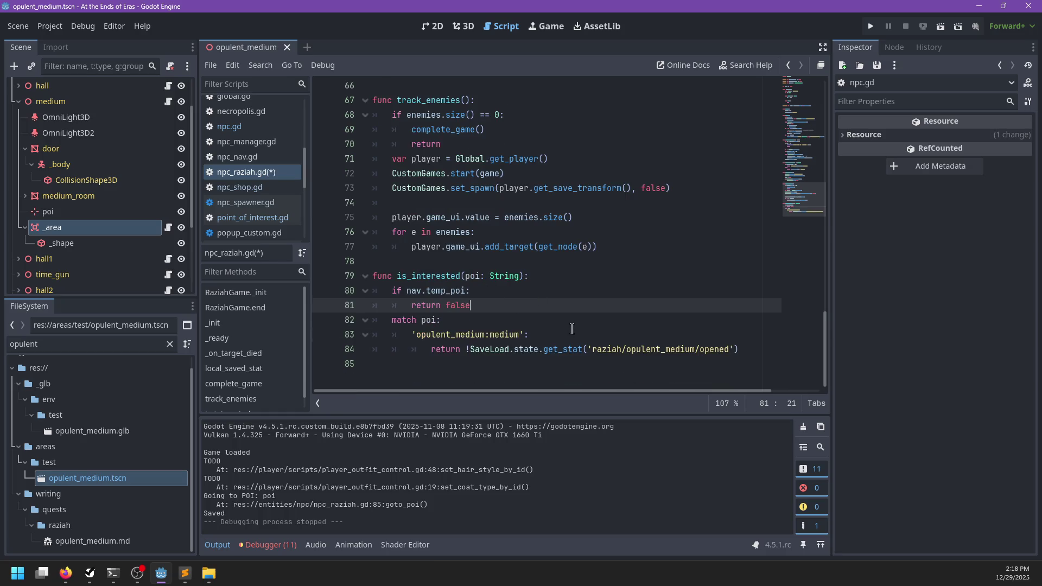
left_click(751, 352)
key("ctrl+s")
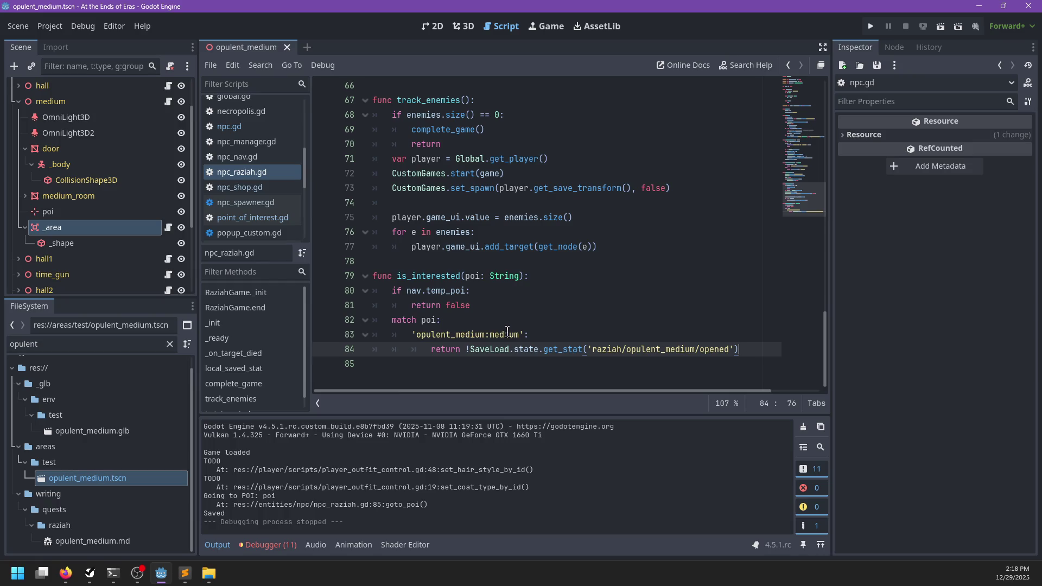
left_click(239, 157)
Check the goto_poi call in npc.gd, then scroll npc_nav.gd to the Navigation Methods section
left_click(247, 126)
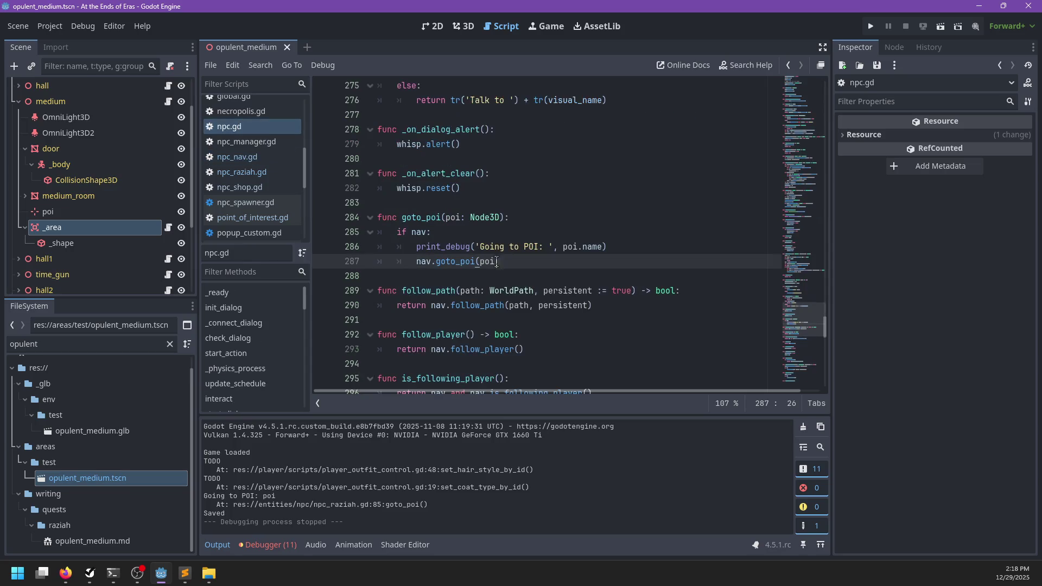
scroll(496, 262, "down", 1)
double_click(449, 217)
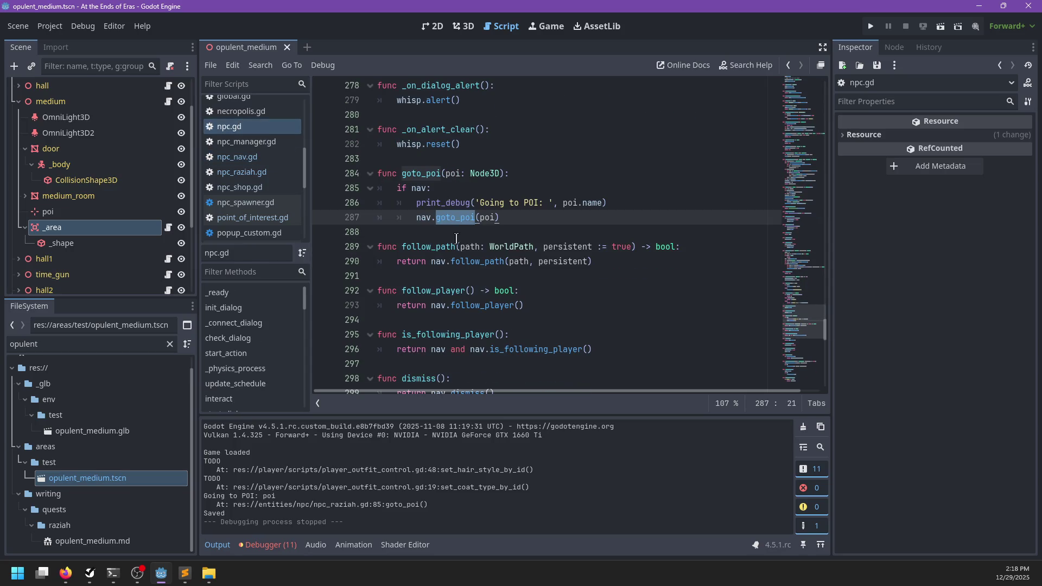
left_click(240, 156)
scroll(771, 163, "down", 20)
scroll(772, 163, "down", 20)
scroll(789, 344, "up", 10)
scroll(788, 344, "down", 10)
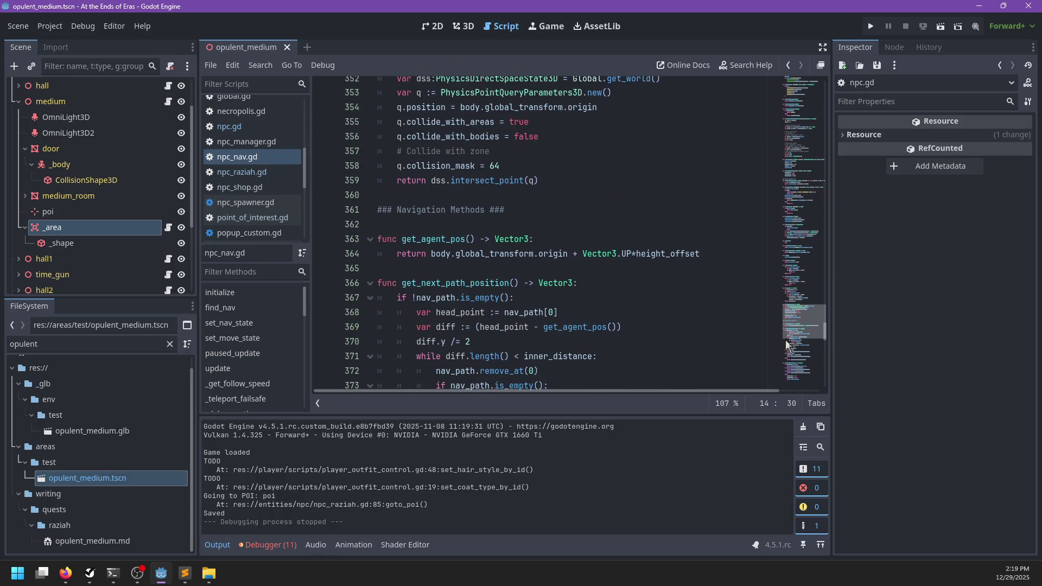
Add a goto_poi(node: Node3D) function header below '### Navigation Methods ###'
left_click(551, 223)
key("Return")
key("Up")
key("Return")
type("func goto")
type("()")
type("node")
type(";")
type(" Node3D)")
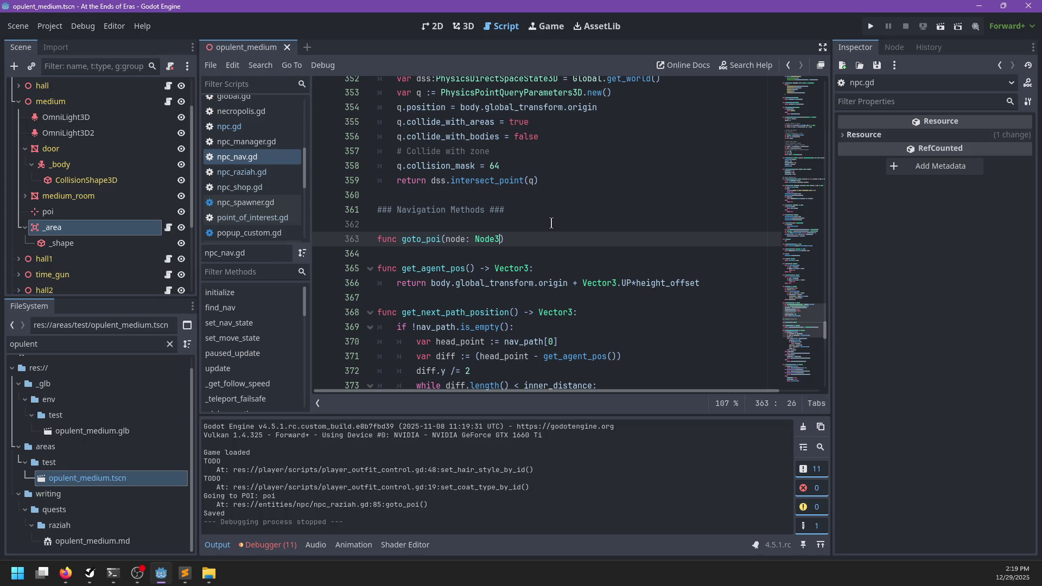
type(":")
key("Return")
Make goto_poi assign temp_poi = node and remove the extra blank line after it
type("target_")
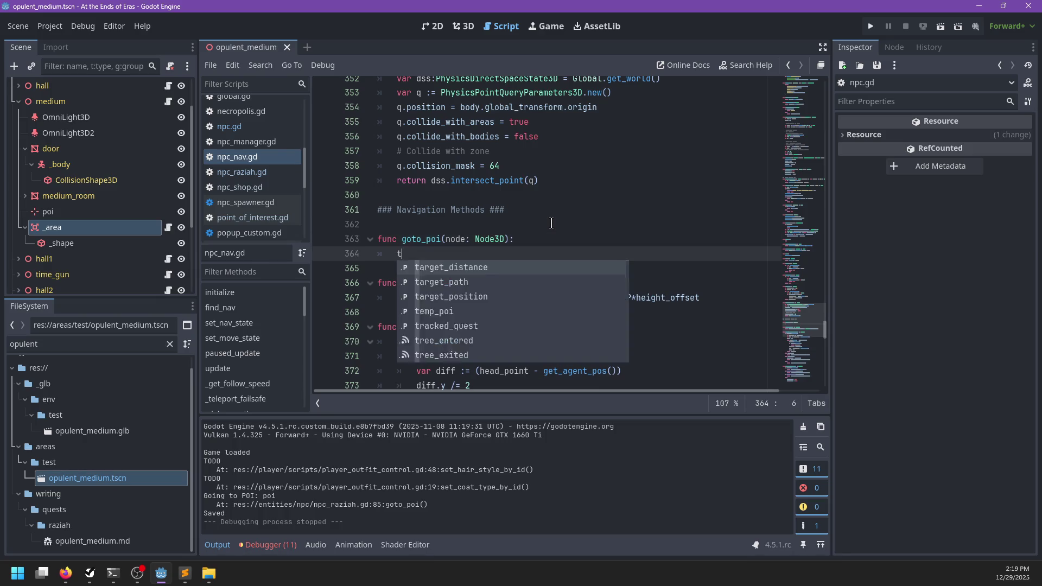
key("BackSpace")
key("BackSpace")
key("BackSpace")
type("emp_poi = ")
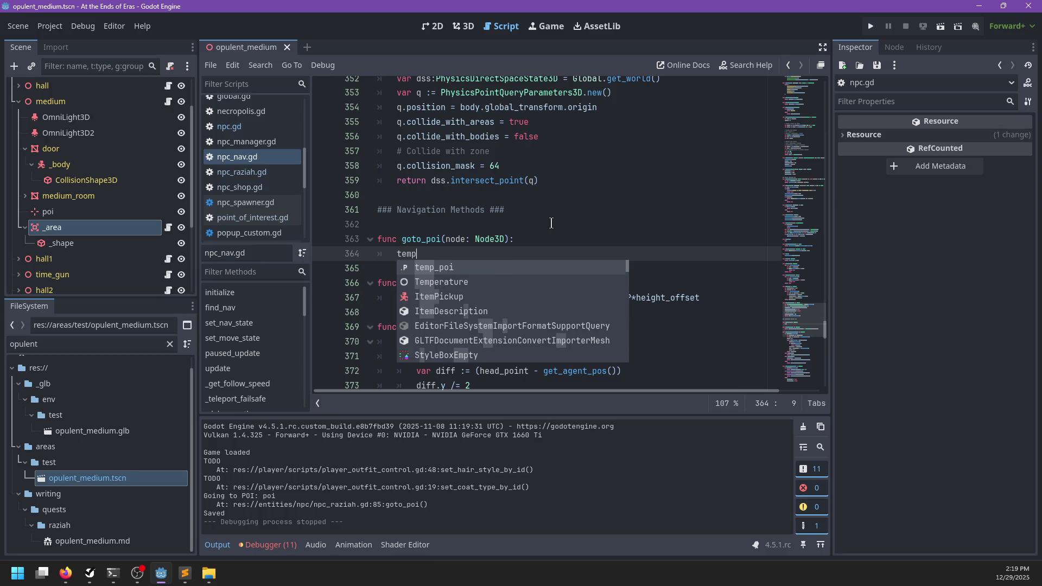
type("node")
key("Return")
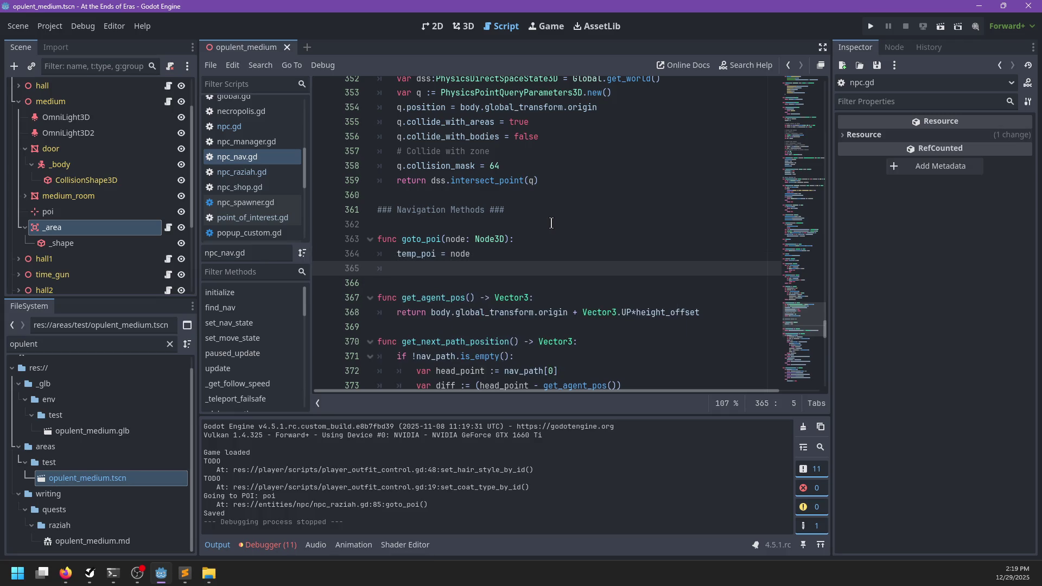
scroll(551, 223, "down", 3)
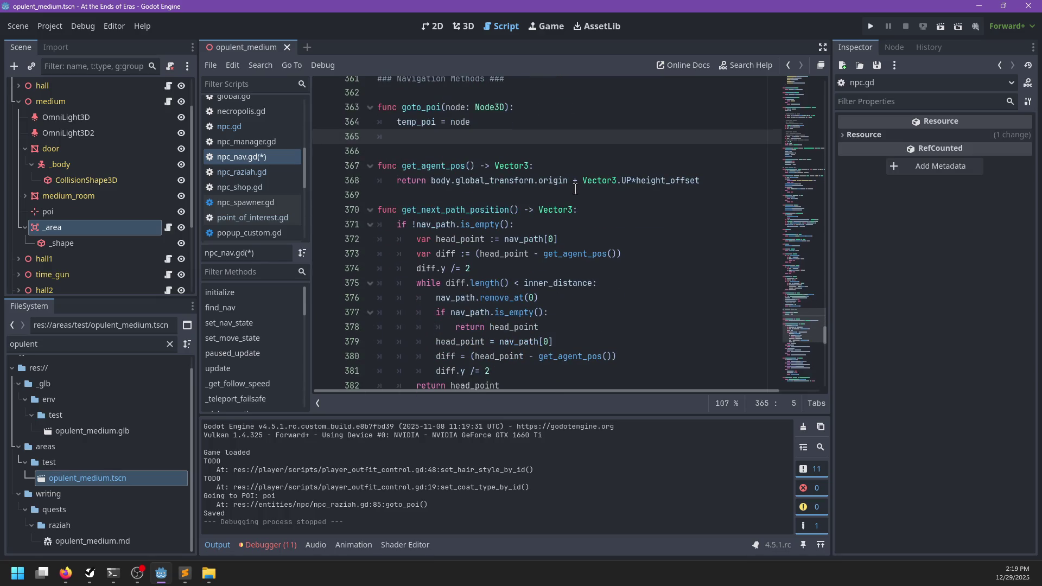
scroll(575, 189, "up", 10)
scroll(575, 188, "down", 8)
key("BackSpace")
key("BackSpace")
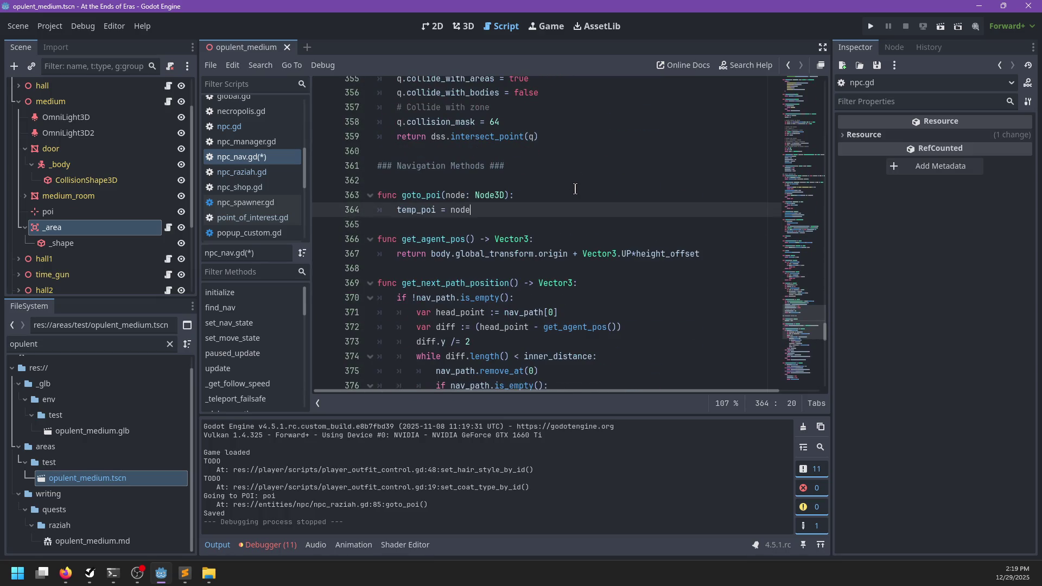
scroll(575, 188, "up", 20)
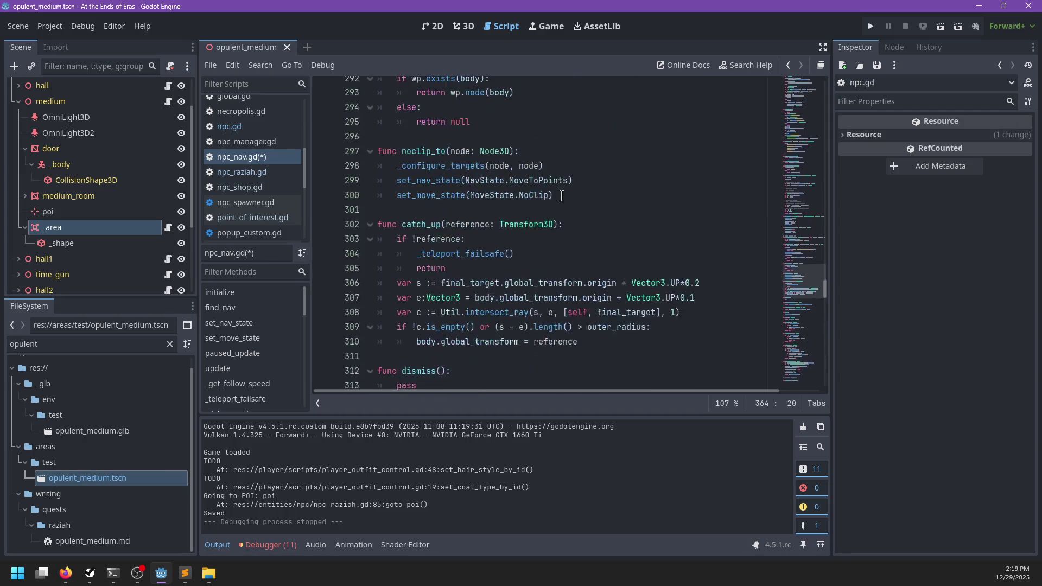
Find the FollowNode case in update() and its _teleport_failsafe() call
scroll(561, 196, "up", 20)
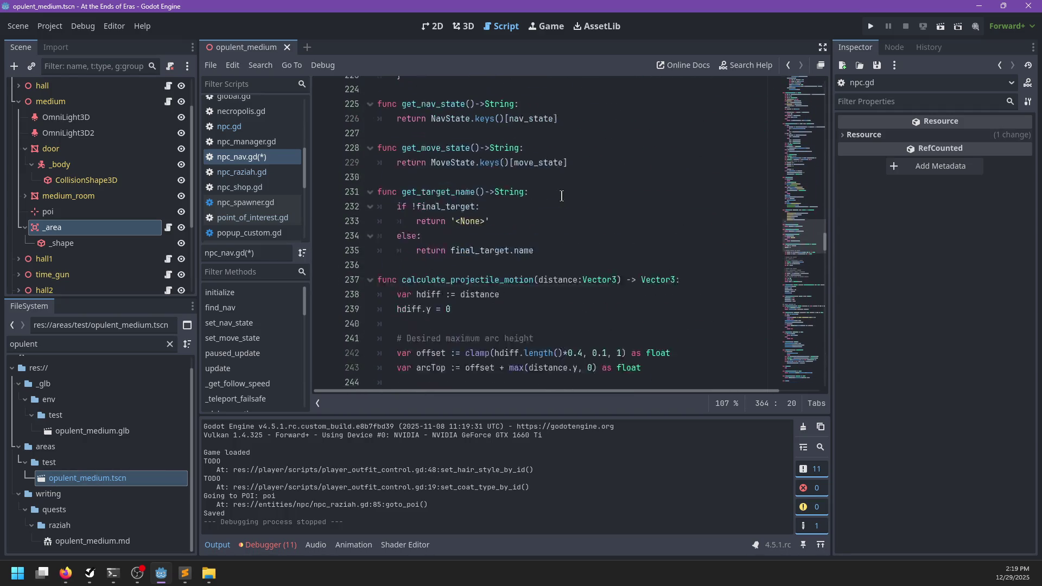
scroll(561, 196, "up", 15)
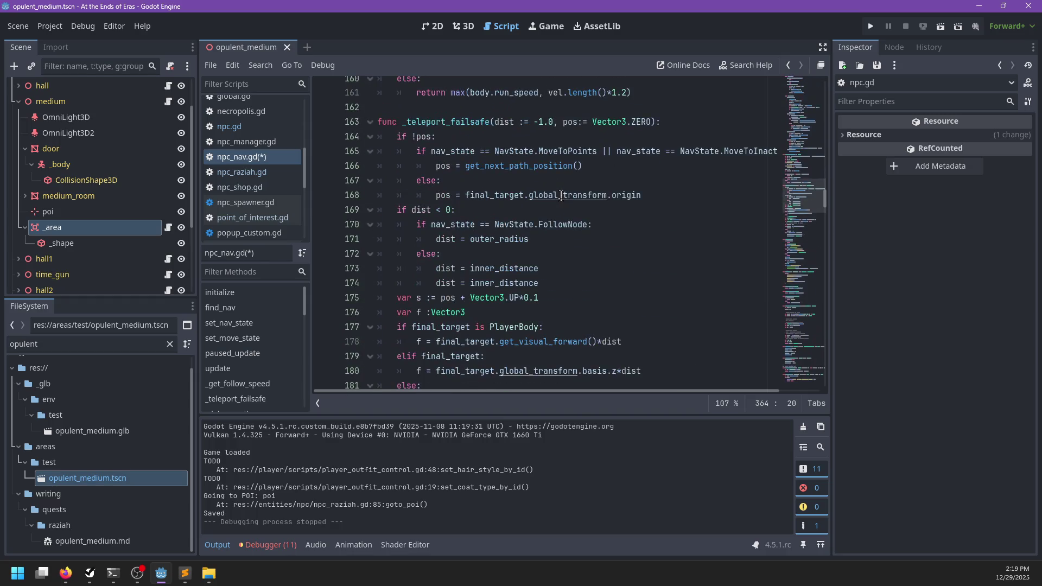
key("ctrl+f")
type("_update")
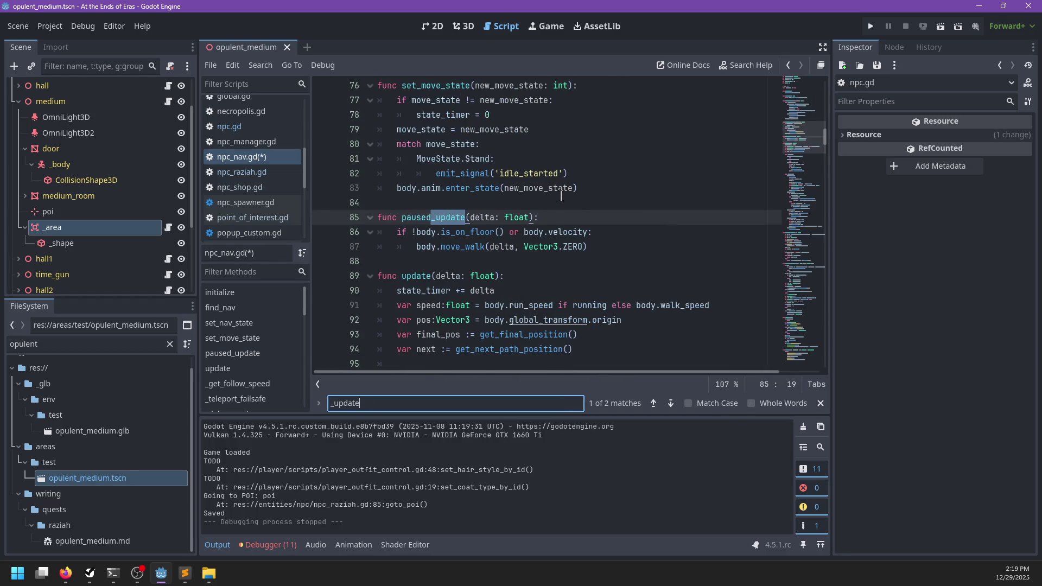
key("Return")
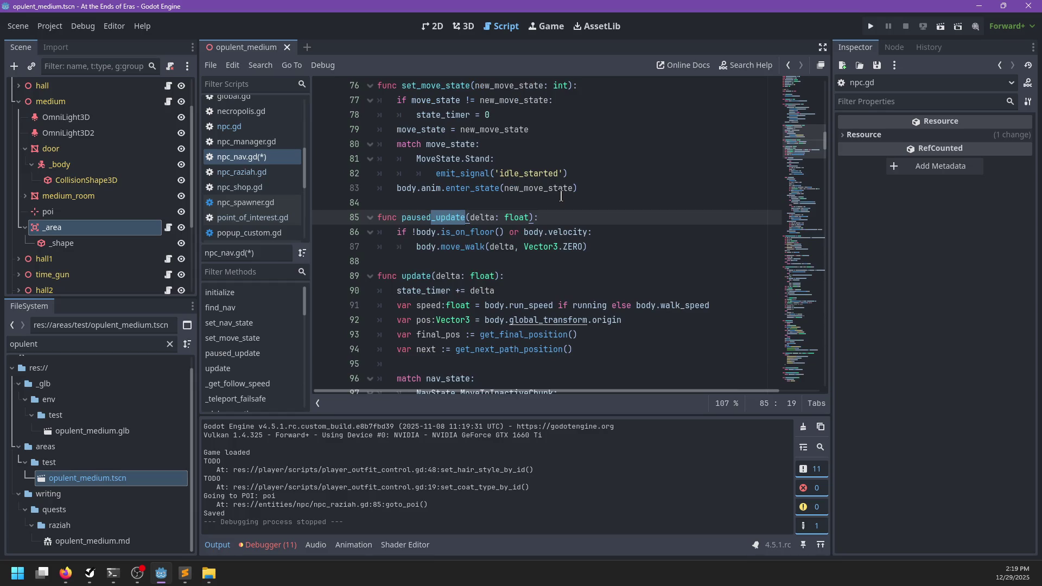
key("Escape")
double_click(415, 231)
scroll(554, 236, "down", 4)
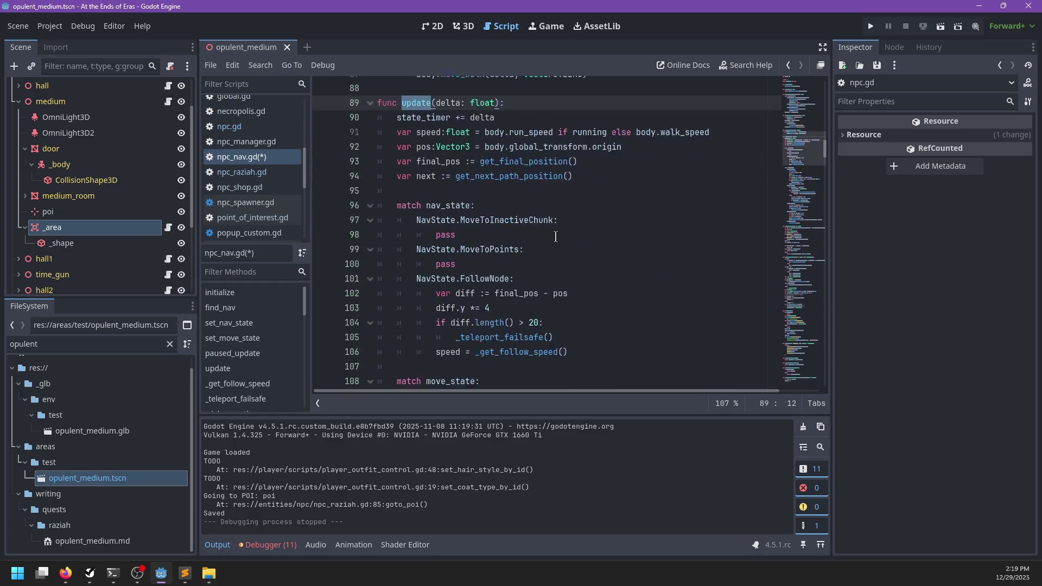
left_click(475, 220)
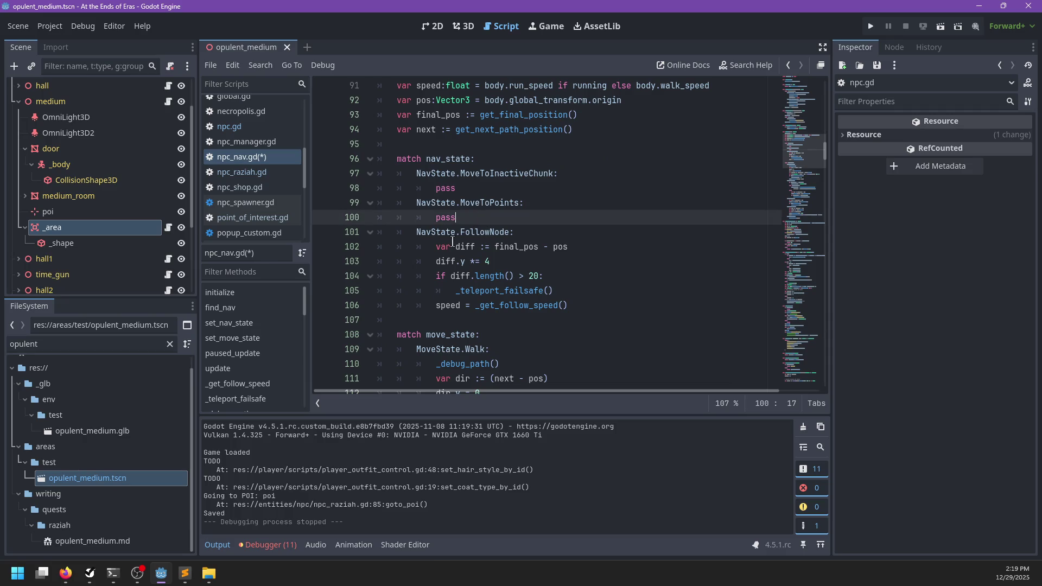
scroll(496, 260, "down", 1)
left_click(518, 189)
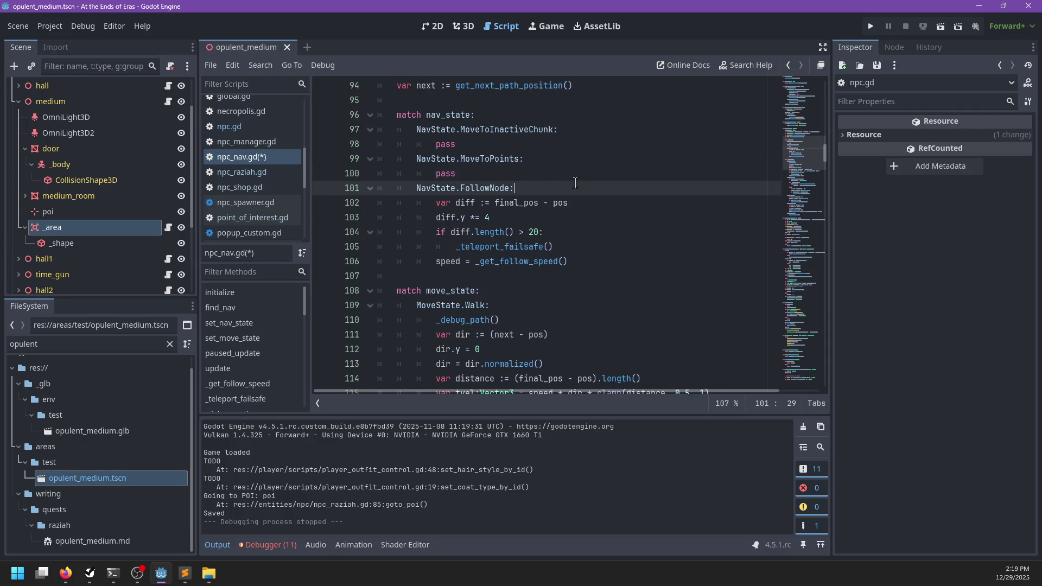
left_click(572, 248)
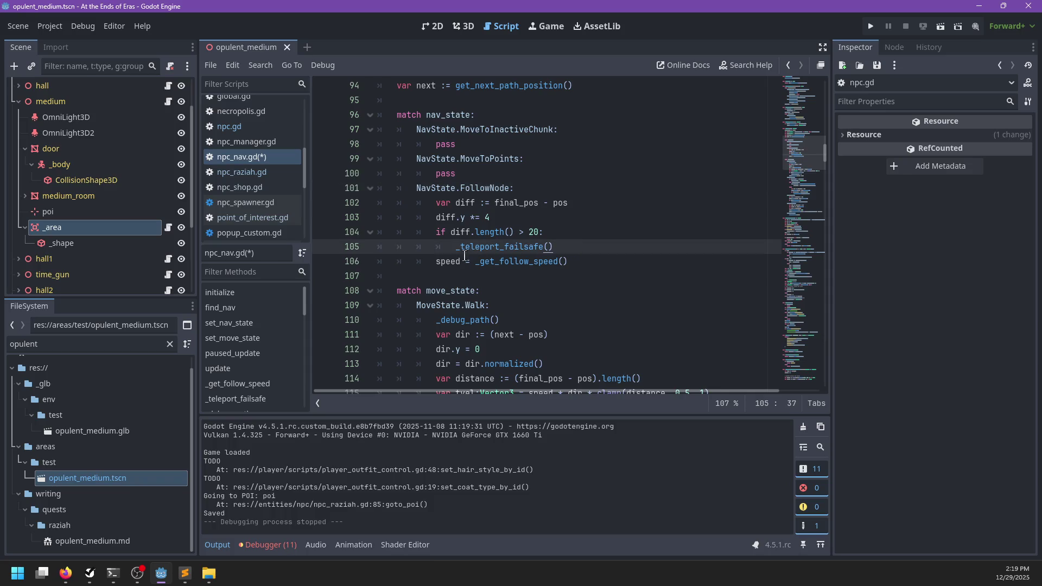
Add an 'if temp_poi:' check after _teleport_failsafe() and begin the speed line beneath it
key("Return")
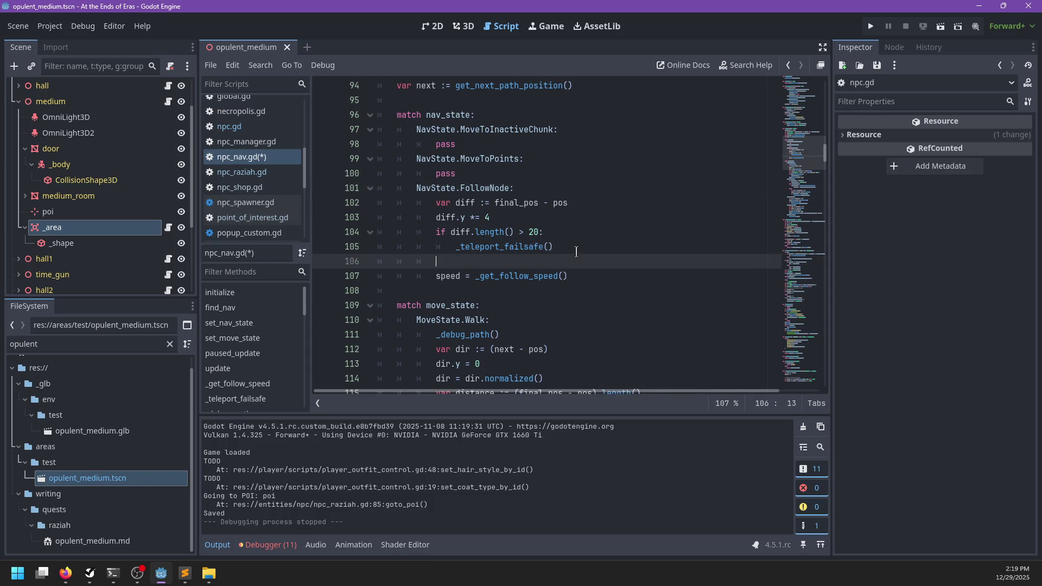
type("lse")
key("BackSpace")
key("BackSpace")
key("BackSpace")
type("temp_po")
type("i:")
key("Return")
type("peed = ")
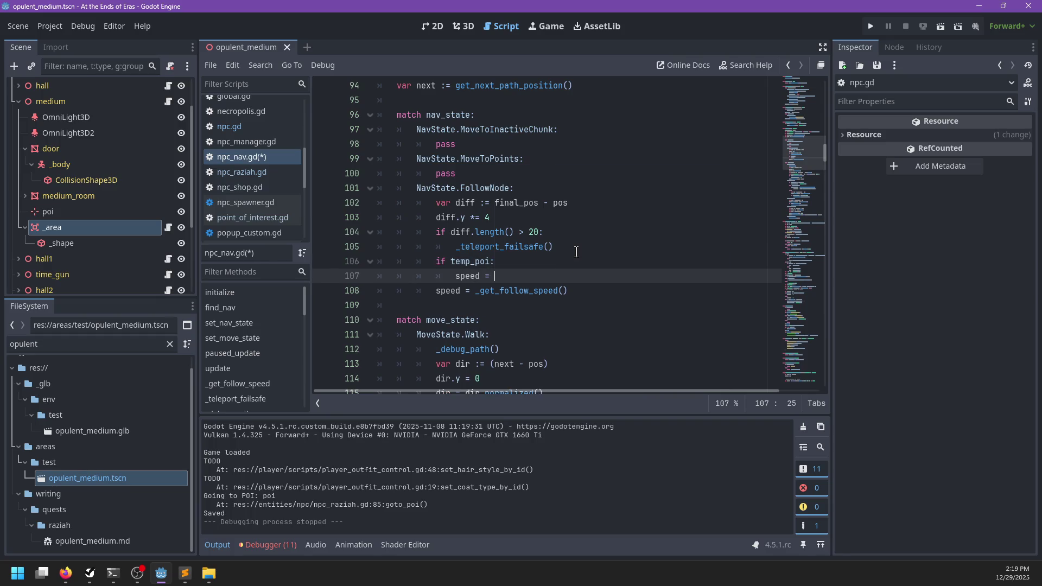
type("_get_")
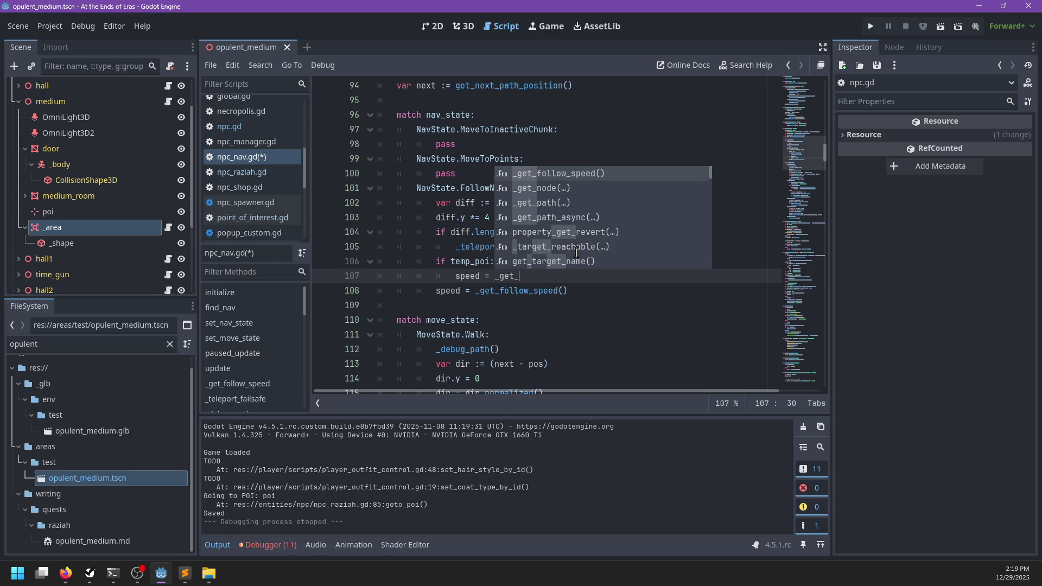
key("ctrl+BackSpace")
type("_")
key("Escape")
Complete the indented line as 'speed = _get_target_speed(temp_poi)'
scroll(513, 161, "down", 3)
double_click(513, 162)
scroll(603, 219, "down", 4)
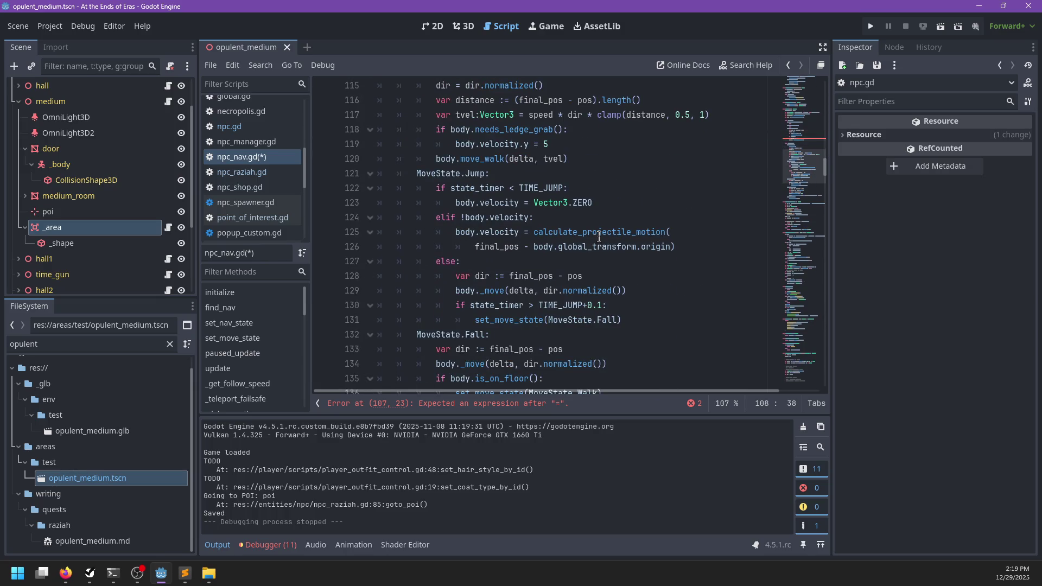
scroll(599, 236, "down", 4)
scroll(599, 237, "up", 10)
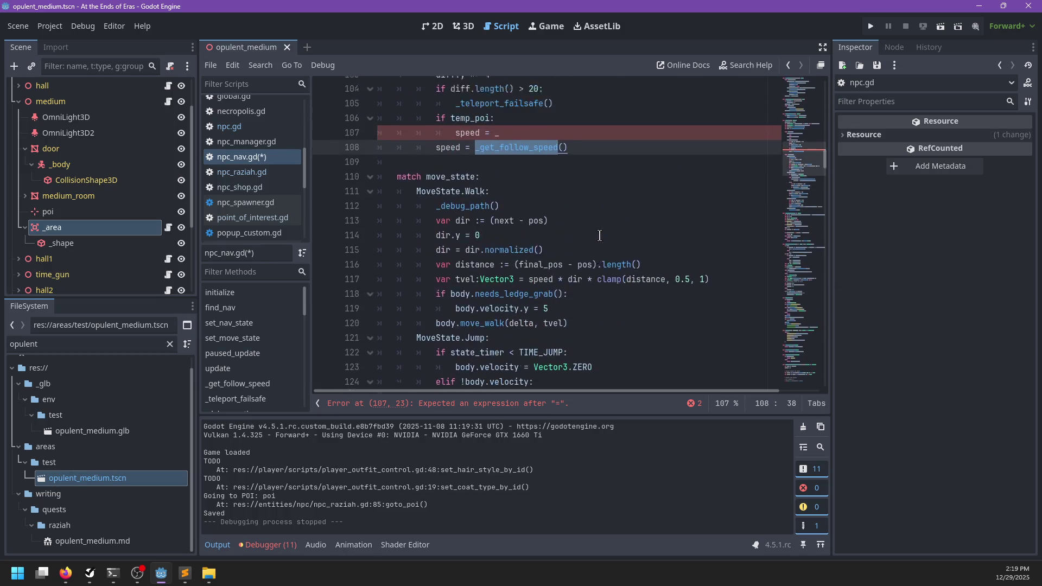
left_click(542, 232)
scroll(579, 233, "up", 2)
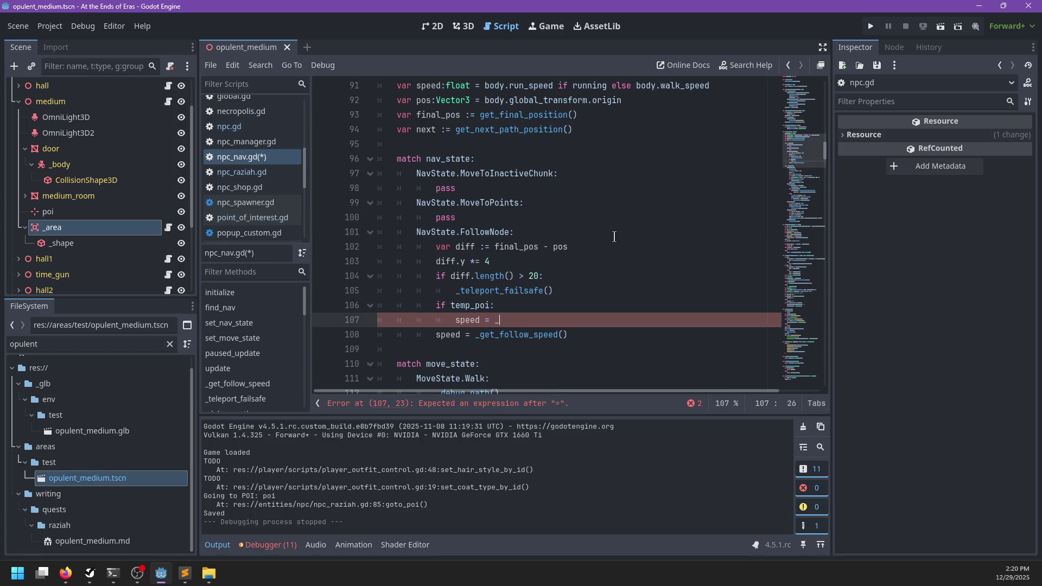
type("_target_speed(tem")
type("p_poi")
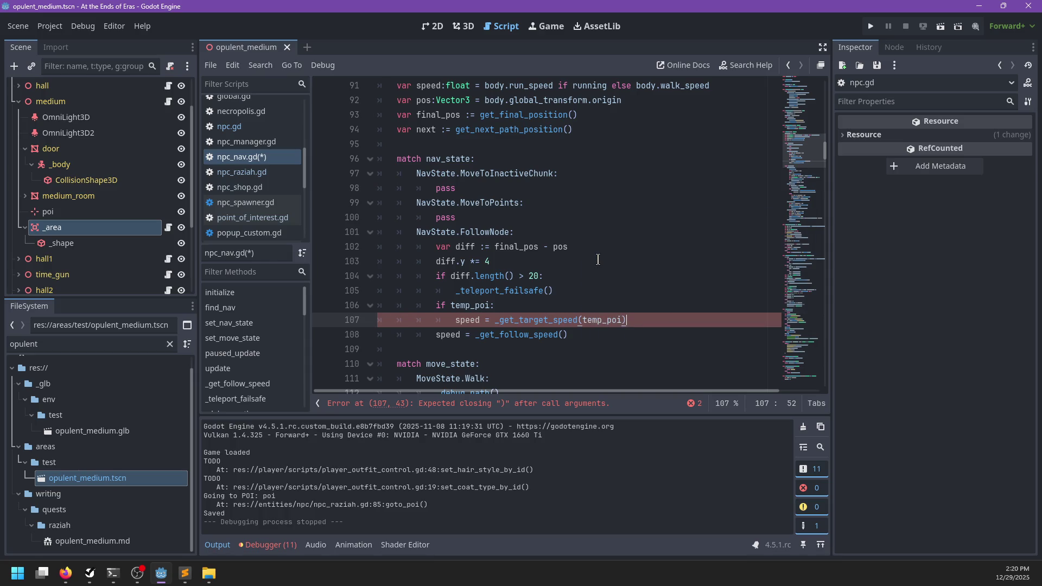
left_click(521, 334, "ctrl")
Add a new function _get_target_speed(n: Node3D) -> float above _get_follow_speed
left_click(516, 222)
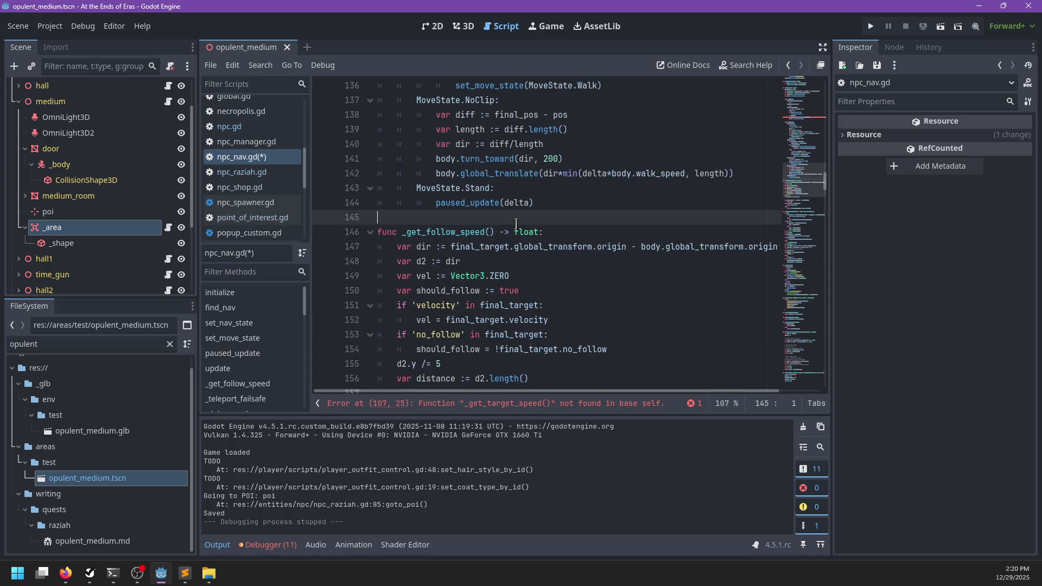
key("Return")
key("Return")
key("Up")
type("func _get_target_speed")
type("() ->")
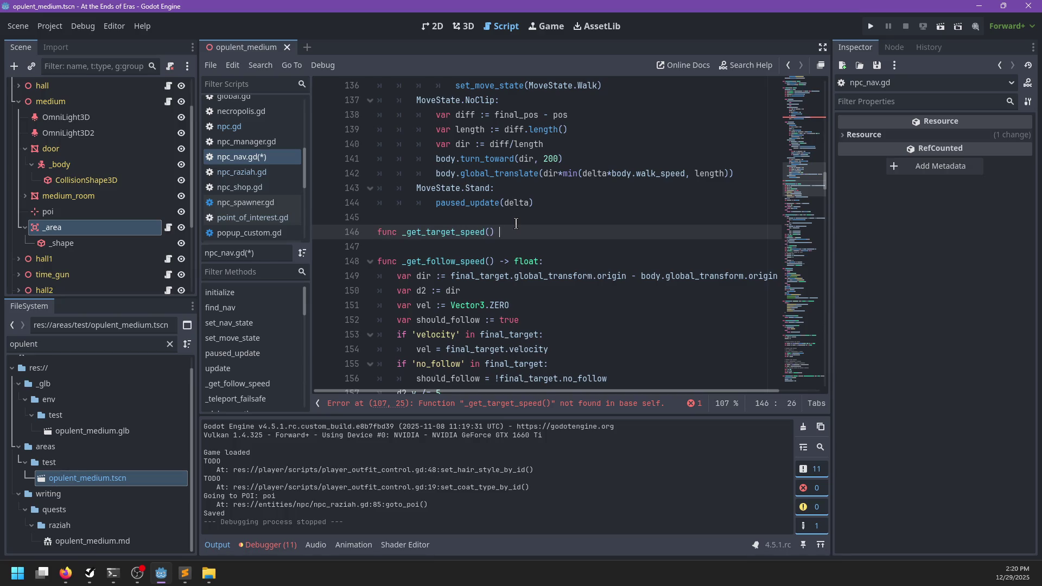
type(" float:")
key("Return")
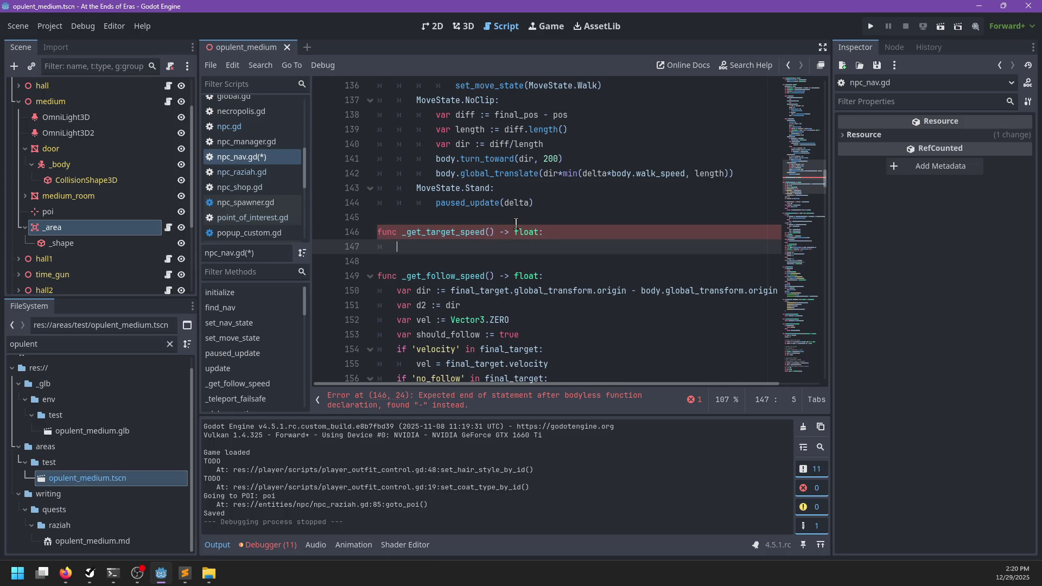
scroll(519, 224, "down", 3)
scroll(577, 232, "down", 2)
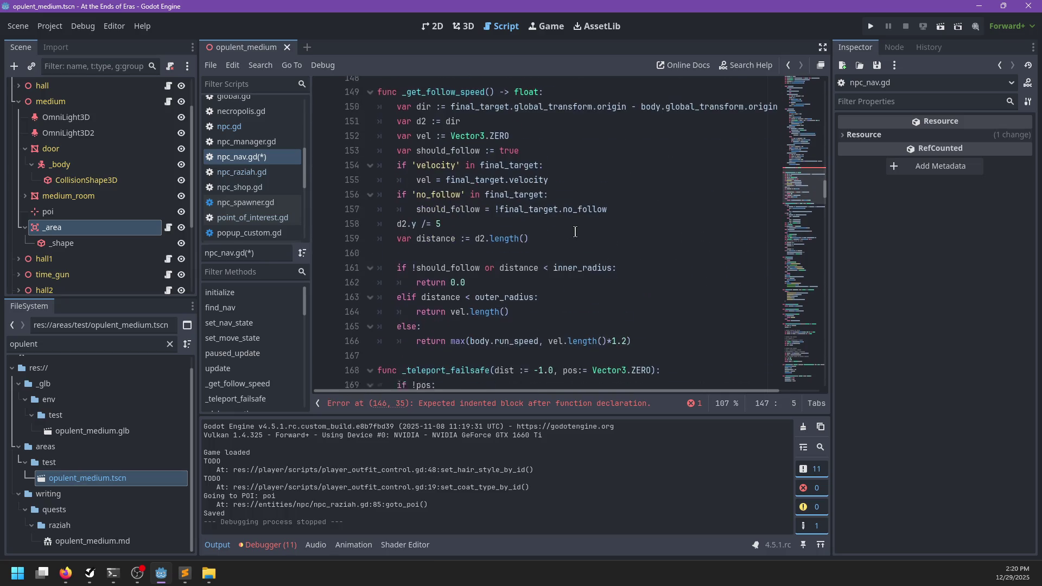
scroll(577, 232, "down", 1)
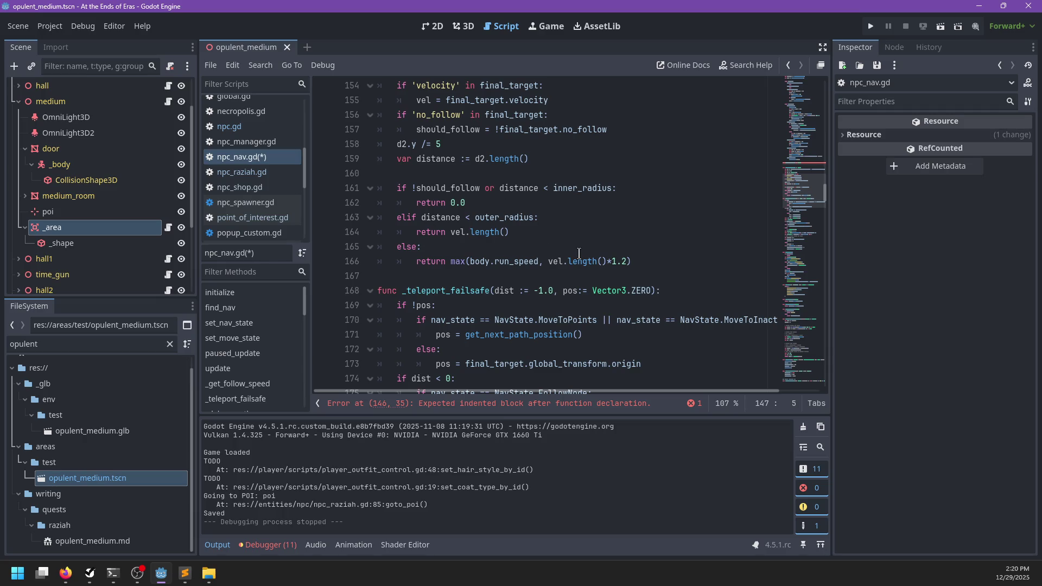
scroll(579, 253, "up", 3)
scroll(648, 254, "down", 1)
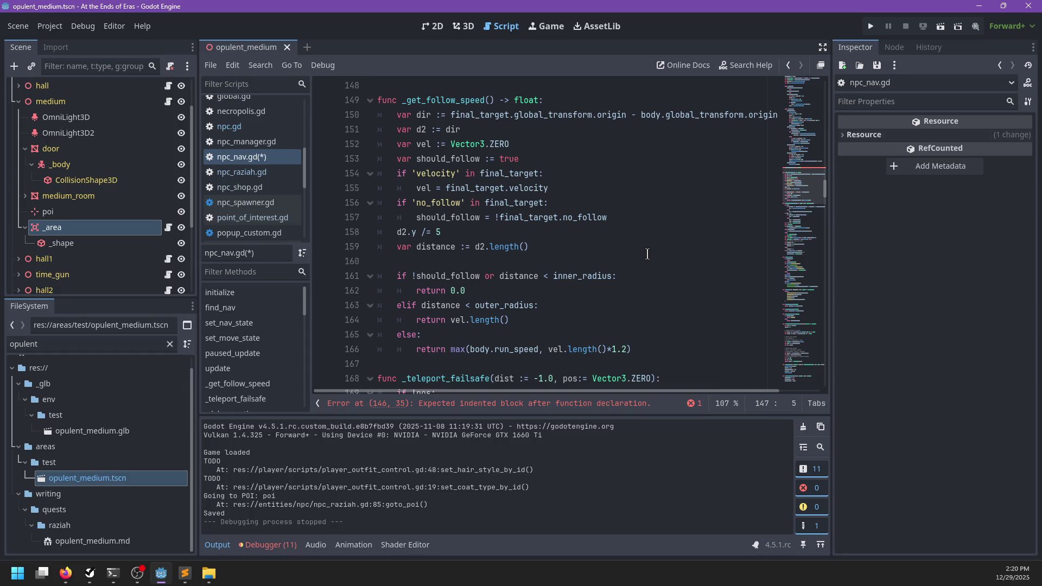
scroll(647, 254, "up", 2)
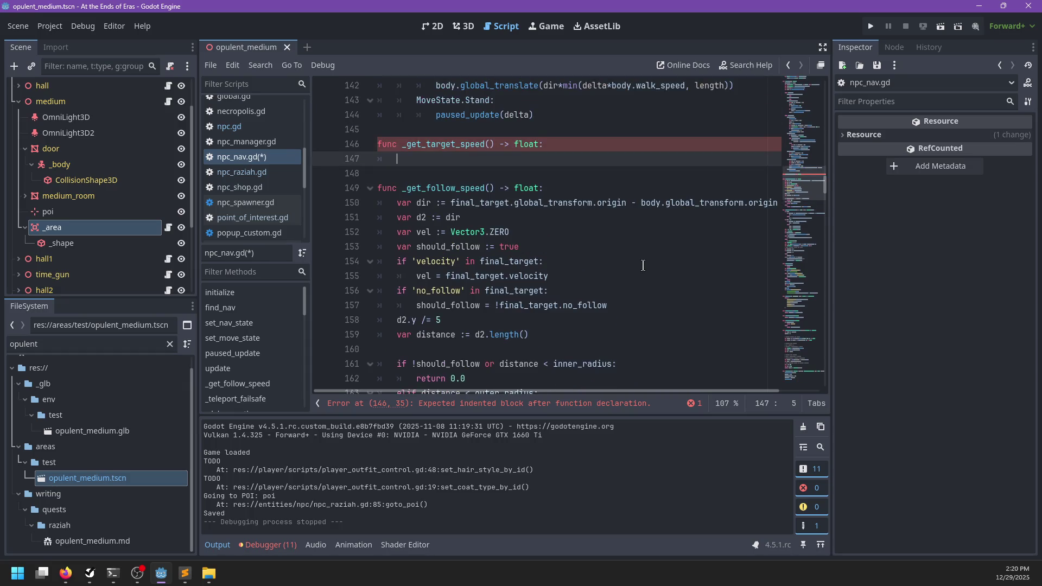
type("var")
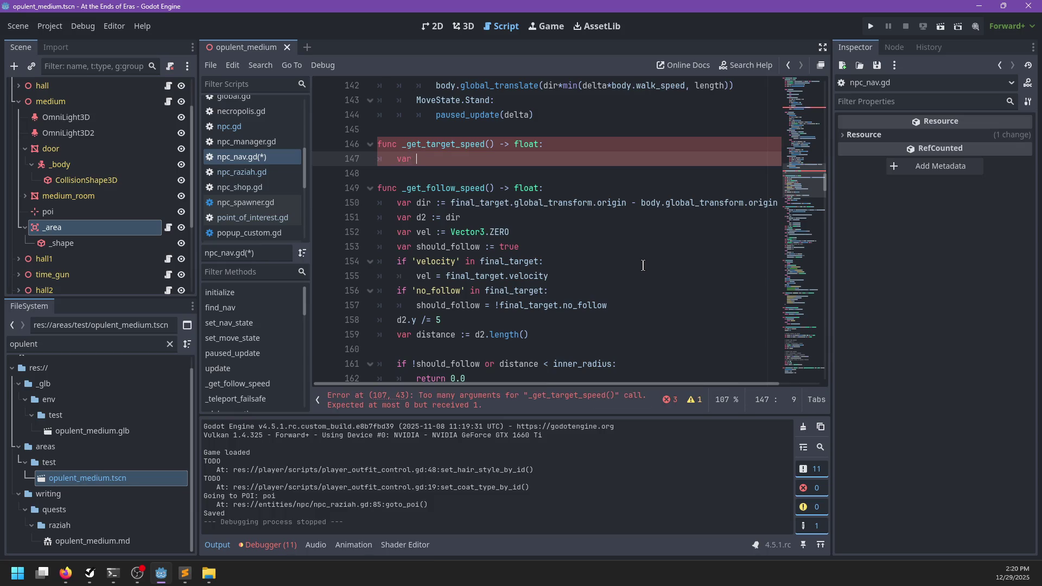
key("Up")
type("n: Node3D")
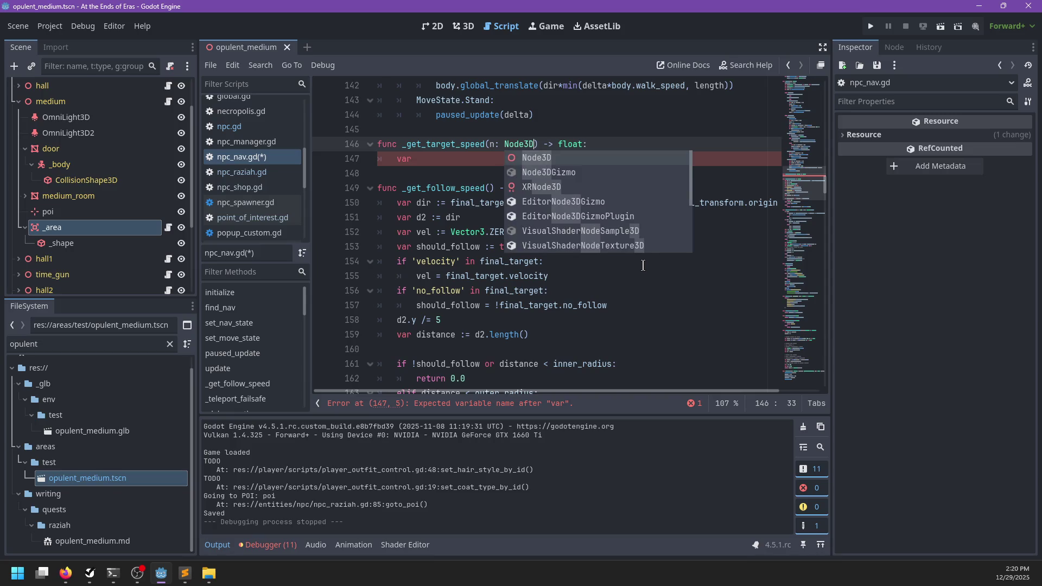
key("Escape")
key("Down")
Compute 'var diff := (body.global_position - n.global_position).length()' in the function body
type("diff := ")
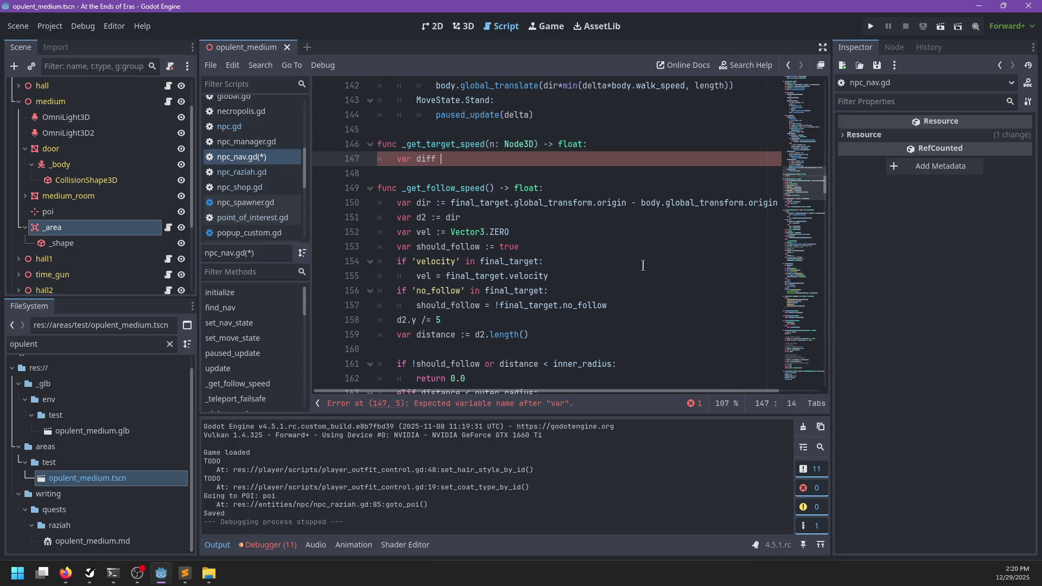
type("body.")
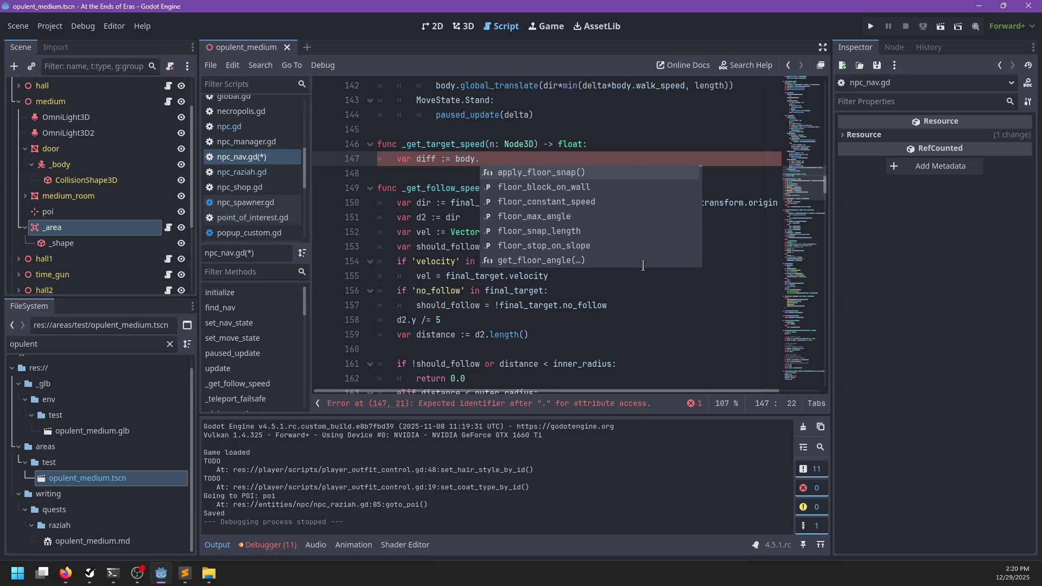
type("length")
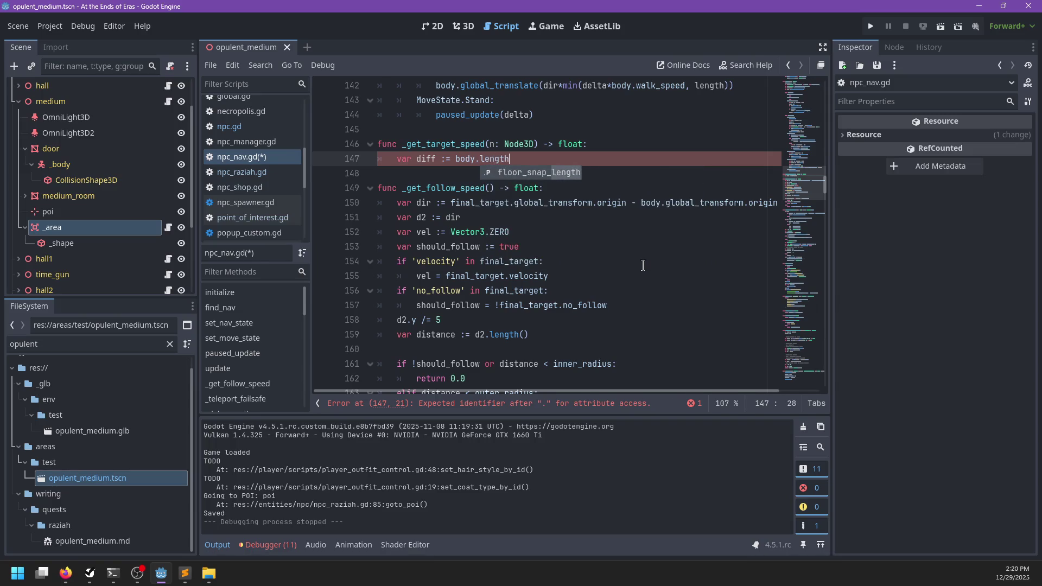
key("BackSpace")
key("BackSpace")
key("BackSpace")
type("glboa")
key("BackSpace")
key("BackSpace")
key("BackSpace")
type("global_position - n.")
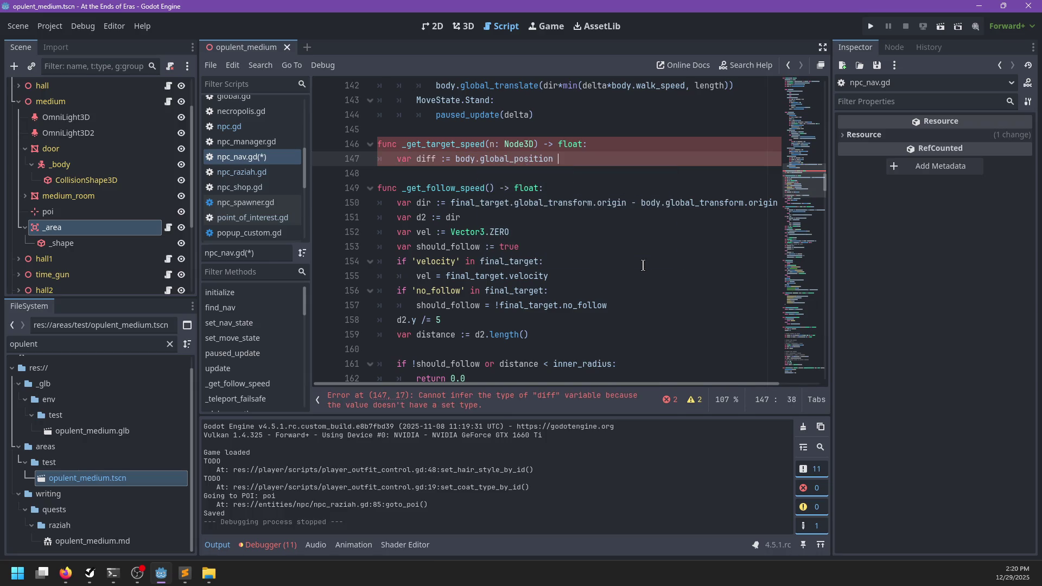
type("global_position")
key("ctrl+Left")
key("ctrl+Left")
key("ctrl+Left")
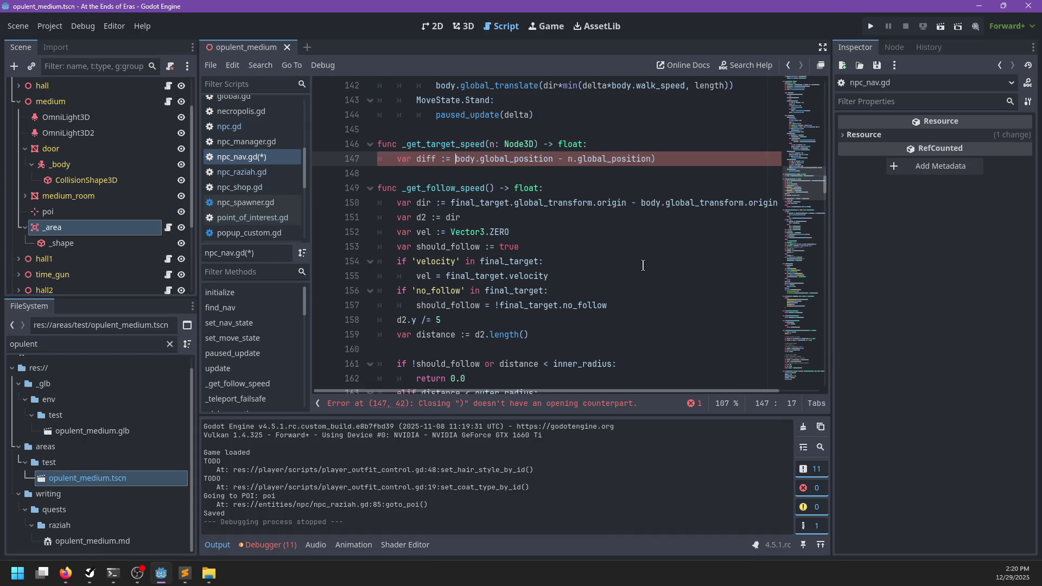
type("(")
key("ctrl+Right")
key("ctrl+Right")
key("ctrl+Right")
type(".length(")
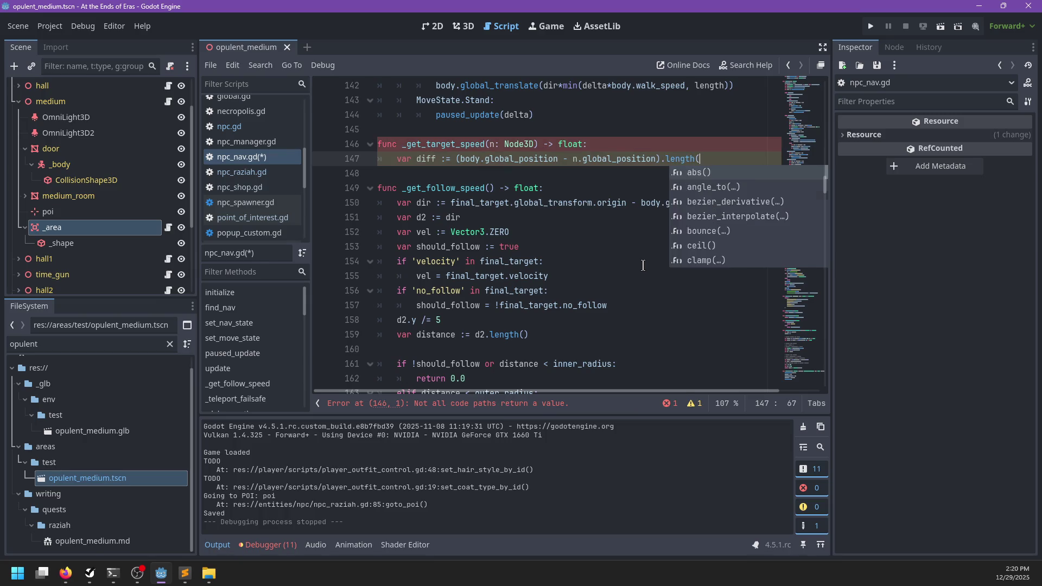
type(")")
key("Return")
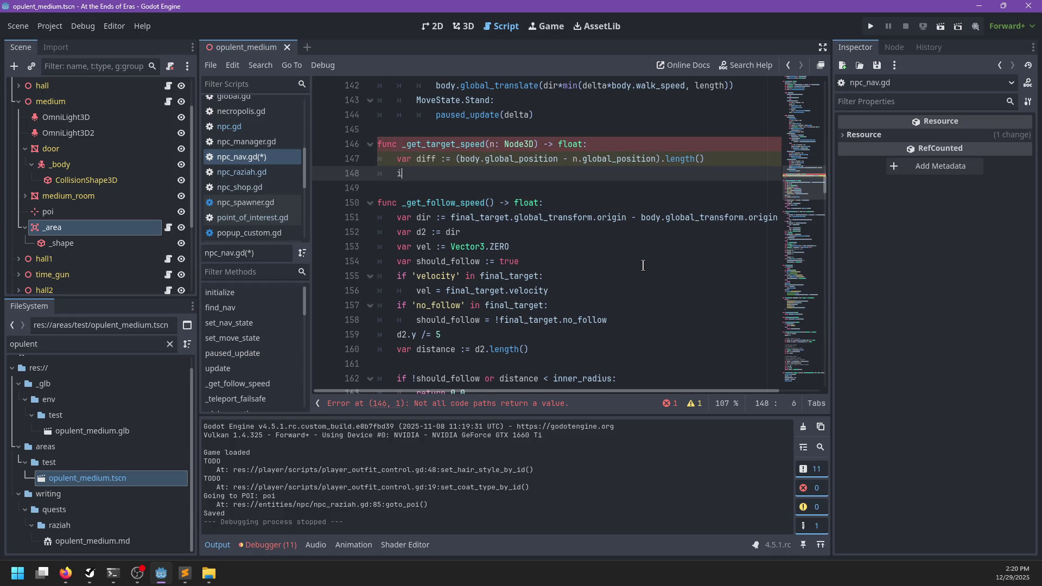
type("length_squar")
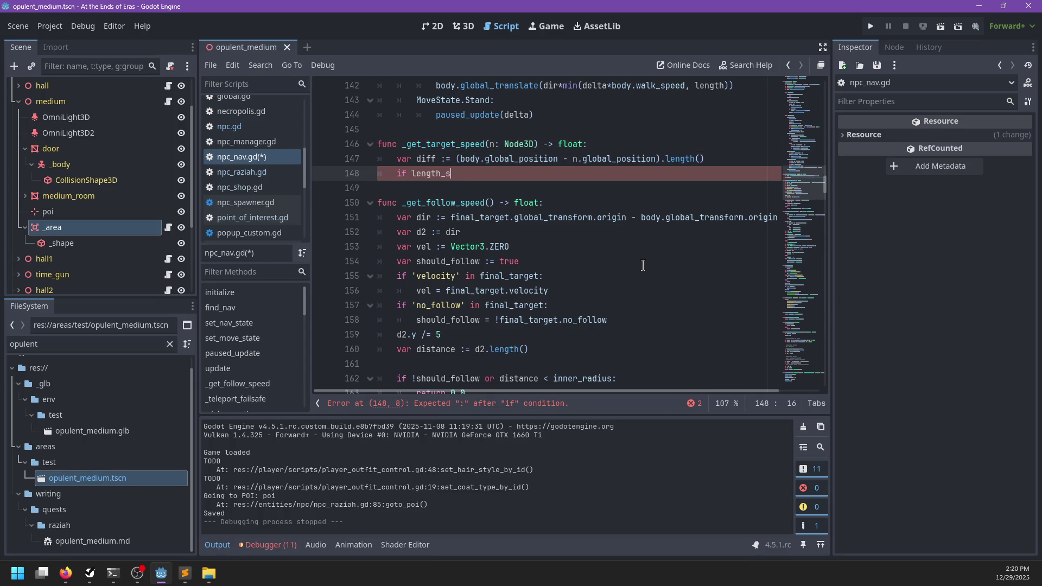
type("ed")
Replace the unfinished length_squared line with 'return max(body.run_speed, diff)' and save
scroll(624, 255, "down", 3)
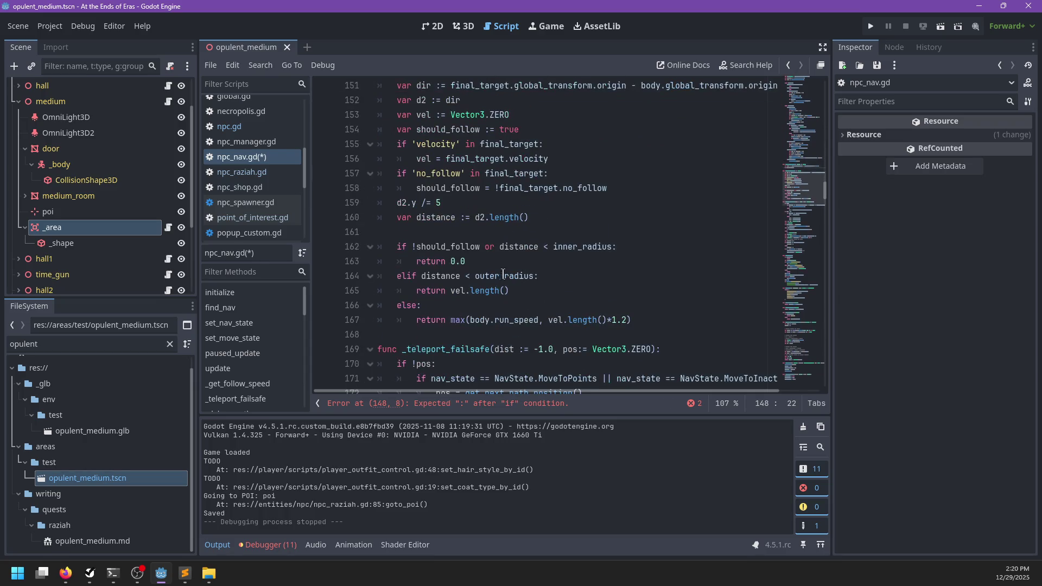
double_click(516, 320)
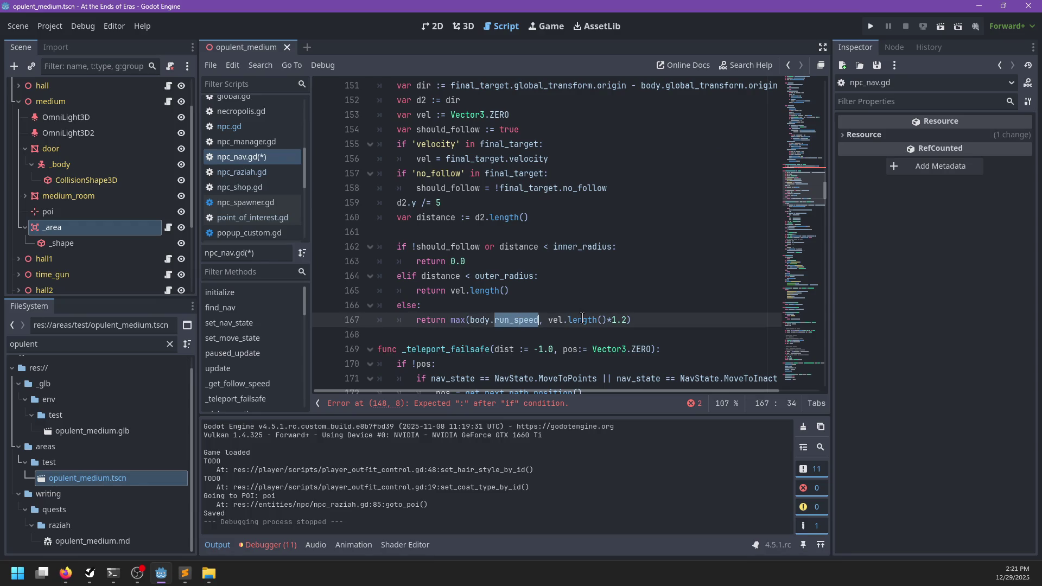
double_click(553, 319)
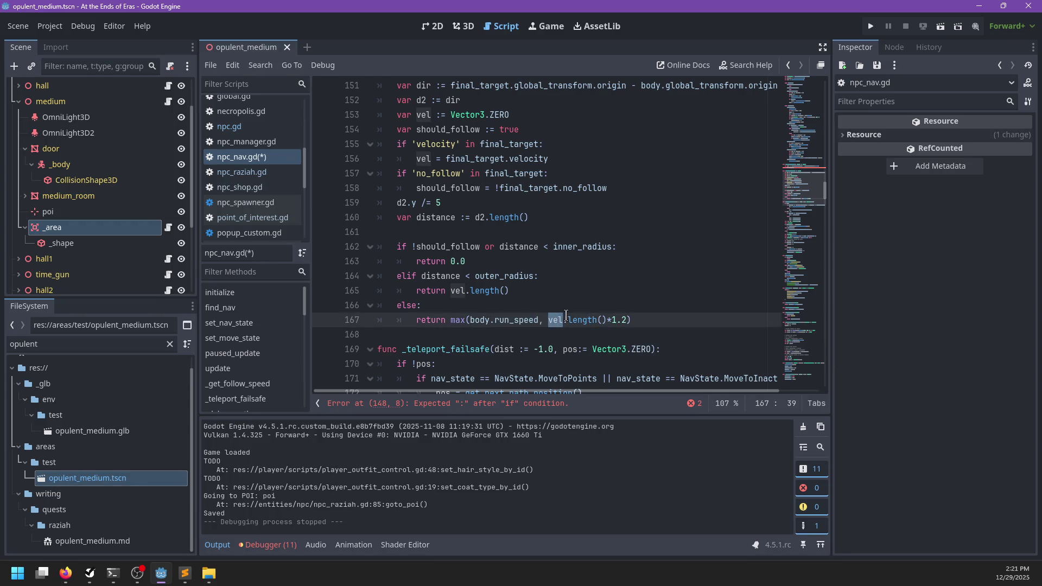
scroll(570, 264, "up", 2)
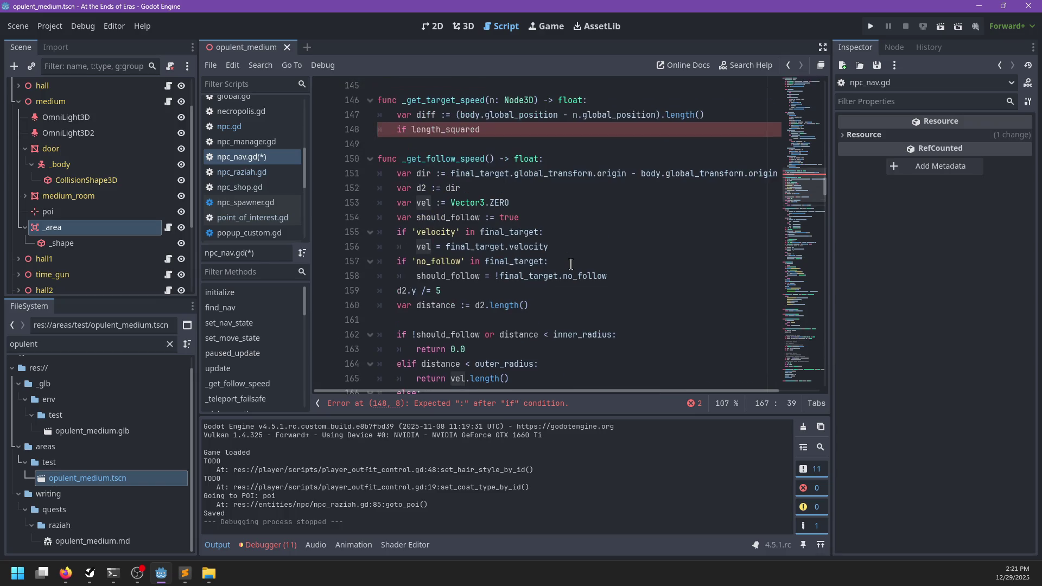
scroll(570, 264, "down", 1)
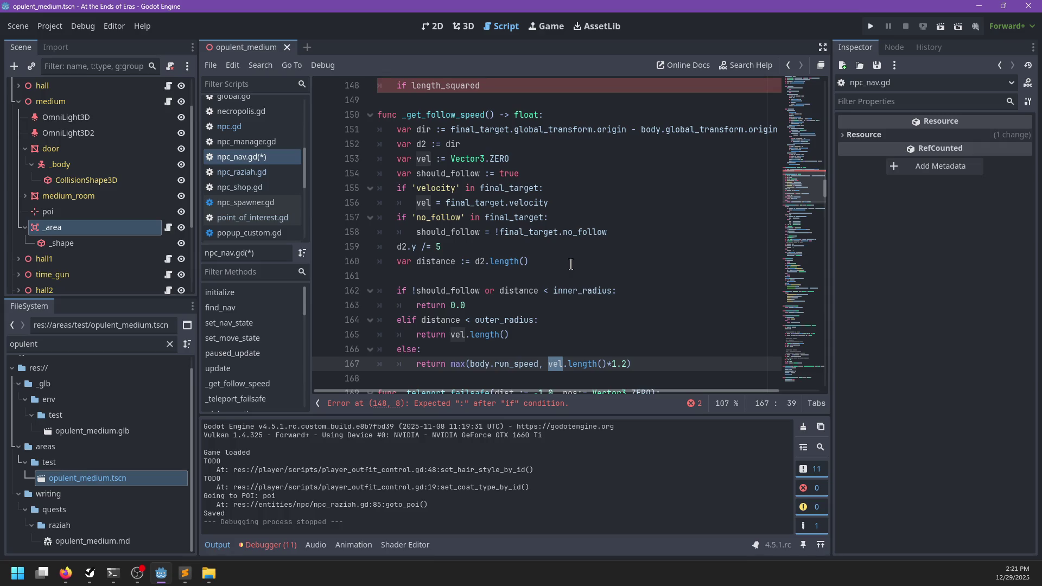
scroll(570, 264, "up", 3)
left_click(511, 215)
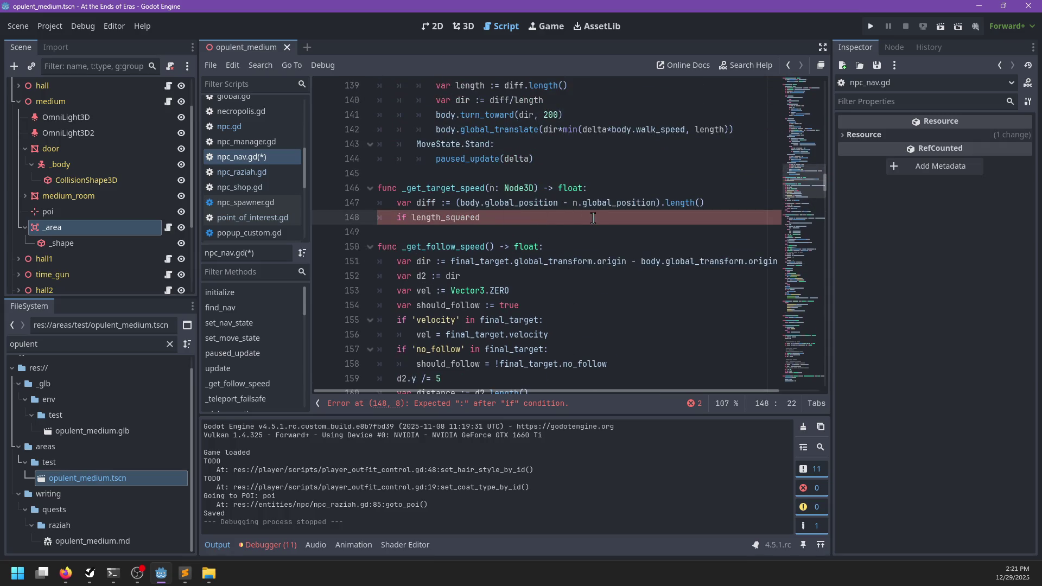
key("ctrl+shift+Left")
key("ctrl+shift+Left")
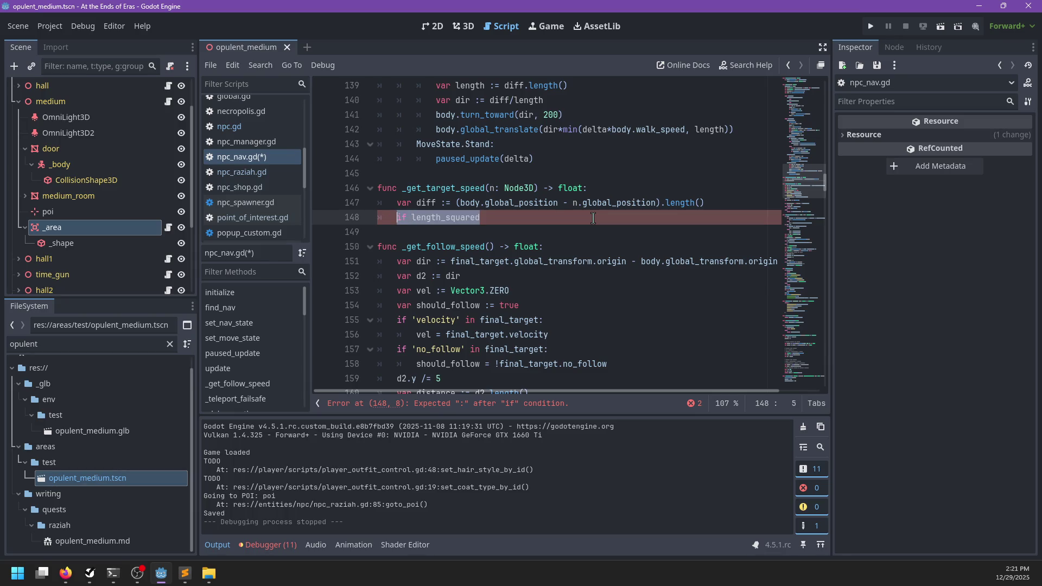
type("return max")
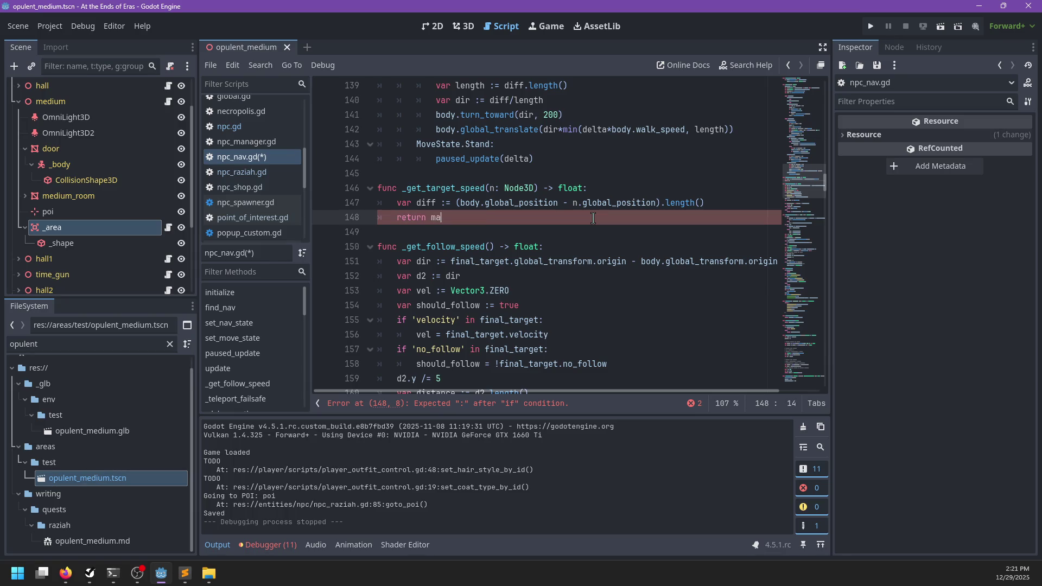
type("(b")
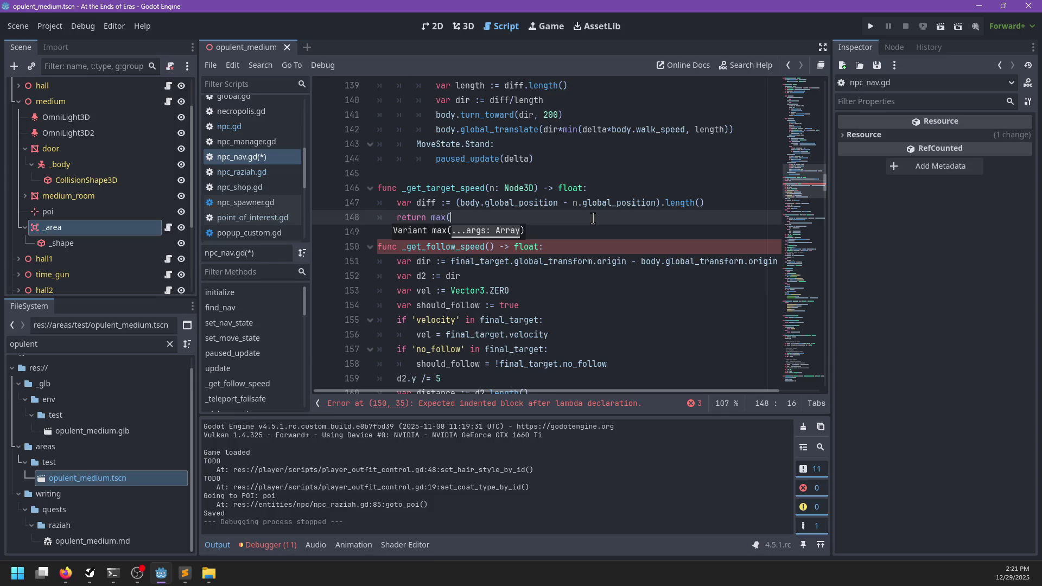
type("ody.run_sp")
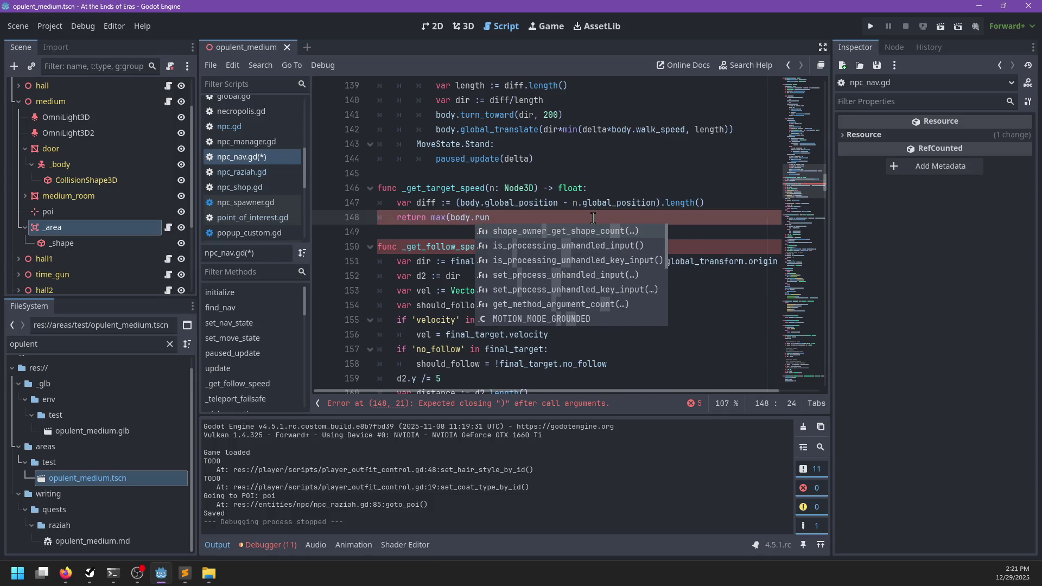
type("eed, diff")
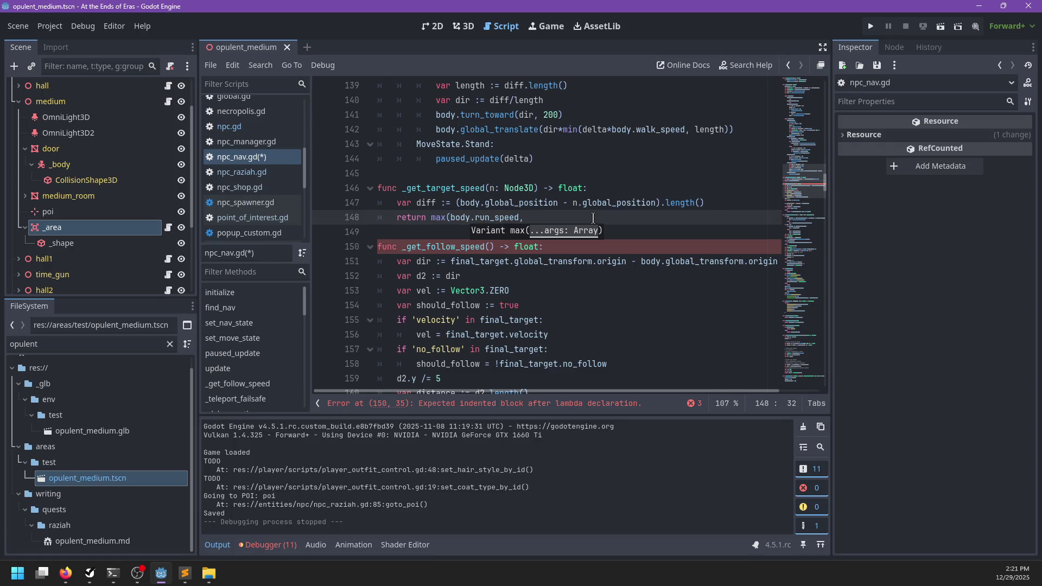
type(")")
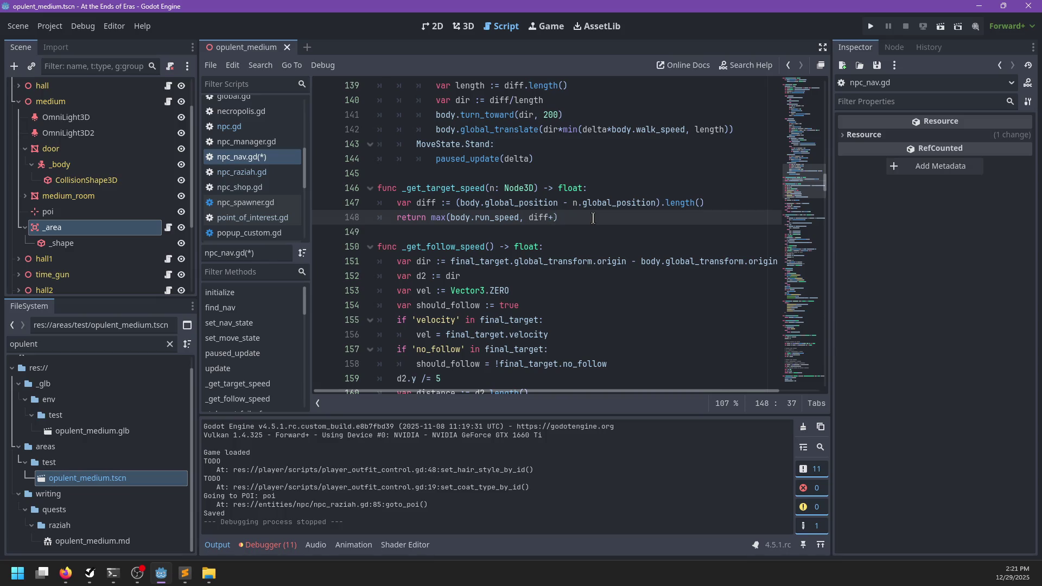
key("ctrl+s")
Change the return to max(body.run_speed, diff/3+3) and save again
key("ctrl+s")
double_click(537, 217)
left_click(546, 217)
type("/3")
key("ctrl+s")
scroll(586, 244, "up", 15)
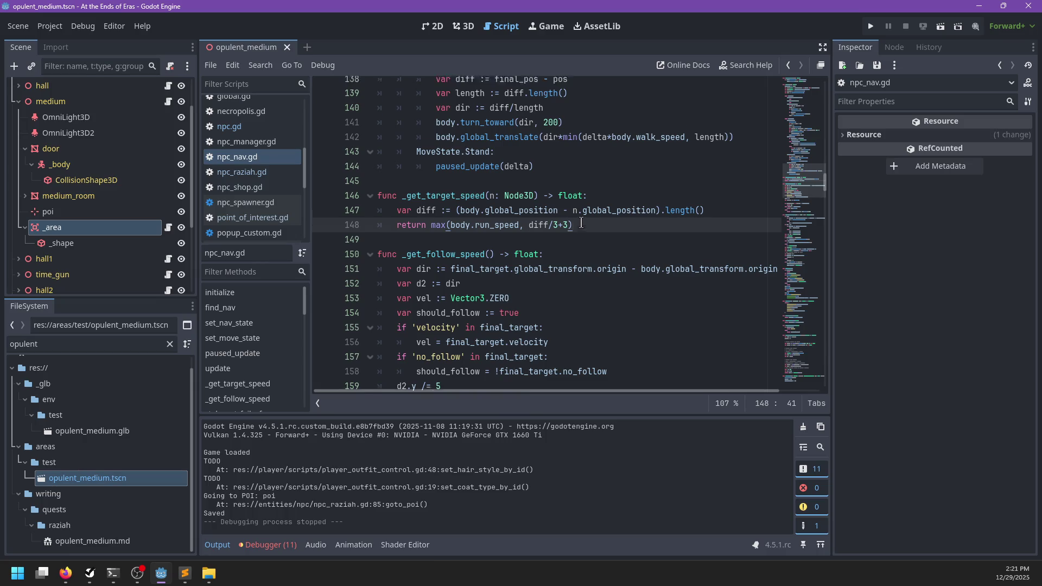
Move the _get_follow_speed assignment into an 'else:' branch after the temp_poi check
left_click(578, 293)
double_click(532, 275)
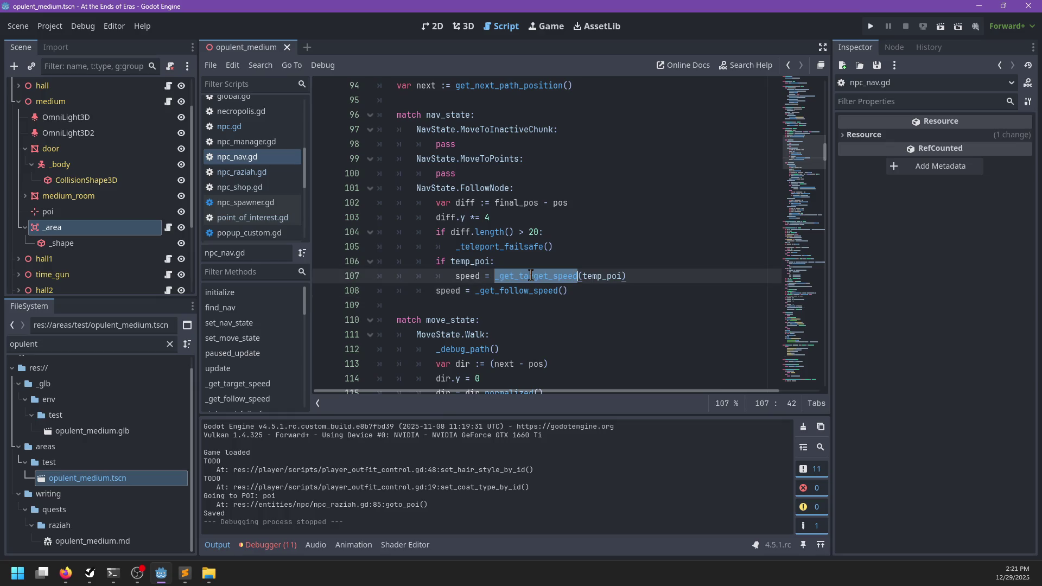
left_click(434, 291)
type("else :")
key("Return")
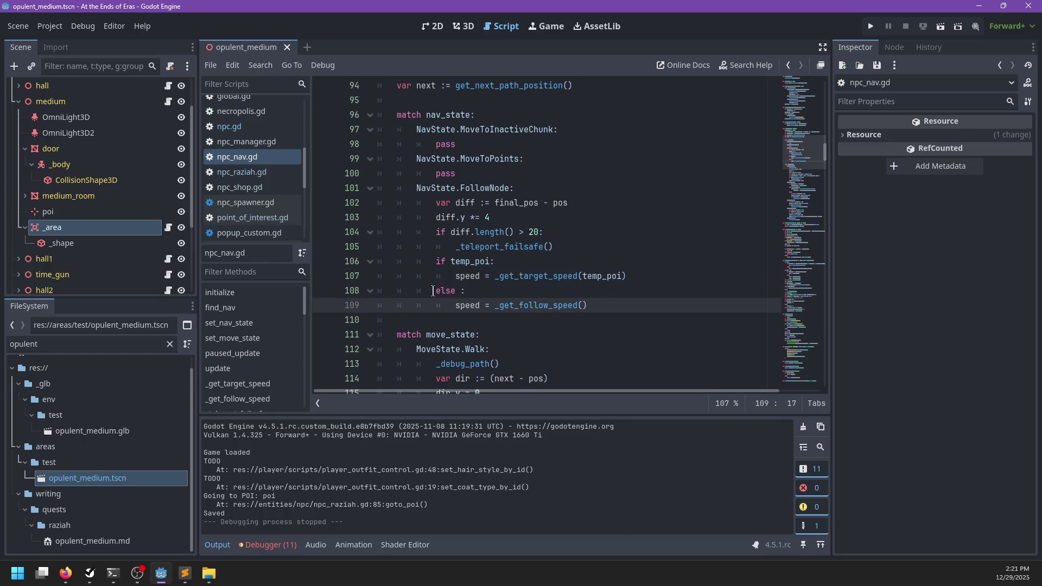
left_click(462, 290)
key("BackSpace")
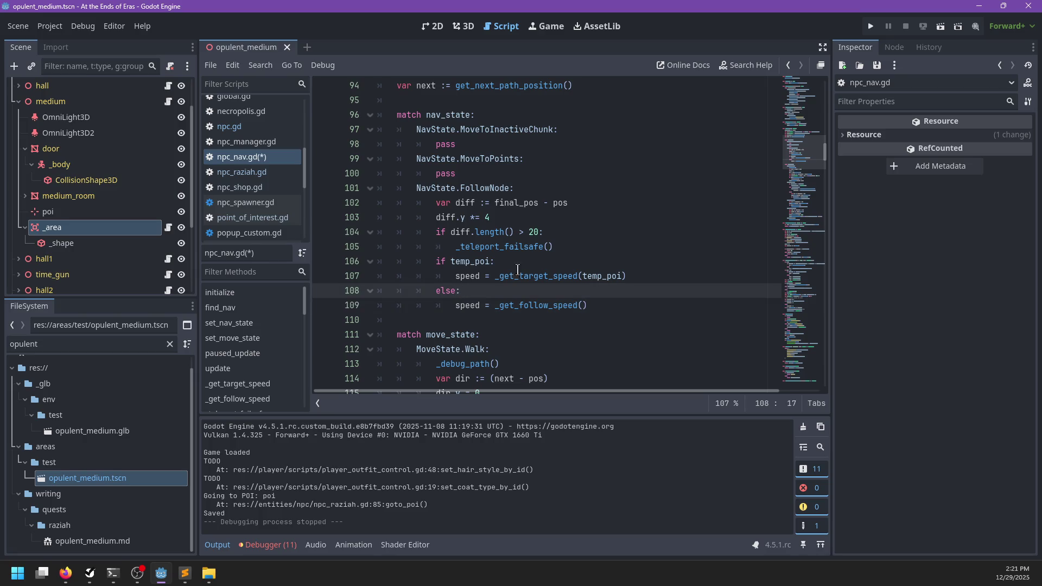
Check where nav_state, global_translate, turn_toward, dir and final_pos are used in the script
scroll(543, 268, "down", 4)
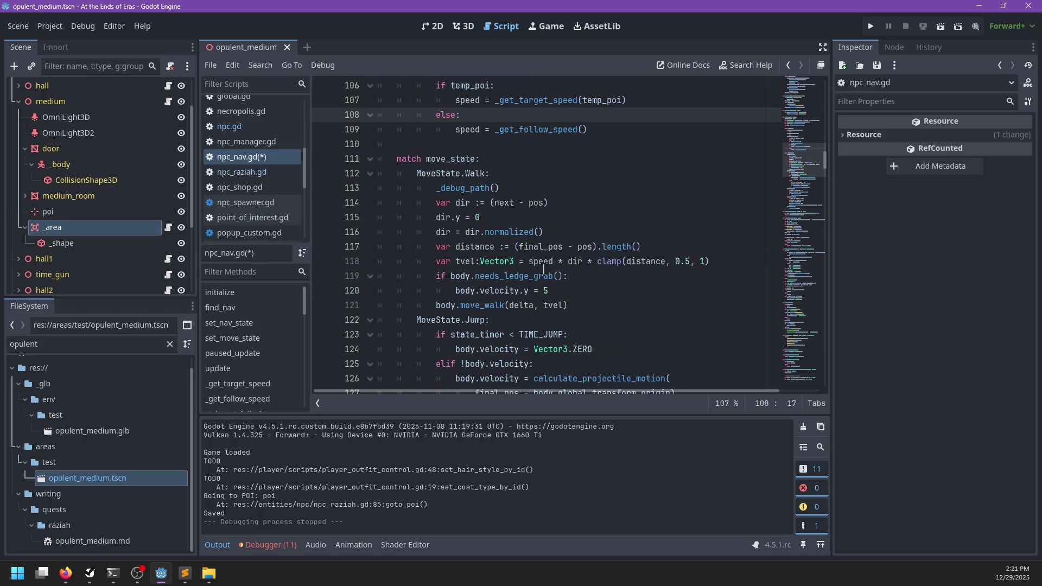
scroll(401, 179, "up", 4)
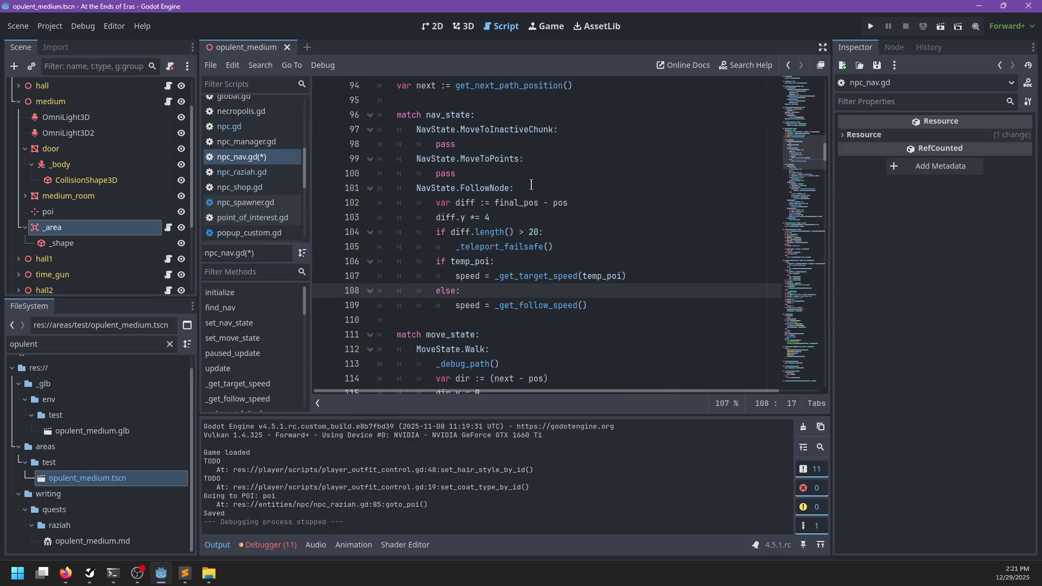
double_click(444, 115)
scroll(489, 256, "down", 3)
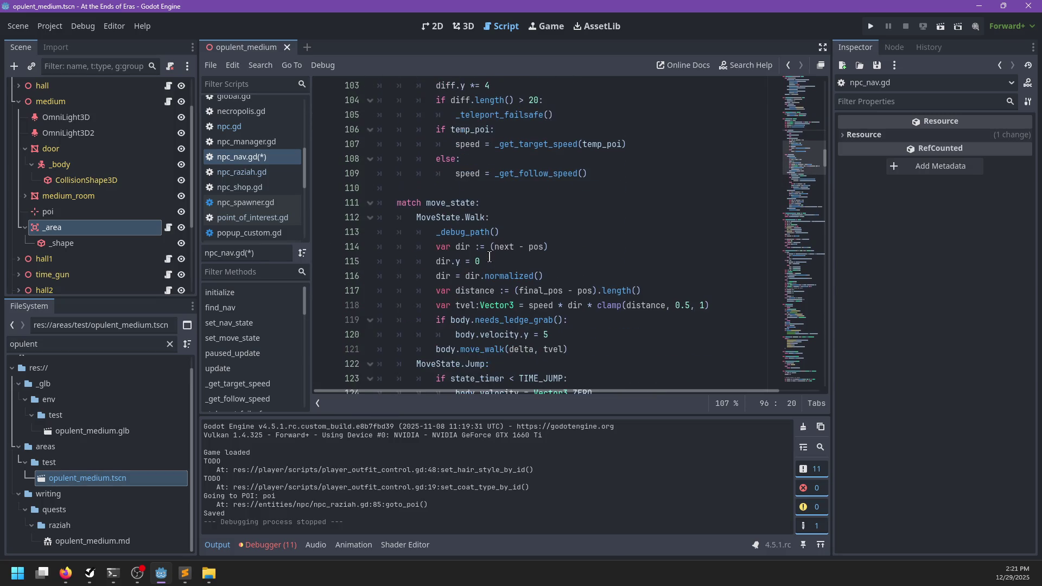
scroll(489, 247, "down", 9)
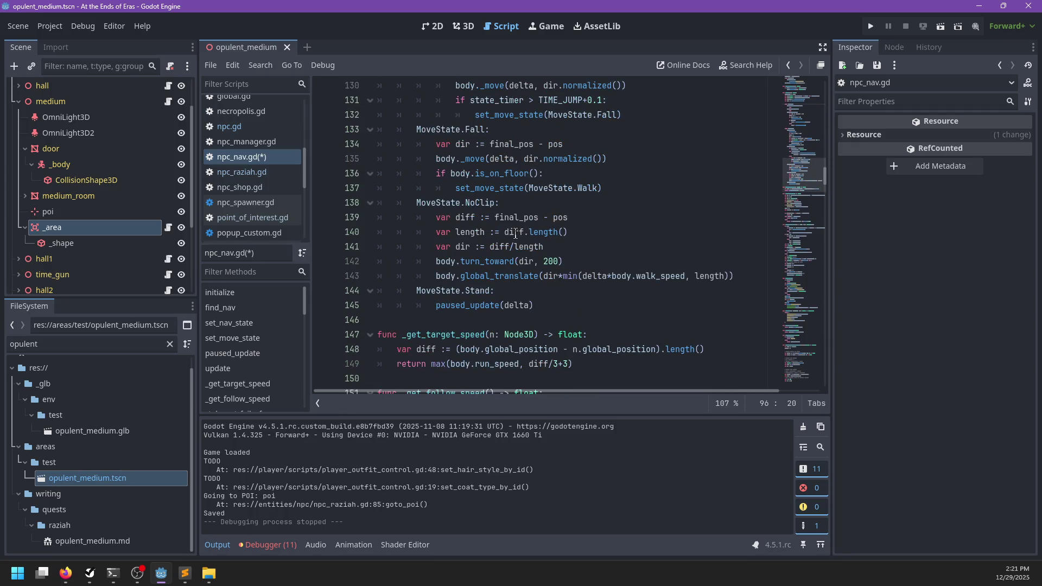
double_click(470, 305)
double_click(505, 276)
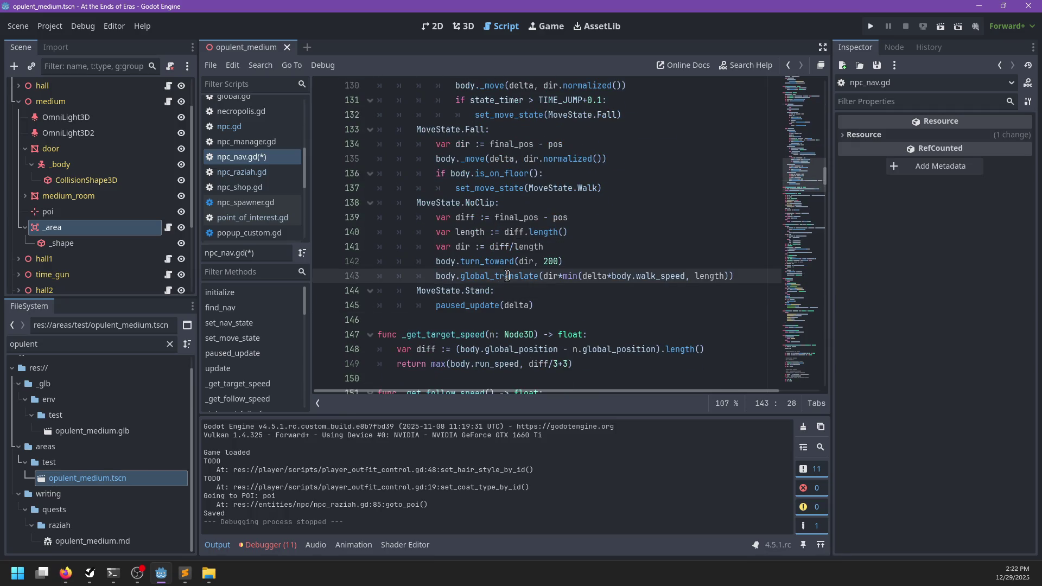
double_click(505, 261)
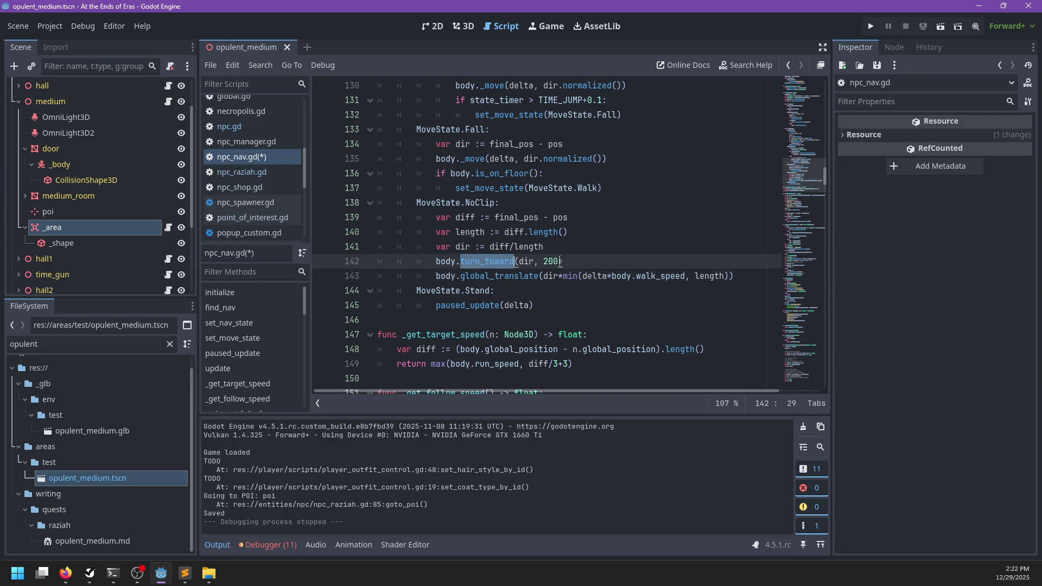
double_click(526, 261)
scroll(491, 281, "up", 3)
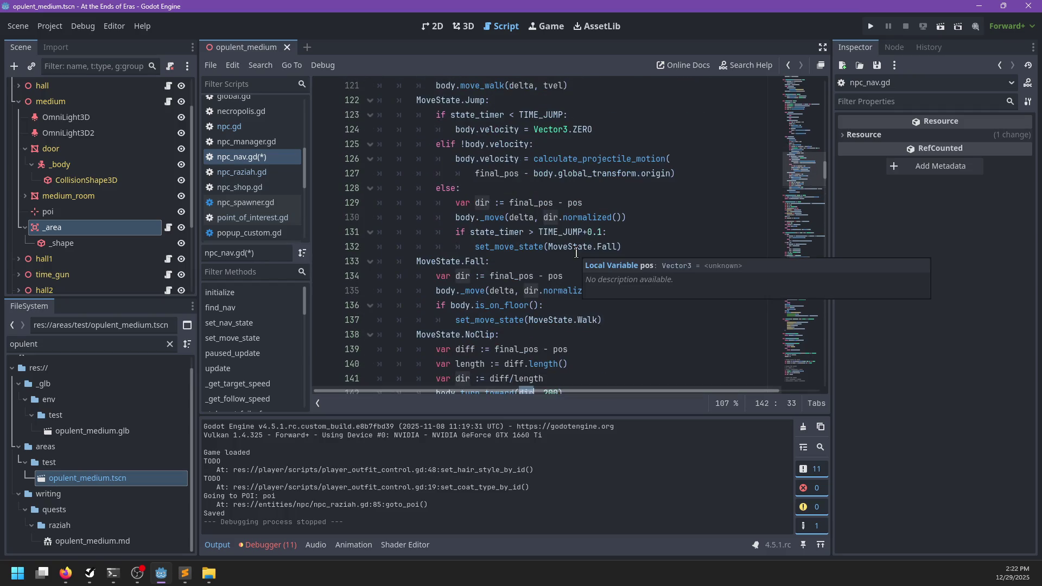
scroll(491, 281, "up", 6)
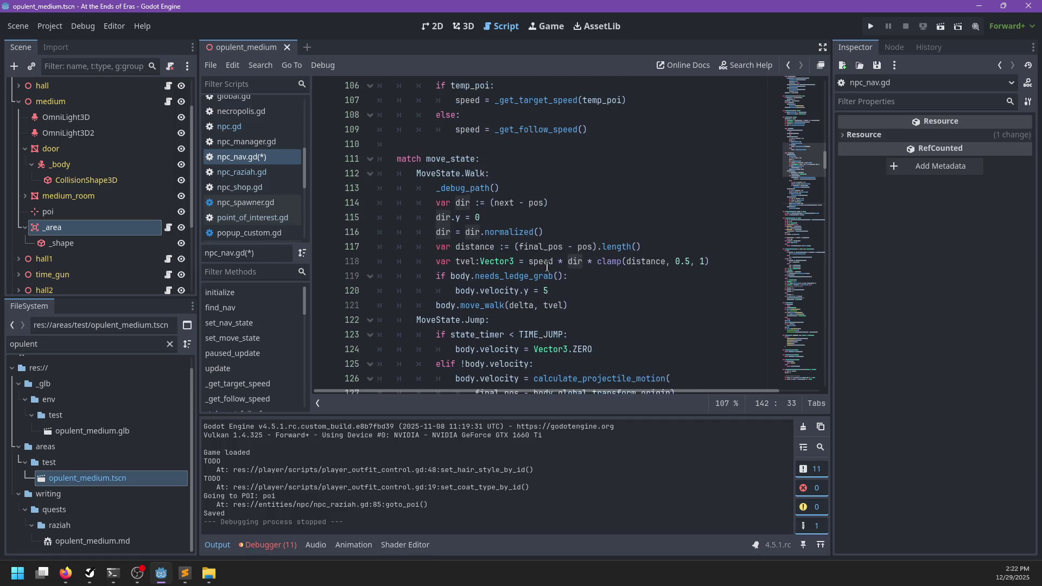
scroll(547, 265, "down", 3)
double_click(531, 336)
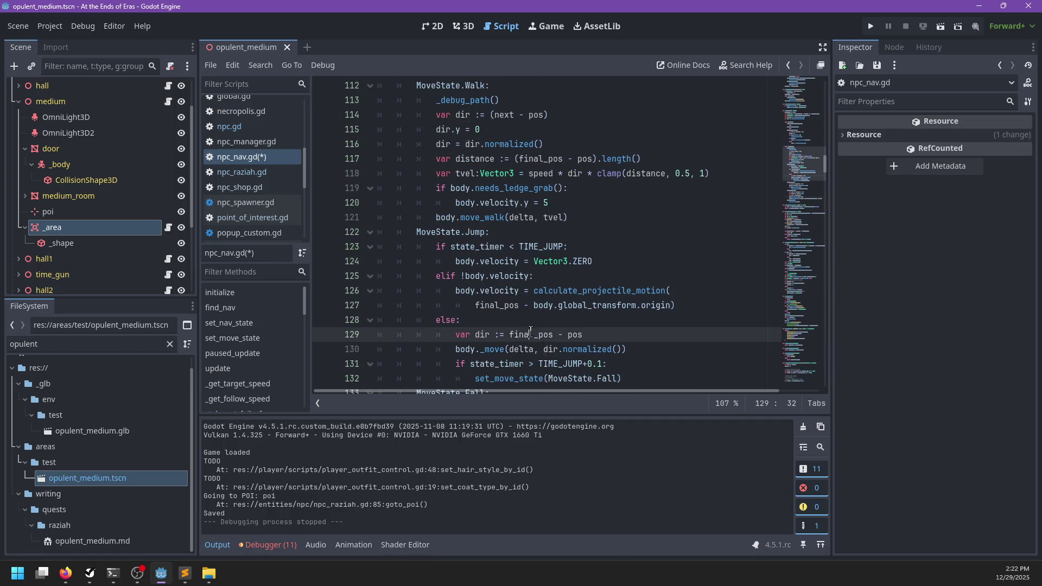
scroll(573, 257, "up", 1)
scroll(574, 257, "up", 3)
scroll(573, 258, "down", 3)
scroll(575, 255, "down", 2)
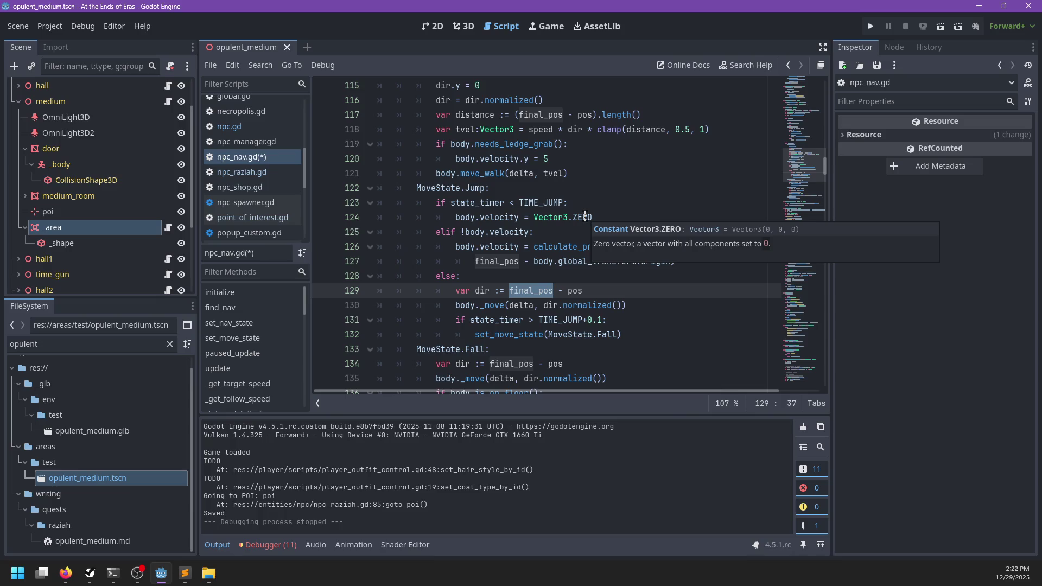
scroll(562, 223, "up", 8)
scroll(559, 224, "up", 1)
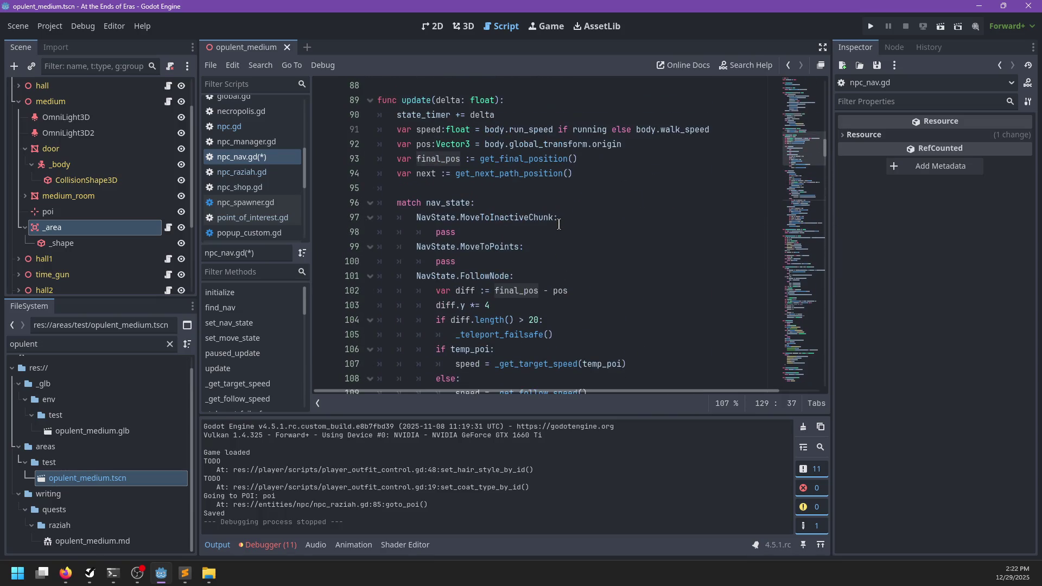
left_click(502, 159)
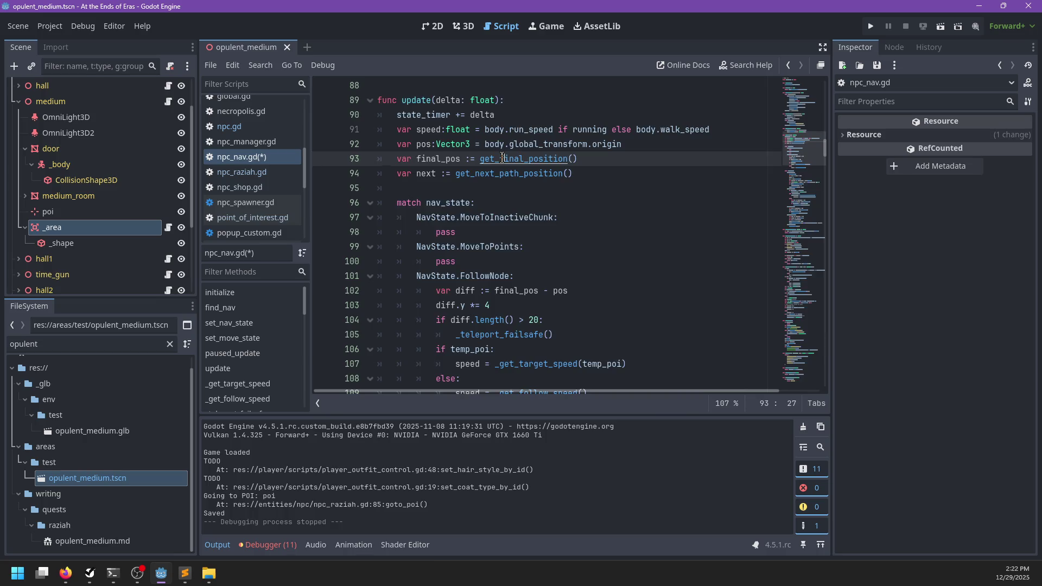
left_click(503, 159, "ctrl")
Insert 'if temp_poi: return temp_poi.global_position' as the first lines of get_final_position
key("Return")
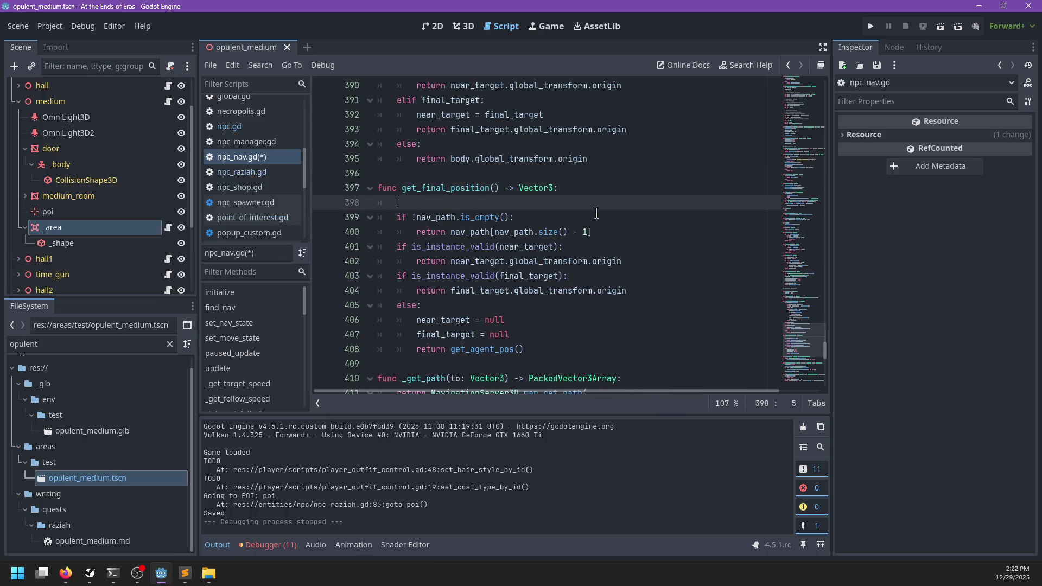
type("t_")
key("BackSpace")
key("BackSpace")
key("BackSpace")
type("temp_poi:")
key("Return")
type("return ")
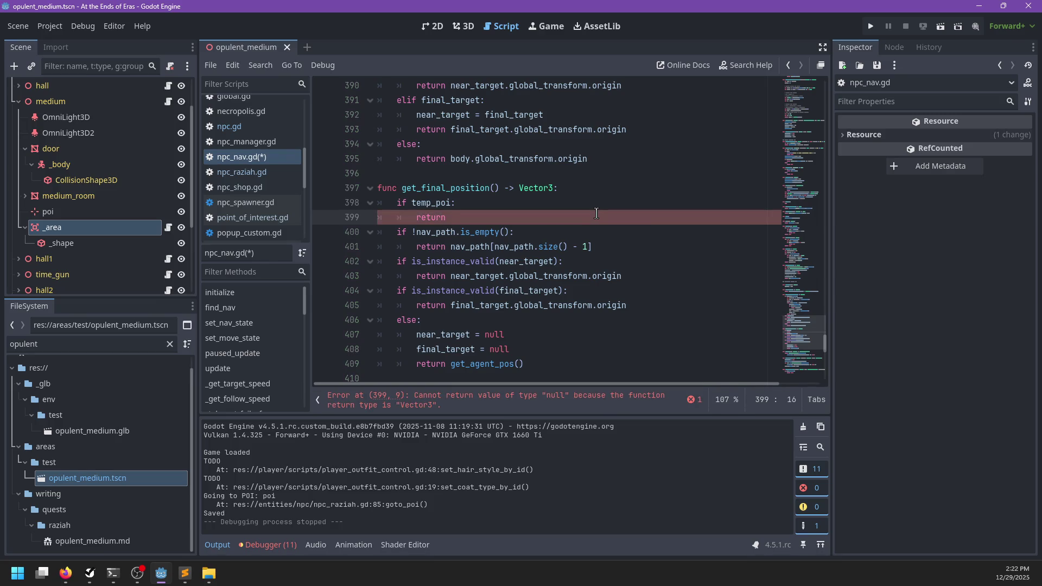
type("tem")
key("Return")
type(".global_positi")
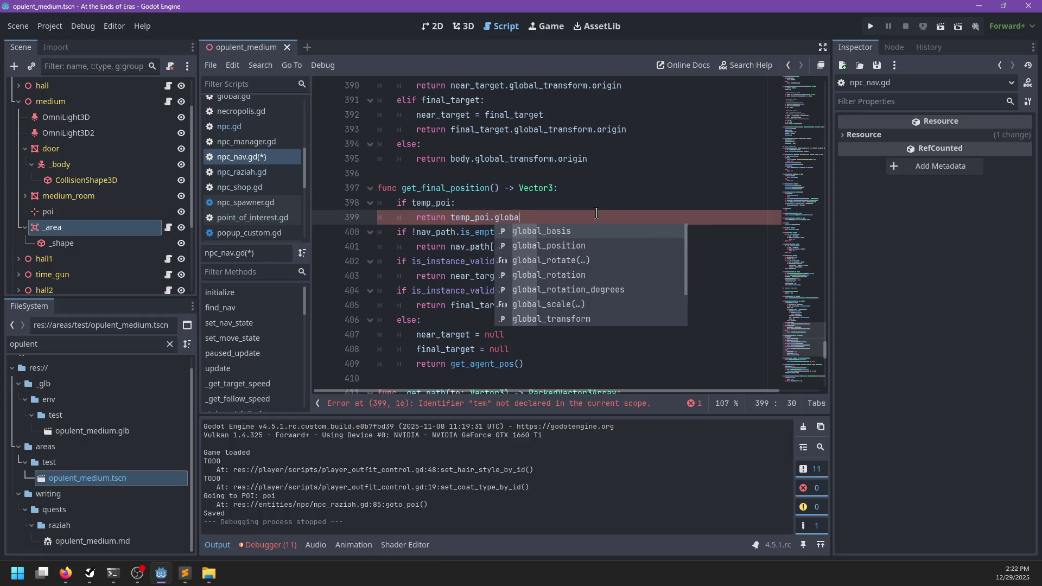
key("Return")
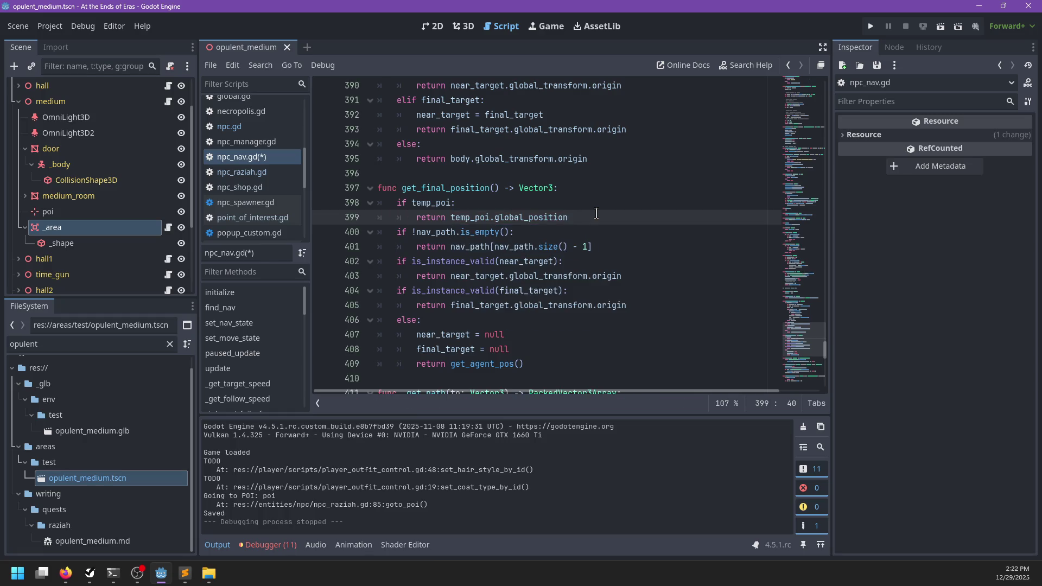
scroll(564, 218, "up", 6)
scroll(562, 223, "up", 6)
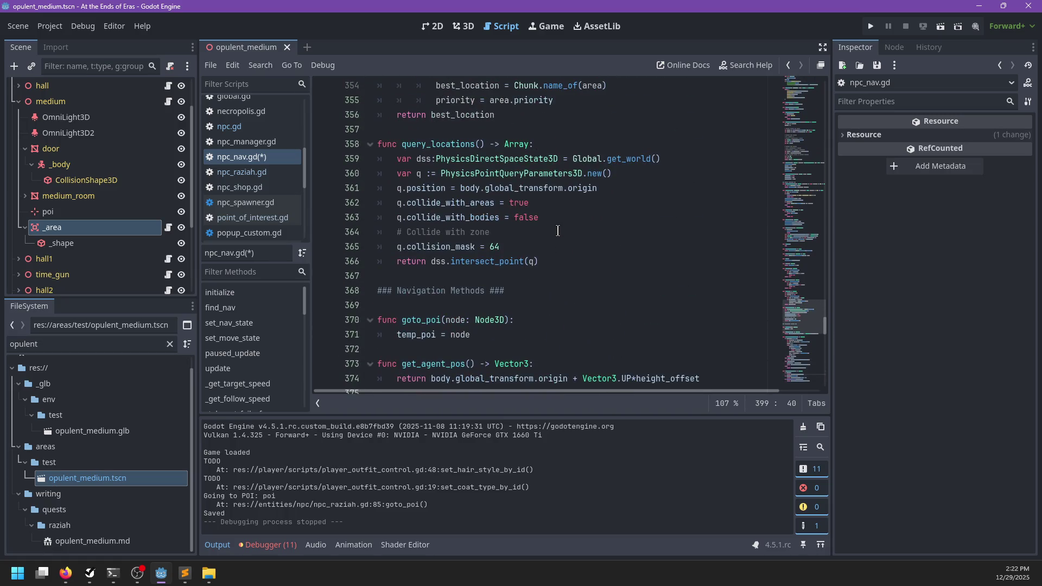
scroll(507, 317, "down", 2)
scroll(516, 270, "up", 3)
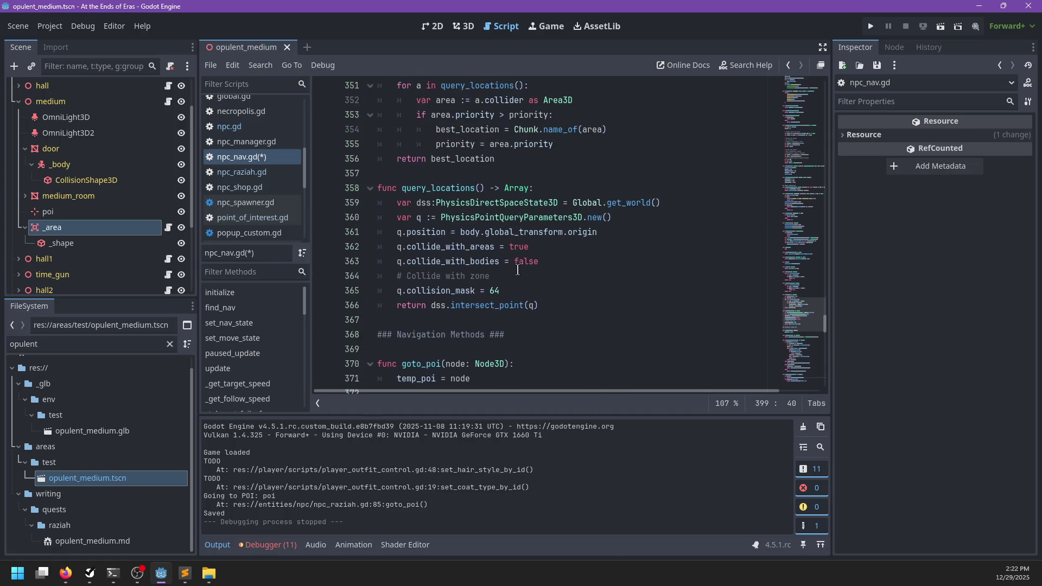
Add 'temp_poi = null' at the start of the _teleport_failsafe function
left_click(562, 272)
key("ctrl+f")
type("failsa")
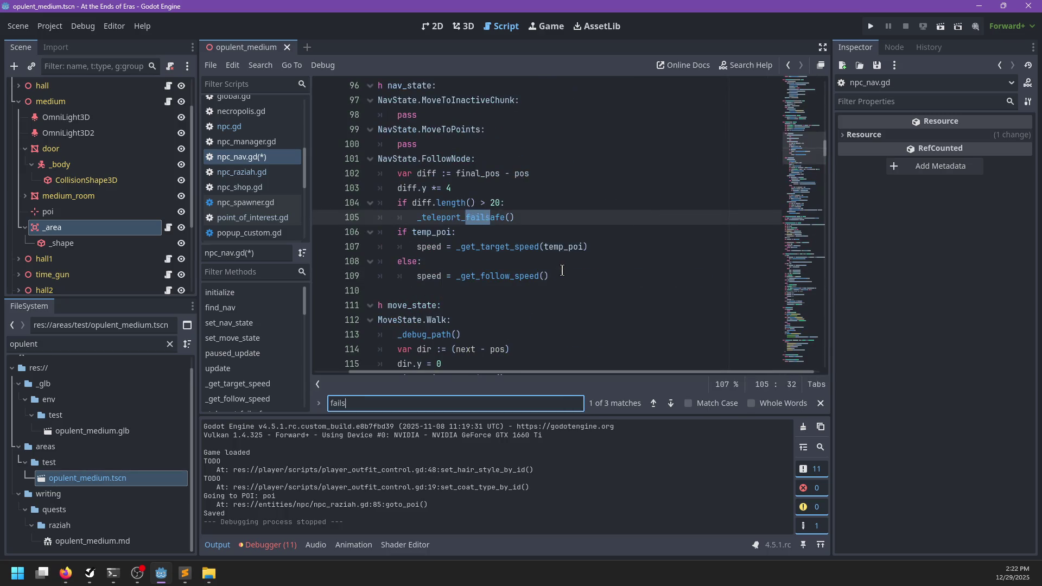
key("Escape")
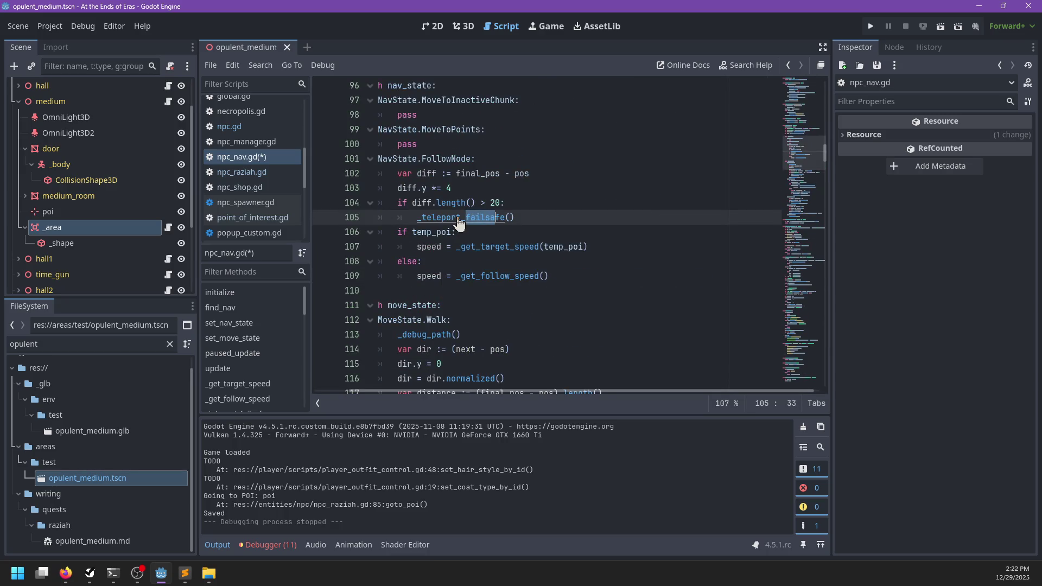
left_click(458, 220, "ctrl")
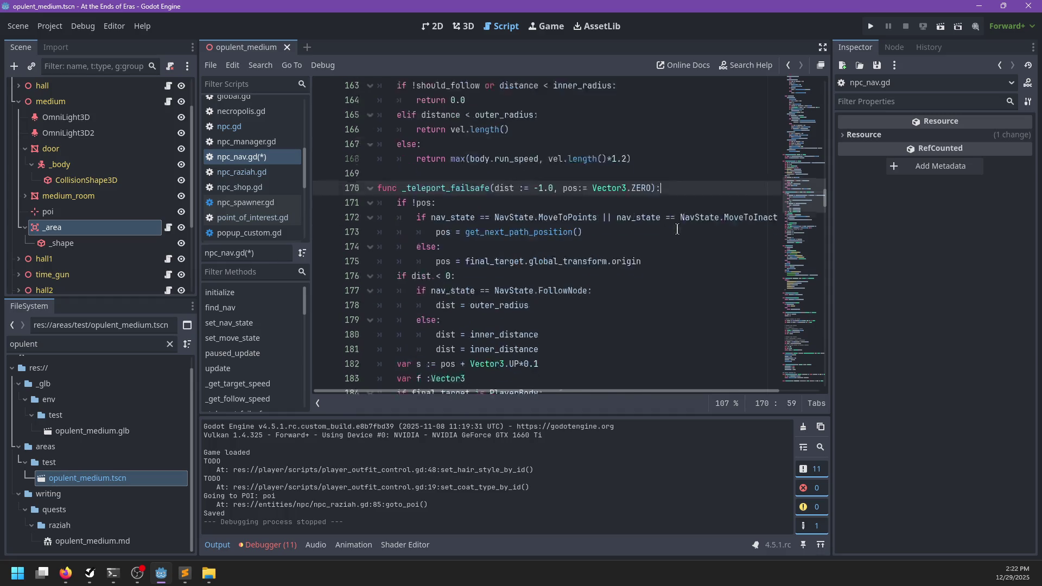
scroll(677, 229, "down", 1)
key("Return")
type("temp_poi = null")
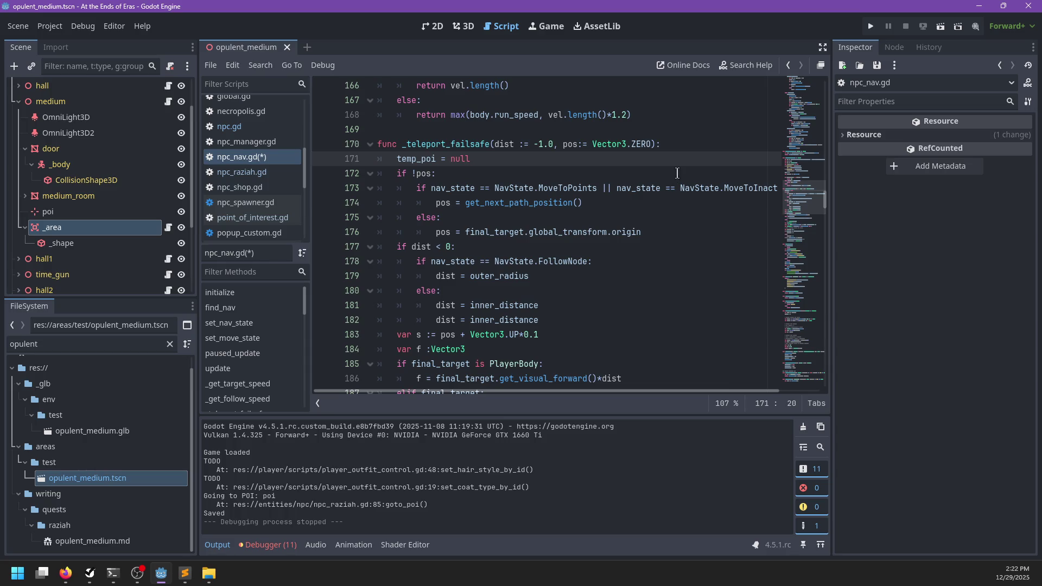
left_click(675, 145, "shift")
scroll(603, 206, "down", 8)
Add 'temp_poi = null' after catch_up's early return and save npc_nav.gd
key("ctrl+f")
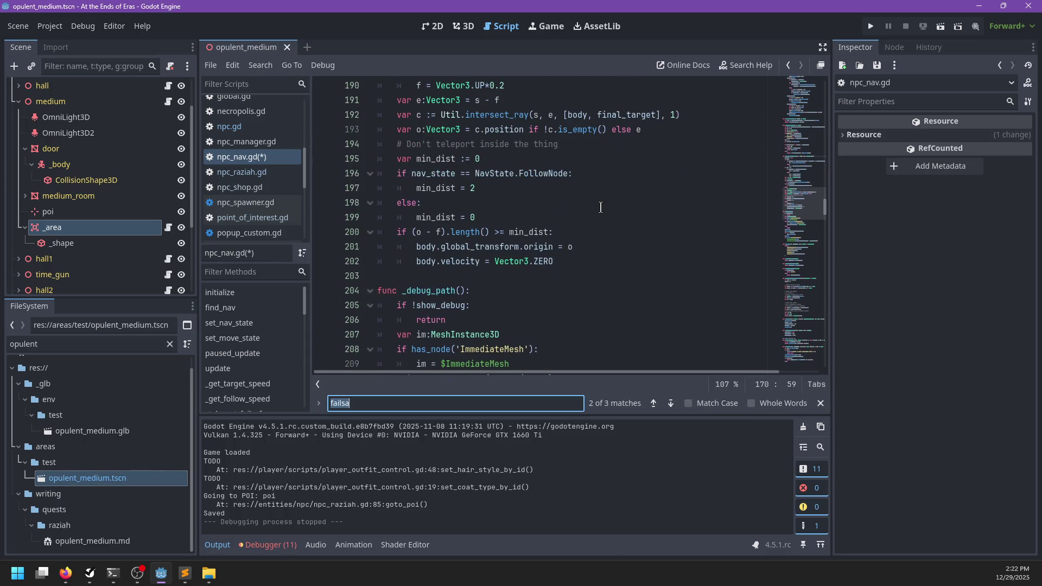
type("catch")
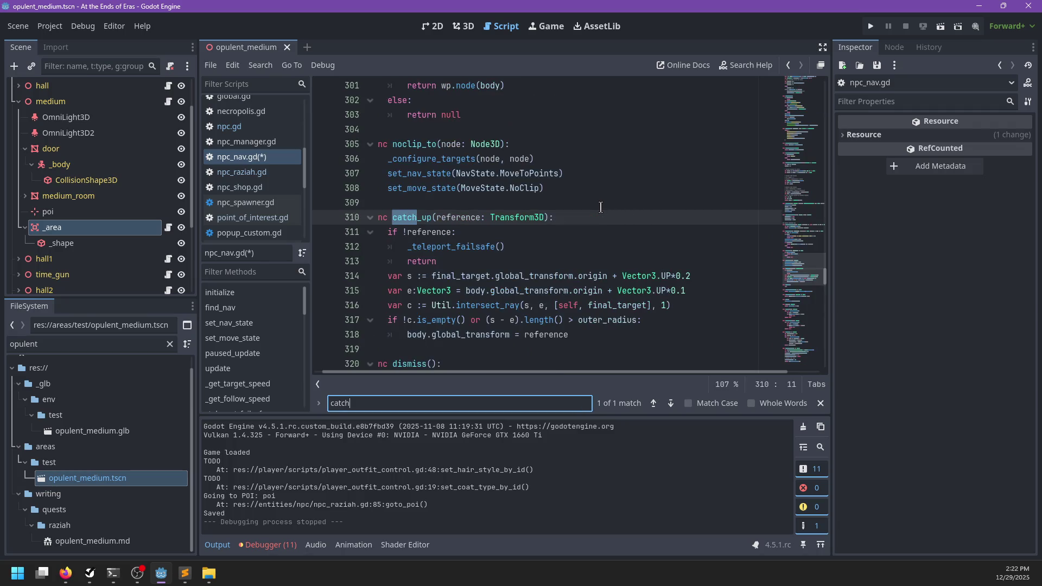
key("Escape")
left_click(496, 257)
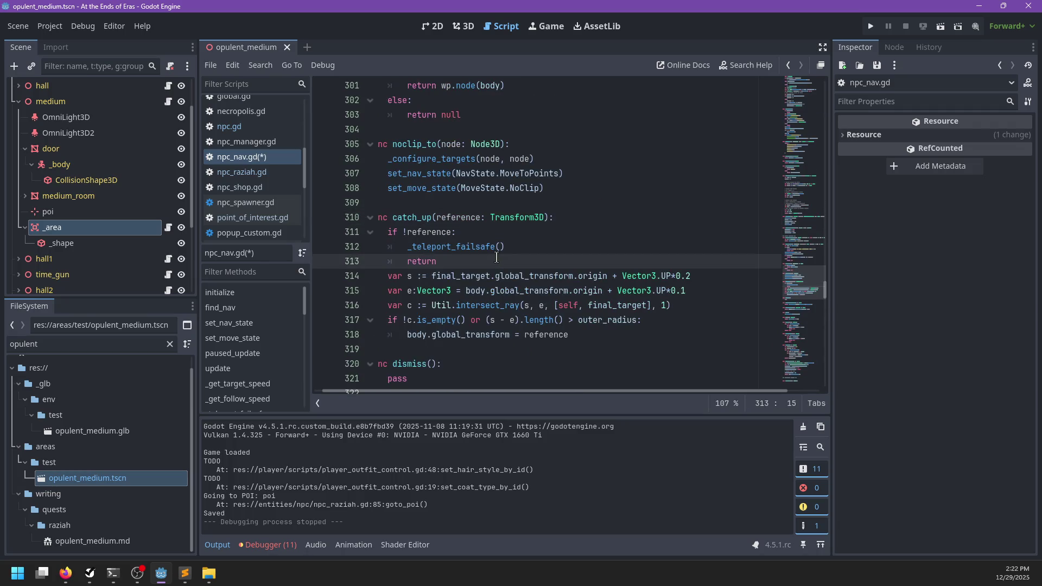
key("Return")
type("temp_poi = null")
key("ctrl+s")
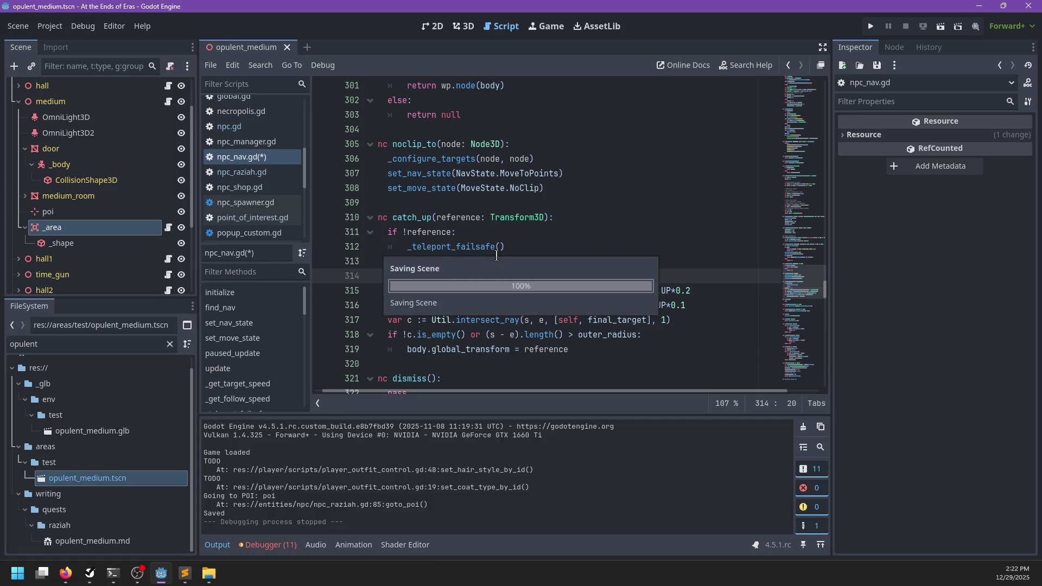
scroll(533, 253, "up", 2)
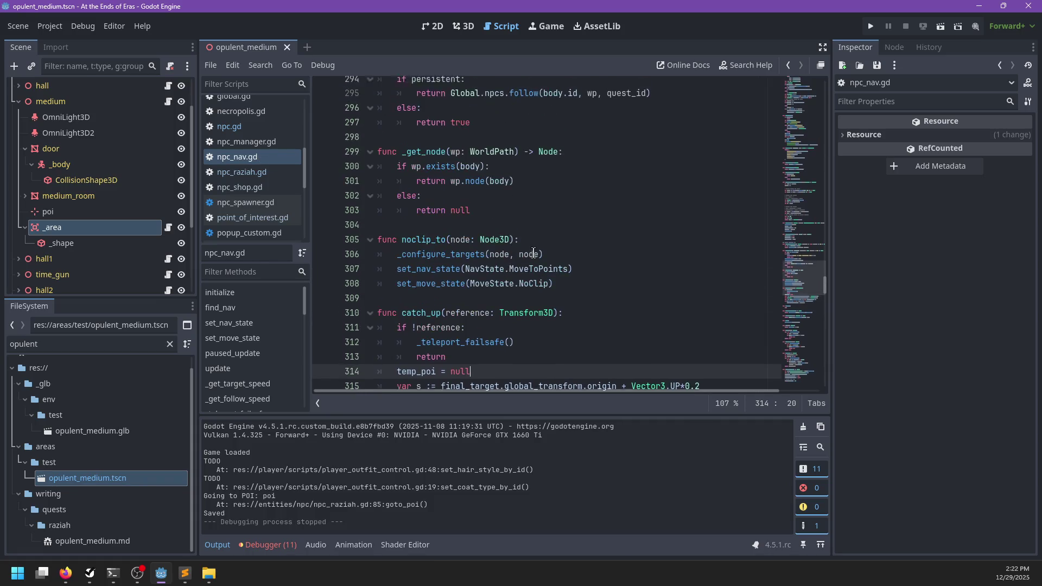
Search npc_nav.gd for every use of temp_poi
scroll(533, 253, "up", 8)
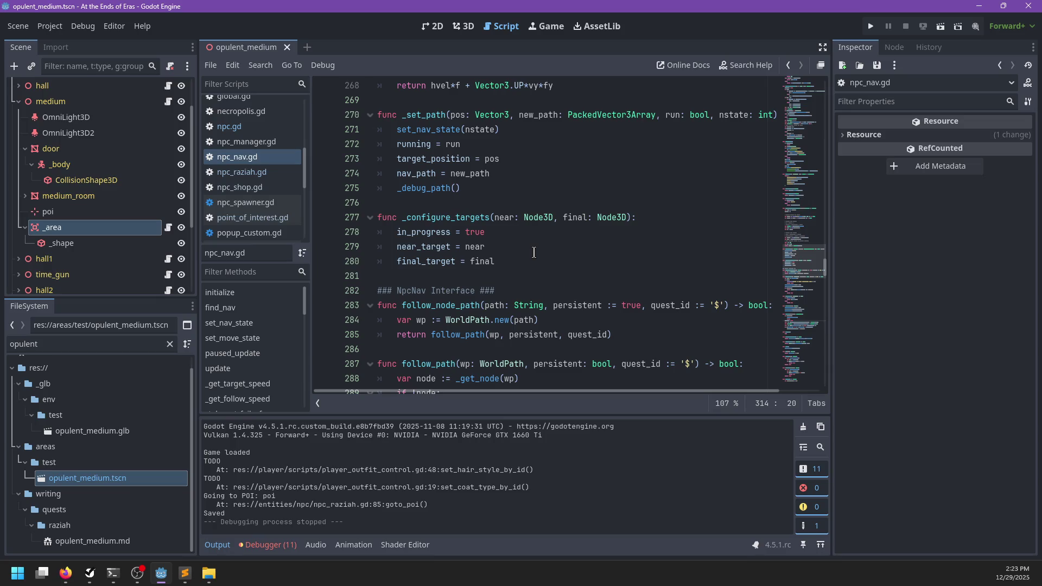
scroll(518, 257, "up", 20)
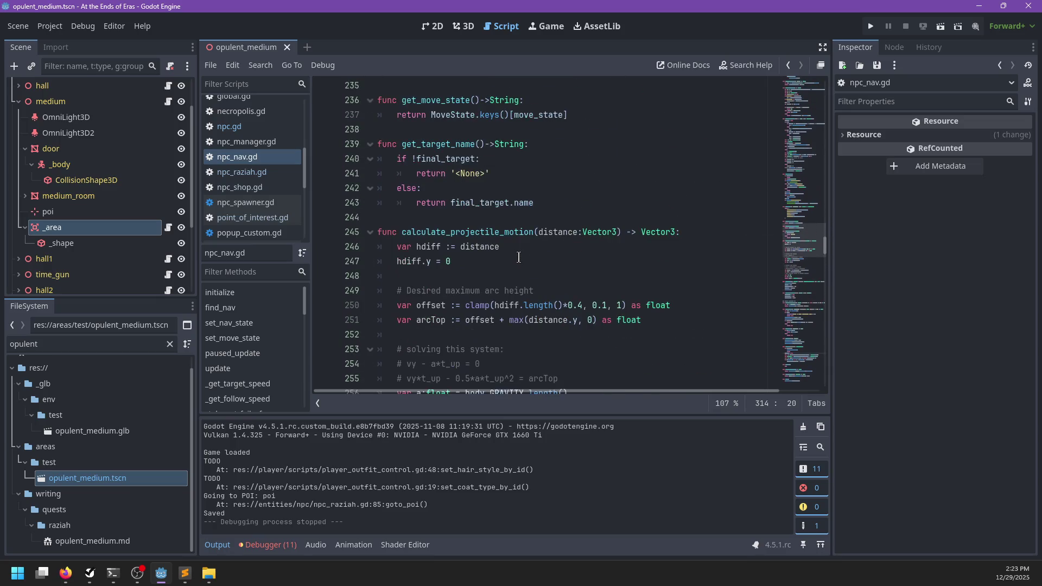
scroll(518, 257, "up", 20)
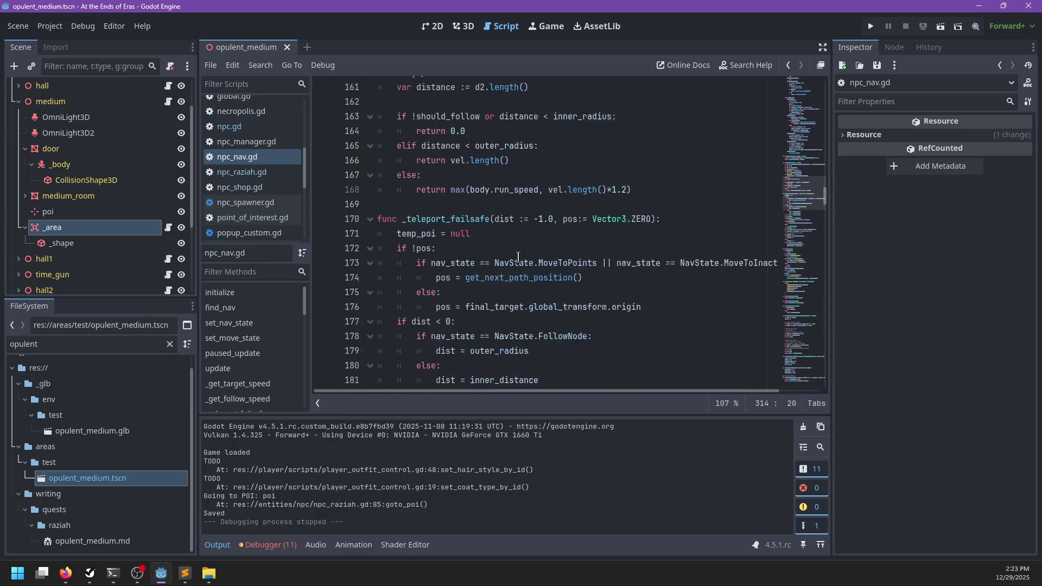
scroll(518, 257, "up", 20)
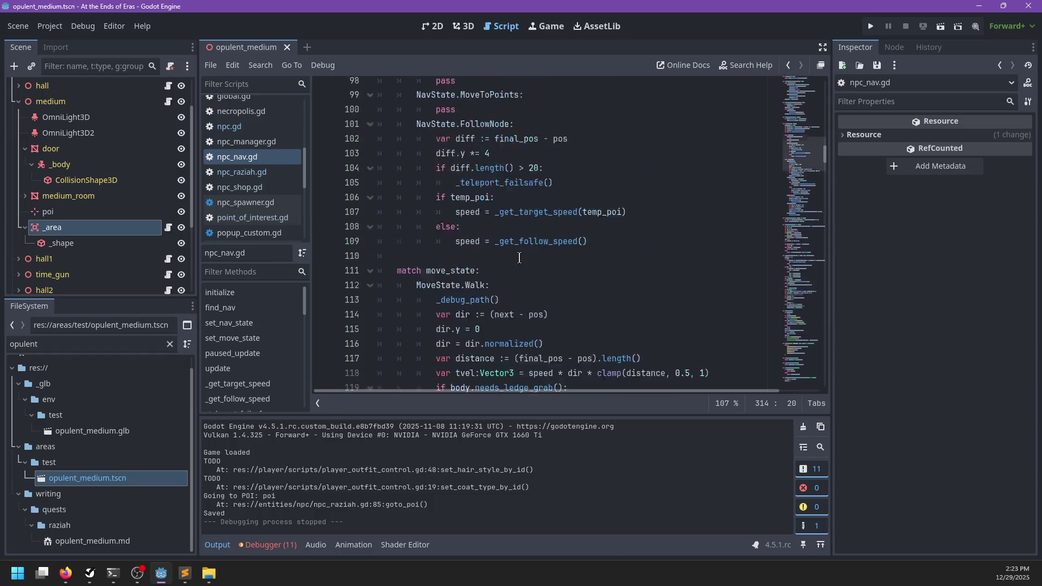
scroll(519, 258, "up", 12)
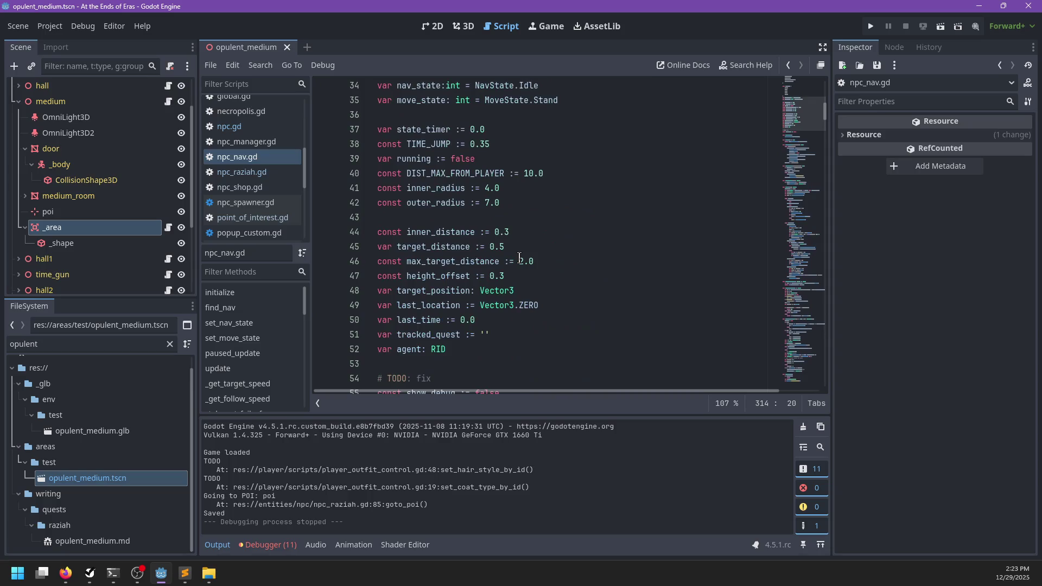
left_click(551, 256)
key("ctrl+f")
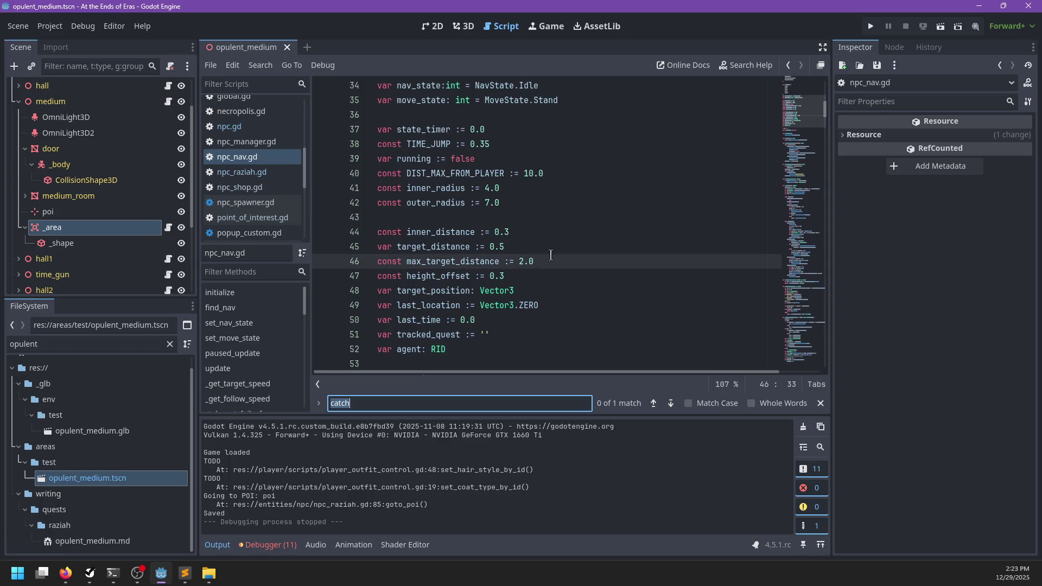
type("temp_pot")
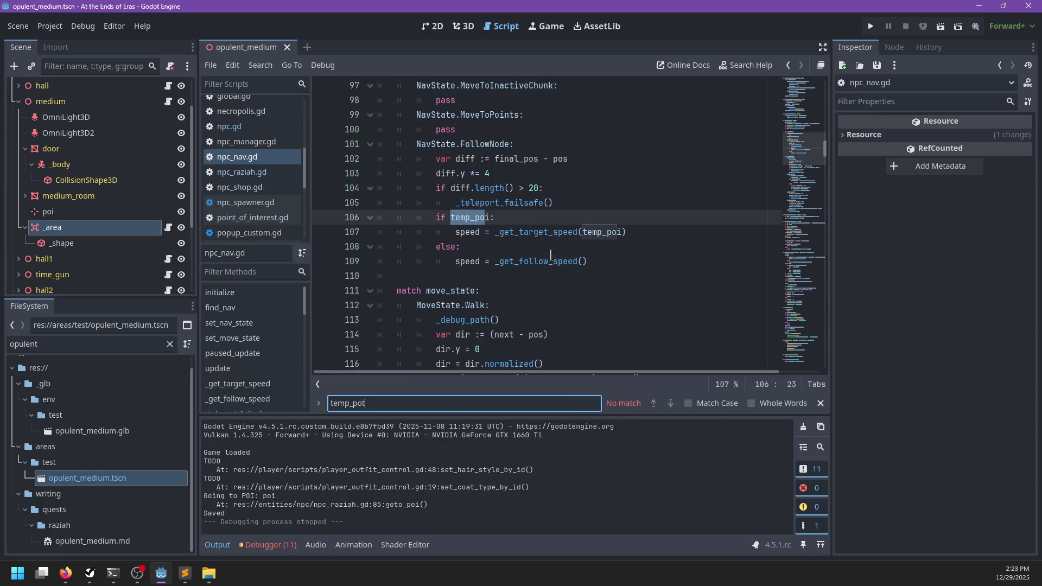
type("i")
key("Escape")
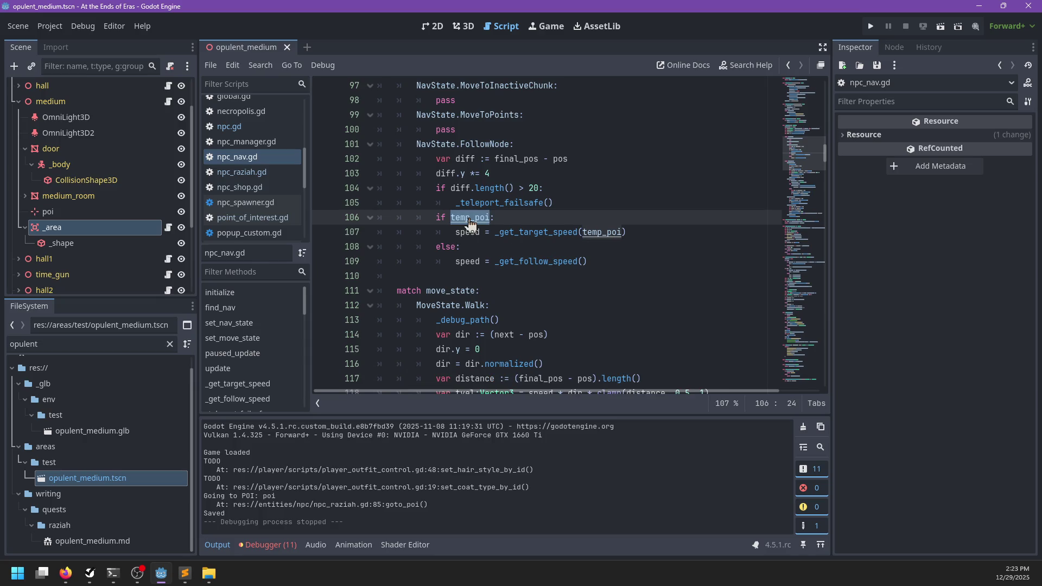
Jump from the call on line 107 to the _get_target_speed definition
scroll(523, 252, "down", 7)
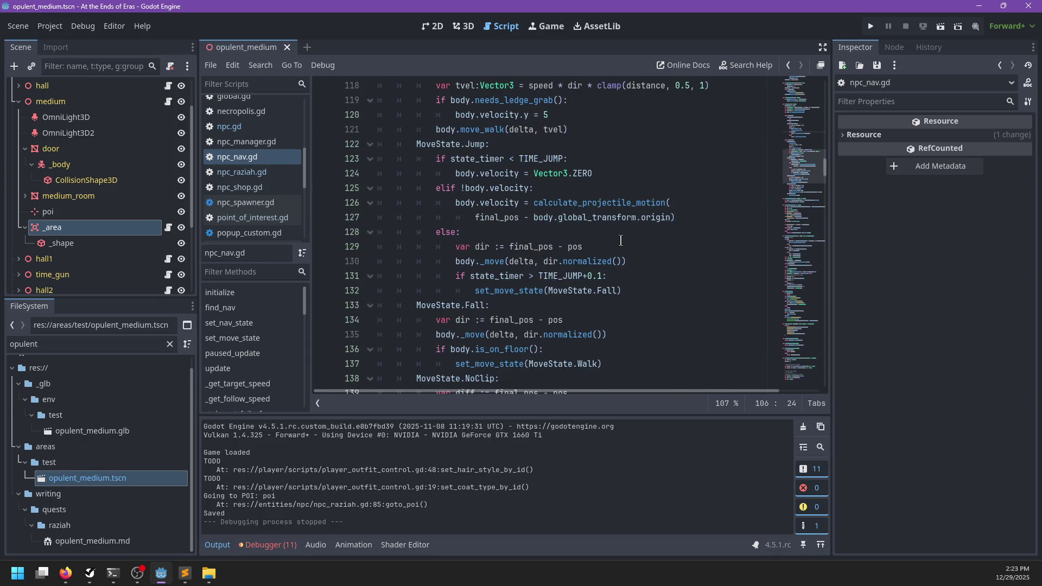
scroll(633, 239, "down", 2)
scroll(636, 239, "down", 1)
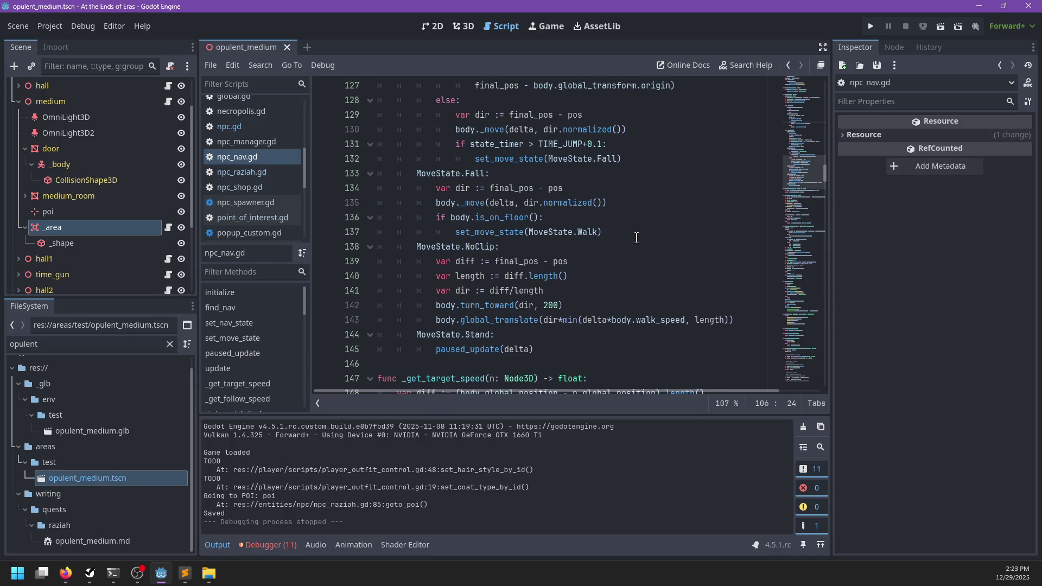
scroll(636, 237, "up", 10)
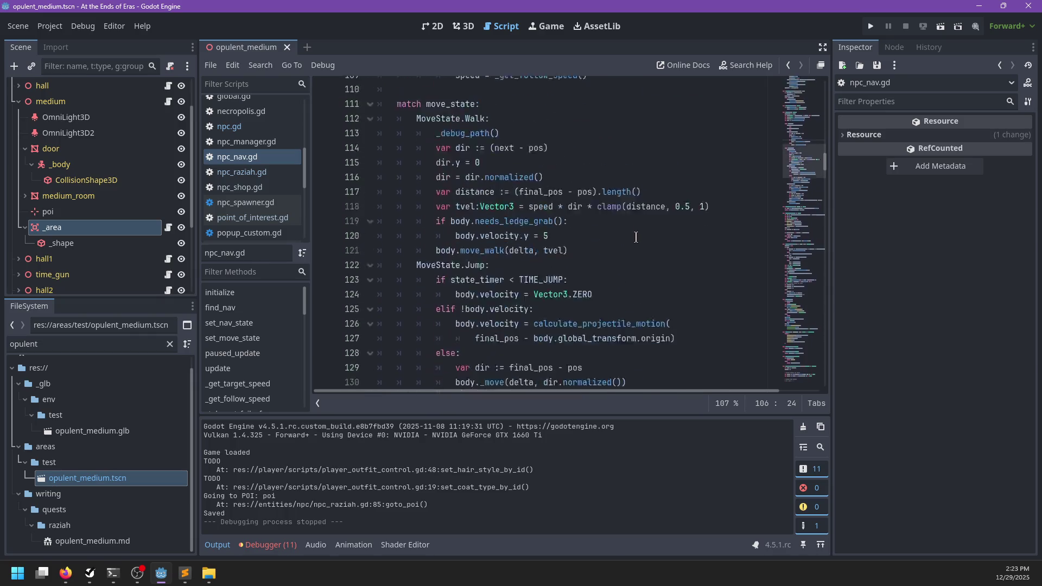
left_click(559, 237, "ctrl")
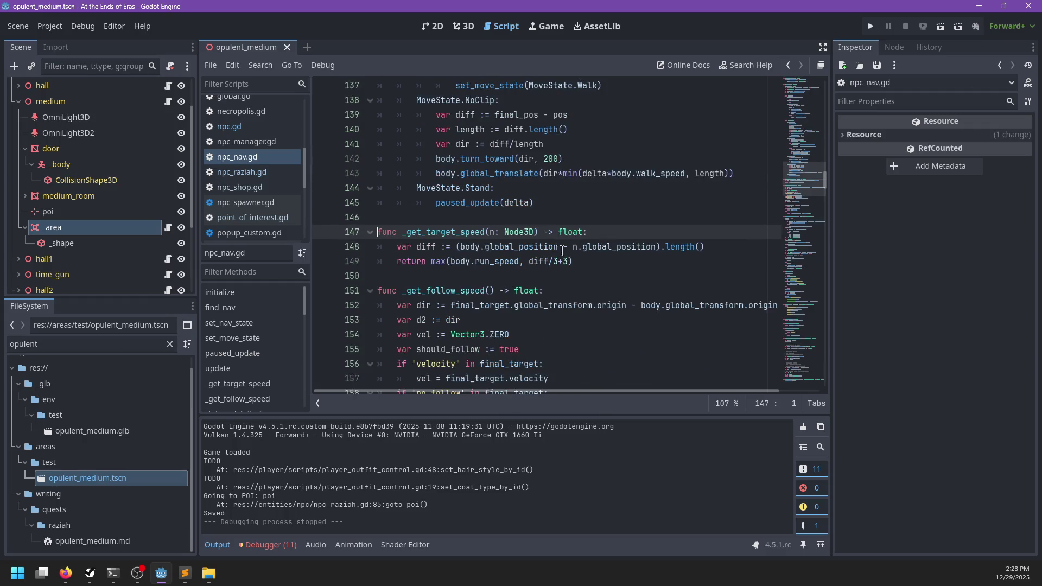
Try clamp instead of max on the return line, then revert it to max
left_click(554, 261)
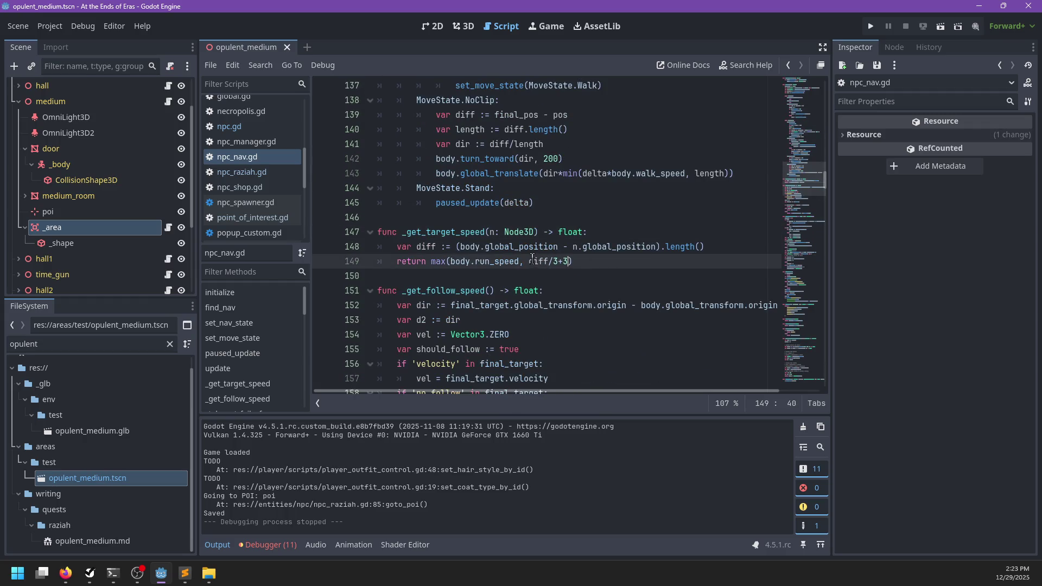
double_click(431, 262)
type("clamp")
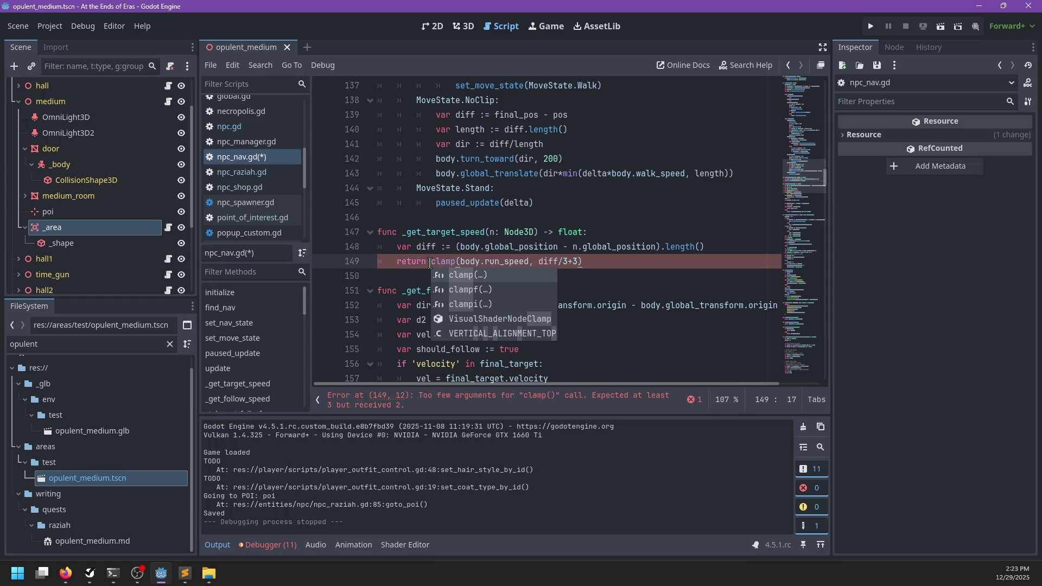
key("Right")
key("Right")
key("Right")
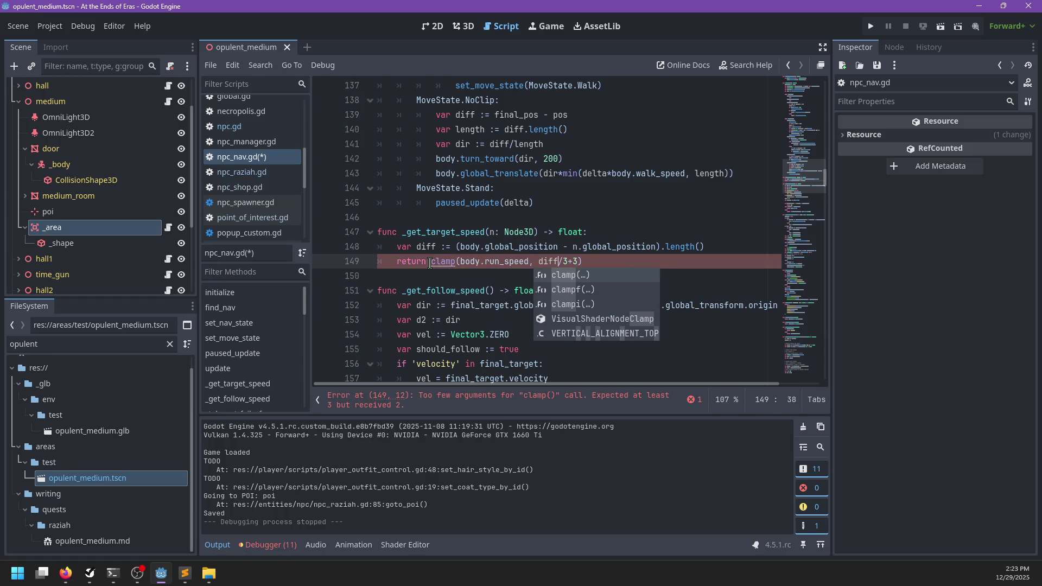
double_click(430, 263)
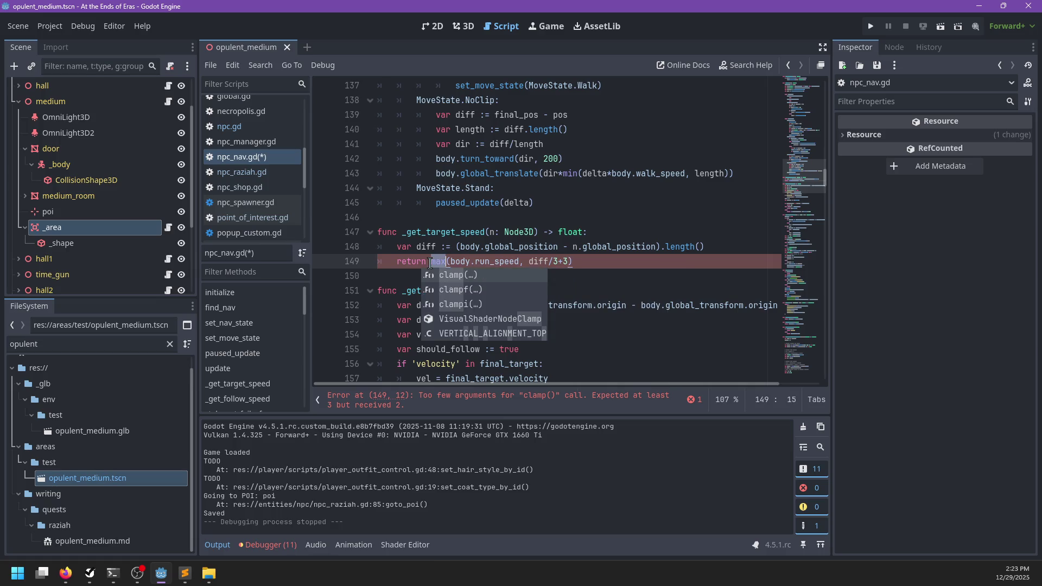
type("max")
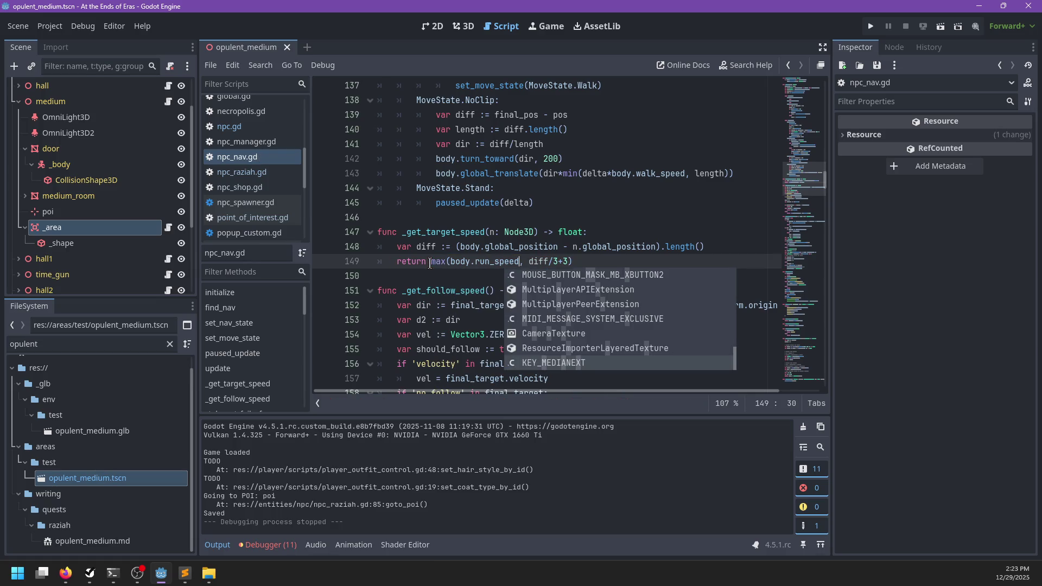
Add an 'if diff < 3:' early return above the max return line and save
key("ctrl+shift+Return")
type("if diff < 3")
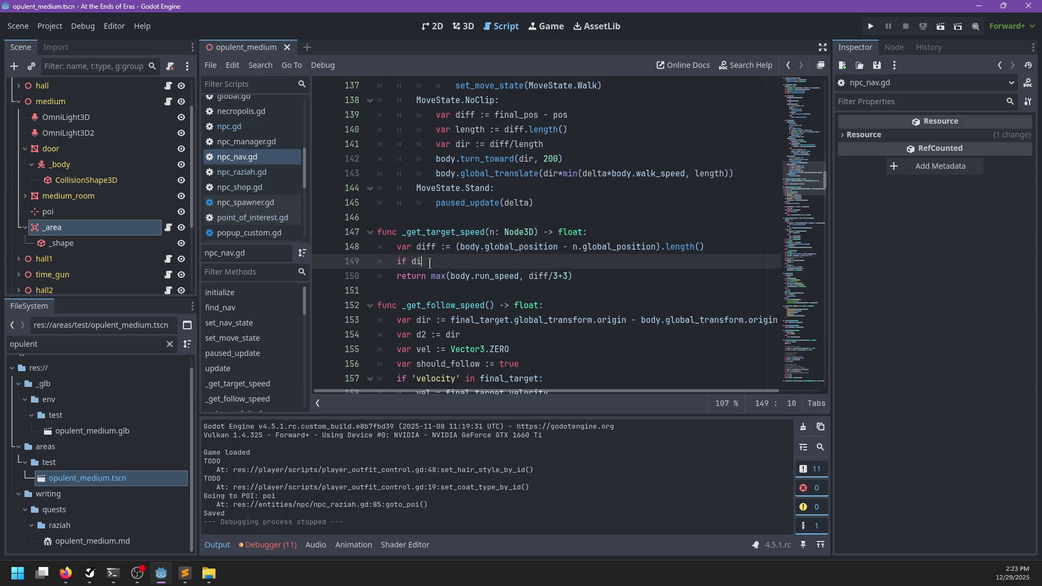
type(":")
key("Return")
type("return 0")
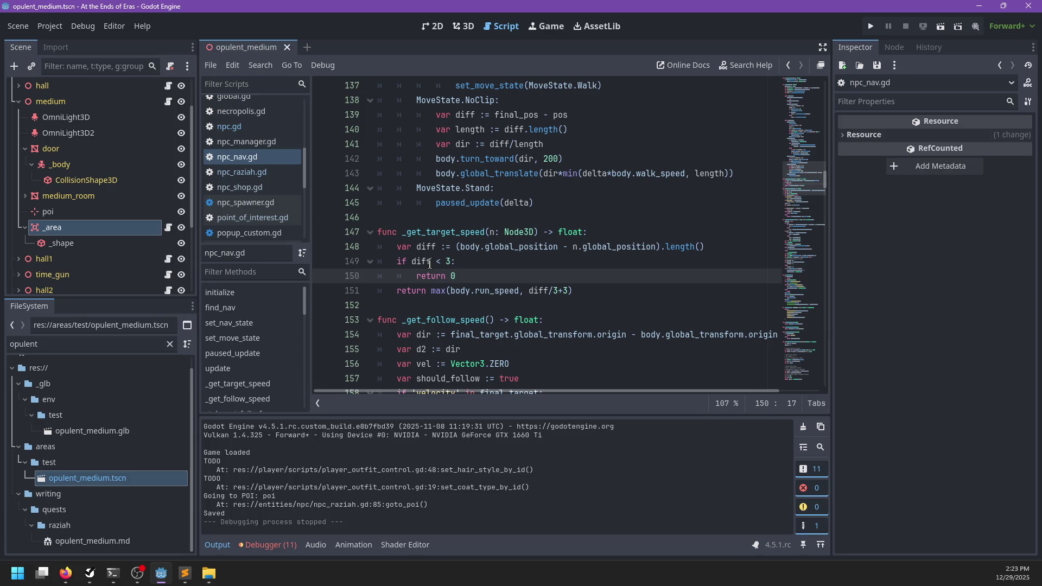
key("Down")
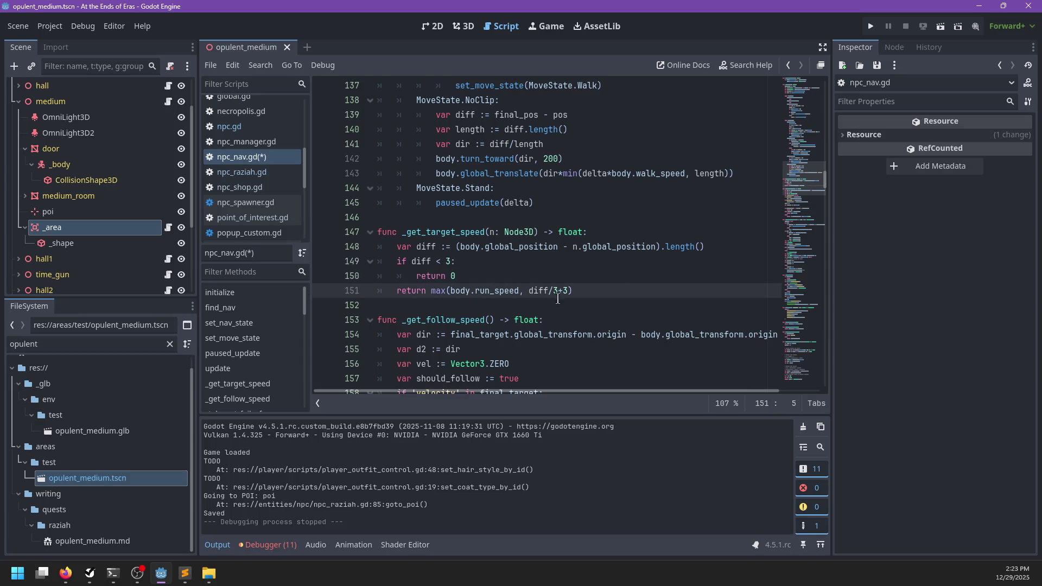
left_click_drag(529, 292, 583, 291)
left_click(584, 290)
key("ctrl+s")
Replace the 3 threshold with max_target_distance, save, and launch the game with F5
left_click(451, 260)
key("ctrl+s")
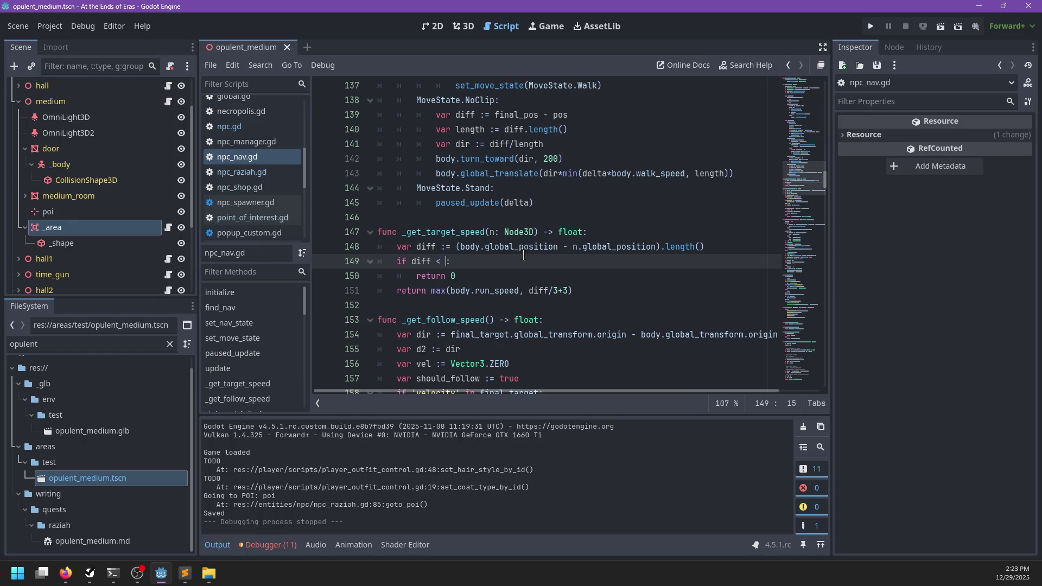
type("x_")
key("Return")
key("ctrl+s")
left_click(467, 262, "ctrl")
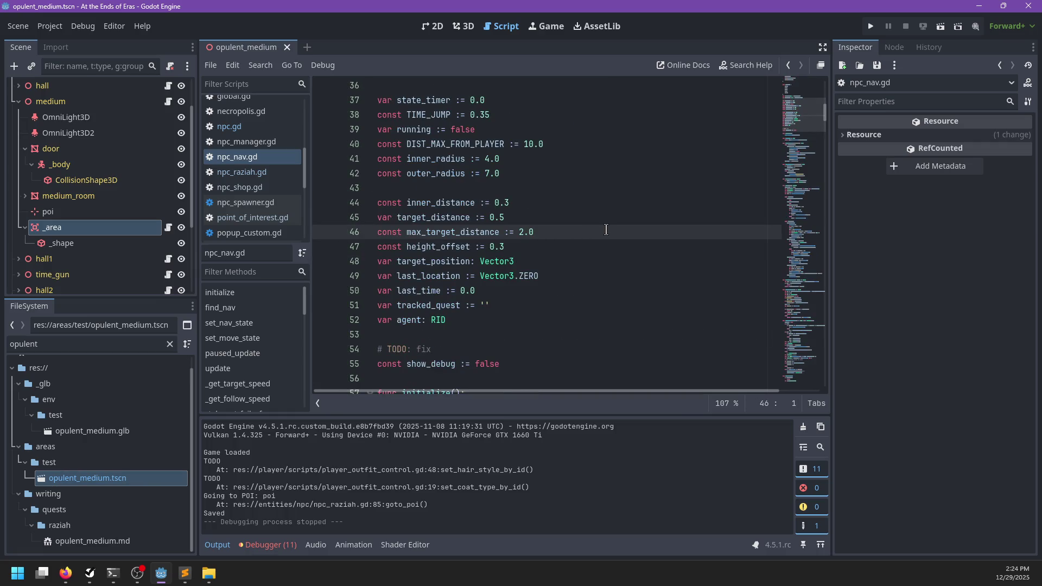
key("F5")
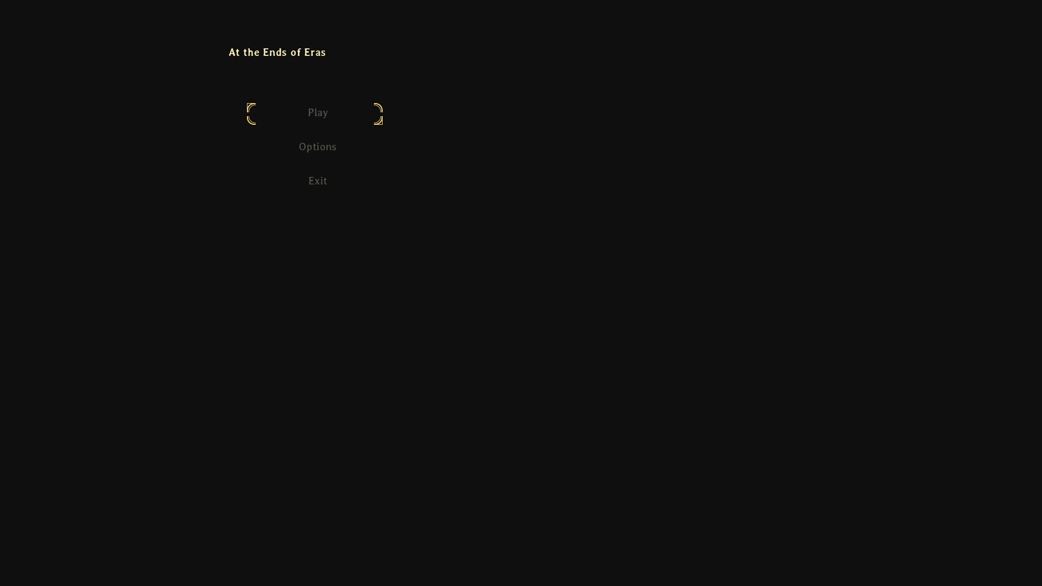
Start playing from the main menu and run player.toggle_noclip in the debug console
key("Return")
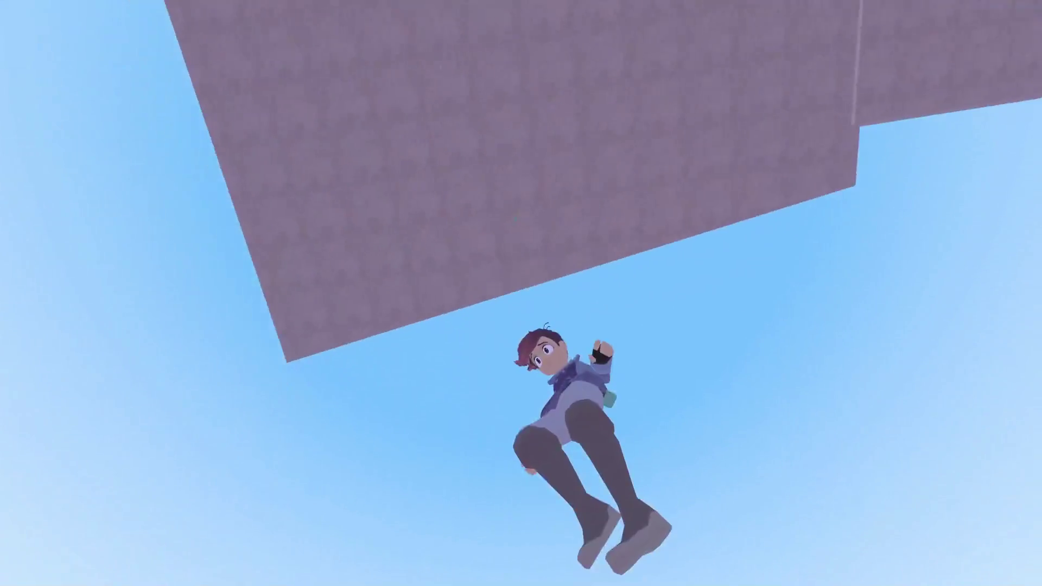
key("Escape")
key("Escape")
key("grave")
type("player.toggle_no")
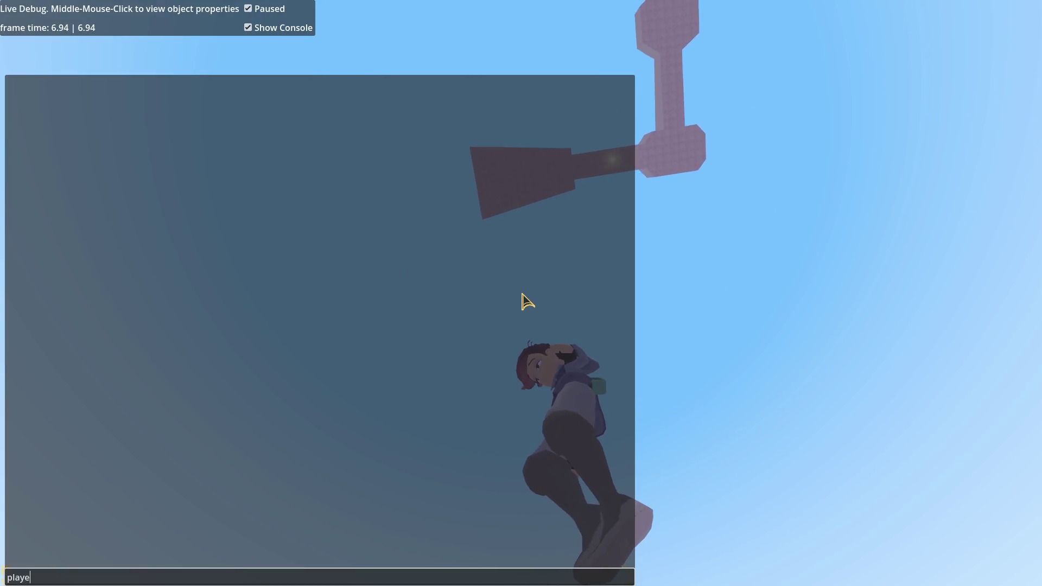
type("clip")
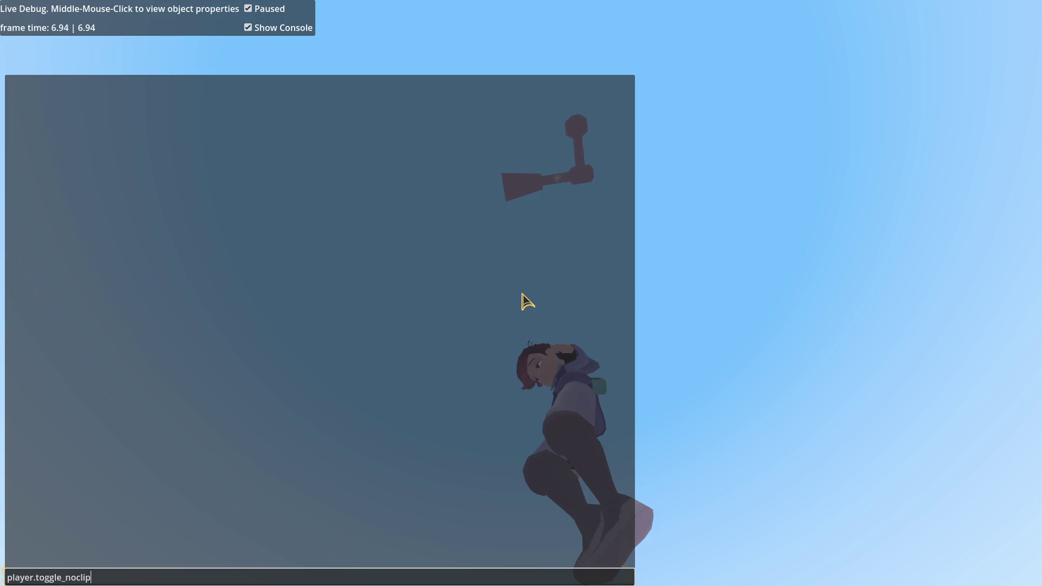
key("Return")
key("grave")
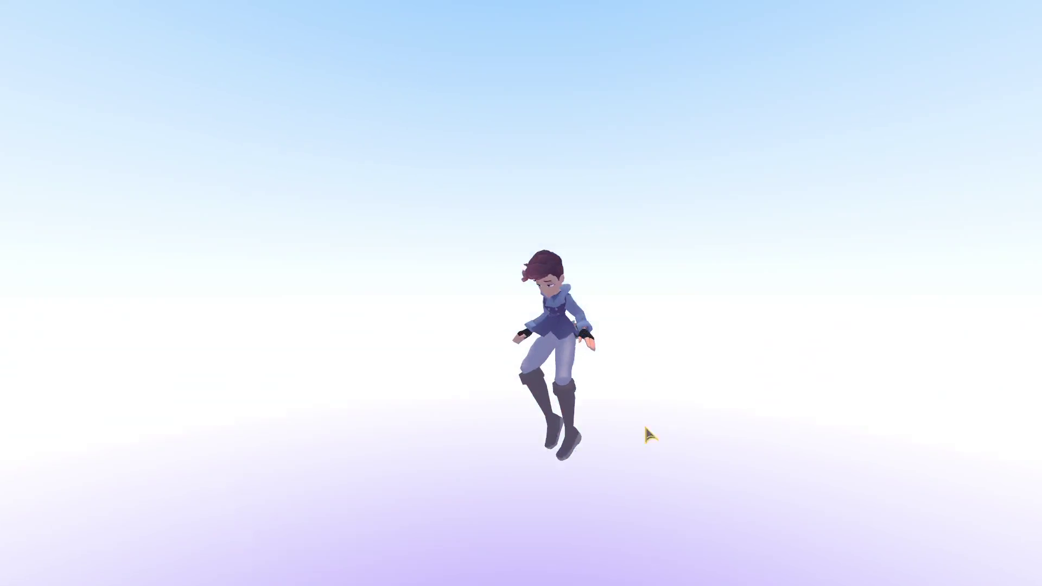
Fly up, drop beside the wall, and walk into the walled room to talk with Raziah
key("space")
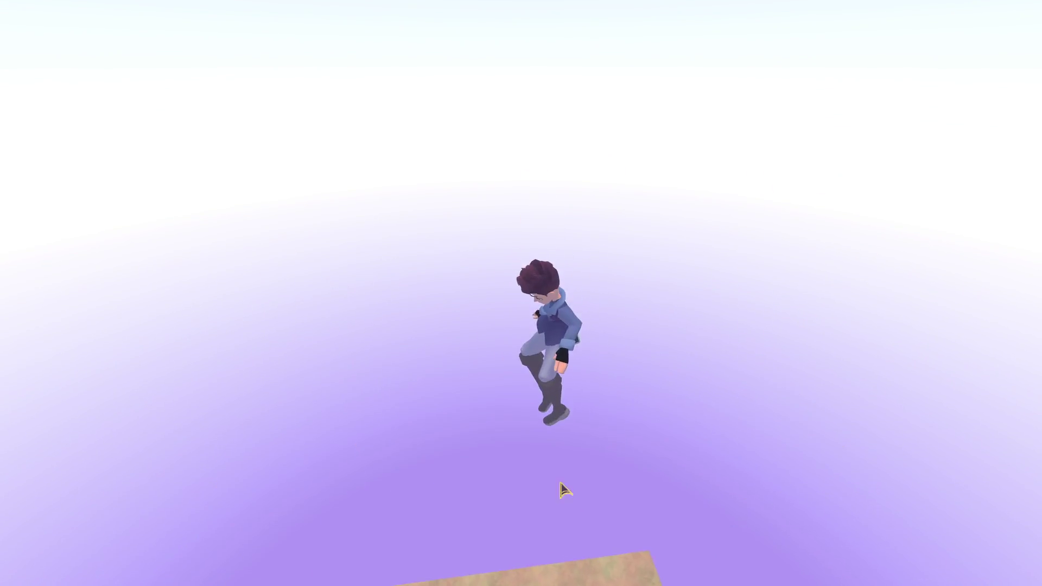
key("grave")
key("grave")
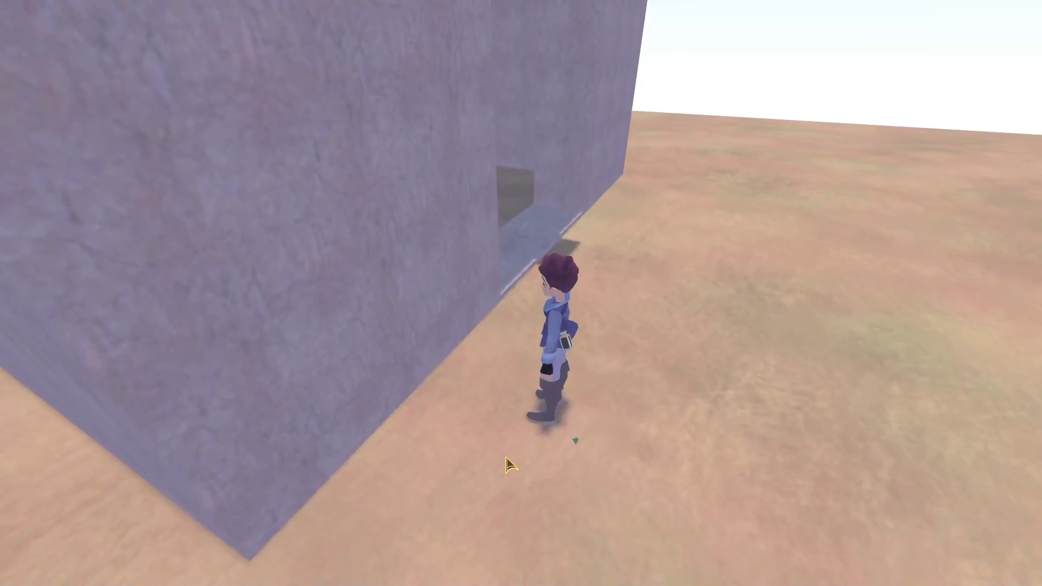
key("w")
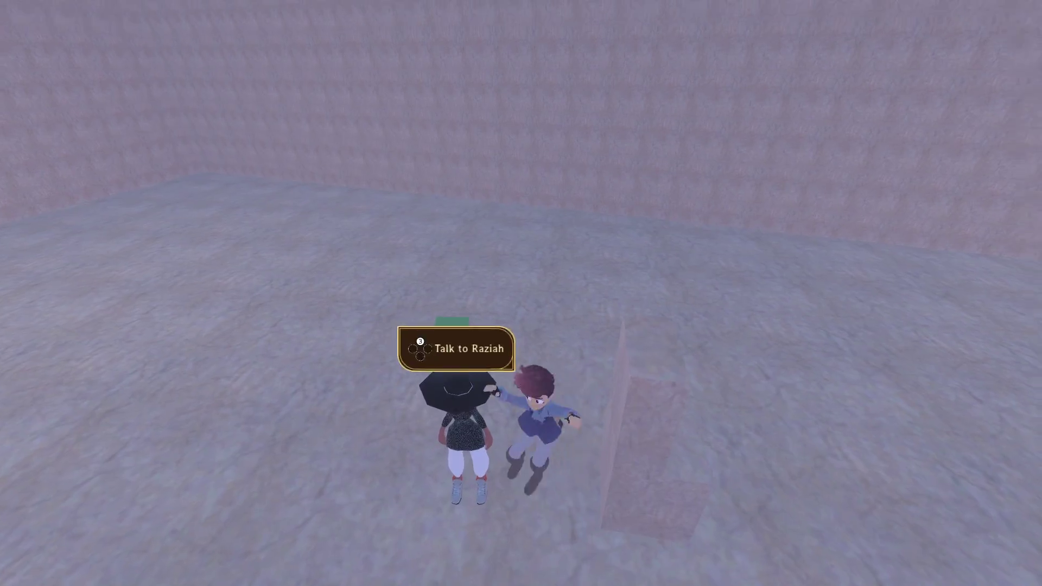
key("s")
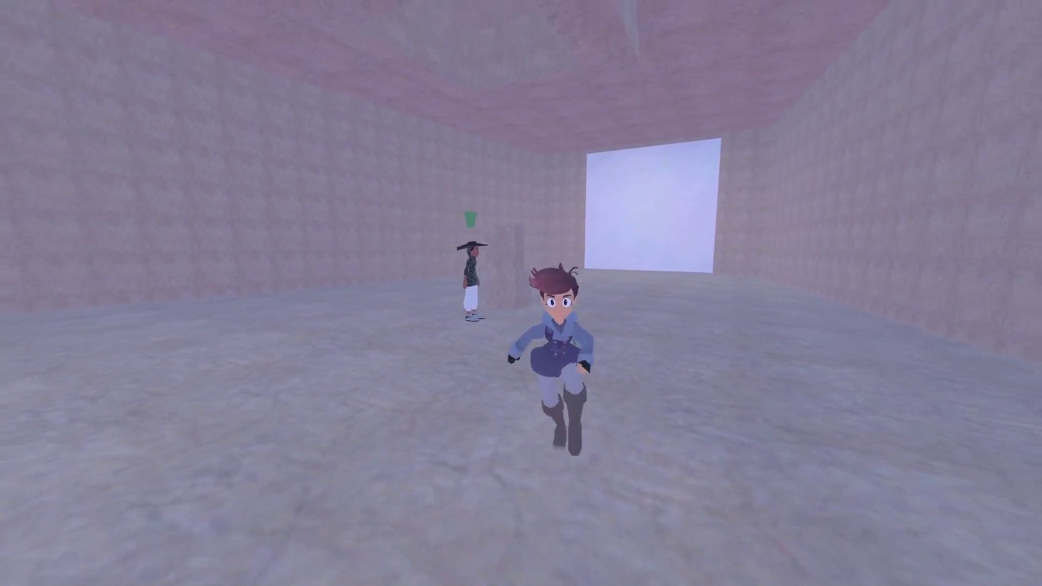
key("w")
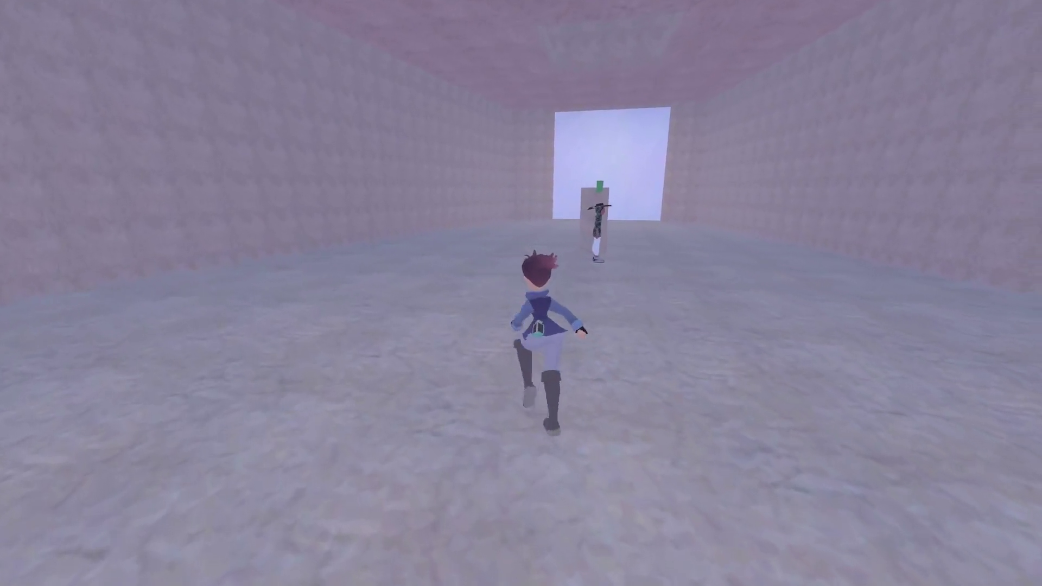
key("w")
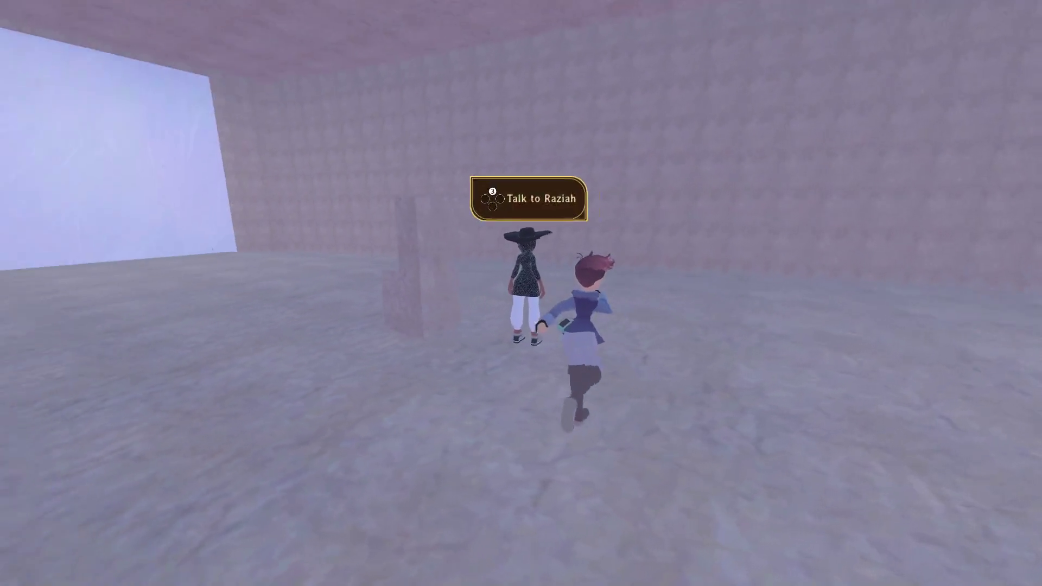
key("e")
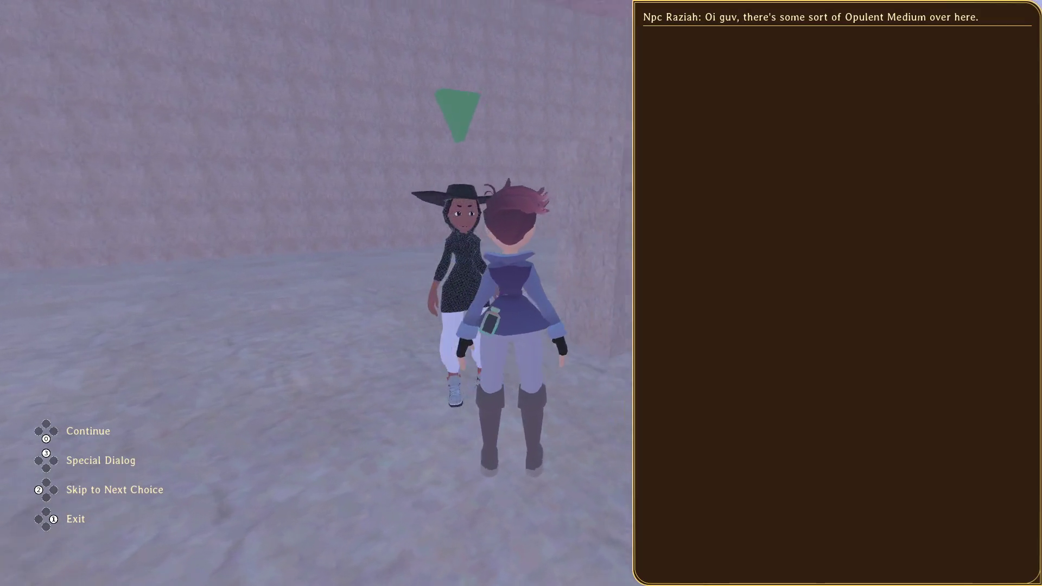
key("1")
Run around Raziah, then Save and Quit and exit back to the editor
key("w")
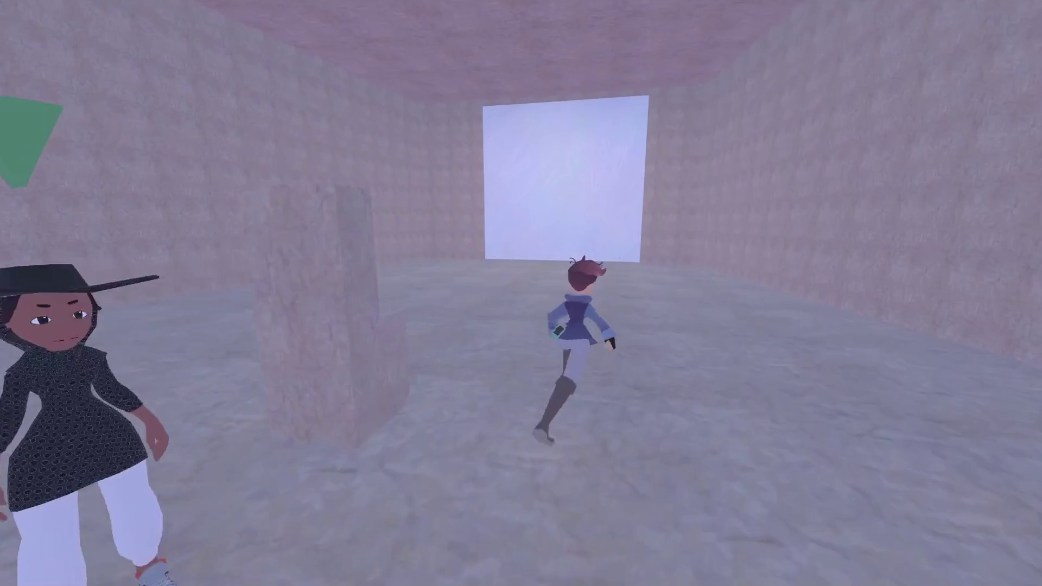
key("a")
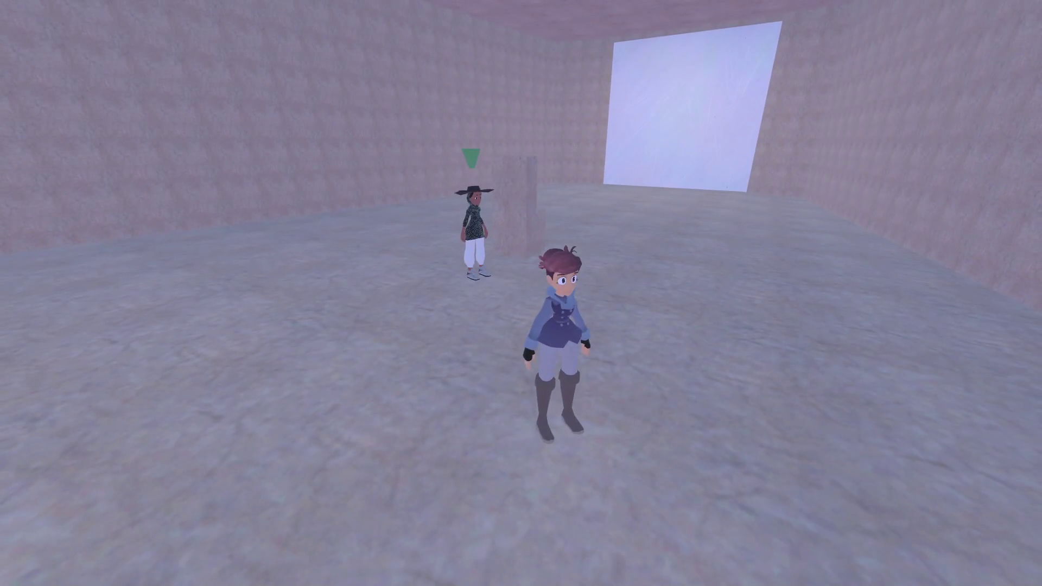
key("w")
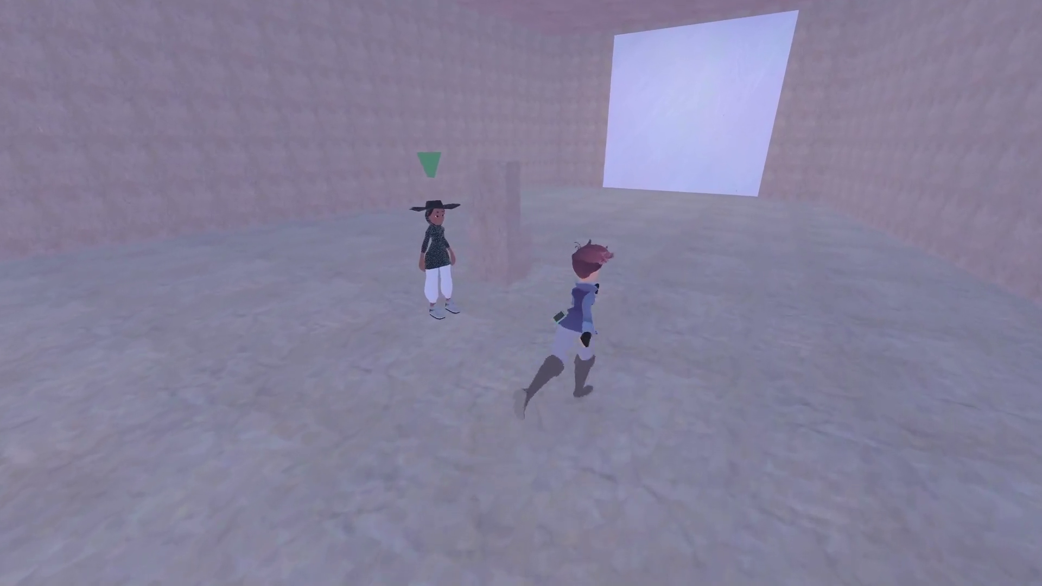
key("Escape")
left_click(90, 155)
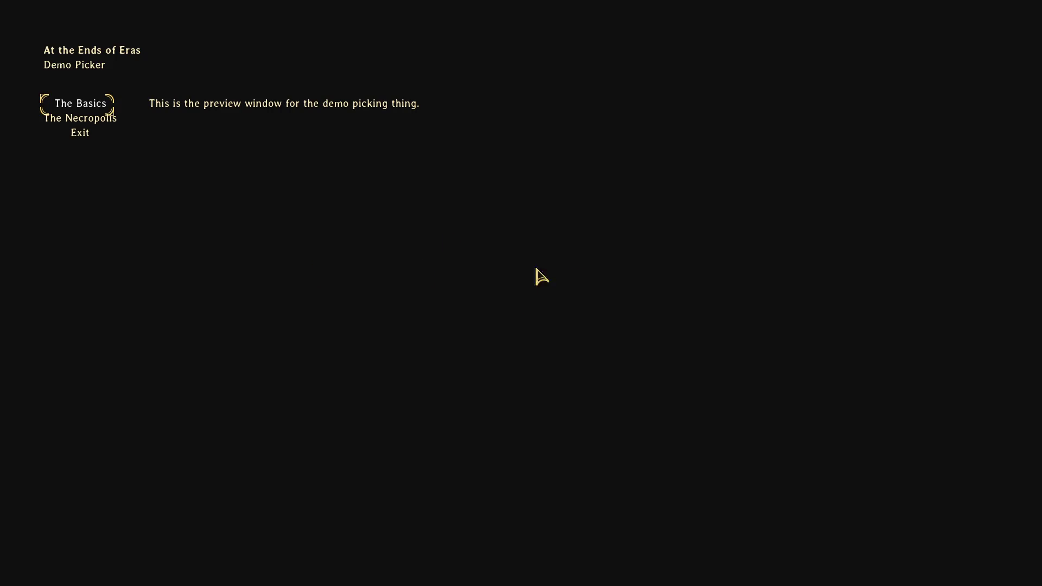
left_click(85, 140)
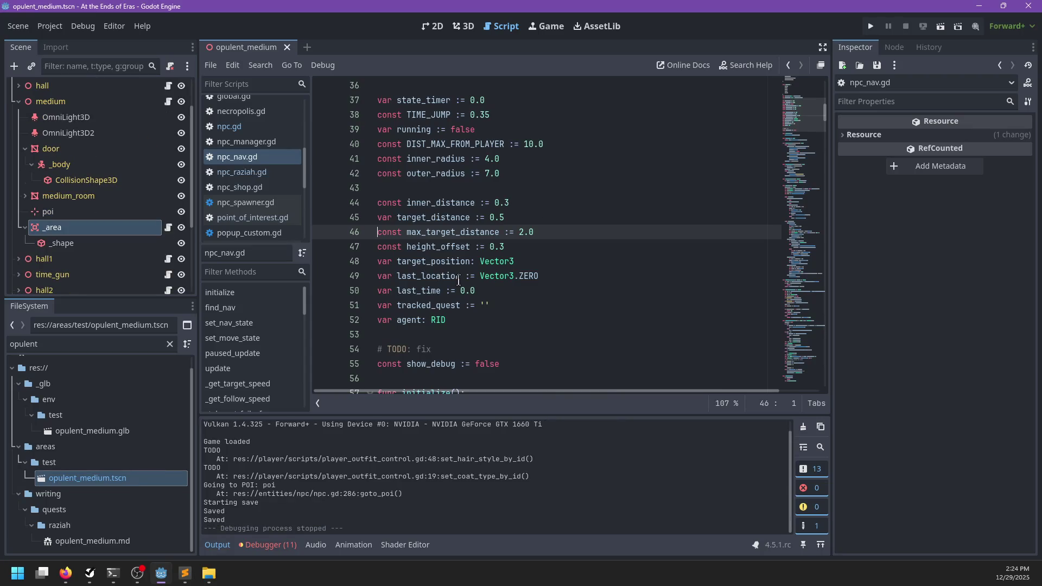
Scroll through the current script, then open point_of_interest.gd attached to the _area node
scroll(459, 280, "down", 5)
left_click(519, 203)
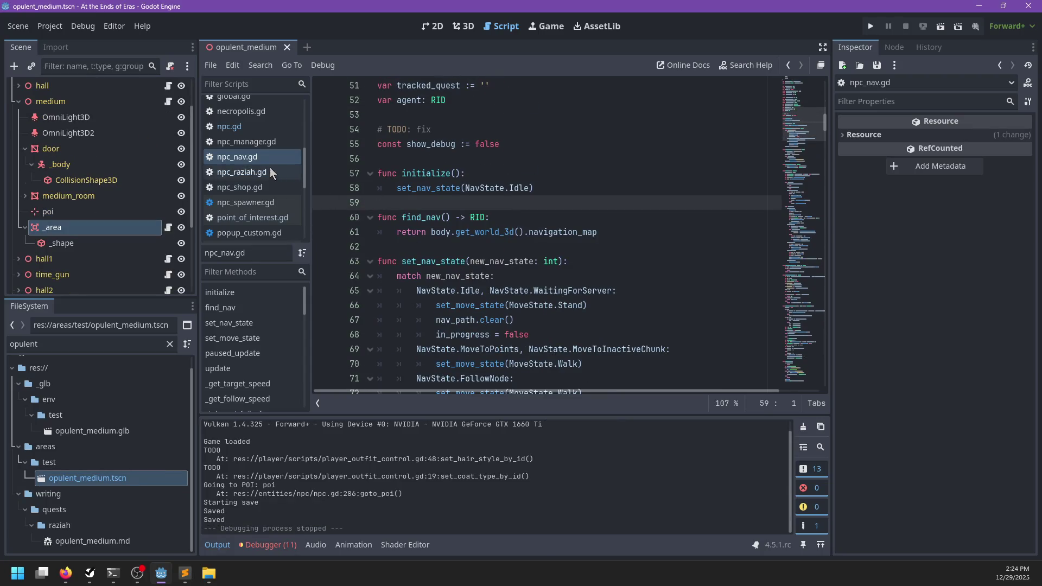
scroll(258, 199, "down", 1)
scroll(257, 198, "down", 5)
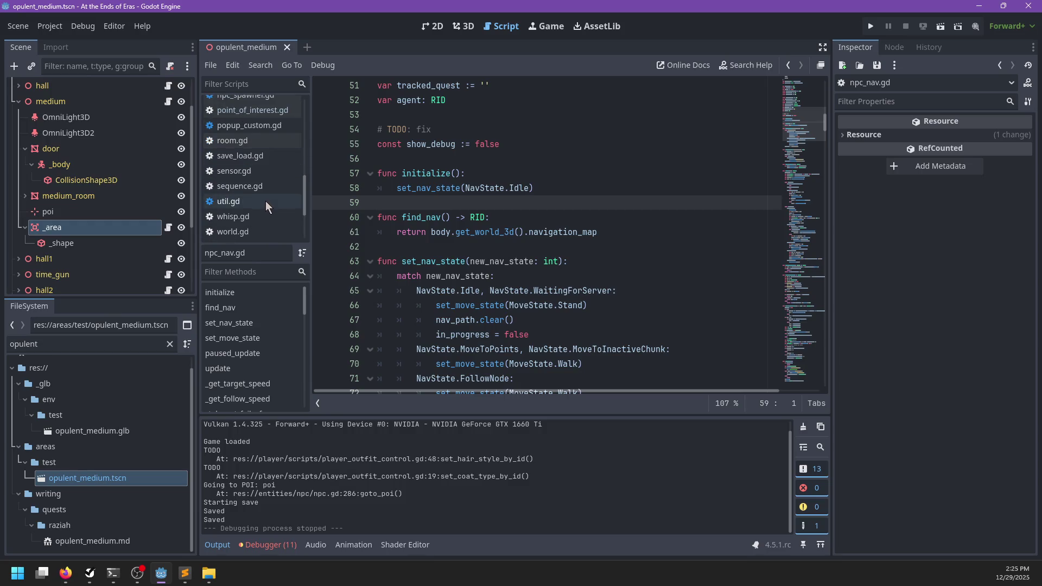
scroll(265, 191, "up", 5)
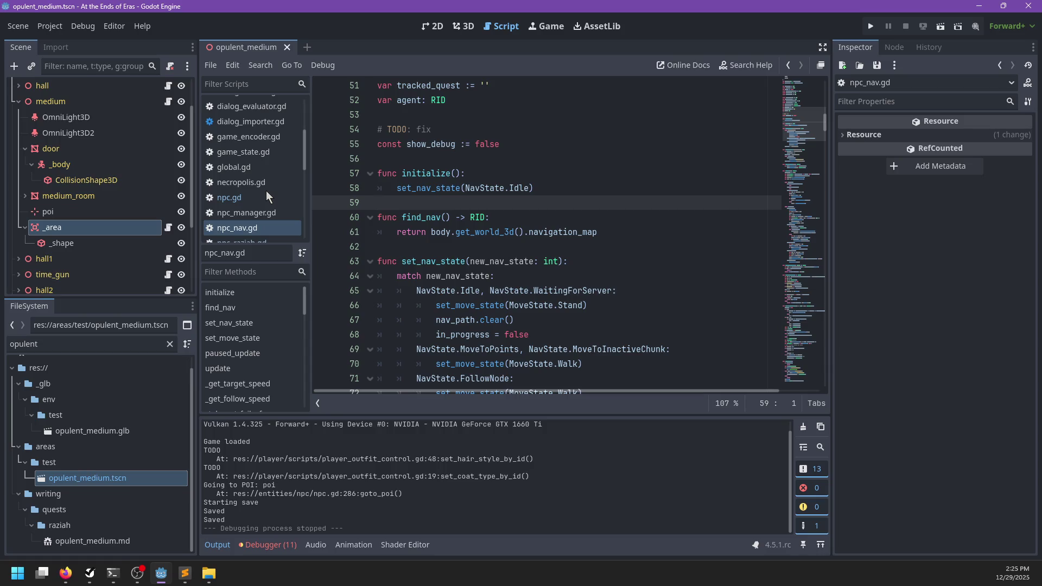
scroll(497, 167, "up", 7)
scroll(497, 168, "up", 6)
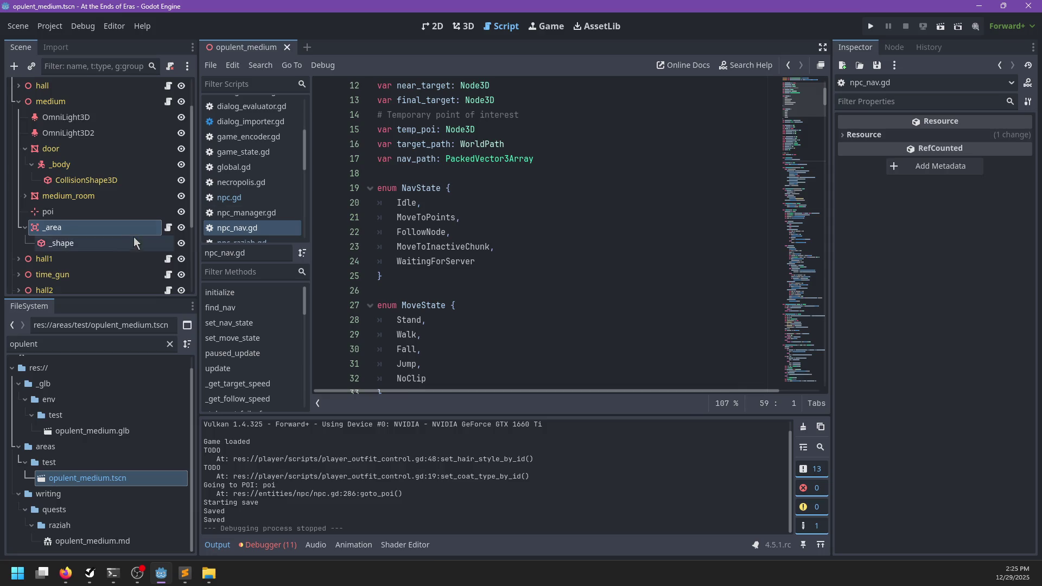
left_click(169, 227)
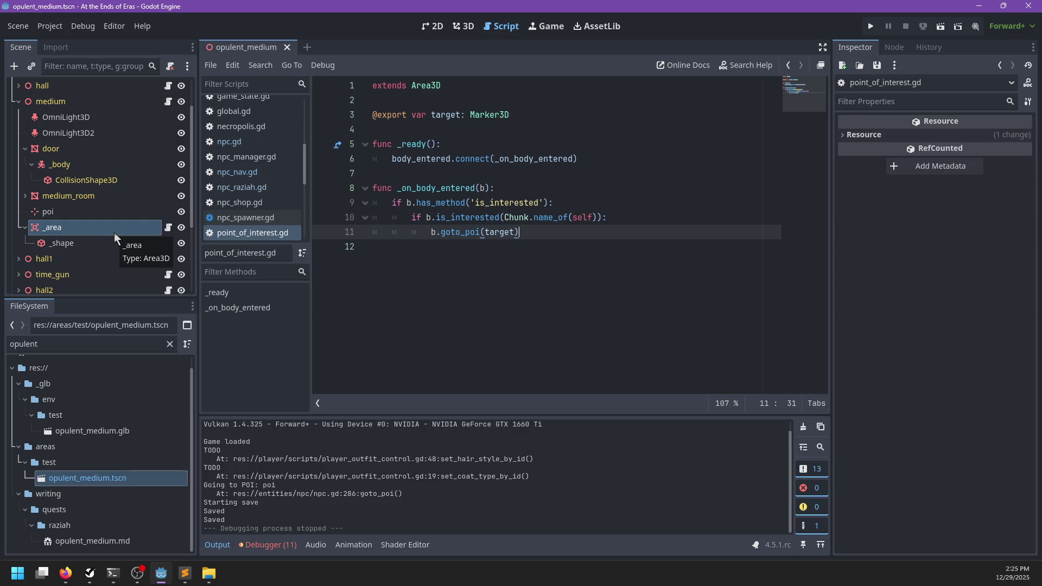
Jump to the goto_poi function in npc.gd, then bring up tech.md in Sublime Text
scroll(152, 218, "up", 3)
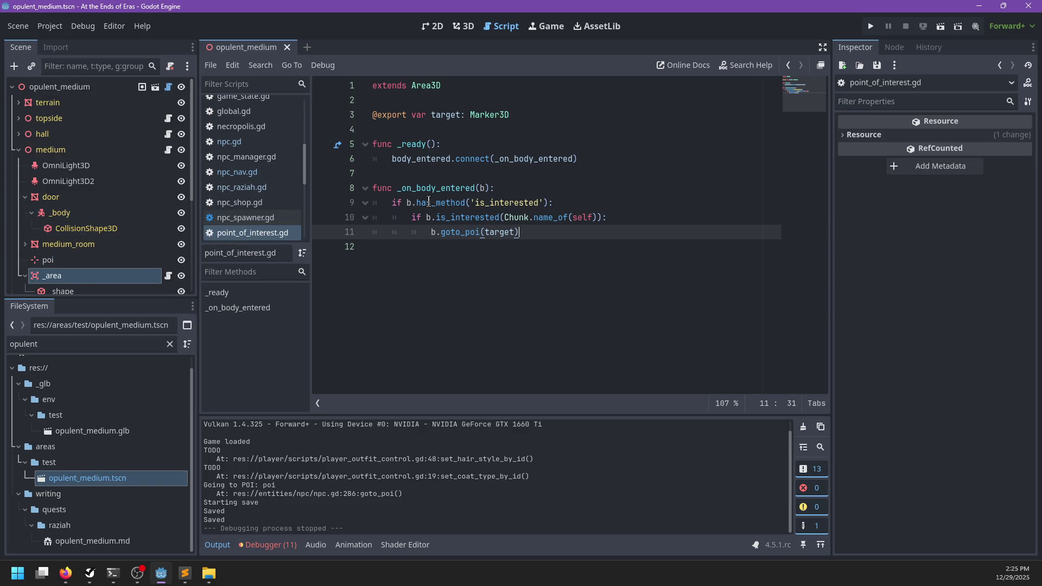
left_click(230, 142)
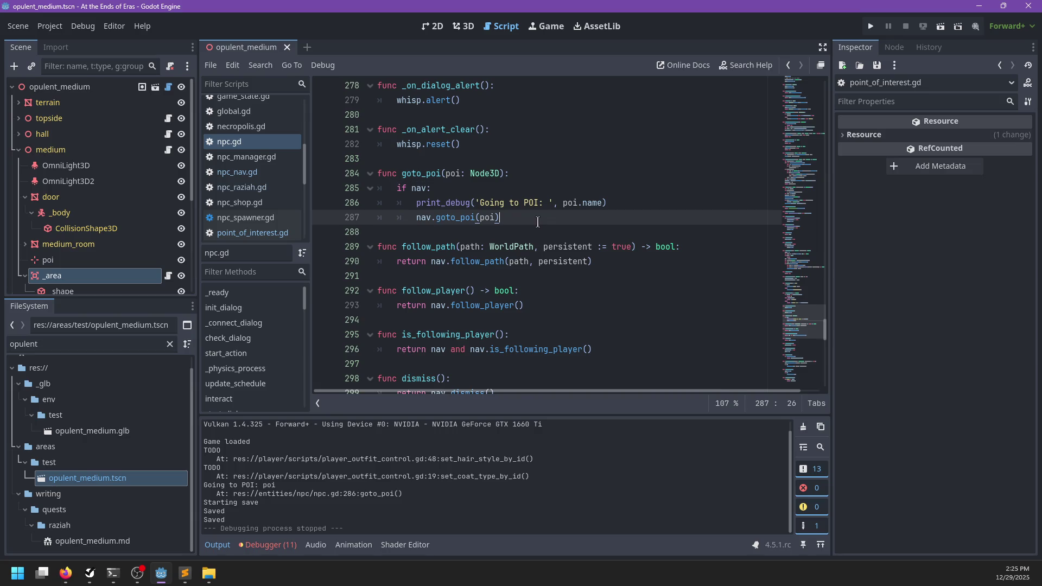
left_click(187, 577)
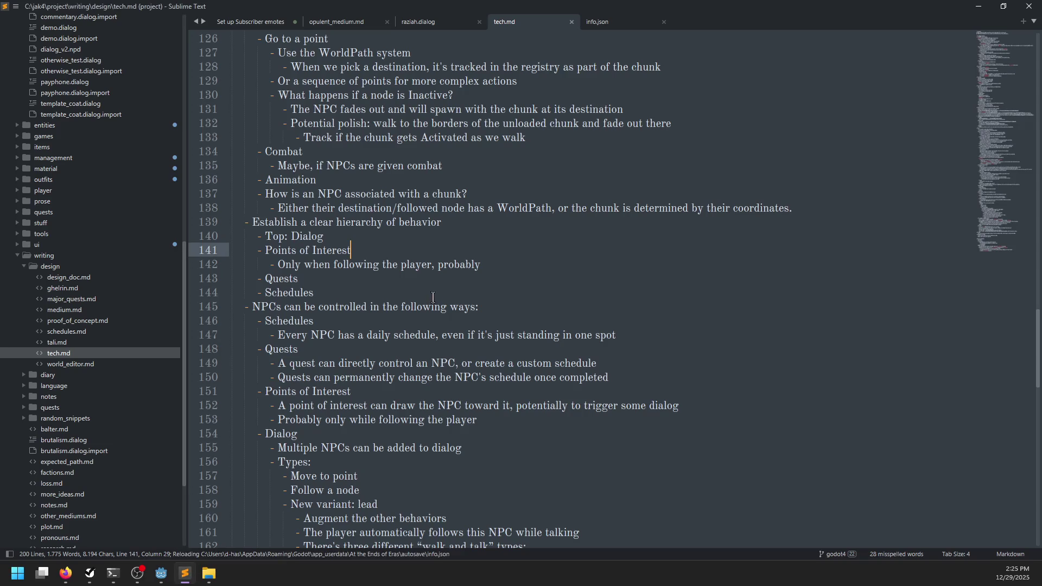
Open raziah.dialog and scroll to the opulent_medium(1) section
left_click(459, 275)
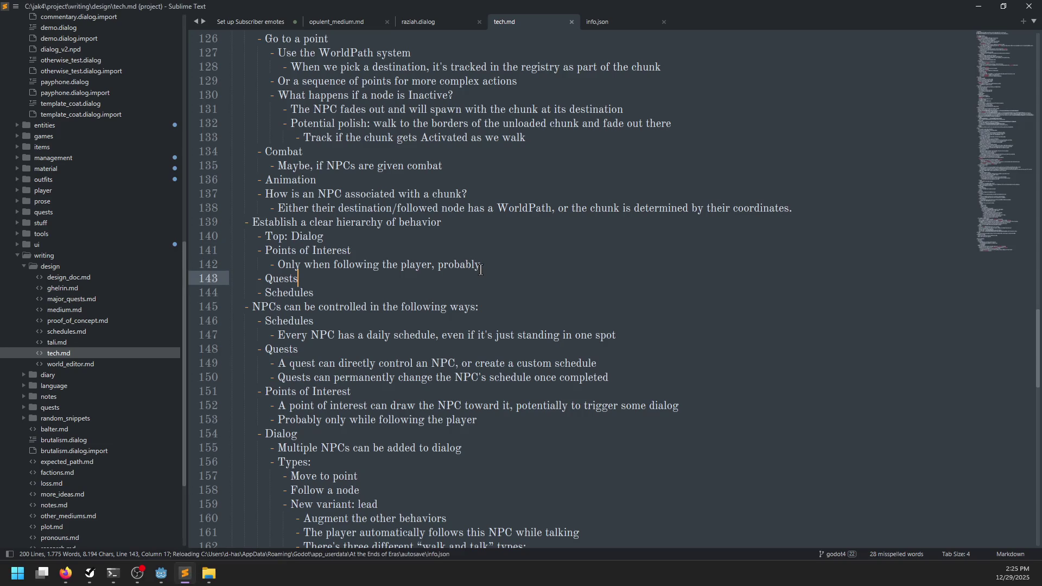
scroll(480, 269, "up", 4)
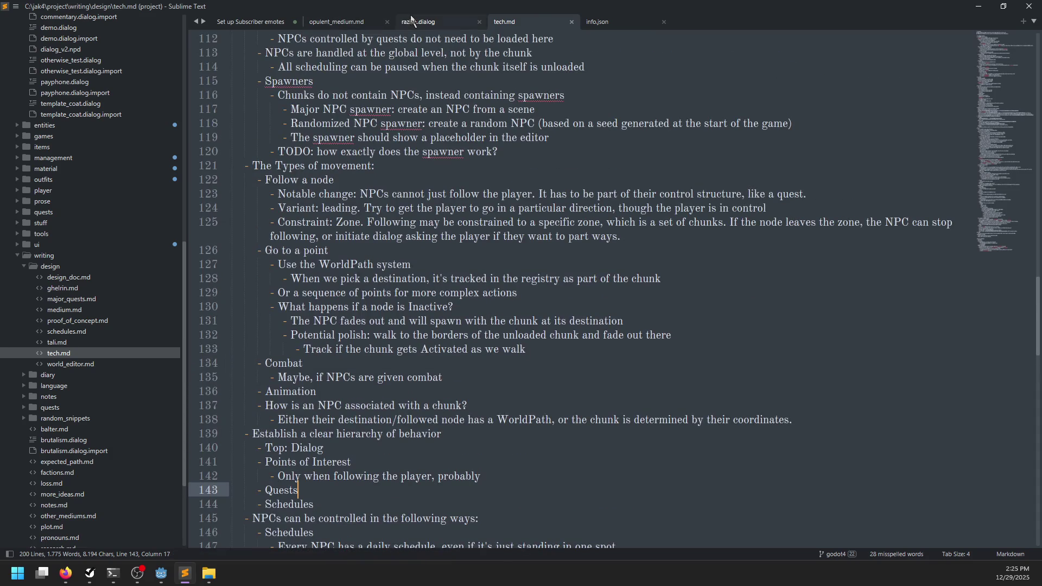
left_click(411, 21)
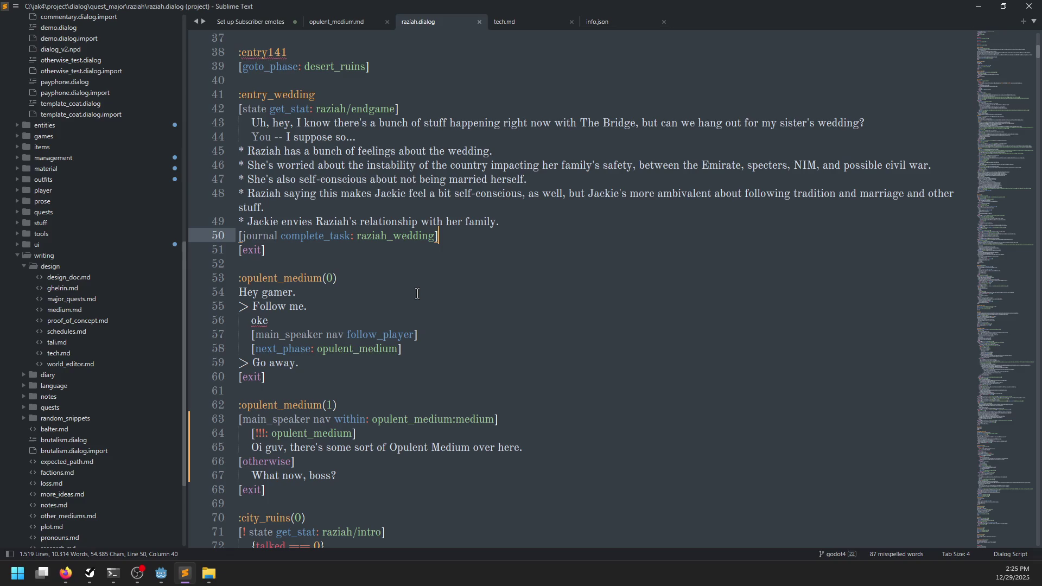
scroll(417, 293, "down", 2)
Add Raziah's question offering to sit in the machine while the player presses a button
left_click(532, 363)
key("Return")
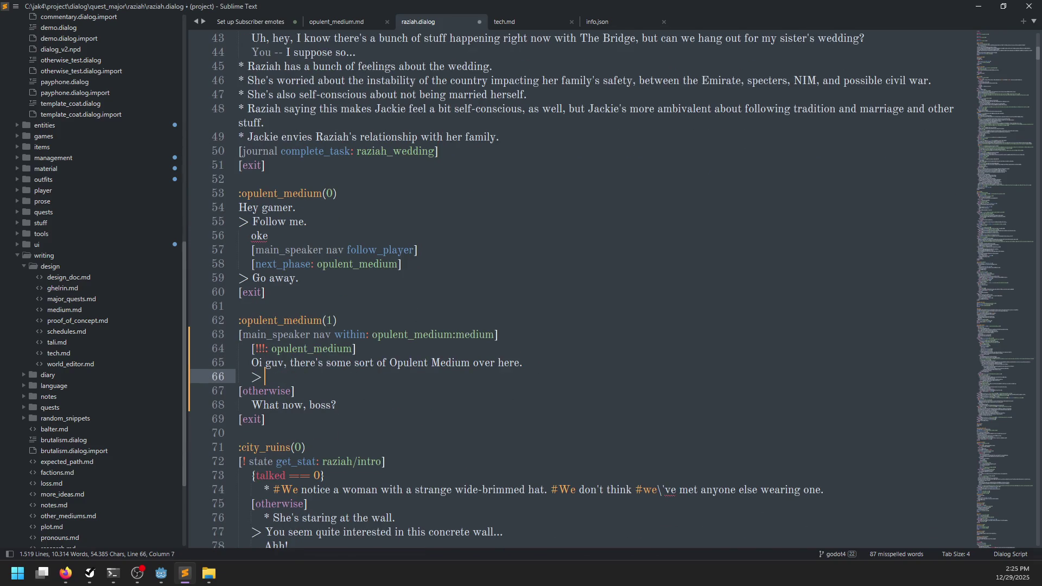
type("How about I s")
type("it in the machine")
type(", and you go")
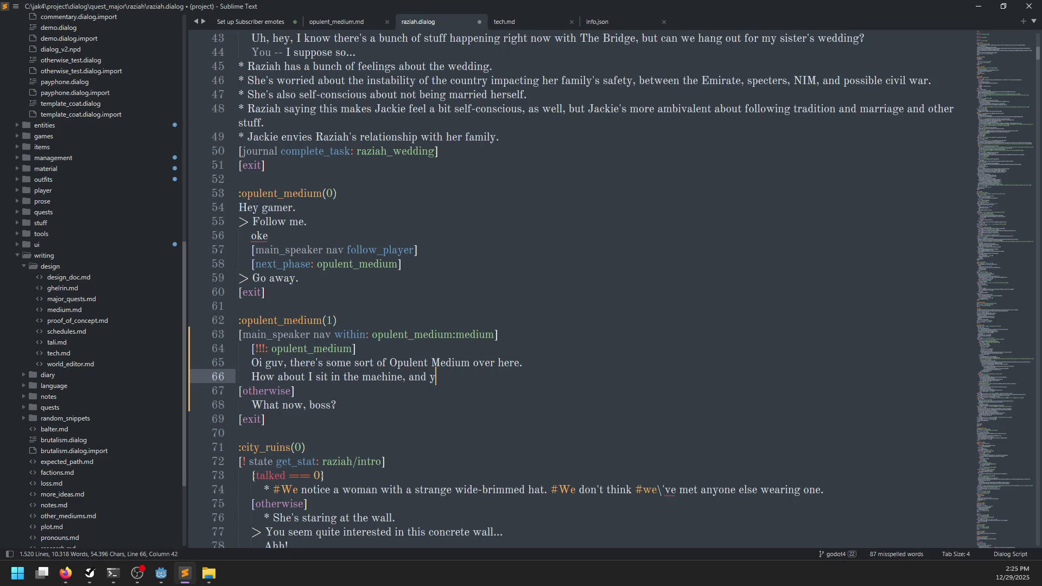
type(" look at it")
type("?")
key("Return")
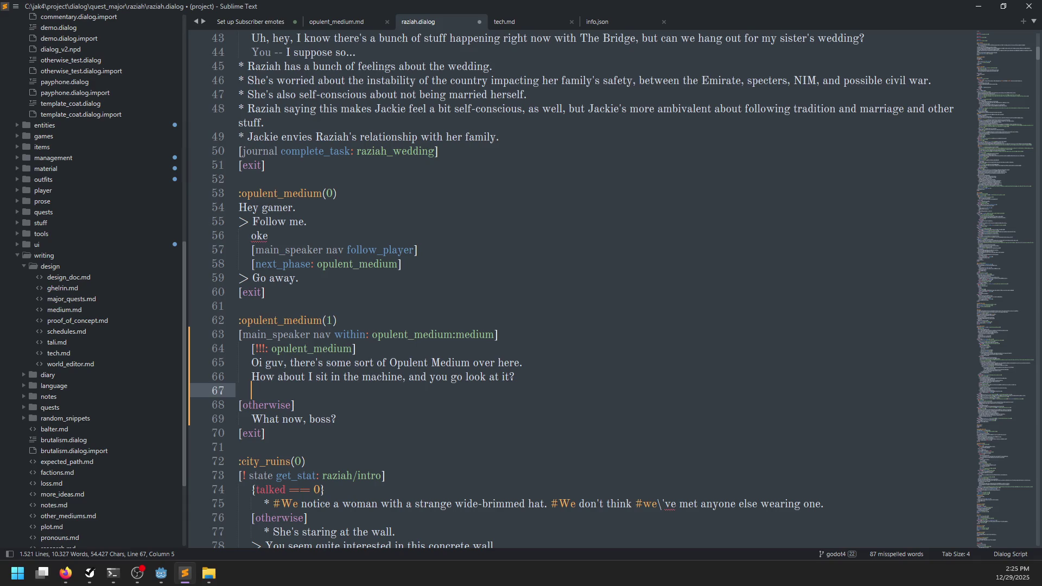
left_click(514, 377)
key("ctrl+shift+Left")
key("ctrl+shift+Left")
type("in and ")
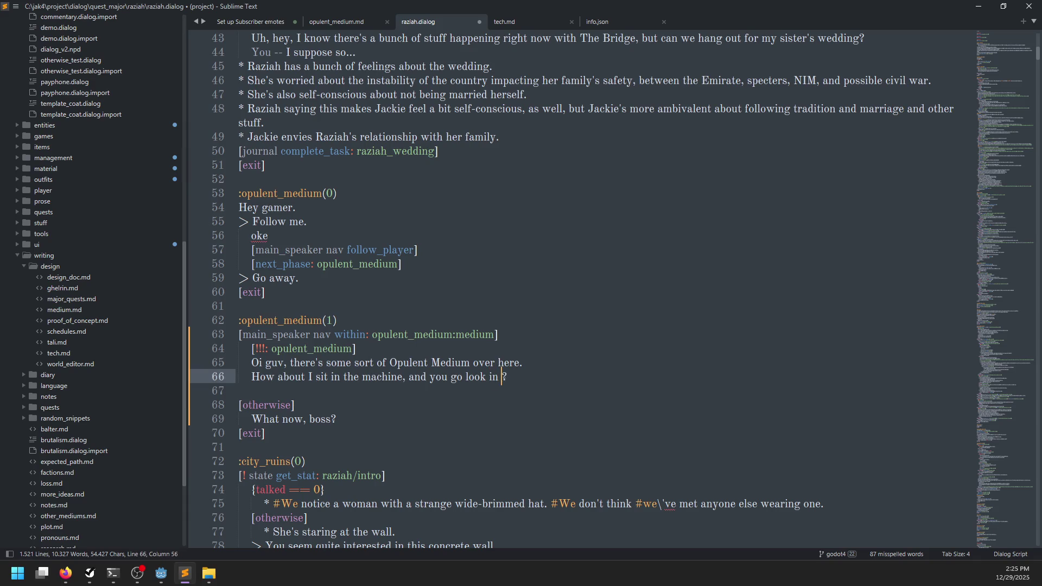
type("press a button ")
type("or something")
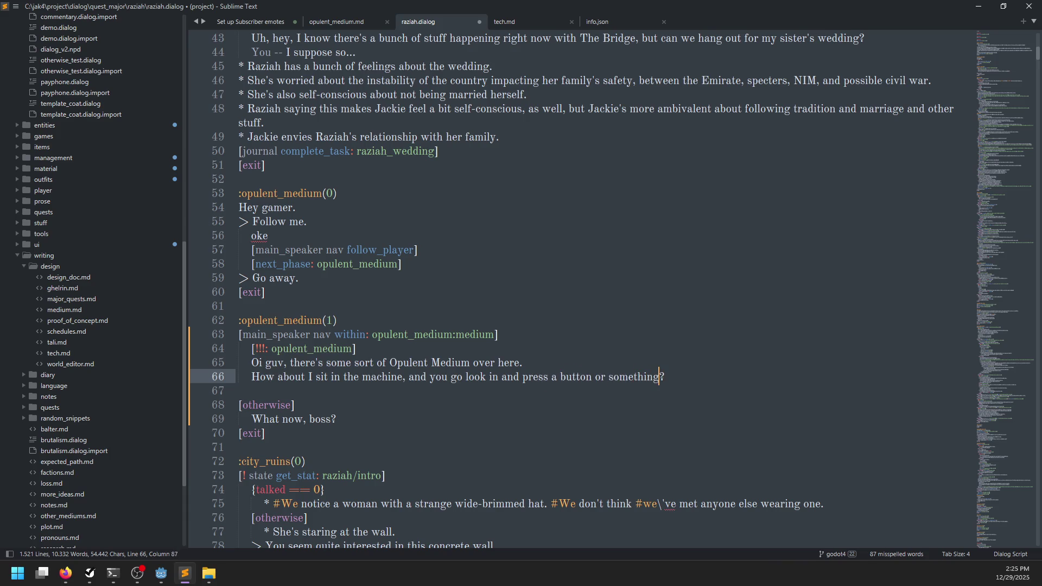
Add the 'Sounds good.' choice with Raziah's indented reply 'Okay. I'll sit here.'
left_click(239, 391)
type("Sounds good.")
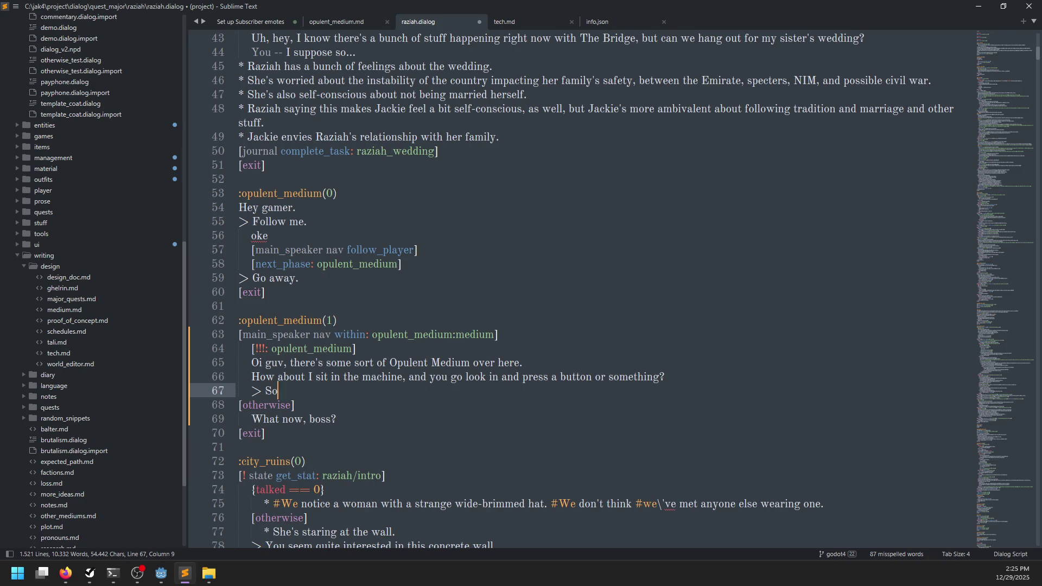
key("Return")
key("Tab")
type("Okay. I'll sit ehre.")
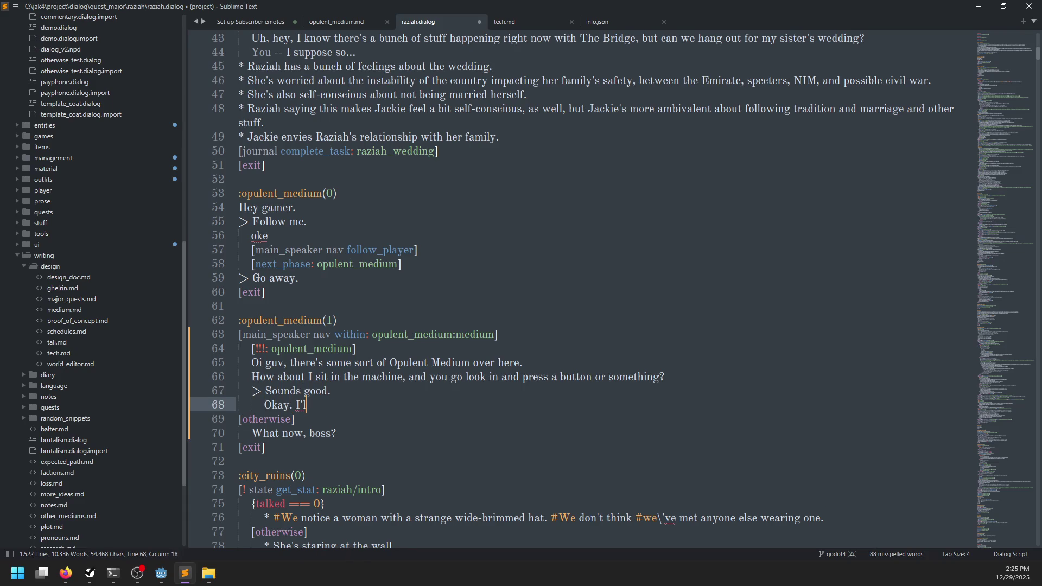
key("BackSpace")
key("BackSpace")
key("BackSpace")
type("here.")
key("Return")
key("BackSpace")
Add the '> No.' choice with the reply 'Well then I GUESS we're STUCK HERE!!!' and save
type("?>")
key("BackSpace")
key("BackSpace")
type("> No.")
key("Return")
key("Tab")
type("Well then I GUESS we;re")
key("BackSpace")
key("BackSpace")
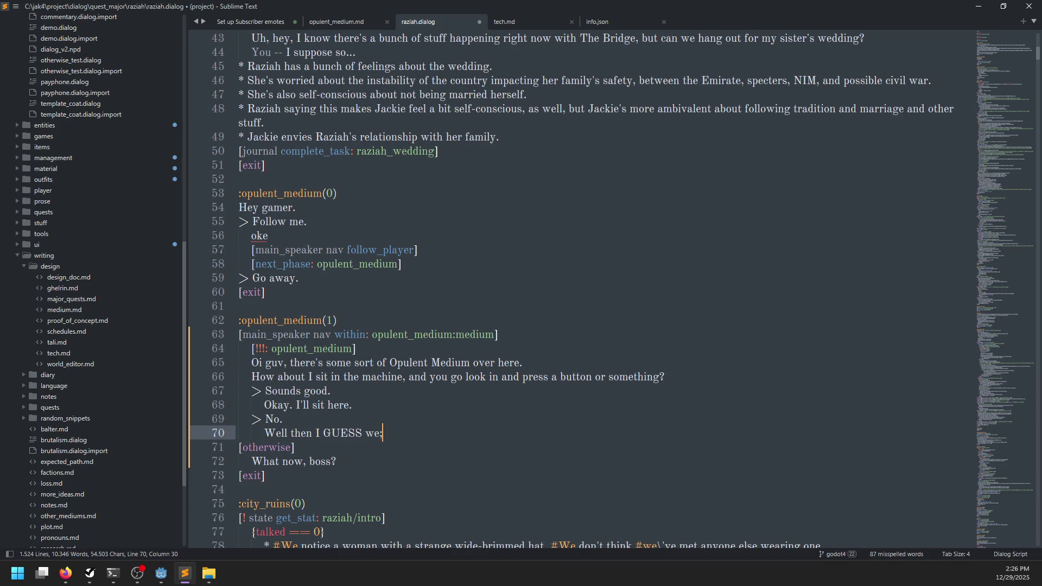
type("re STUCK HERE!")
type("!!")
key("ctrl+s")
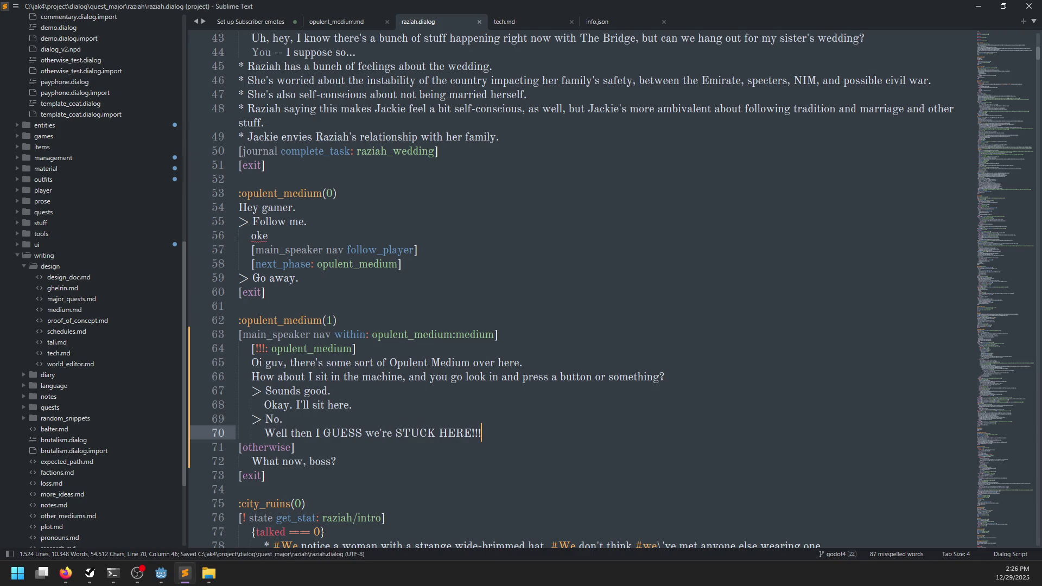
key("alt+Tab")
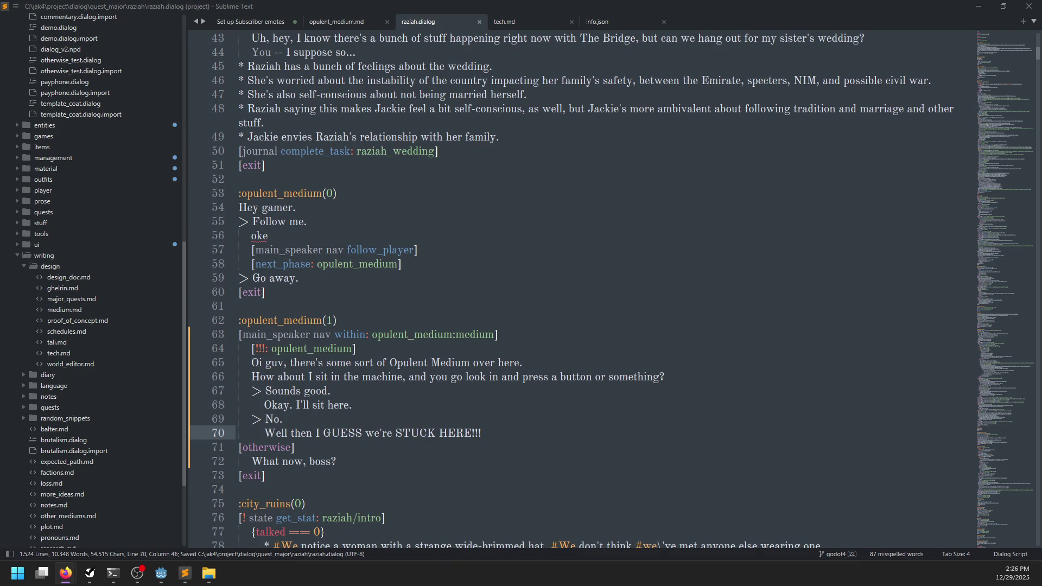
key("alt+Tab")
left_click(508, 405)
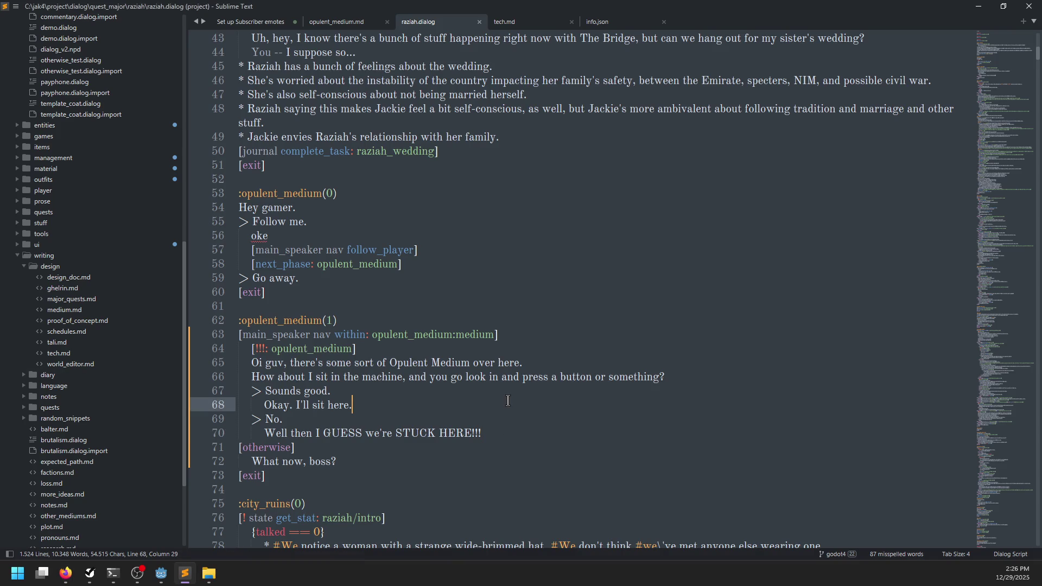
Add '[Events publish: opulent_medium_sit]' under 'Okay. I'll sit here.' and save the file
key("Return")
type("[]")
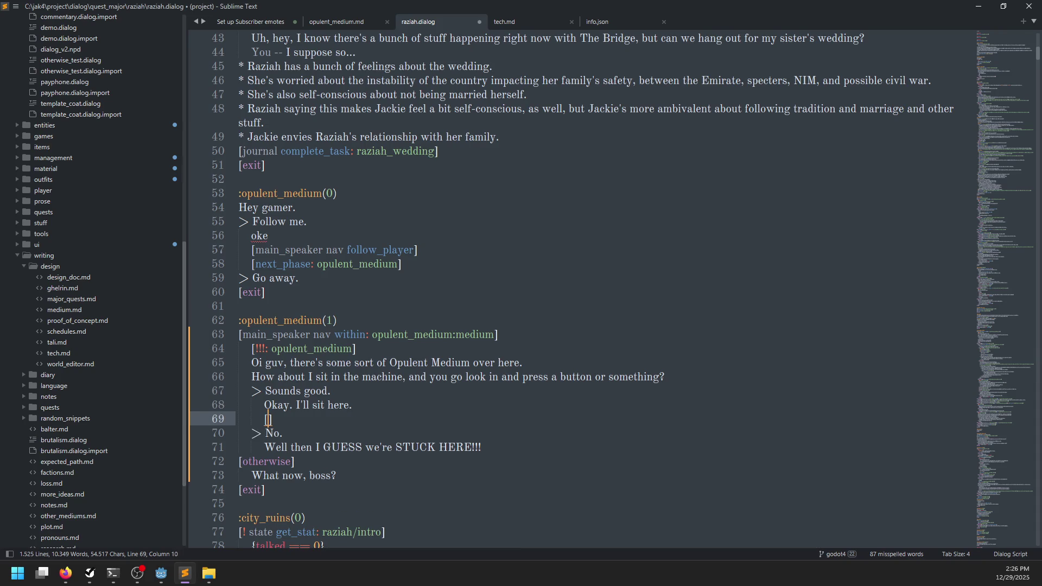
type("0")
key("shift+Home")
key("BackSpace")
type("[]")
type("Event")
type("s ")
type("publish: ")
type("op")
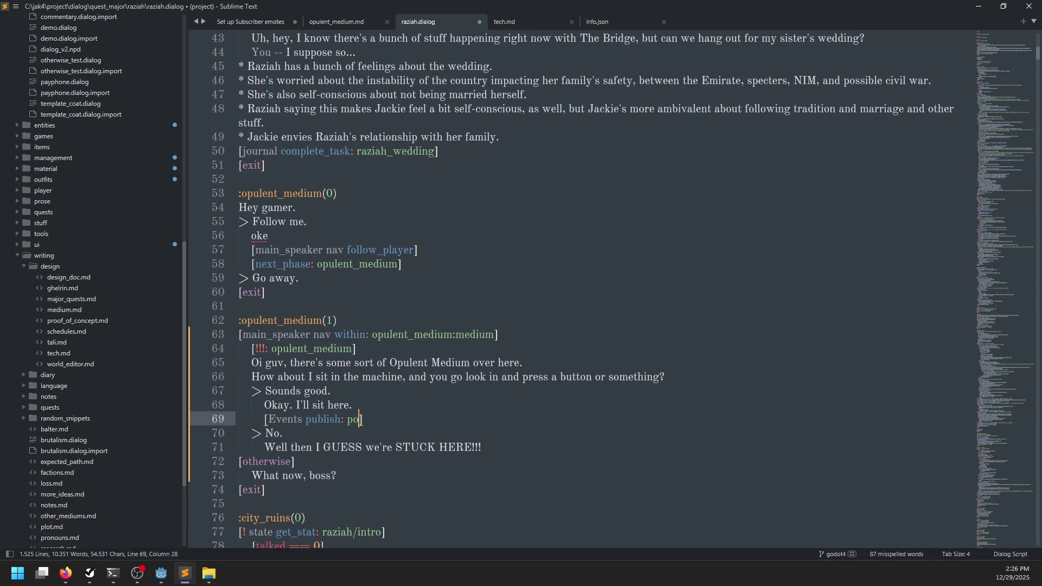
type("ulent_mediu")
type("m/sitting")
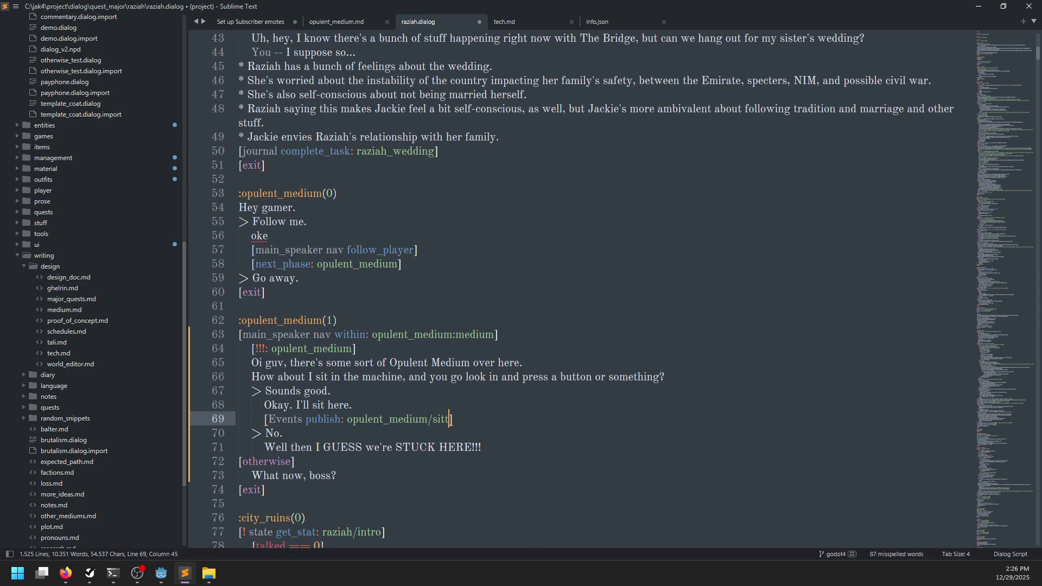
key("BackSpace")
type("_")
key("Delete")
key("Delete")
key("Delete")
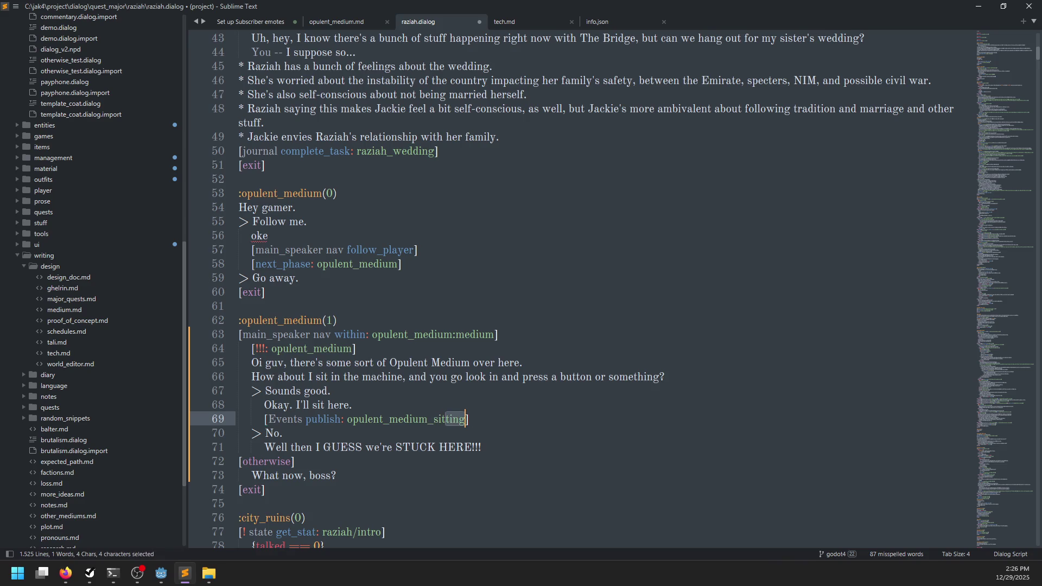
key("ctrl+s")
key("Right")
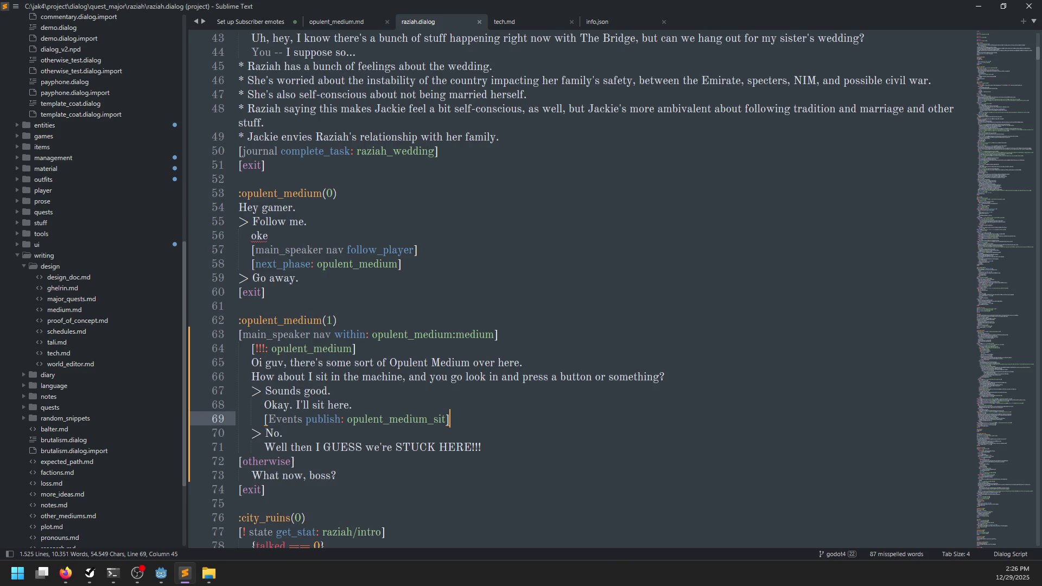
key("Up")
key("Up")
key("Up")
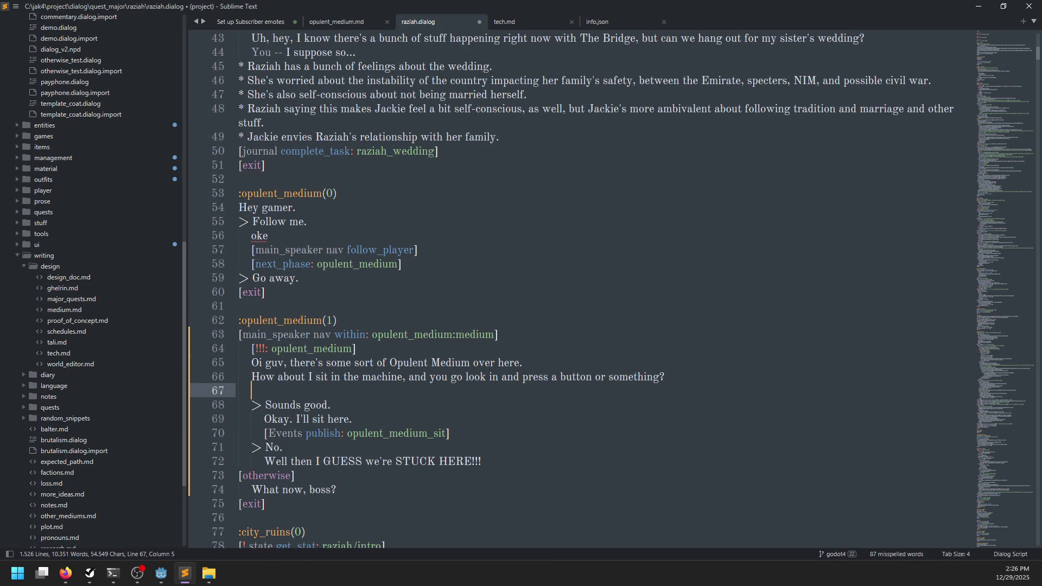
Insert the is_following_player check under opulent_medium(1) with a 'Follow me.' choice
key("ctrl+shift+k")
key("Up")
key("Up")
key("Up")
key("ctrl+Return")
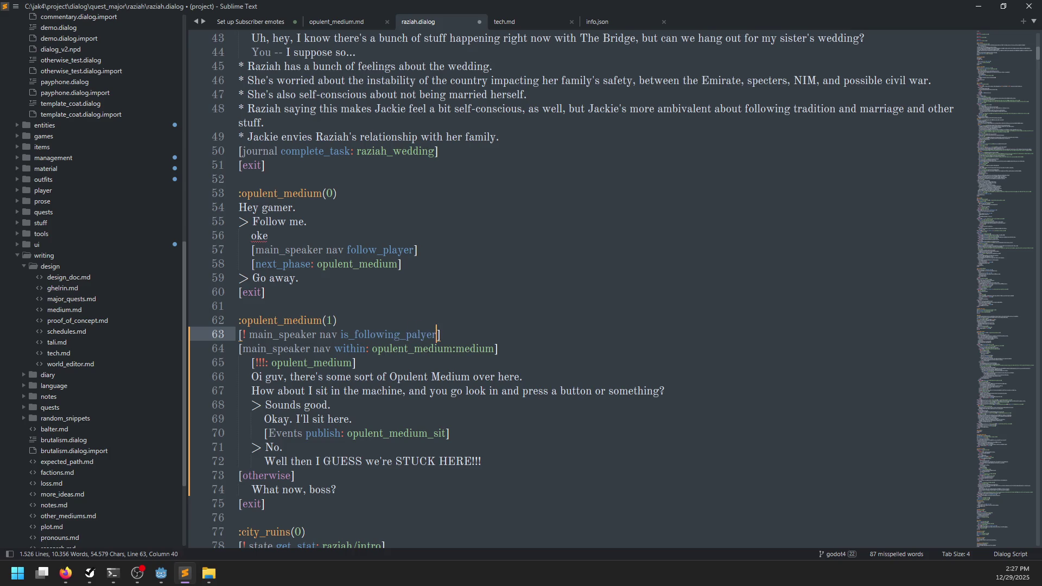
key("ctrl+Return")
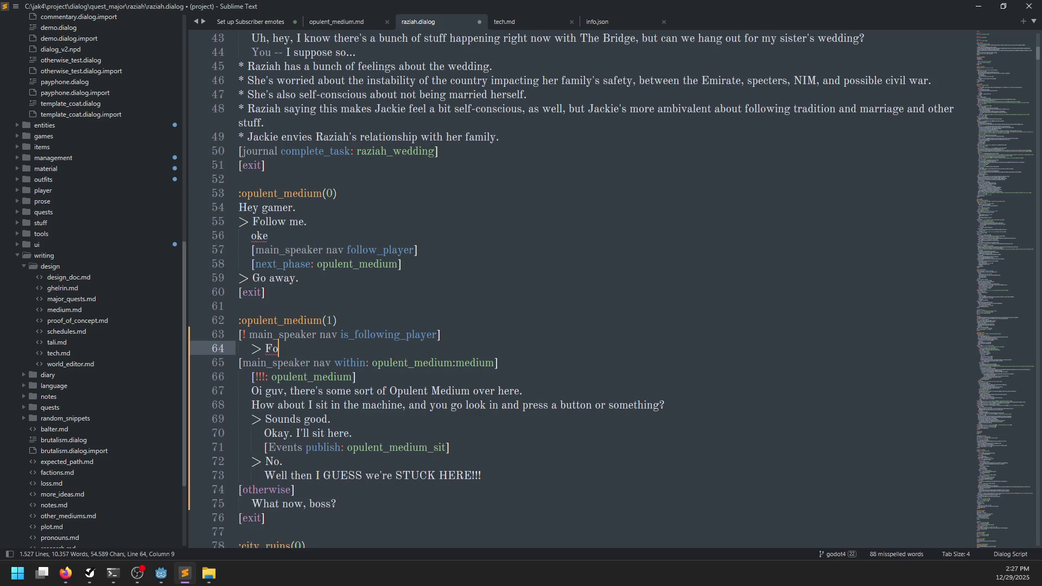
type(".")
key("Return")
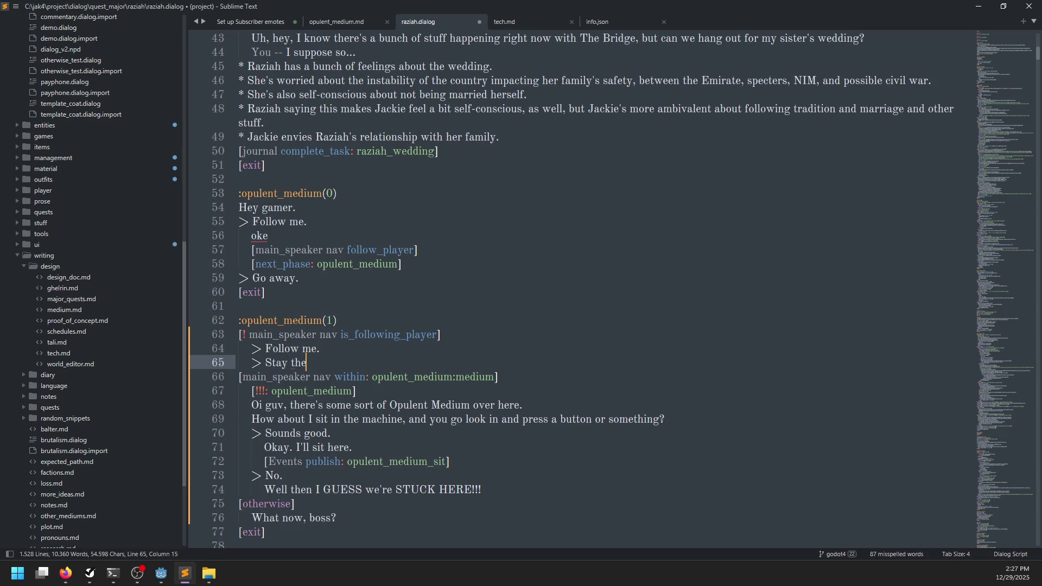
Copy the sit publish tag under 'Follow me.' and rename it opulent_medium_sit_end
left_click(455, 462)
left_click_drag(454, 461, 239, 461)
key("ctrl+c")
left_click(261, 362)
key("ctrl+v")
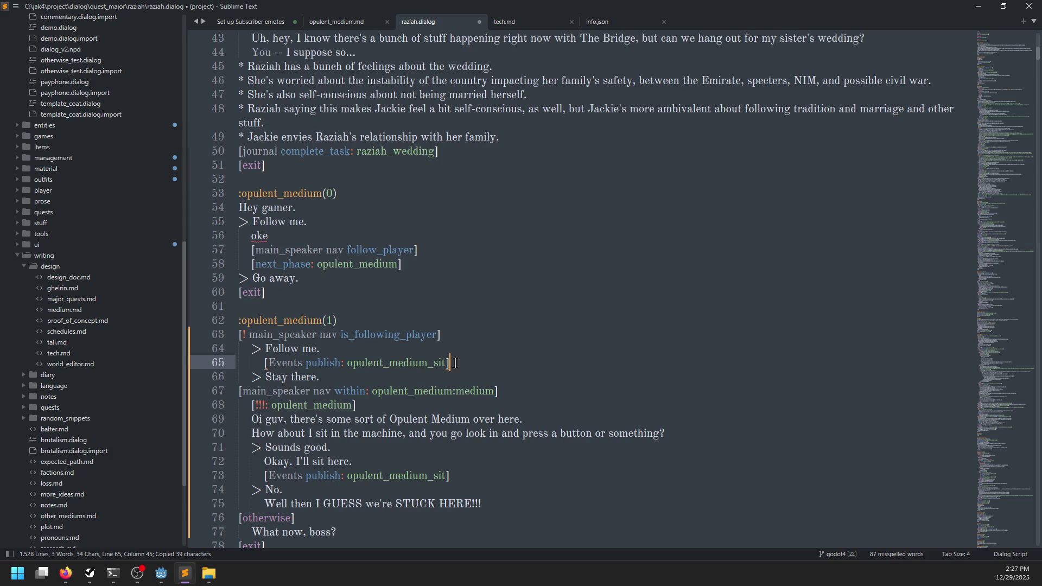
type("_end")
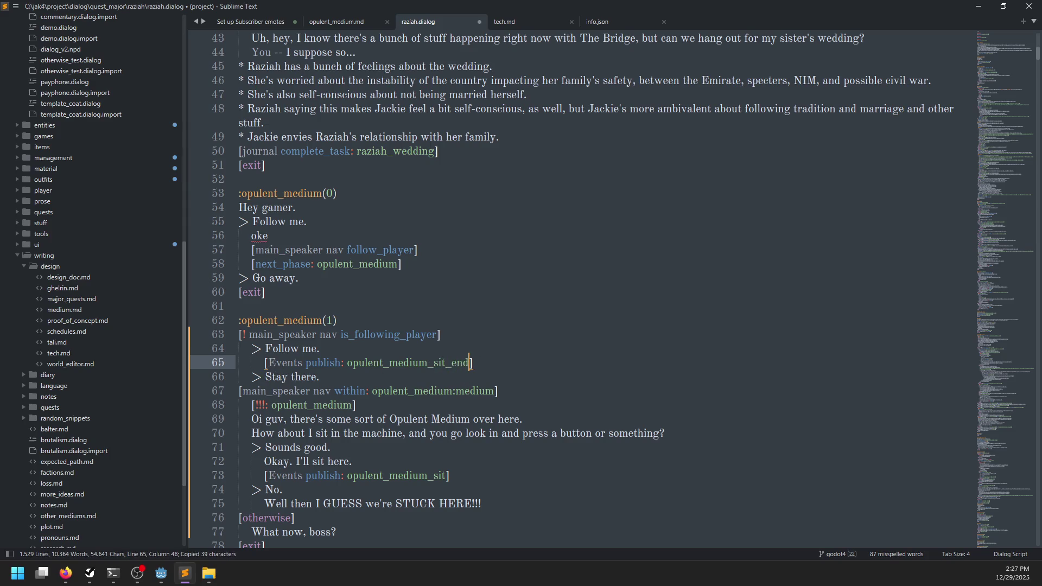
Rename the original sit event to opulent_medium_sit_start and add a line below the sit-end event
left_click(450, 481)
key("ctrl+d")
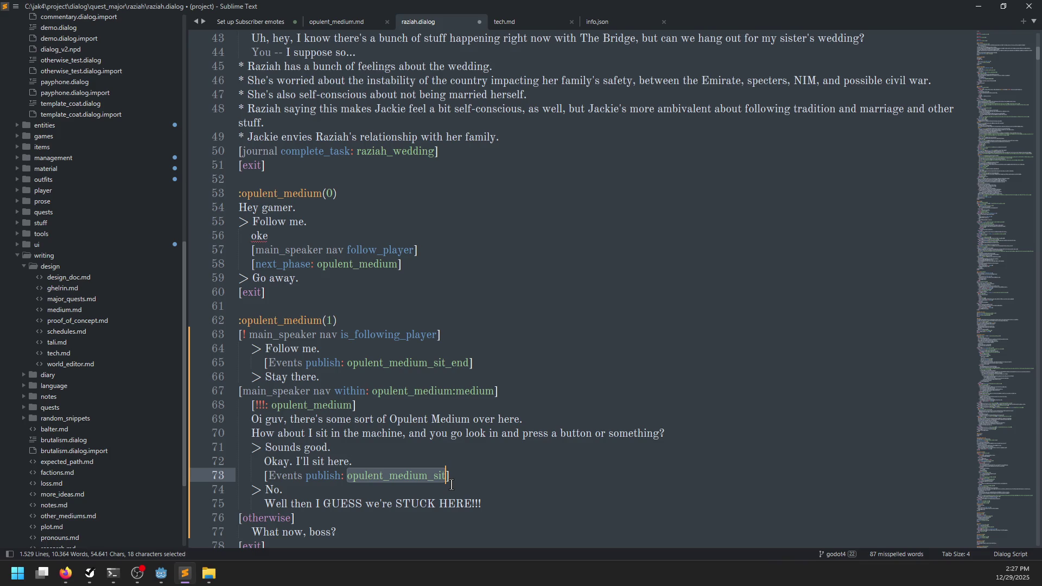
key("Right")
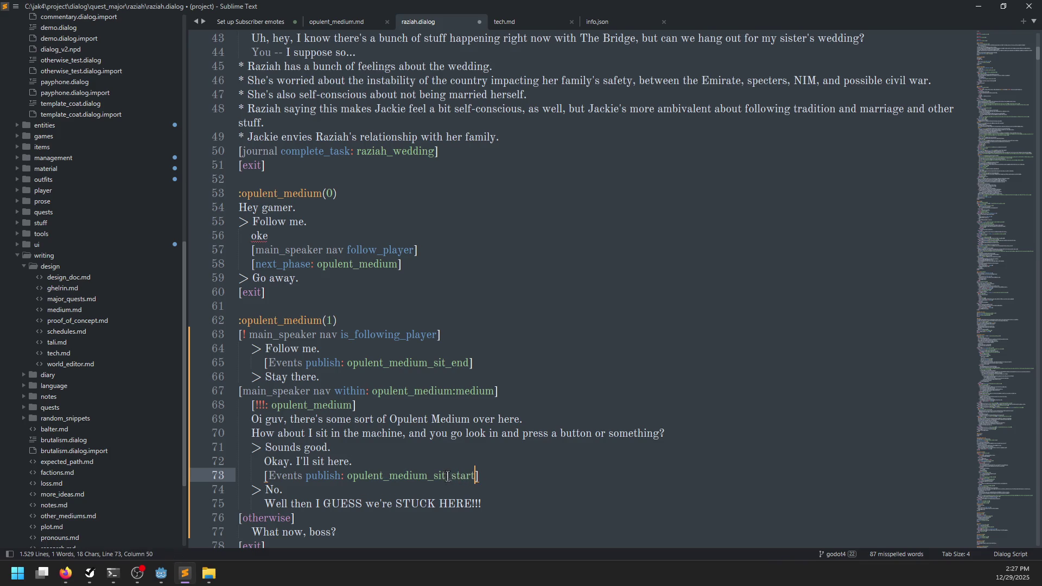
left_click(498, 359)
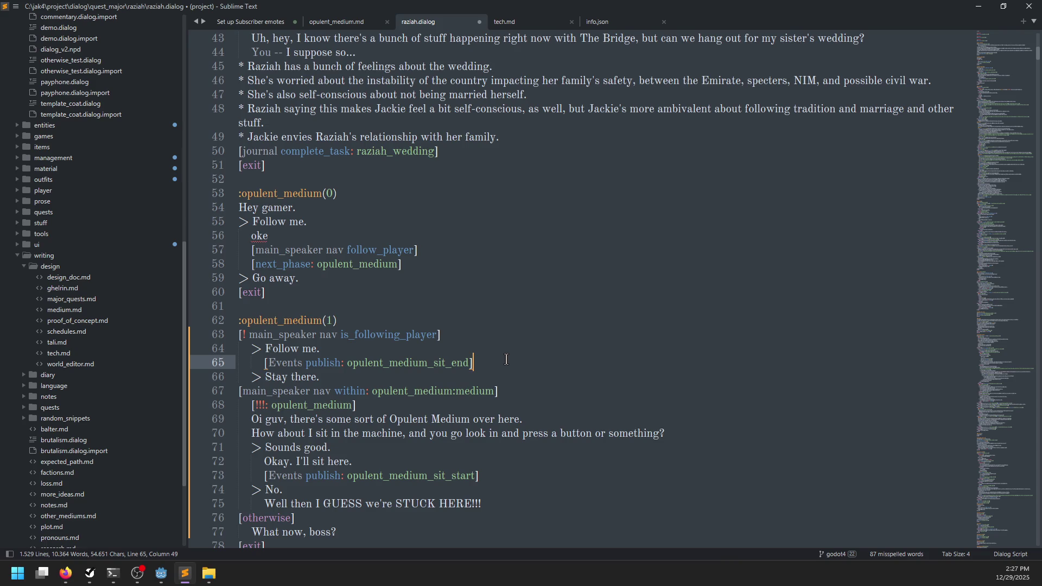
key("Return")
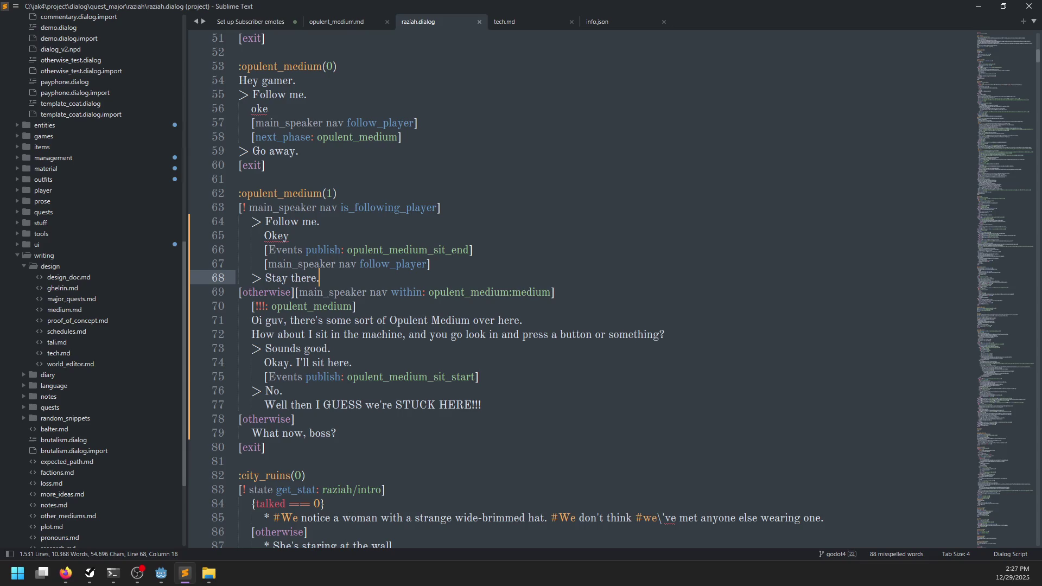
Switch from Sublime Text back to the Godot Engine window
key("alt+Tab")
key("alt+Tab")
key("alt+Tab")
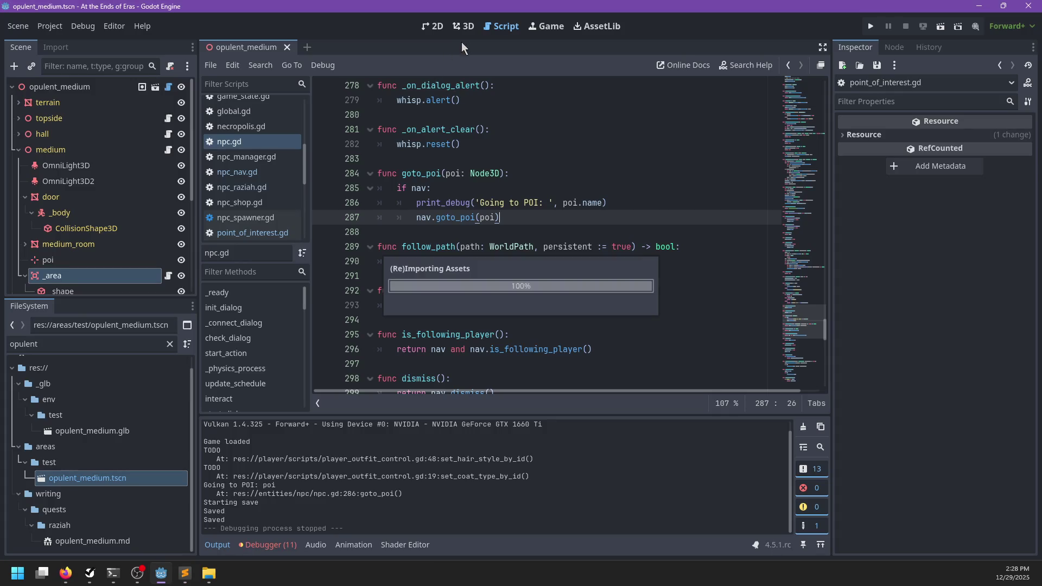
Switch to the 3D view and pick the door mesh in the scene tree
left_click(464, 28)
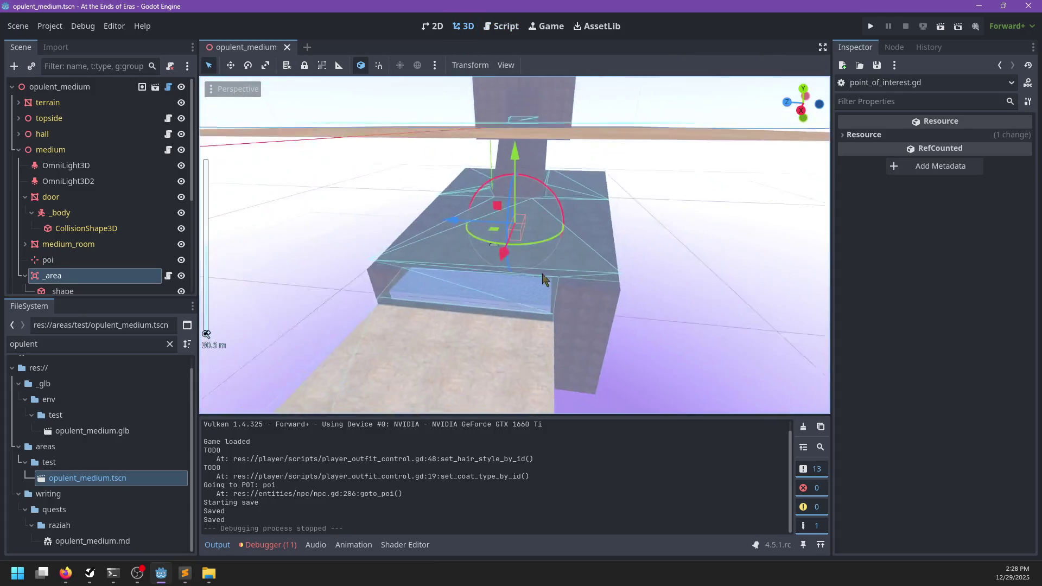
scroll(488, 250, "up", 3)
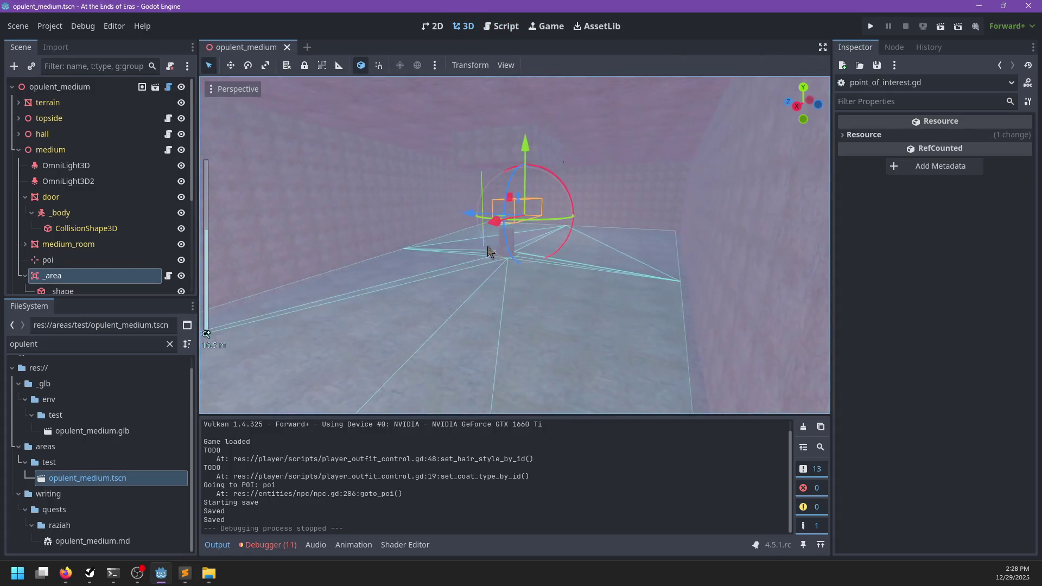
scroll(365, 288, "up", 5)
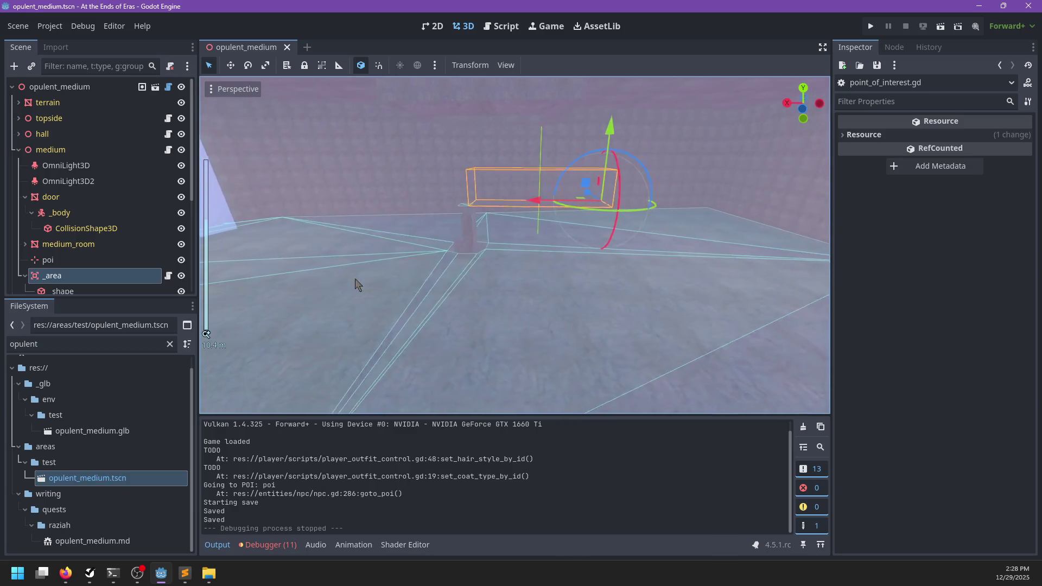
scroll(434, 271, "down", 5)
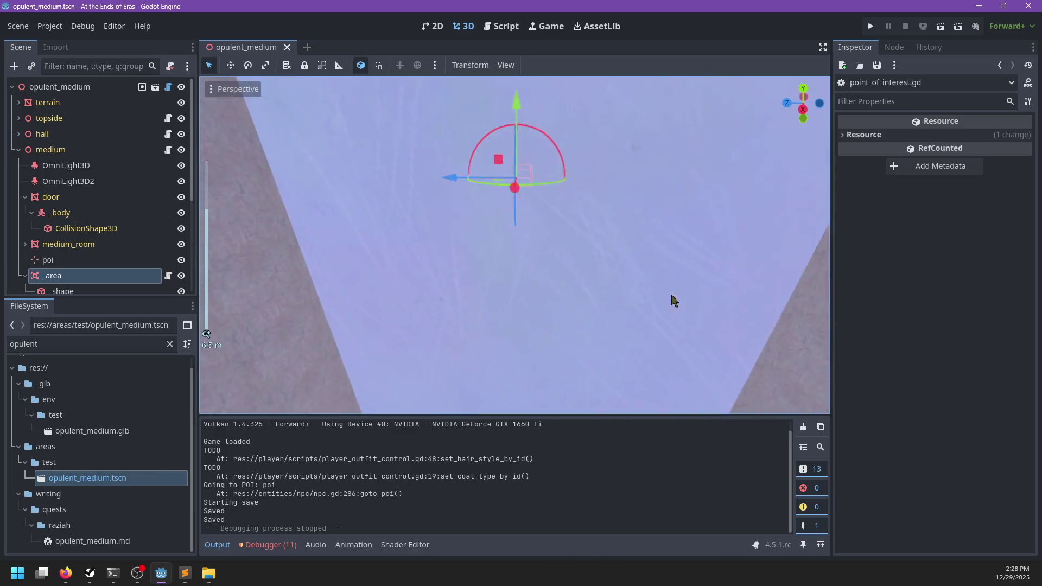
left_click(529, 296)
scroll(524, 302, "up", 2)
left_click(488, 272)
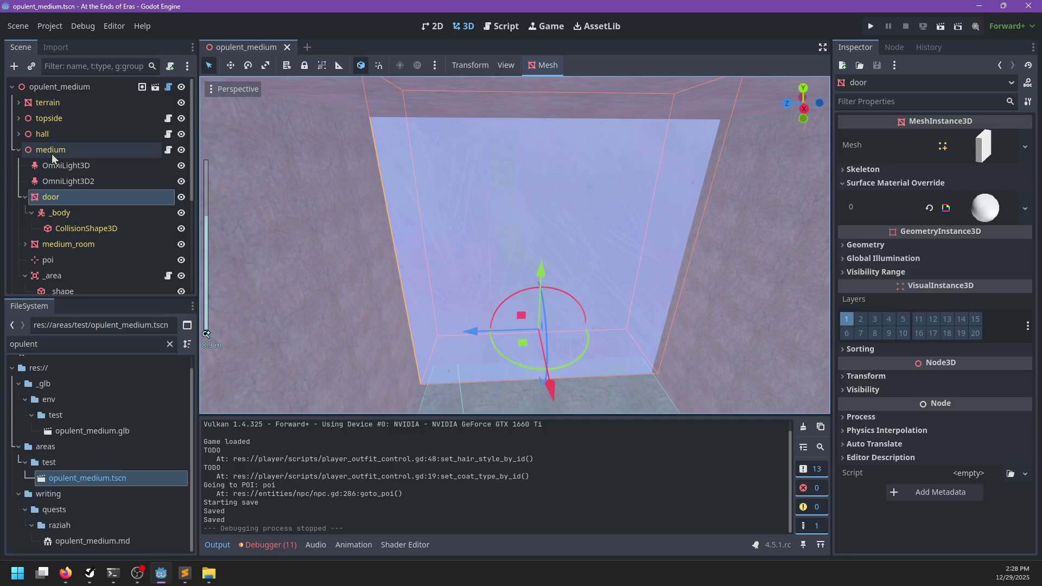
key("ctrl+a")
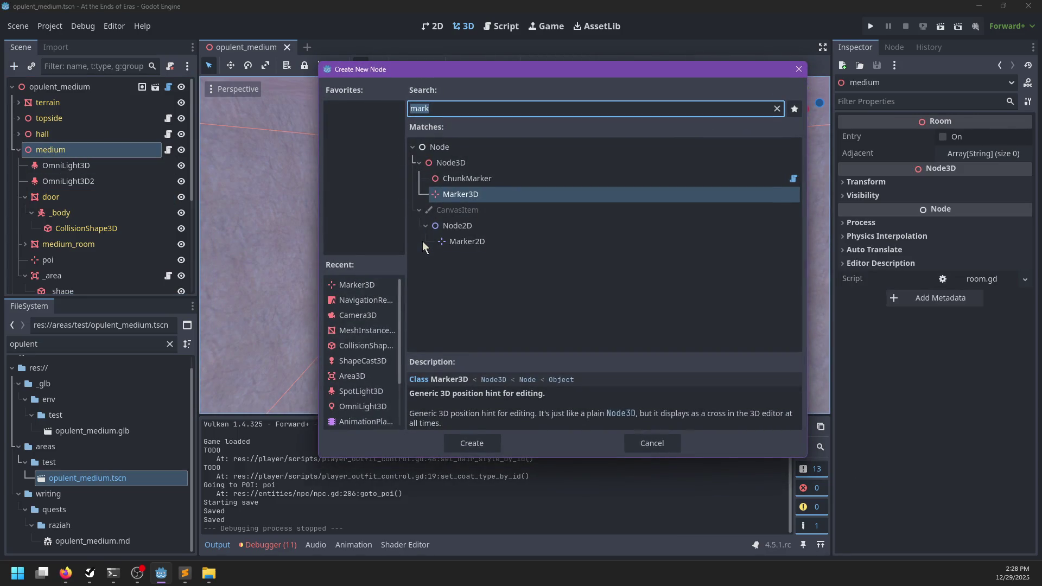
key("Escape")
key("Down")
key("Down")
Create a Door node under the door mesh, undoing a first misplaced attempt
key("ctrl+a")
type("door")
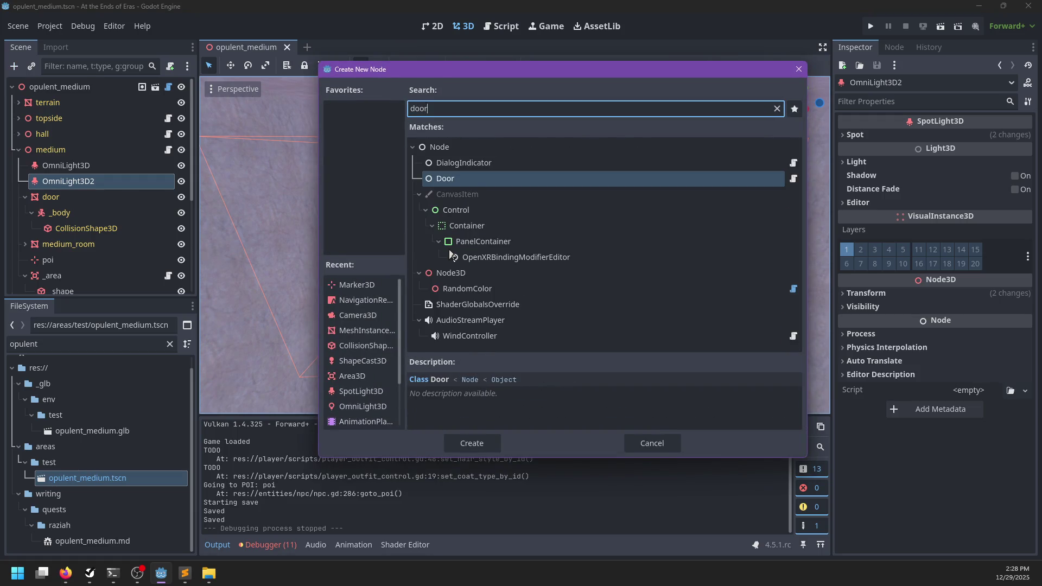
key("Return")
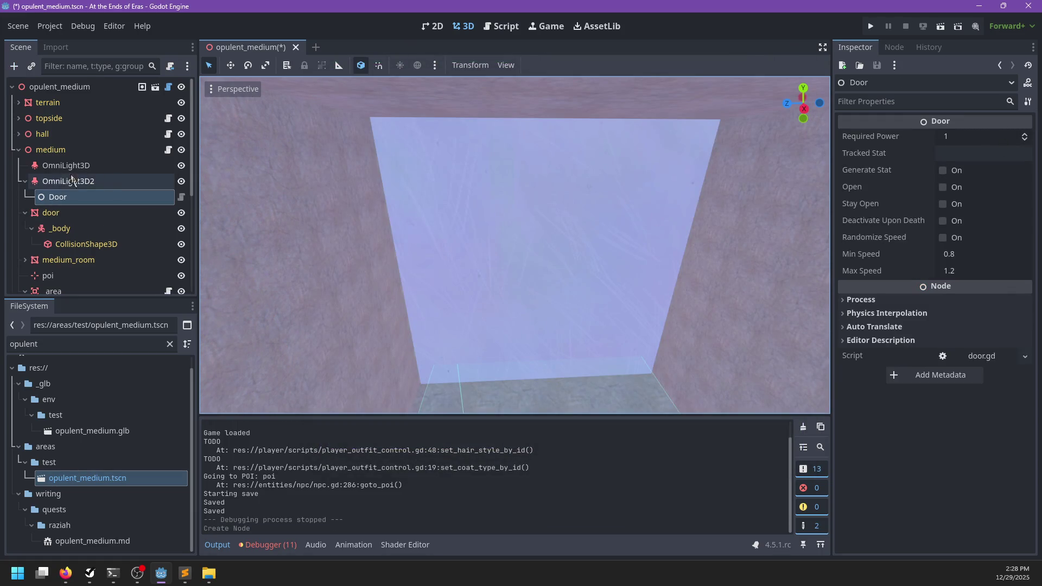
key("ctrl+z")
left_click(62, 196)
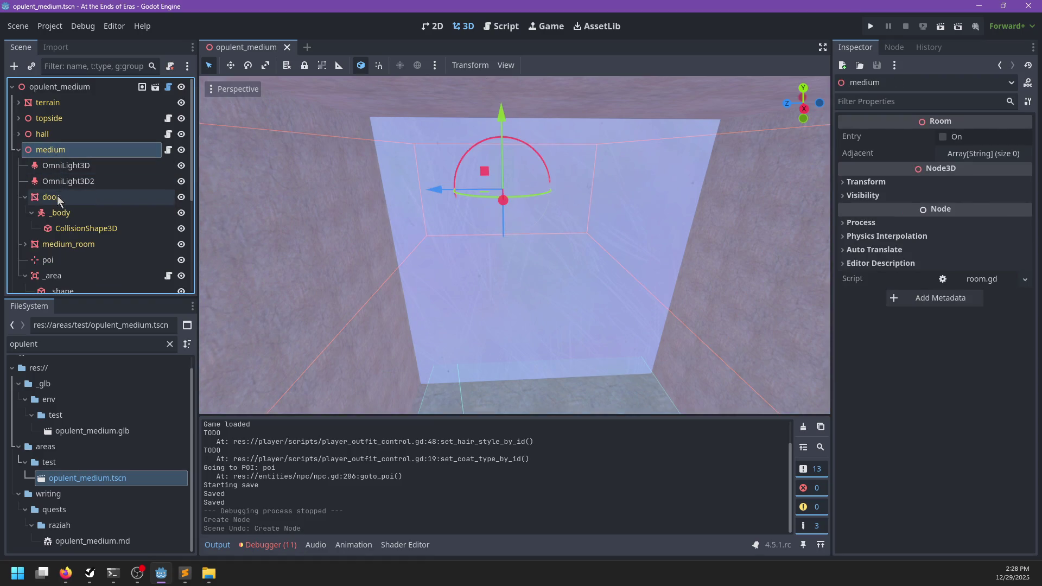
key("ctrl+a")
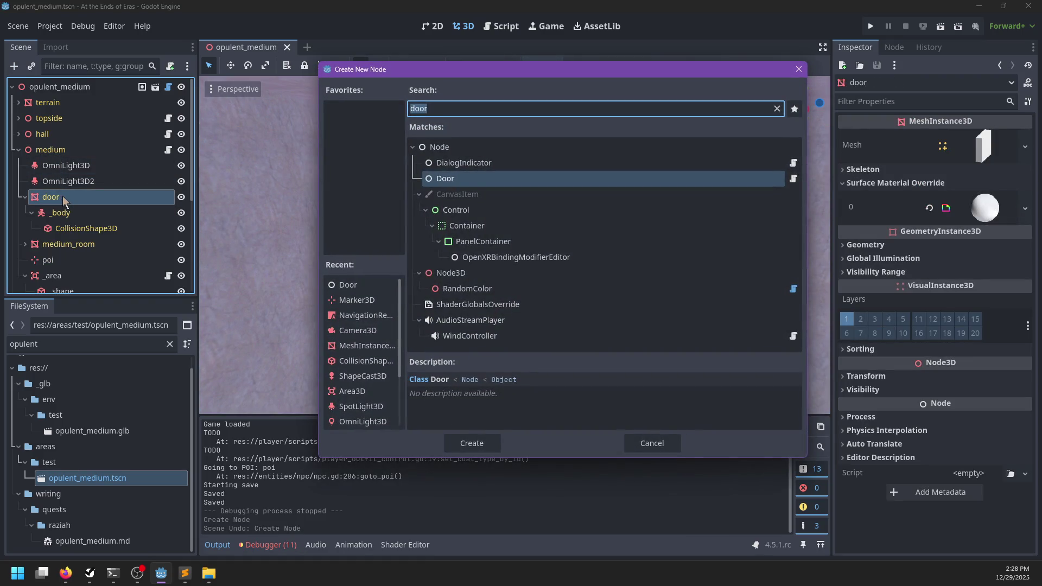
key("Return")
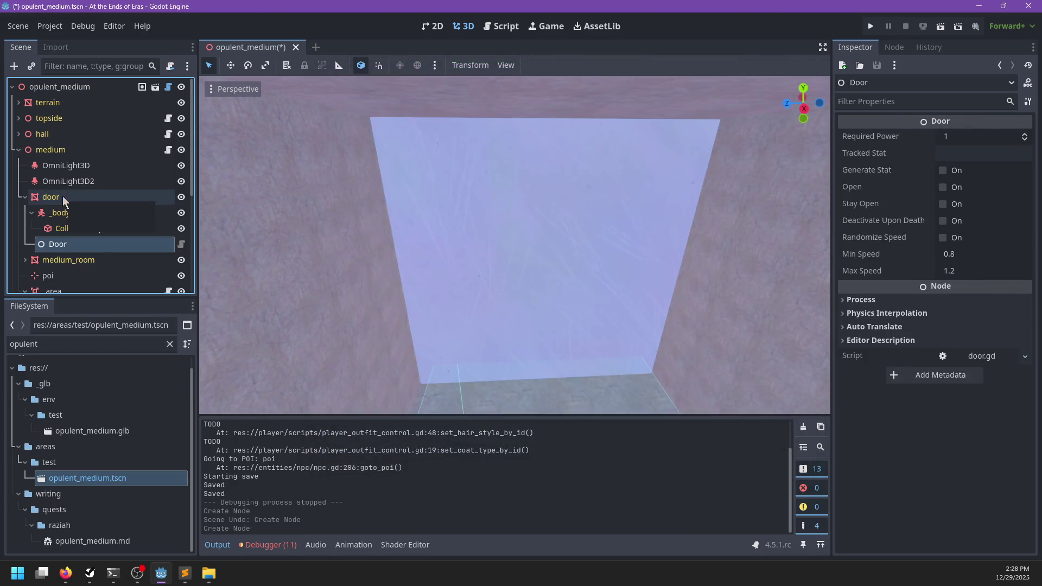
Add an AnimationPlayer child to the new Door node
key("ctrl+a")
type("Animatio")
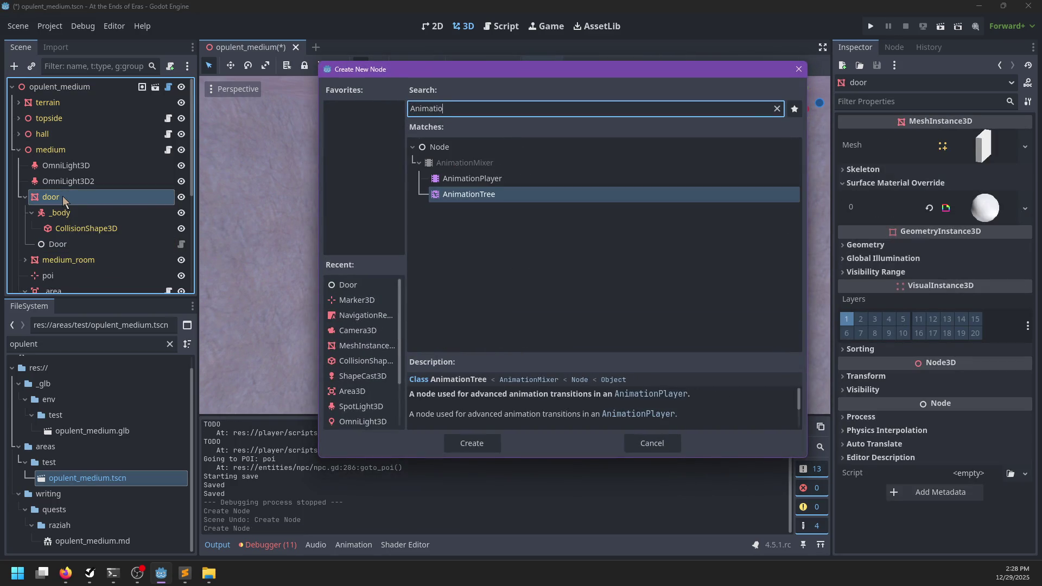
key("Up")
key("Return")
key("Up")
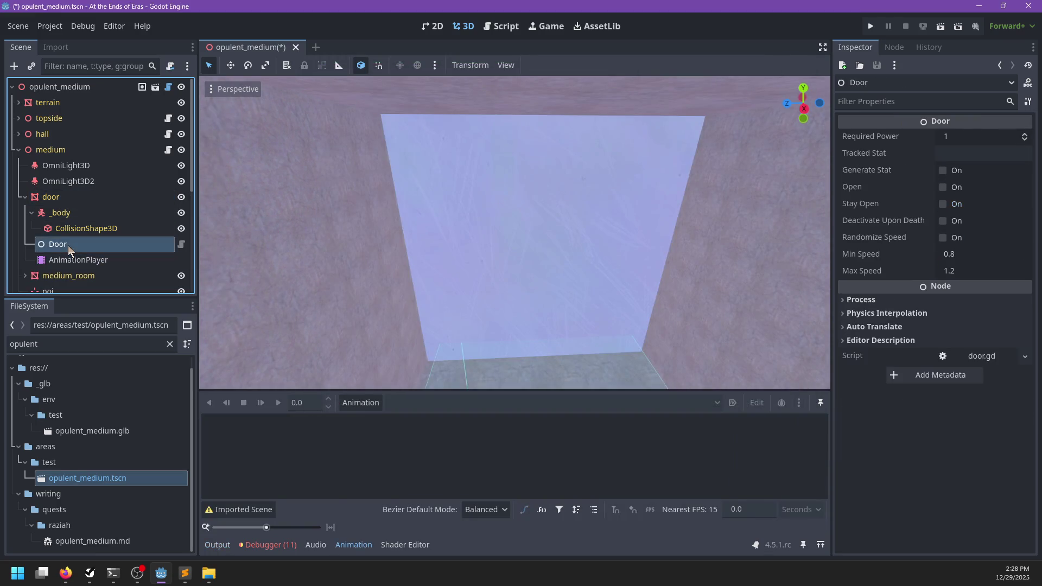
scroll(593, 272, "up", 3)
Edit the door's Tracked Stat value, then select the medium room node near the wall corner
scroll(610, 275, "down", 5)
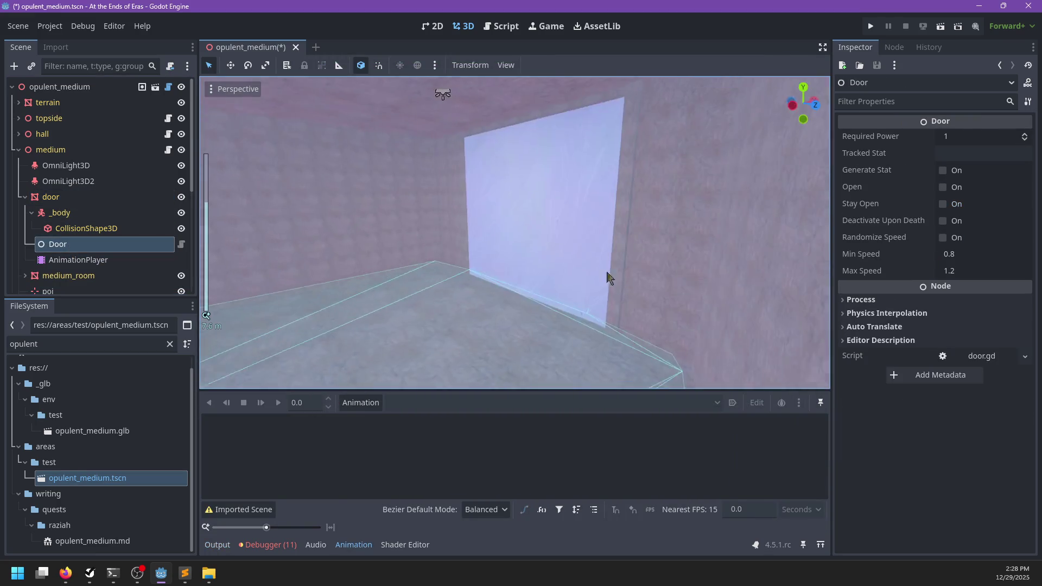
left_click(947, 154)
mouse_move(650, 249)
left_mouse_down()
mouse_move(669, 255)
mouse_move(434, 293)
mouse_move(482, 219)
mouse_move(526, 258)
mouse_move(430, 271)
mouse_move(64, 137)
left_mouse_up()
scroll(542, 276, "up", 2)
scroll(481, 219, "up", 3)
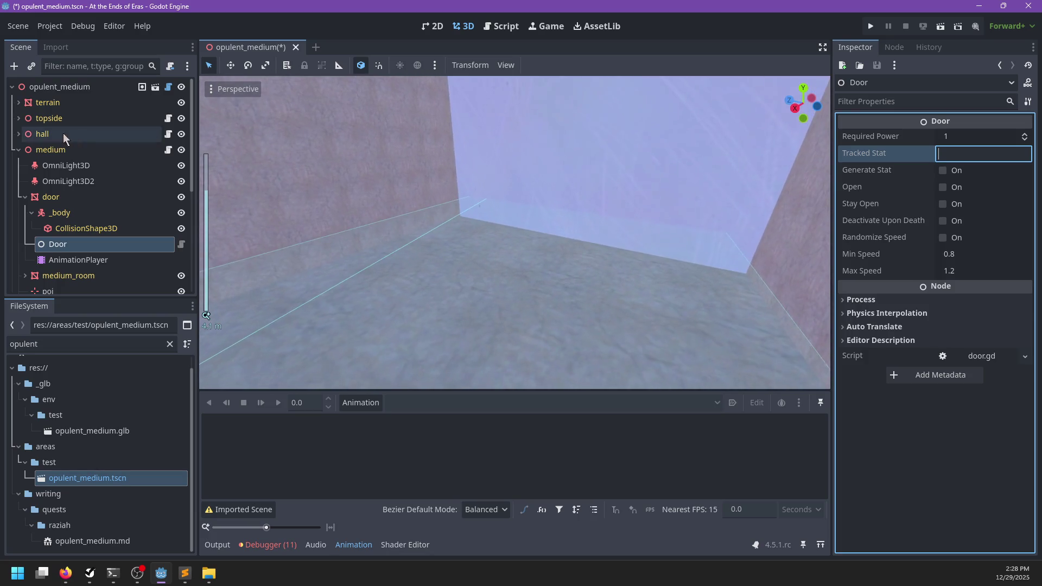
left_click(64, 150)
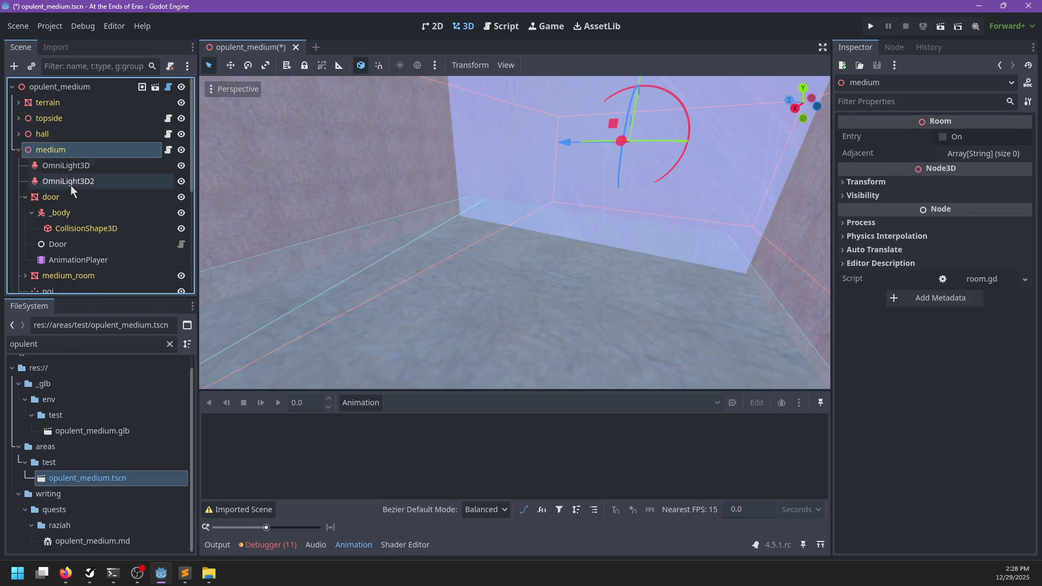
mouse_move(561, 198)
left_mouse_down()
mouse_move(317, 205)
mouse_move(444, 196)
left_mouse_up()
scroll(530, 228, "down", 3)
mouse_move(531, 228)
left_mouse_down()
mouse_move(467, 228)
mouse_move(689, 221)
mouse_move(589, 241)
left_mouse_up()
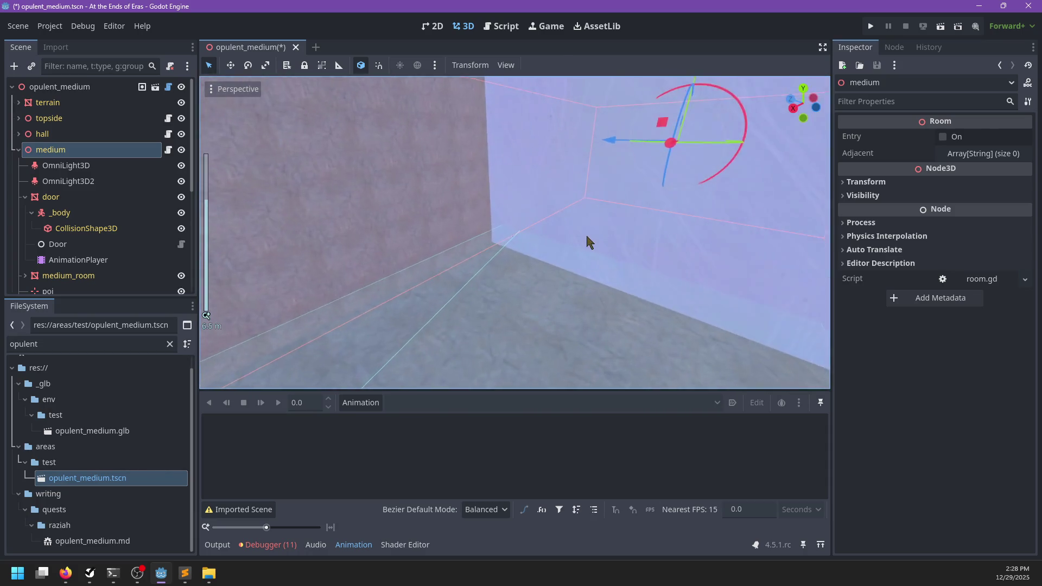
left_click(18, 150)
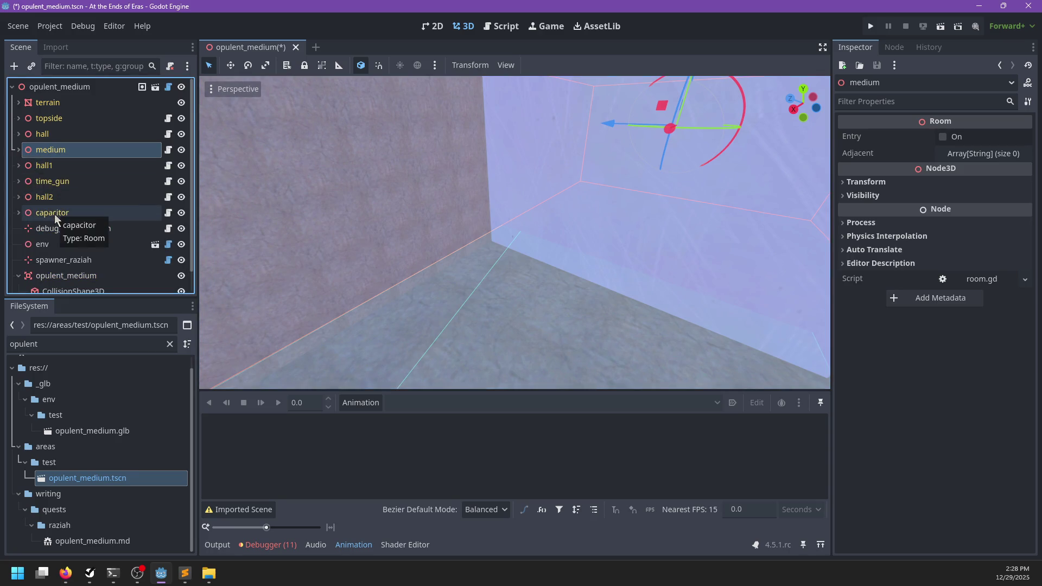
left_click(18, 150)
scroll(76, 222, "down", 2)
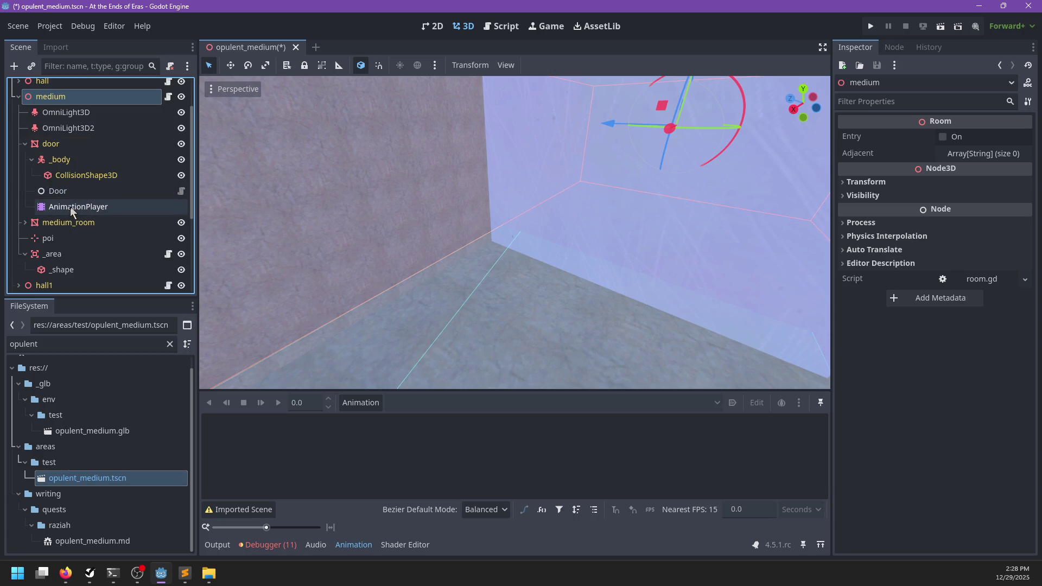
scroll(66, 206, "up", 2)
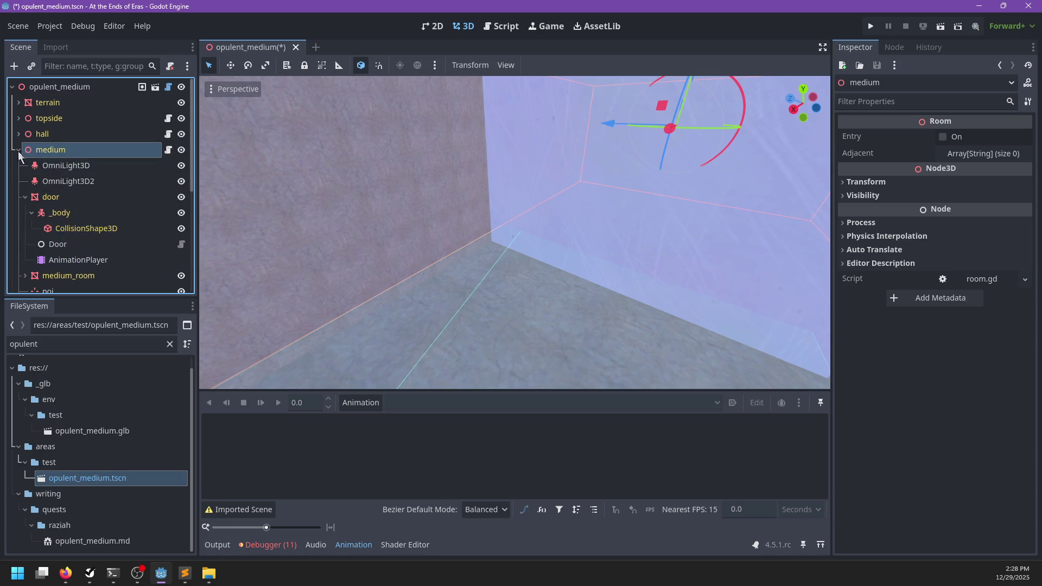
Search the add-node dialog for a switch type, then cancel it
key("ctrl+a")
type("dswi")
key("ctrl+a")
type("switc")
key("ctrl+a")
key("BackSpace")
key("Escape")
Filter FileSystem for 'switc', drag dswitch_a.tscn into the viewport, then onto 'medium'
left_click(111, 345)
key("ctrl+a")
type("switc")
scroll(87, 434, "down", 3)
mouse_move(87, 468)
left_mouse_down()
mouse_move(441, 281)
mouse_move(485, 278)
mouse_move(506, 298)
mouse_move(429, 304)
mouse_move(408, 294)
left_mouse_up()
mouse_move(61, 285)
left_mouse_down()
mouse_move(135, 198)
mouse_move(56, 155)
left_mouse_up()
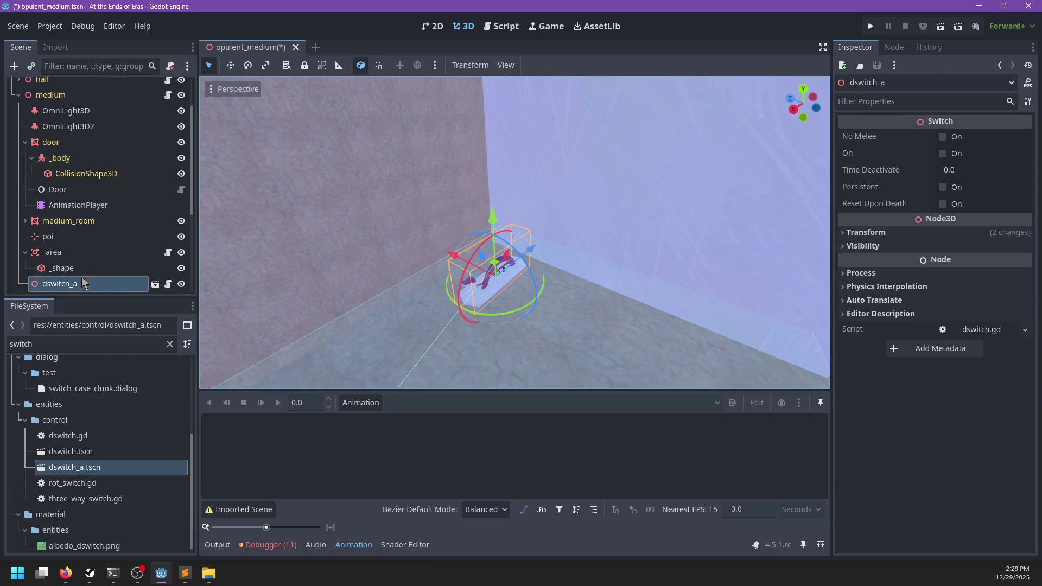
Collapse the door and _area nodes and drag the switch toward the wall
left_click(24, 142)
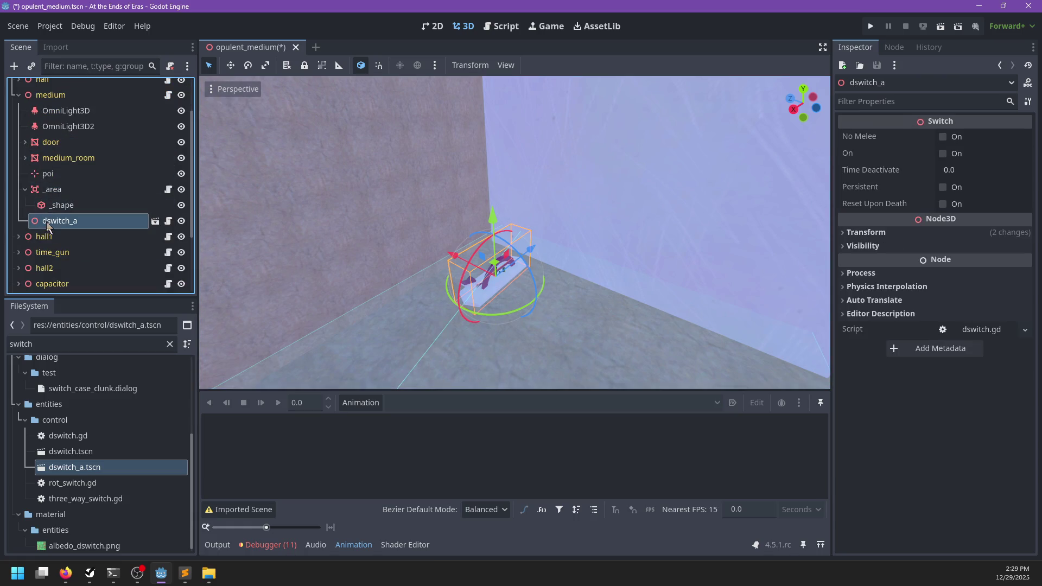
left_click(25, 190)
mouse_move(600, 252)
left_mouse_down()
mouse_move(574, 301)
mouse_move(577, 293)
left_mouse_up()
mouse_move(525, 270)
left_mouse_down()
mouse_move(496, 286)
mouse_move(501, 296)
left_mouse_up()
left_click_drag(590, 314, 604, 298)
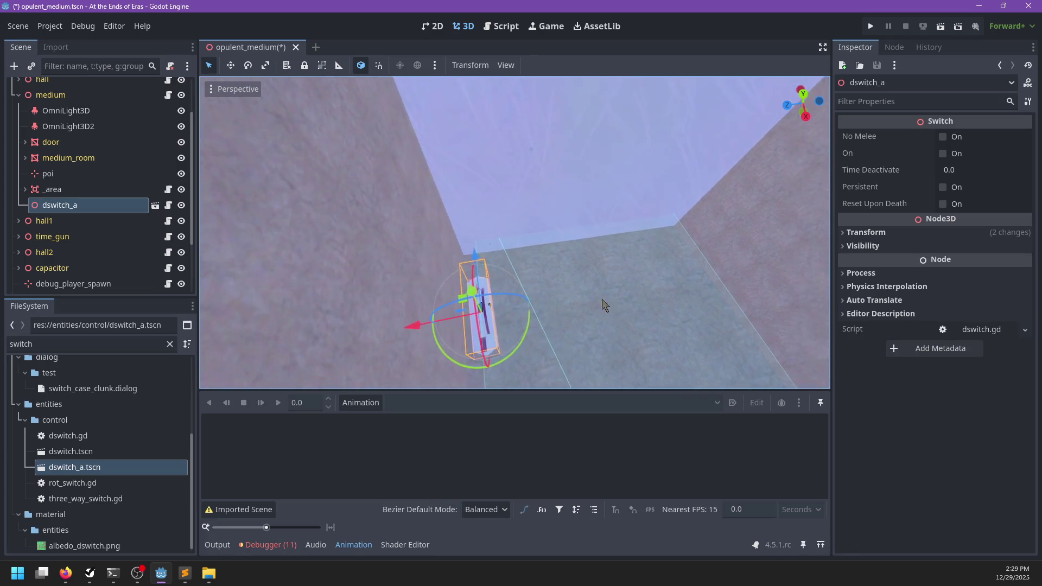
Select the Door node, check its door.gd script, then select its AnimationPlayer
left_click(25, 157)
left_click(24, 157)
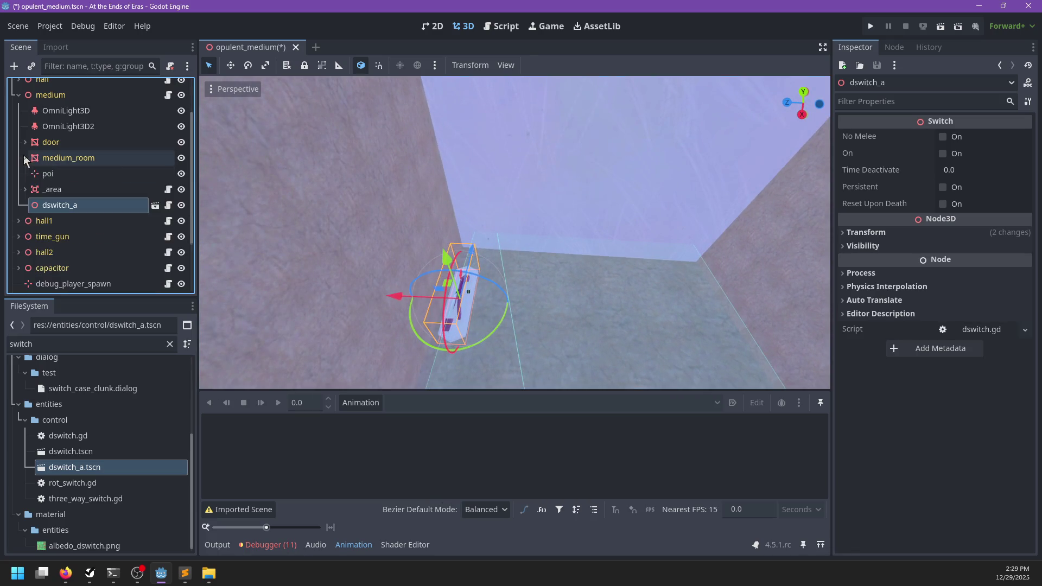
left_click(25, 142)
left_click(60, 190)
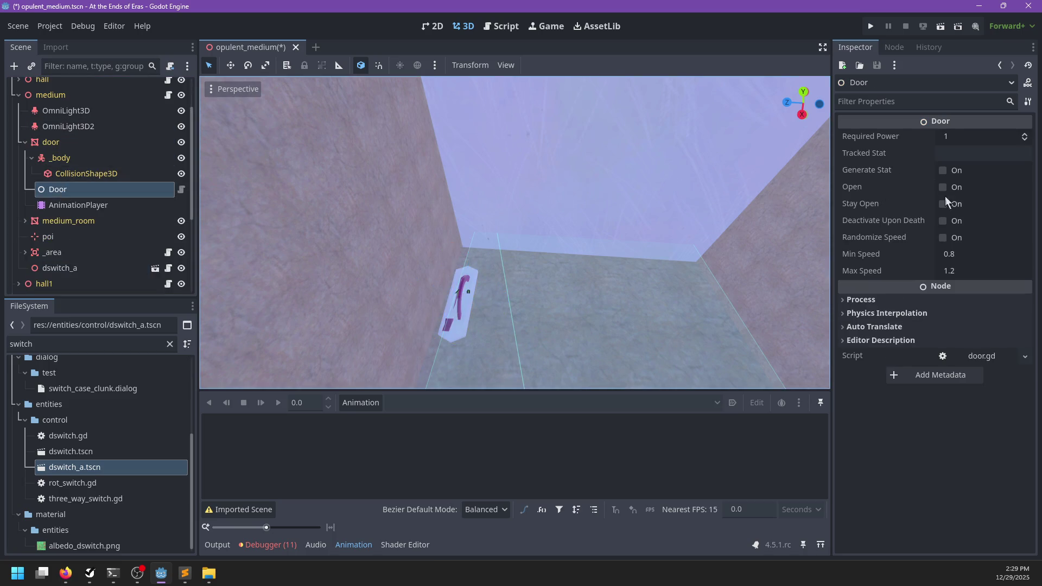
mouse_move(576, 257)
left_mouse_down()
mouse_move(579, 170)
mouse_move(597, 250)
mouse_move(409, 242)
left_mouse_up()
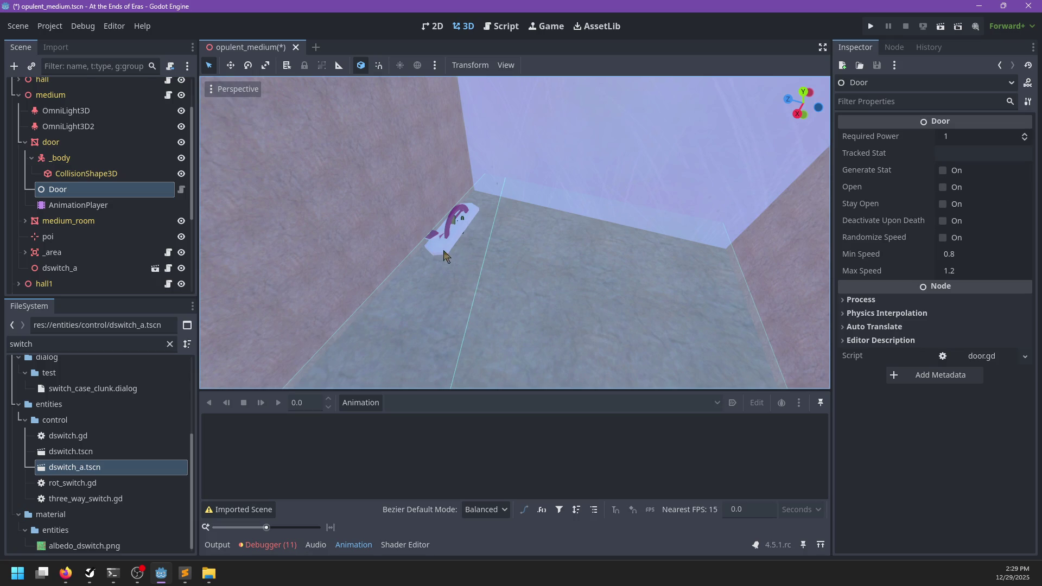
left_click(181, 190)
scroll(556, 201, "up", 10)
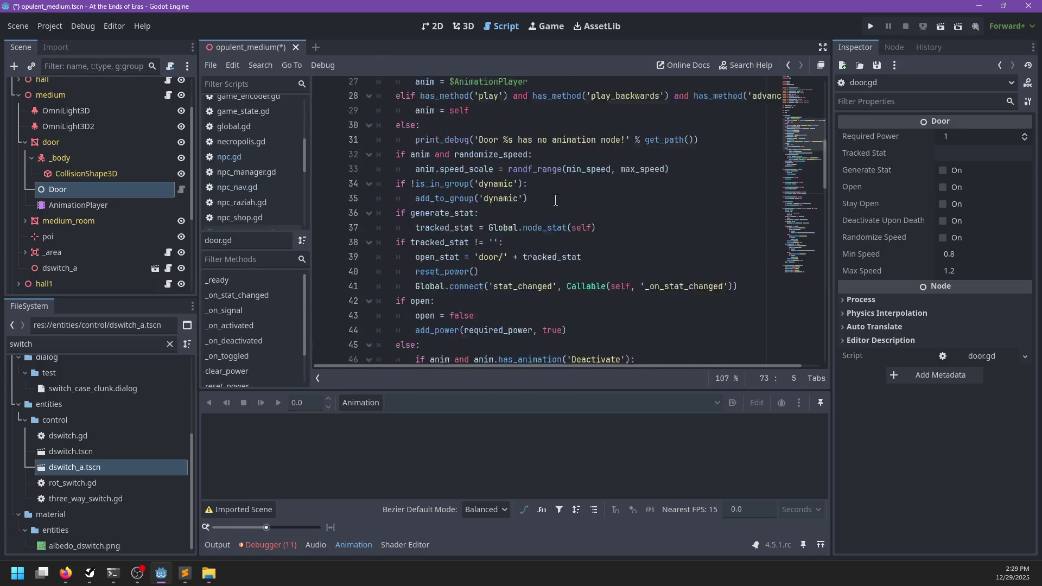
left_click(466, 29)
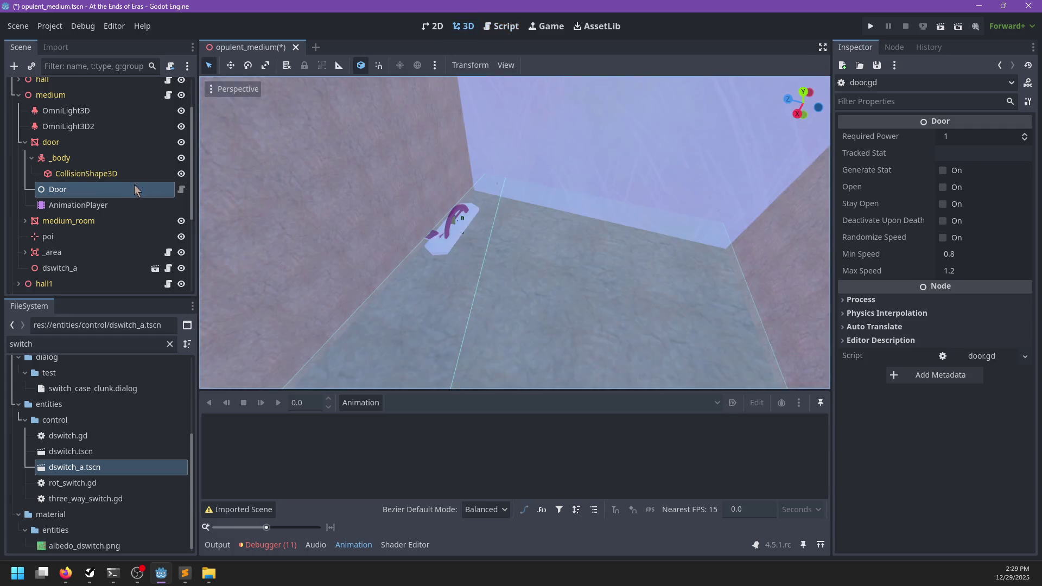
left_click(84, 205)
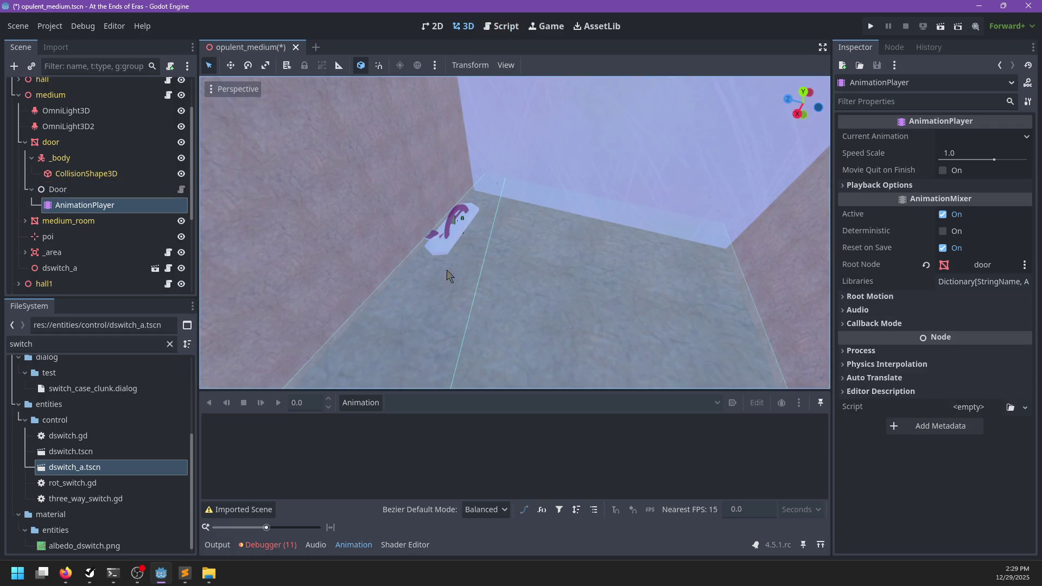
Create a new animation named 'Open' and edit its length
left_click(364, 404)
left_click(390, 418)
type("Open")
key("Return")
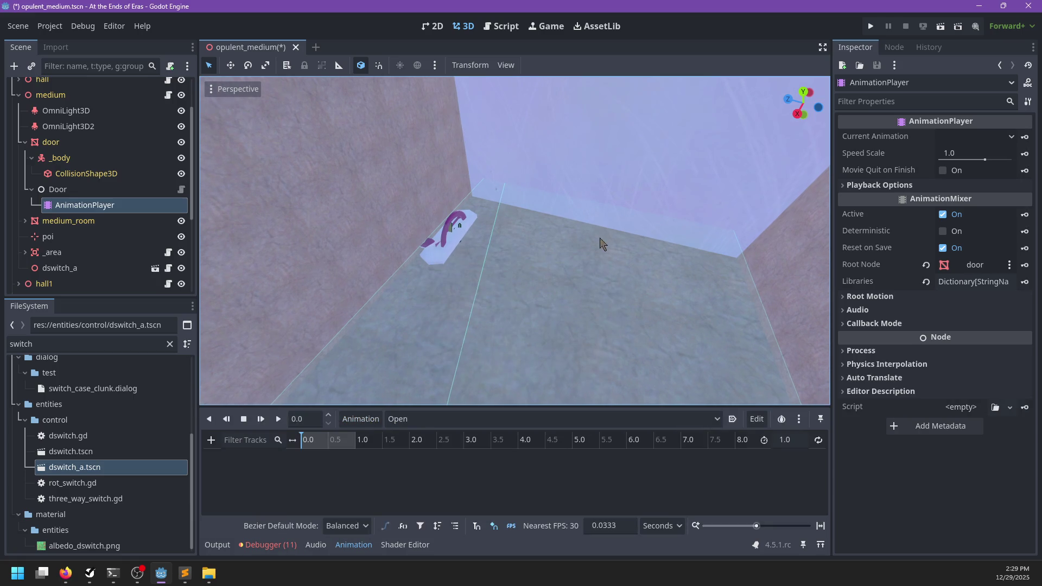
scroll(600, 240, "up", 5)
scroll(469, 219, "down", 2)
left_click(787, 439)
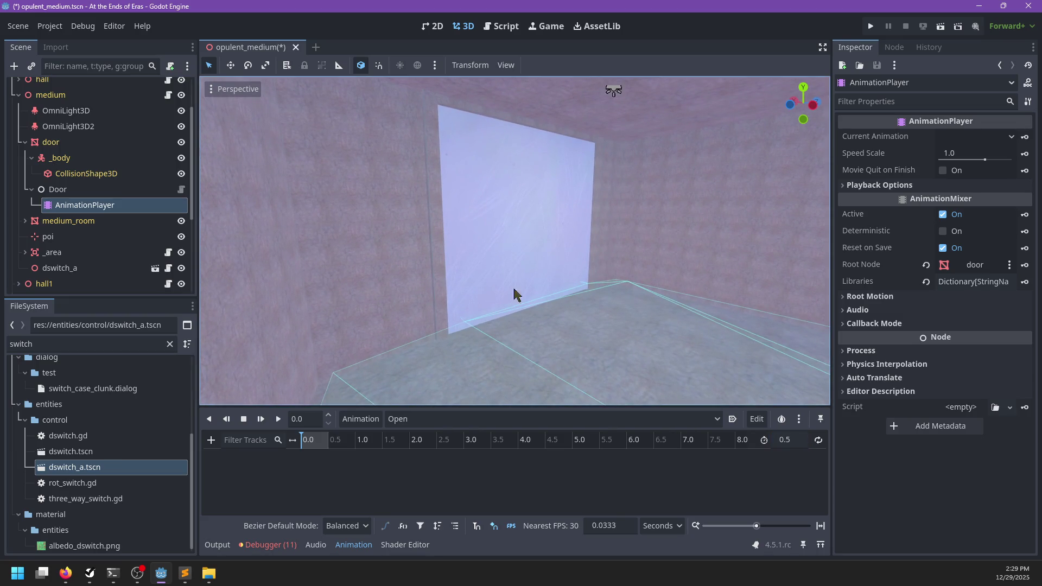
Select the door mesh and key its Transform Position at 0.0 s
left_click(563, 230)
scroll(510, 234, "up", 2)
key("f")
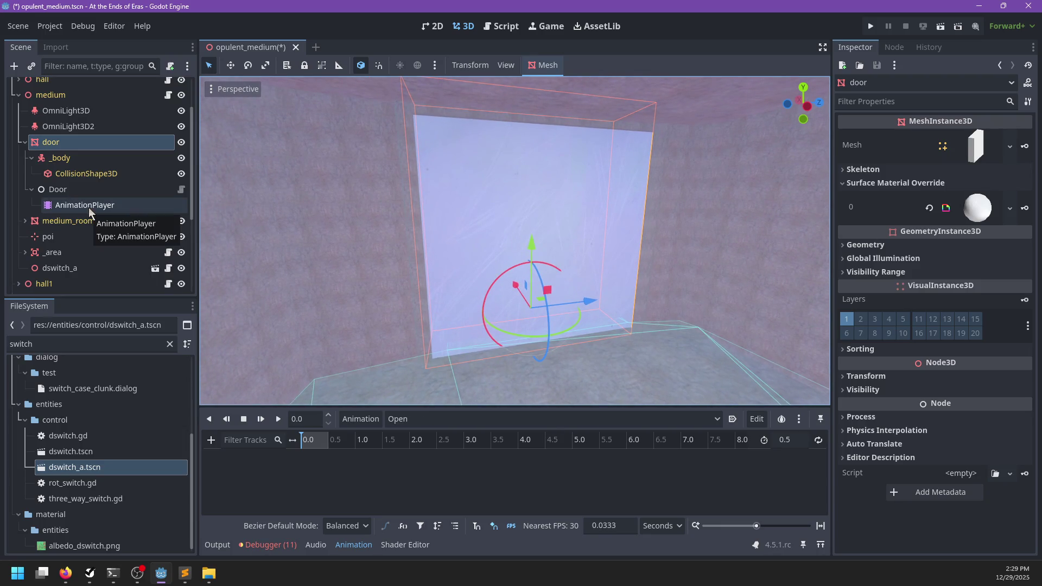
mouse_move(530, 244)
left_mouse_down()
mouse_move(543, 142)
mouse_move(573, 153)
mouse_move(581, 225)
left_mouse_up()
key("ctrl+z")
left_click(866, 376)
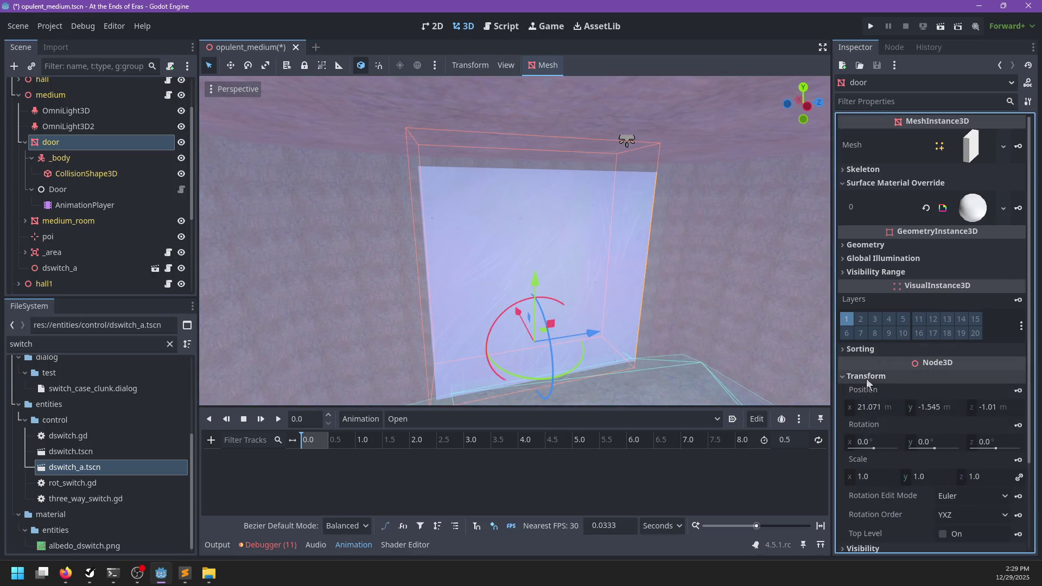
left_click(1018, 390)
left_click(485, 327)
Raise the door to Y 5.178 and insert a position key at 0.5 s
key("ctrl+Right")
mouse_move(534, 283)
left_mouse_down()
mouse_move(555, 73)
mouse_move(548, 79)
left_mouse_up()
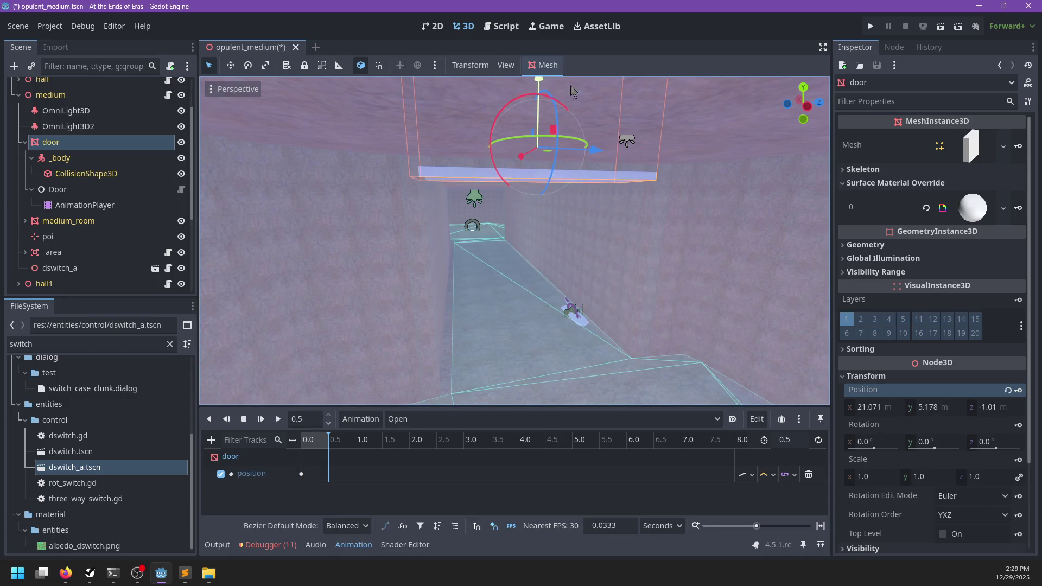
left_click(1018, 390)
left_click(301, 474)
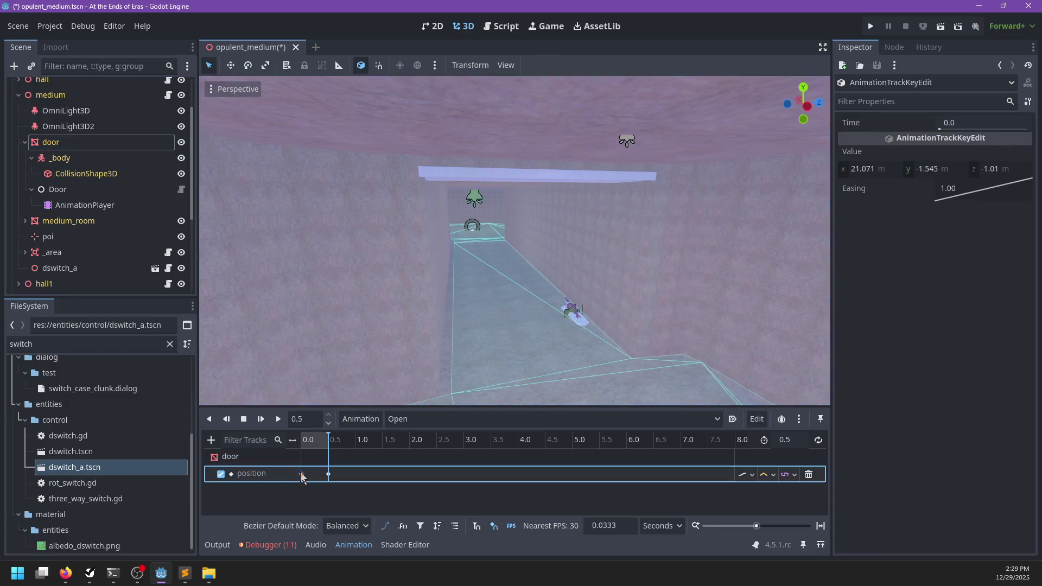
Preview the Open animation playing forwards and in reverse
left_click(260, 419)
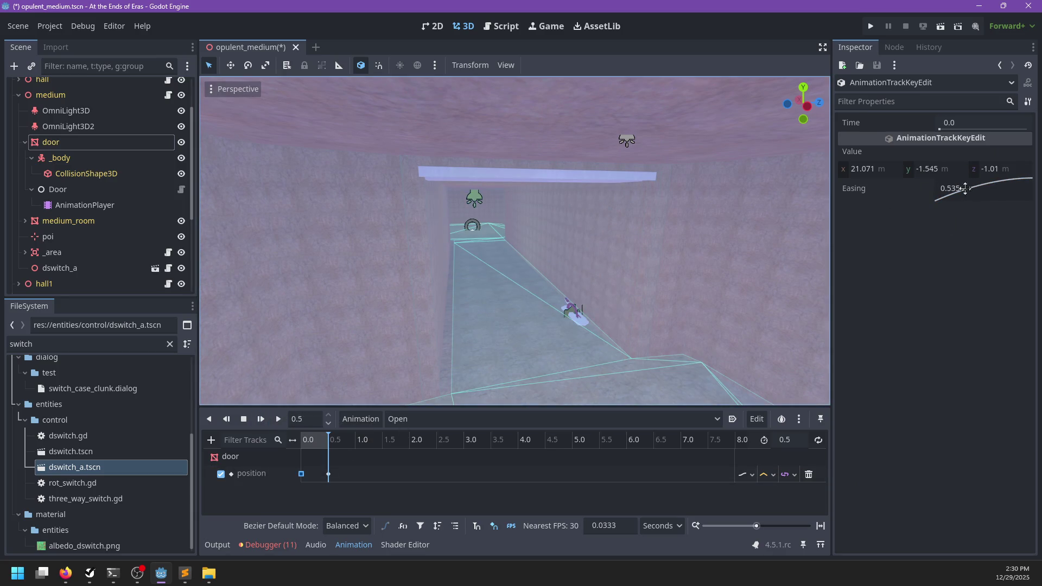
left_click(260, 420)
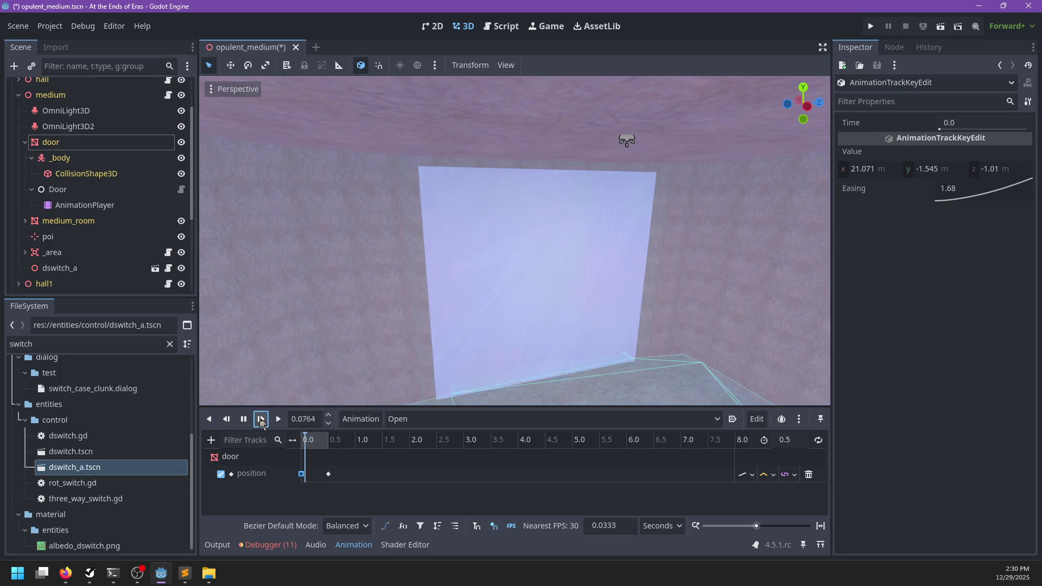
left_click(259, 424)
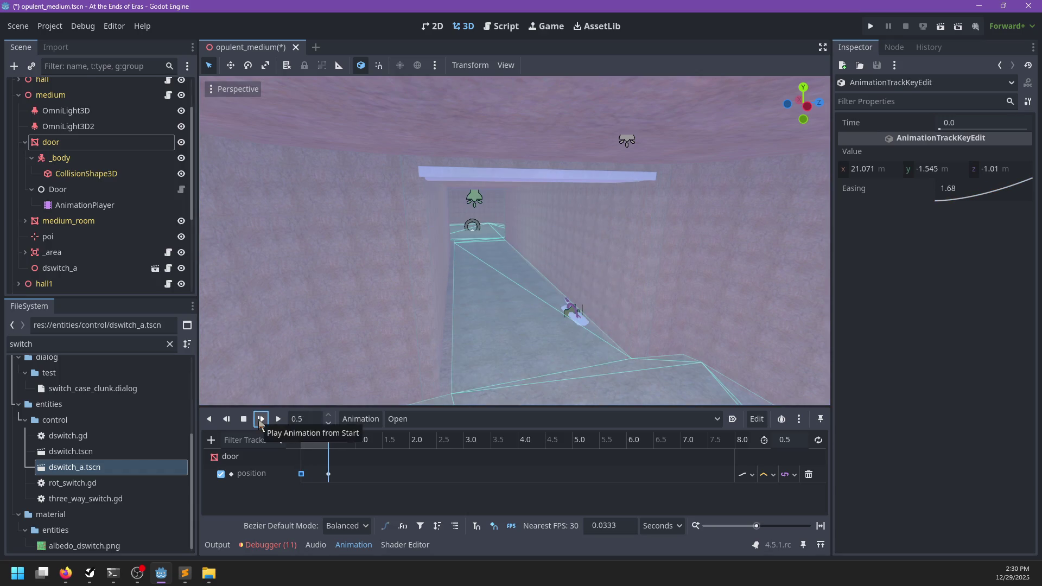
left_click(227, 424)
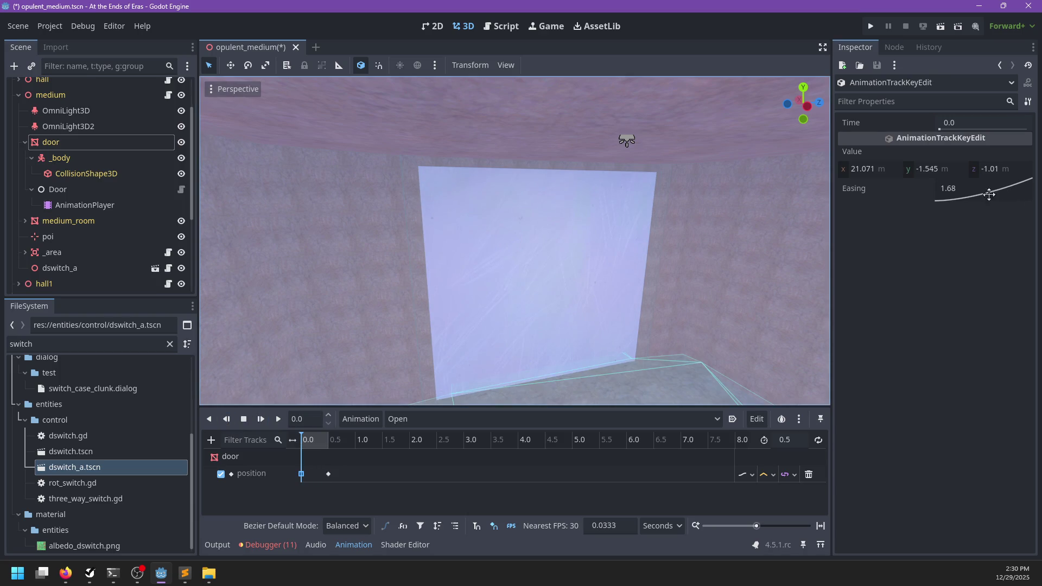
left_click(261, 421)
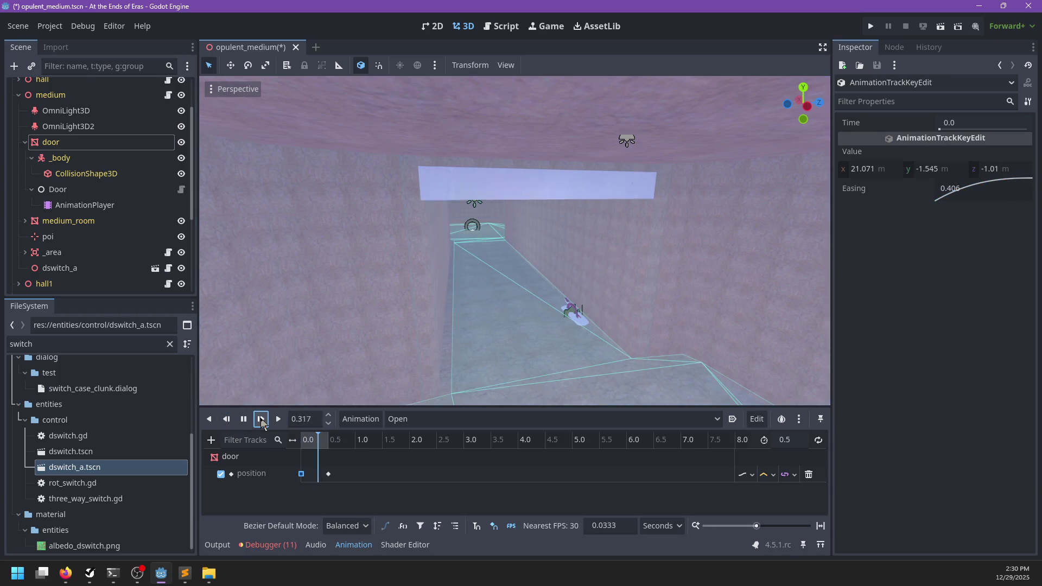
left_click(227, 423)
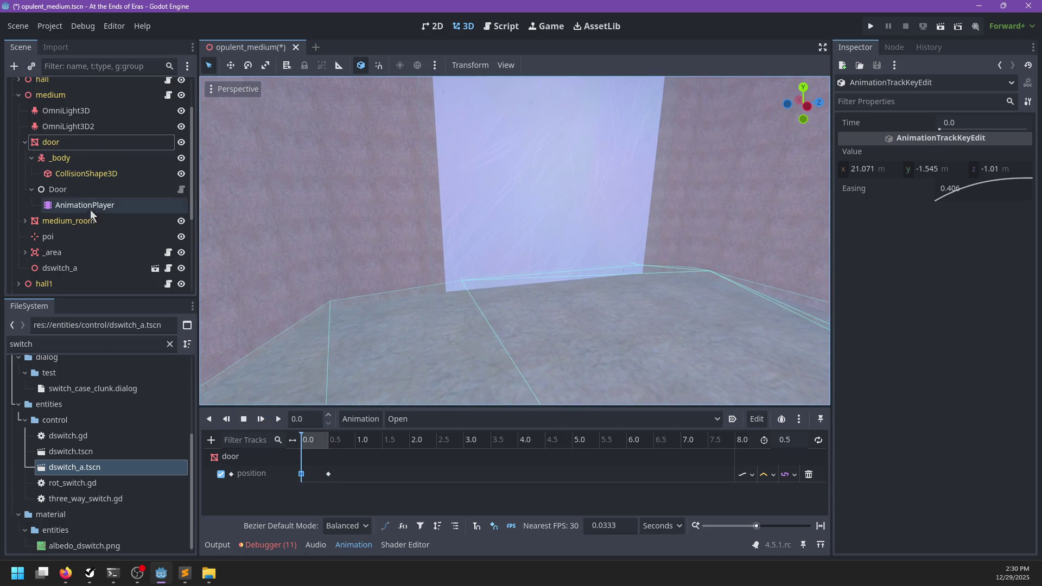
Save the opulent_medium scene and reselect the Door node
left_click(64, 191)
left_click(83, 205)
scroll(662, 297, "up", 3)
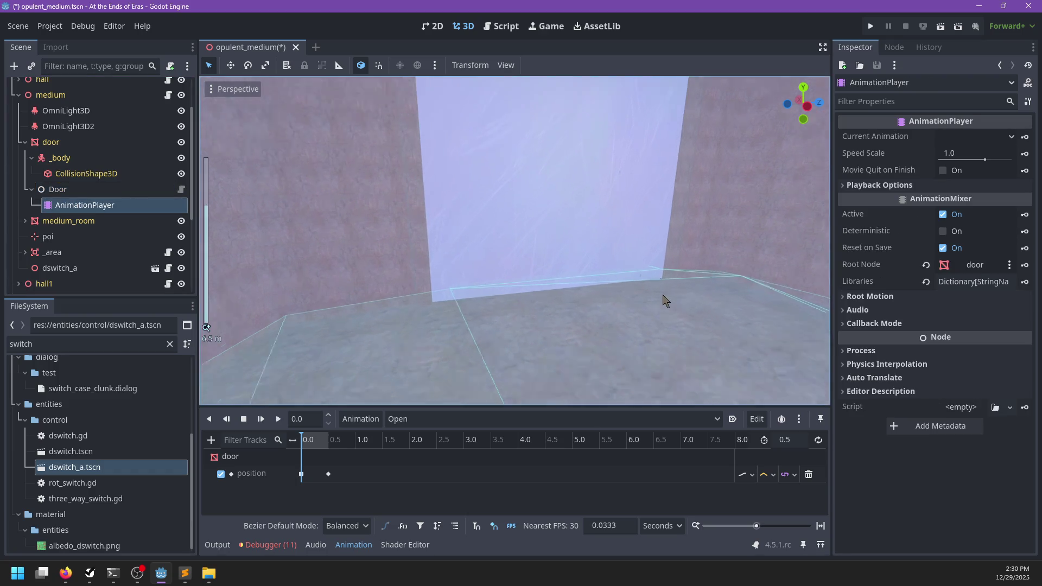
key("ctrl+s")
left_click(64, 190)
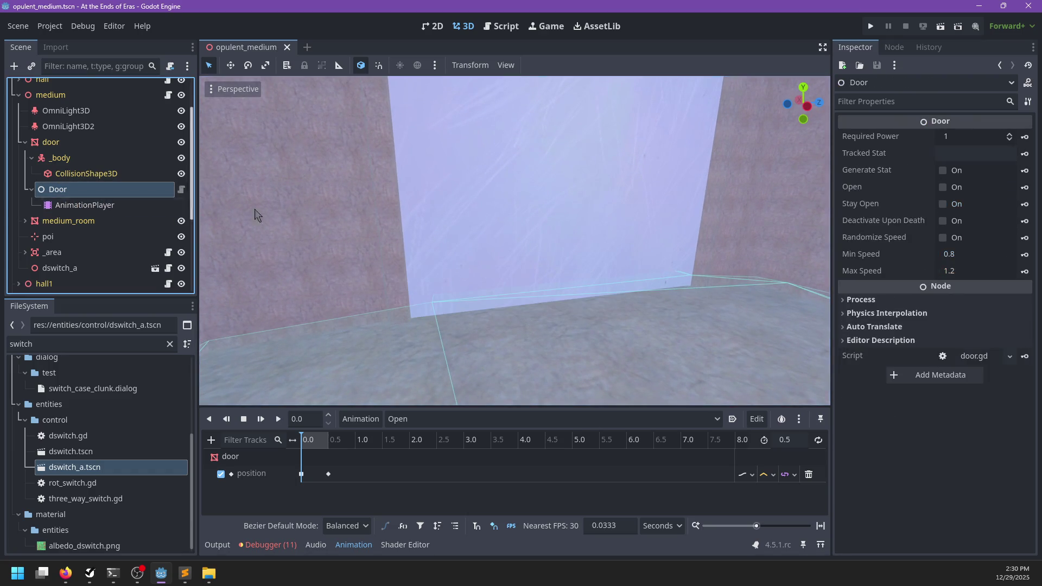
Frame the dswitch_a switch and show its signals in the Node panel
scroll(542, 235, "down", 3)
scroll(465, 249, "up", 2)
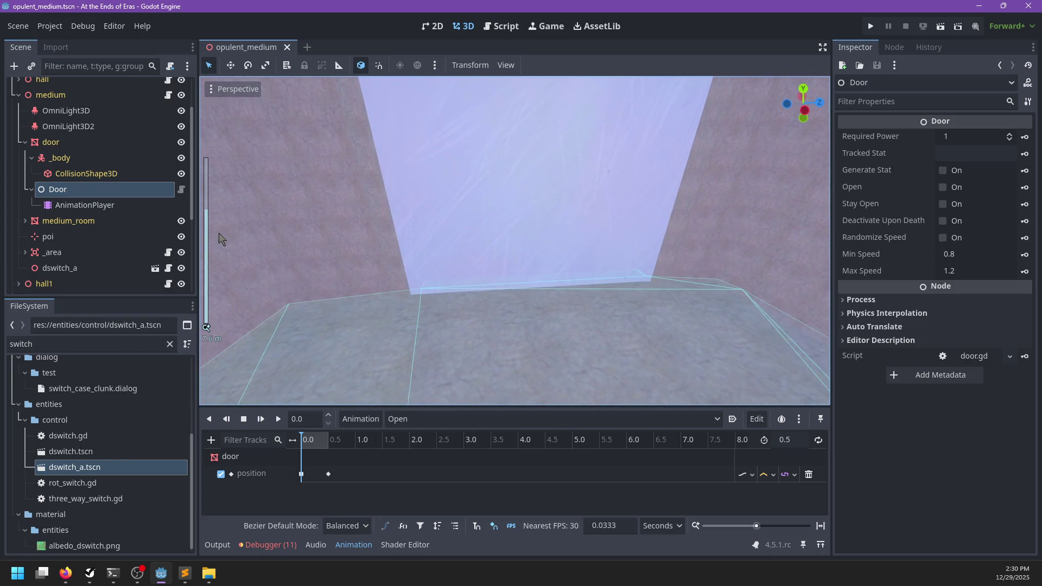
left_click(70, 268)
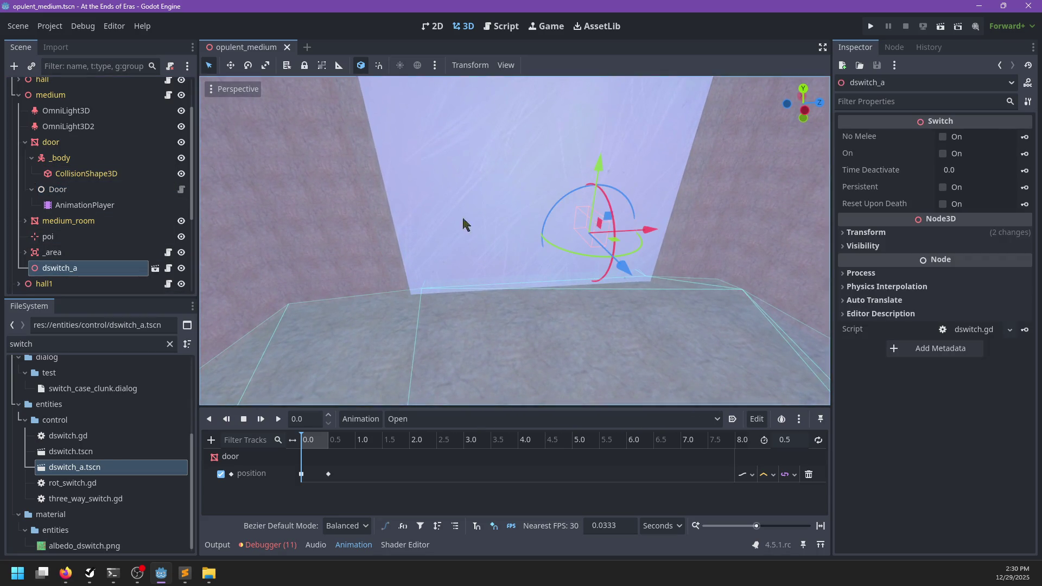
key("f")
mouse_move(493, 225)
left_mouse_down()
mouse_move(558, 291)
mouse_move(286, 212)
left_mouse_up()
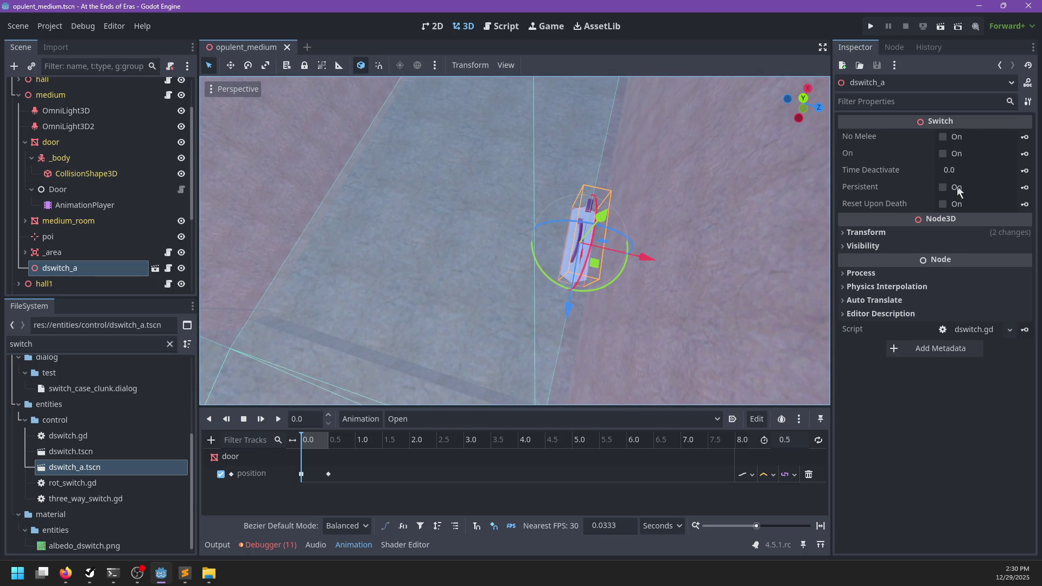
left_click(894, 47)
scroll(570, 263, "down", 2)
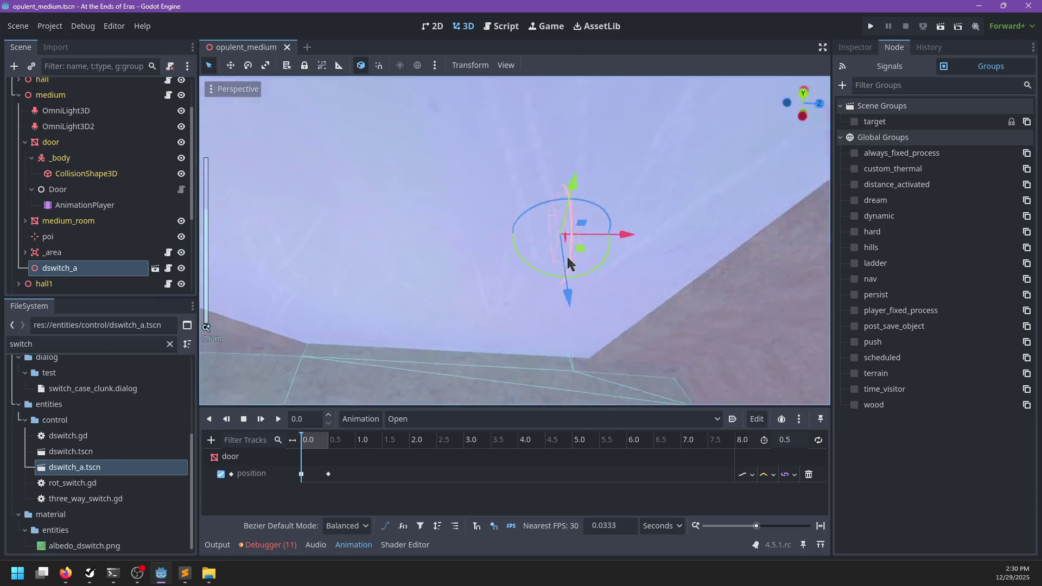
left_click(916, 68)
left_click_drag(472, 277, 543, 244)
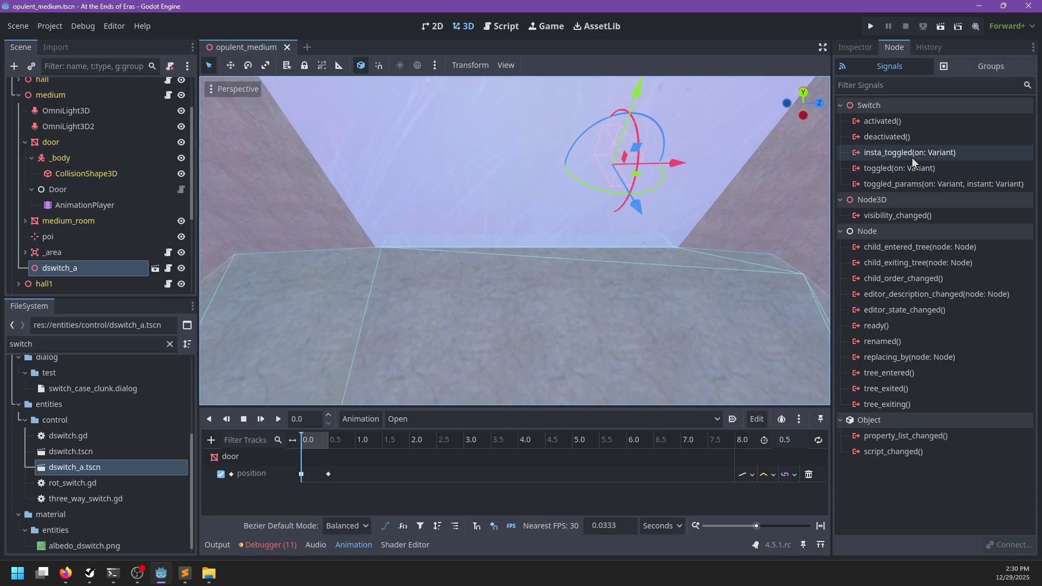
Start connecting toggled_params to the Door node, then close the connection window
double_click(896, 187)
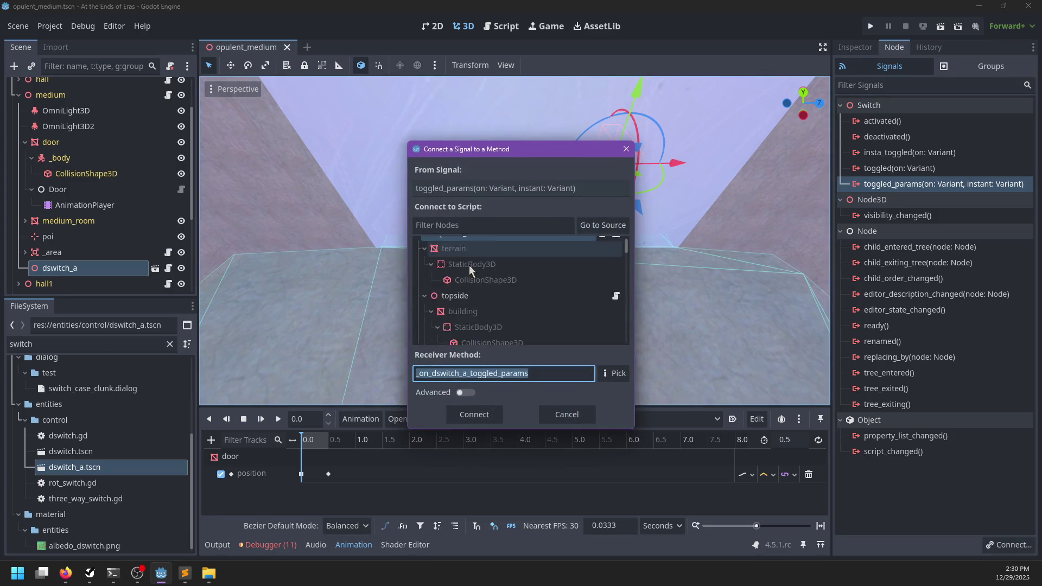
scroll(472, 269, "down", 5)
scroll(485, 284, "down", 5)
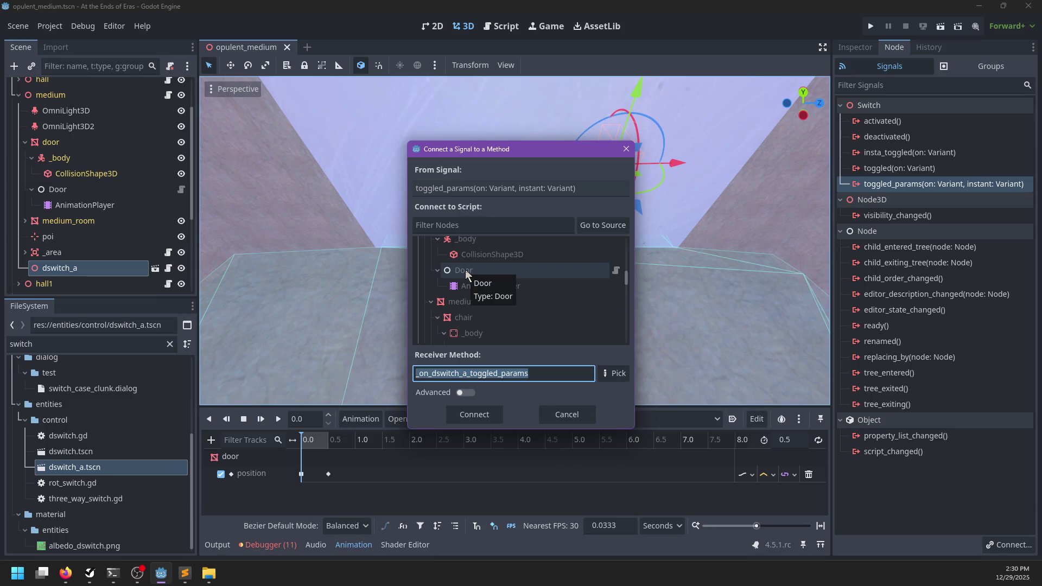
left_click(465, 269)
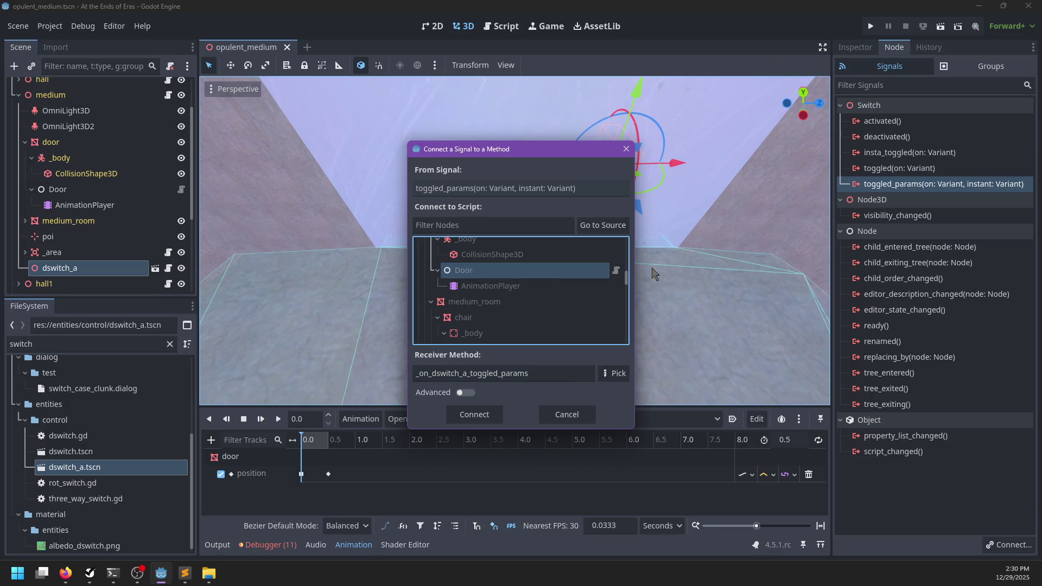
key("Return")
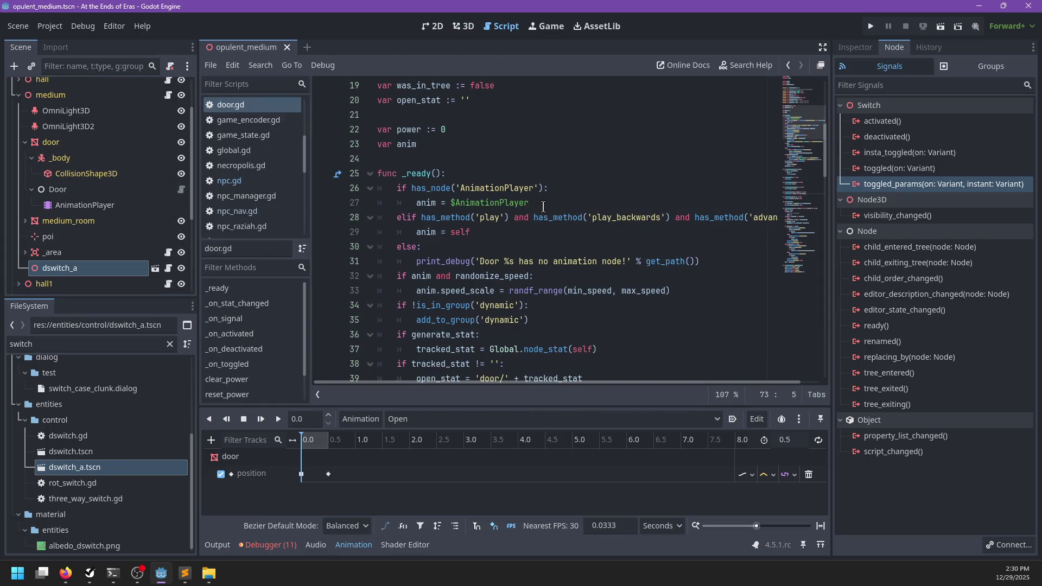
scroll(543, 206, "up", 4)
scroll(543, 206, "down", 15)
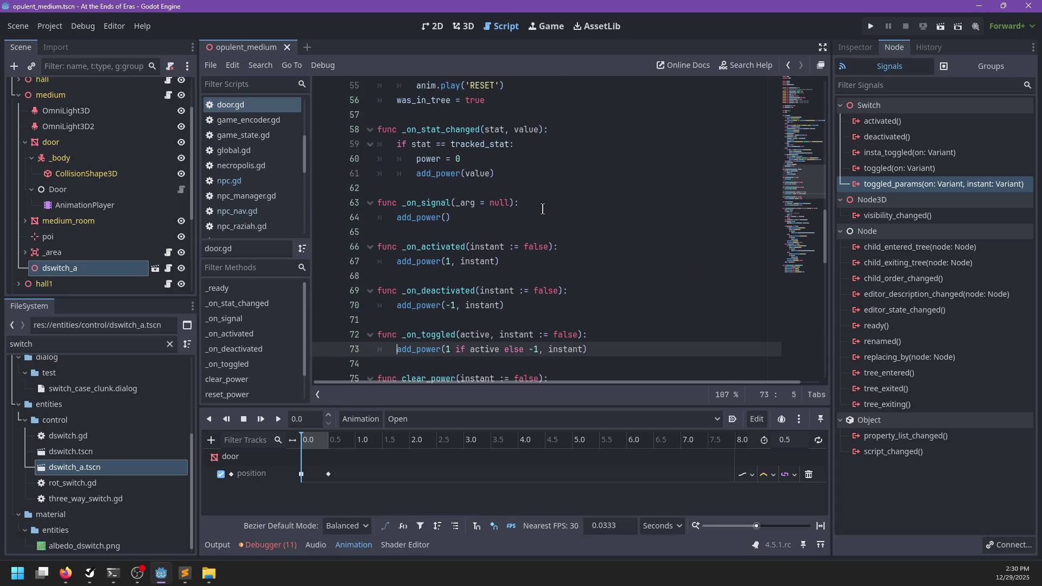
scroll(543, 209, "down", 3)
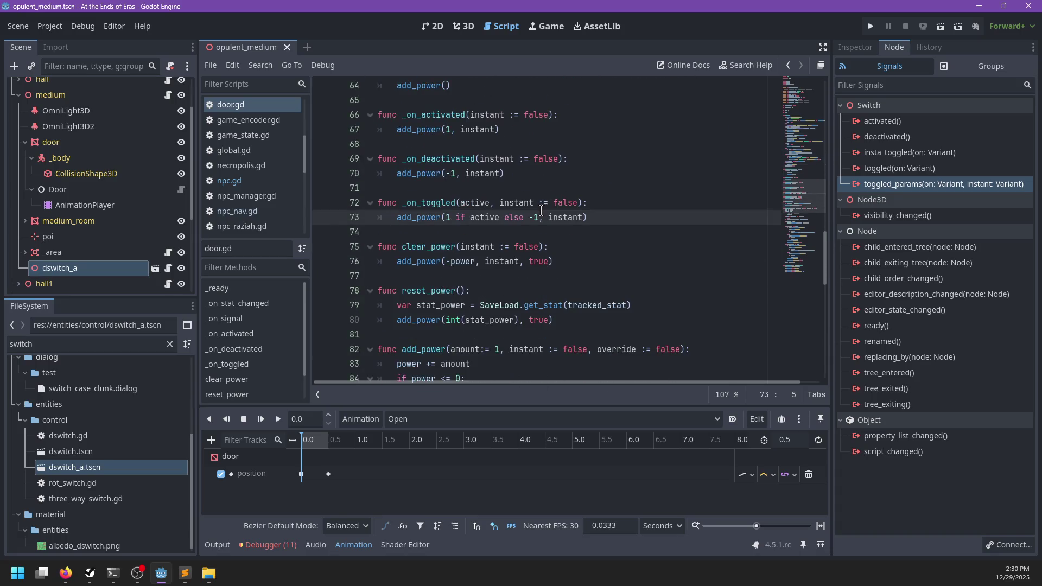
Rename the Door node to Door1, then reopen and cancel the toggled_params connection
double_click(95, 190)
key("Return")
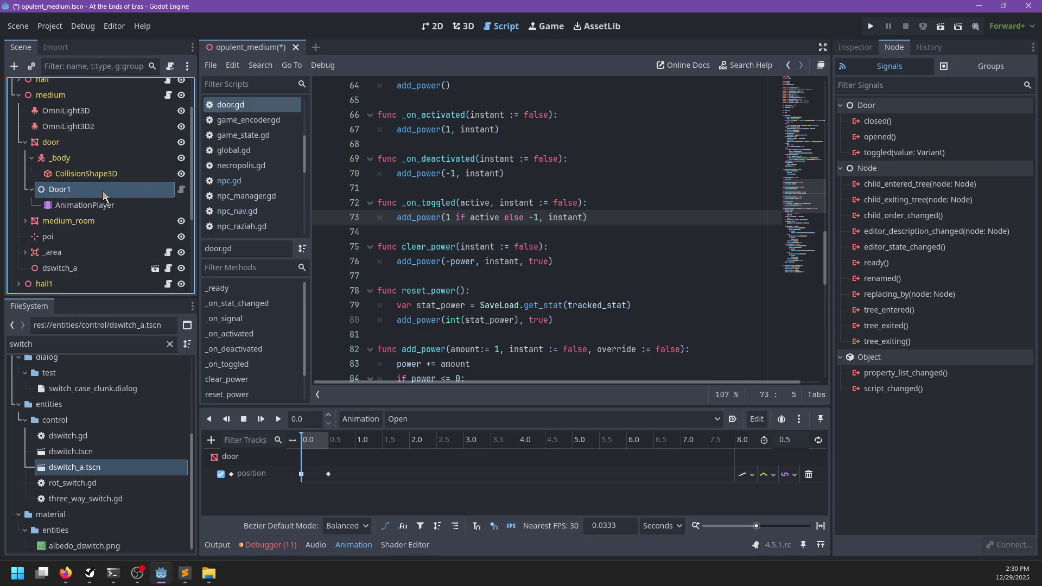
left_click(76, 267)
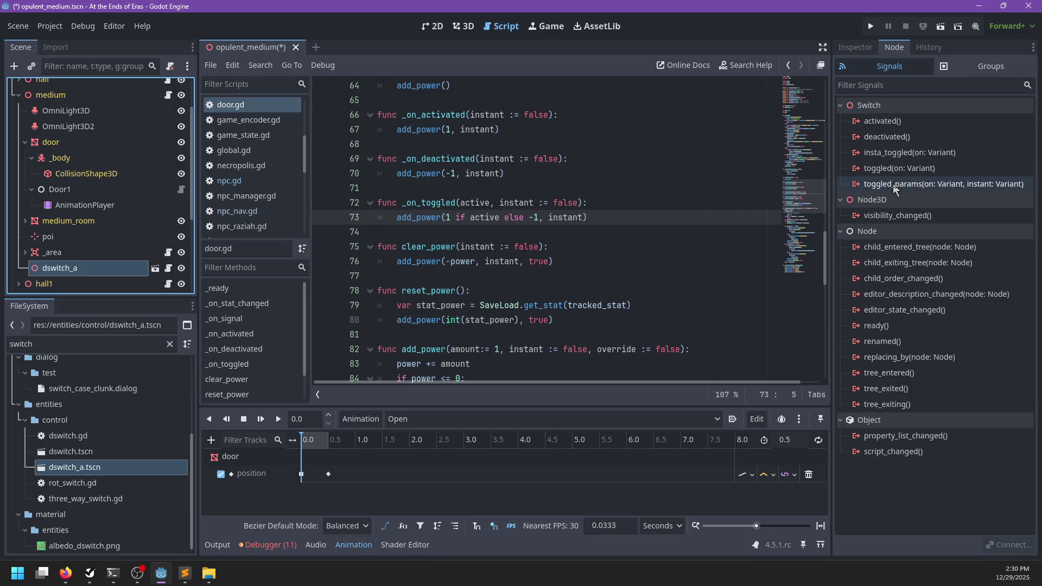
double_click(893, 184)
scroll(515, 301, "down", 5)
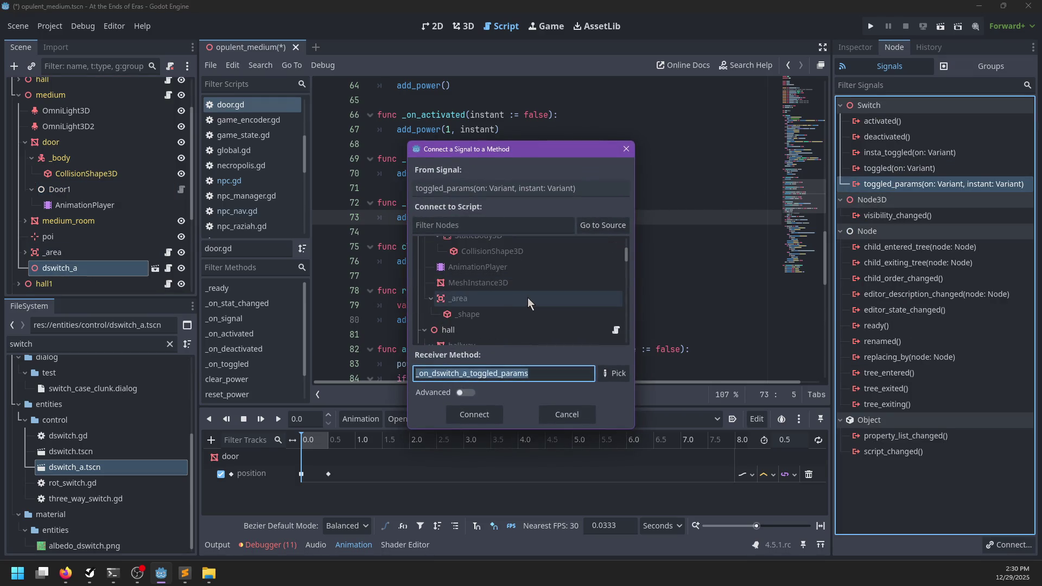
key("Escape")
scroll(611, 222, "up", 15)
scroll(611, 223, "up", 4)
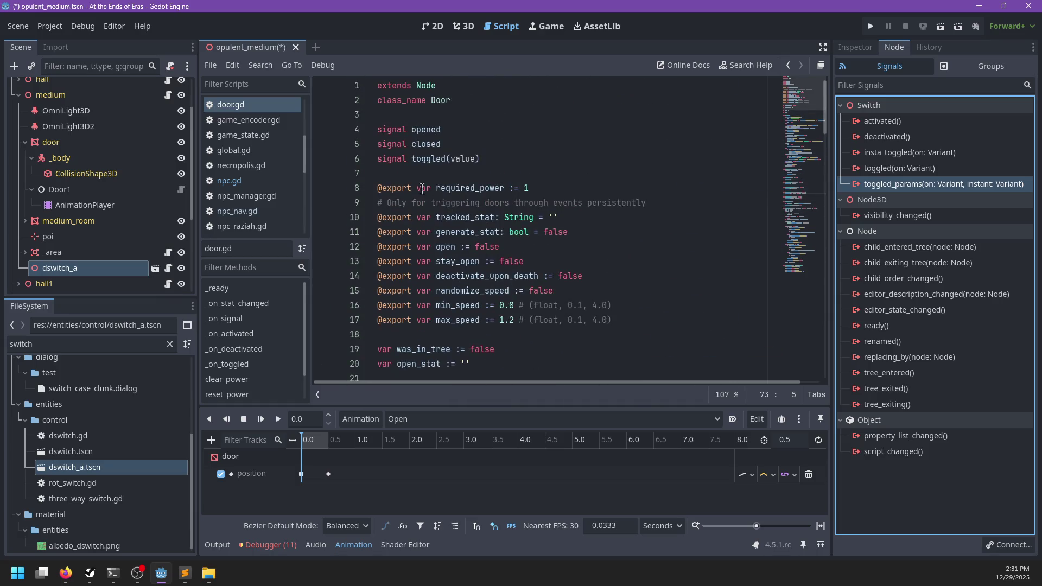
Type the toggled signal's value parameter as bool and save
left_click(476, 159)
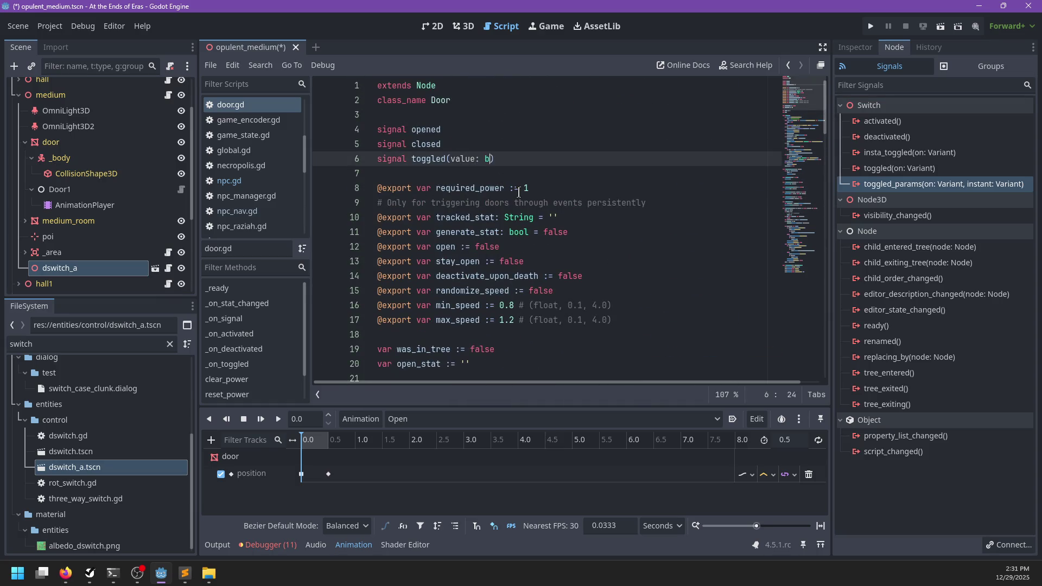
type("ool")
key("Return")
key("ctrl+s")
In dswitch.gd, type the toggled_params on and instant parameters as bool
left_click(169, 268)
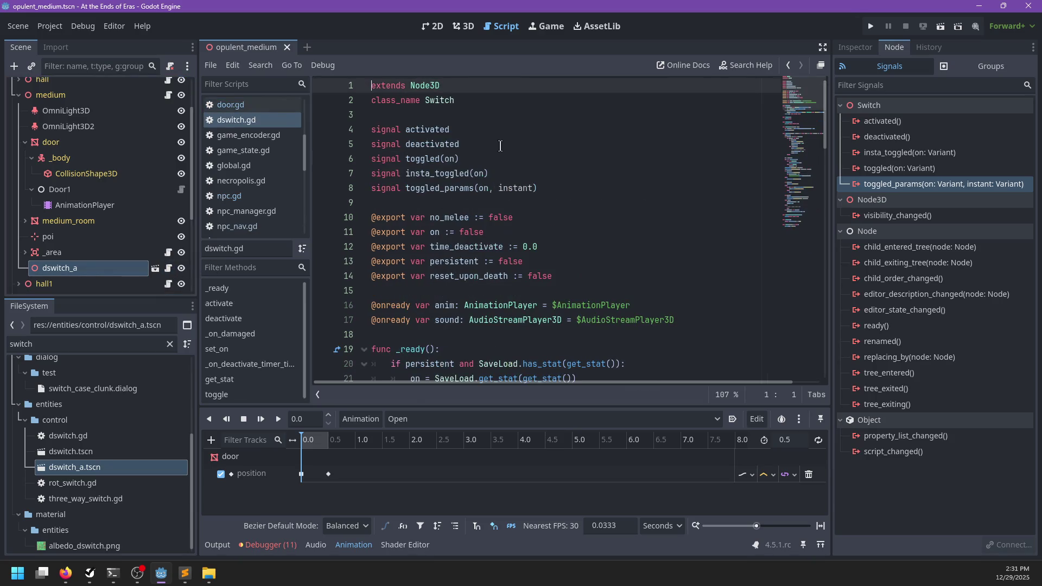
left_click(484, 188)
type(": boo")
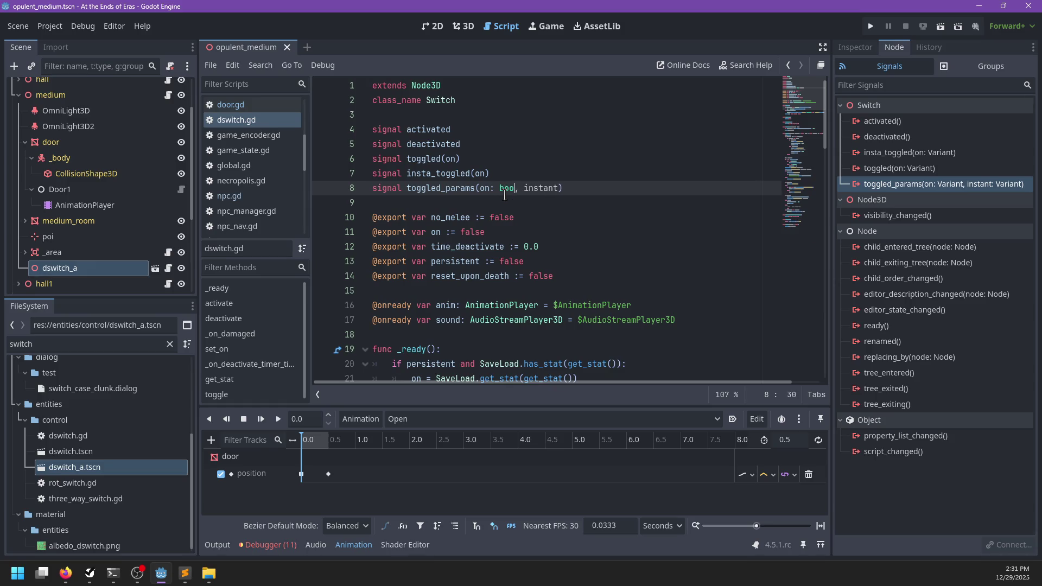
type("l")
key("ctrl+Right")
type(": bool")
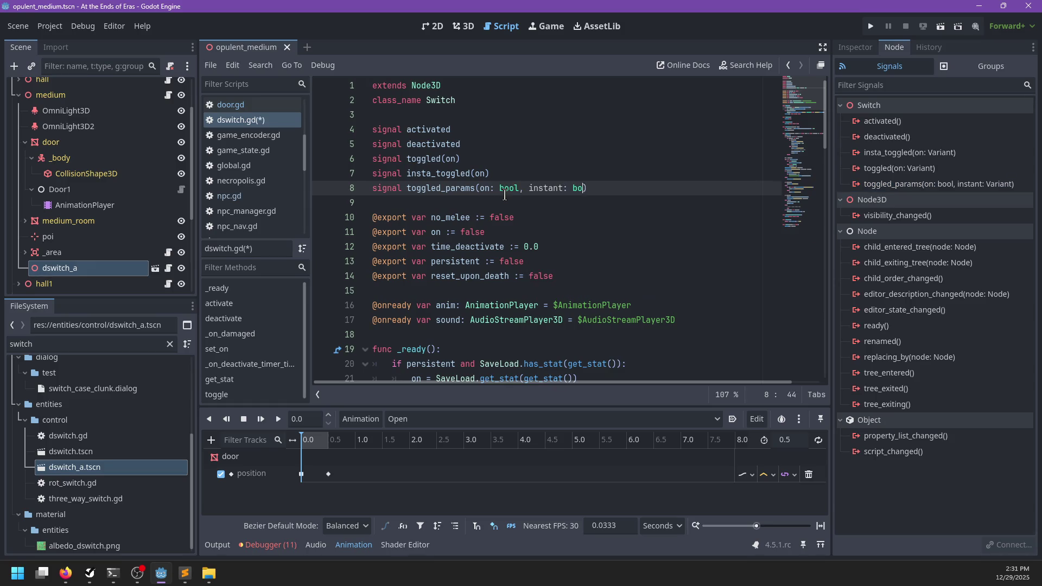
key("Up")
Type the insta_toggled and toggled parameters as bool and save dswitch.gd
key("Left")
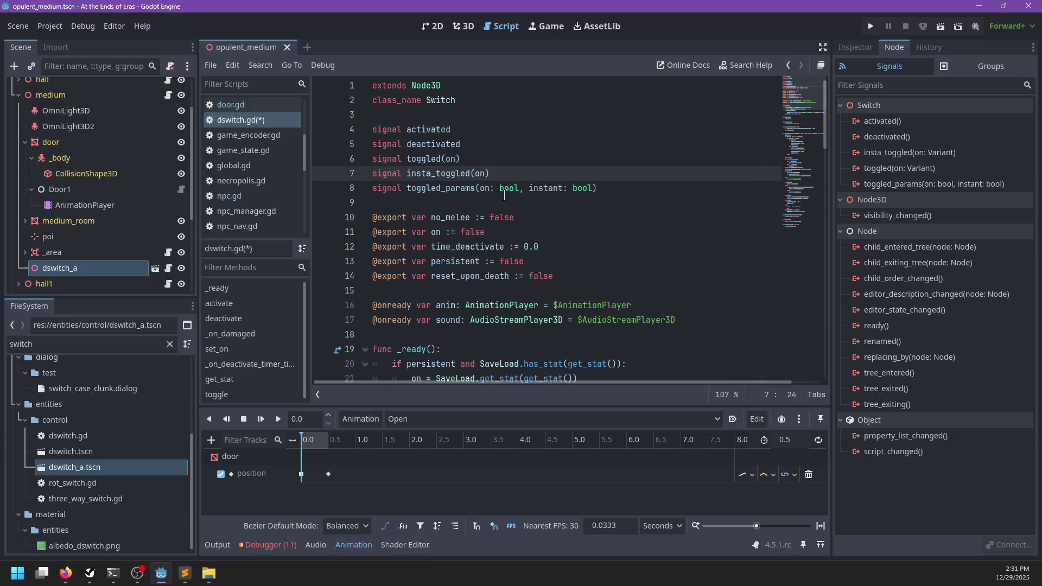
type("bool")
key("Up")
key("Left")
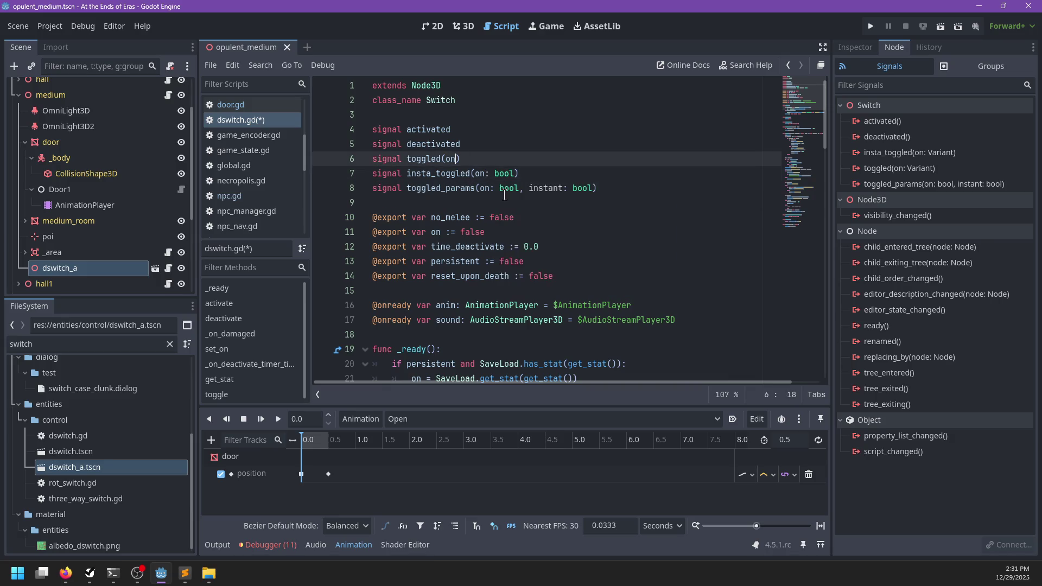
type(": bool")
key("ctrl+s")
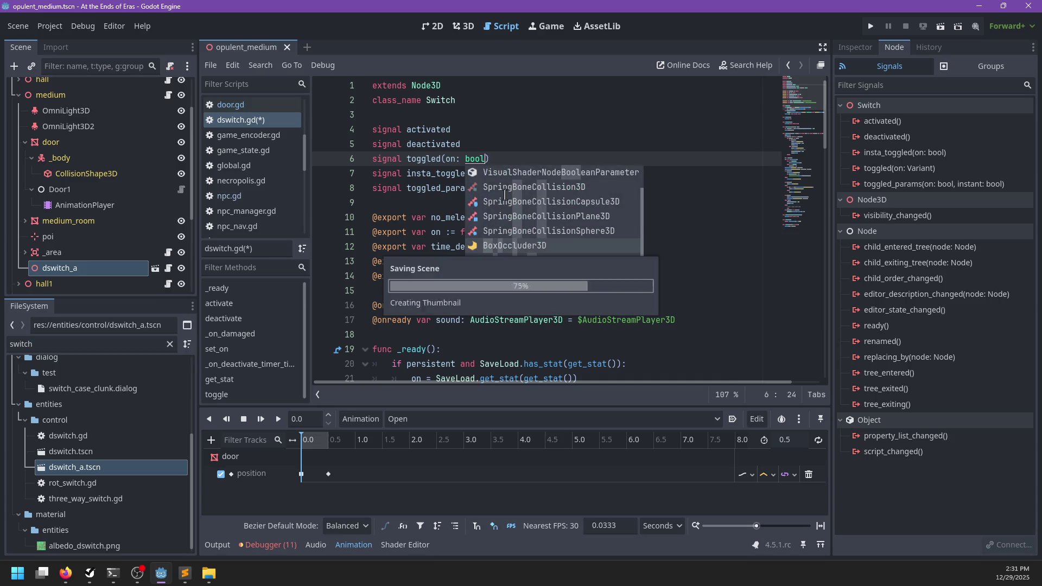
left_click(66, 256)
left_click(63, 268)
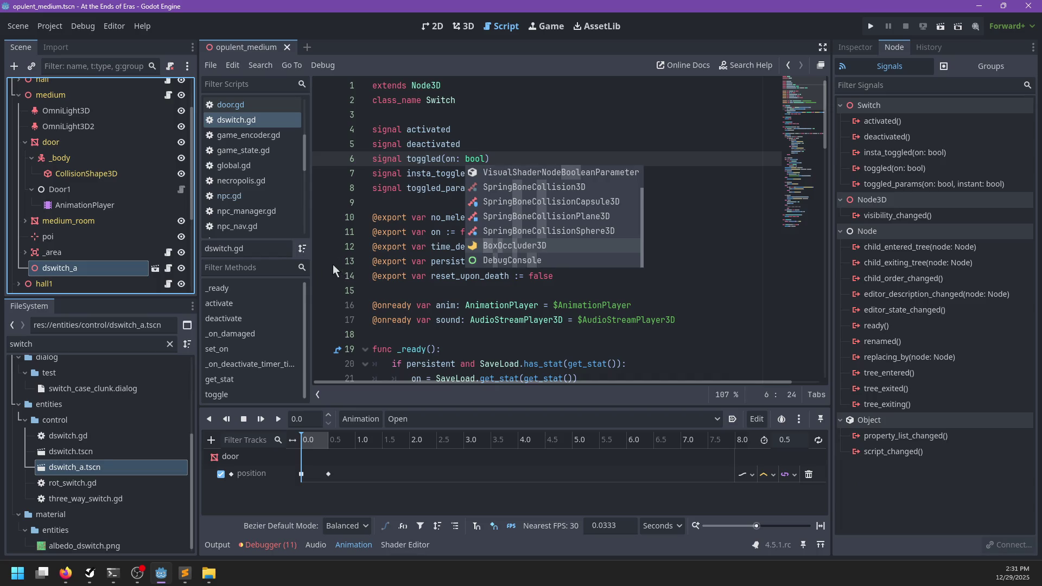
Connect dswitch_a's toggled_params signal to Door1 with receiver method _on_toggled
double_click(871, 184)
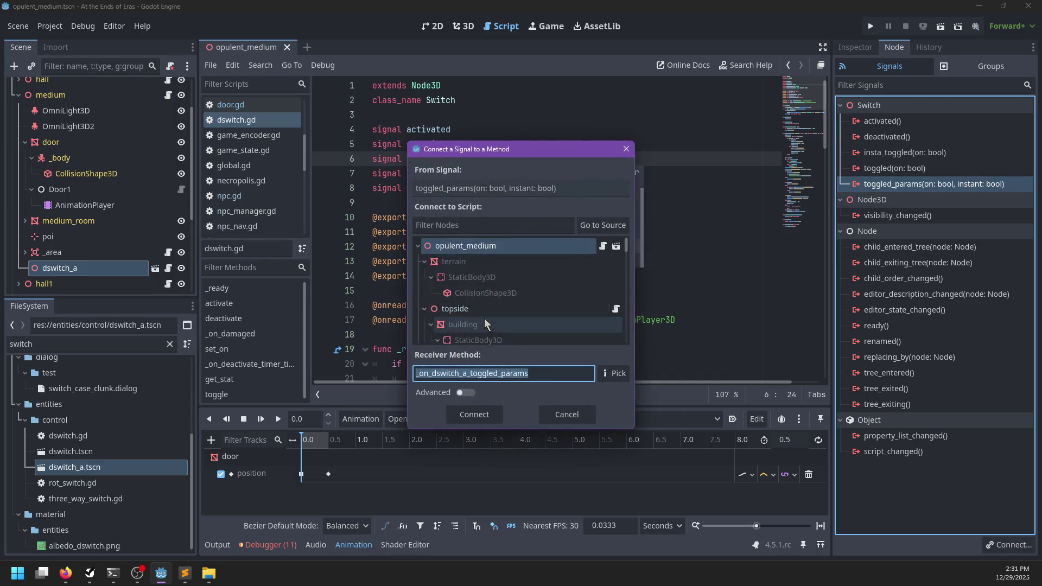
scroll(578, 277, "down", 5)
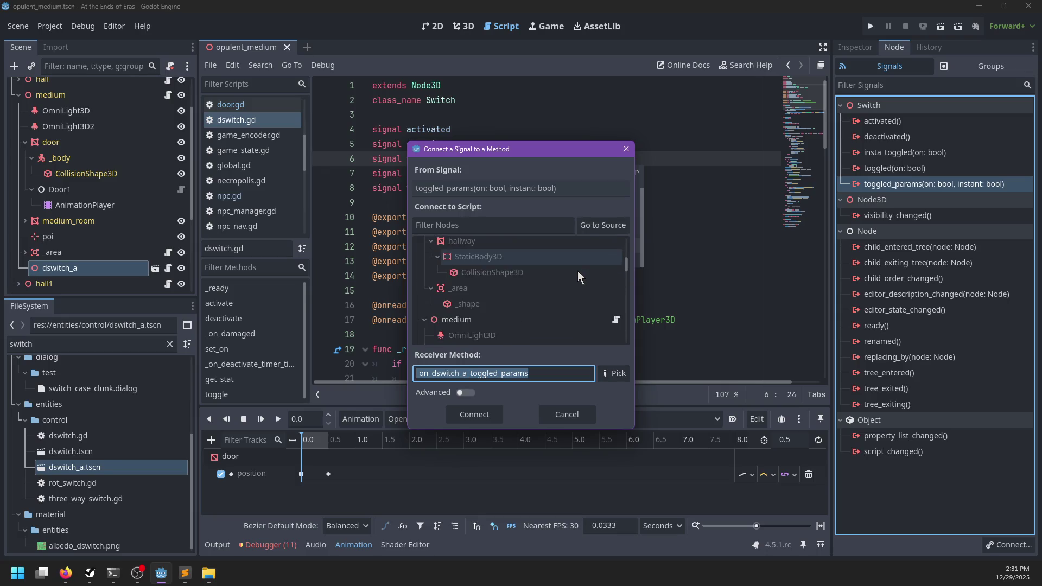
left_click(467, 393)
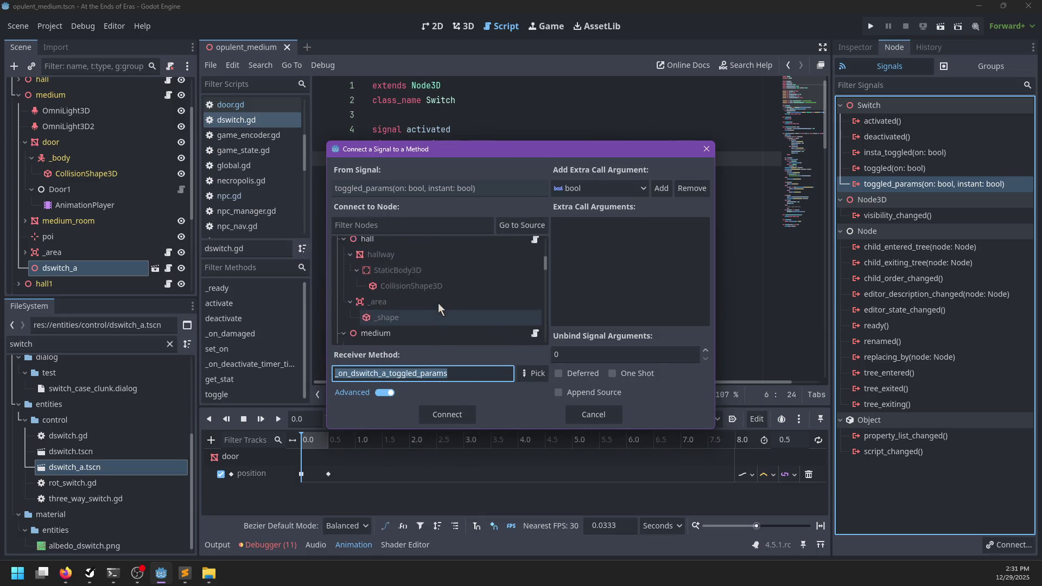
scroll(438, 303, "up", 5)
scroll(431, 277, "down", 2)
scroll(445, 302, "down", 3)
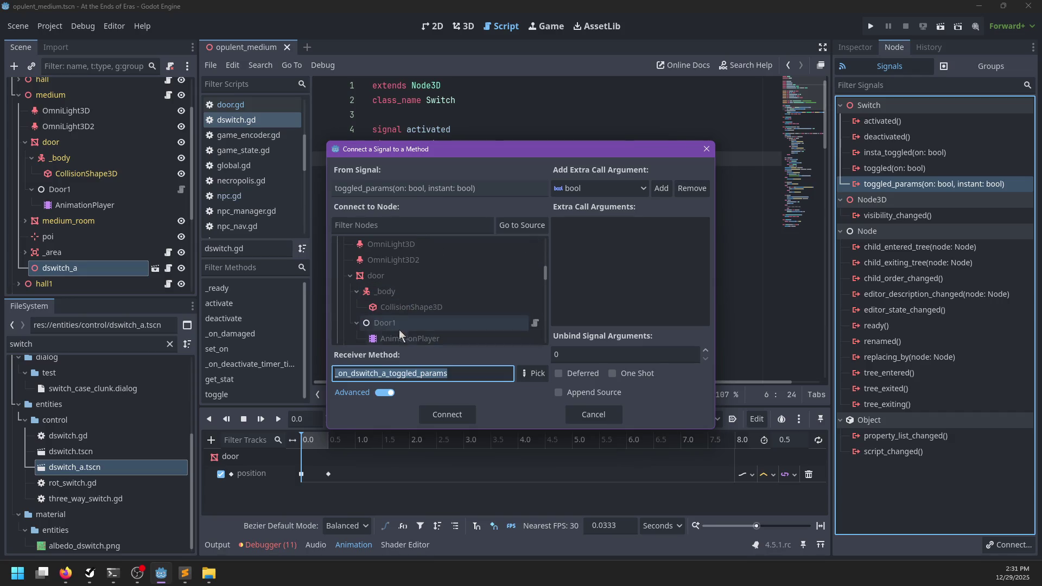
left_click(400, 325)
left_click_drag(464, 374, 334, 371)
key("BackSpace")
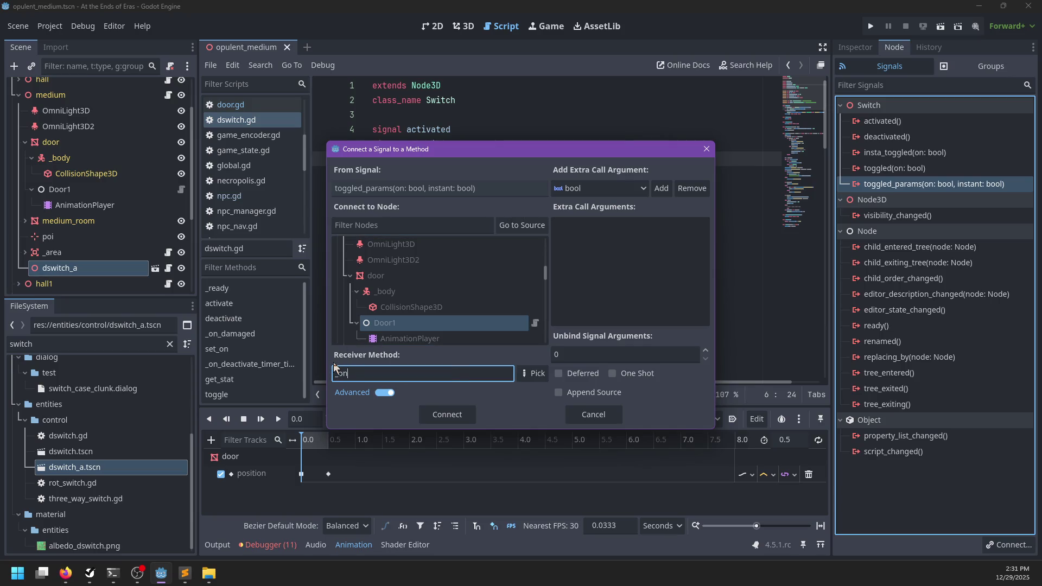
left_click(447, 415)
Locate the _on_toggled function in door.gd, save the scene, and select the medium node
scroll(574, 275, "down", 7)
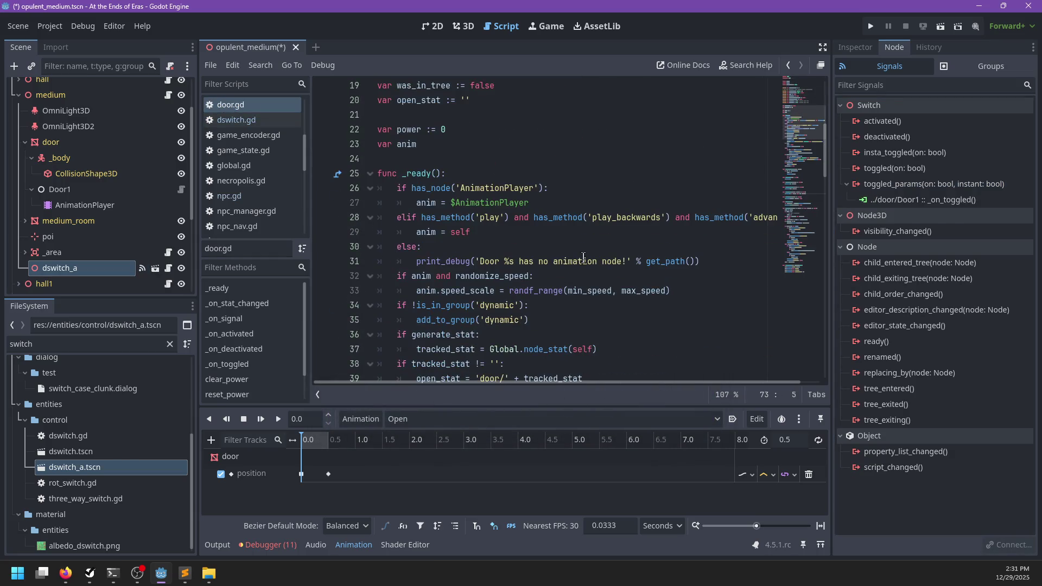
left_click(515, 233)
scroll(515, 236, "up", 3)
key("ctrl+f")
type("_on_toggled")
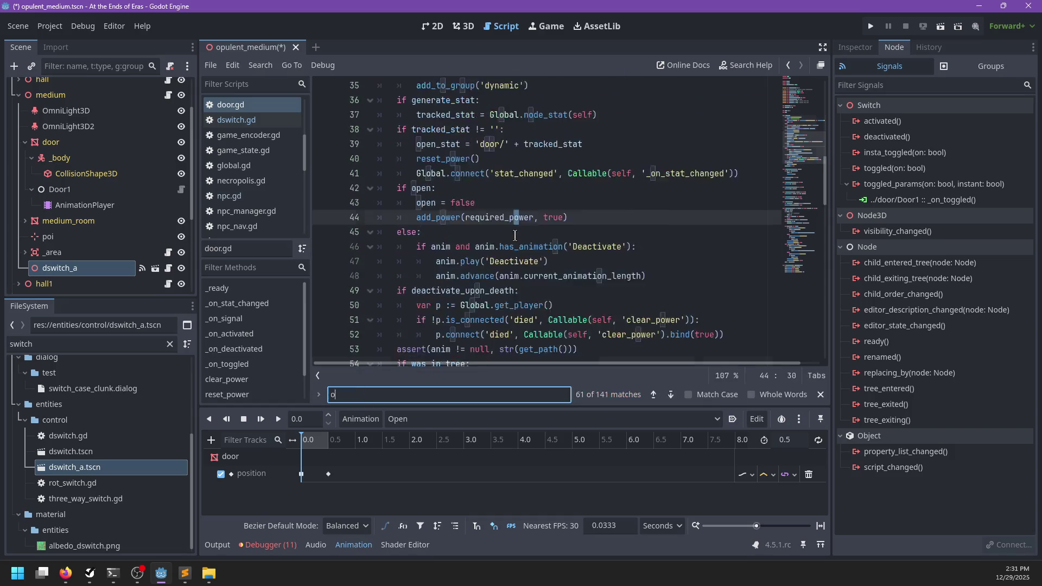
key("Escape")
key("ctrl+s")
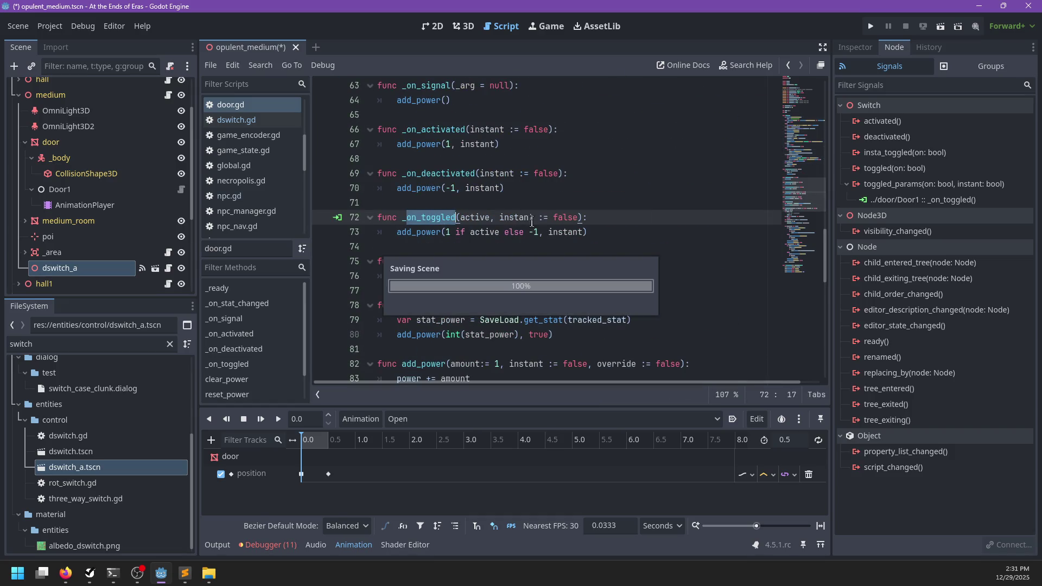
scroll(76, 184, "up", 1)
left_click(47, 121)
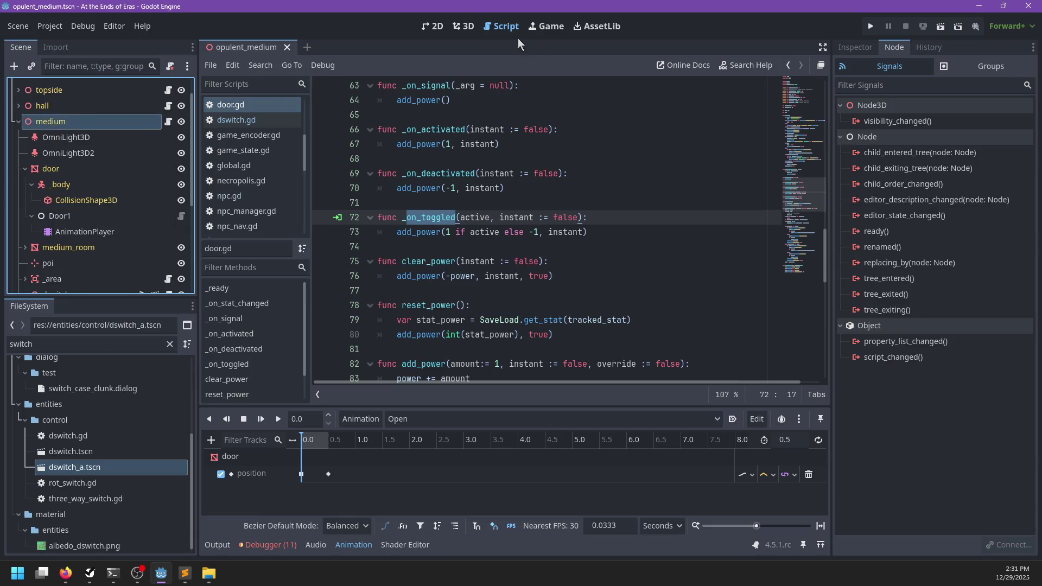
left_click(467, 30)
Add a plain Node child under medium and name it eventSwitch
key("ctrl+a")
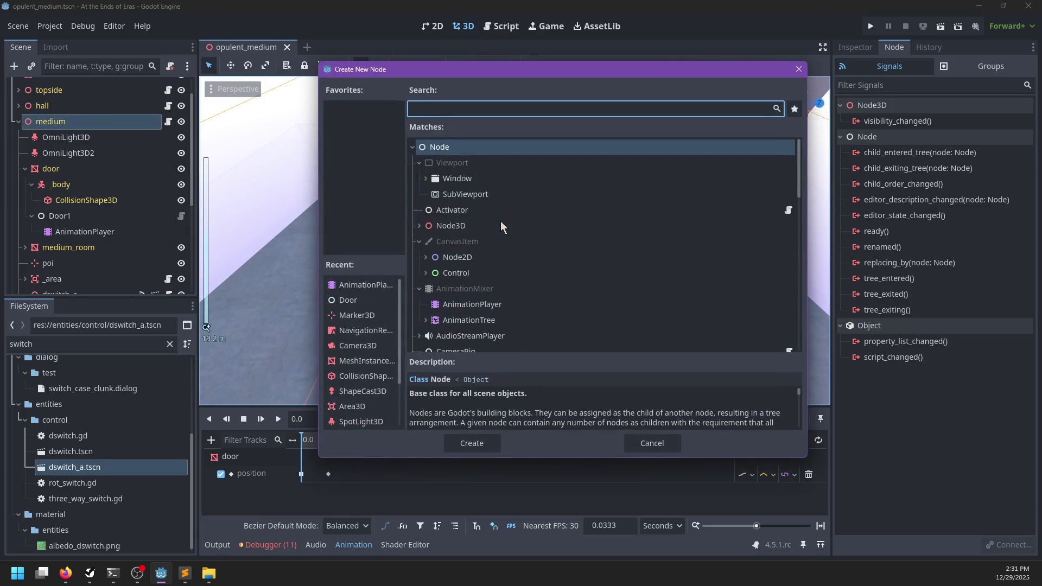
key("Return")
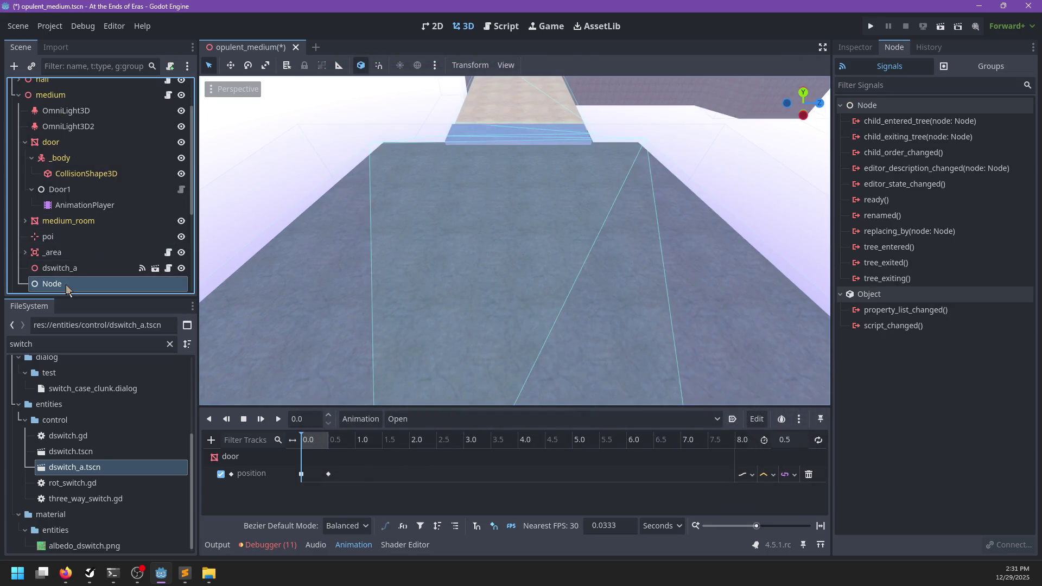
double_click(67, 285)
type("eventSwit")
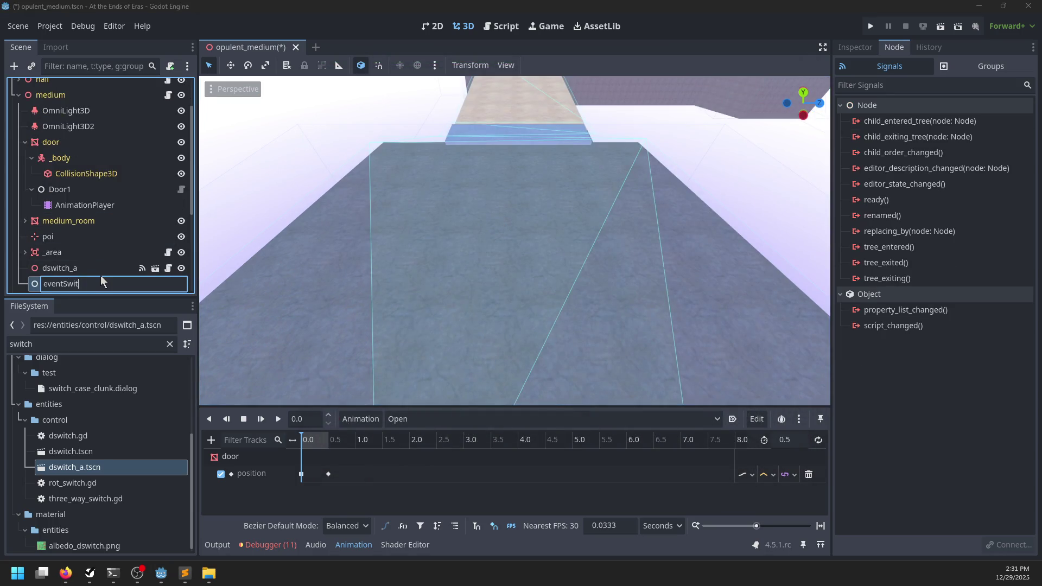
type("ch")
key("Return")
scroll(119, 276, "down", 2)
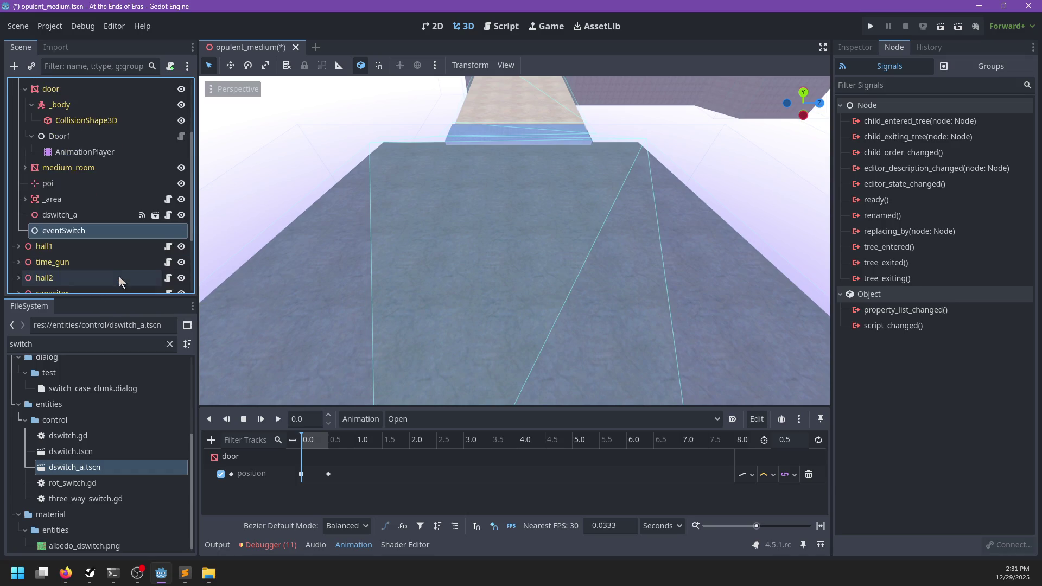
right_click(88, 230)
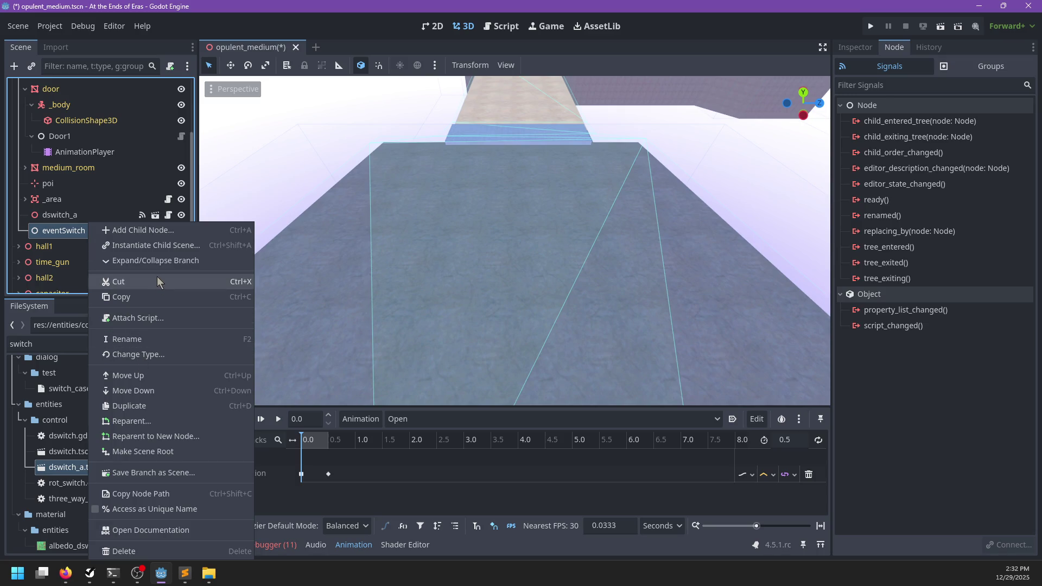
left_click(137, 318)
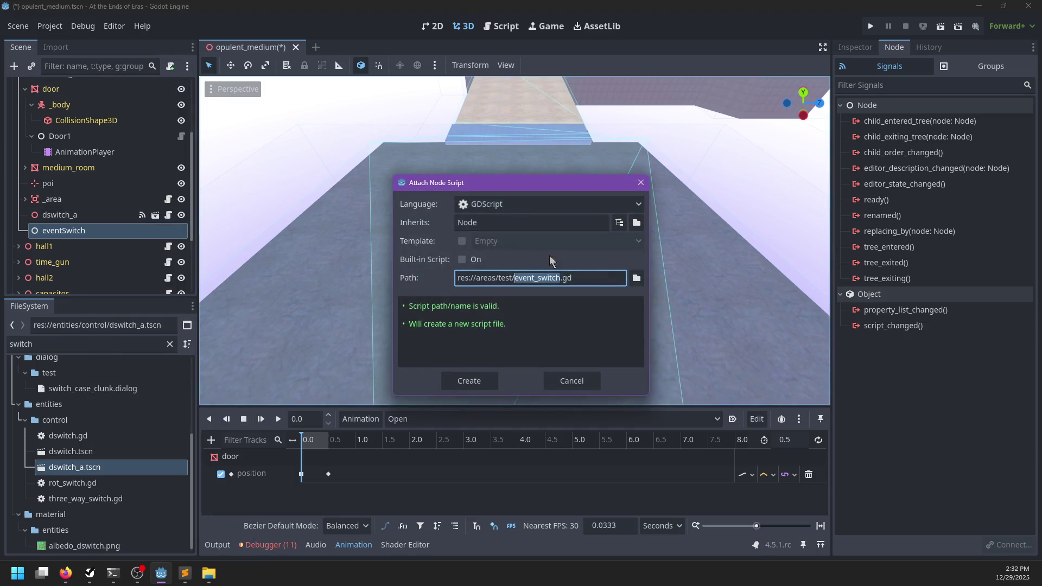
left_click(636, 278)
left_click(274, 116)
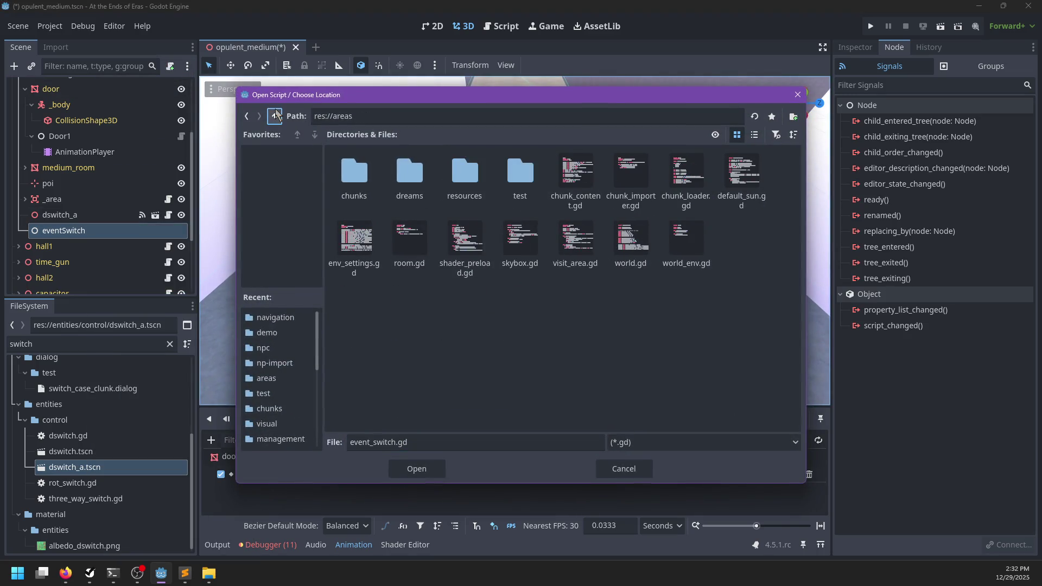
left_click(275, 117)
double_click(742, 173)
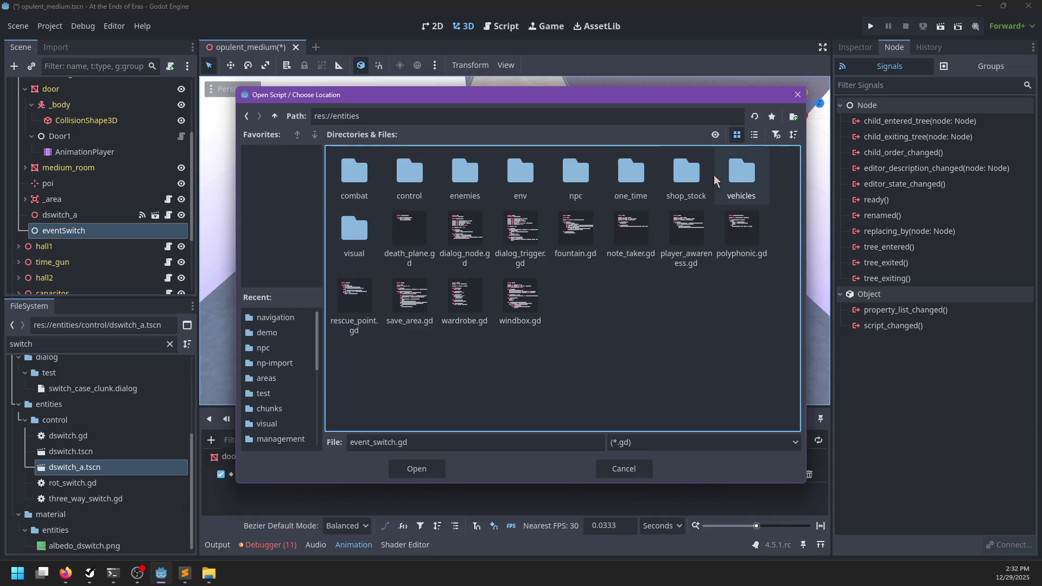
double_click(409, 173)
left_click(417, 470)
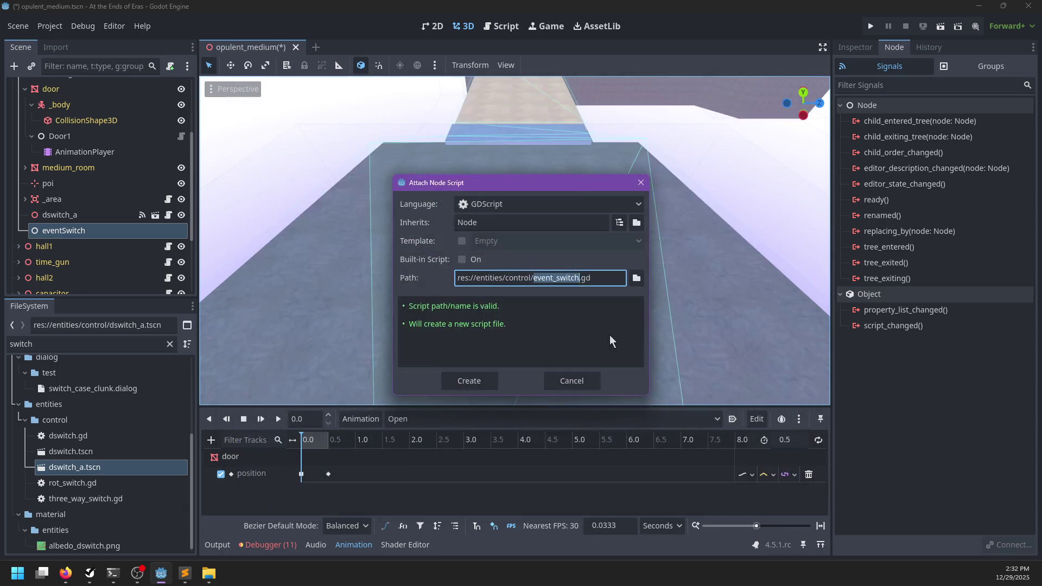
left_click(470, 380)
key("Return")
key("Return")
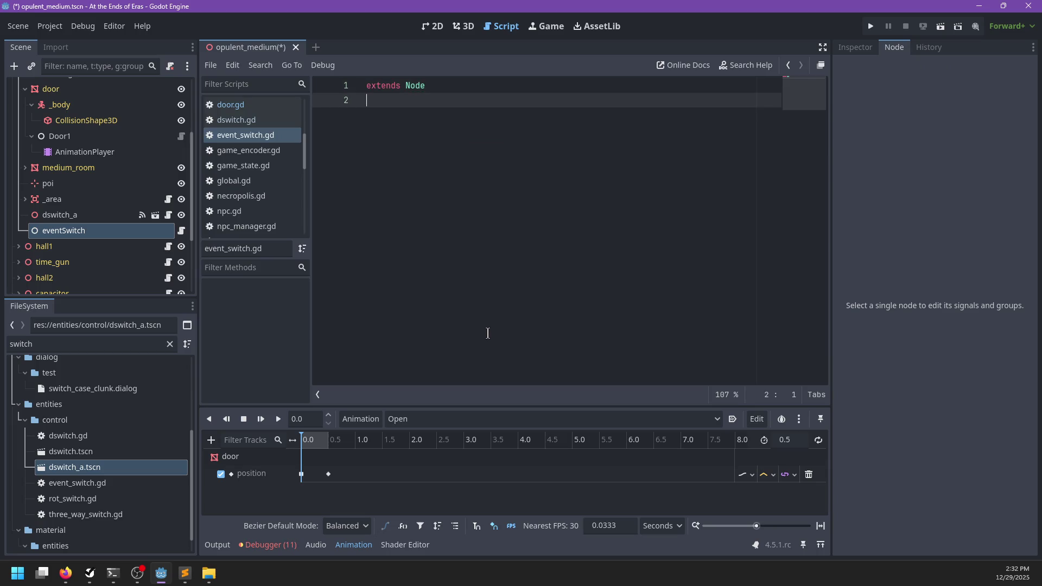
type("@export var")
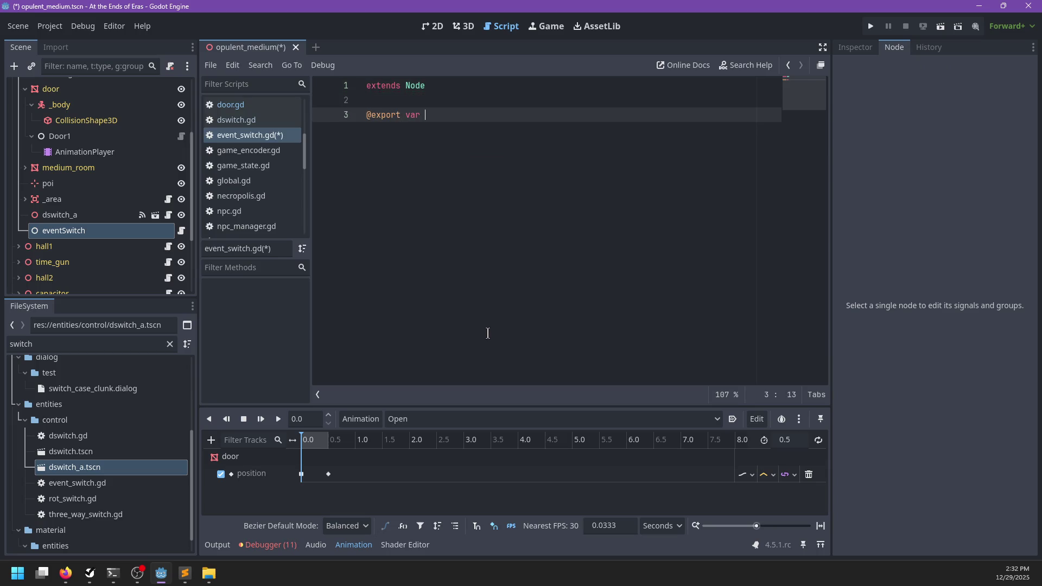
Declare class_name EventSwitch on a new first line of event_switch.gd
double_click(97, 348)
type("event_")
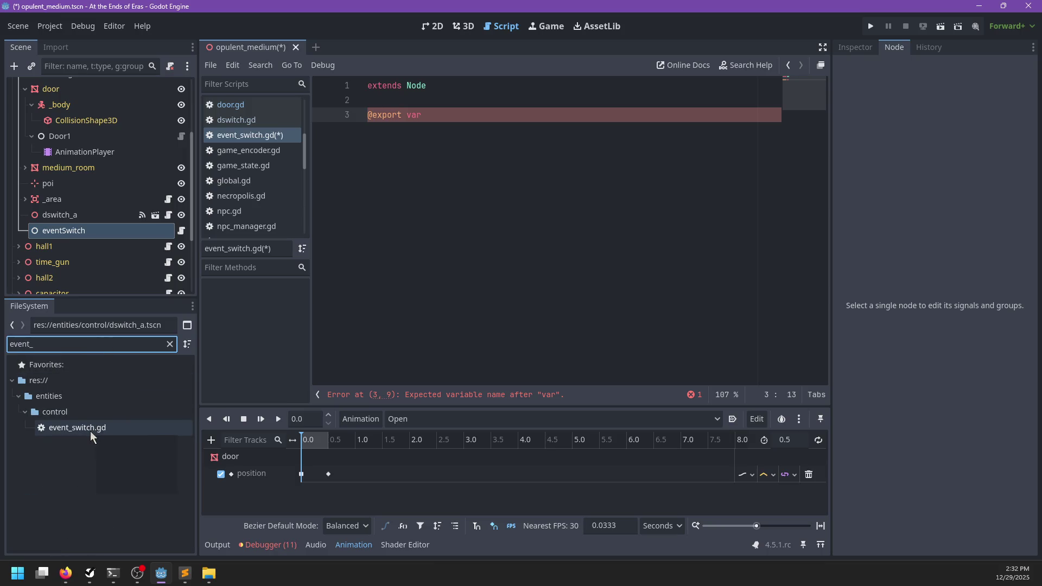
left_click(170, 344)
left_click(486, 186)
key("ctrl+Home")
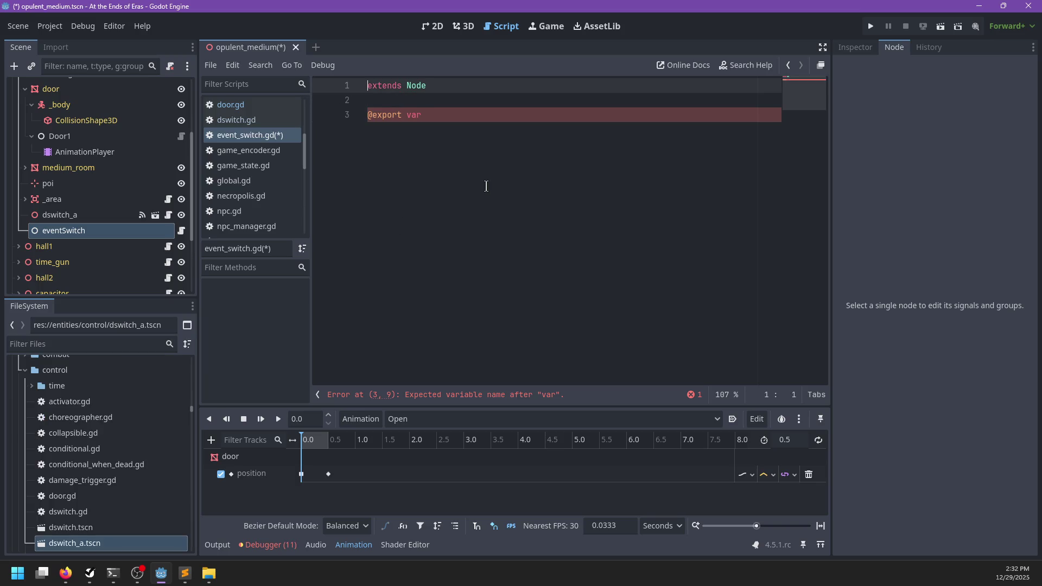
key("Return")
key("Up")
type("class_name EventSwitc")
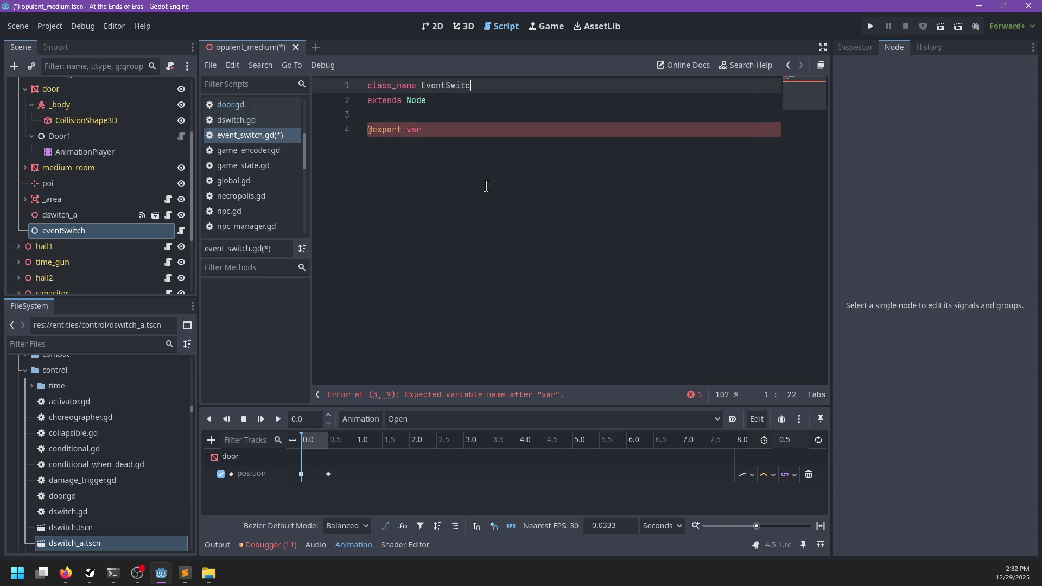
Replace the unfinished export with signal toggled(on: bool) and an exported on := false
key("Down")
key("Down")
key("Down")
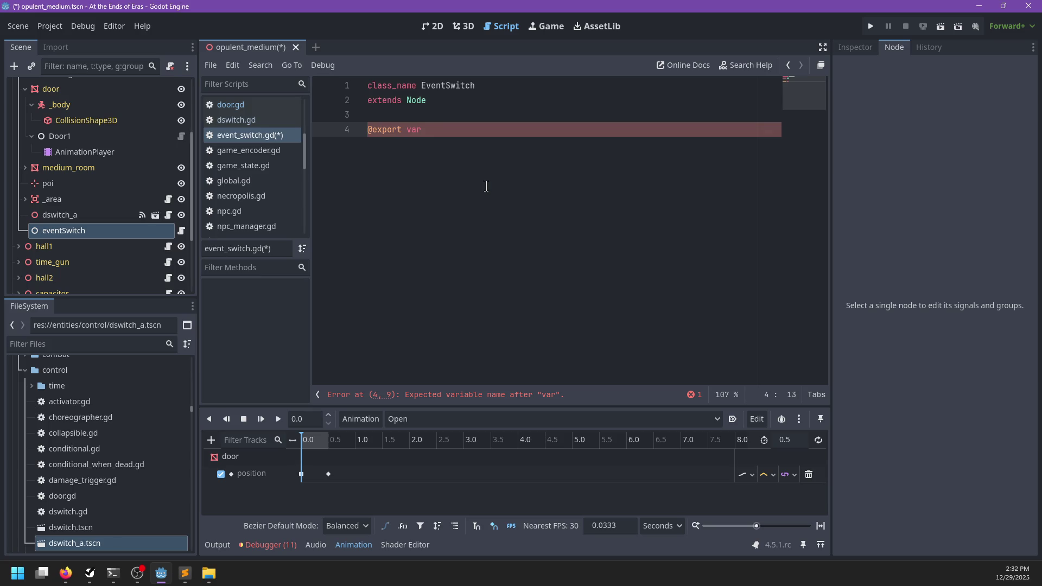
key("ctrl+BackSpace")
key("ctrl+BackSpace")
key("ctrl+BackSpace")
key("Return")
type("ignal toggled(on")
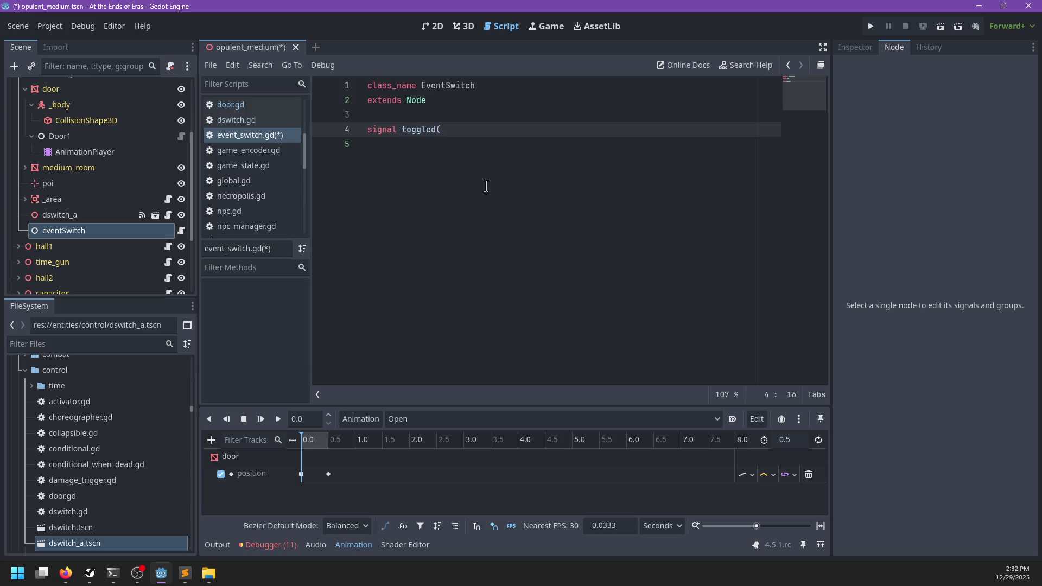
type(": bool)")
key("BackSpace")
key("Return")
key("Return")
type("xport var on :")
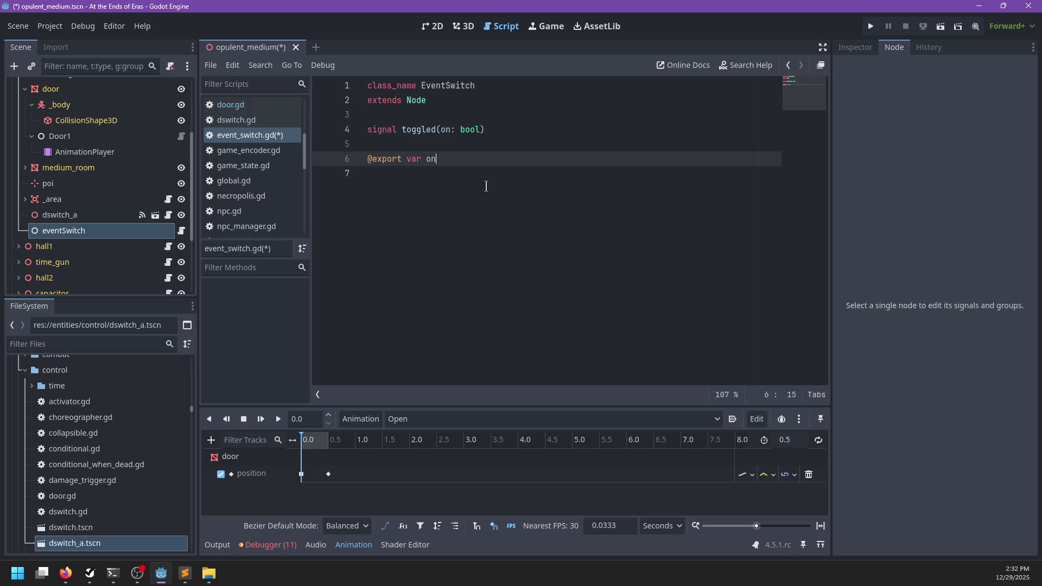
type("= false")
key("Return")
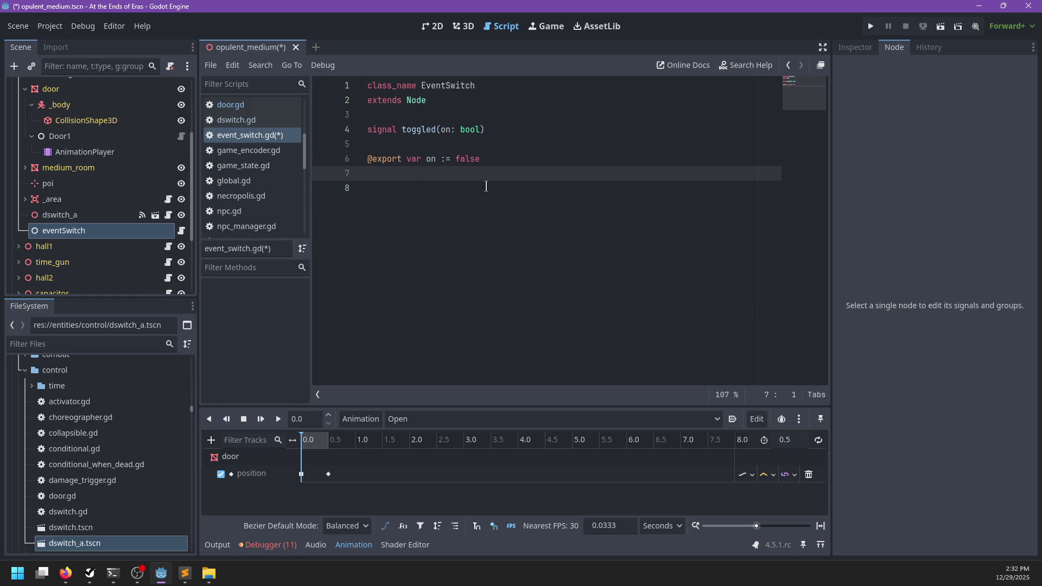
Export activation_event and deactivation_event defaulting to '', add a stub _ready, and save
type("xport var a")
type("ctivation_event := ")
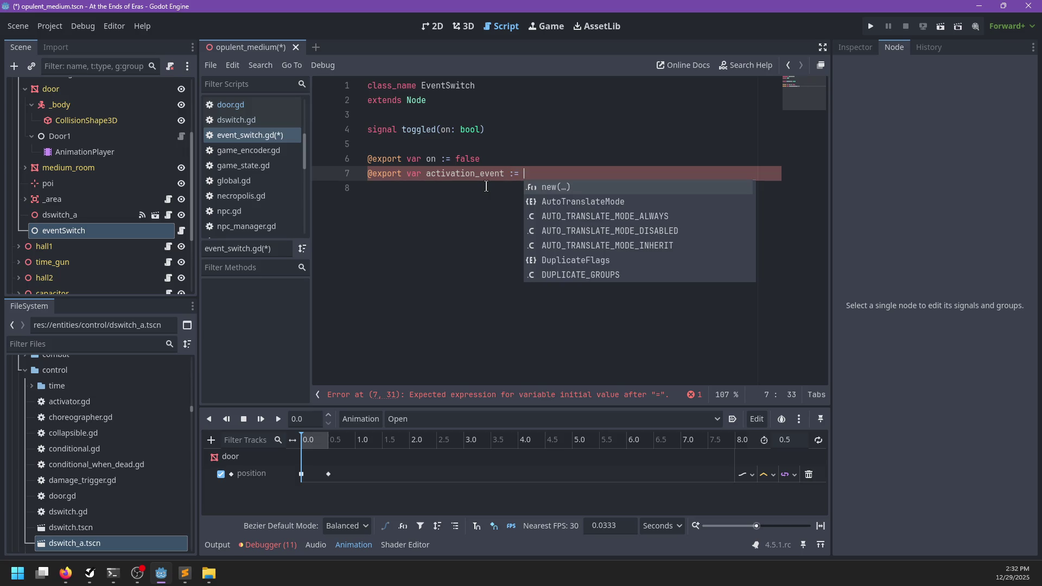
type("''")
key("ctrl+shift+d")
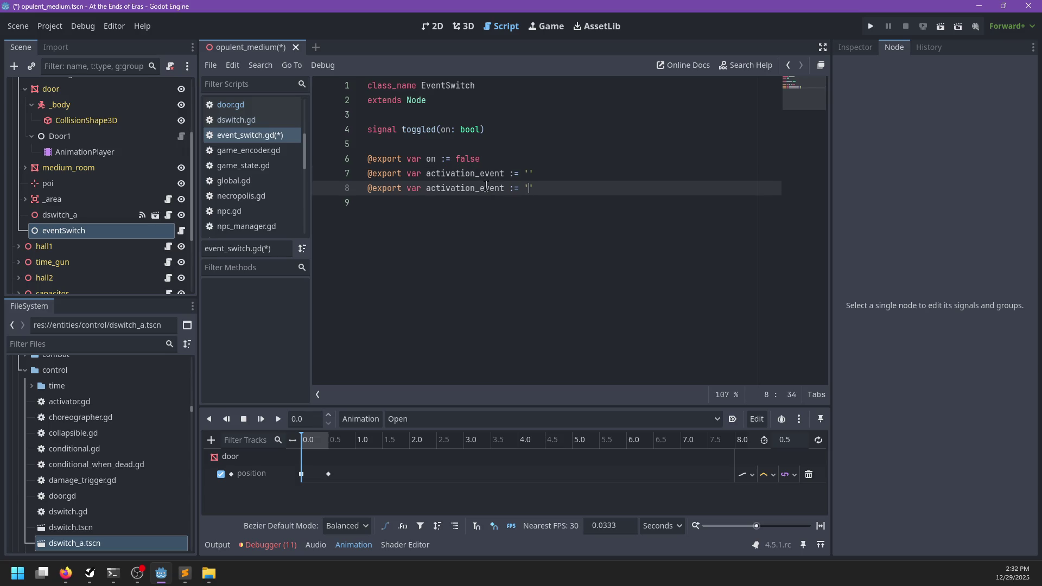
type("de")
key("Down")
key("Return")
type("func _ready():")
key("Return")
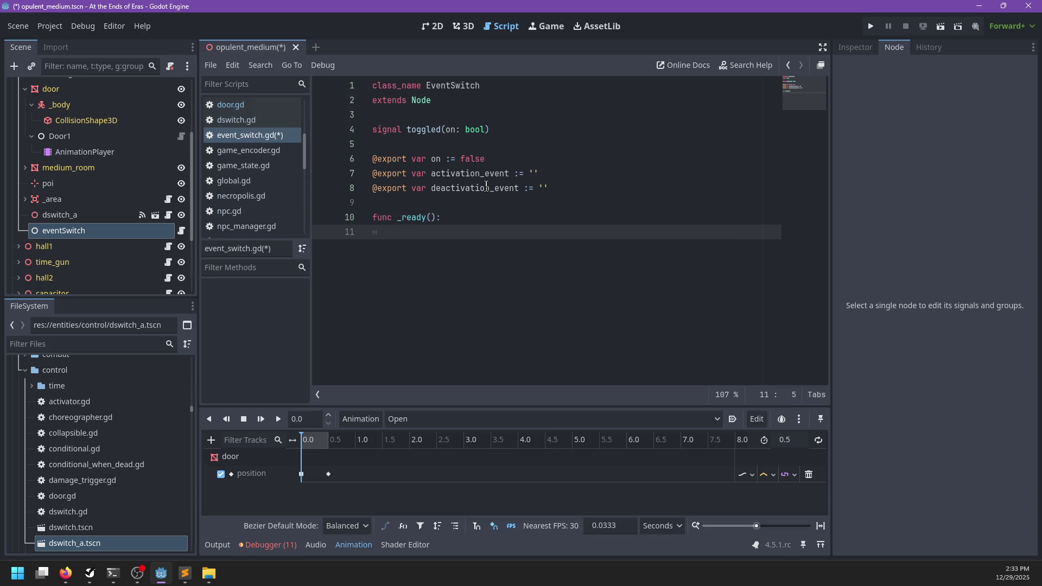
type("s")
key("ctrl+s")
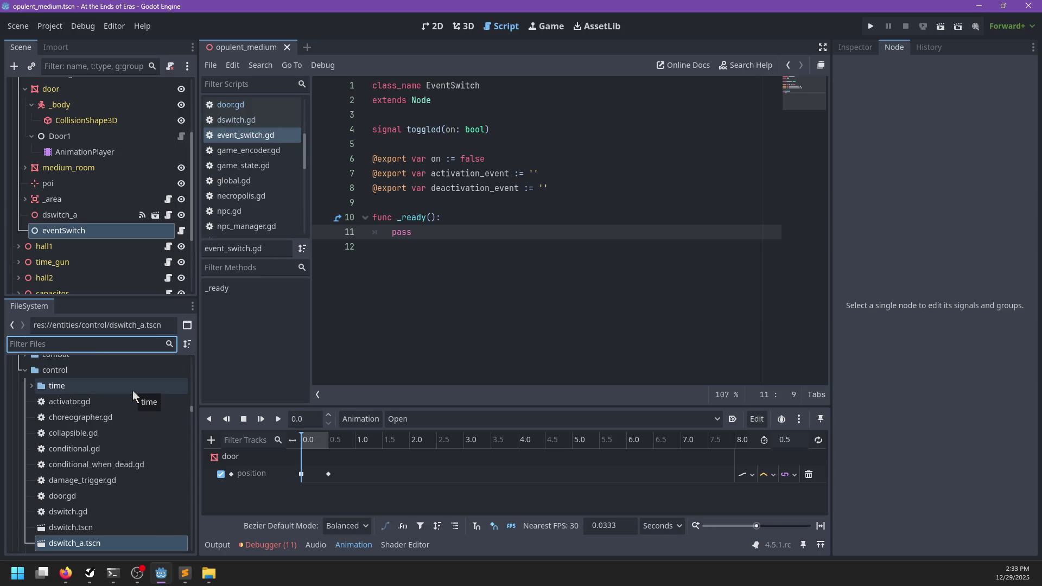
Create a new event_bus.gd script in the management folder
scroll(132, 389, "up", 5)
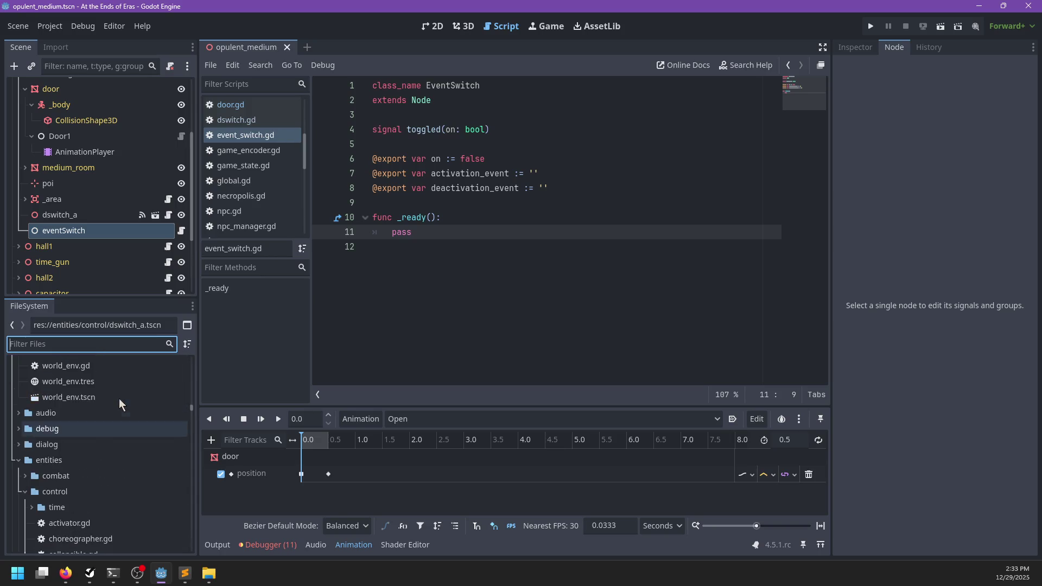
left_click(19, 461)
scroll(22, 465, "down", 1)
left_click(19, 467)
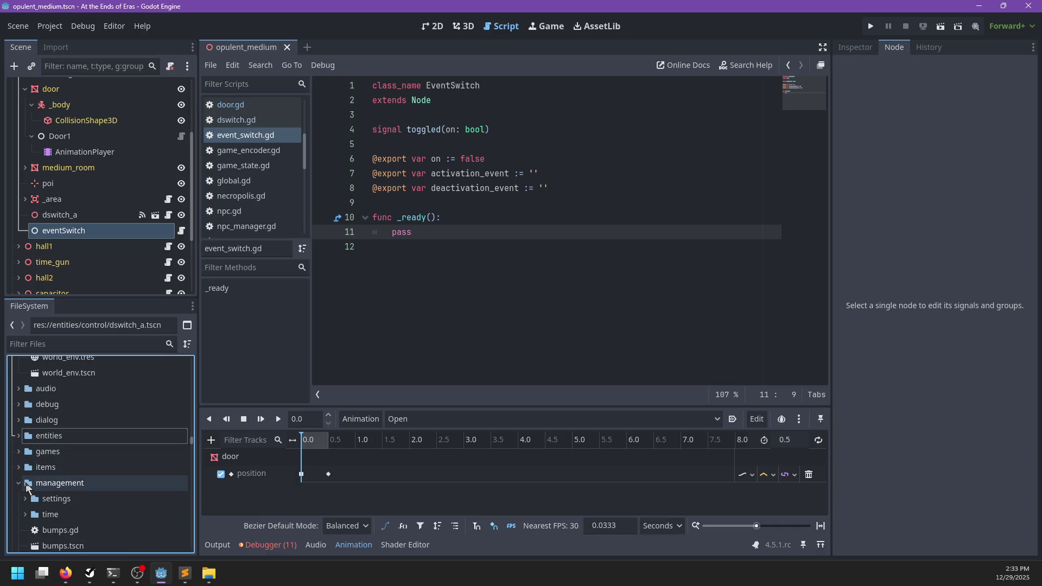
right_click(48, 483)
mouse_move(122, 328)
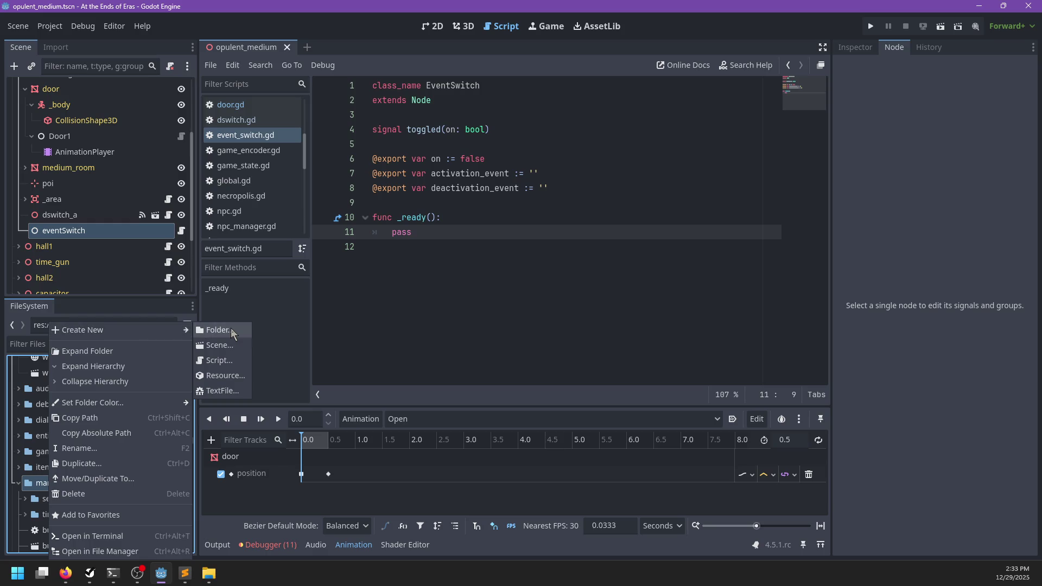
left_click(227, 363)
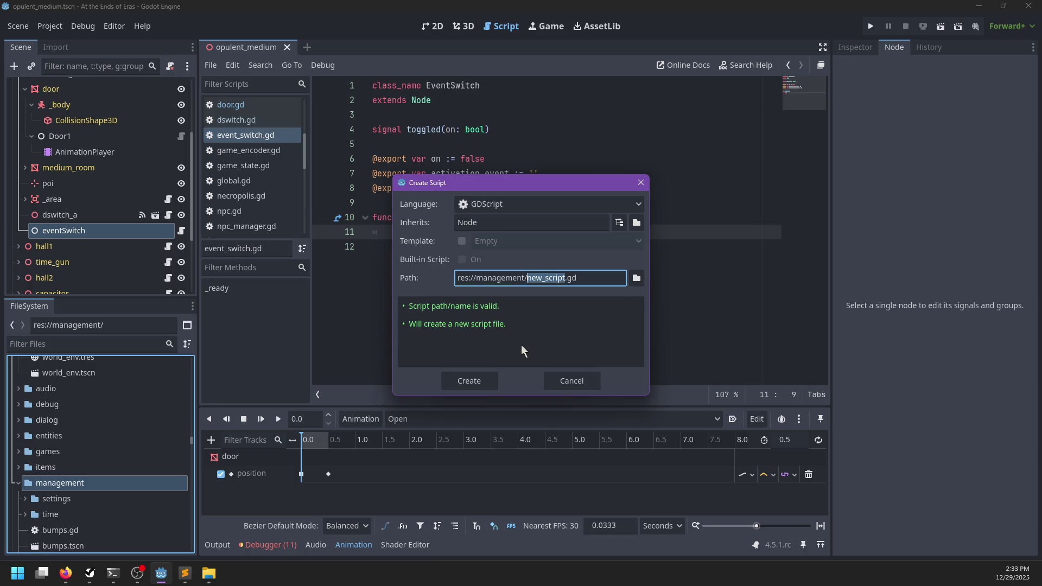
type("event_bug")
left_click(467, 380)
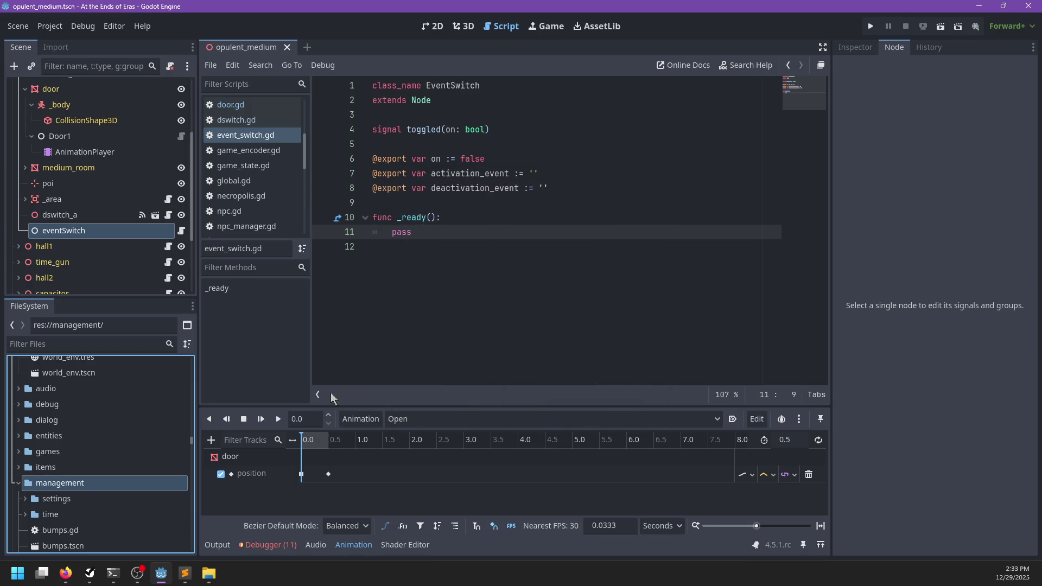
Open event_bus.gd and add class_name EventBus above extends Node
scroll(117, 462, "down", 10)
scroll(114, 434, "down", 3)
scroll(89, 458, "up", 4)
scroll(65, 403, "up", 2)
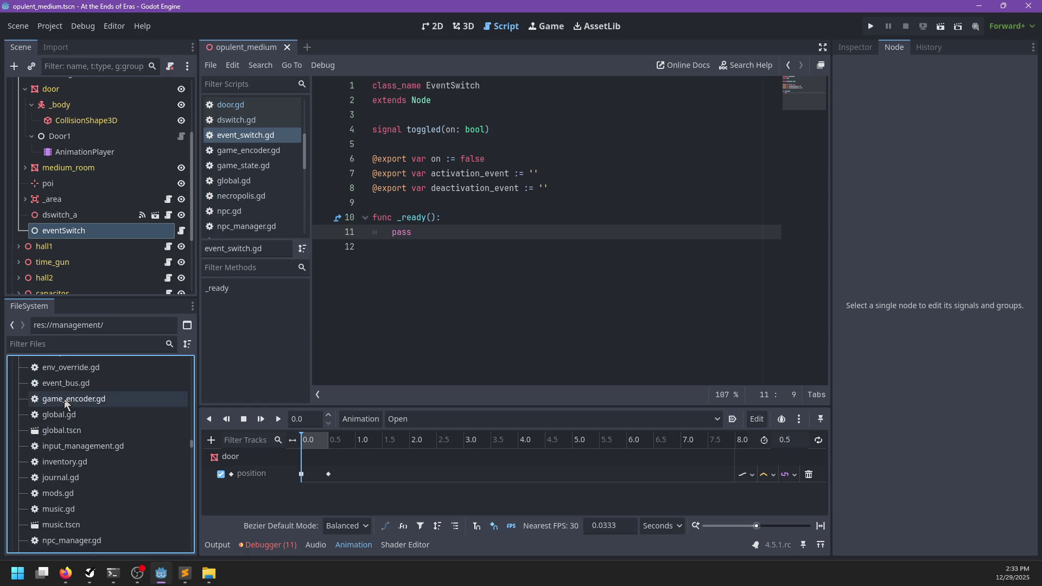
double_click(64, 383)
key("Return")
key("Up")
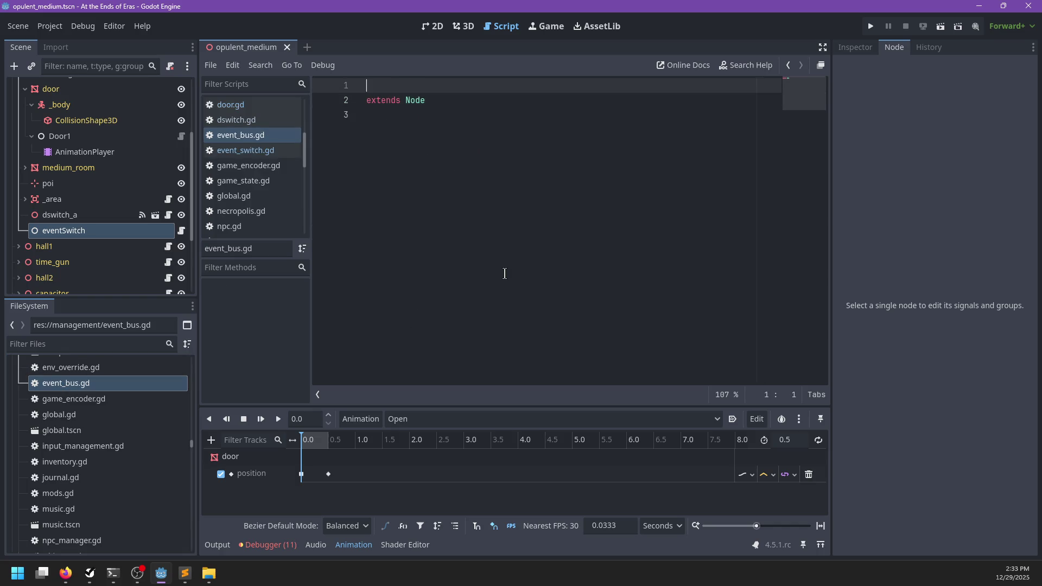
type("class_name E")
key("Down")
key("Down")
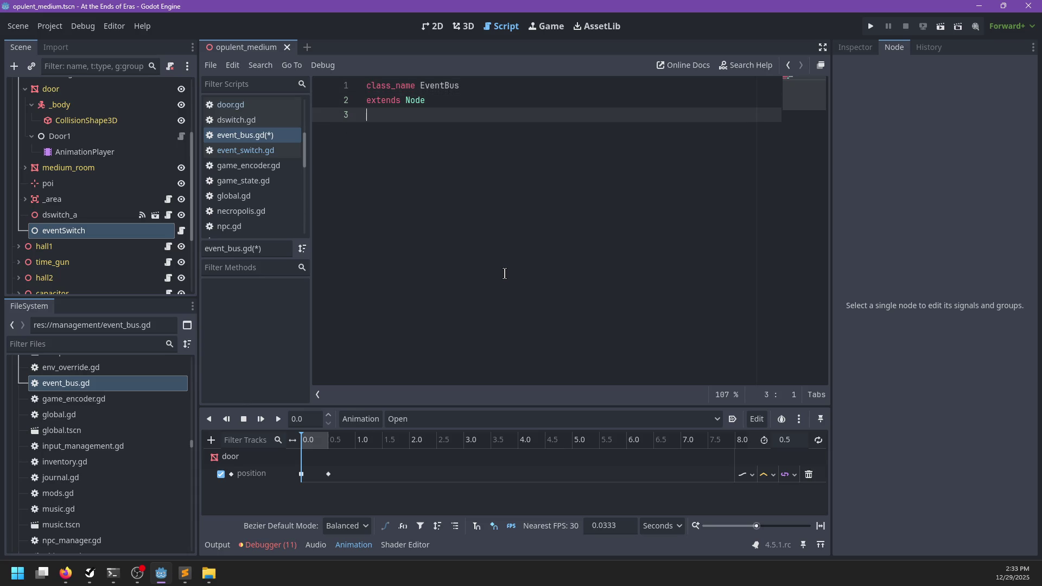
left_click(53, 27)
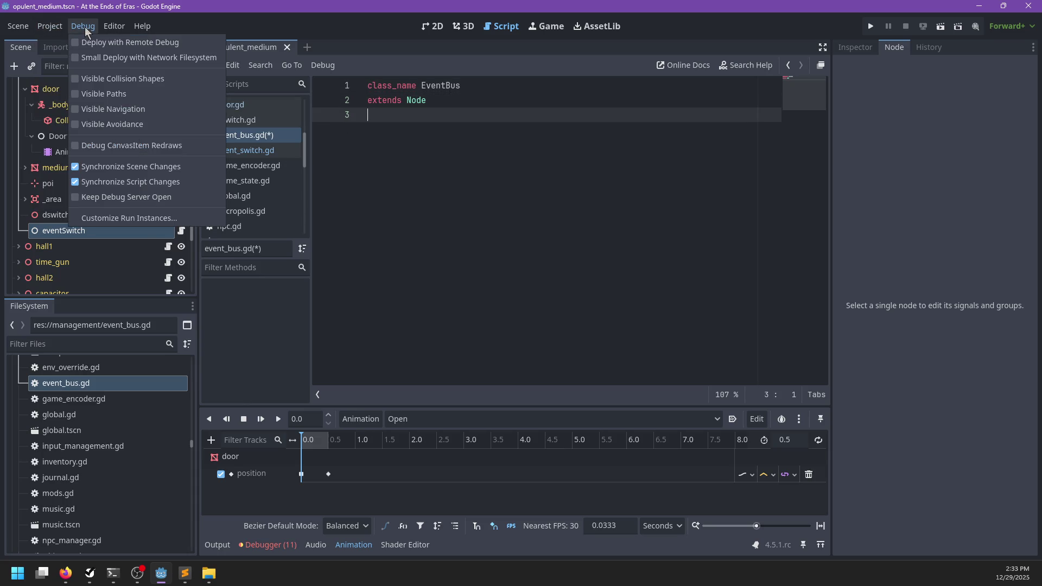
Add res://management/event_bus.gd as the EventBus autoload in Project Settings
left_click(56, 44)
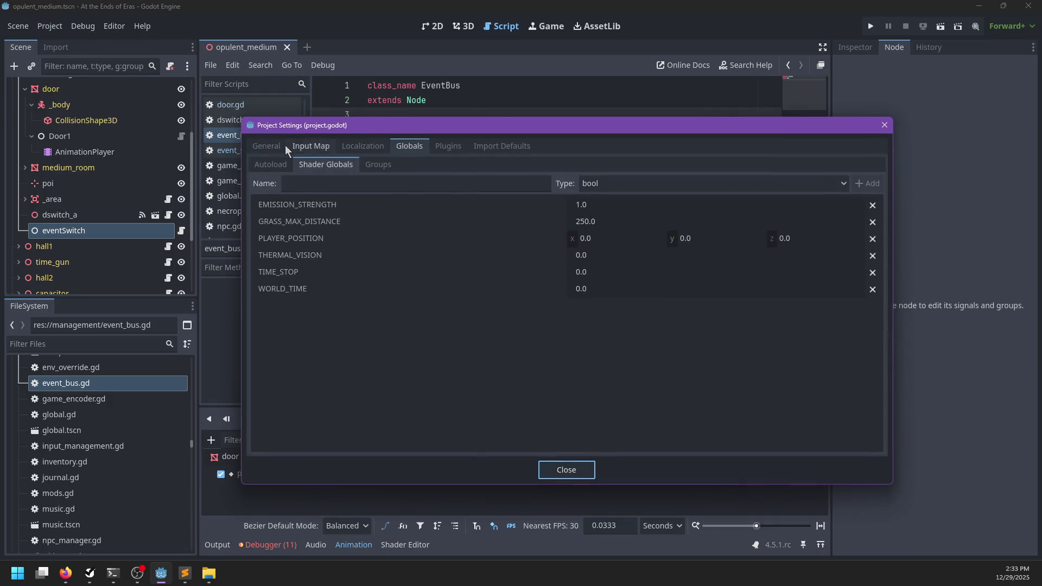
left_click(270, 146)
left_click(321, 146)
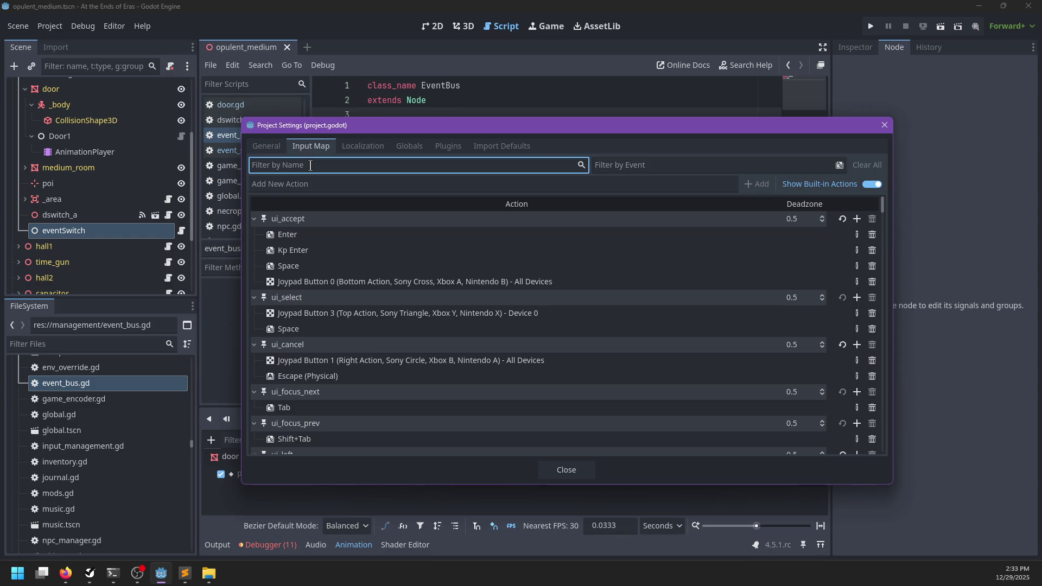
left_click(408, 145)
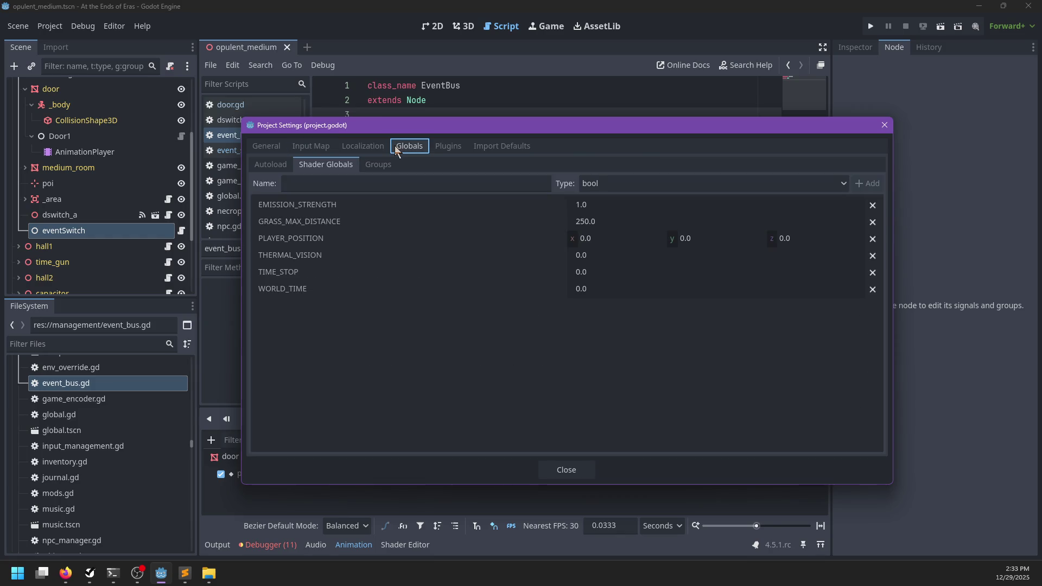
left_click(277, 164)
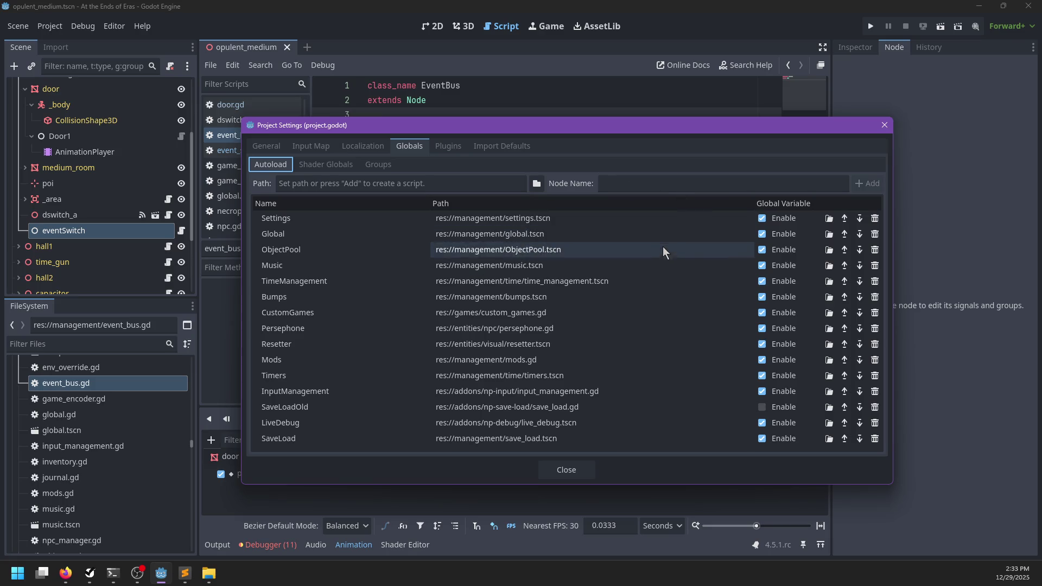
left_click(535, 184)
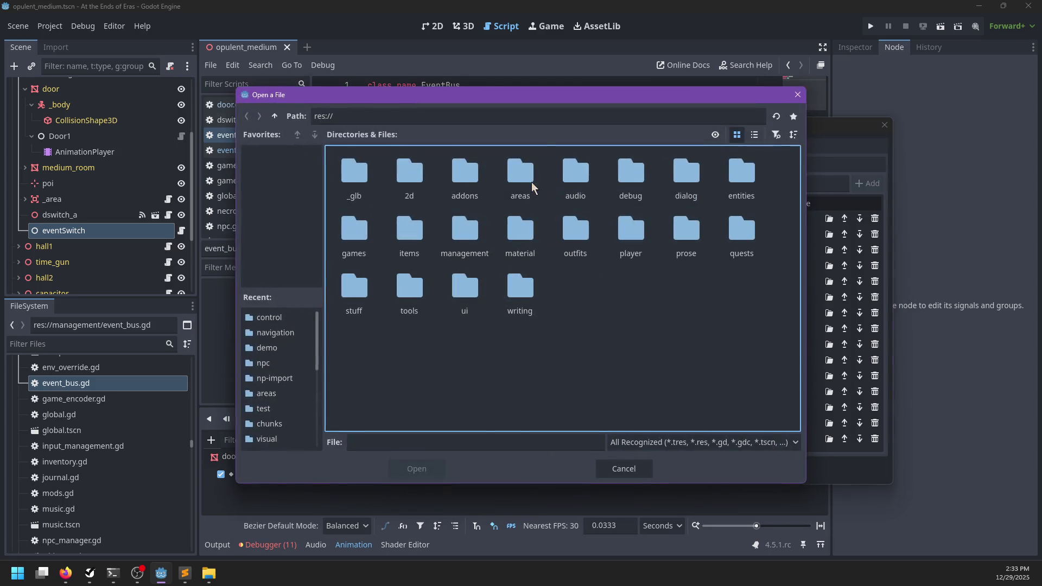
double_click(469, 232)
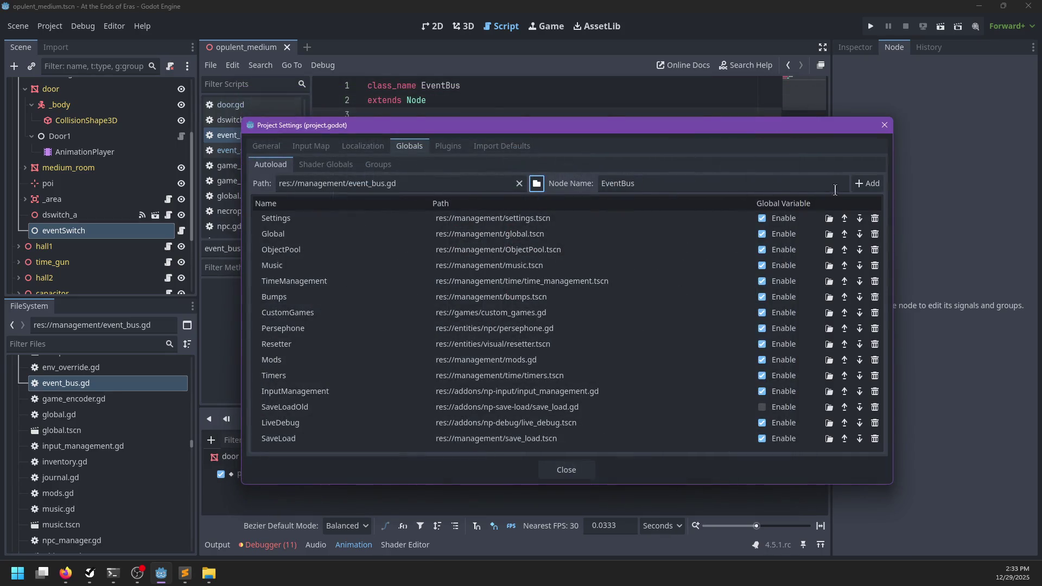
left_click(866, 183)
left_click(572, 468)
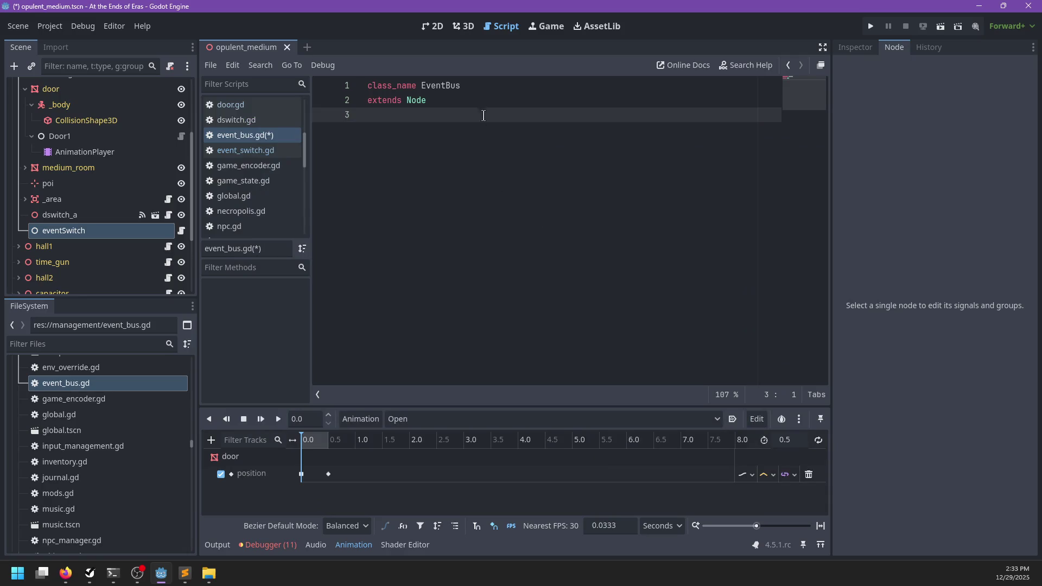
Rename the script's class to EventBusNode, check the debugger and output, and save
left_click(485, 83)
type("Node")
left_click(262, 546)
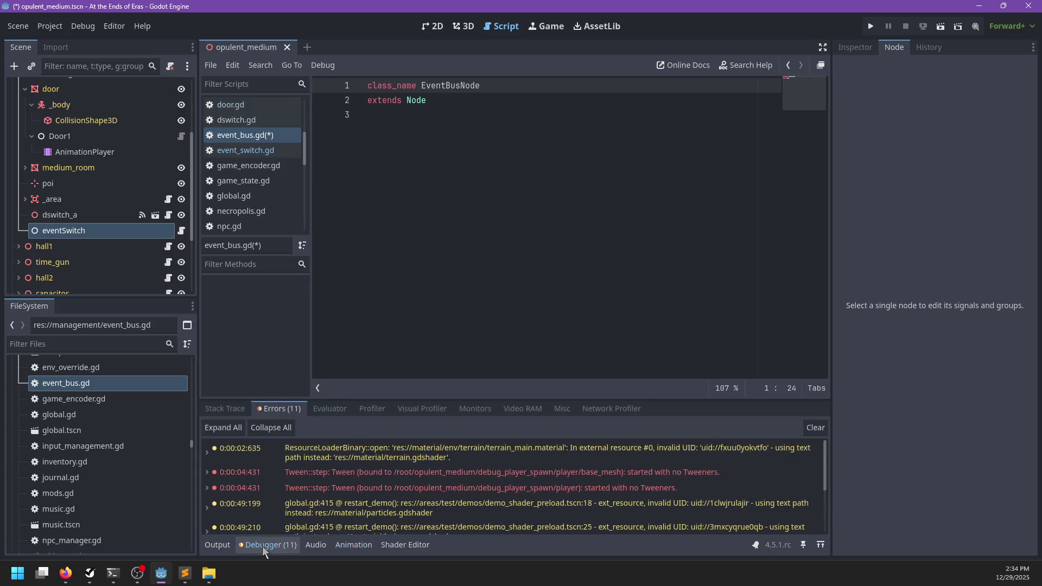
scroll(352, 478, "down", 1)
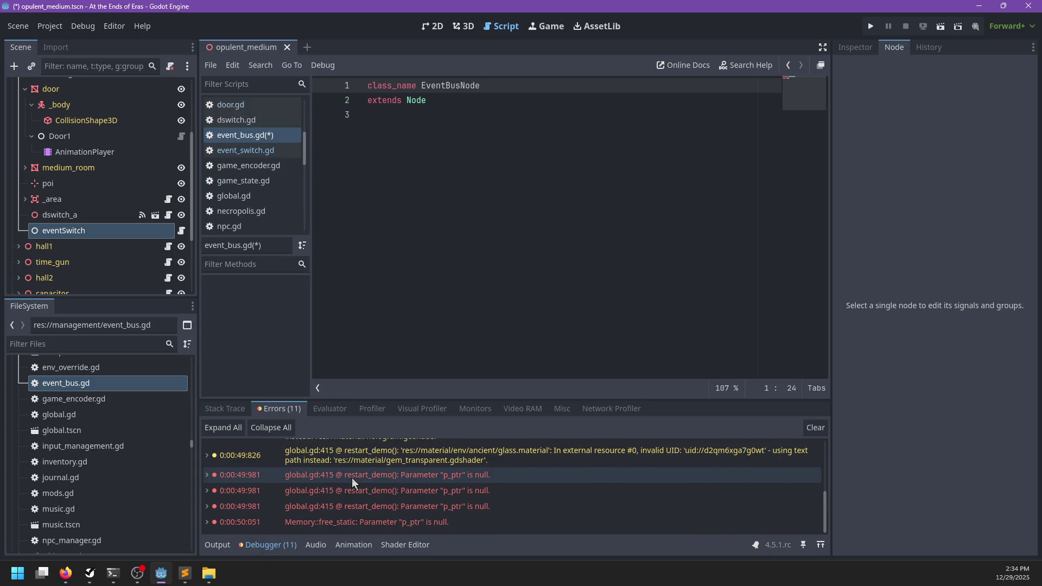
left_click(220, 545)
left_click(488, 193)
key("ctrl+s")
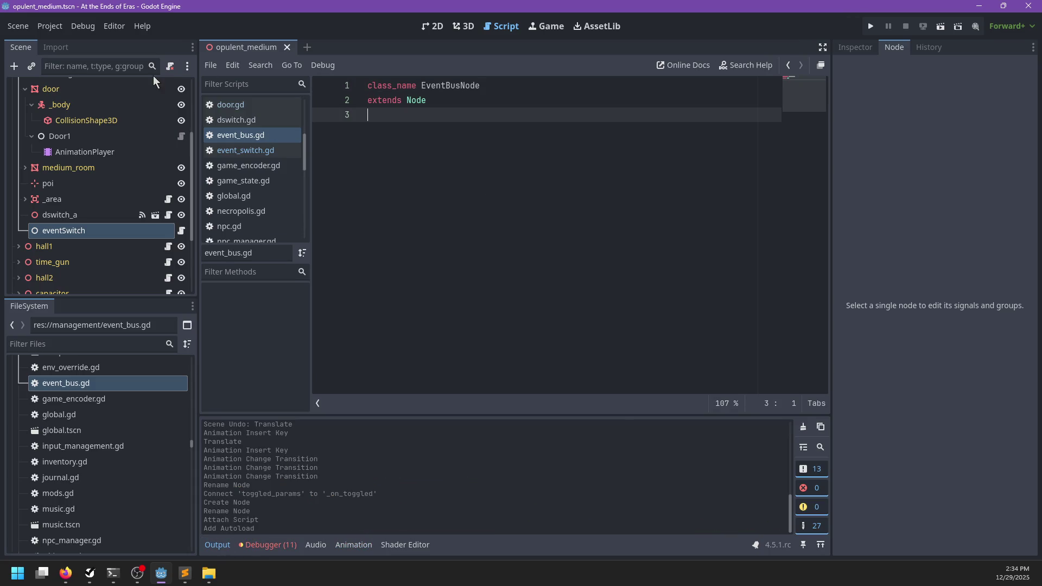
Review the Project Settings tabs again, then close the window
left_click(54, 31)
left_click(63, 44)
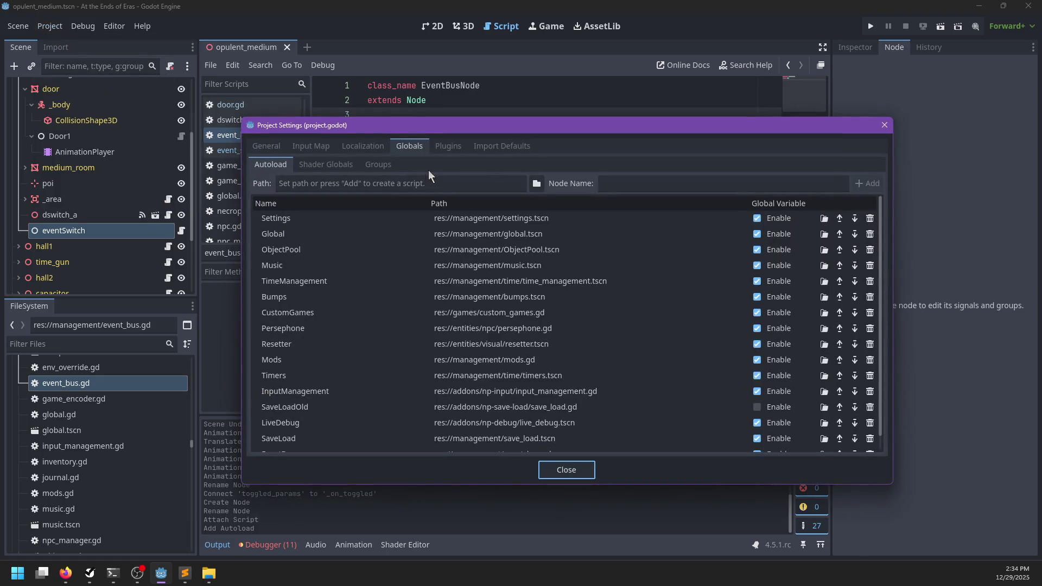
left_click(325, 146)
left_click(266, 146)
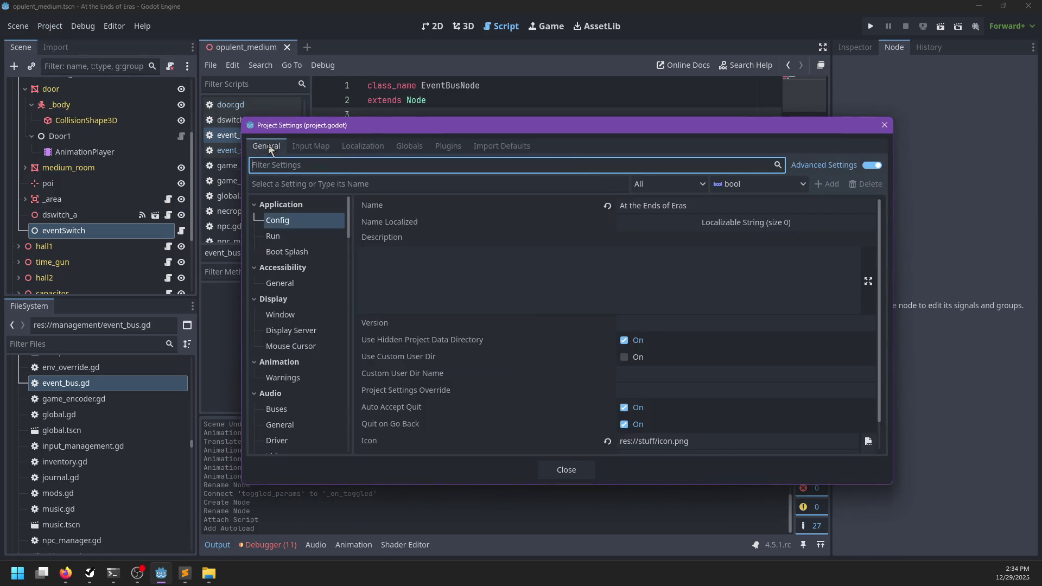
left_click(566, 469)
left_click(477, 256)
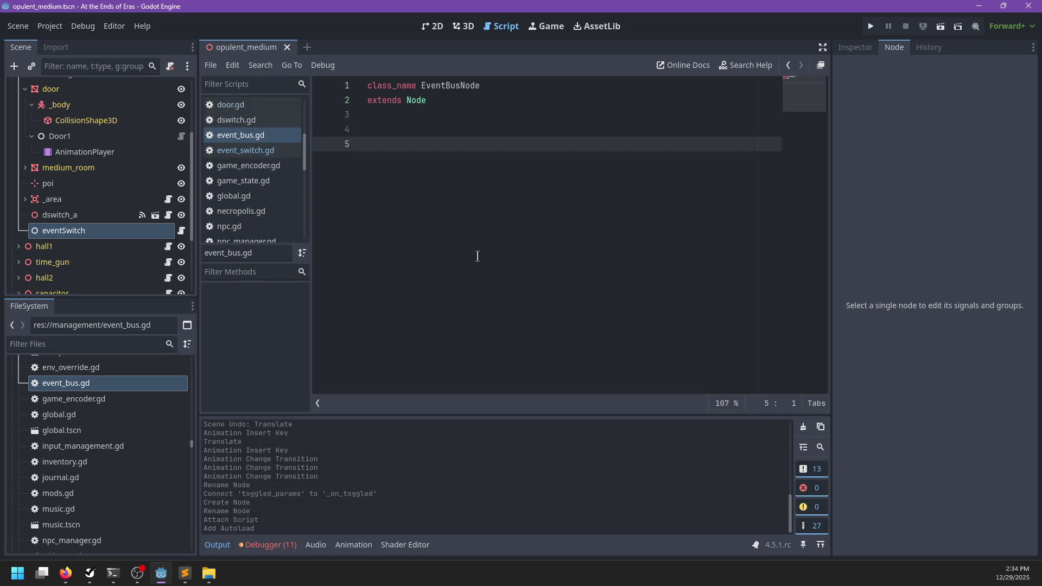
Add a subscribe(type: String, handler: Callable) function with a pass body
type("func ")
type("subscribe")
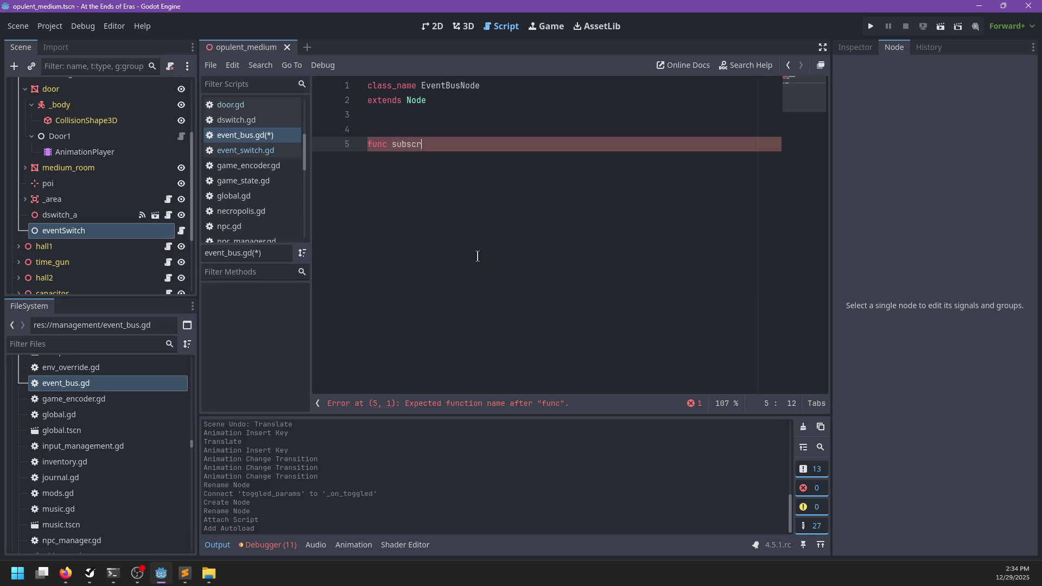
type("():")
key("Return")
type("pass")
key("Right")
key("ctrl+space")
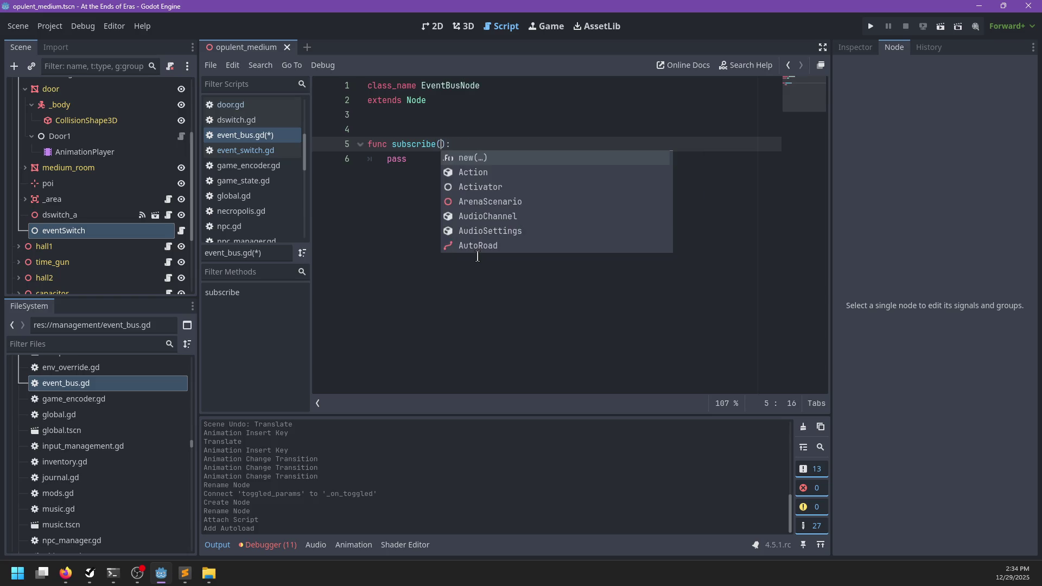
type("type: String,")
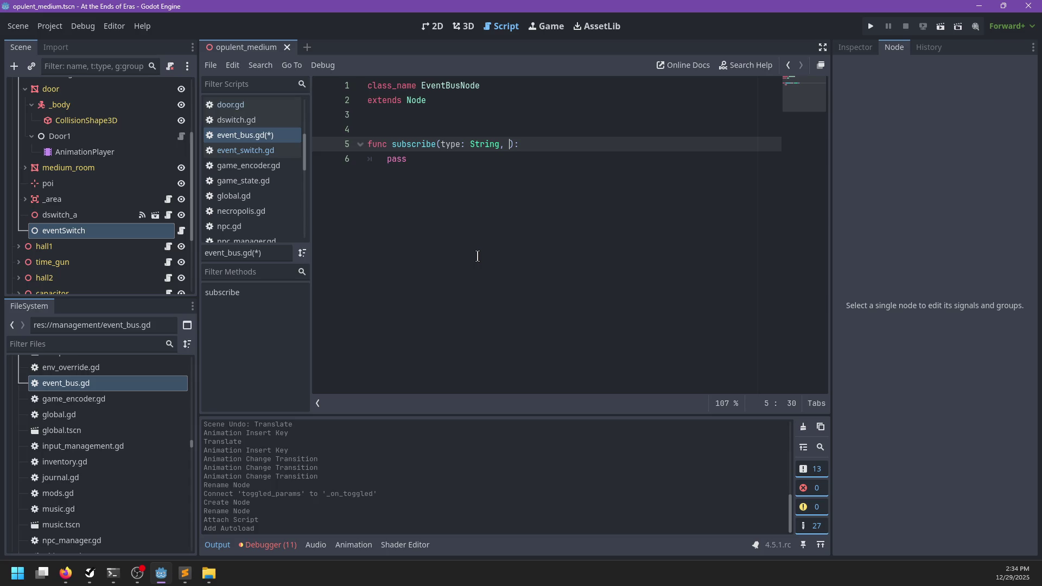
type(" handler: ")
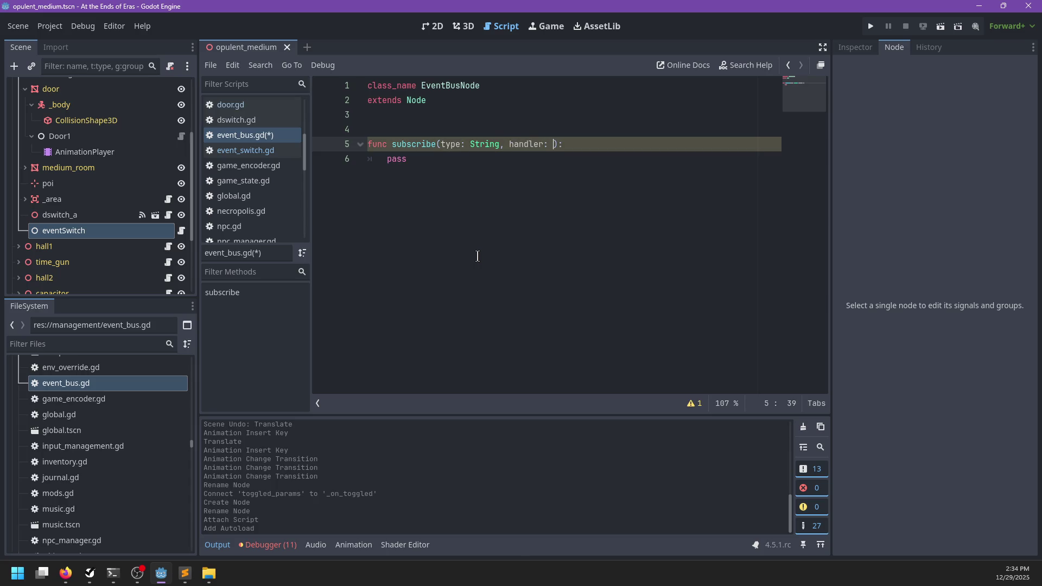
type("Callable")
key("Down")
Add a publish(type: String) function with a pass body below subscribe
key("Return")
key("Return")
type("func publish(y")
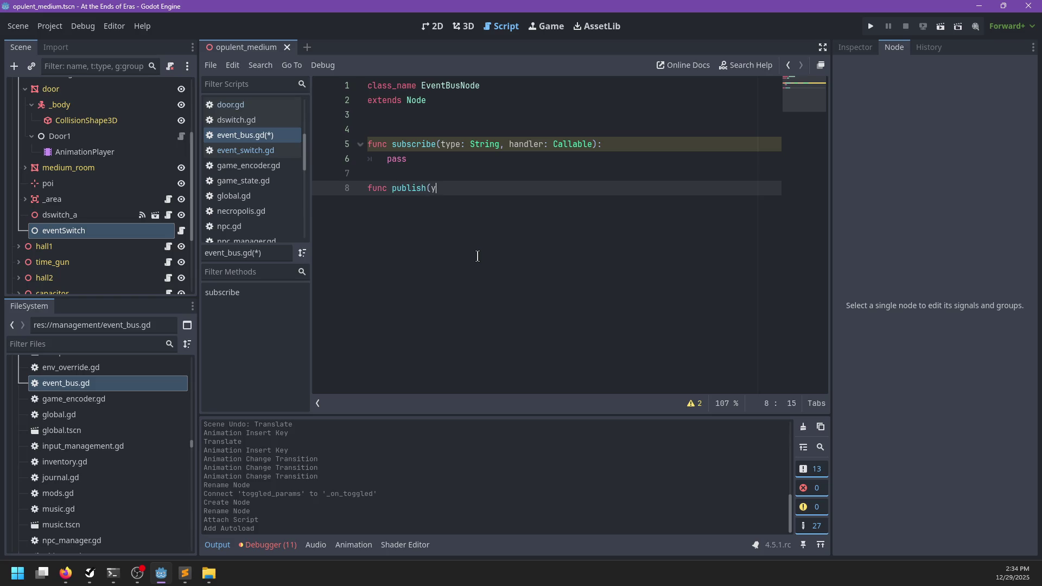
key("BackSpace")
type("type: String)")
type(":")
key("Return")
type("pass")
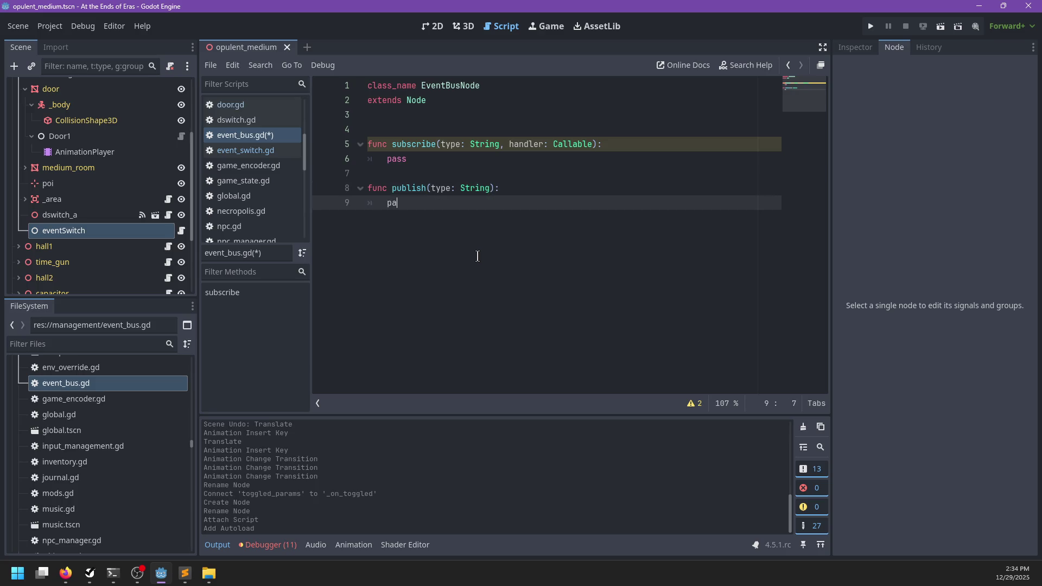
Start a new func declaration above publish, briefly trying an args parameter on publish
key("Up")
key("Up")
key("Return")
key("Up")
key("Return")
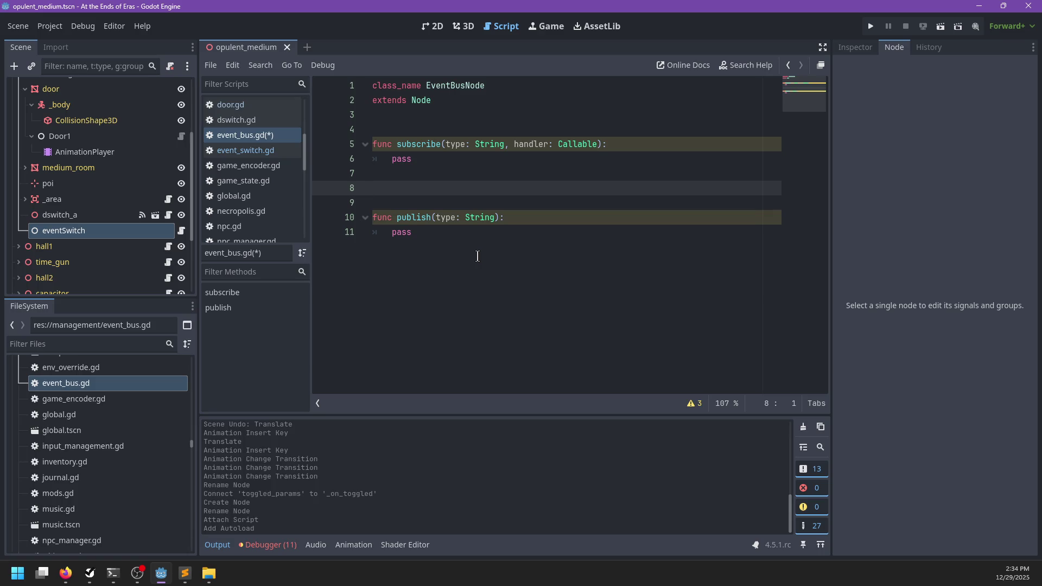
type("func")
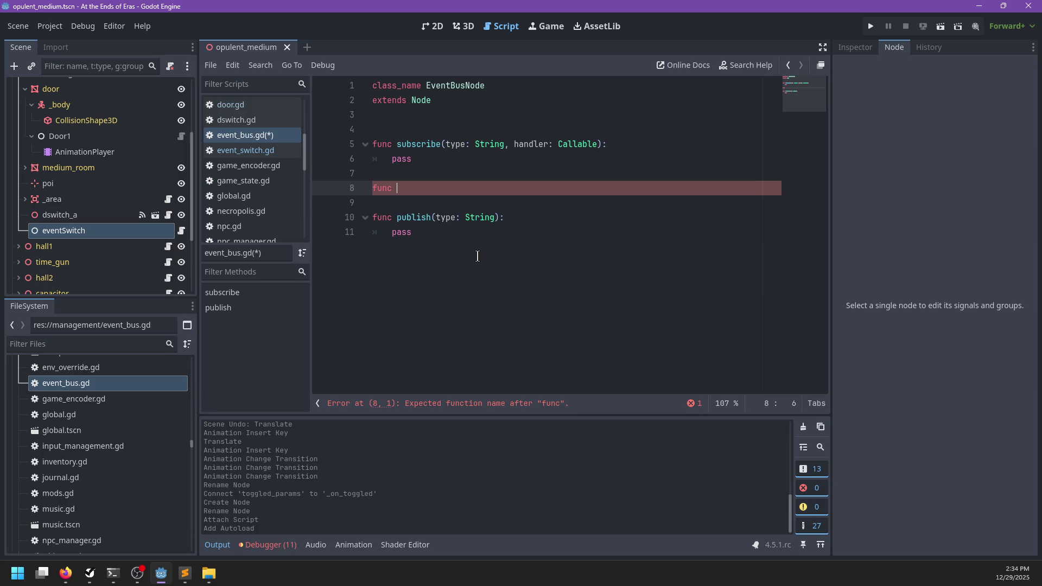
left_click(494, 217)
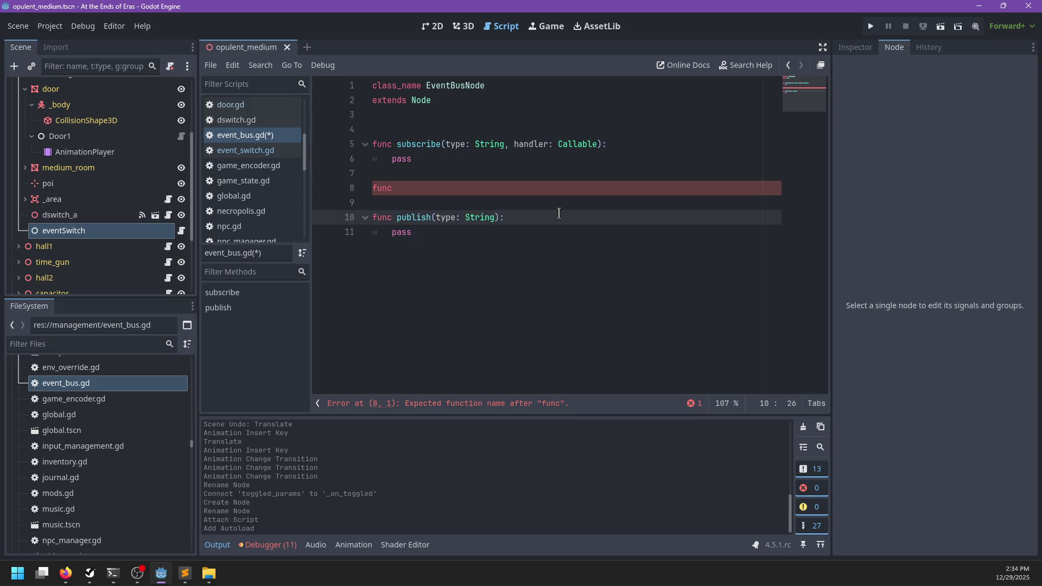
type("args")
key("BackSpace")
key("BackSpace")
key("BackSpace")
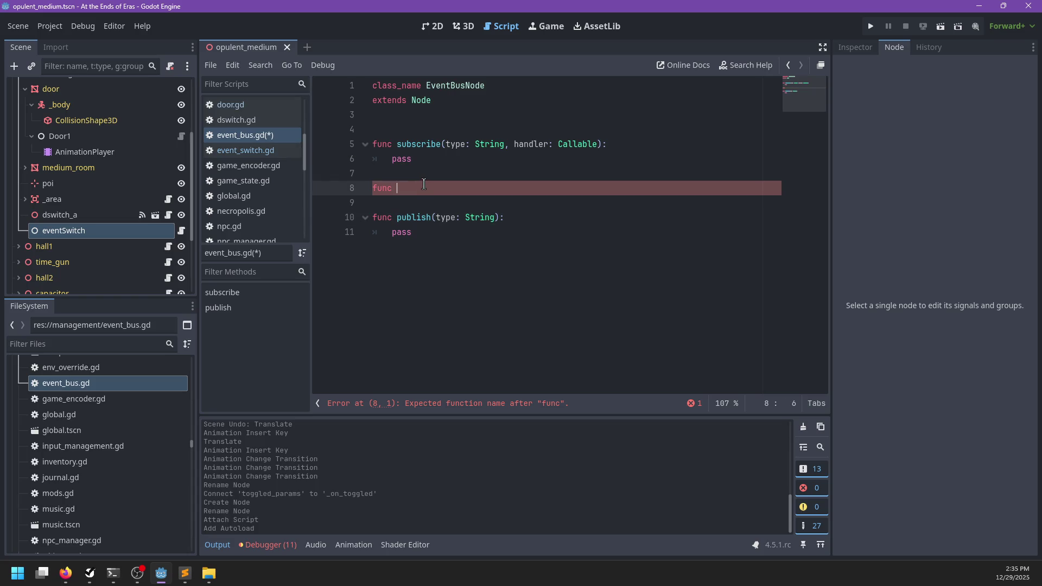
In event_switch.gd, replace both event exports with one toggle_event export and save
left_click(259, 150)
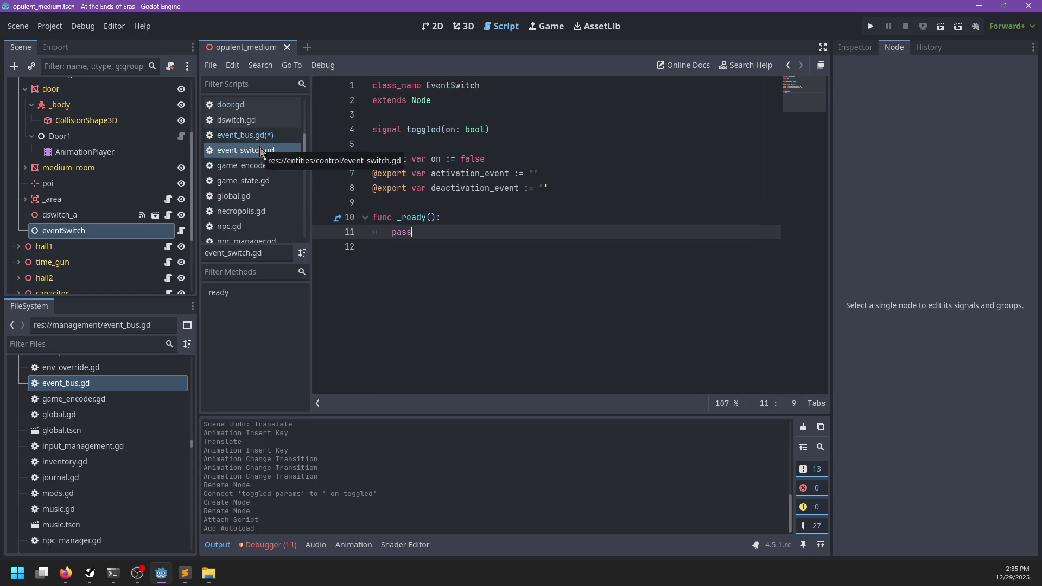
left_click_drag(579, 187, 572, 172)
key("BackSpace")
key("ctrl+BackSpace")
type("toggle_event")
key("ctrl+s")
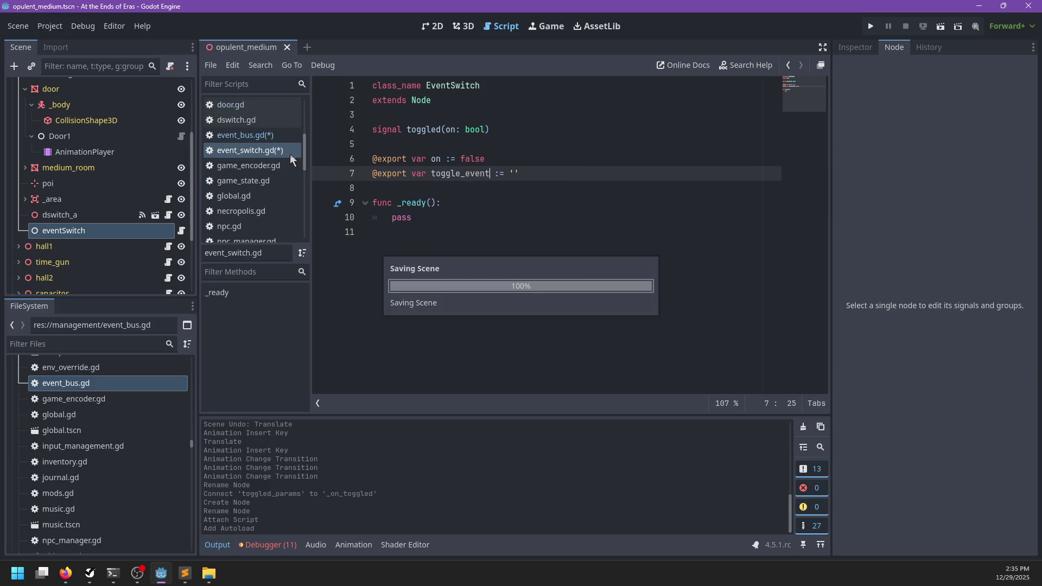
left_click(253, 135)
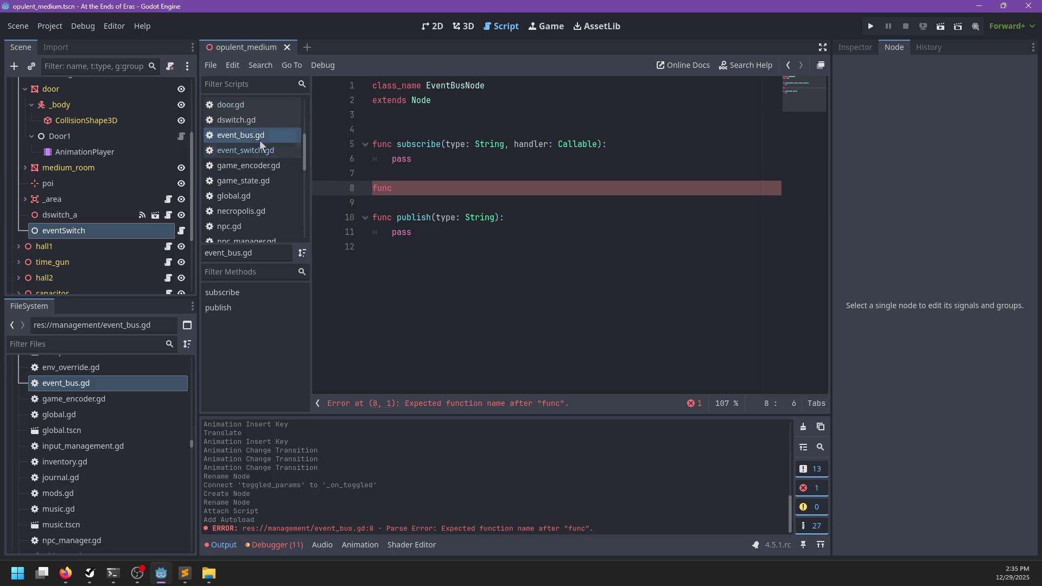
Add an 'arg: Variant' parameter after String in publish's parameters
left_click(491, 218)
type(", args: V")
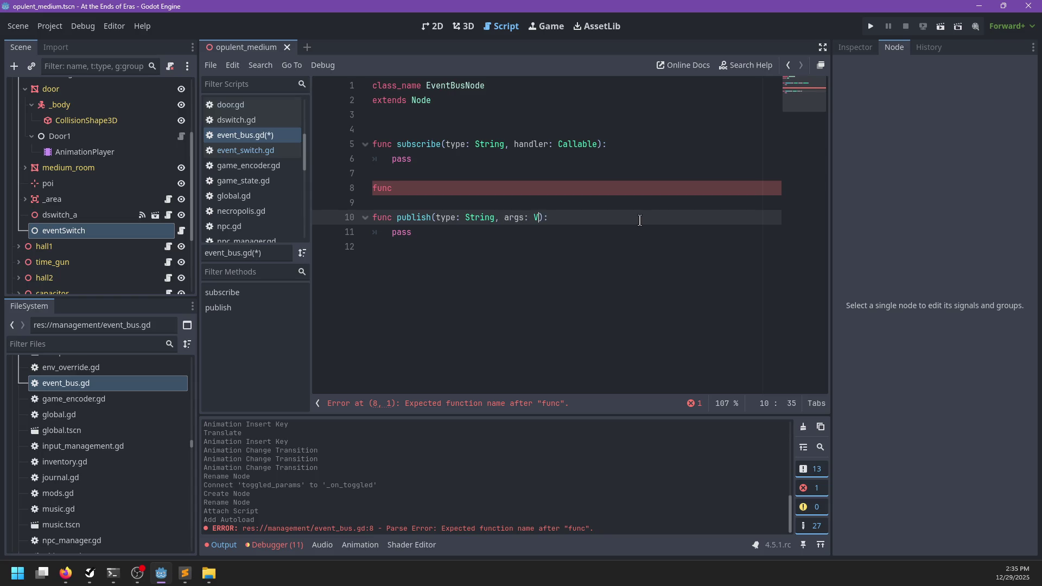
type("ariat")
key("BackSpace")
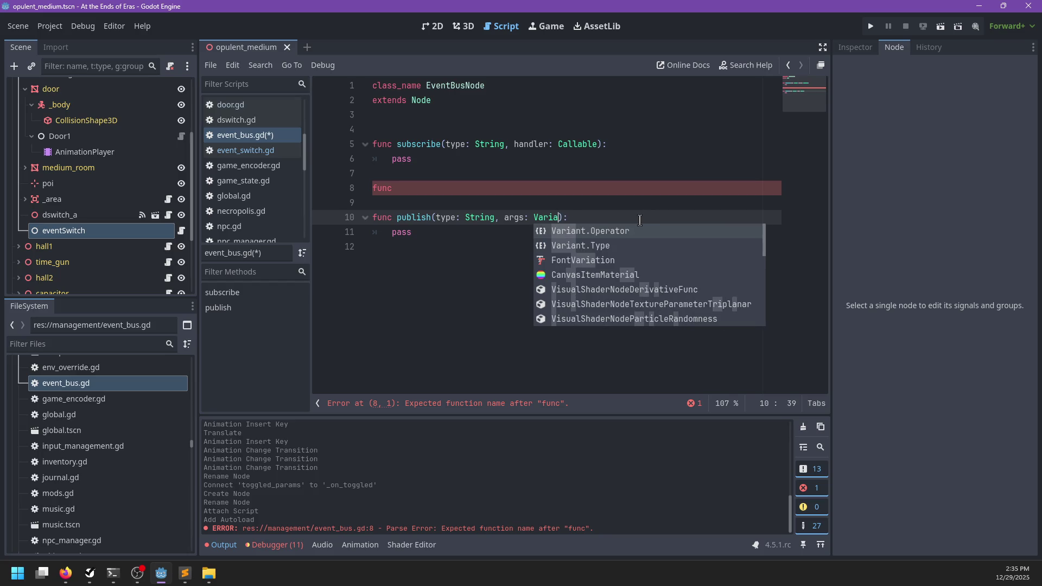
type("nt")
key("Escape")
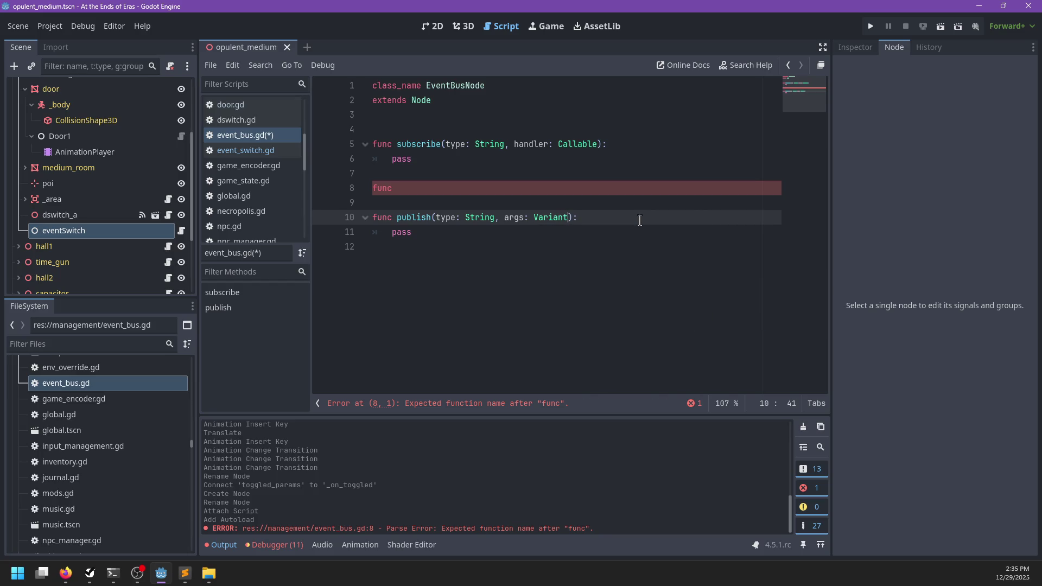
key("BackSpace")
Complete line 8 as 'func unsubscribe(type: String, handler: Callable):' with a pass body
key("Up")
key("Up")
type("unsubscribe(type, handler: C")
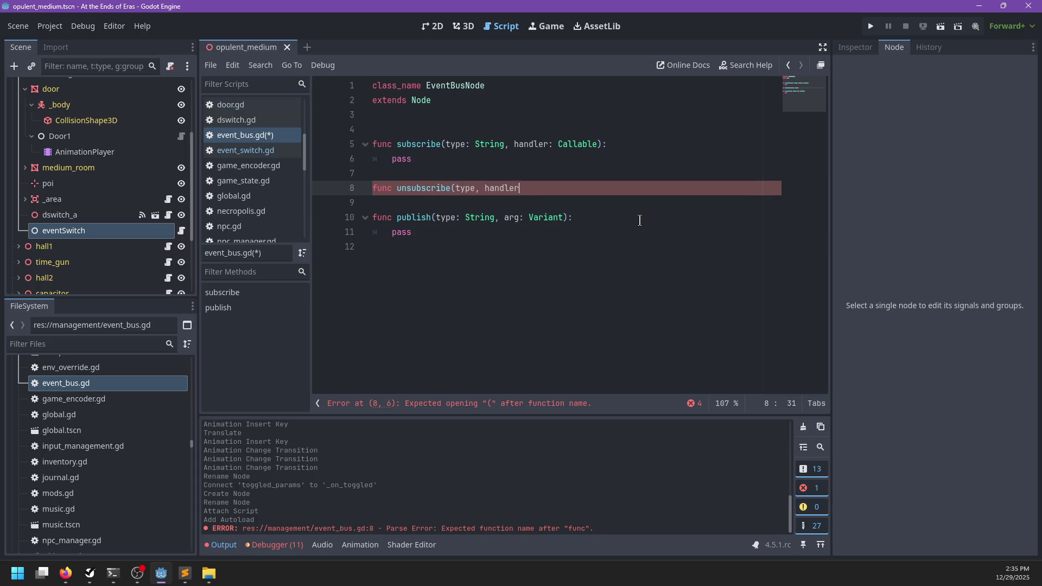
type("allable):")
key("Return")
type("[ass")
key("BackSpace")
type("pass")
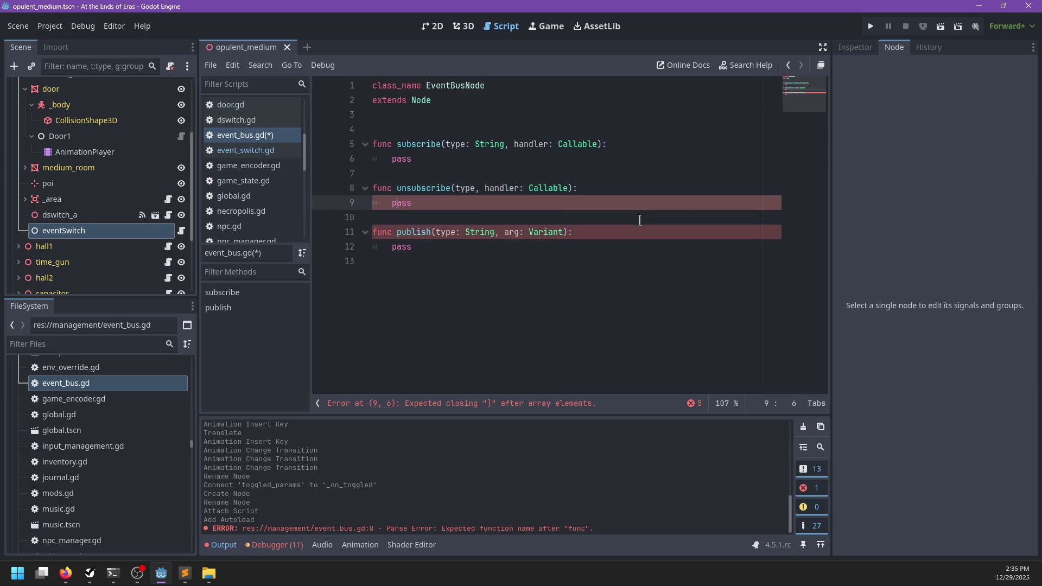
key("Up")
key("ctrl+Right")
type("L")
key("BackSpace")
type(": String")
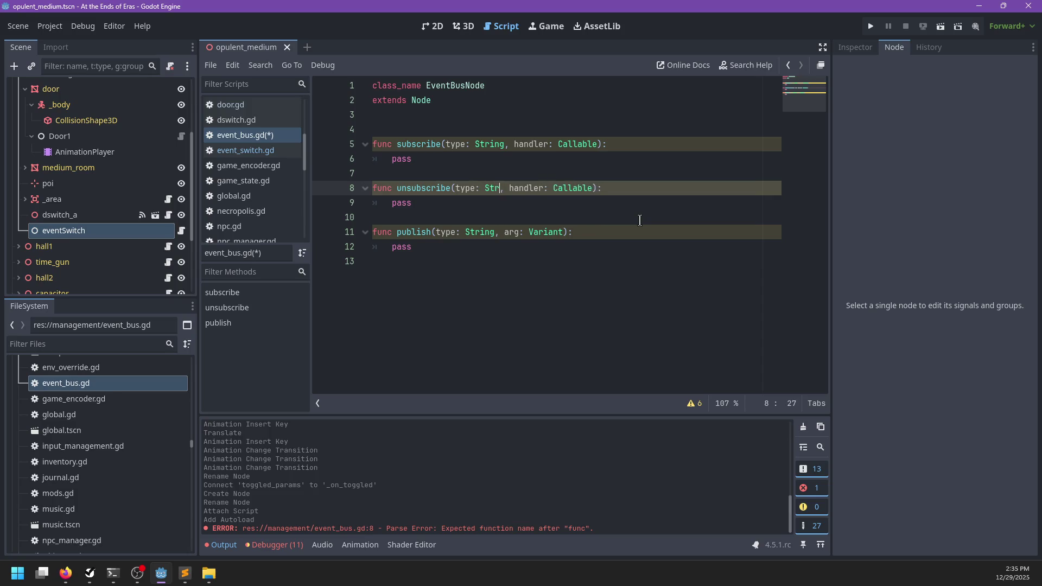
Insert two blank lines above the subscribe function
key("Escape")
key("Up")
key("Up")
key("Up")
key("Up")
key("Up")
key("Return")
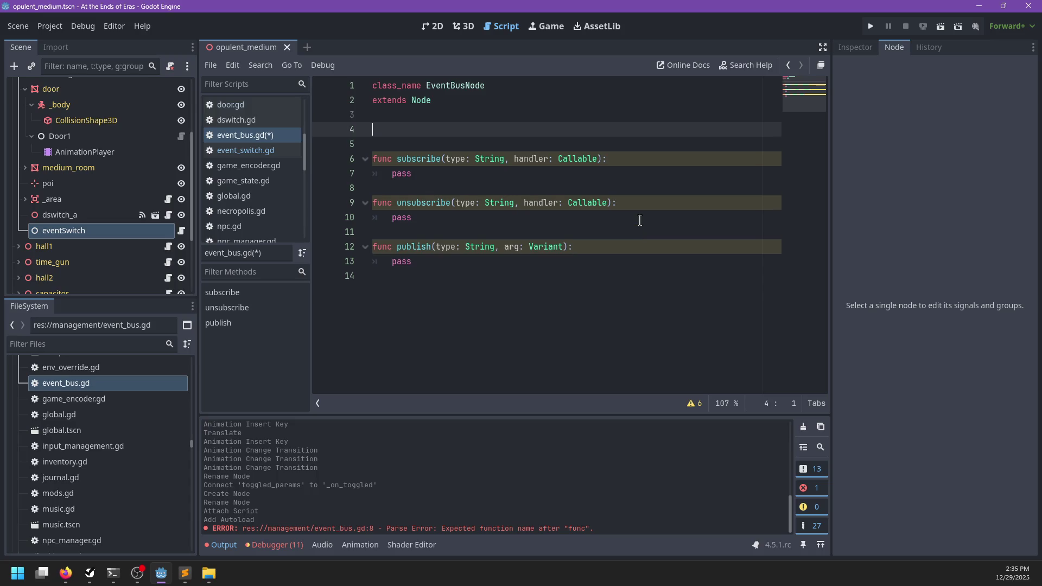
key("Up")
key("Return")
type("func")
key("BackSpace")
key("BackSpace")
key("BackSpace")
Add a Handlers class with 'var data: Array[Callable]' and a 'func handle(arg): pass' stub
type("class Handlers")
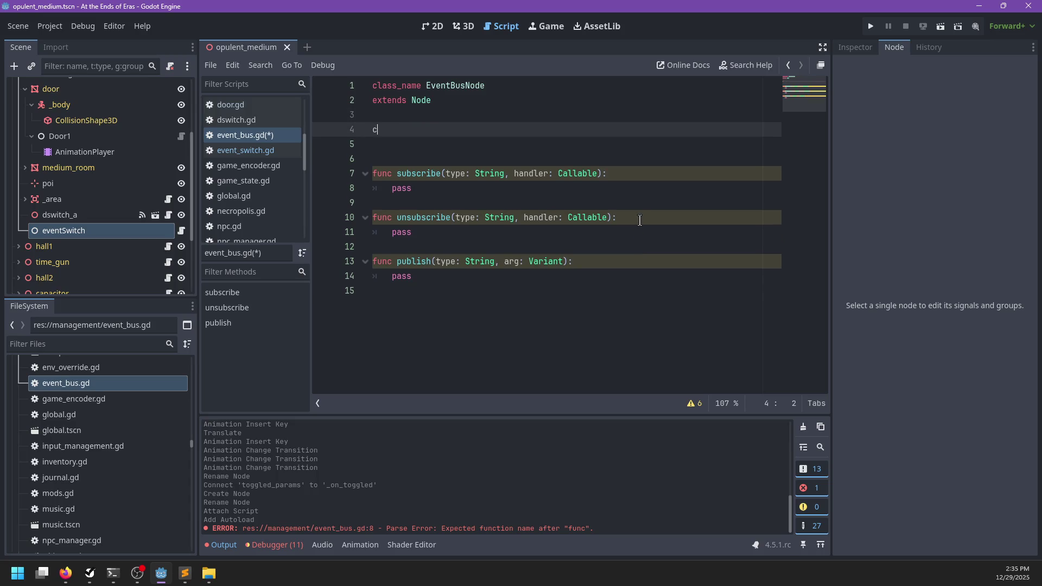
type(":")
key("Return")
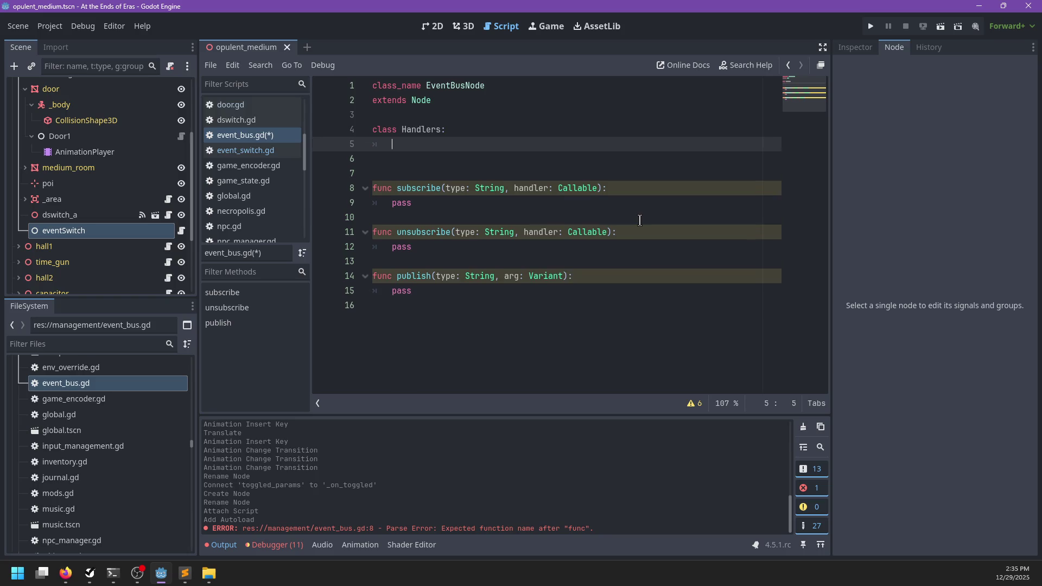
type("arr")
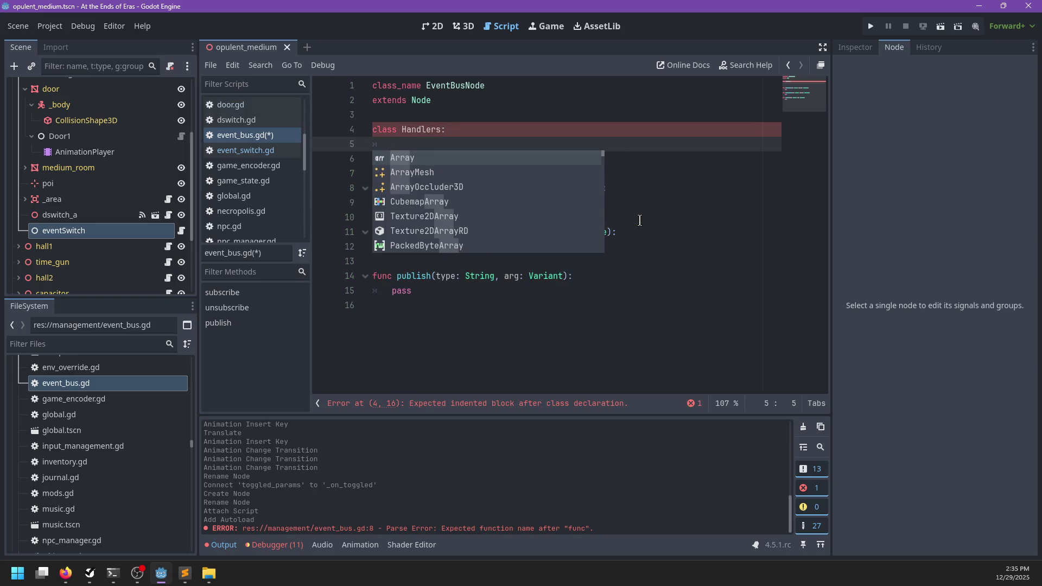
key("Escape")
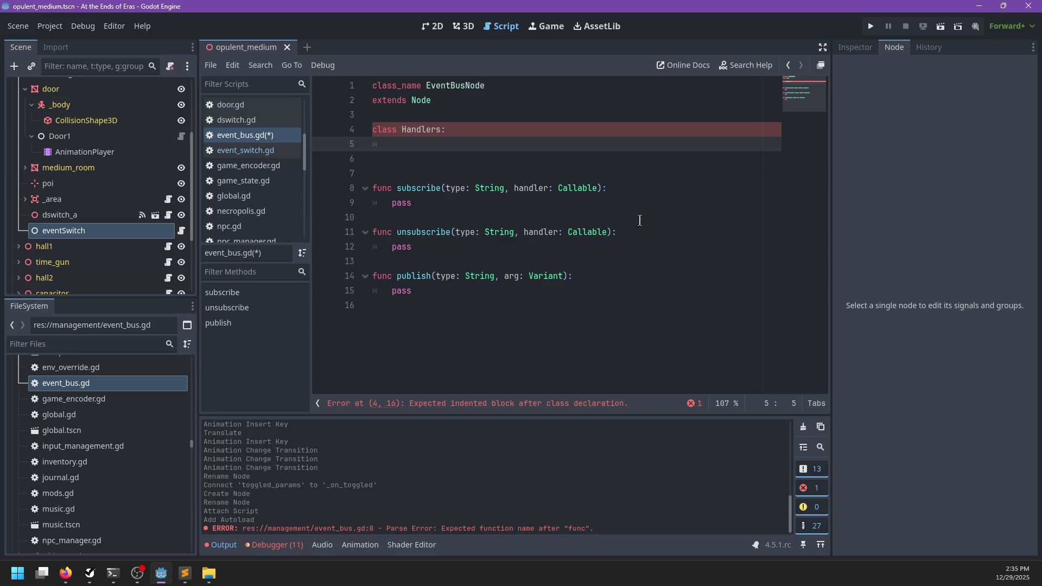
type("var ")
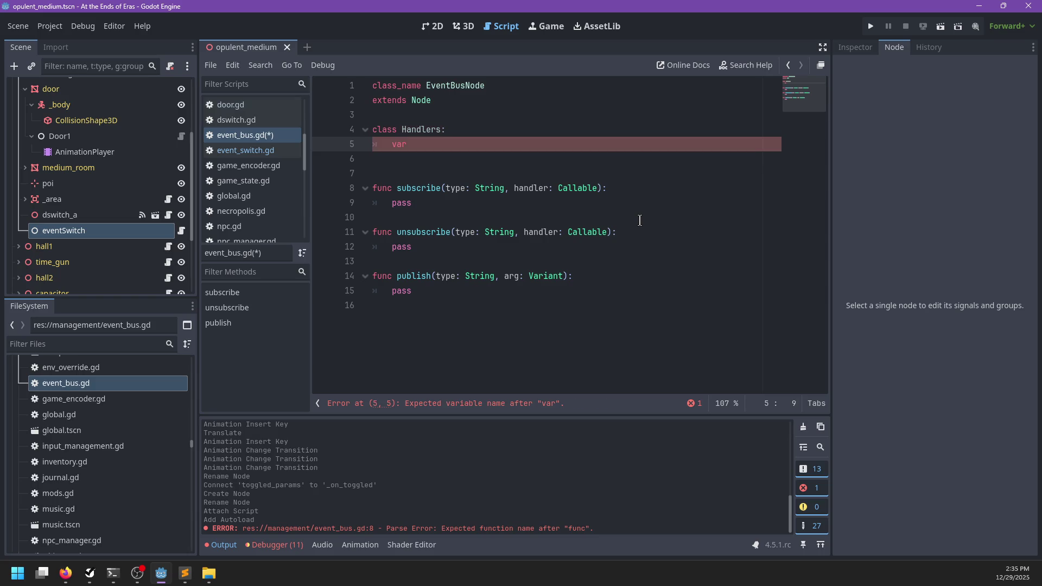
type("data: ")
type("Array[")
type("Callable]")
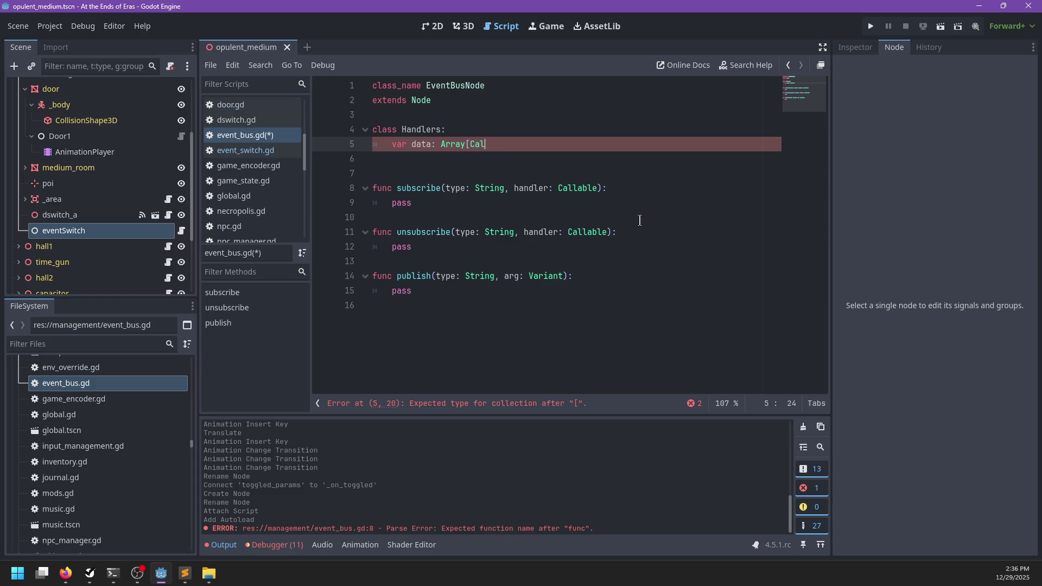
key("Return")
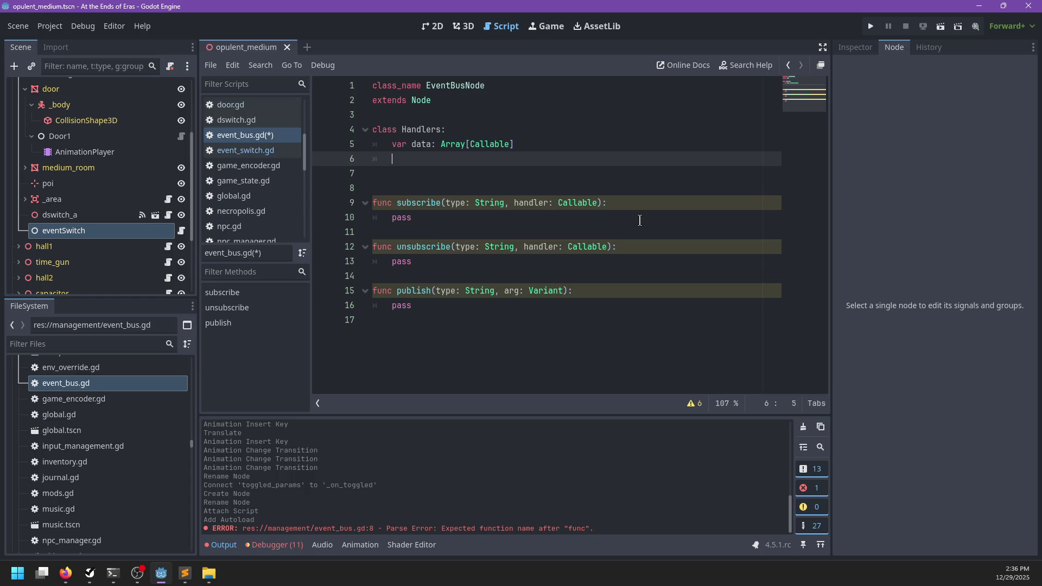
type("func ")
type("handle(")
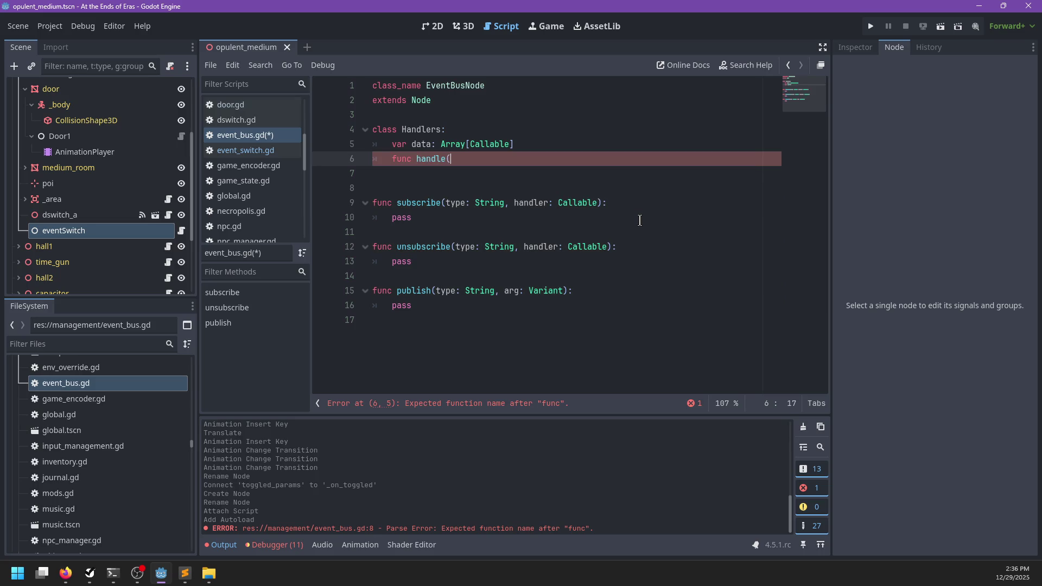
type("arg)")
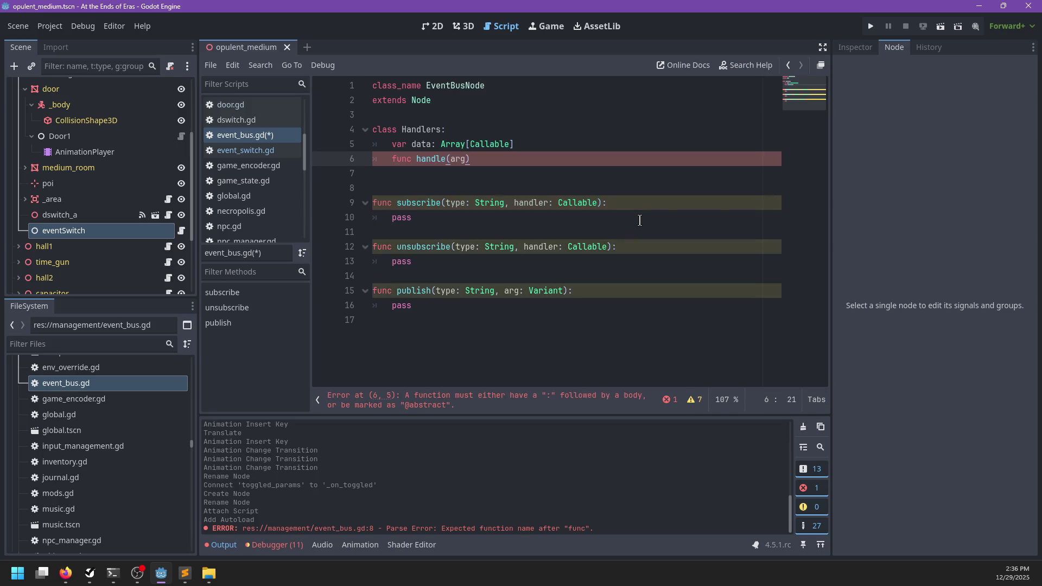
type(":")
key("Return")
type("pass")
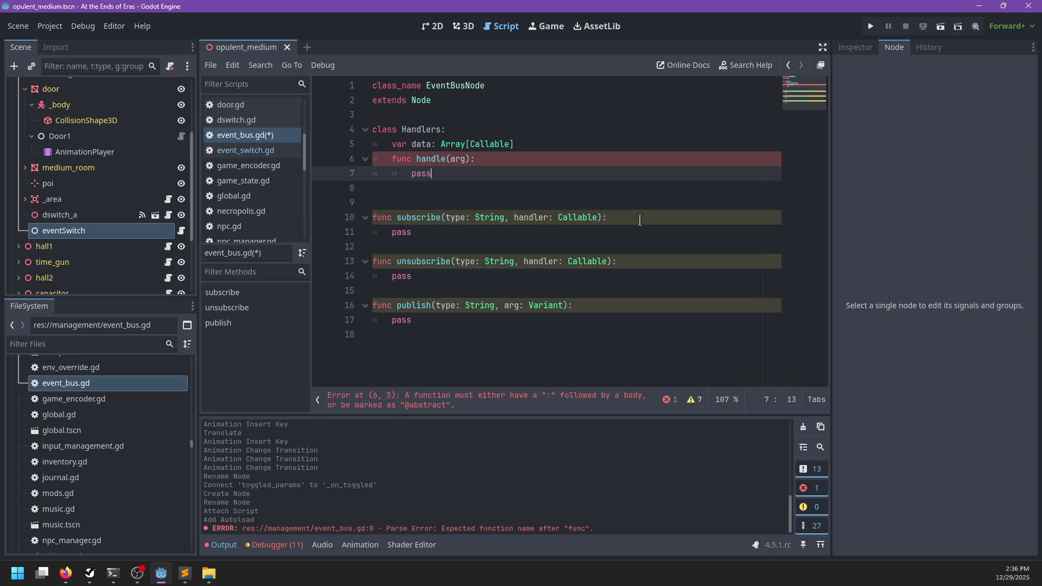
Default publish's arg parameter to null, as 'arg: Variant = null'
left_click(498, 287)
left_click(564, 305)
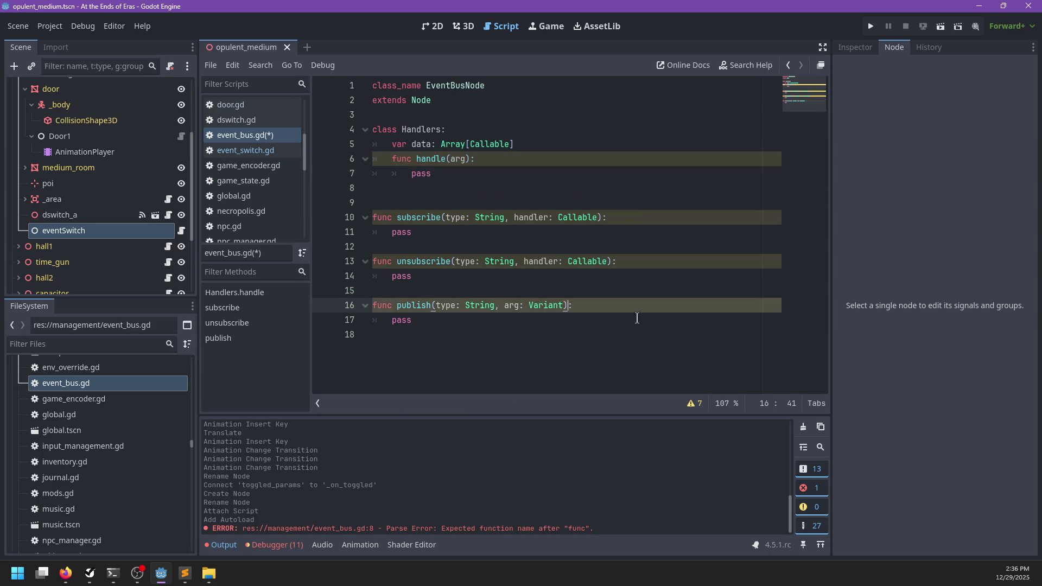
key("Left")
type("= null")
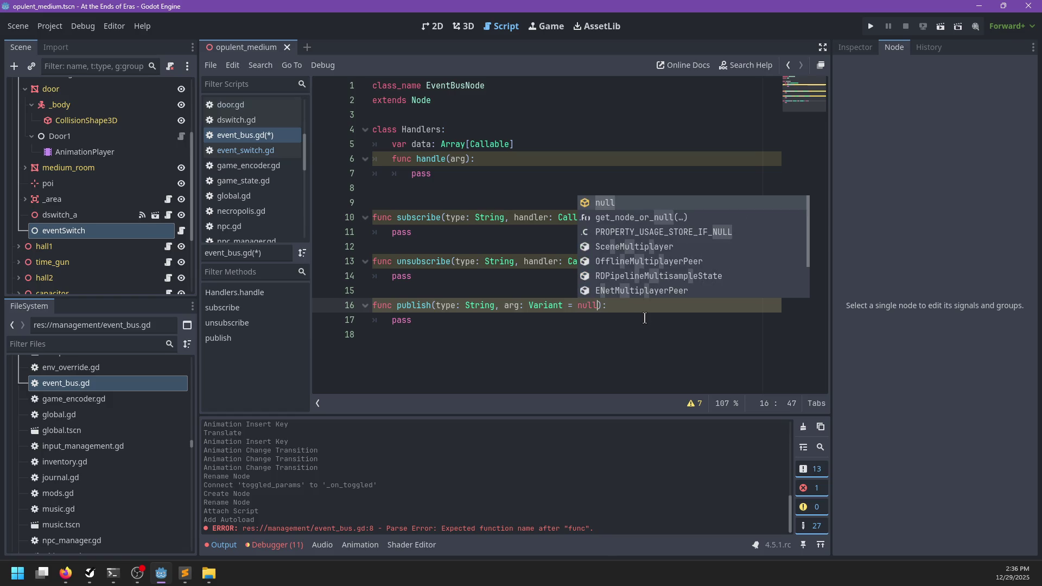
key("Escape")
double_click(590, 303)
key("BackSpace")
key("BackSpace")
key("BackSpace")
key("BackSpace")
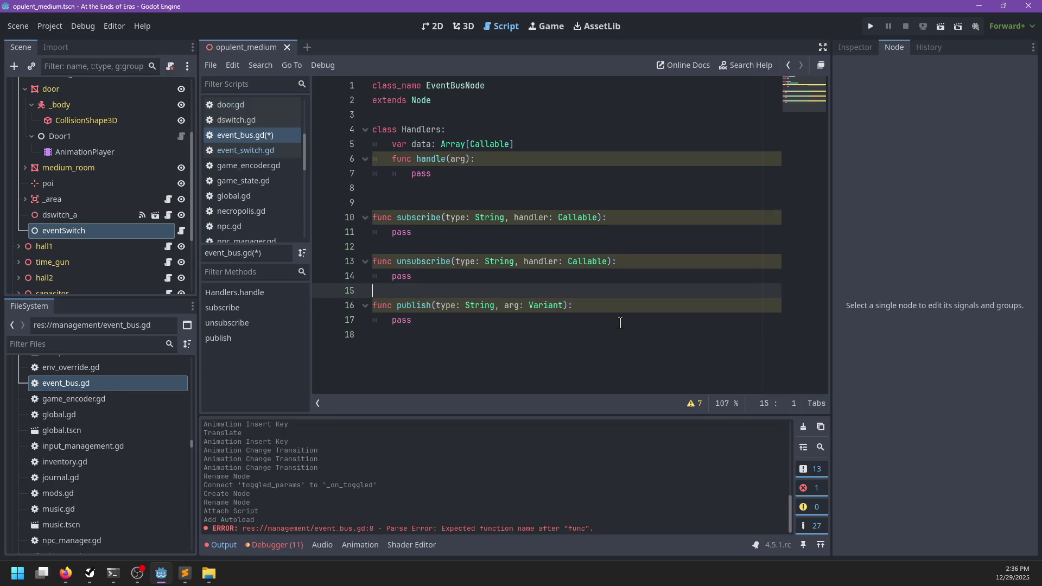
key("ctrl+z")
Add blank lines below the Handlers class
left_click(492, 321)
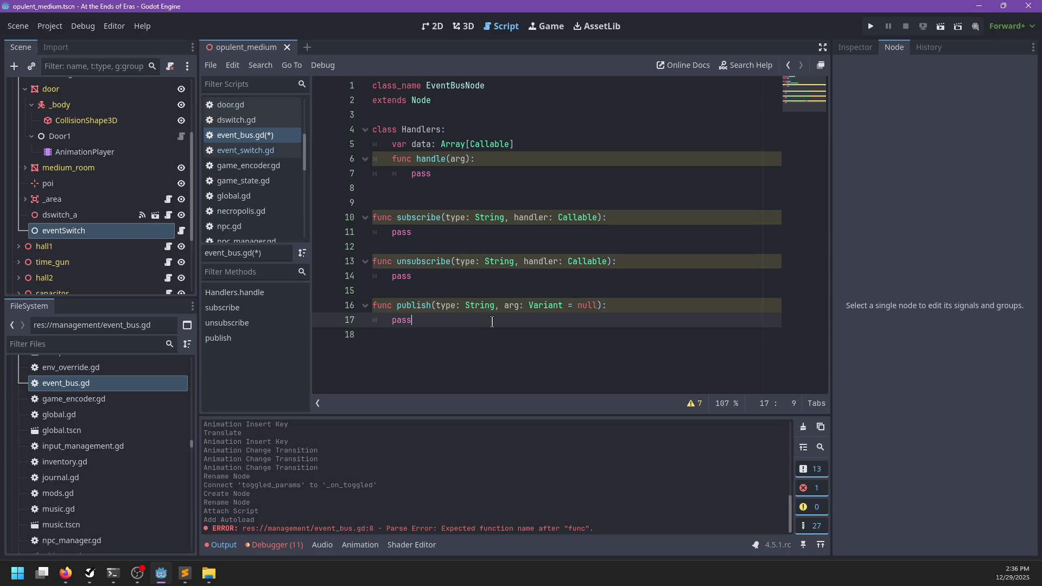
left_click(477, 173)
left_click(562, 142)
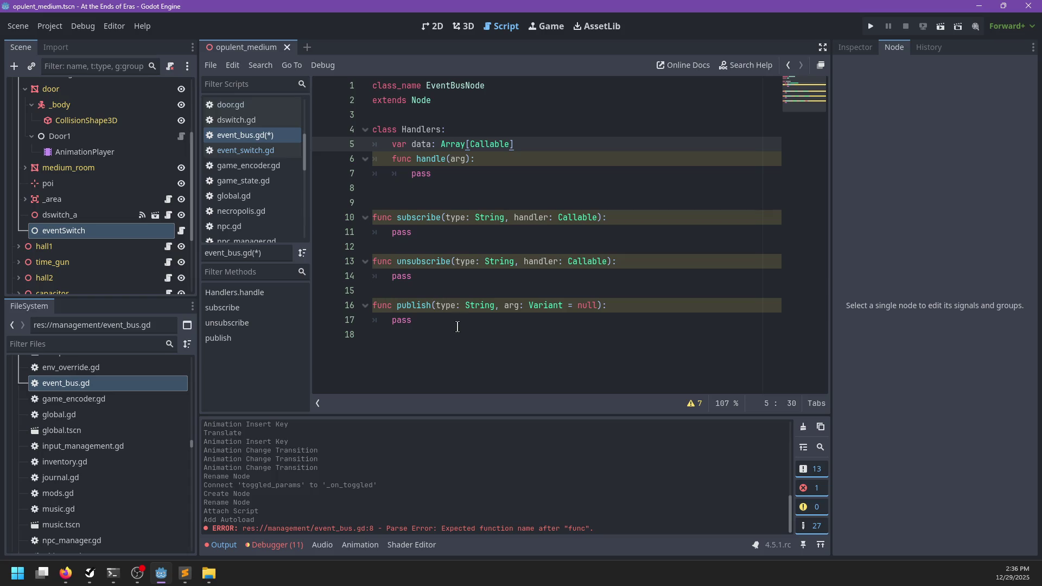
left_click(464, 173)
left_click(458, 187)
key("Return")
key("Up")
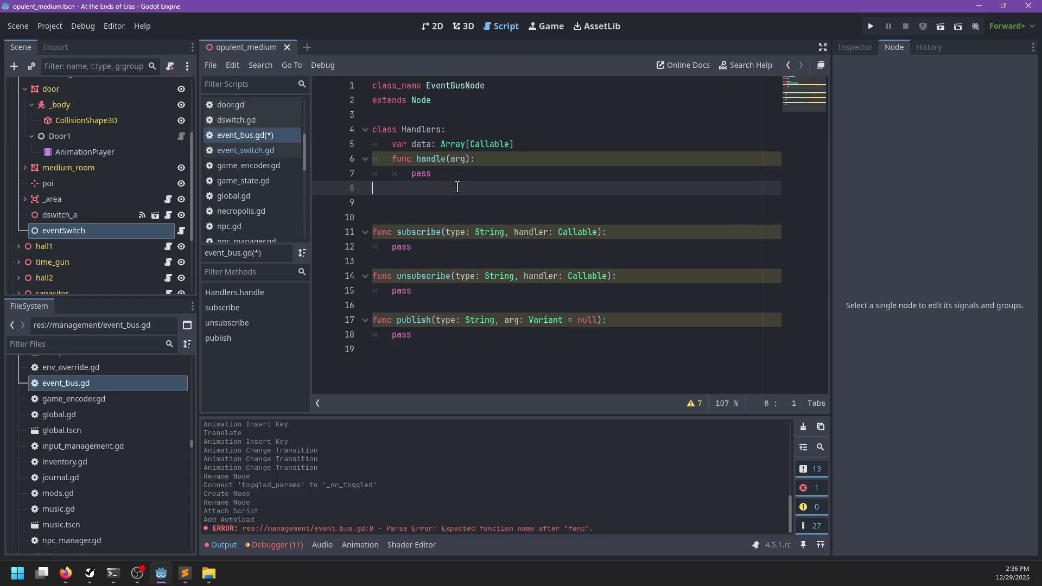
Below the Handlers class, declare 'var handlers := Dictionary[StringName, Handlers]'
key("Return")
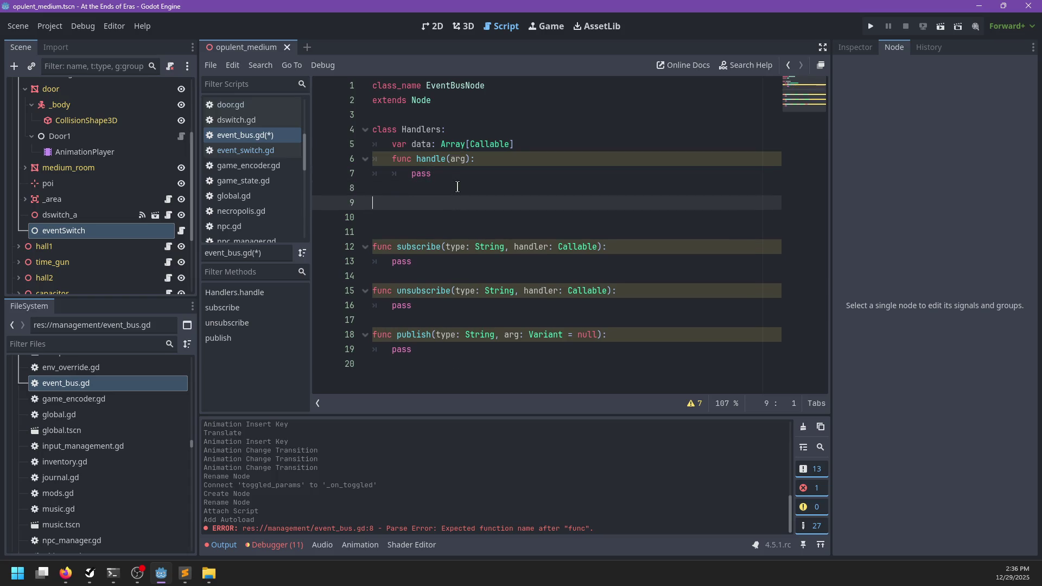
type("func")
key("BackSpace")
key("BackSpace")
key("BackSpace")
type("e")
type("@export")
key("ctrl+BackSpace")
key("BackSpace")
type("var ")
type("handlers")
type(" := Dictionary[")
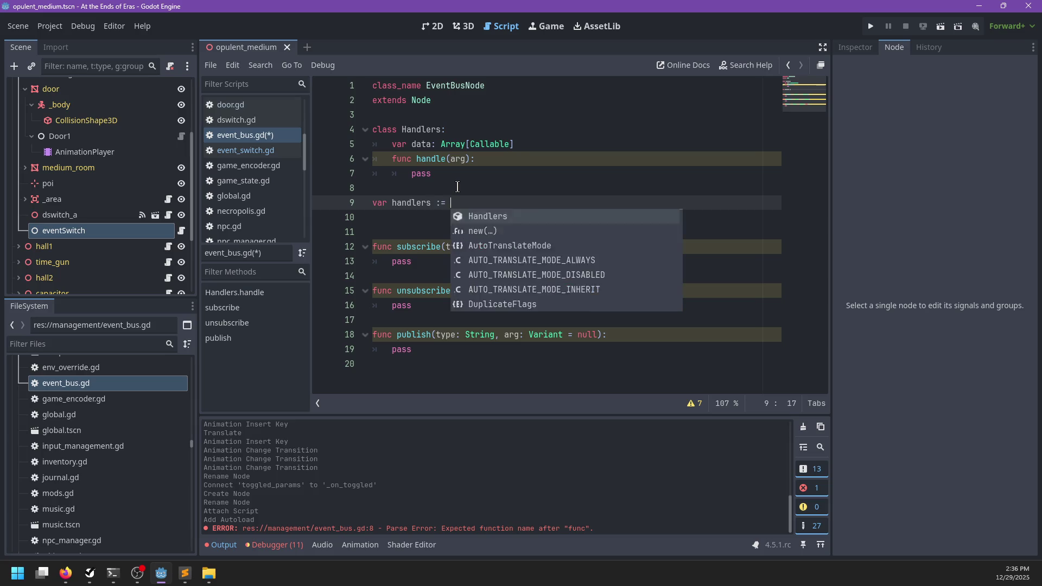
type("String, Handl")
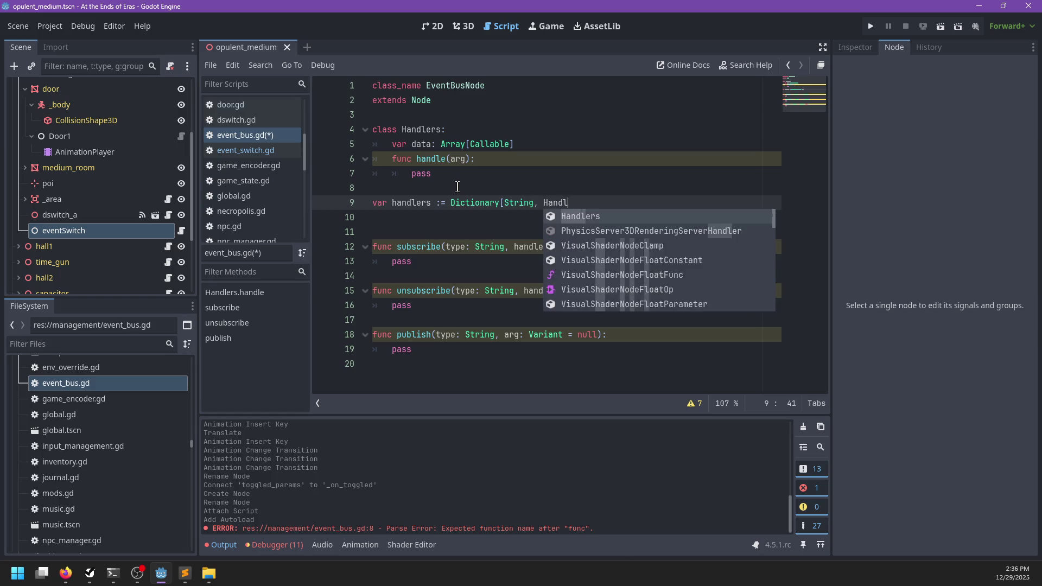
key("Return")
type("]")
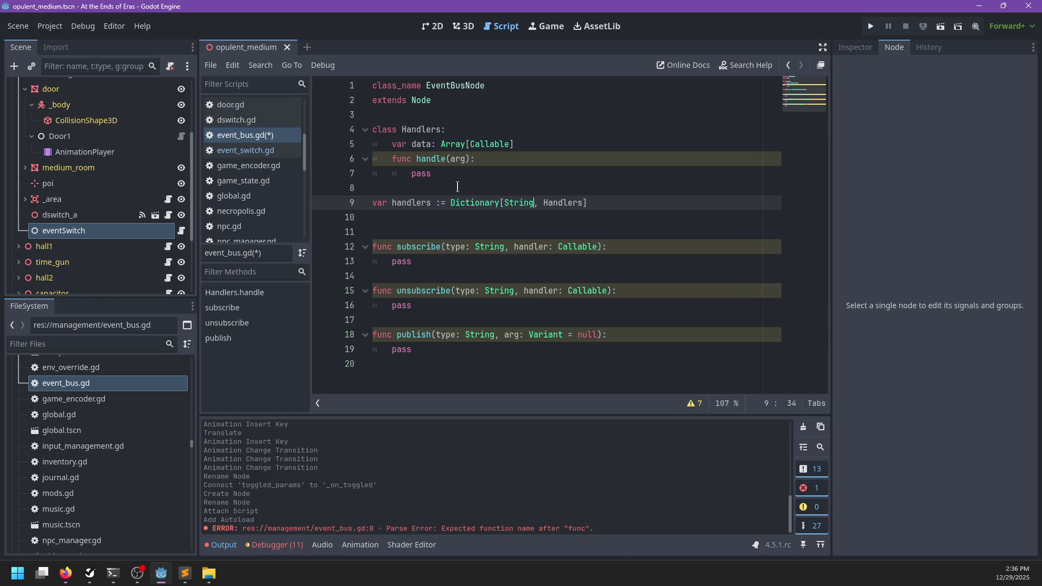
type("Name")
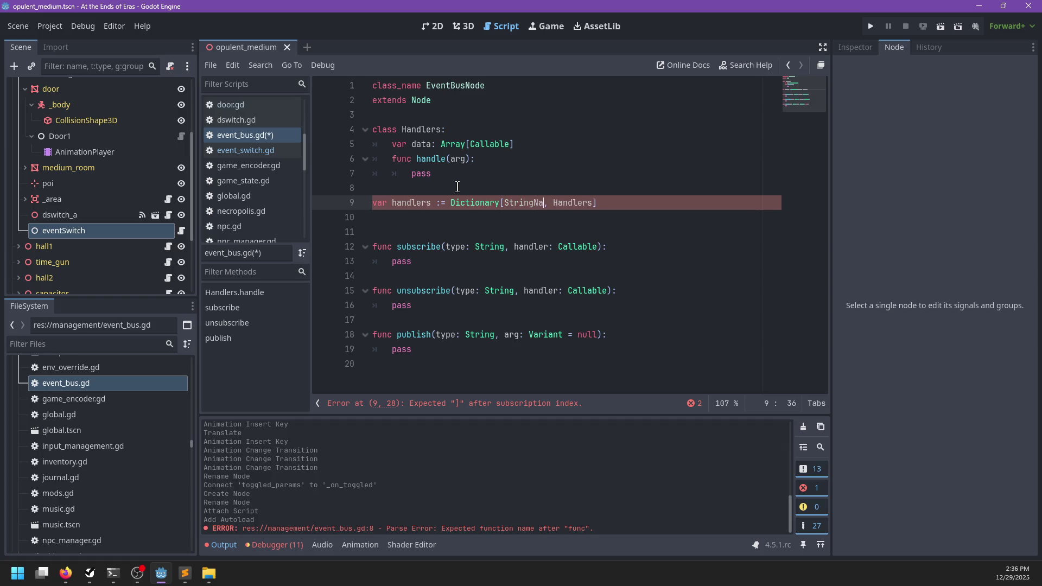
key("ctrl+shift+Left")
key("ctrl+c")
Change the String parameter types in the function signatures to StringName and tidy the blank lines
double_click(489, 247)
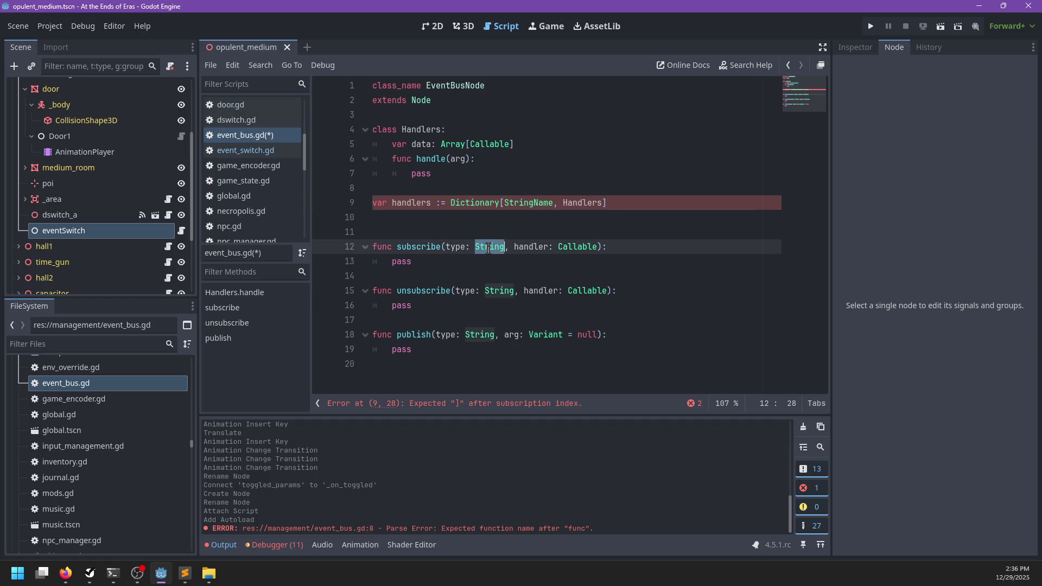
key("ctrl+d")
key("ctrl+d")
key("ctrl+v")
left_click(509, 247)
left_click(464, 263)
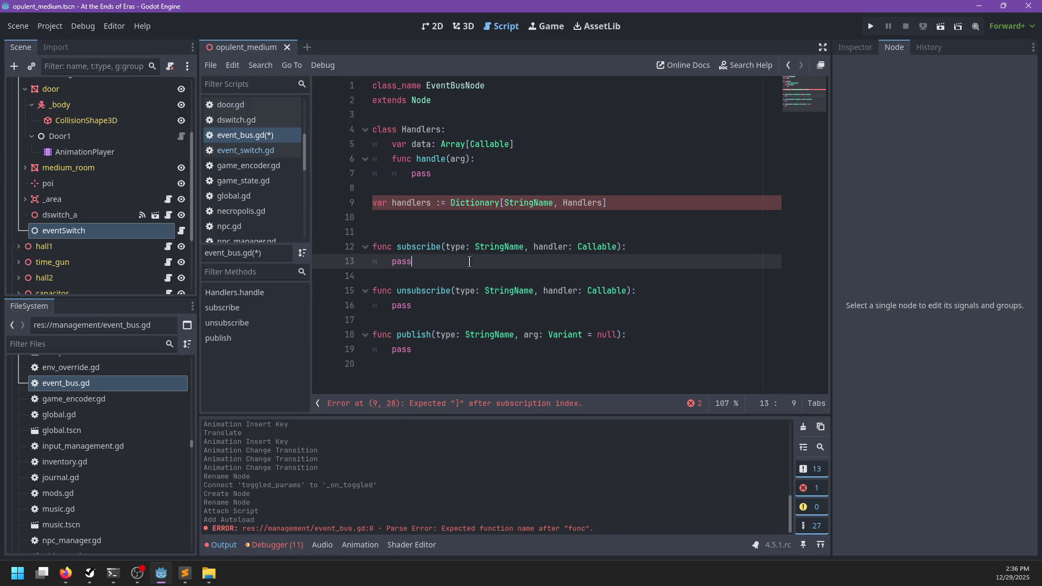
left_click(445, 219)
key("BackSpace")
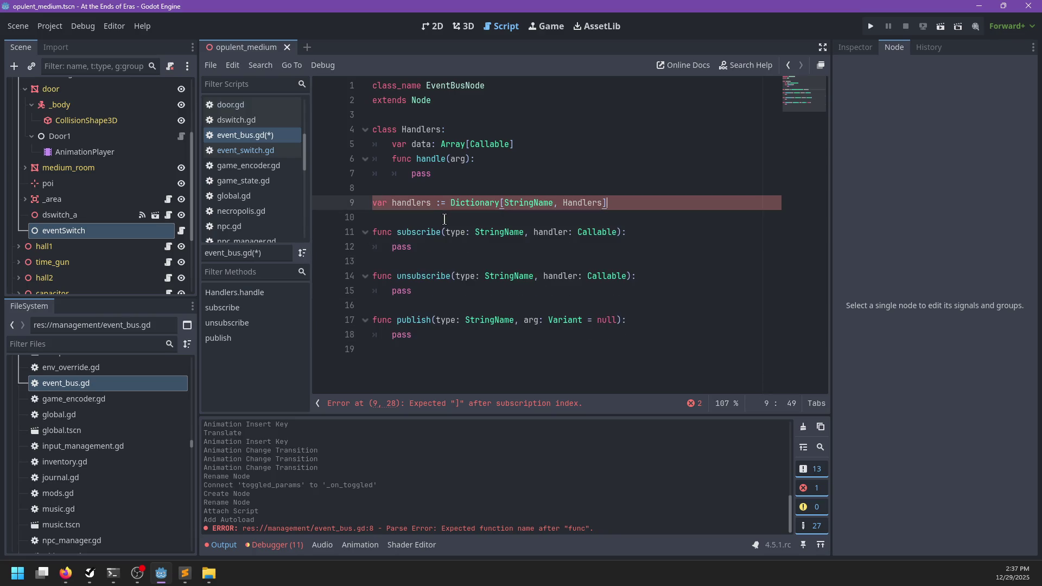
left_click(456, 173)
key("Return")
Begin 'func has(handler: Callable)' and give handle's arg a null default
type("func has(ar")
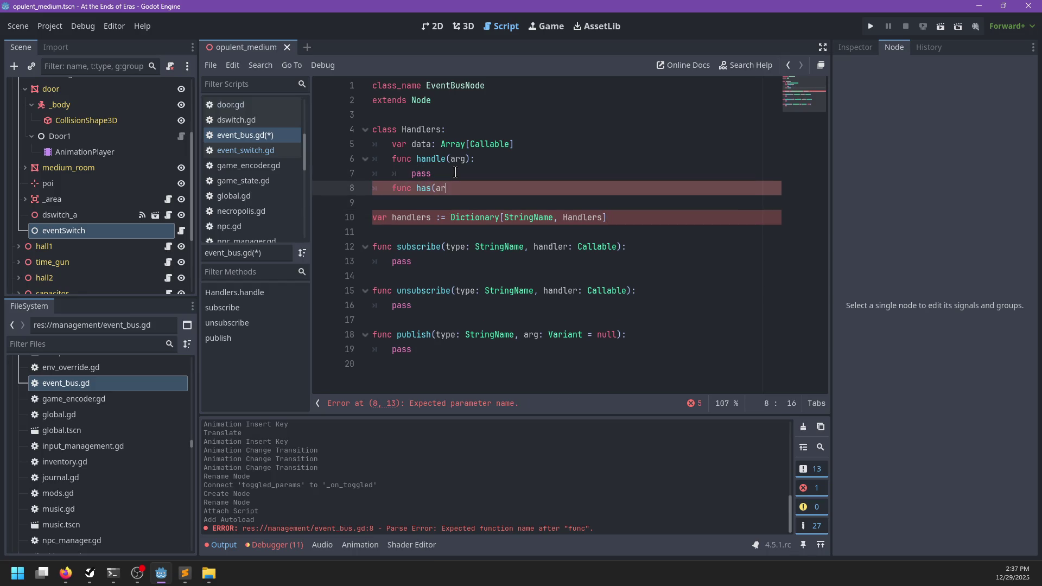
type("handler: C")
type("allable)")
key("Up")
key("Up")
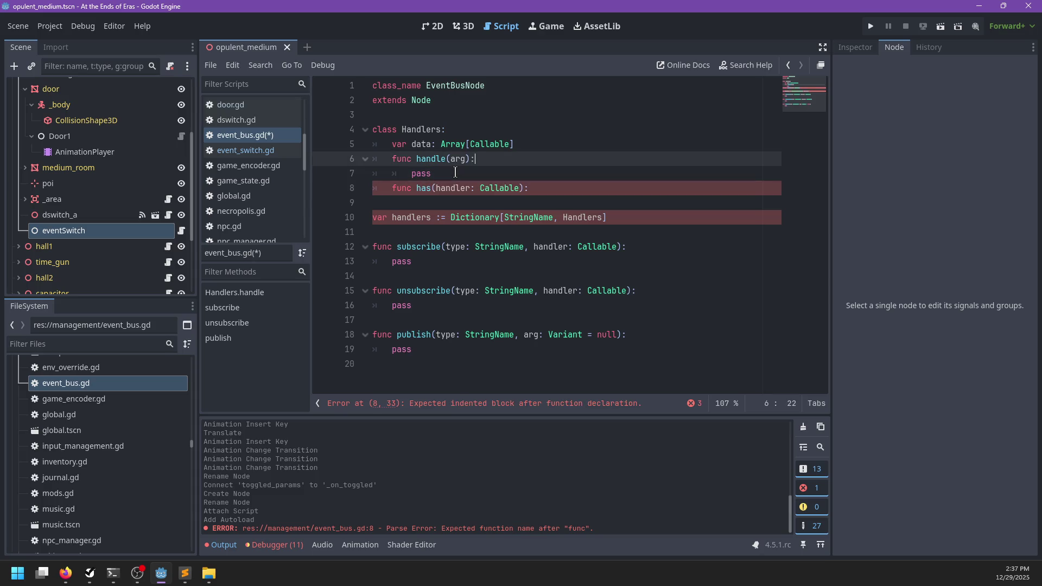
type("null")
key("Down")
key("Return")
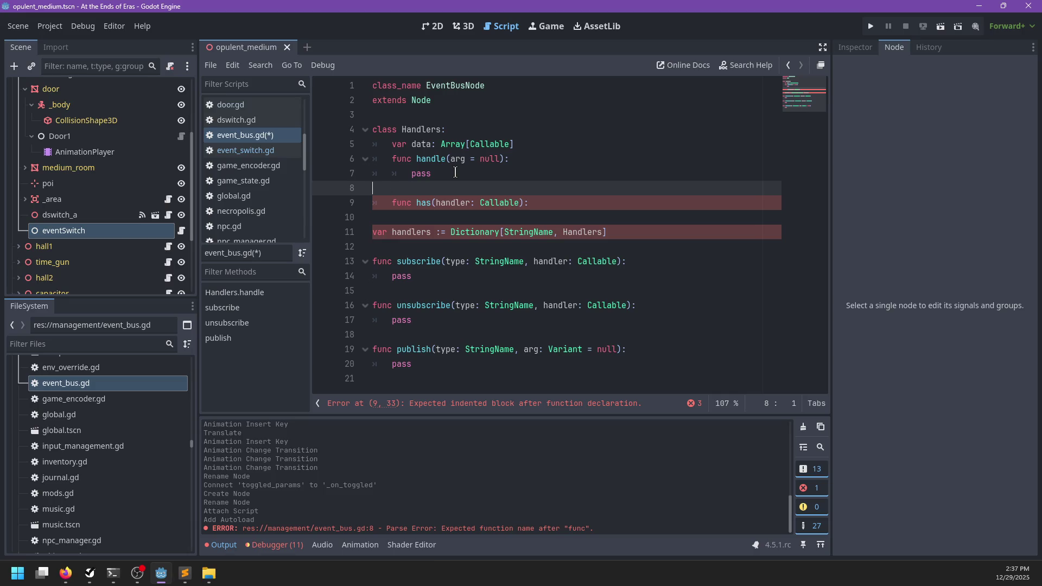
Replace handle's pass with an 'if arg == null: pass' check and change the handlers ':=' to '='
left_click(455, 173)
key("ctrl+BackSpace")
type("rg is")
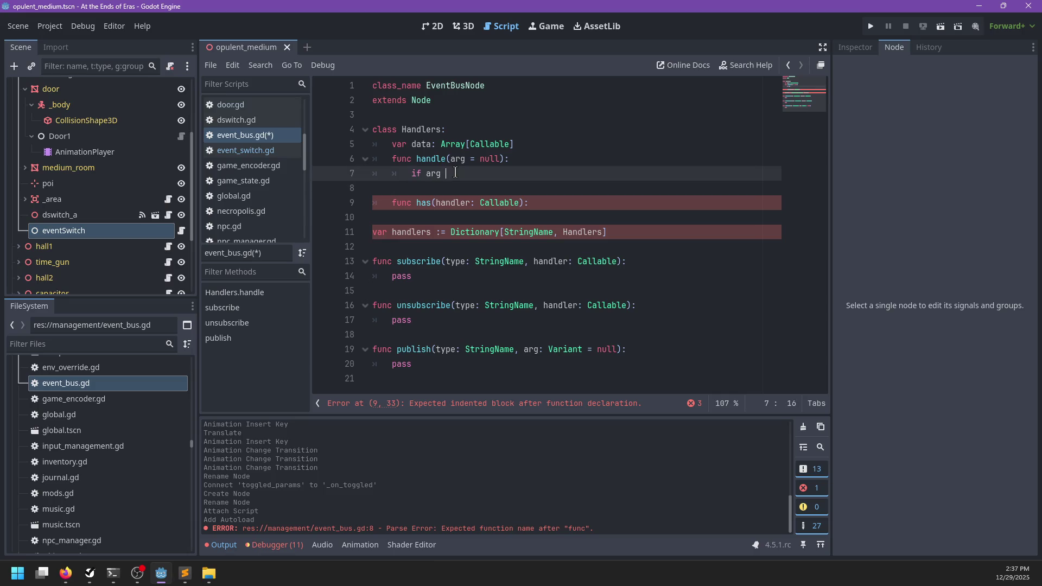
type(" null:")
key("Return")
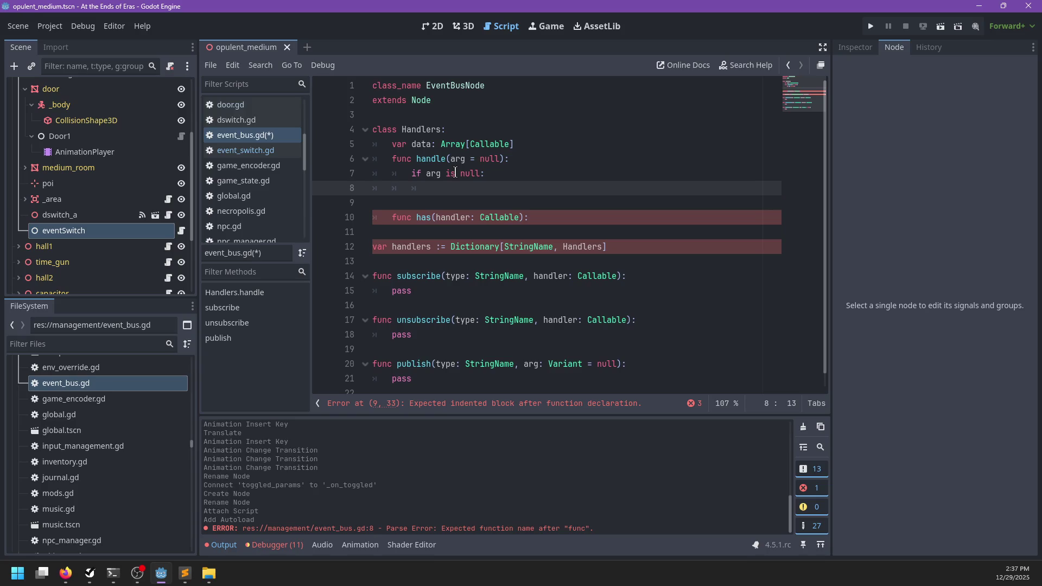
type("ass")
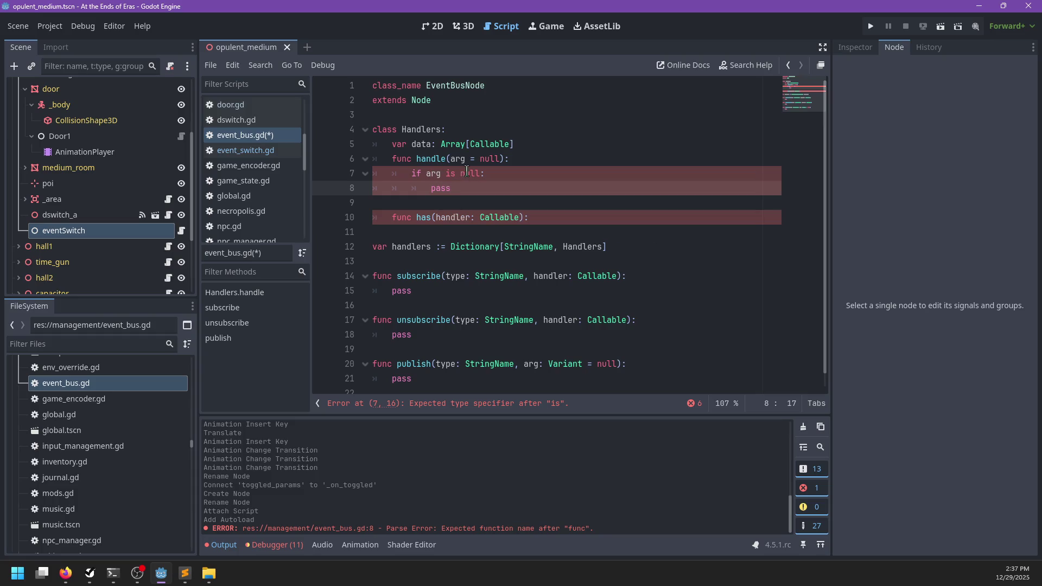
double_click(453, 174)
type("==")
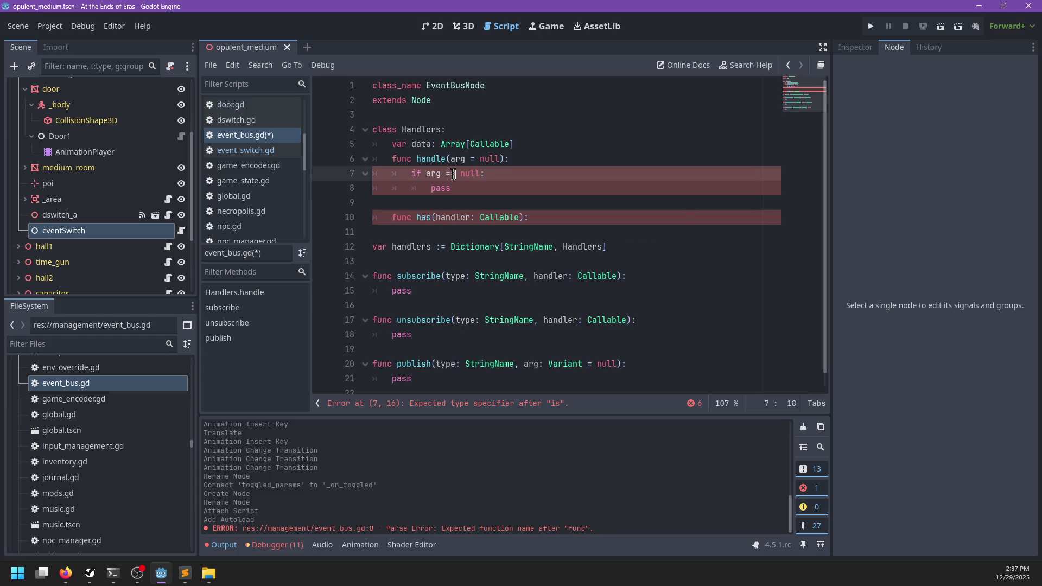
left_click(469, 194)
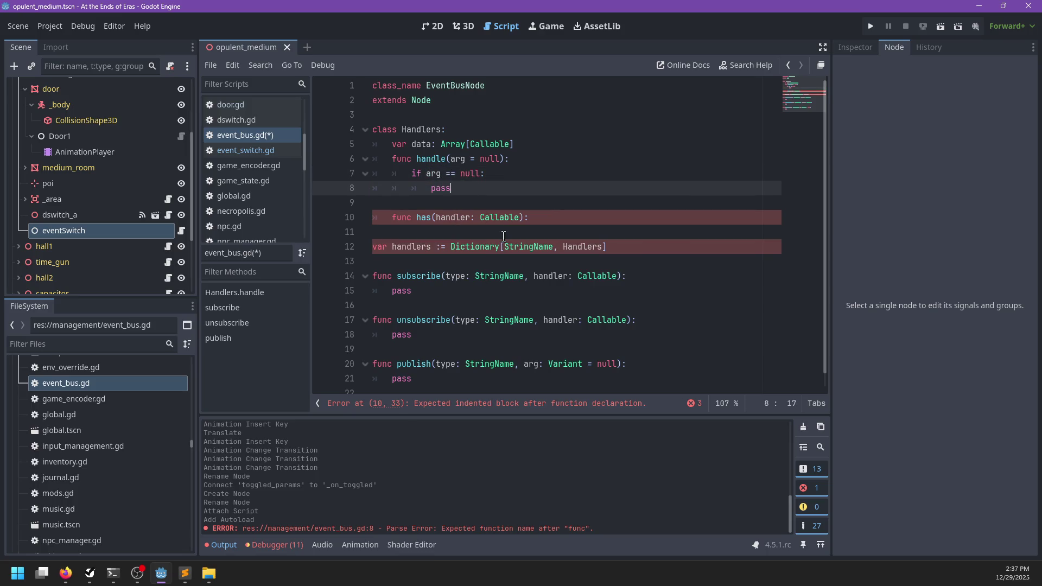
left_click(621, 246)
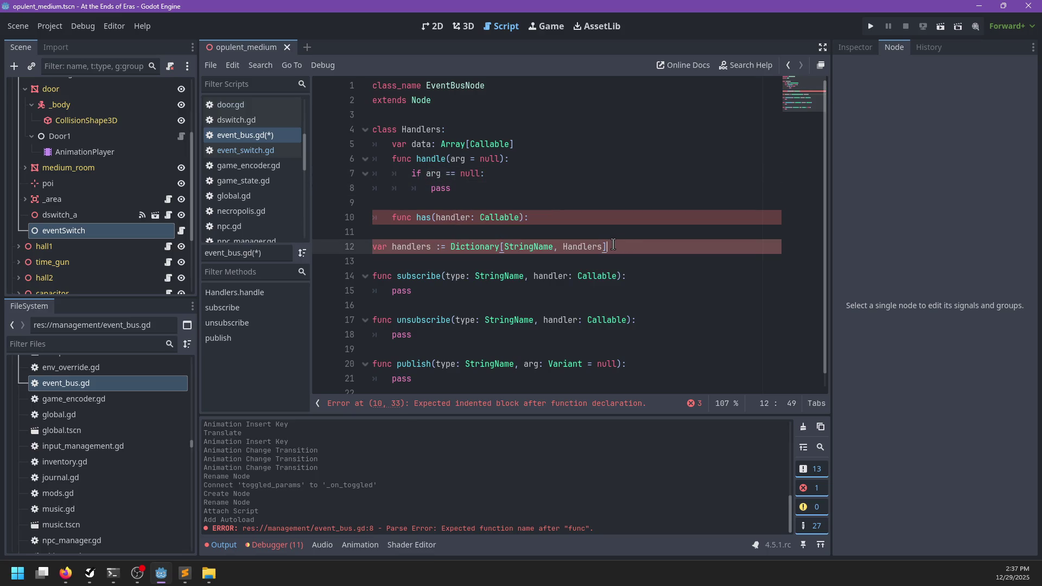
left_click(437, 247)
key("BackSpace")
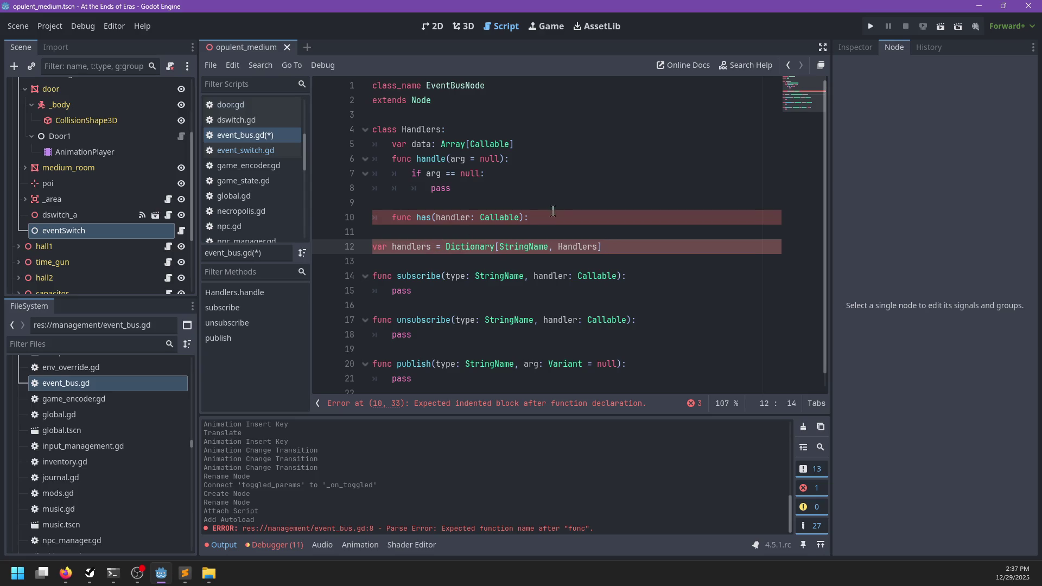
Finish has as '-> bool' returning 'handler in data', and save the script
left_click(558, 212)
key("Return")
type("han")
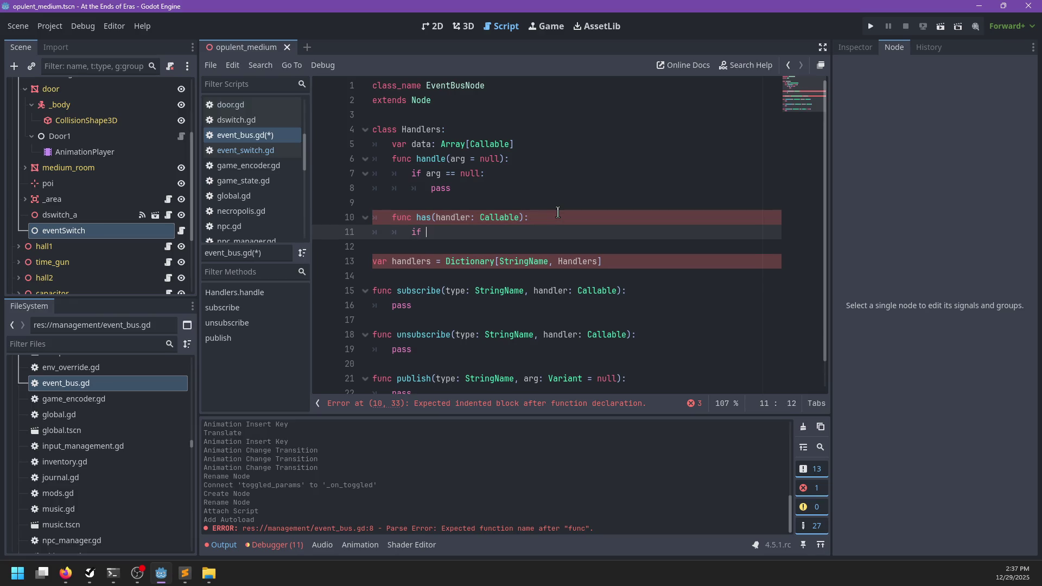
type("return handler ")
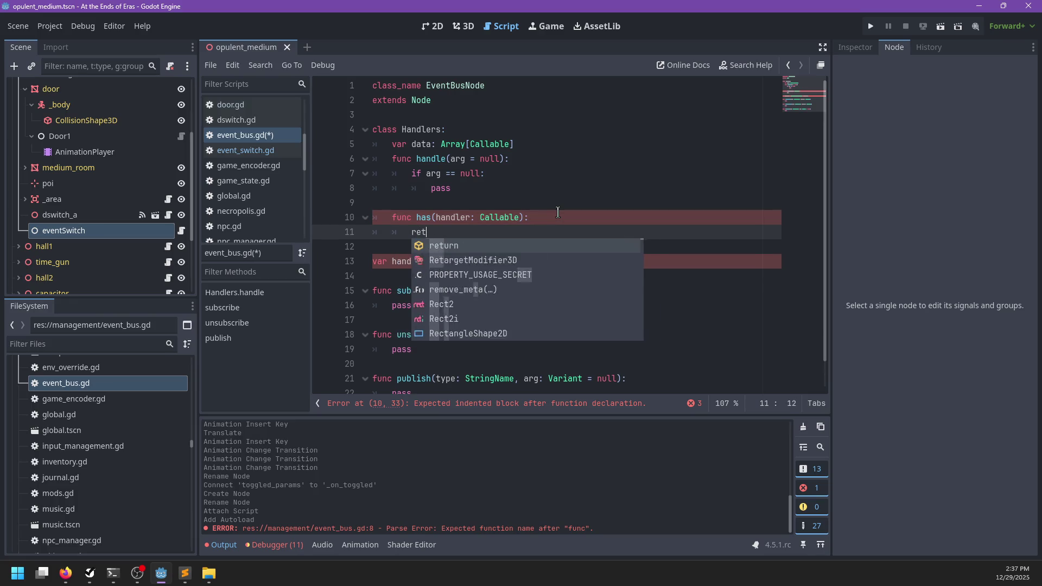
type("in data")
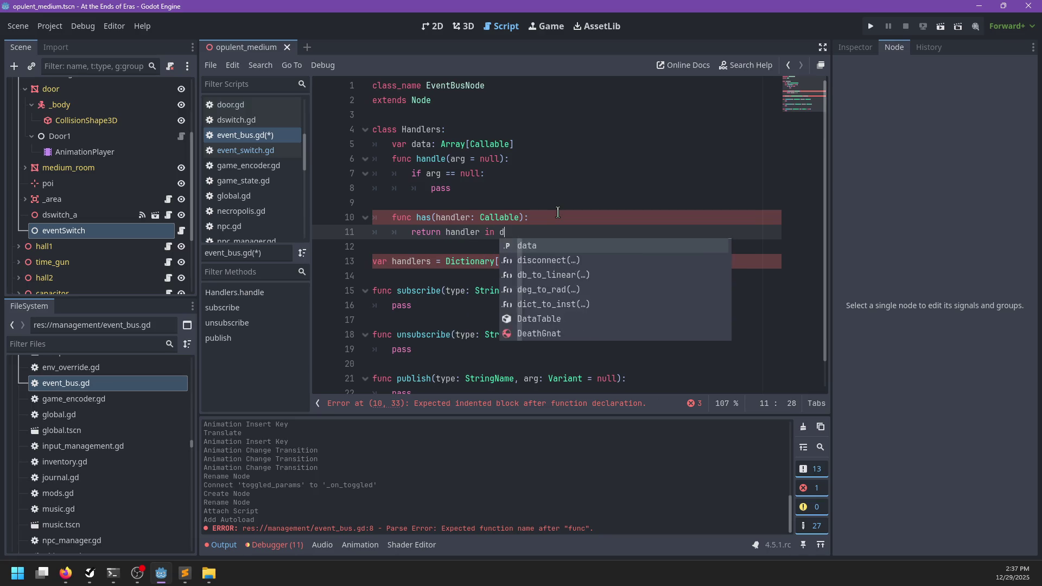
key("ctrl+s")
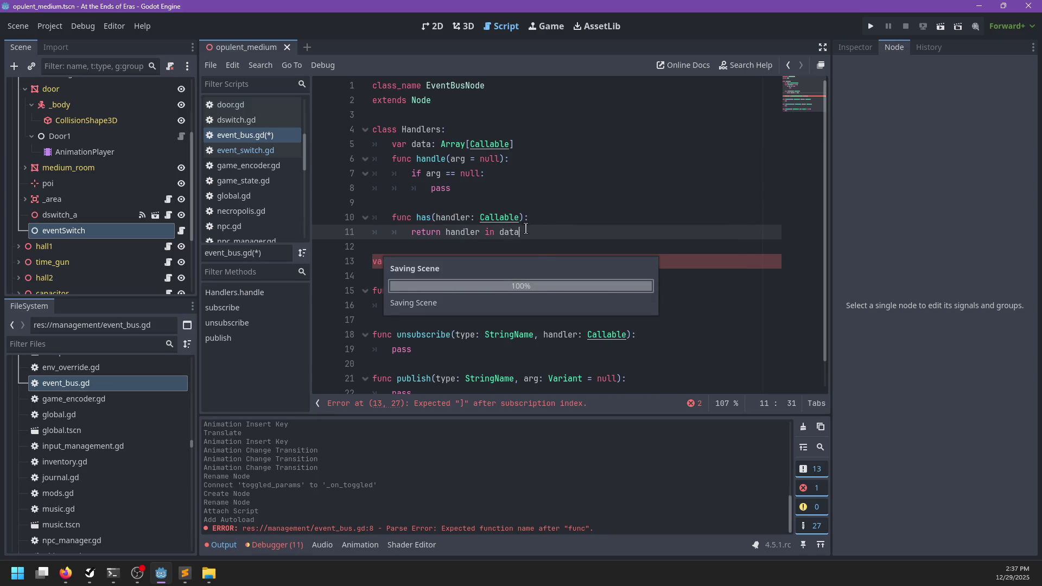
left_click(524, 219)
type("> bool")
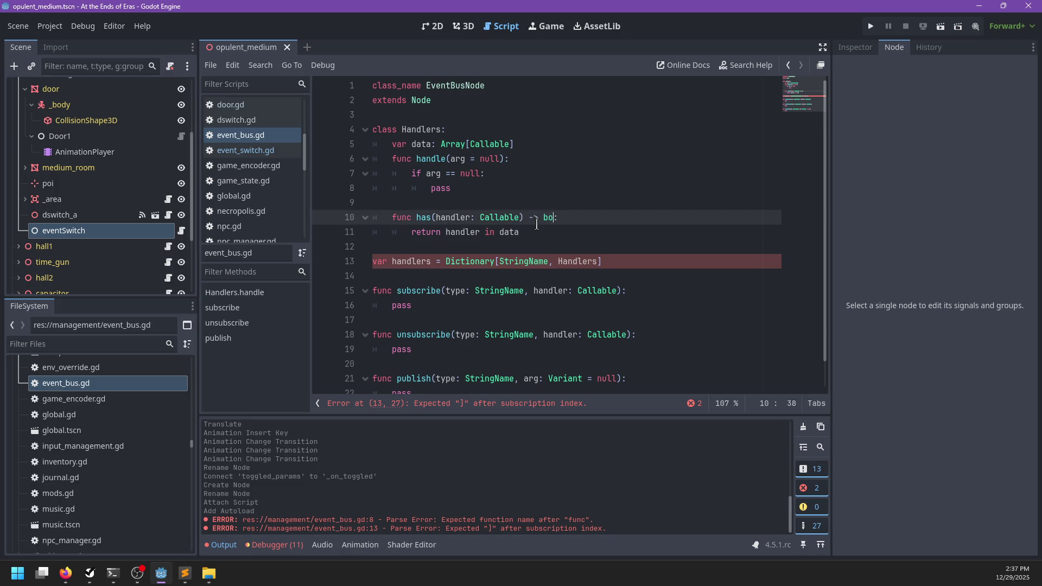
key("ctrl+s")
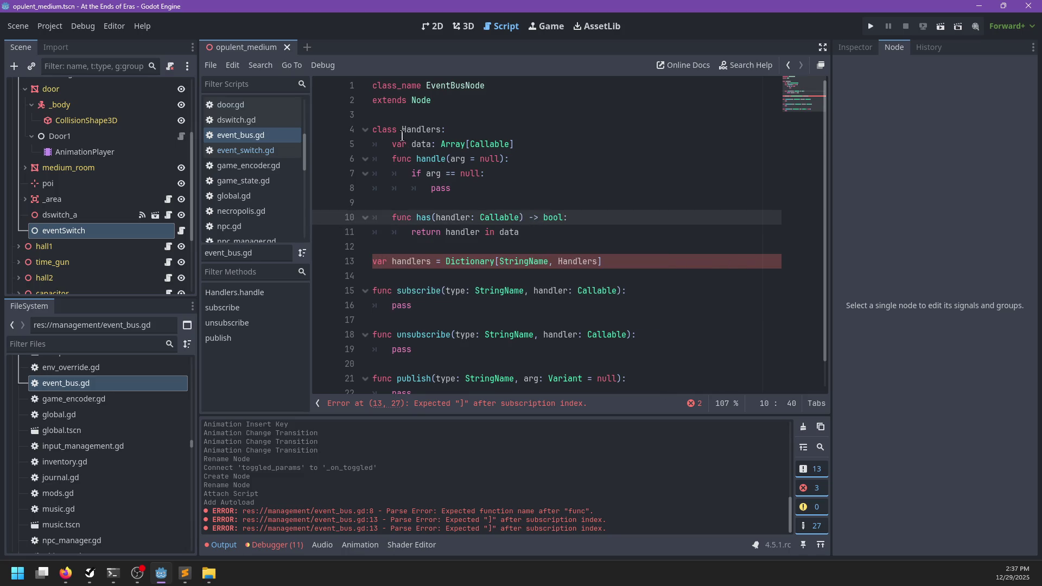
Select the handlers name, StringName key type and Handlers value type in the declaration
double_click(411, 261)
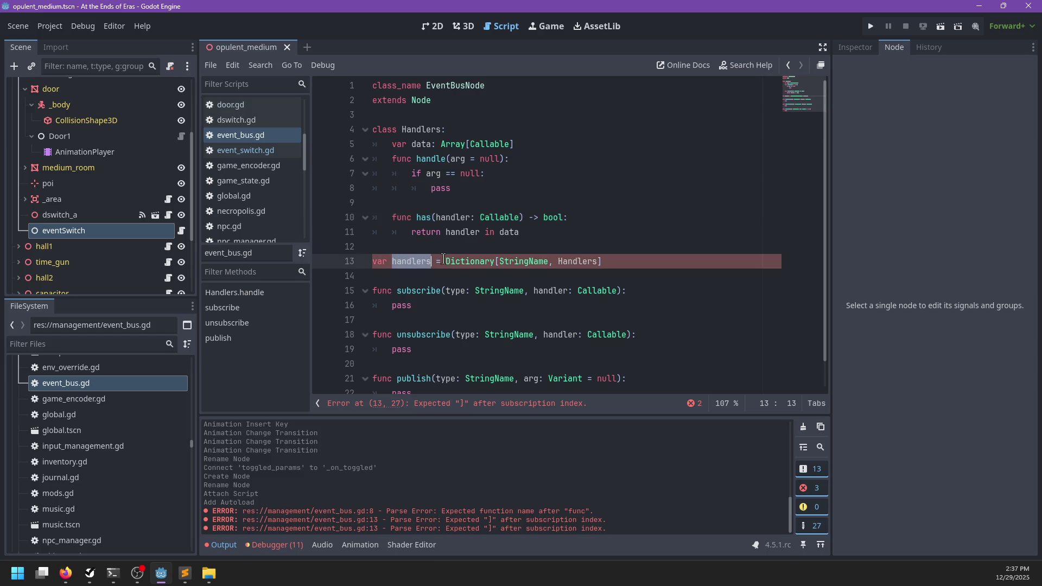
double_click(521, 263)
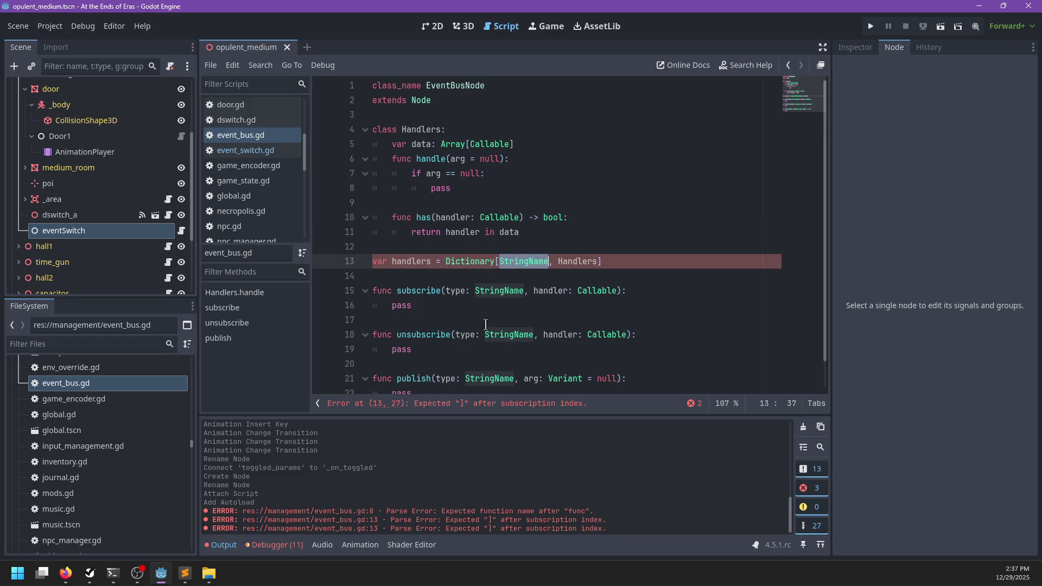
double_click(567, 262)
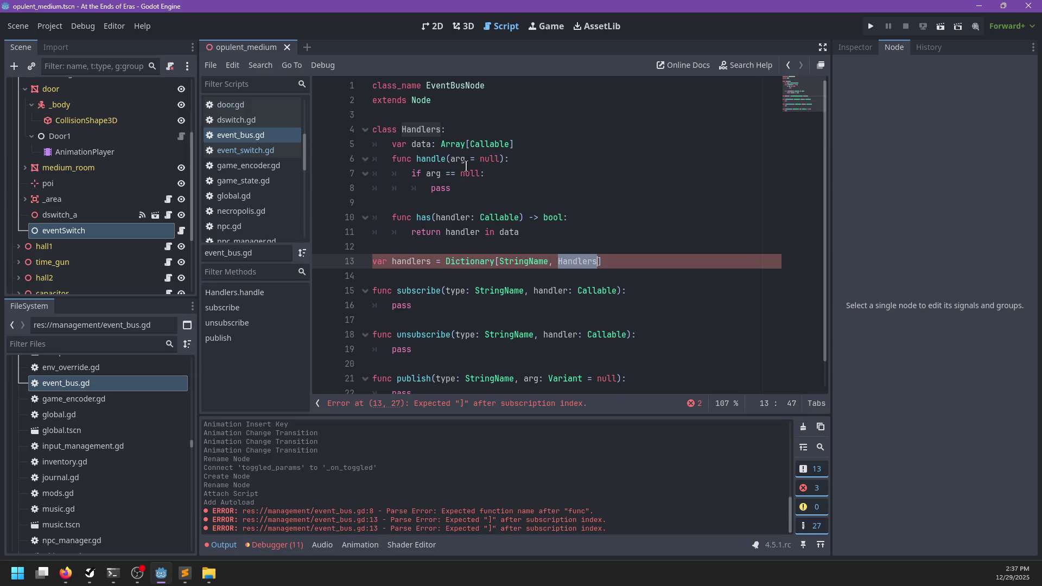
left_click(534, 144)
Delete publish's placeholder pass and give publish a bool return type
key("Return")
key("BackSpace")
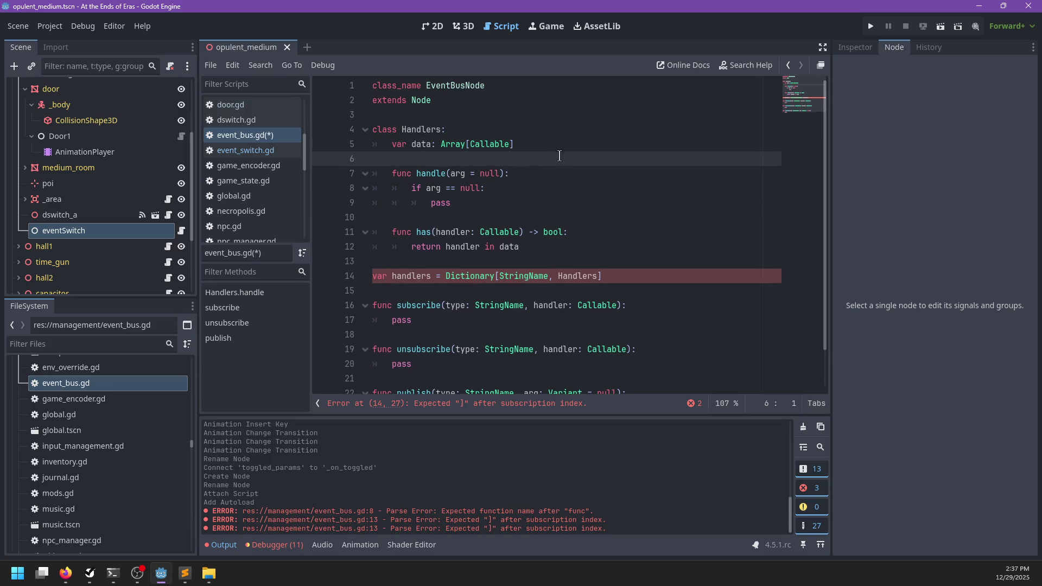
scroll(454, 257, "down", 1)
left_click(437, 363)
key("ctrl+BackSpace")
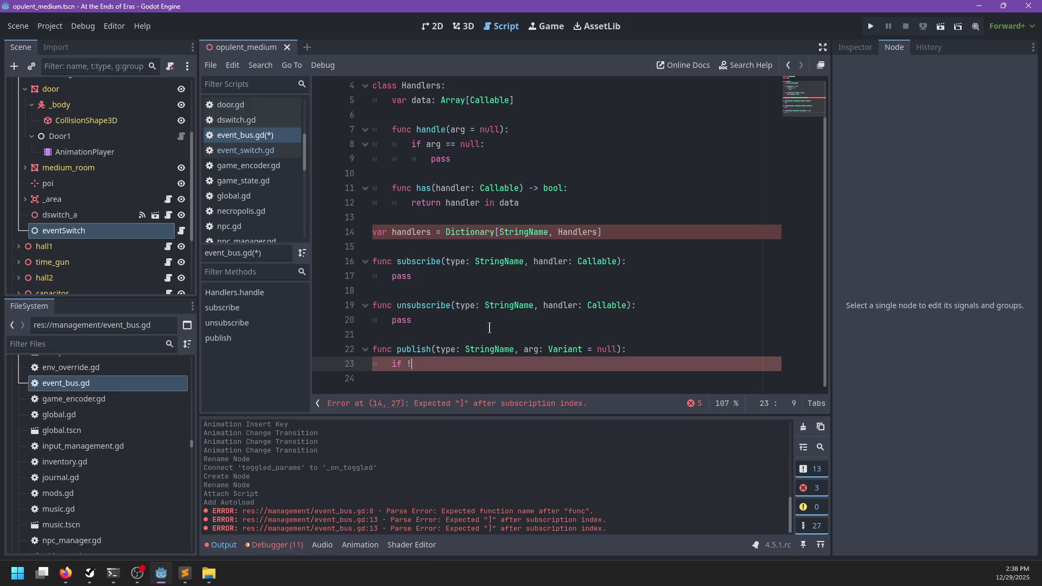
left_click(653, 349)
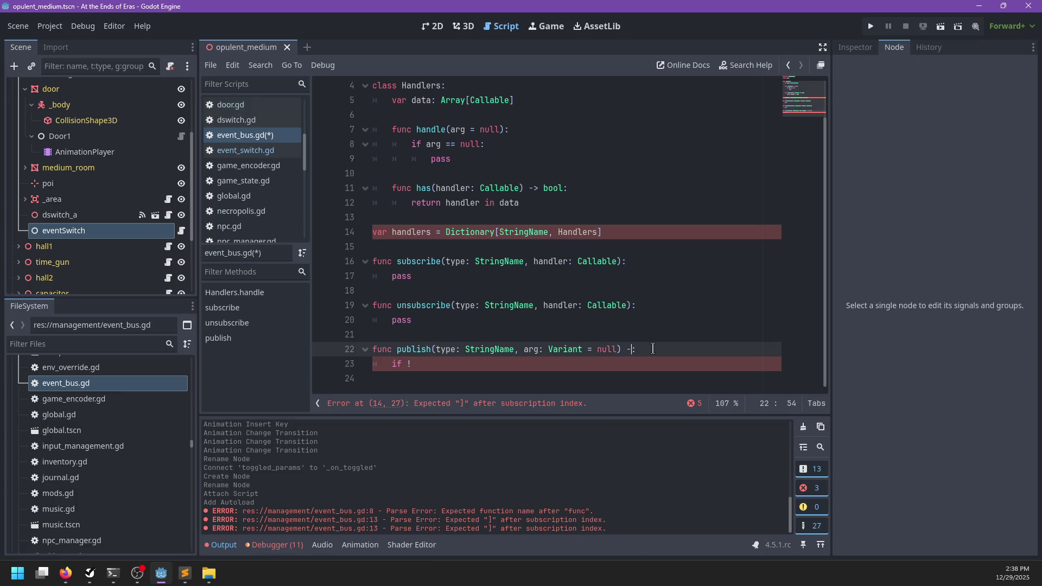
type("ool")
key("Down")
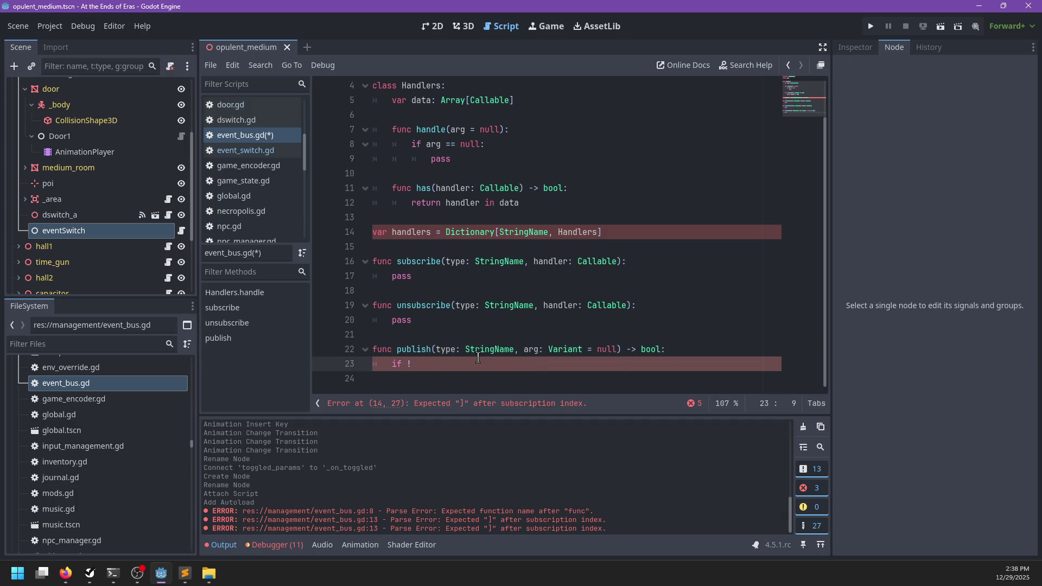
Make publish return false if type not in handlers, else return handlers[type].handle(arg)
type("ype not in handler")
type("s:")
key("Return")
type("return false")
key("Return")
type("else:")
key("Return")
type("return handlers[type].handle(arg")
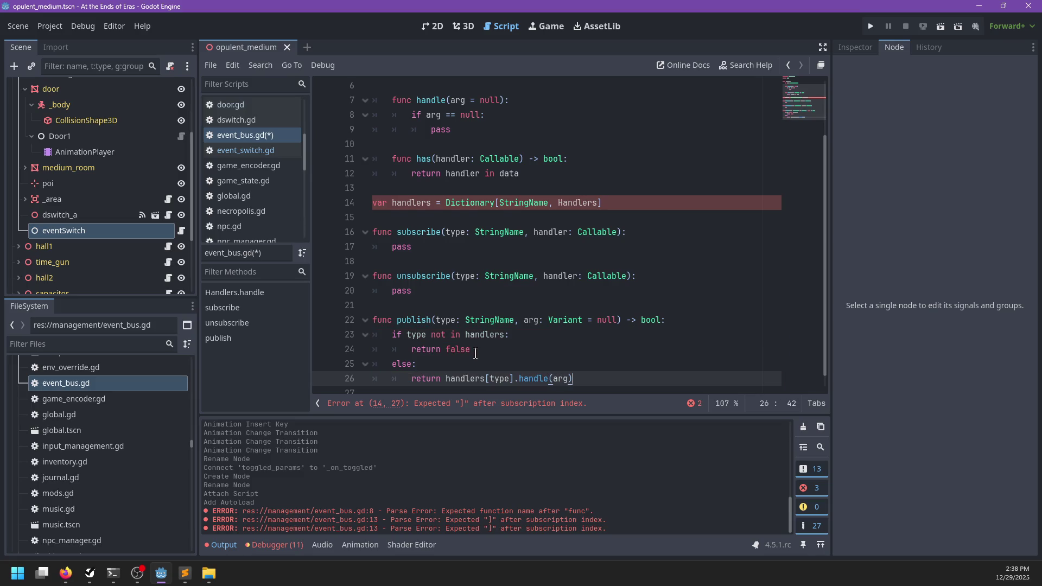
Change the '=' in line 14's handlers declaration to ':'
scroll(477, 353, "up", 1)
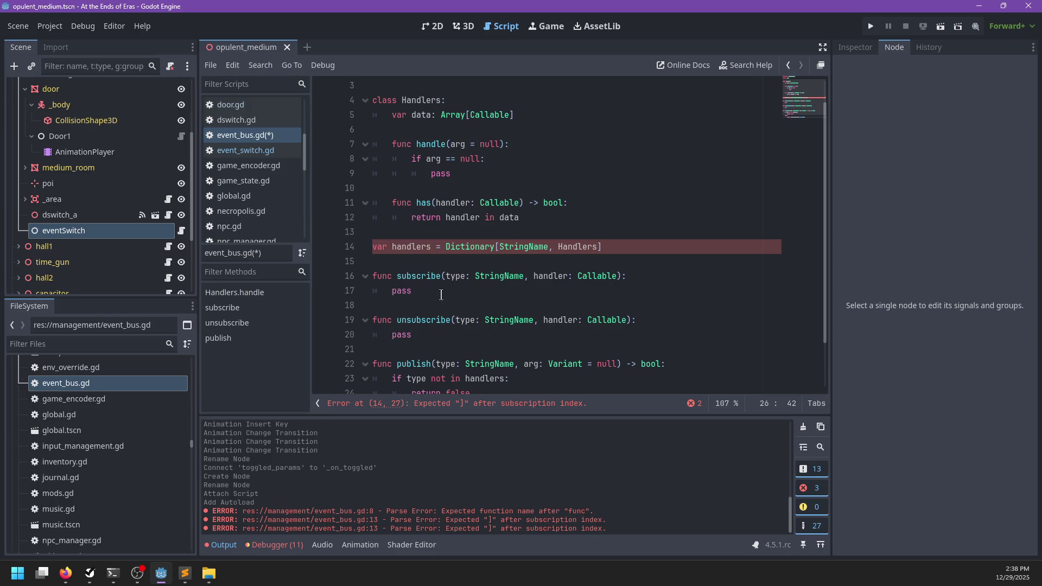
left_click(441, 247)
key("BackSpace")
key("BackSpace")
type(":")
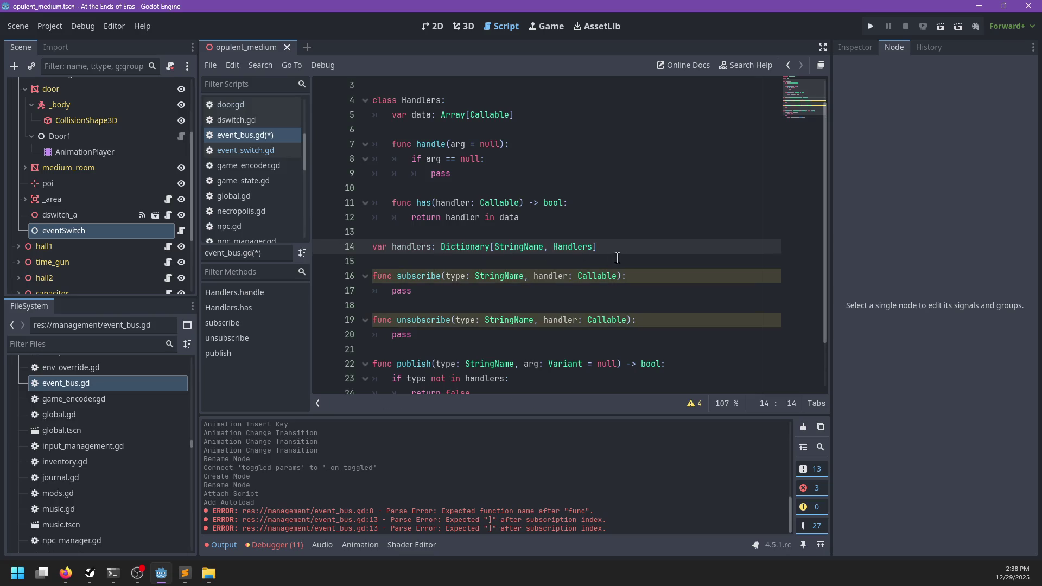
left_click(518, 290)
scroll(518, 276, "down", 1)
Replace pass in subscribe with 'if type not in handlers:' setting handlers[type] = Handlers.new()
key("ctrl+BackSpace")
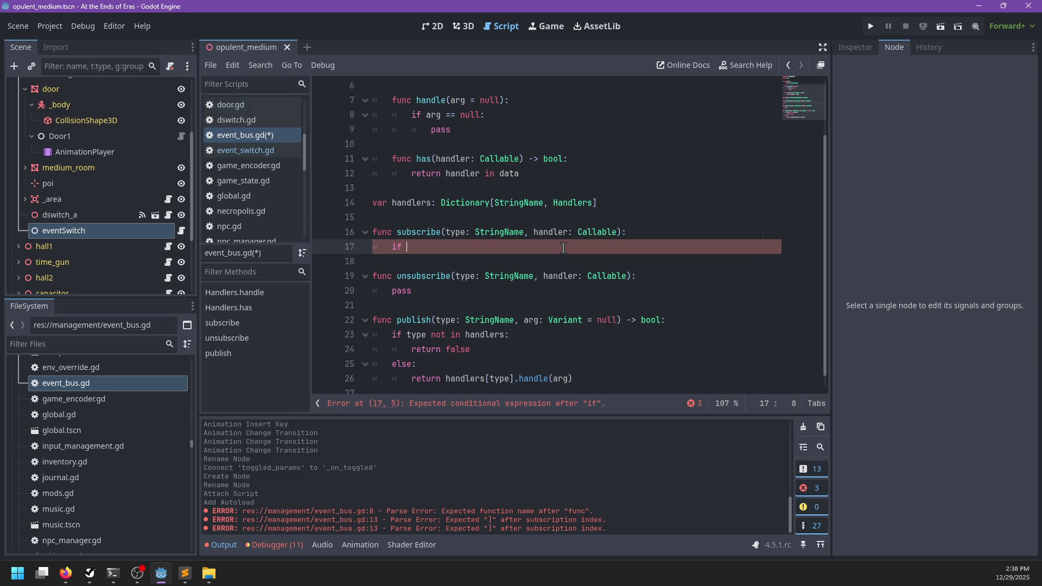
type("handlers")
key("ctrl+BackSpace")
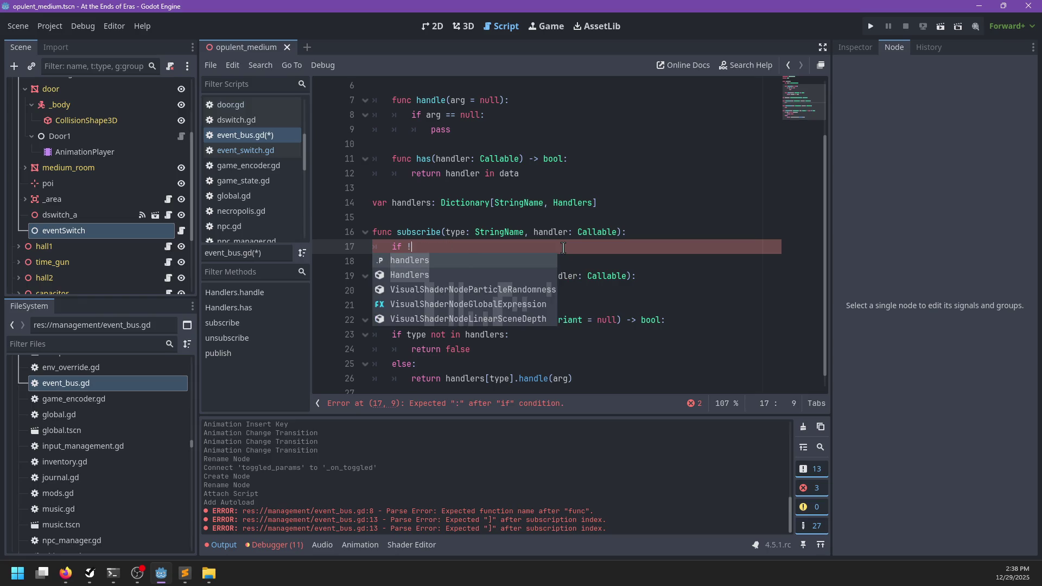
key("BackSpace")
type("type not ")
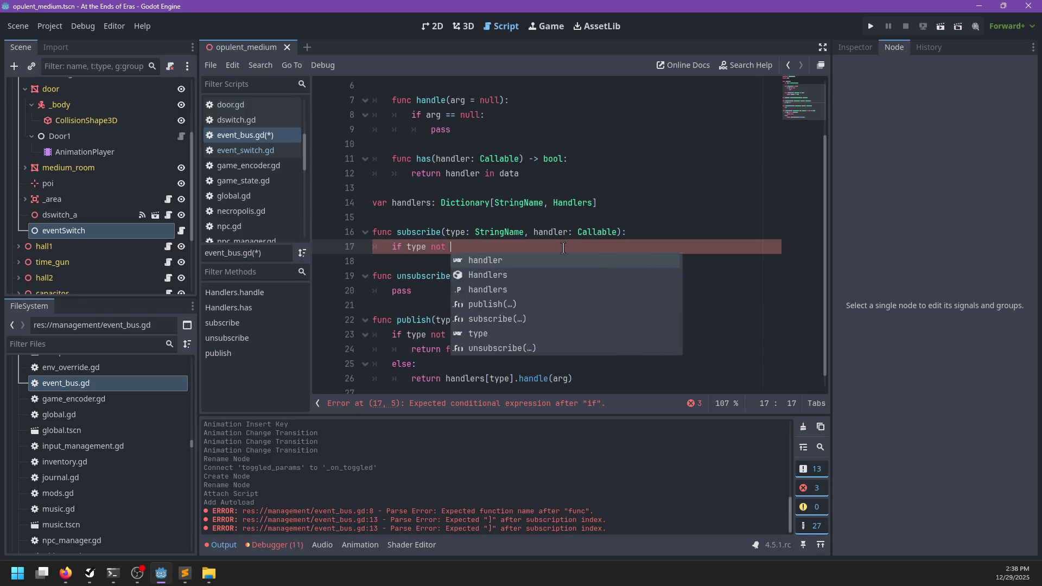
type("in handler")
type("s:")
key("Return")
type("handlers[type] = Handlers.new()")
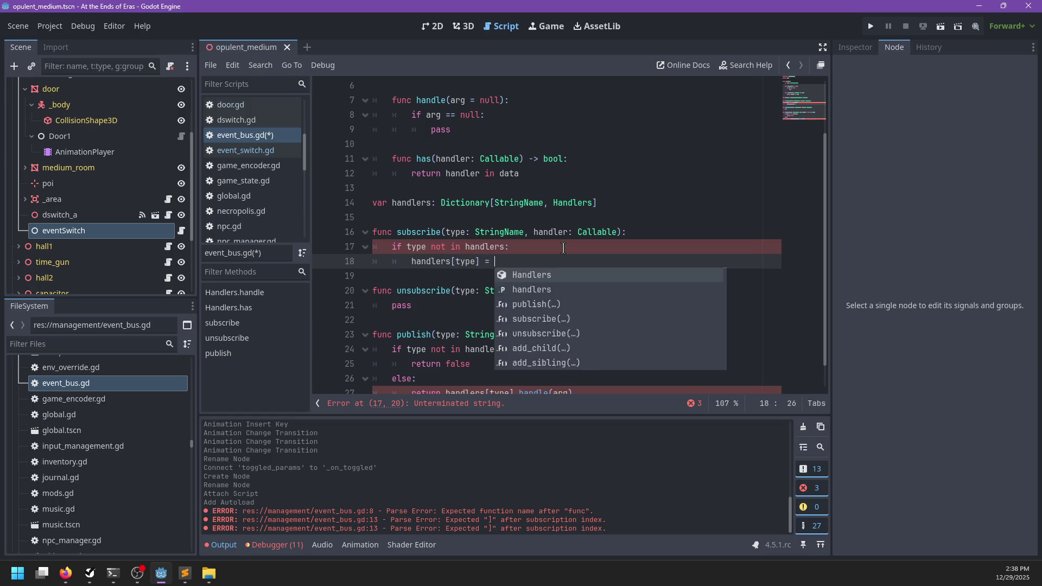
key("Return")
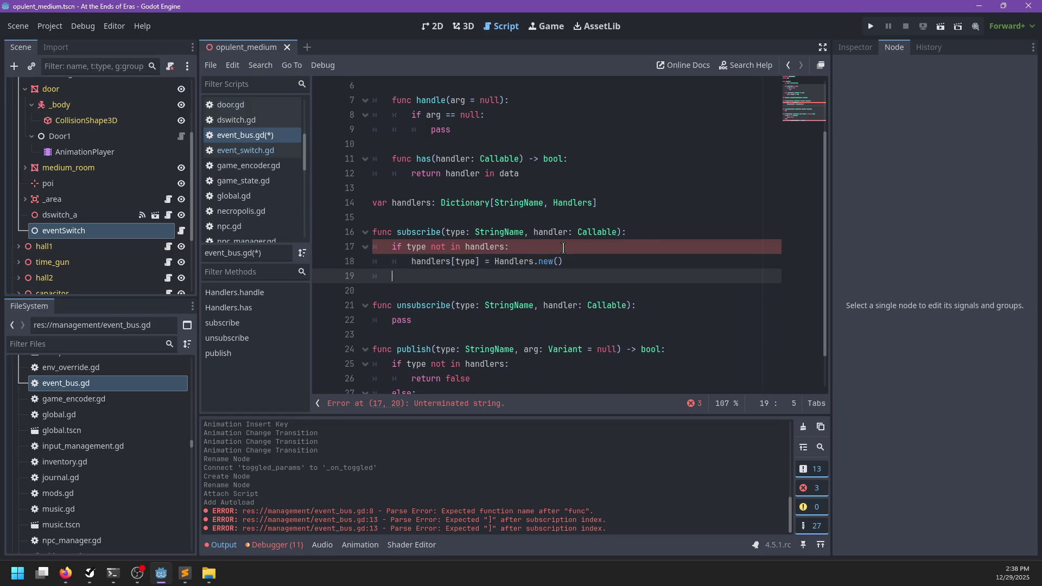
Add an elif branch that returns false when handlers[type] already has the handler
type("elif handers[typ")
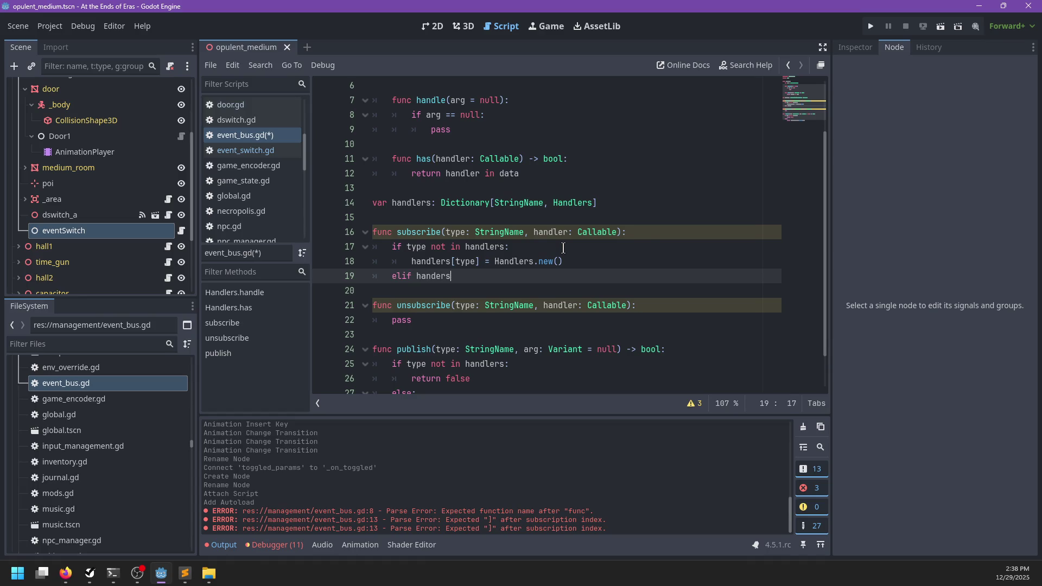
type("e].h")
type("as(")
type("handler)")
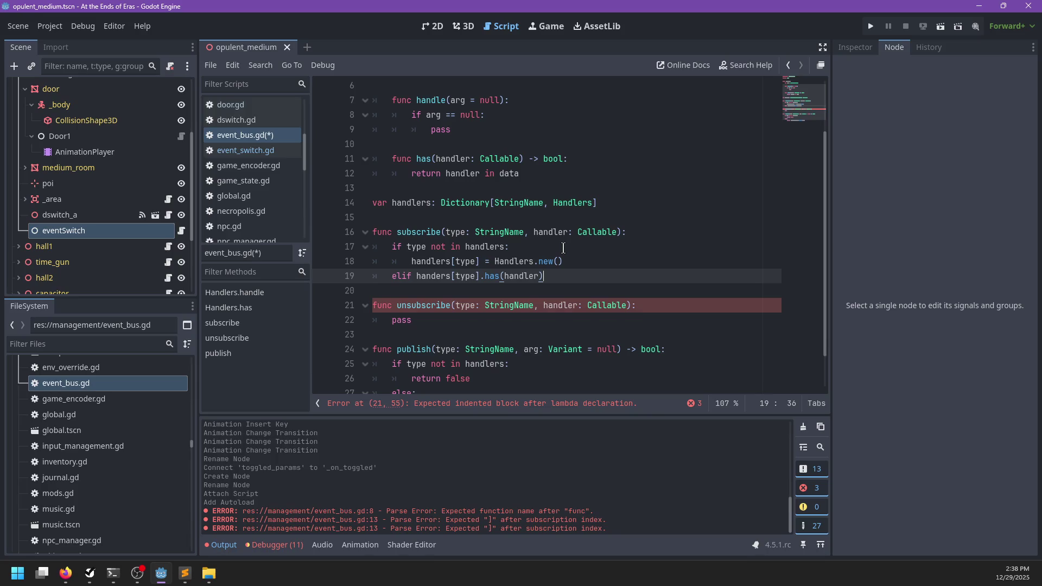
type(":")
key("Return")
type("return false")
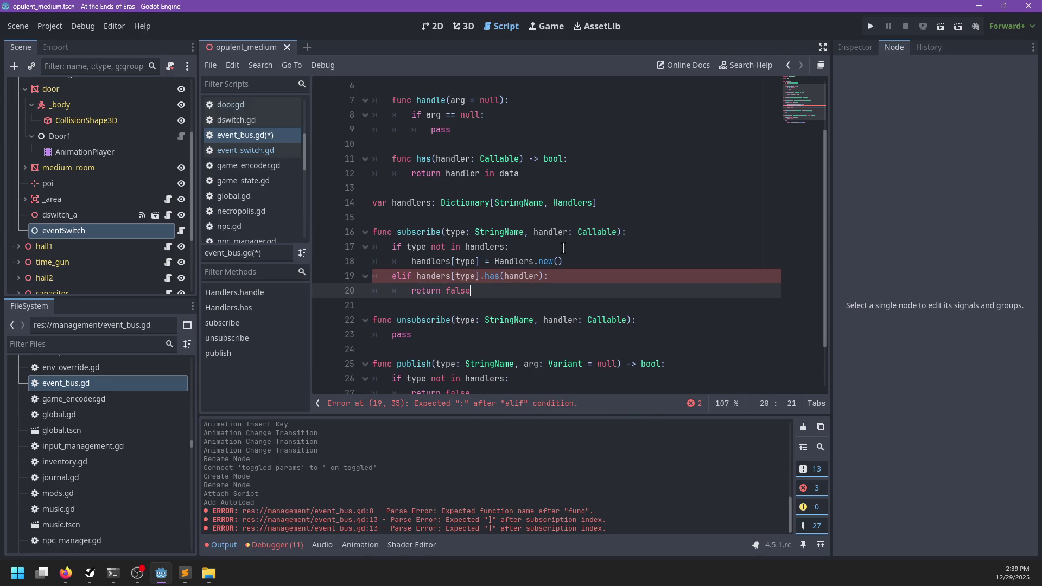
key("Return")
key("BackSpace")
Add an else branch calling handlers[type].push(handler) and fix the 'handers' typo
type("else:")
key("Return")
type("hand")
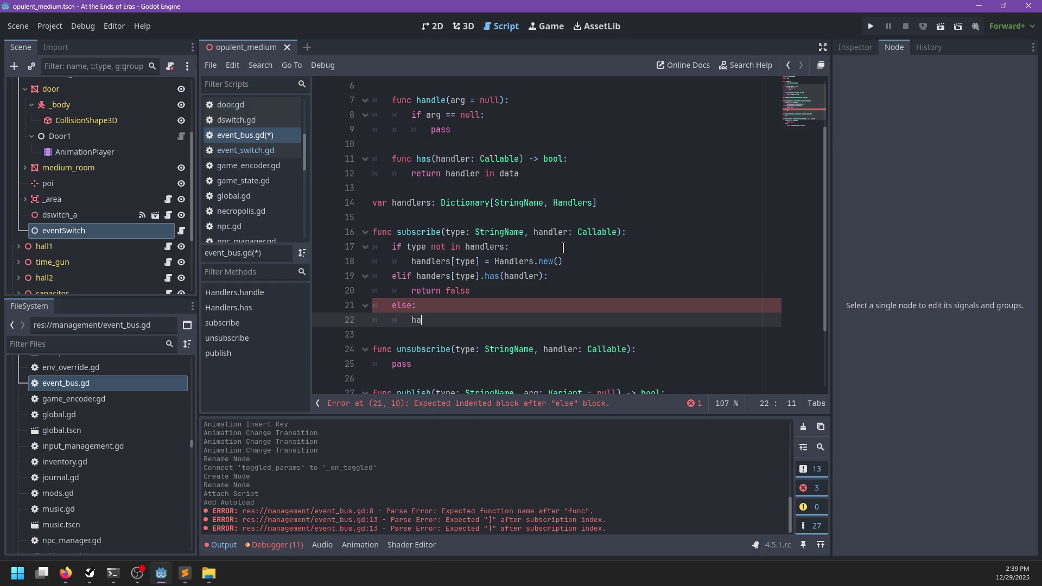
type("lers")
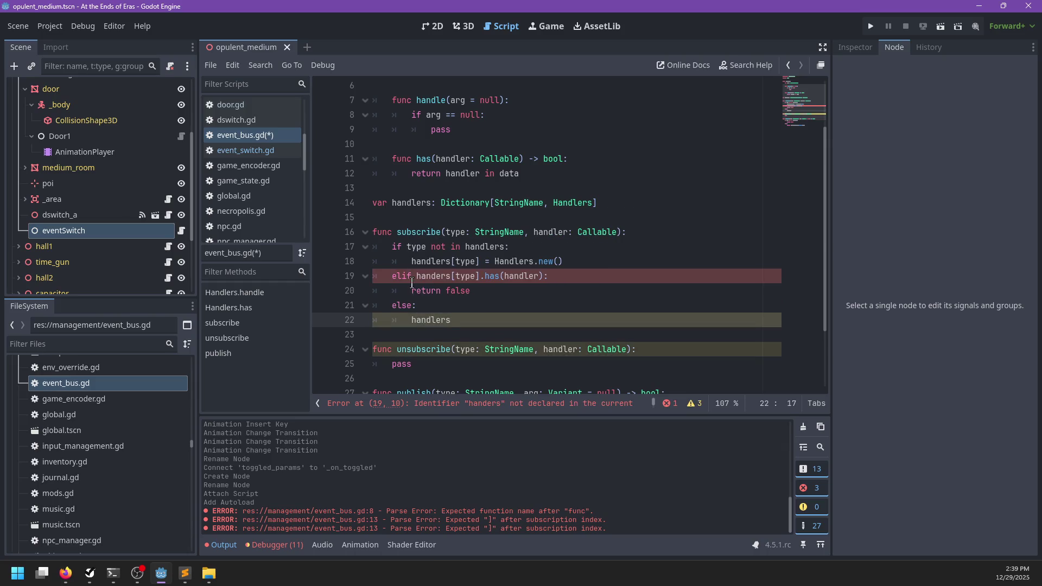
left_click(435, 278)
type("l")
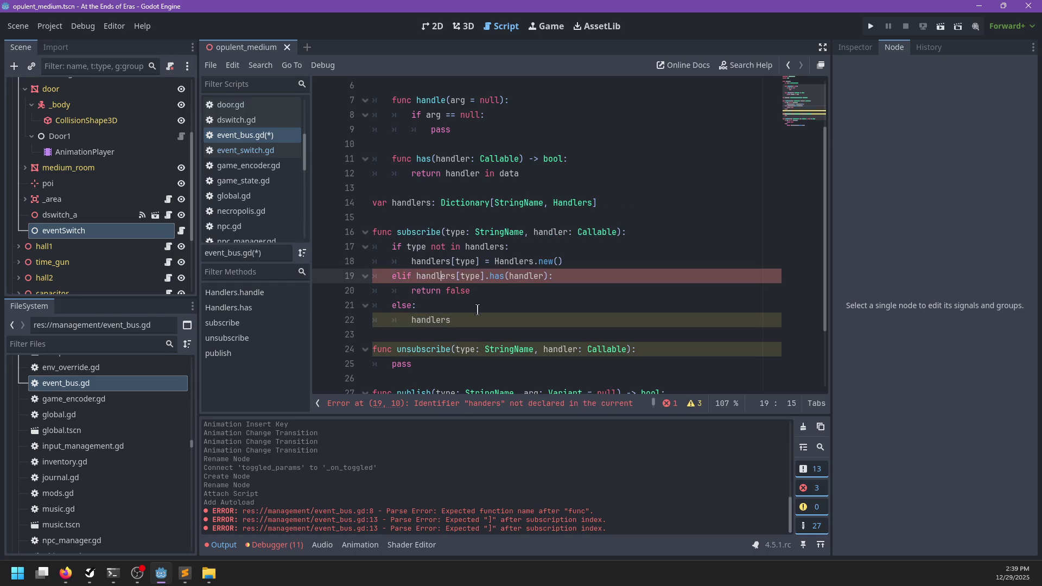
left_click(480, 312)
left_click(478, 319)
left_click(478, 319)
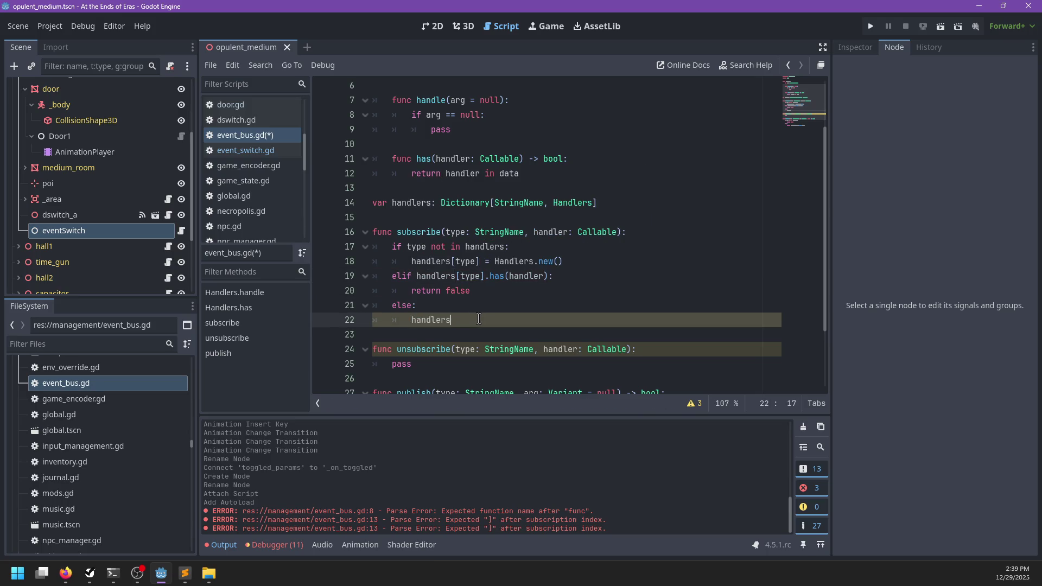
type("type].appd")
key("BackSpace")
key("BackSpace")
key("BackSpace")
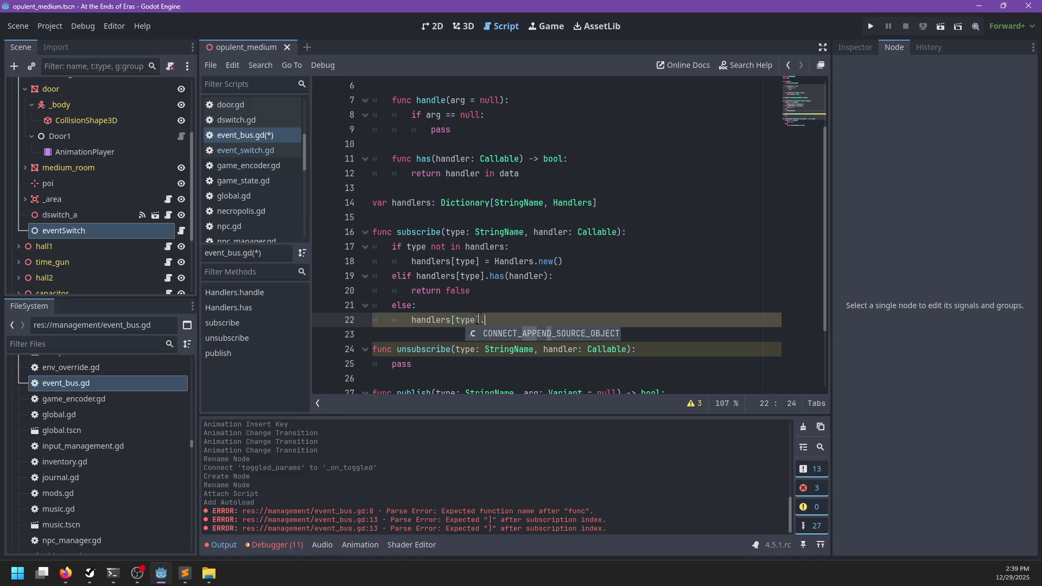
type("push(handler")
scroll(478, 319, "up", 2)
left_click(546, 247)
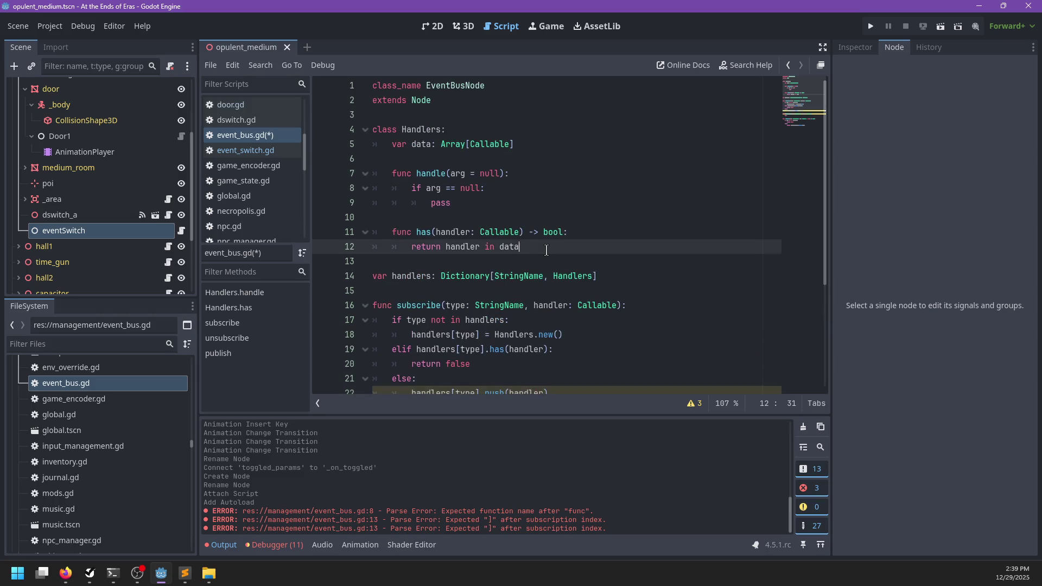
Delete the 'var data: Array[Callable]' field and put 'extends Array[Callable]' after the Handlers class name
key("Return")
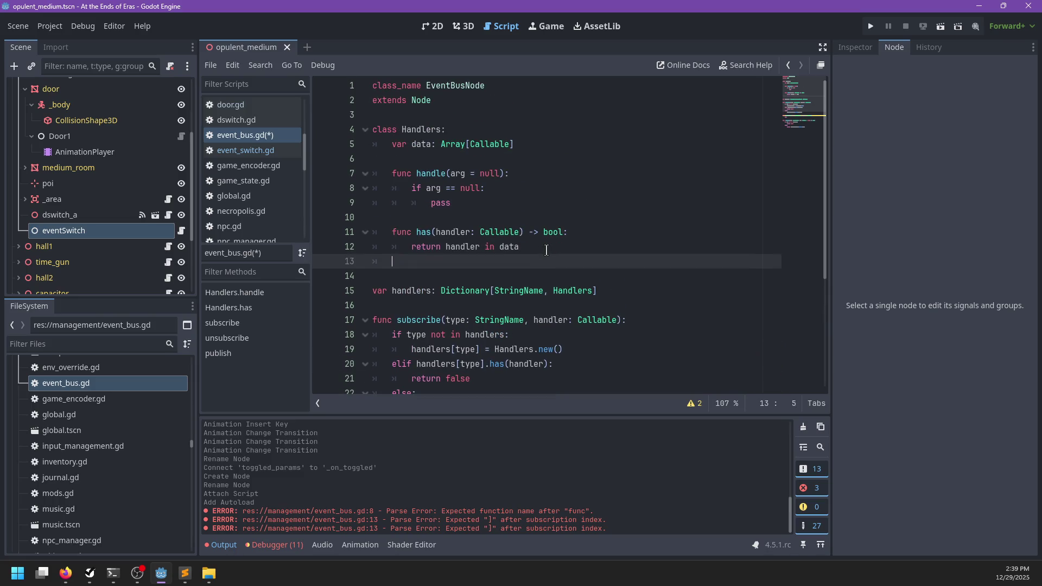
key("Return")
type("func")
key("BackSpace")
key("BackSpace")
key("BackSpace")
left_click_drag(516, 147, 443, 151)
key("ctrl+c")
key("BackSpace")
key("ctrl+BackSpace")
key("ctrl+BackSpace")
key("ctrl+BackSpace")
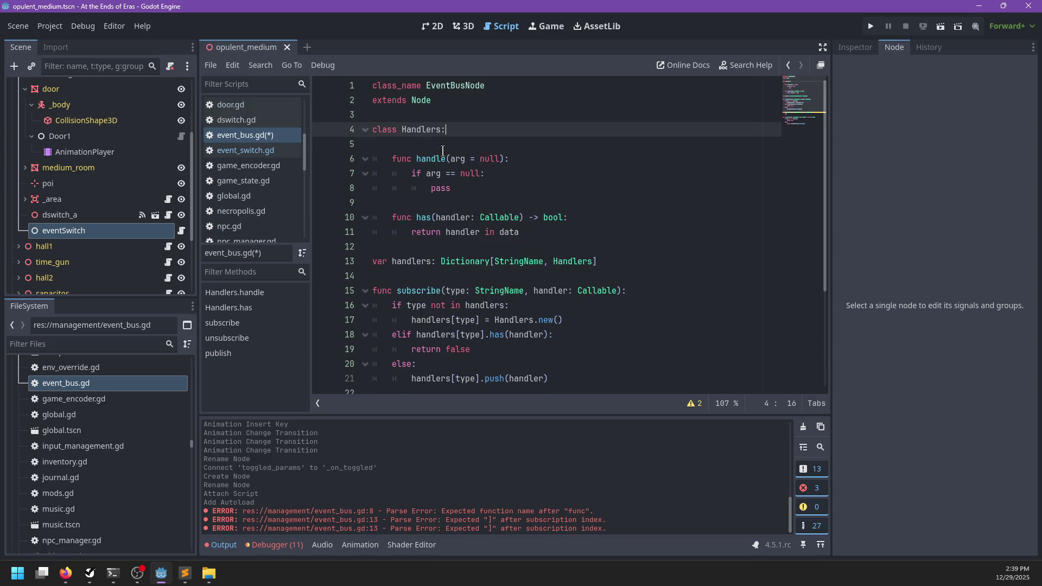
key("ctrl+v")
key("BackSpace")
type("extend")
type("s")
Fix the class declaration error with a colon, moving 'extends Array[Callable]' to its own indented line
left_click_drag(549, 232, 553, 200)
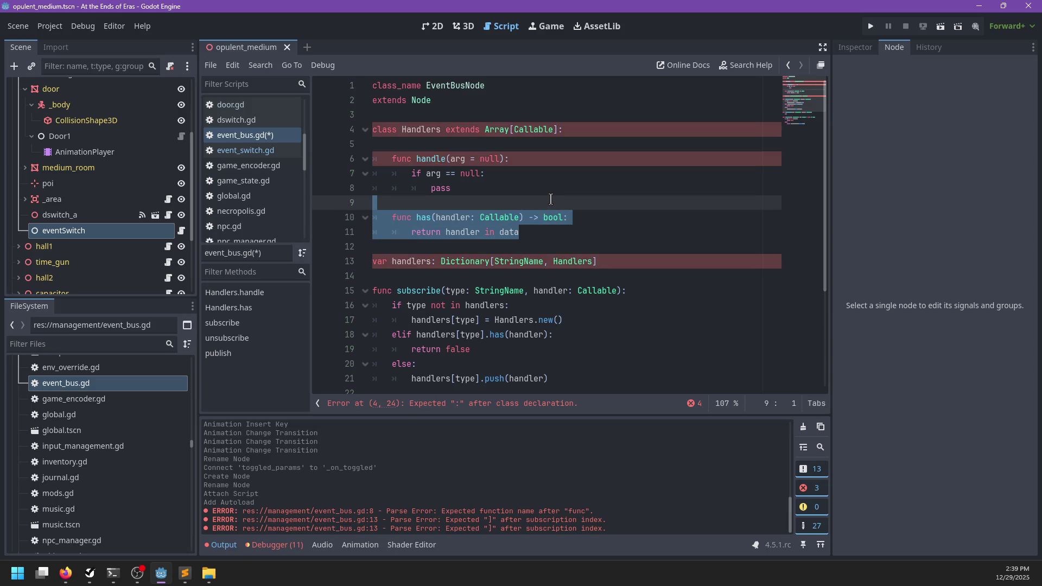
left_click(522, 231)
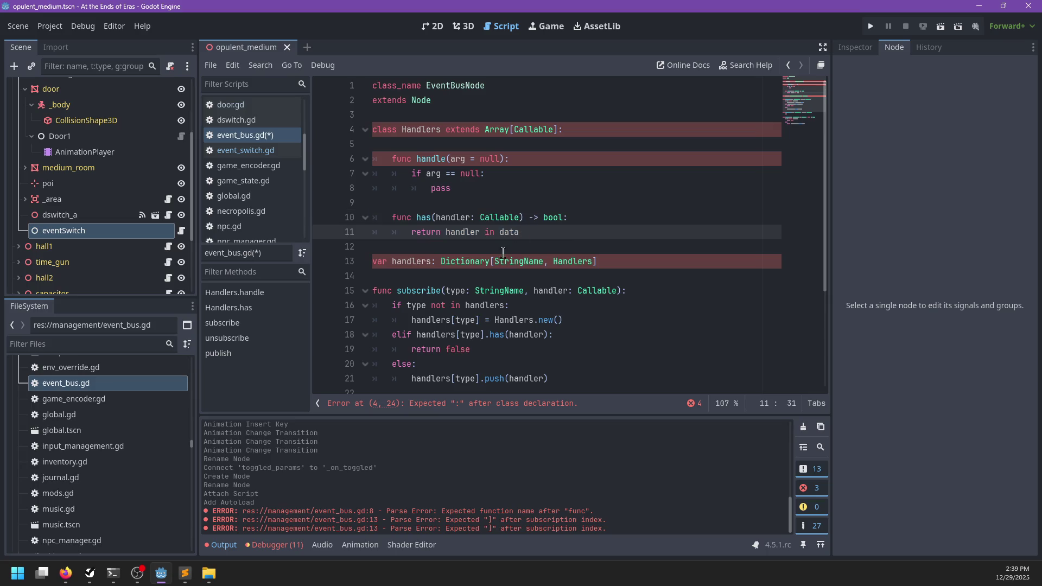
left_click(452, 145)
key("BackSpace")
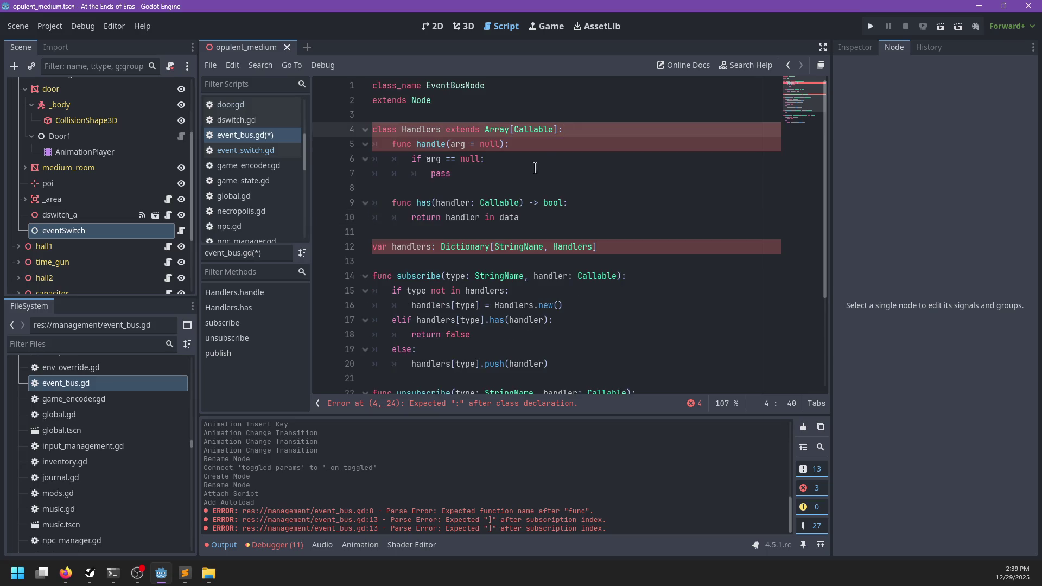
left_click(470, 405)
left_click(442, 131)
type(":")
key("Return")
key("Delete")
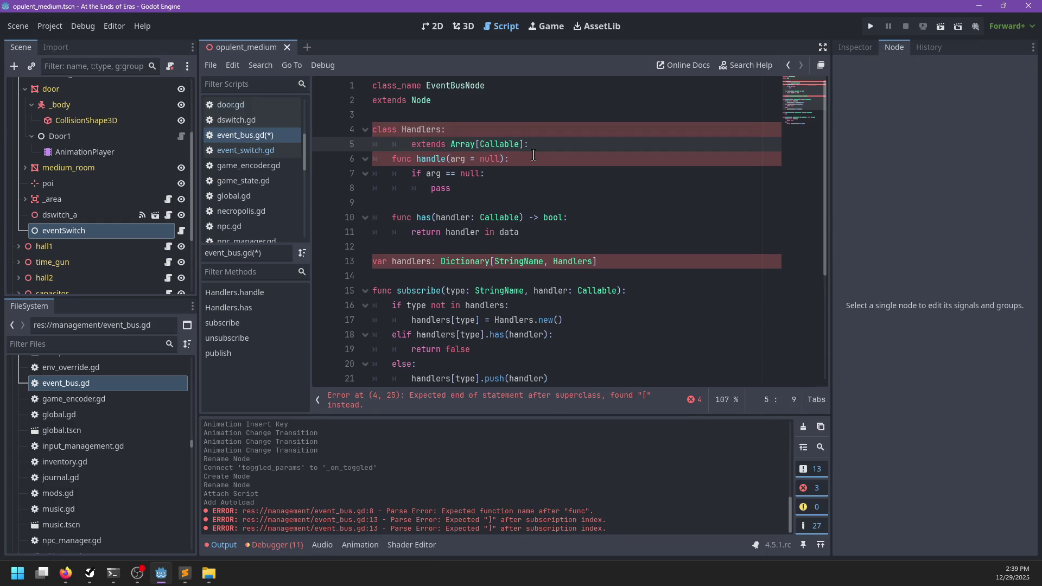
key("ctrl+Right")
key("End")
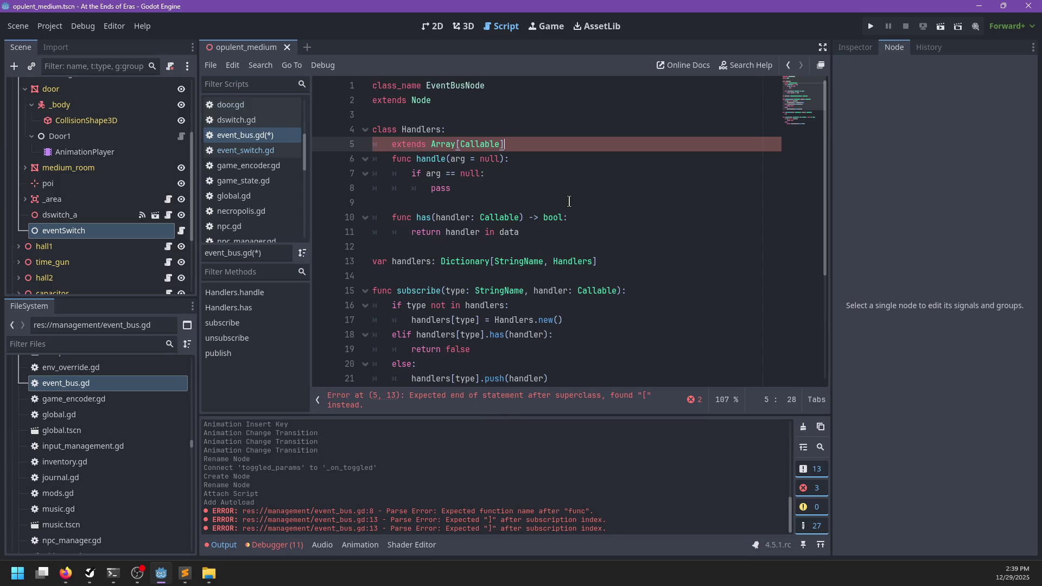
Undo the bad extends edit to restore 'var data: Array[Callable]' and open a line after has()
key("ctrl+z")
key("ctrl+z")
key("ctrl+z")
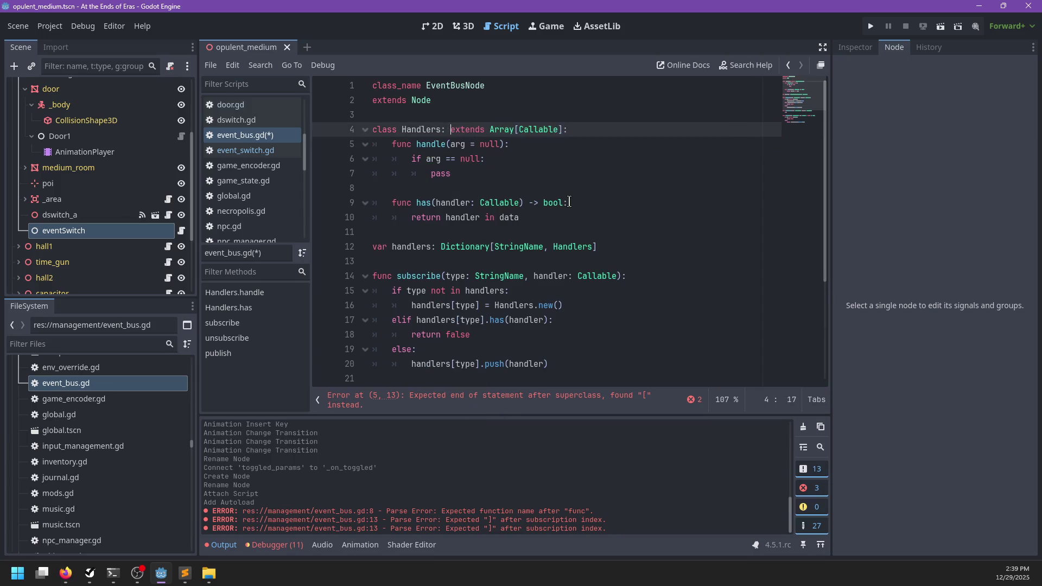
key("ctrl+z")
key("ctrl+z")
key("ctrl+z")
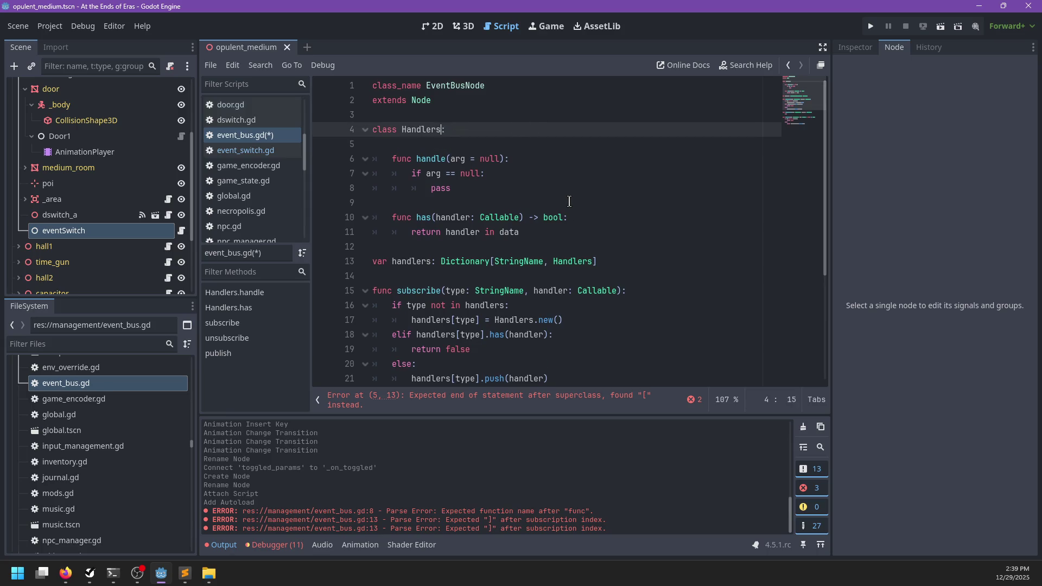
left_click(550, 257)
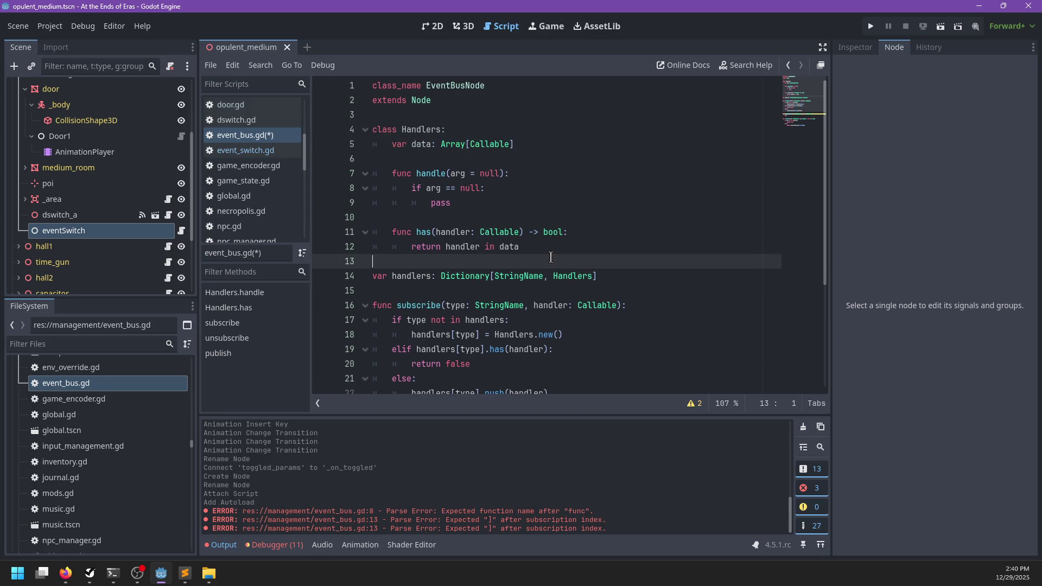
left_click(551, 253)
key("Return")
key("Return")
key("BackSpace")
key("Return")
Write func push(handler: Callable) whose body calls data.push_back(handler), without a return
type("func push")
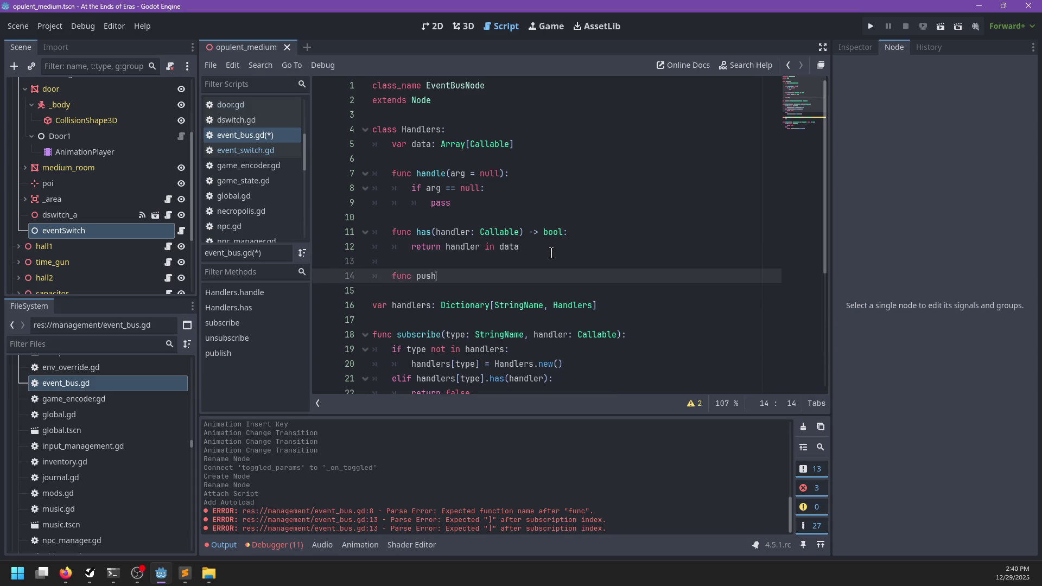
type("had")
type("dler")
type("allable):")
key("Return")
type("return data.push_b")
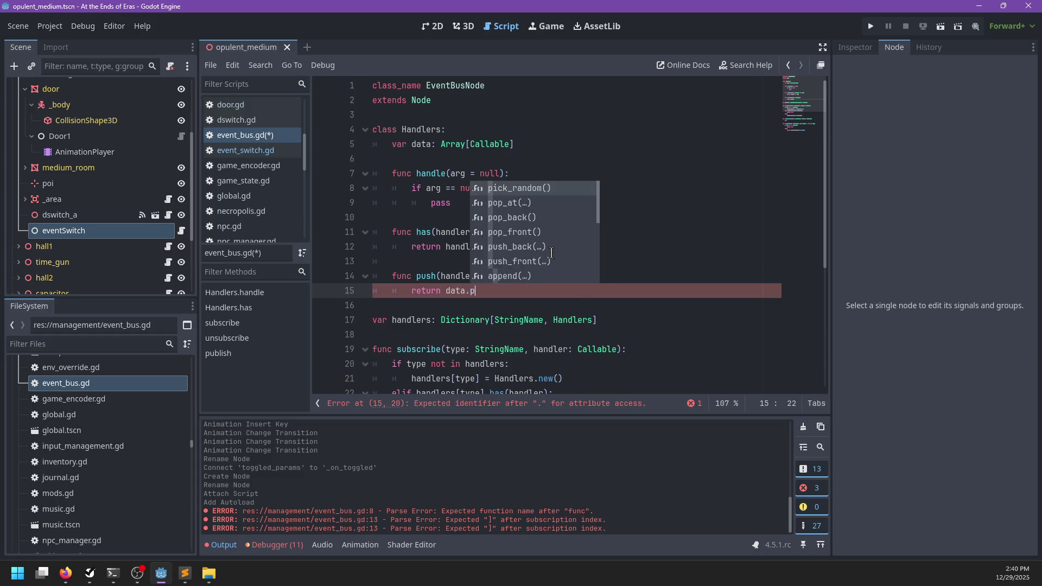
key("Return")
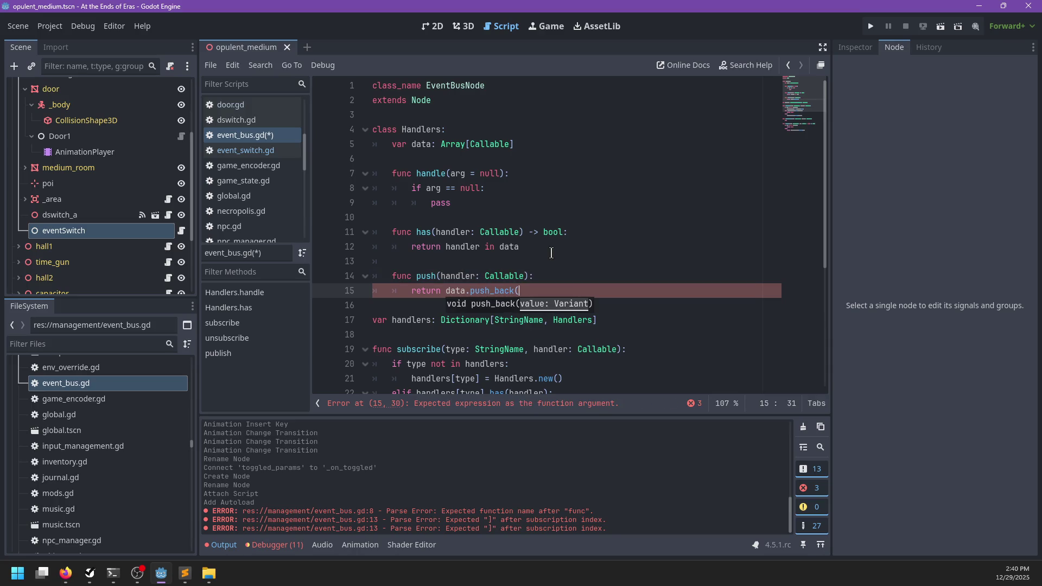
type("handler)")
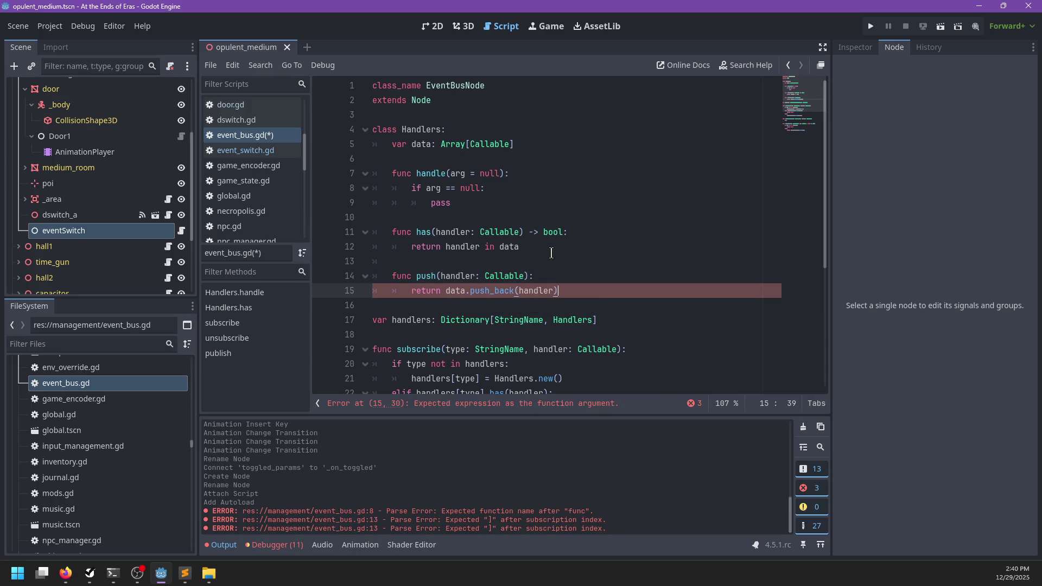
scroll(487, 273, "down", 1)
left_click(442, 247)
key("shift+Home")
key("BackSpace")
scroll(501, 264, "down", 3)
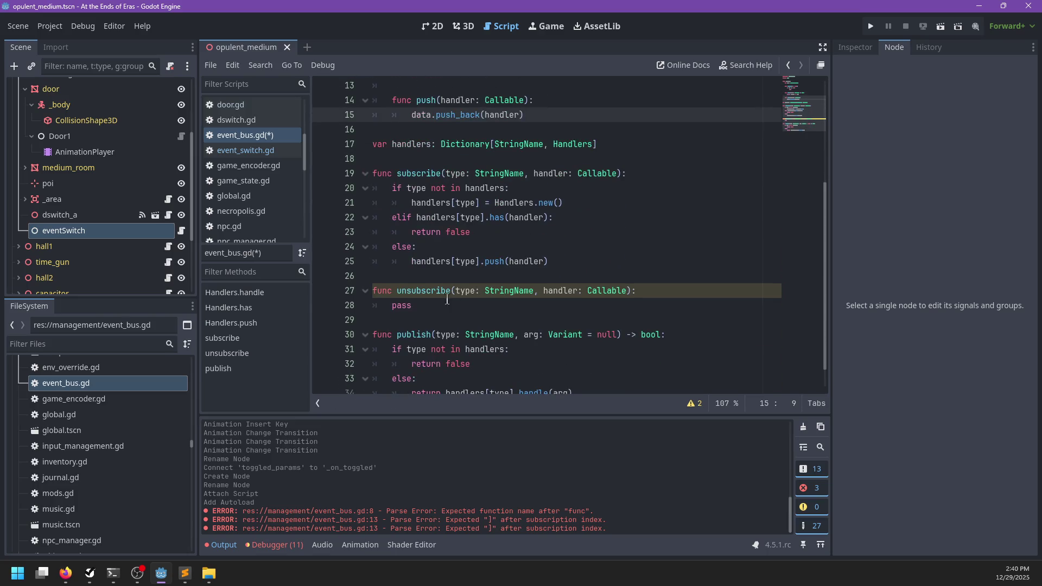
Add func erase(handler: Callable) returning data.erase(handler) to Handlers
left_click(448, 300)
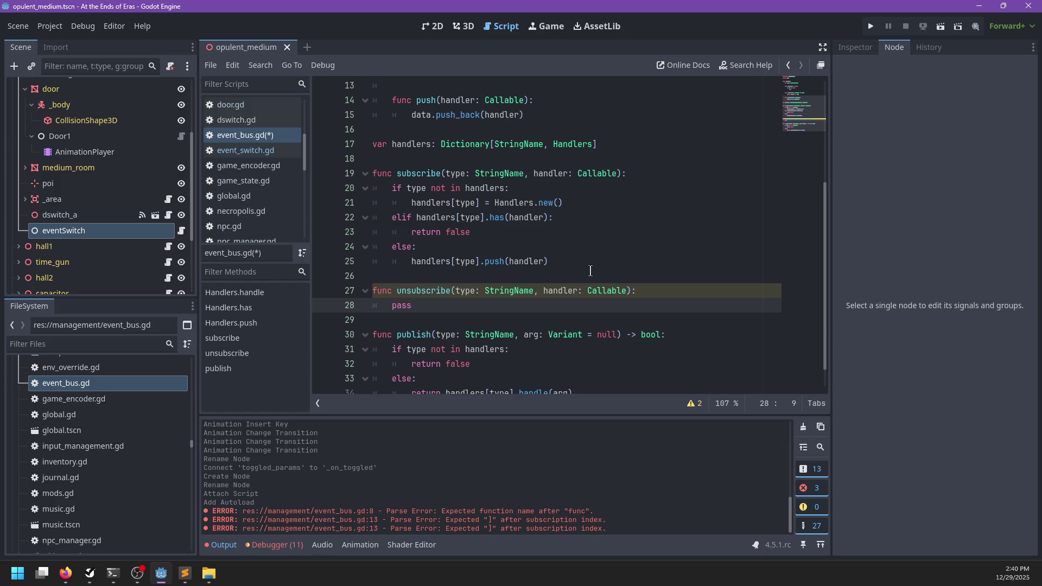
scroll(590, 270, "up", 3)
left_click(552, 248)
key("Return")
key("Return")
type("func erase(handler: Callable):")
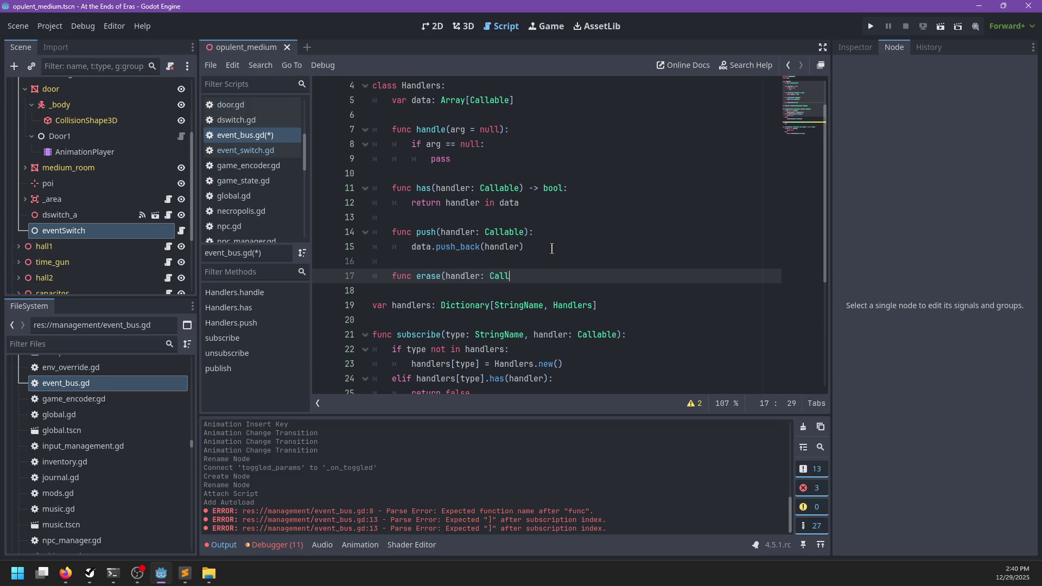
key("Return")
type("return data.erase(")
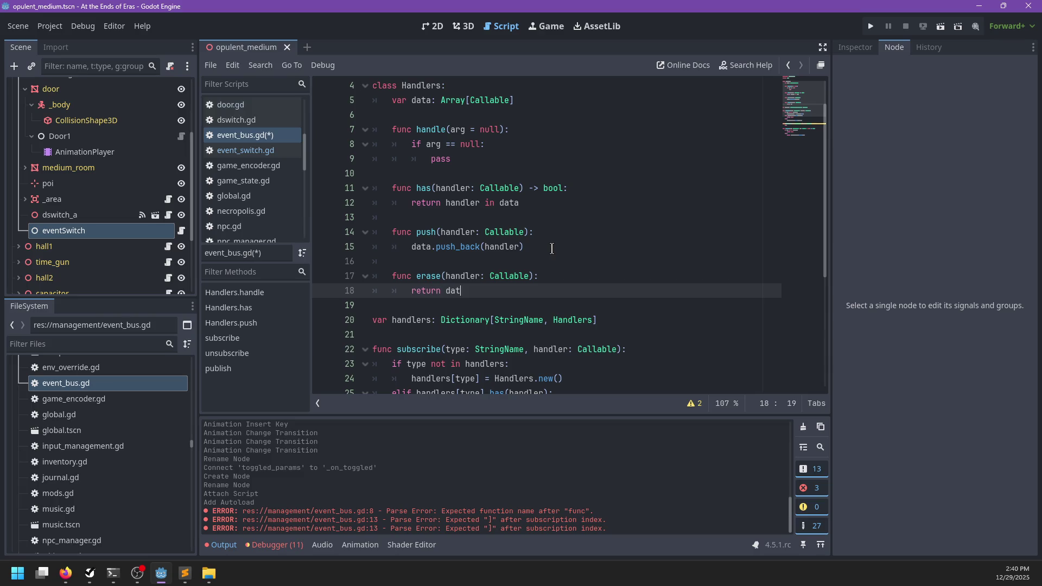
type("handler)")
Replace pass in unsubscribe with 'if type not in handlers: return false'
scroll(551, 249, "down", 3)
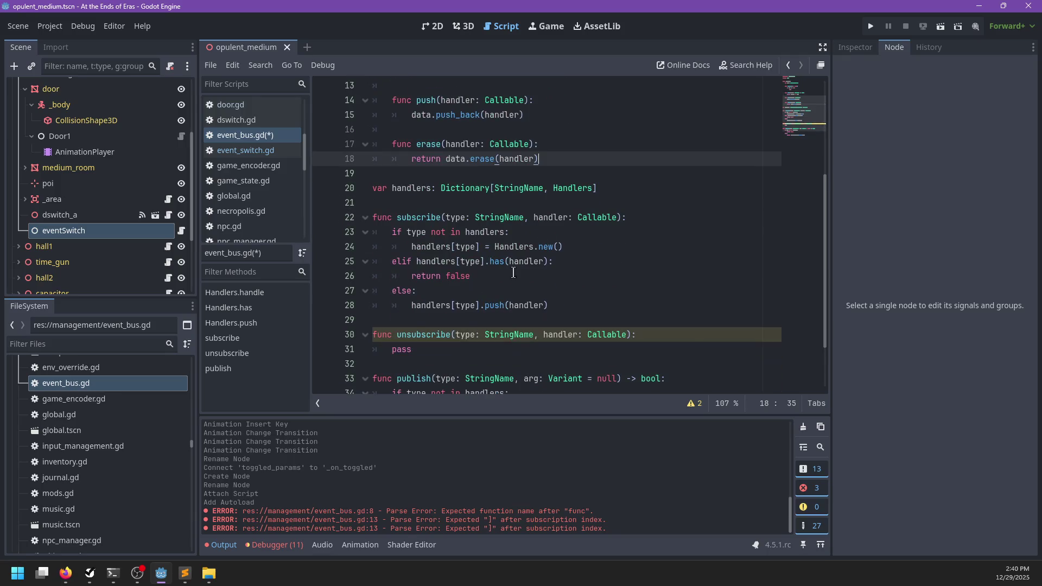
left_click_drag(455, 334, 454, 349)
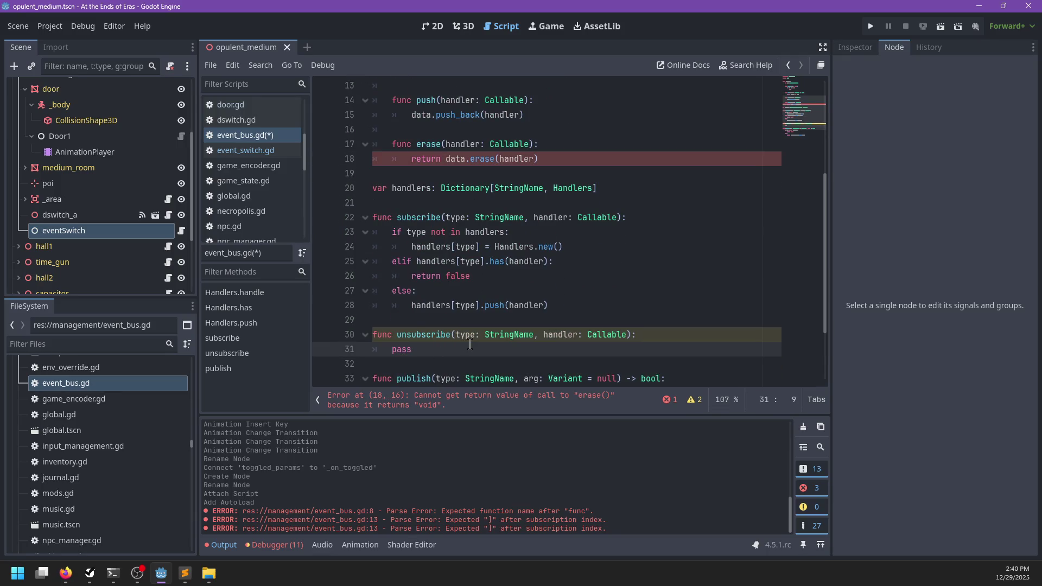
key("BackSpace")
key("BackSpace")
key("BackSpace")
type("return")
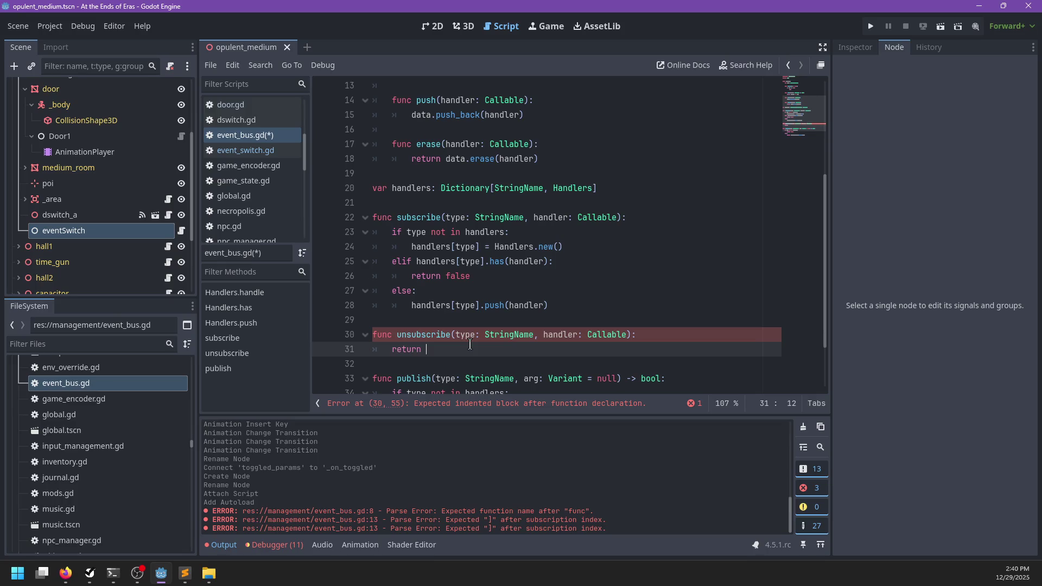
key("ctrl+BackSpace")
type("if type not in handlers:")
key("Return")
type("return false")
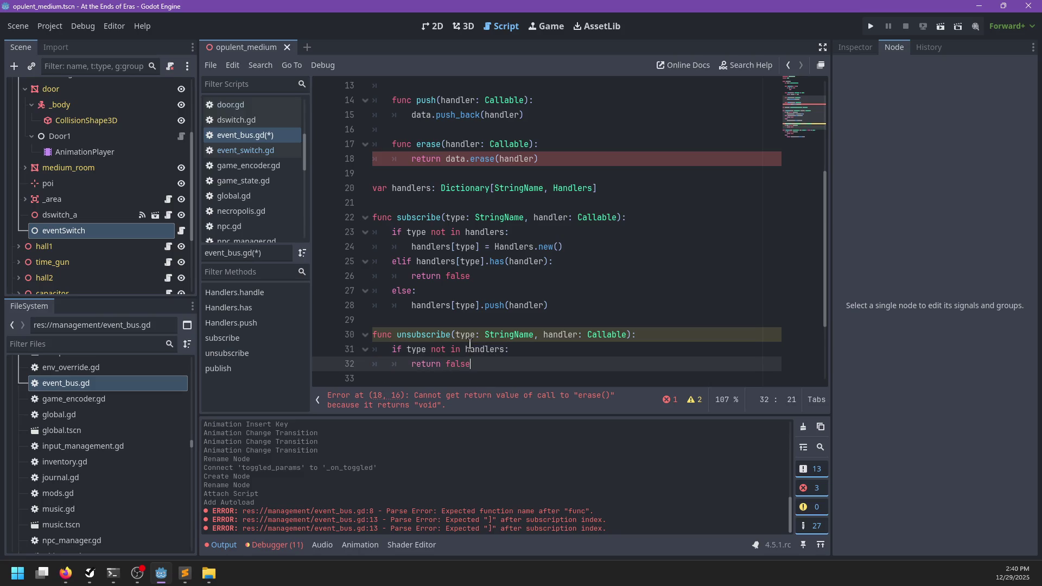
Add func is_empty() to Handlers returning data.is_empty()
left_click(560, 159)
key("Return")
key("Return")
type("func eras")
key("BackSpace")
key("BackSpace")
key("BackSpace")
type("is_empty():")
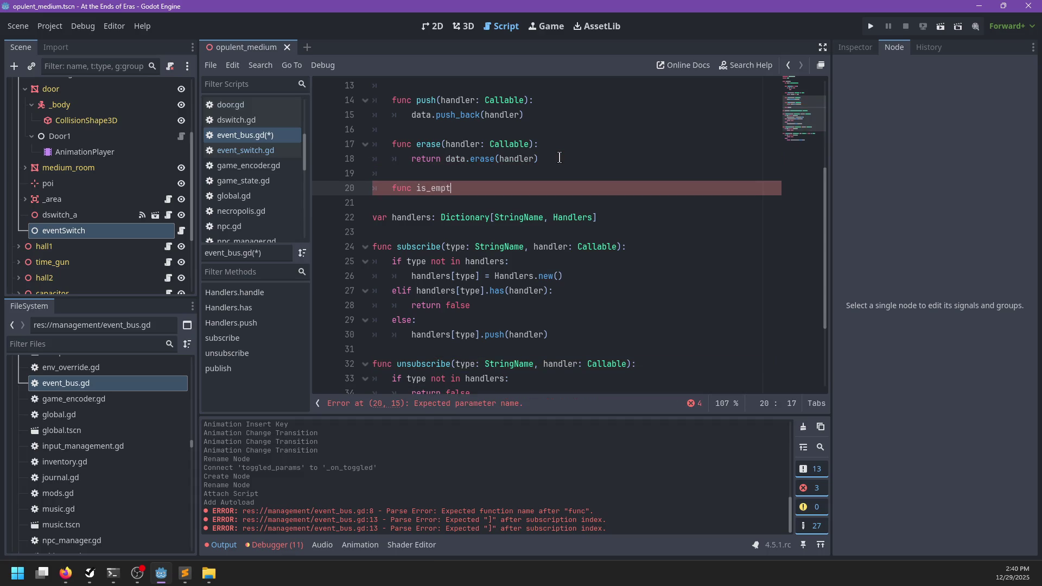
key("Return")
type("re")
key("BackSpace")
type("rn data.is_")
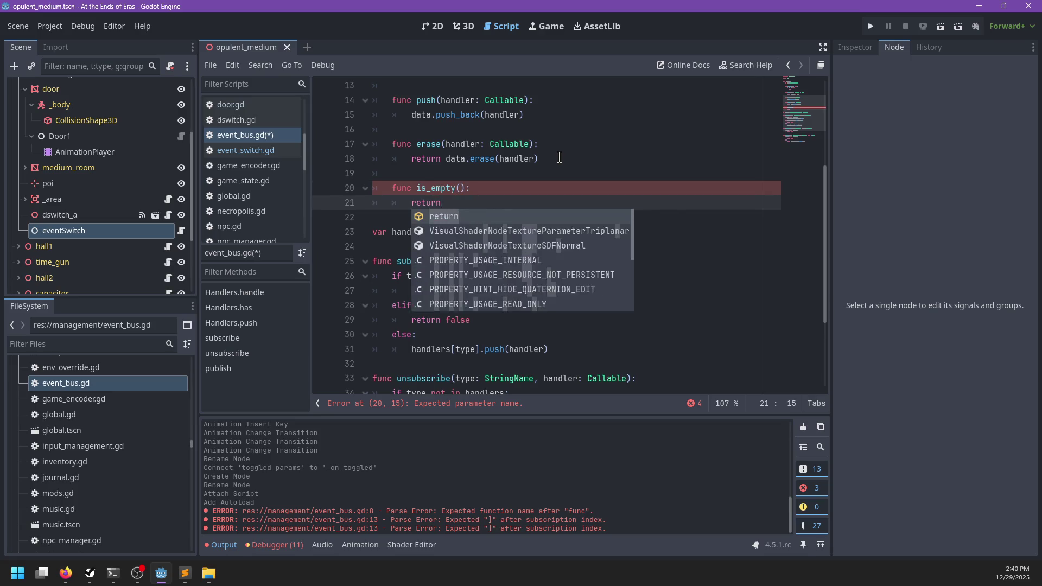
type("em")
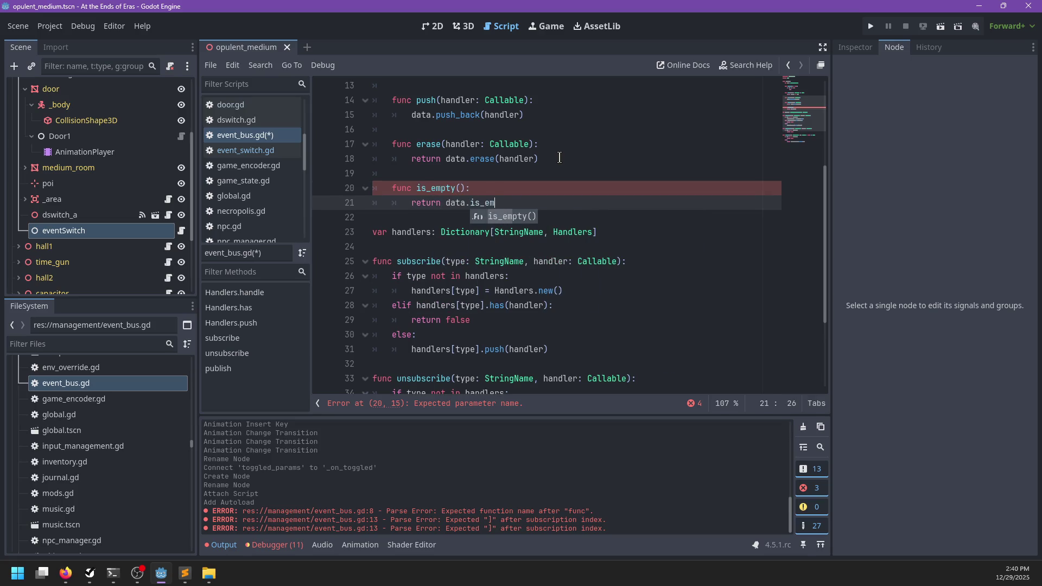
key("Return")
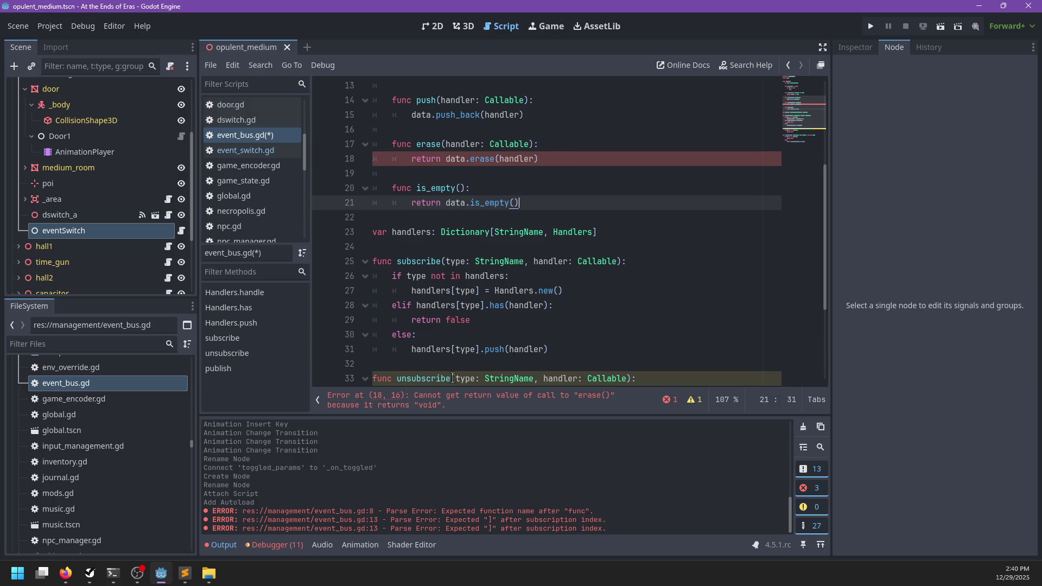
Check the Array.erase documentation and drop the return before data.erase(handler)
left_click(483, 159)
left_click(483, 160, "ctrl")
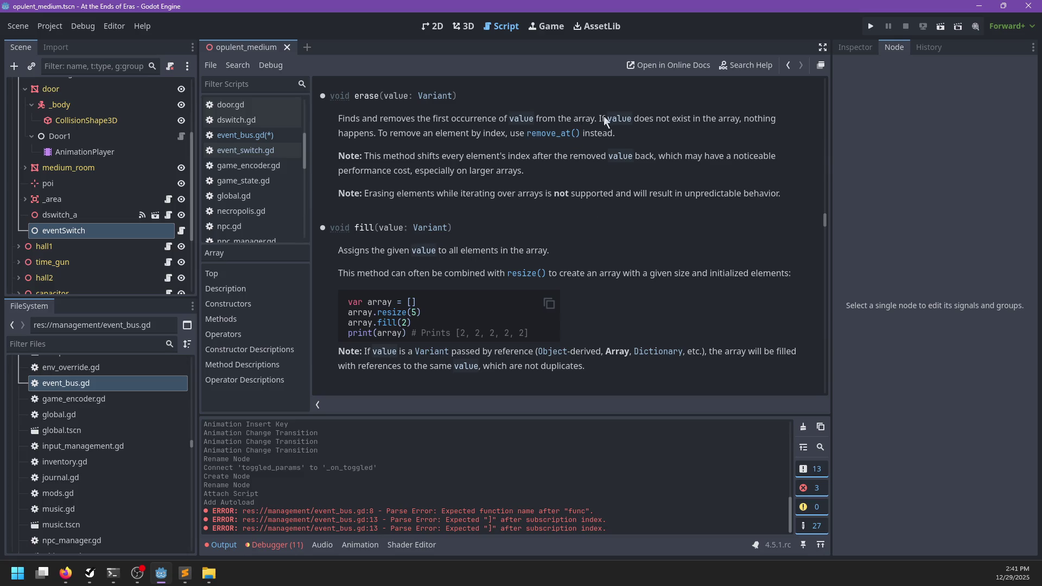
left_click(253, 136)
left_click(447, 160)
key("BackSpace")
key("BackSpace")
key("BackSpace")
key("Return")
key("Up")
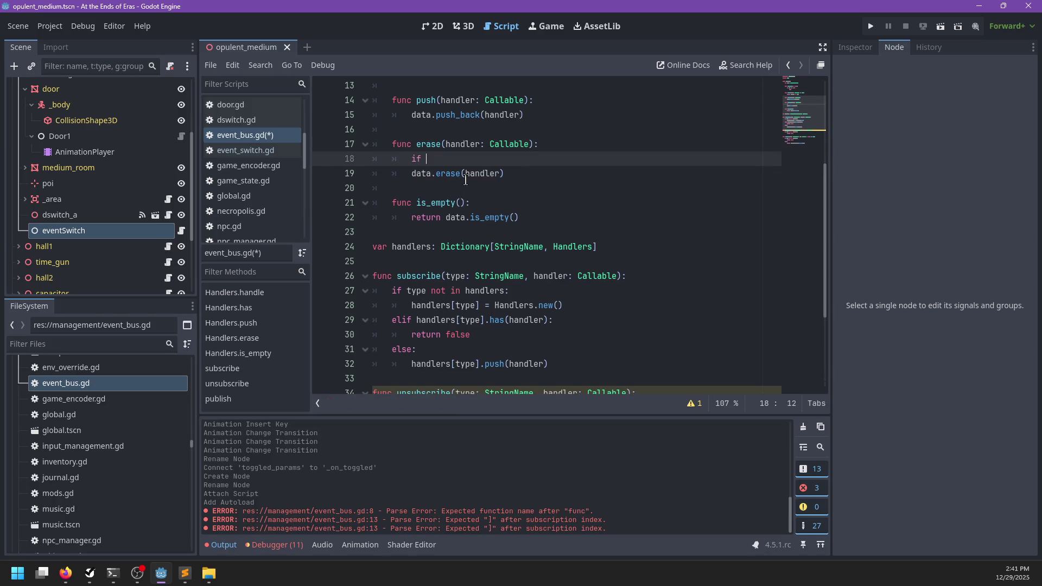
key("BackSpace")
key("BackSpace")
key("BackSpace")
scroll(459, 285, "down", 2)
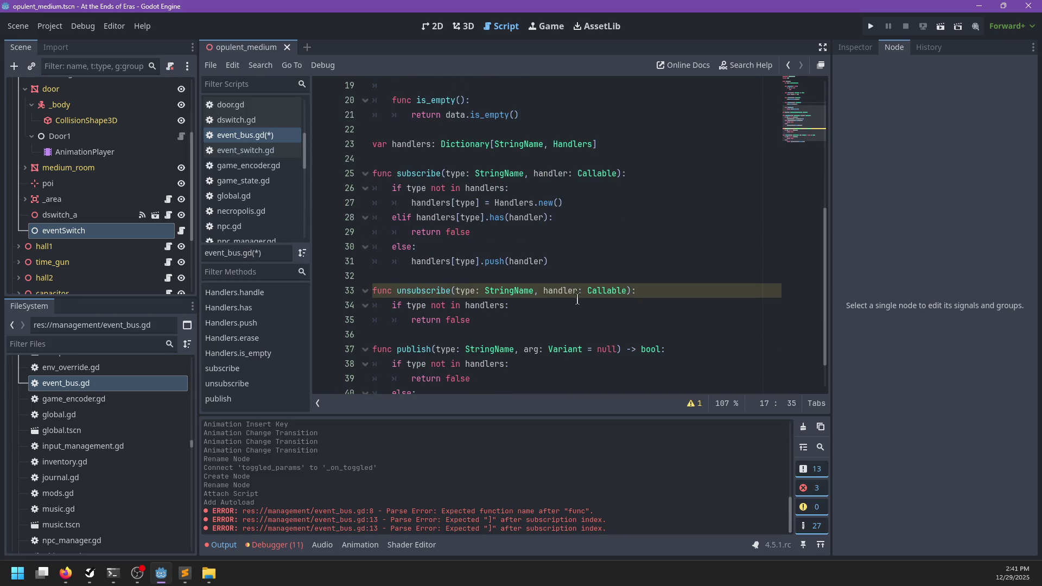
scroll(576, 299, "down", 1)
left_click(508, 276)
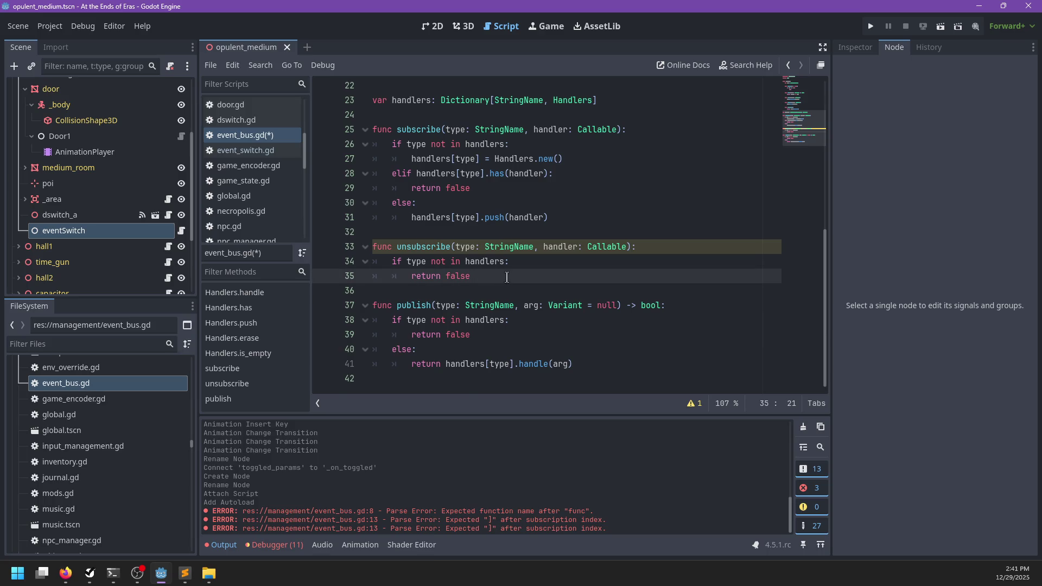
scroll(507, 278, "up", 5)
scroll(502, 277, "up", 2)
scroll(424, 268, "down", 2)
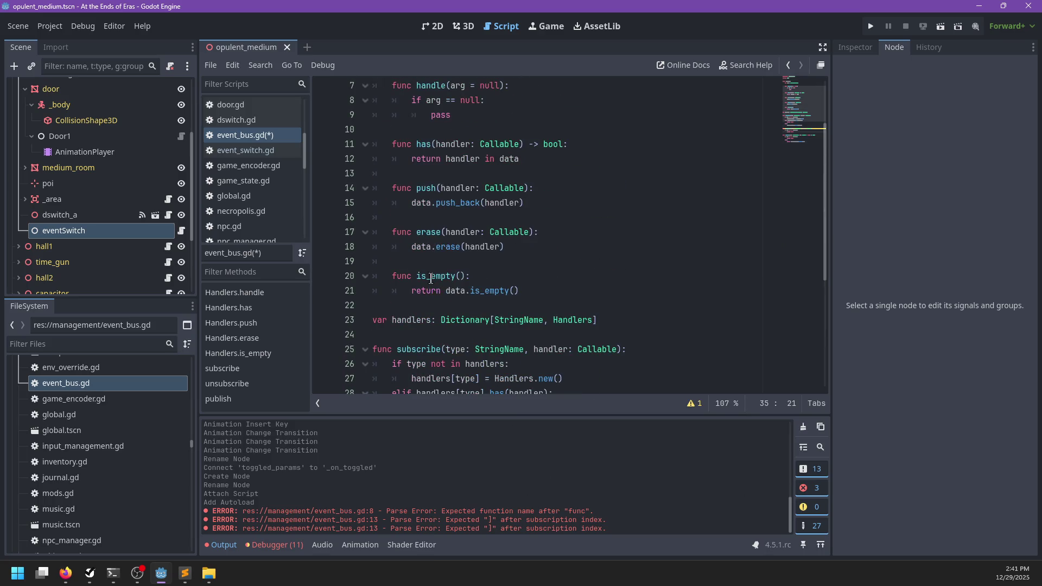
Make erase return false when handler isn't in data, otherwise return true
left_click(553, 230)
key("Return")
type("if handler not")
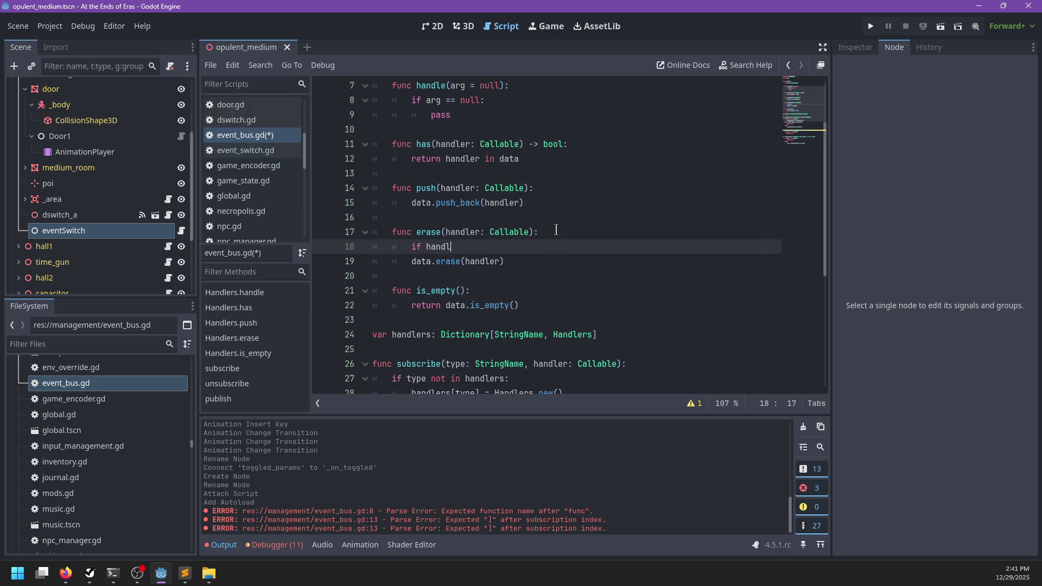
type(" in data:")
key("Return")
type("return false")
key("Down")
key("End")
key("Return")
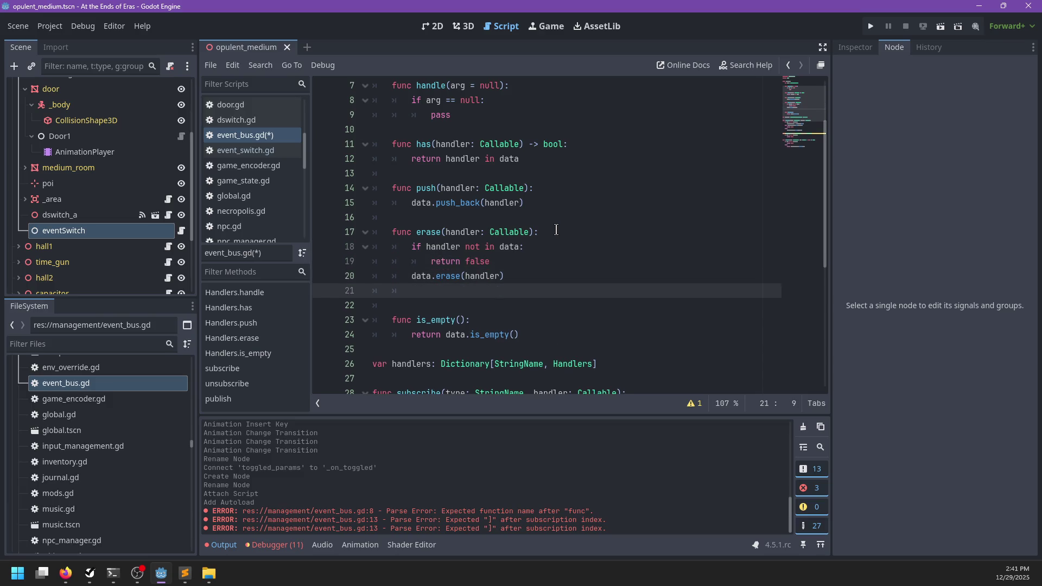
key("Tab")
type("return true")
Have unsubscribe return handlers[type].erase(handler) and save event_bus.gd
scroll(556, 229, "down", 6)
left_click(533, 273)
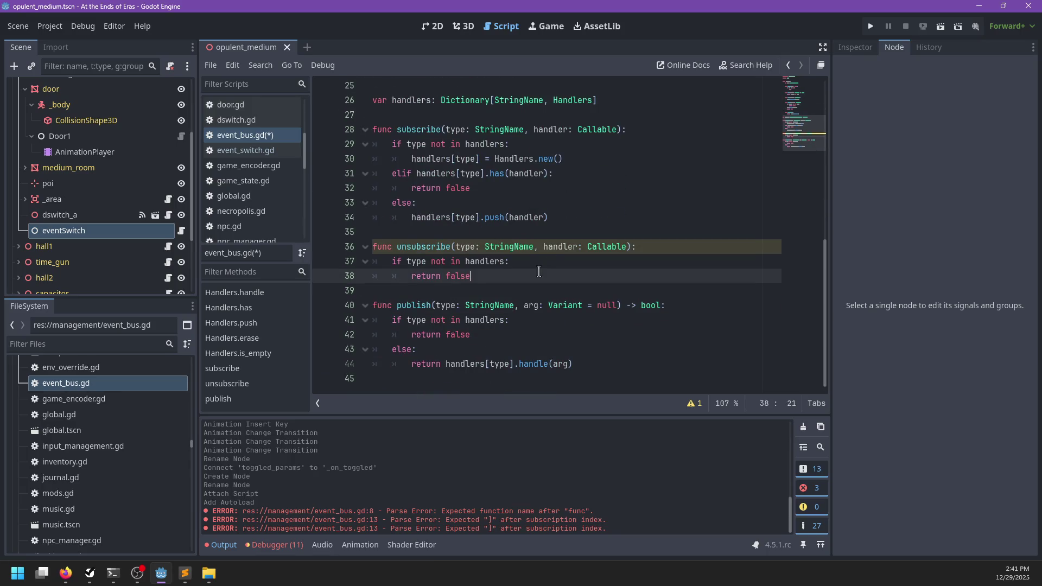
key("Return")
type("return ")
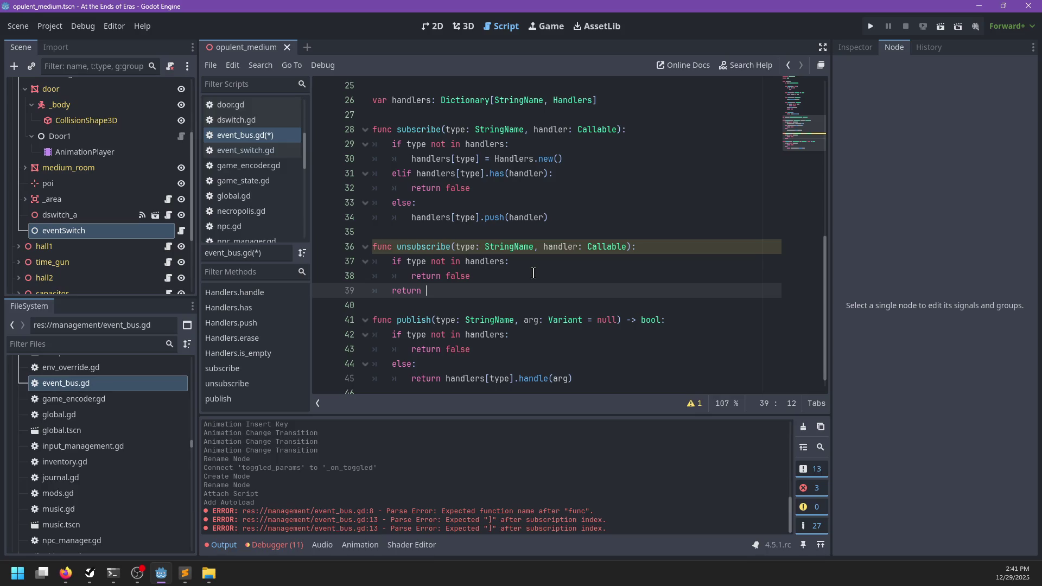
type("handlers[t")
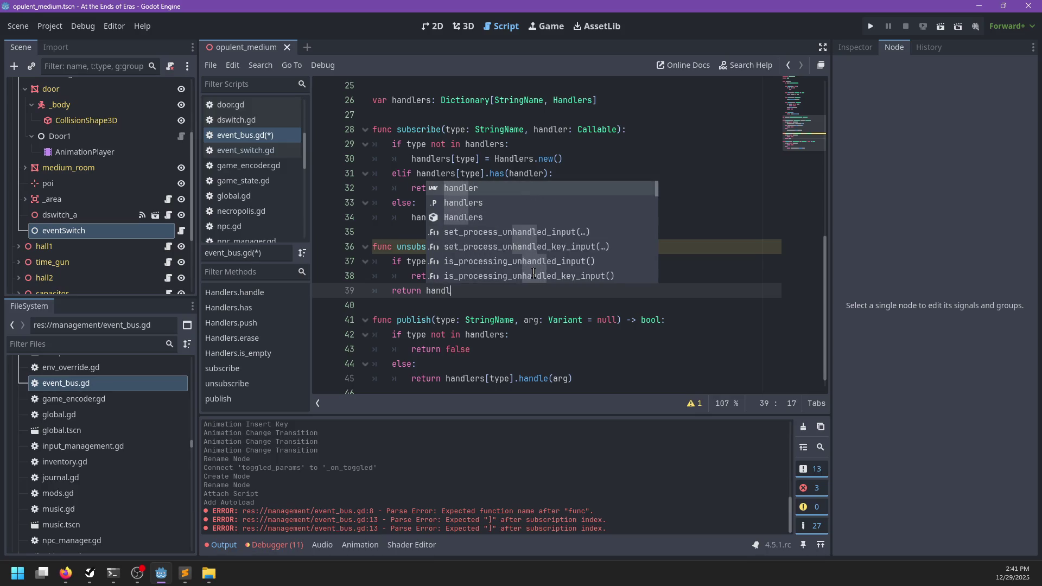
type("ype].")
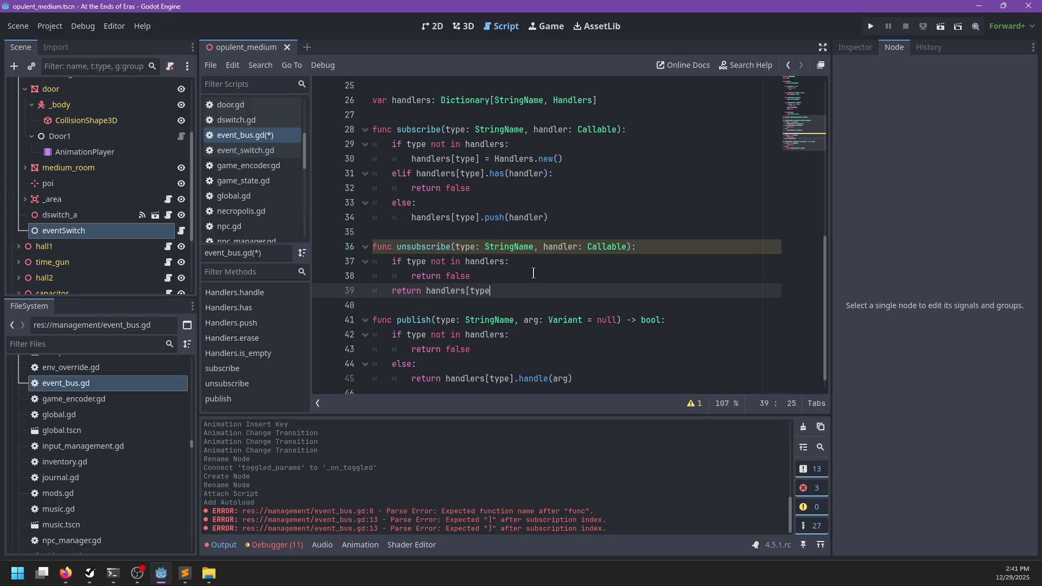
type("erase(")
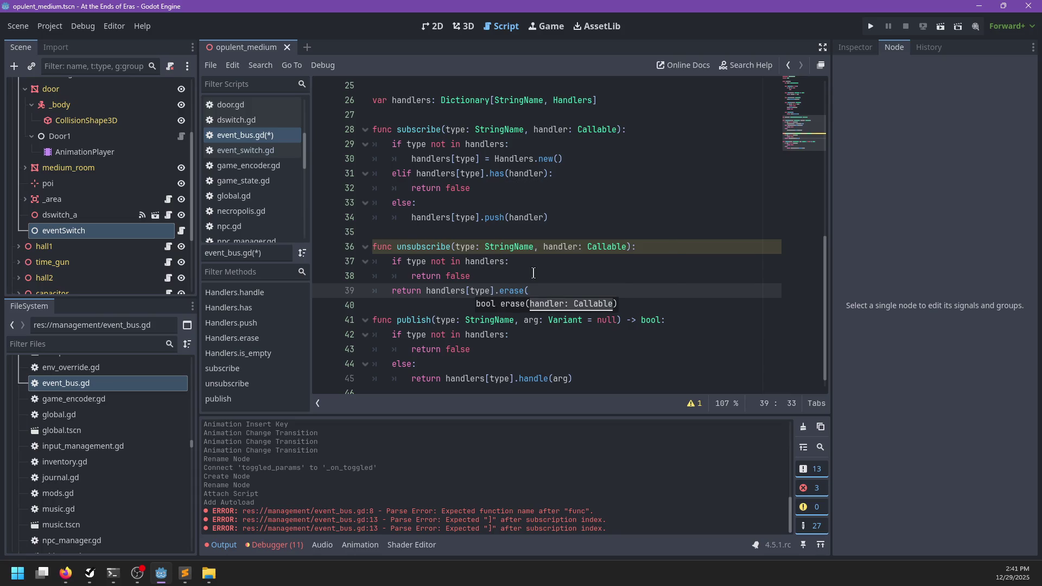
key("BackSpace")
type("handler)")
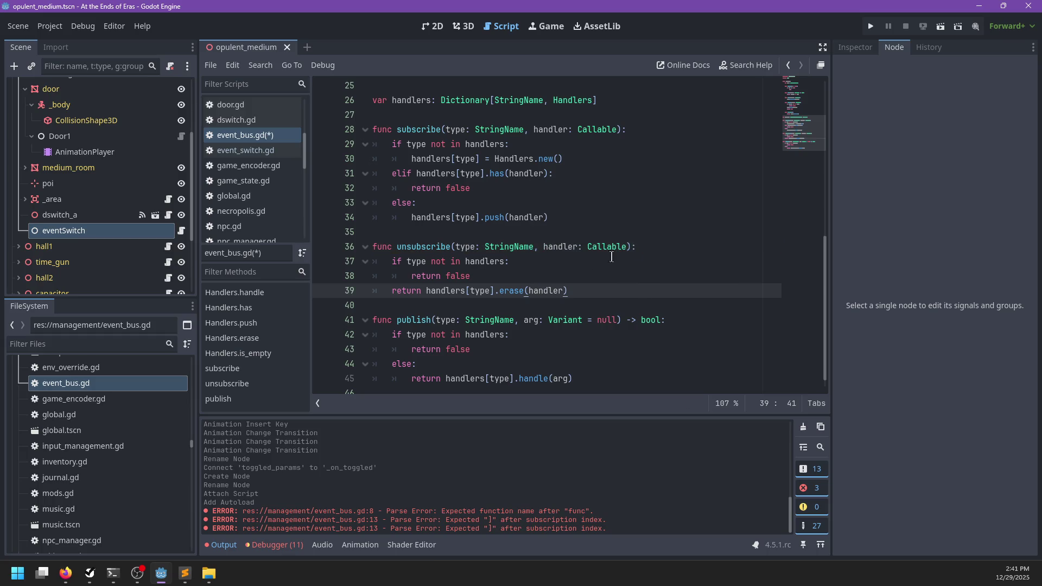
scroll(503, 289, "up", 3)
scroll(503, 287, "down", 4)
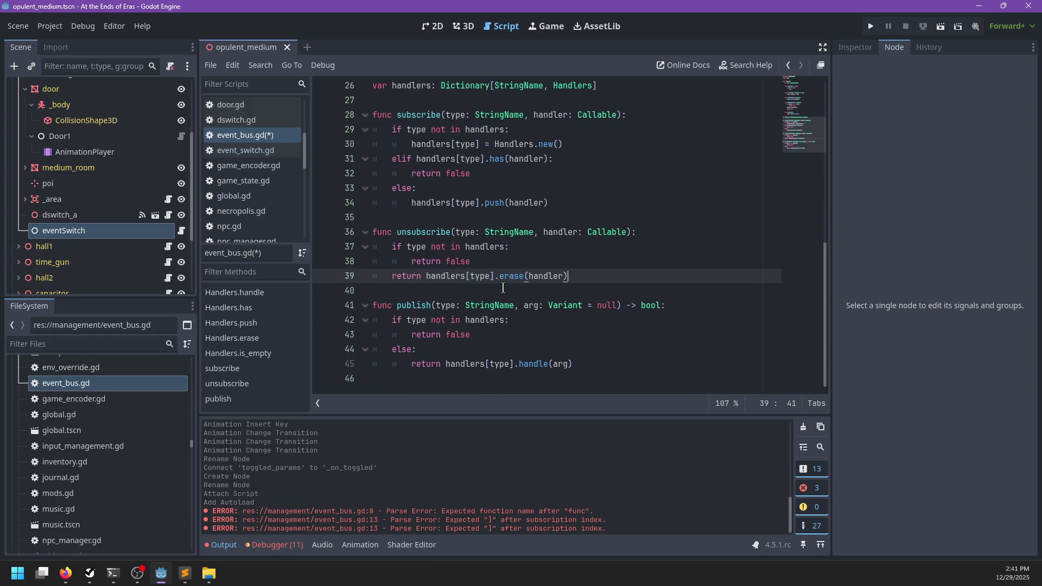
left_click(532, 347)
key("ctrl+s")
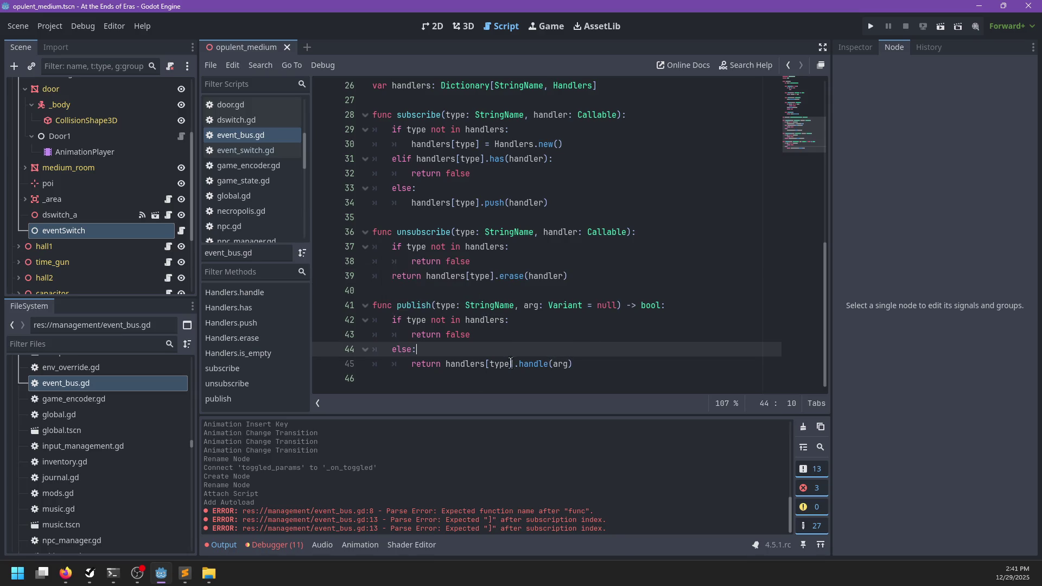
Replace pass in handle with a 'for h: Callable in data' loop calling h.call()
double_click(533, 364)
scroll(513, 325, "up", 8)
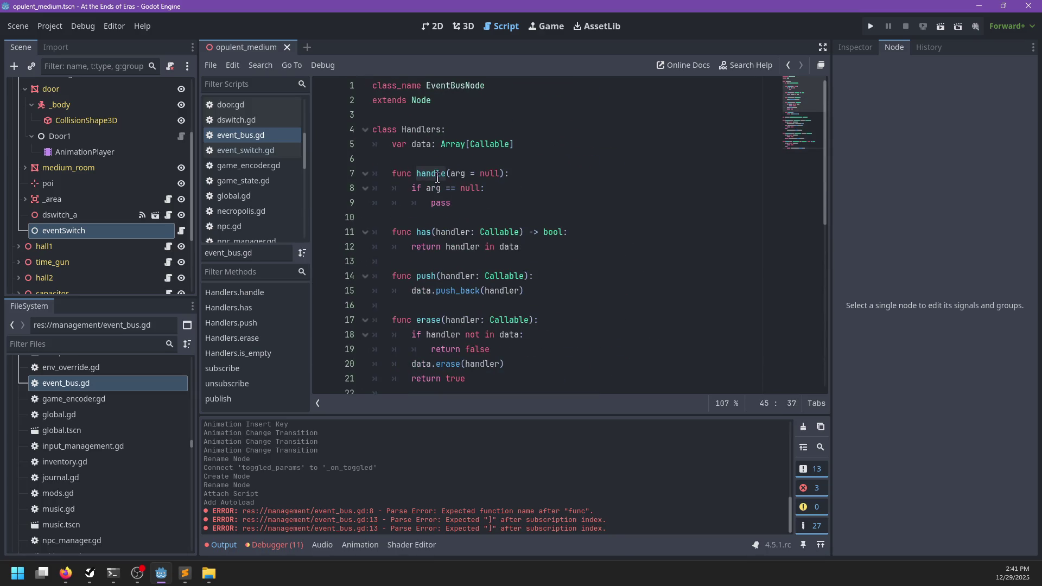
double_click(437, 175)
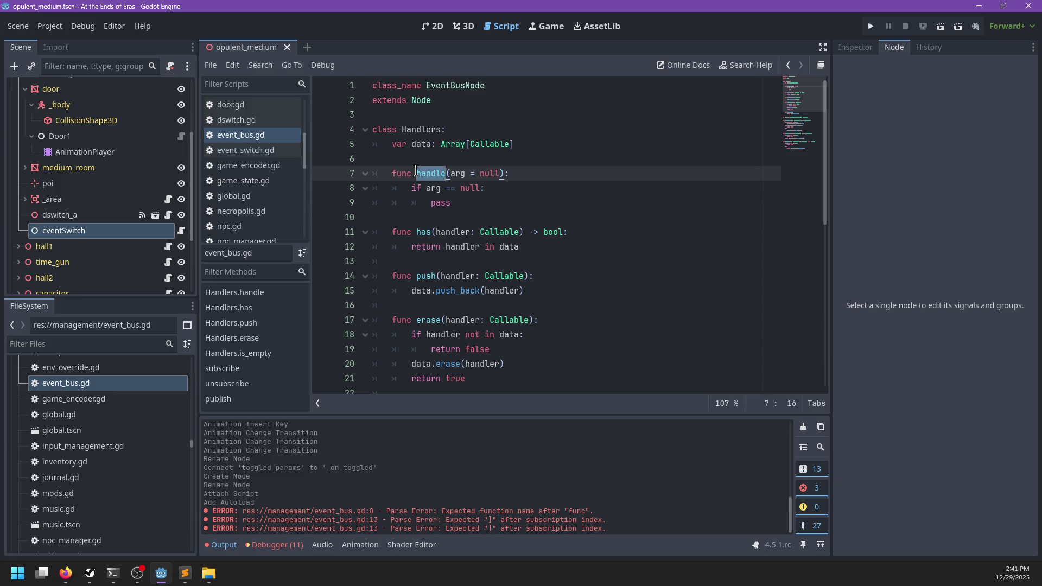
left_click(478, 201)
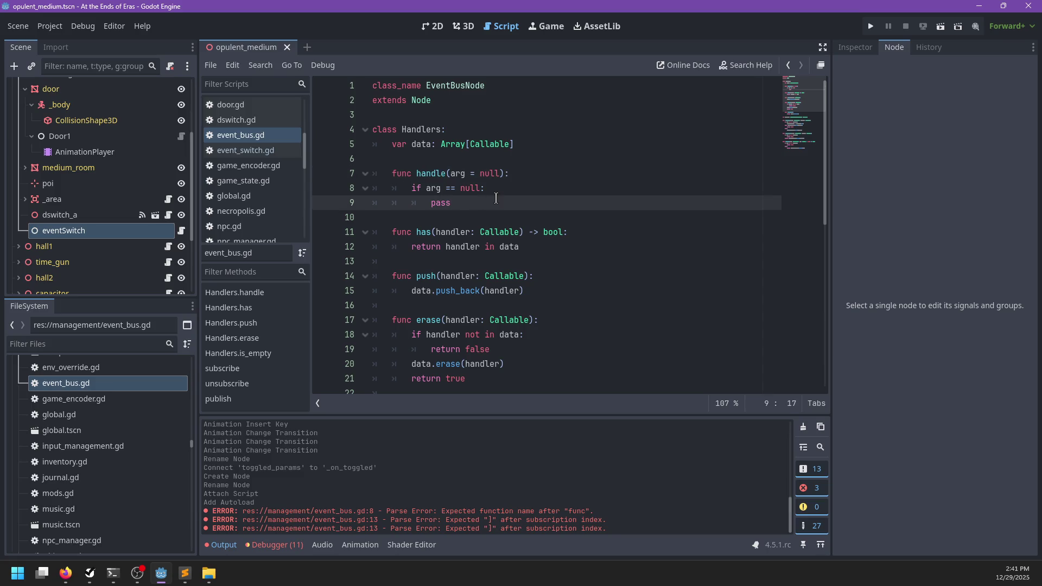
key("BackSpace")
key("BackSpace")
key("BackSpace")
type("h")
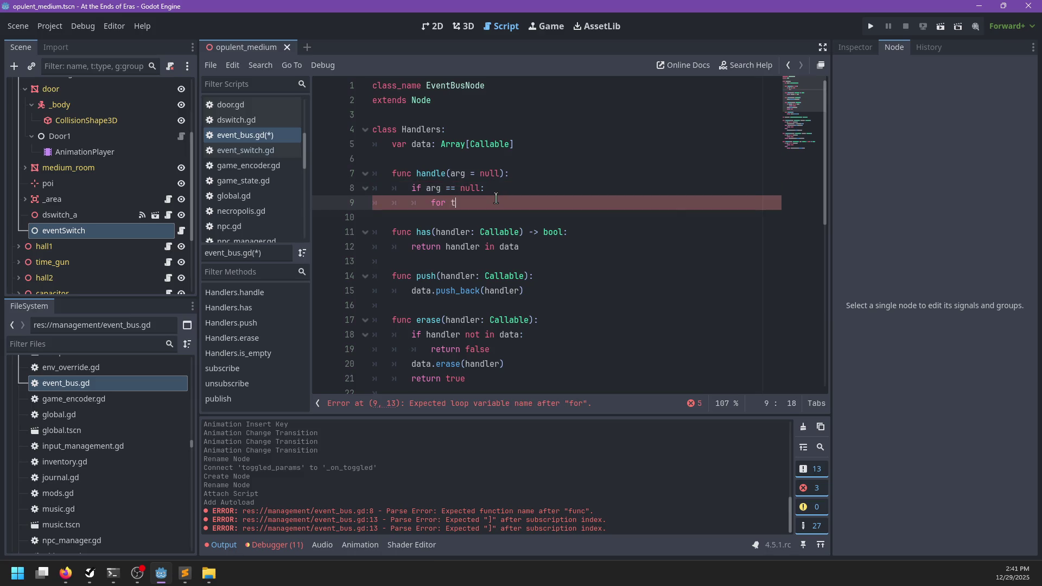
type(" in data:")
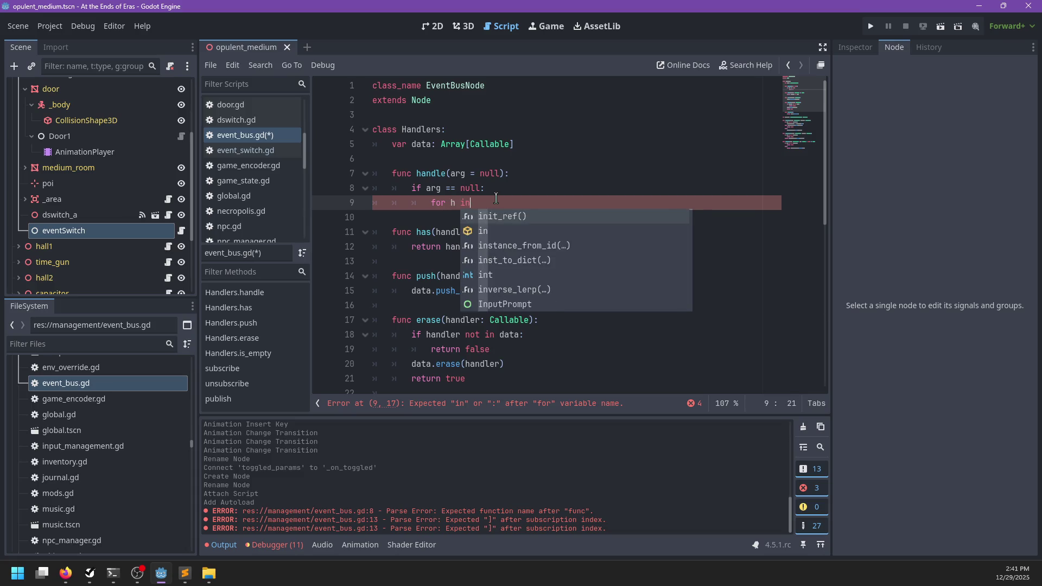
key("Return")
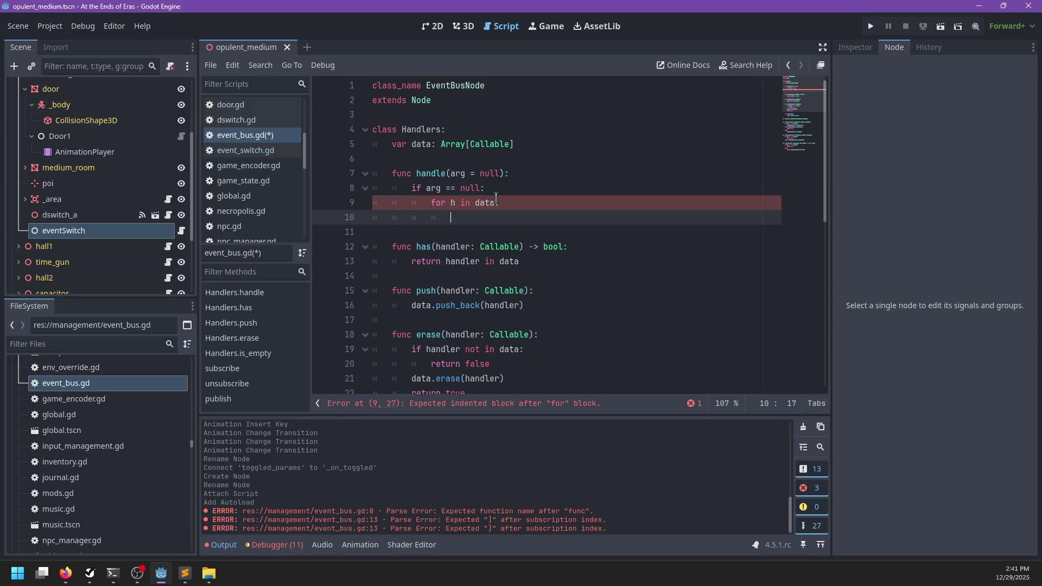
type(".call")
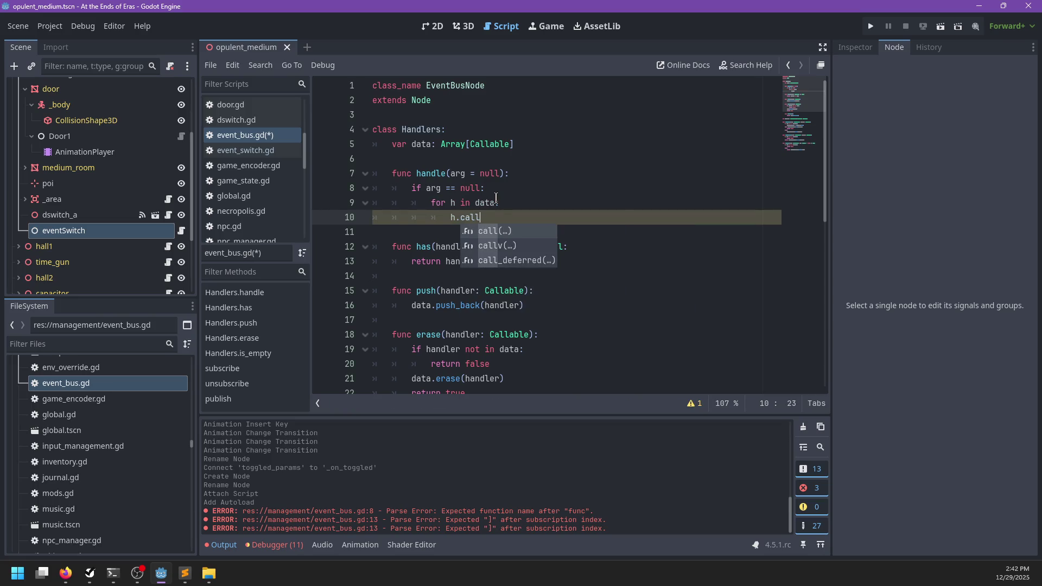
type("(")
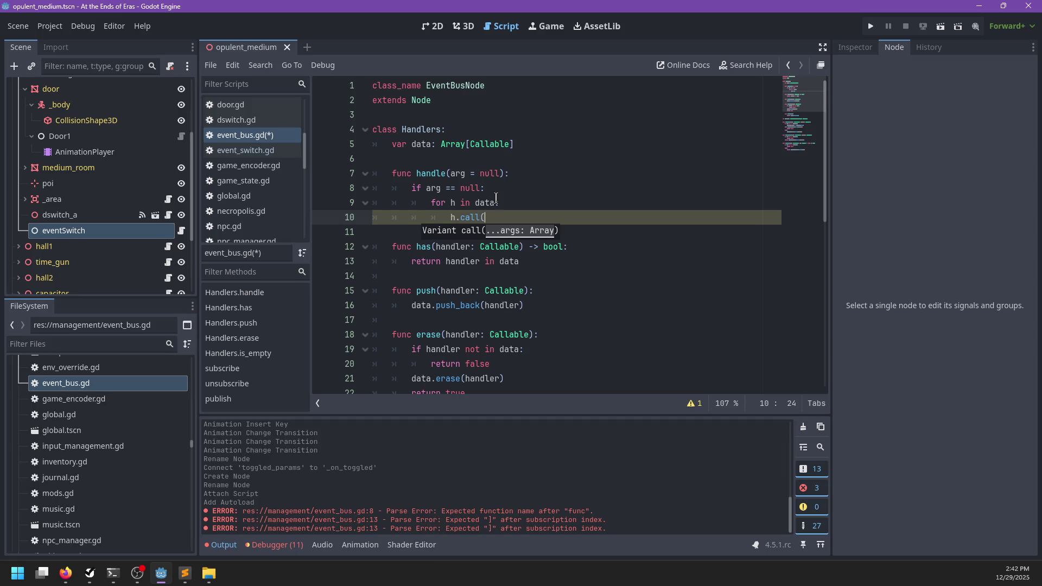
key("ctrl+z")
key("ctrl+z")
key("ctrl+z")
type("key")
key("Down")
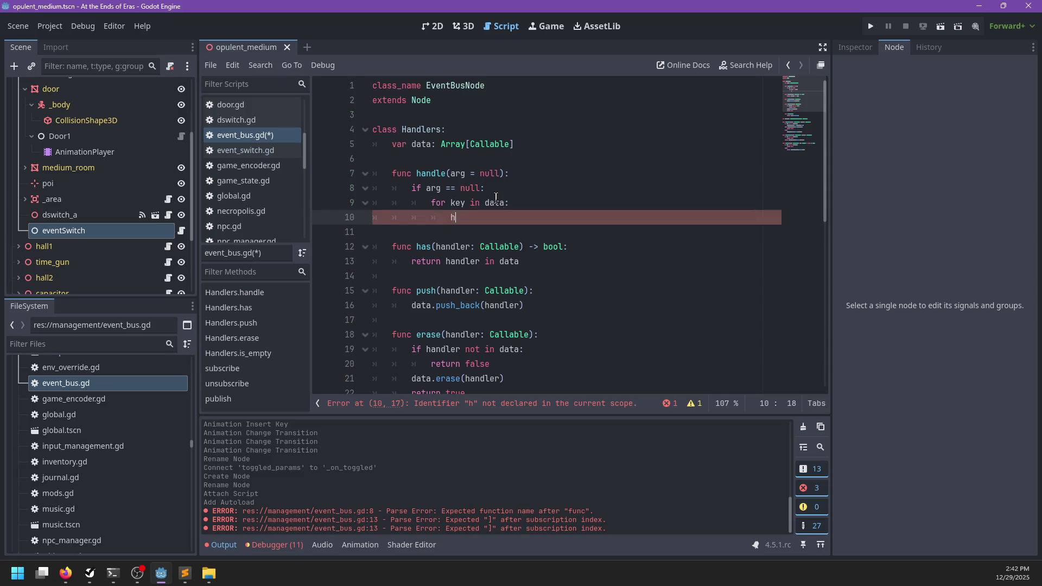
key("ctrl+z")
type("h: ")
type("Callable")
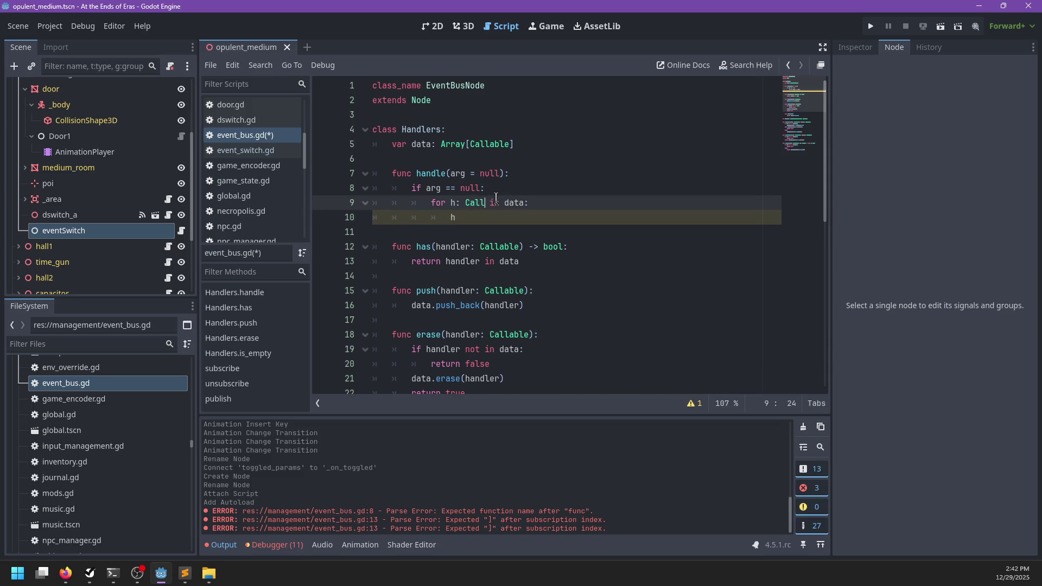
key("Down")
type("cal")
key("Return")
Add an else branch looping h.call(arg), save event_bus.gd and open event_switch.gd
key("Return")
type("else:")
key("Return")
left_click_drag(495, 197, 506, 217)
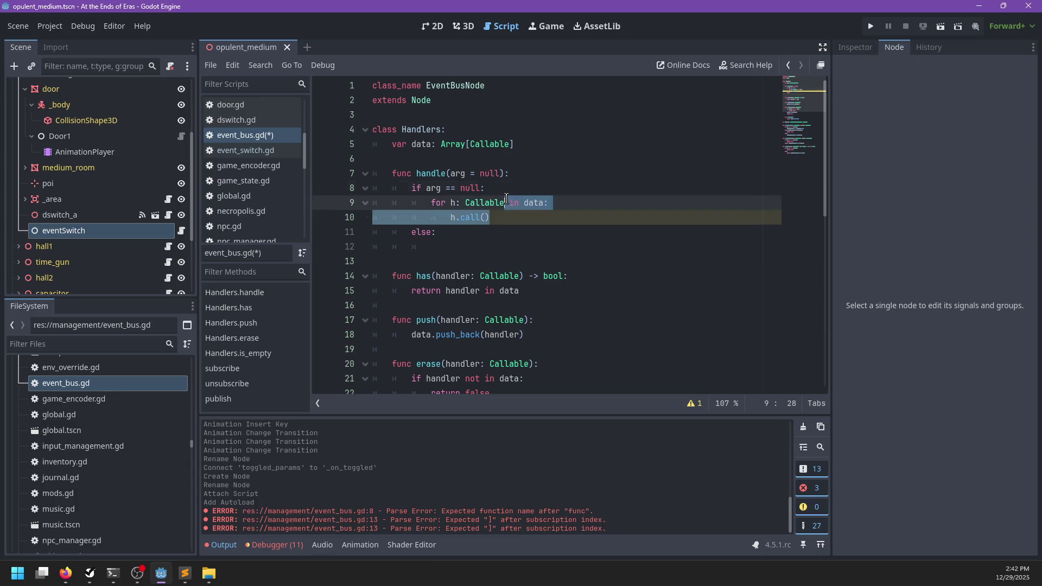
key("ctrl+c")
left_click(493, 246)
key("ctrl+v")
key("Left")
type("ar")
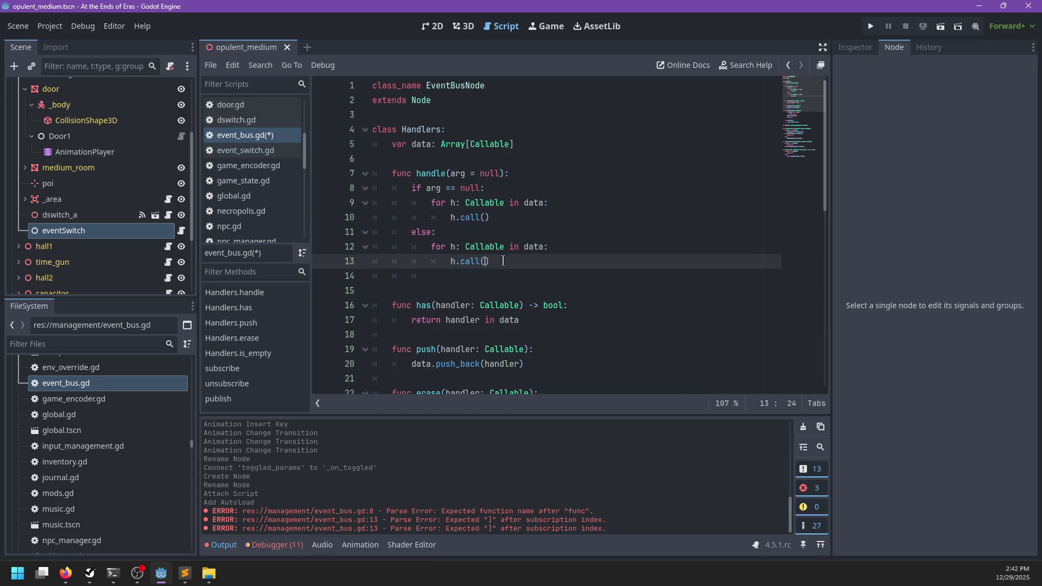
key("Down")
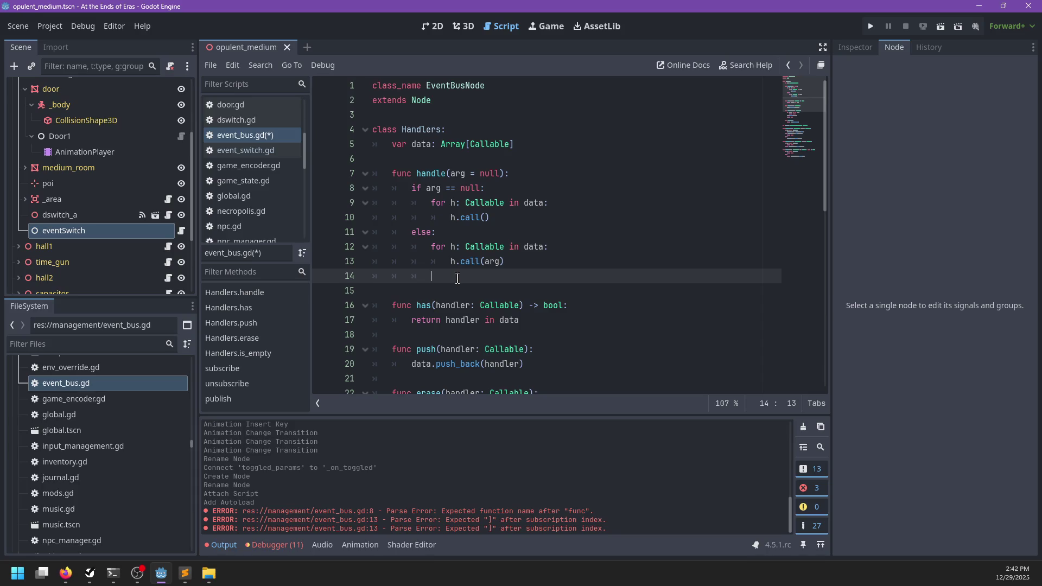
key("BackSpace")
key("BackSpace")
key("BackSpace")
key("ctrl+s")
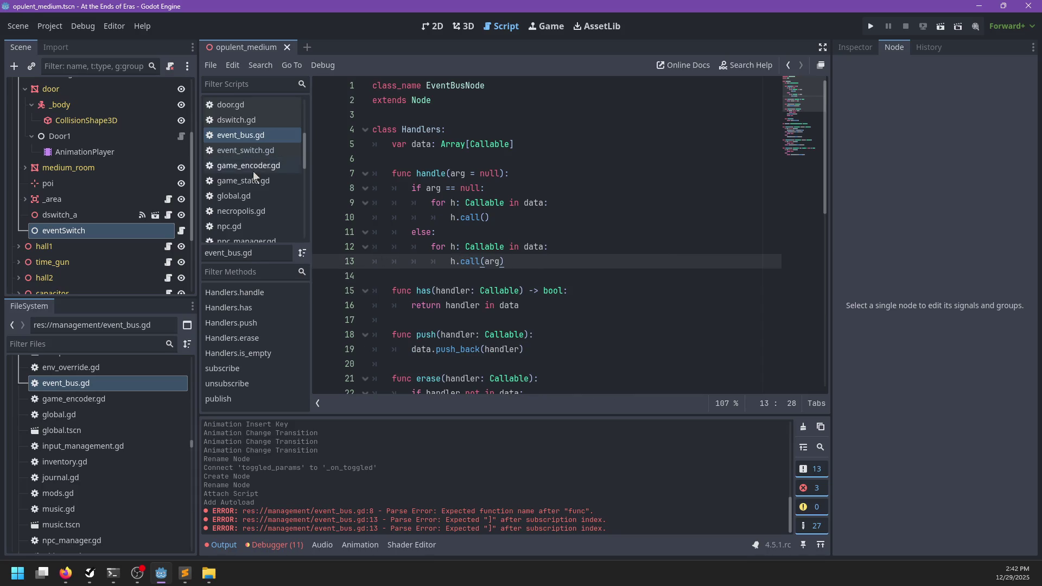
left_click(247, 150)
Replace pass in _ready with EventBus.subscribe(toggle_event, _on_toggled)
left_click(448, 236)
key("Up")
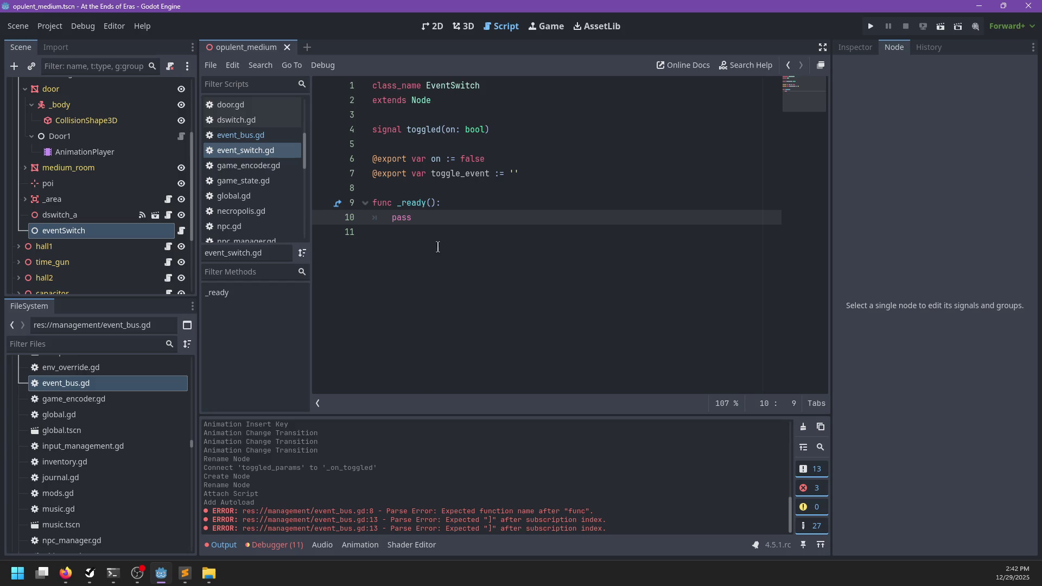
key("BackSpace")
key("BackSpace")
key("BackSpace")
type("EventH")
key("BackSpace")
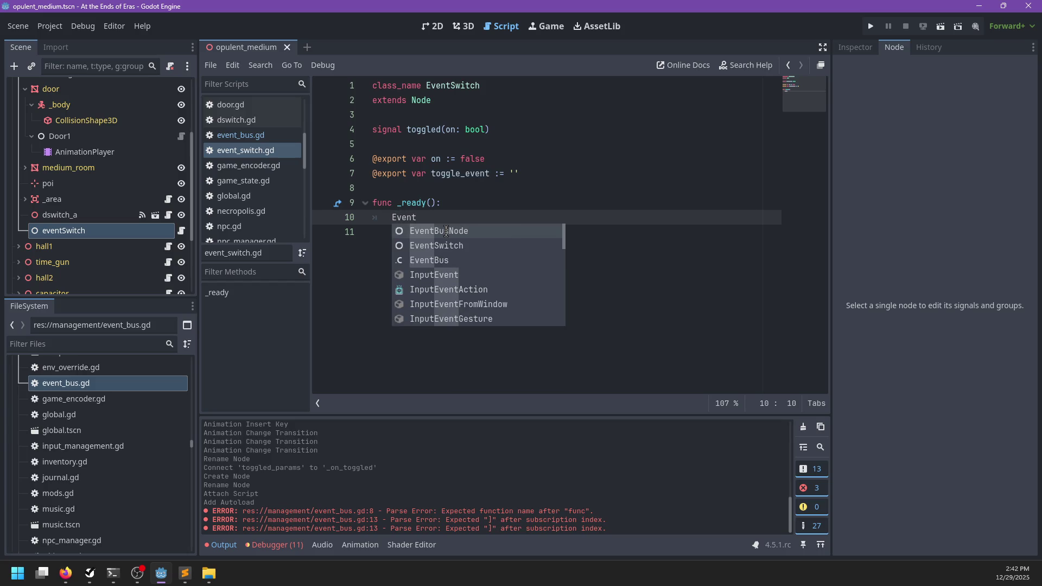
key("Down")
key("Down")
key("Return")
type(".")
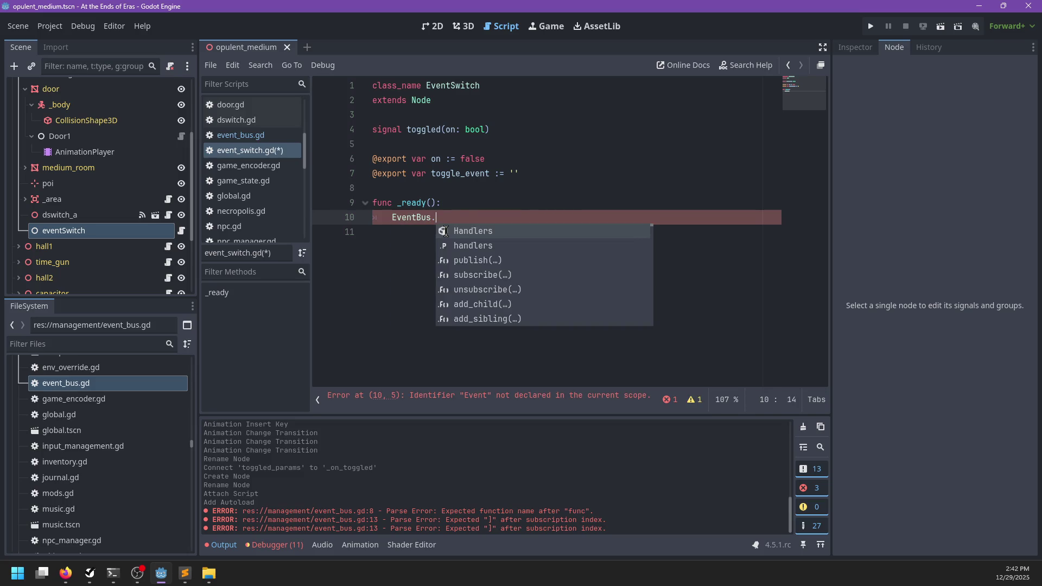
type("p")
key("BackSpace")
type("su")
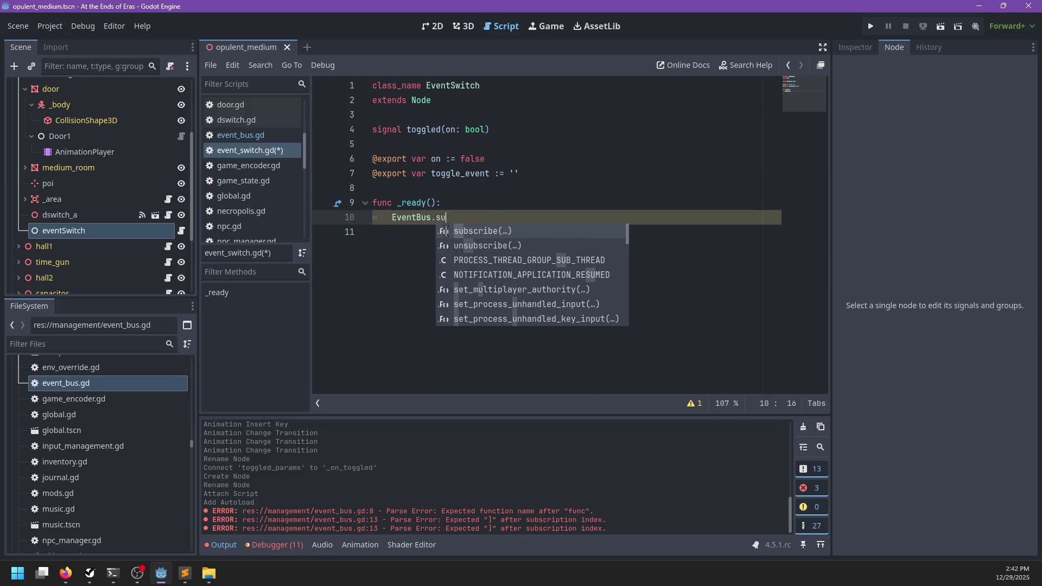
key("Return")
type("toggle_event)")
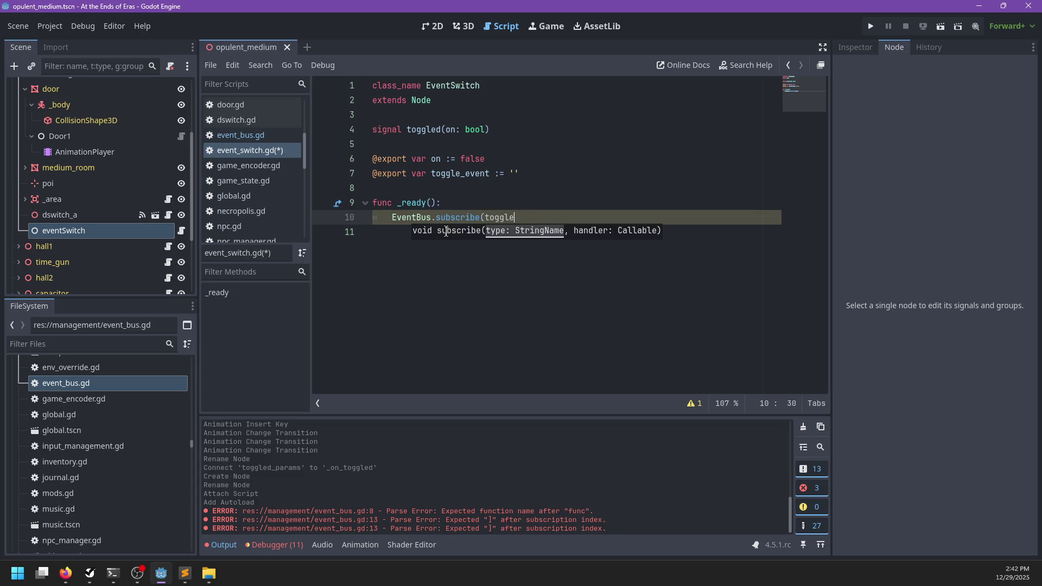
type("on_toggled")
key("Return")
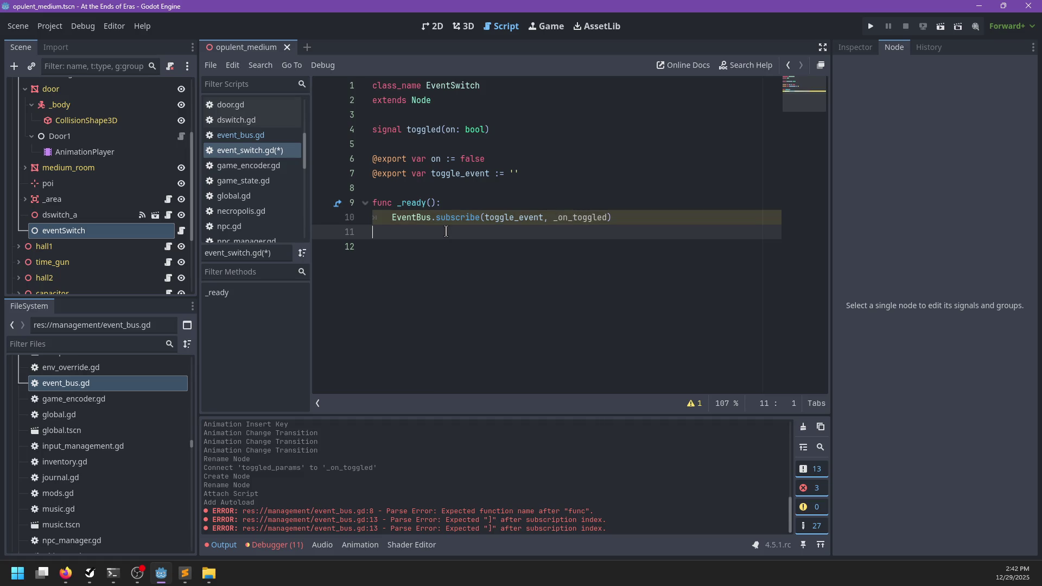
Add func _on_toggled(on: bool) that emits toggled(on)
key("Return")
type("func _on_toggled(on: ")
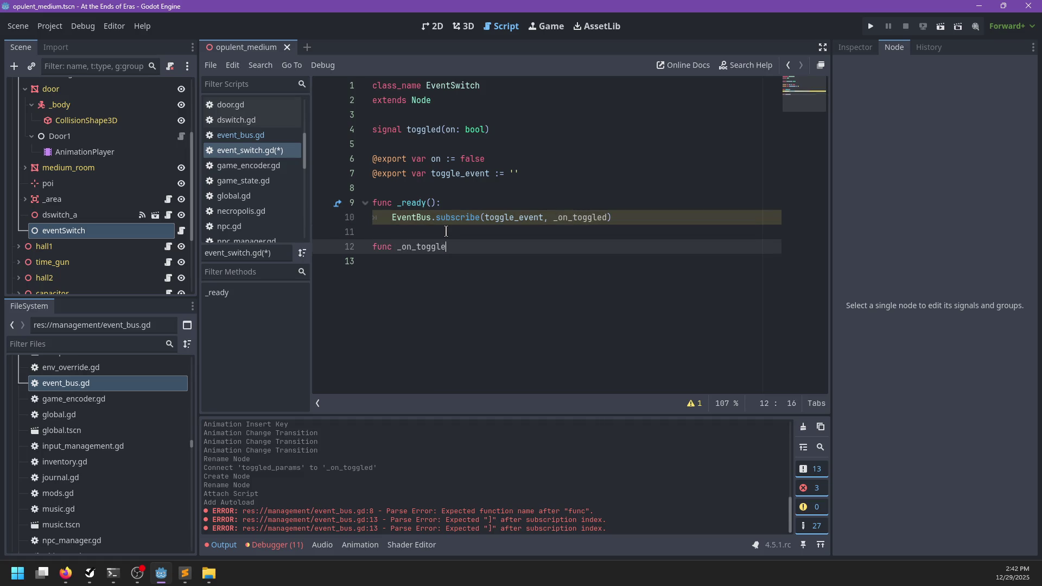
type("bool):")
key("Return")
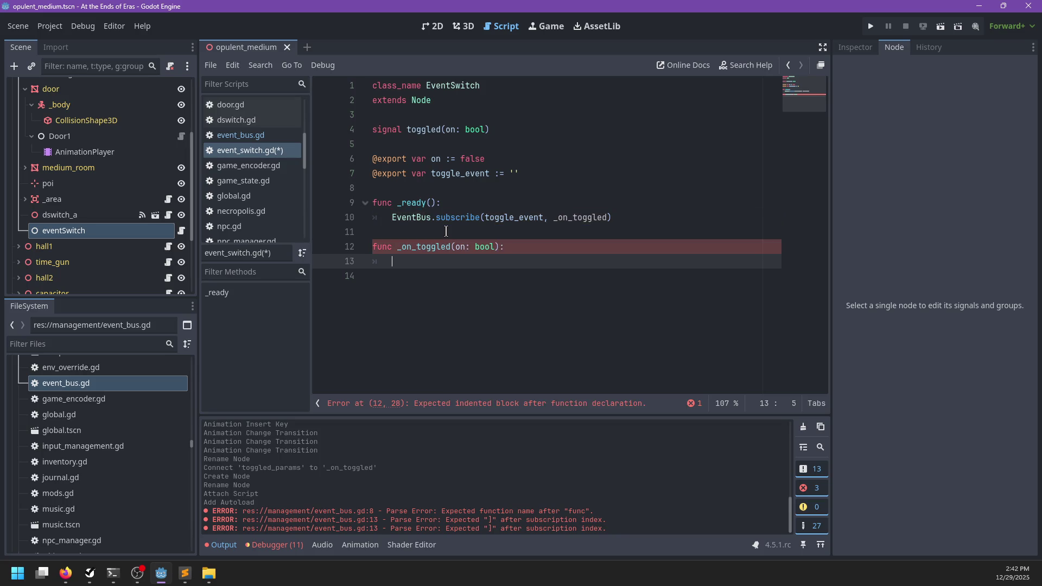
type("toggled.emot")
key("BackSpace")
type("it(on")
key("Down")
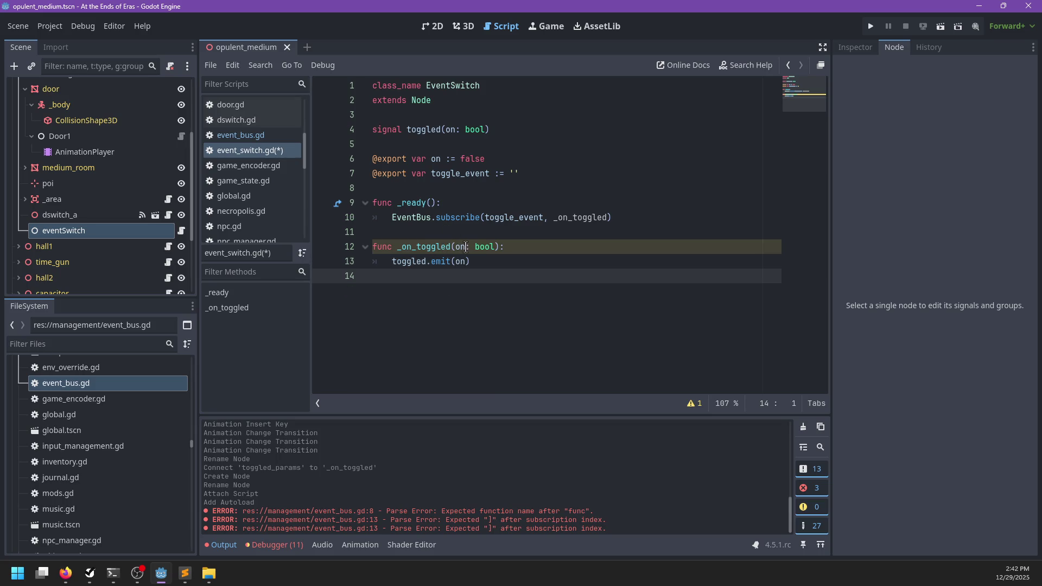
Rename the parameter to p_on and set on = p_on before emitting toggled
double_click(460, 247)
key("Left")
type("p_")
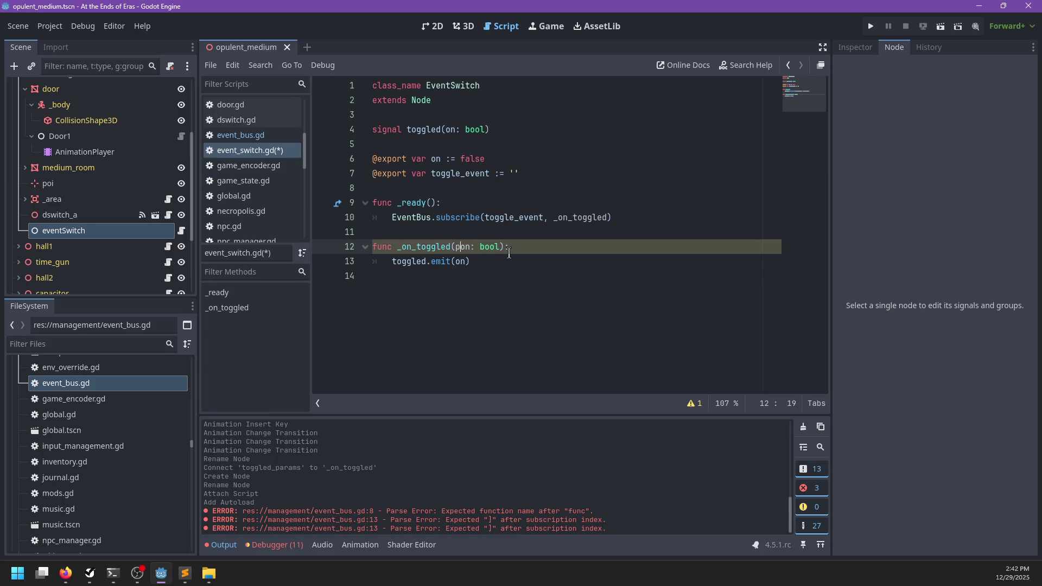
key("Return")
key("ctrl+z")
key("End")
key("Return")
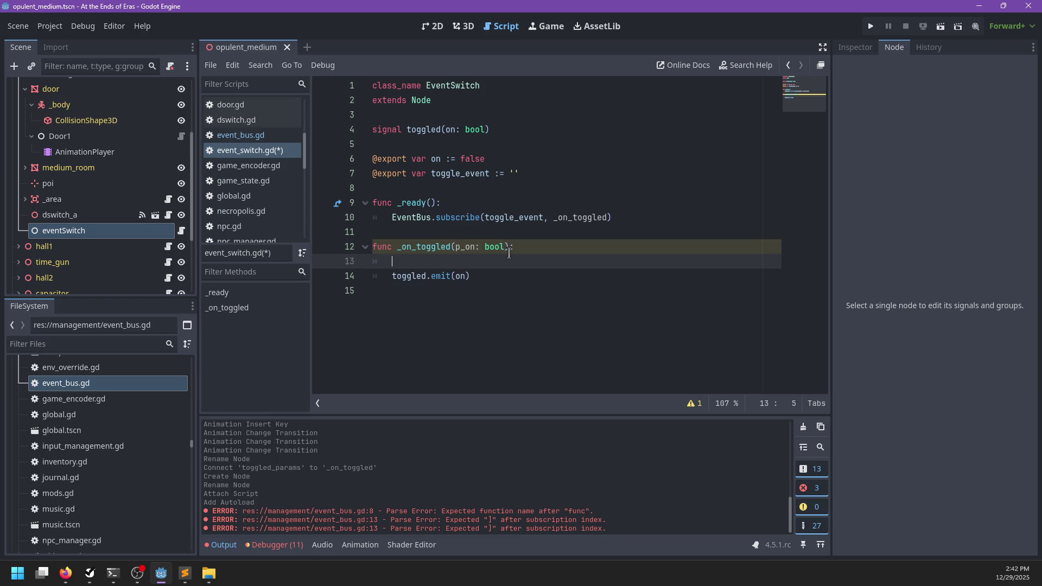
type("_on")
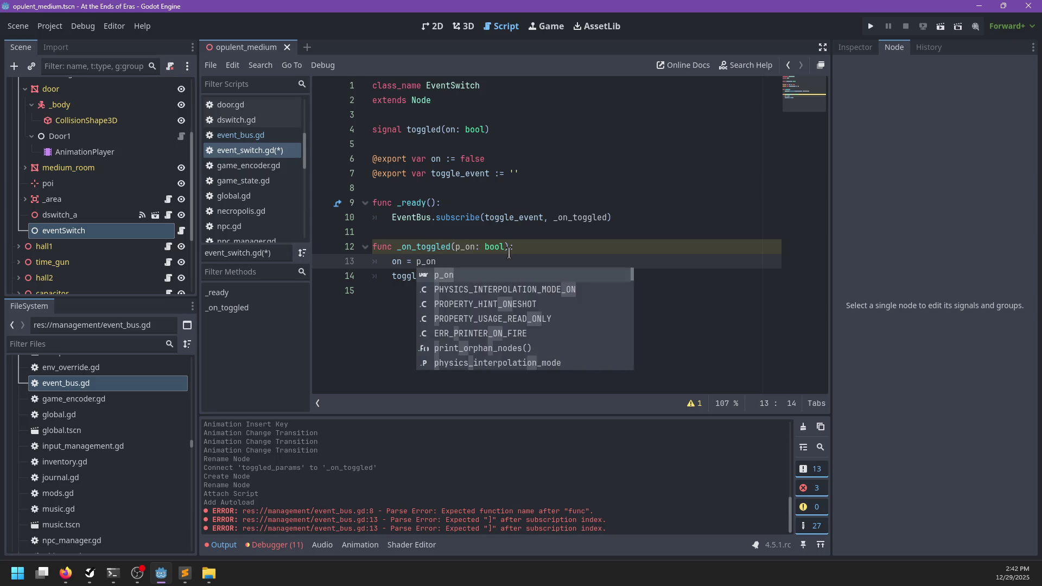
left_click(388, 312)
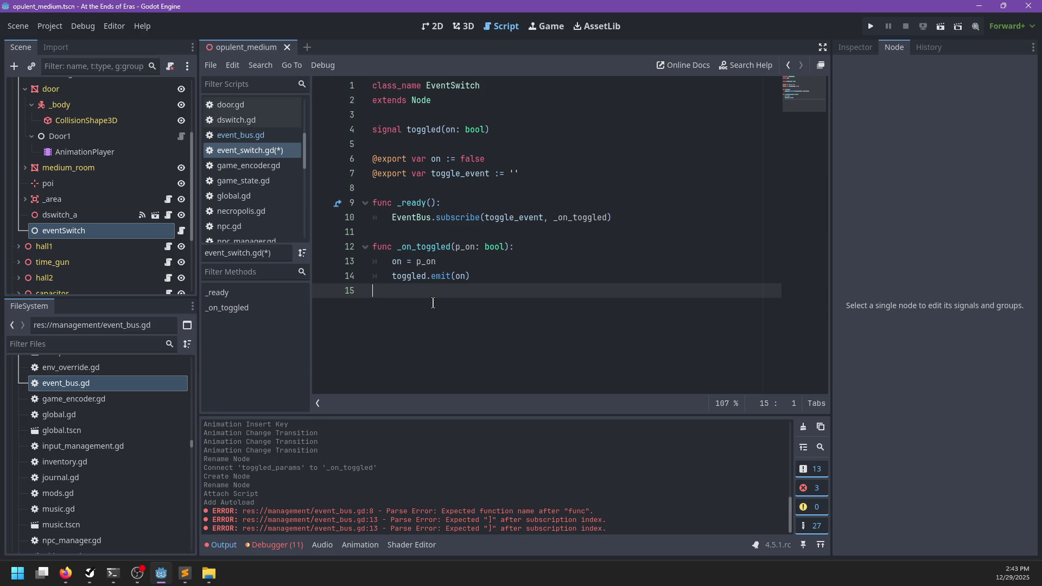
key("Return")
Add an _exit_tree function that calls EventBus.unsubscribe with toggle_event and the toggled handler
type("func _exit_tree():")
key("Return")
type("nt")
key("Return")
key("ctrl+BackSpace")
type("Event")
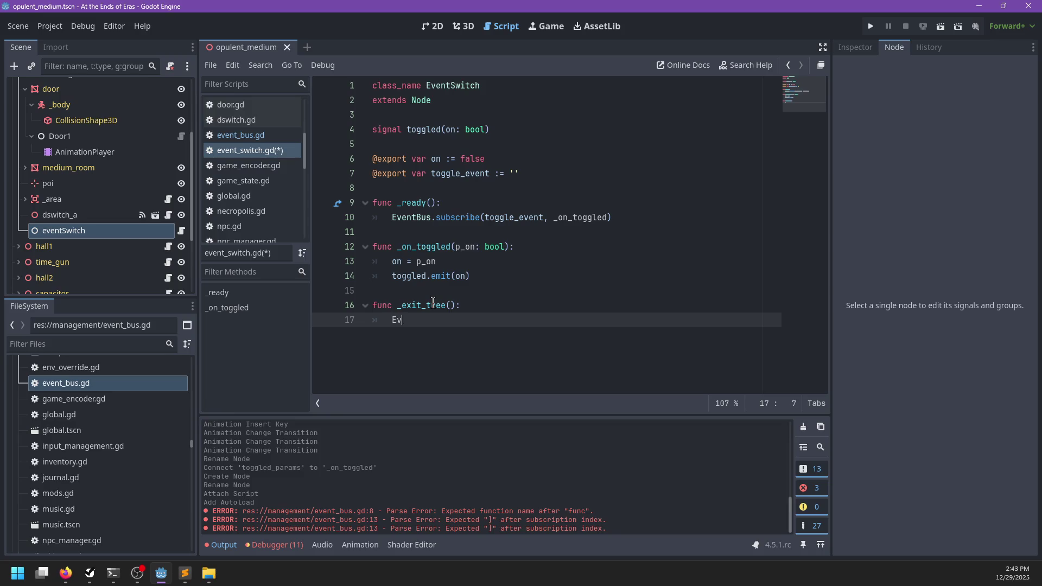
type("Bus")
key("Down")
key("Return")
type(".un")
key("Return")
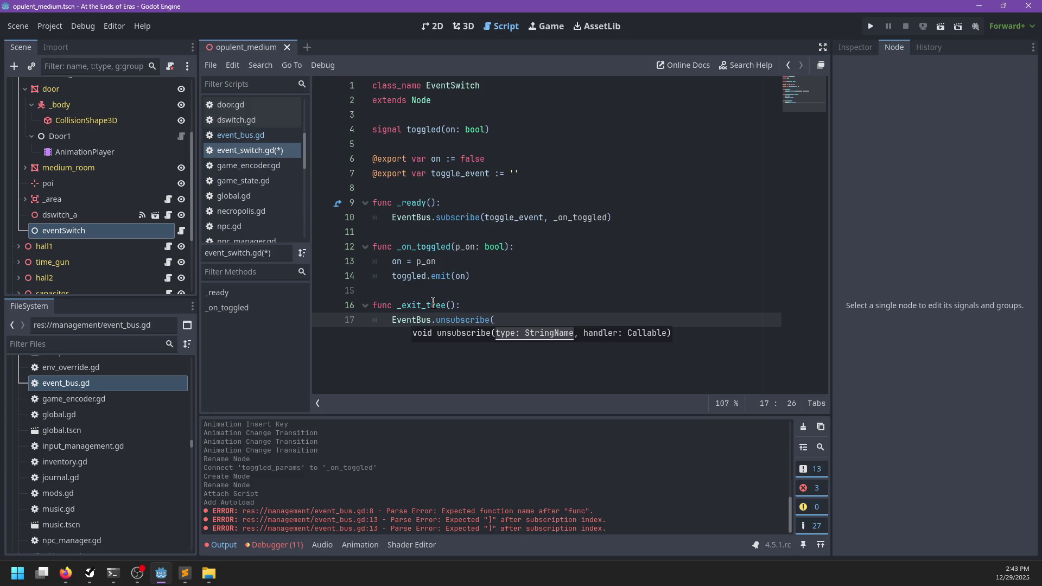
type("ggl")
key("Down")
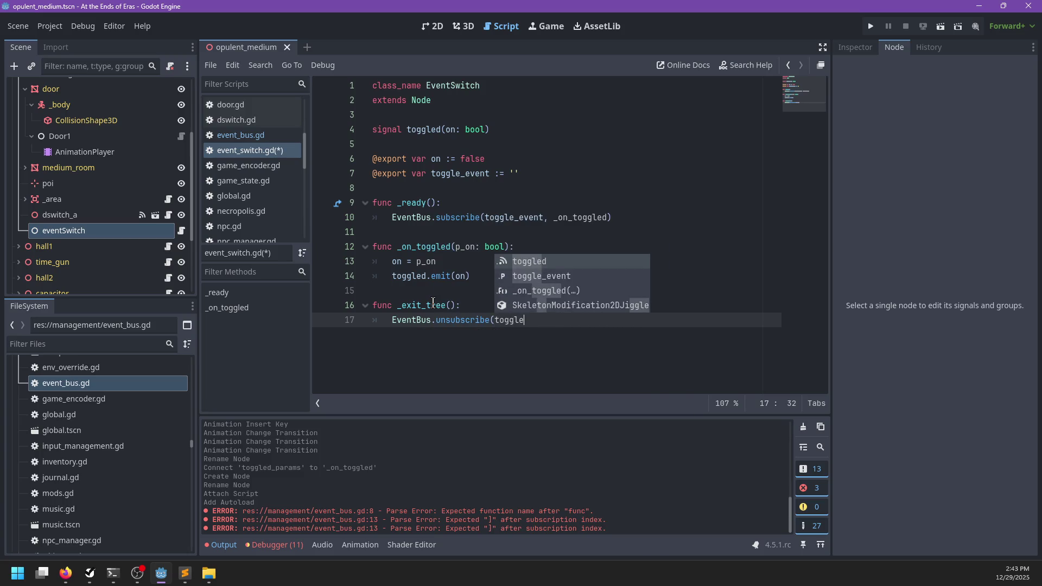
key("Return")
type("oggled)")
Rename _ready to _enter_tree, save, and move _exit_tree directly below it
double_click(404, 203)
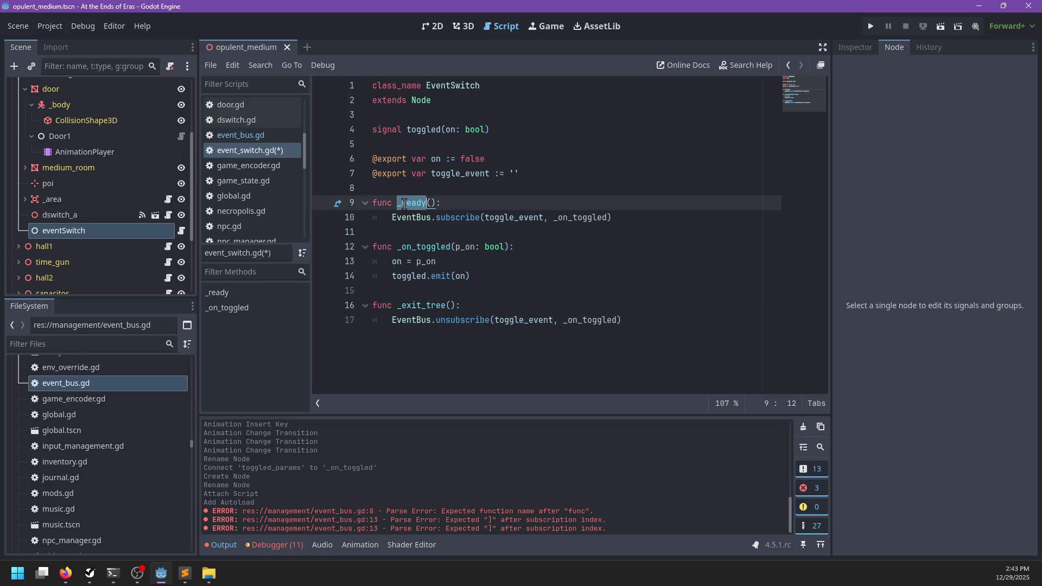
type("_enter_tree")
key("ctrl+s")
left_click_drag(653, 320, 645, 289)
key("ctrl+x")
left_click(630, 217)
key("ctrl+v")
left_click(631, 220)
key("Return")
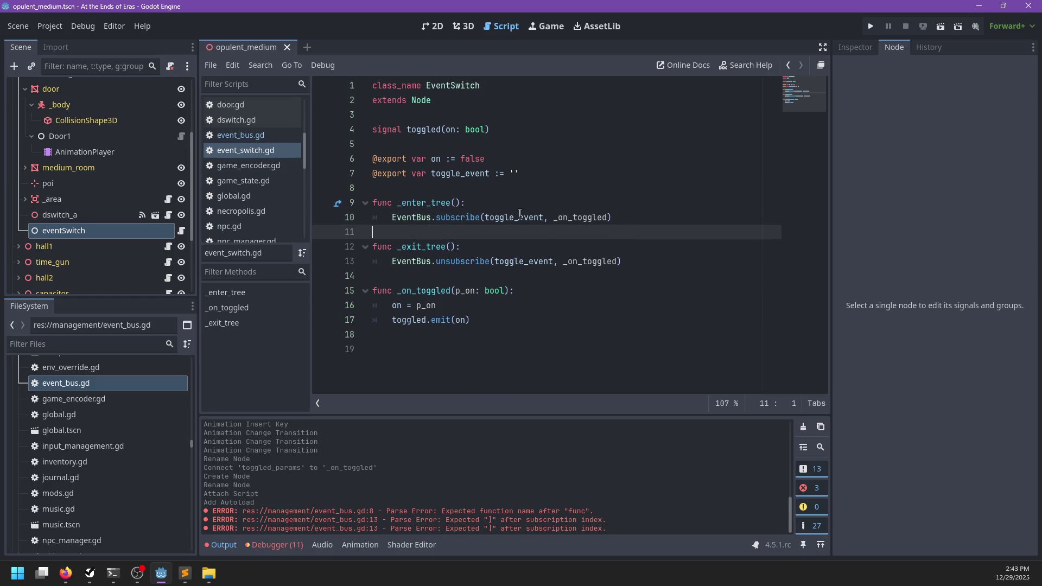
double_click(520, 217)
double_click(402, 248)
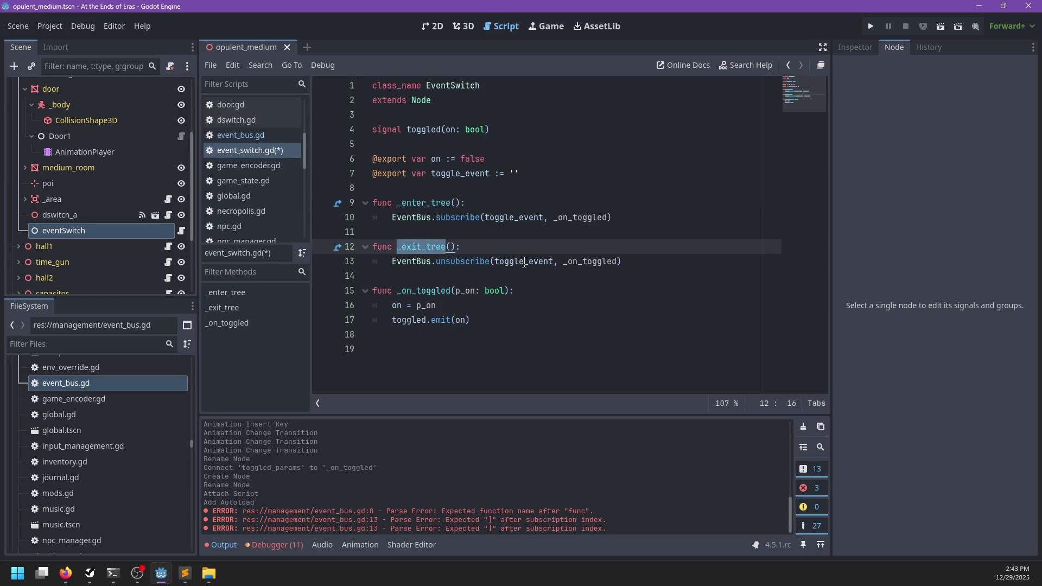
Set the eventSwitch node's Toggle Event to opulent_medium_active and save
left_click(142, 233)
left_click(856, 48)
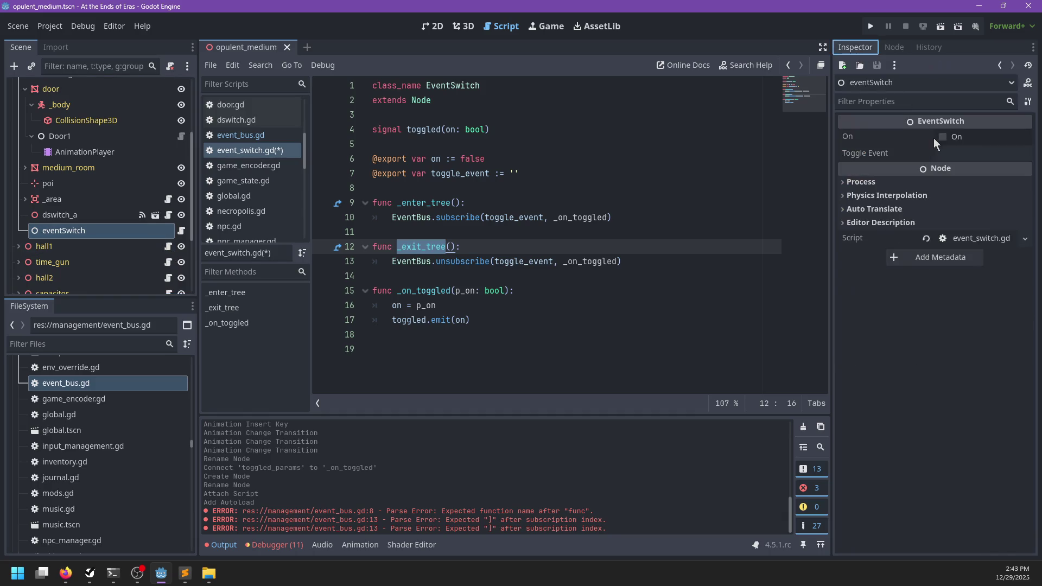
left_click(970, 154)
type("opulent_medium_active")
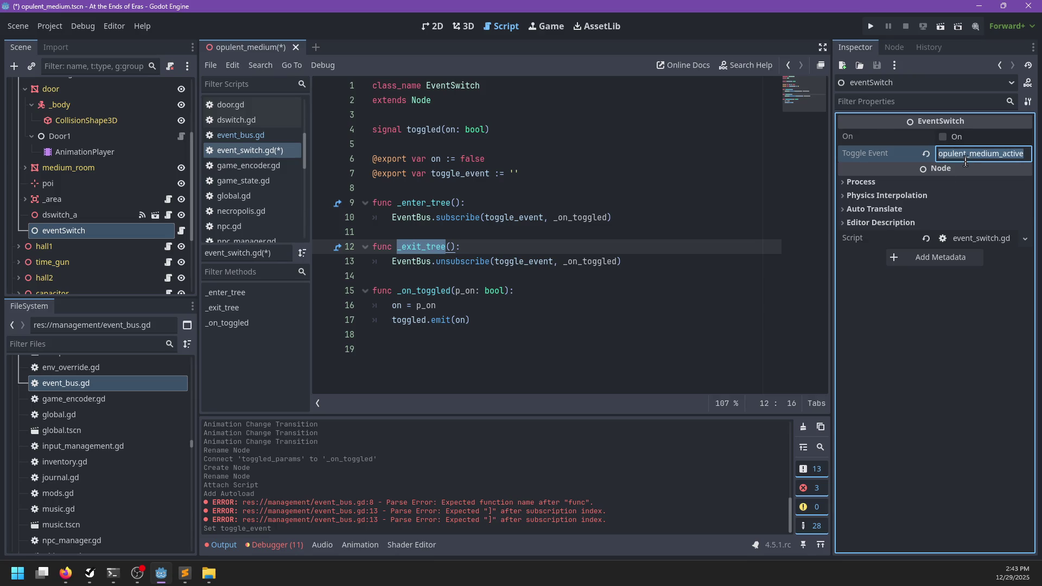
key("ctrl+s")
Replace the sit_end and sit_start event names in raziah.dialog with opulent_medium_active
left_click(184, 573)
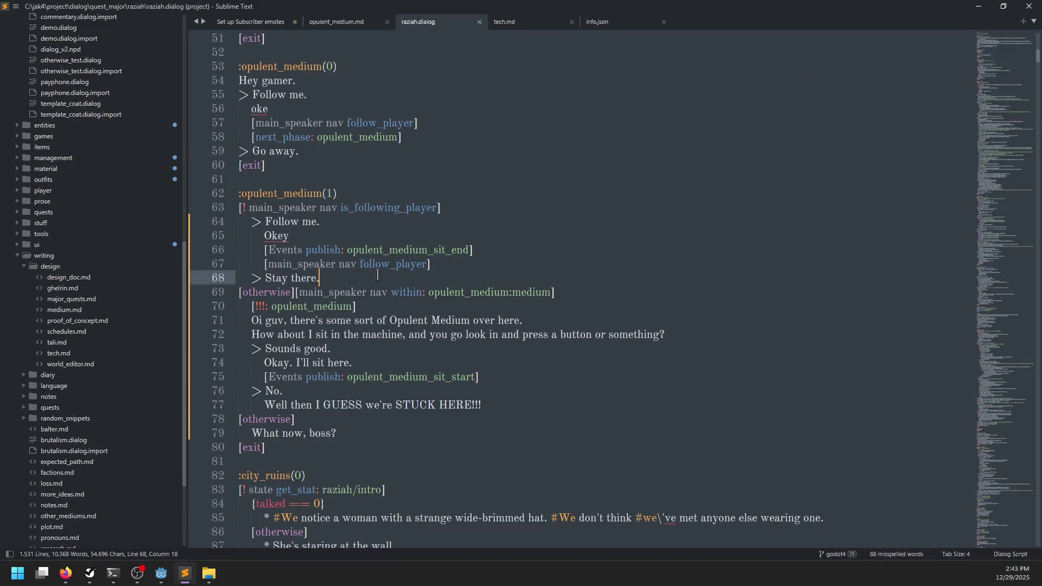
left_click(380, 249)
double_click(382, 249)
type("opulent_medium_active")
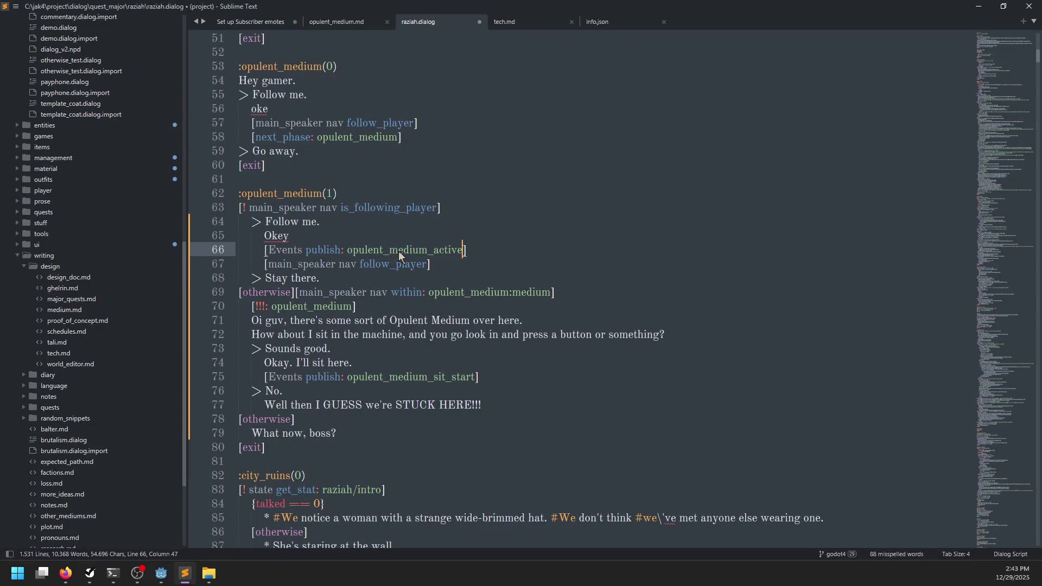
scroll(456, 280, "down", 4)
scroll(457, 287, "up", 4)
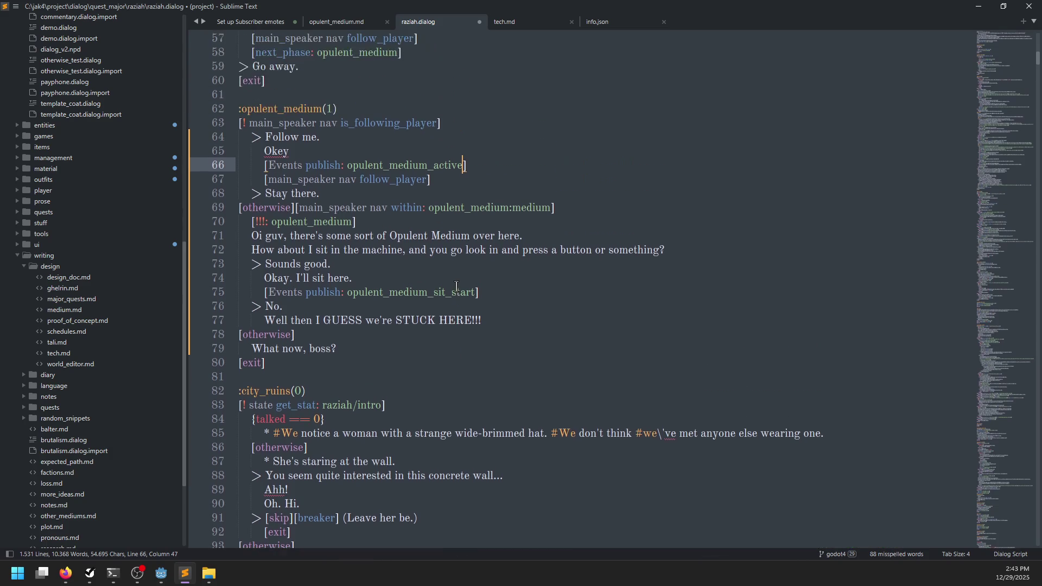
double_click(411, 377)
key("ctrl+v")
Append '| #false' to the line 66 publish and '| #true' to the line 75 publish, then save
left_click(462, 251)
type(": false")
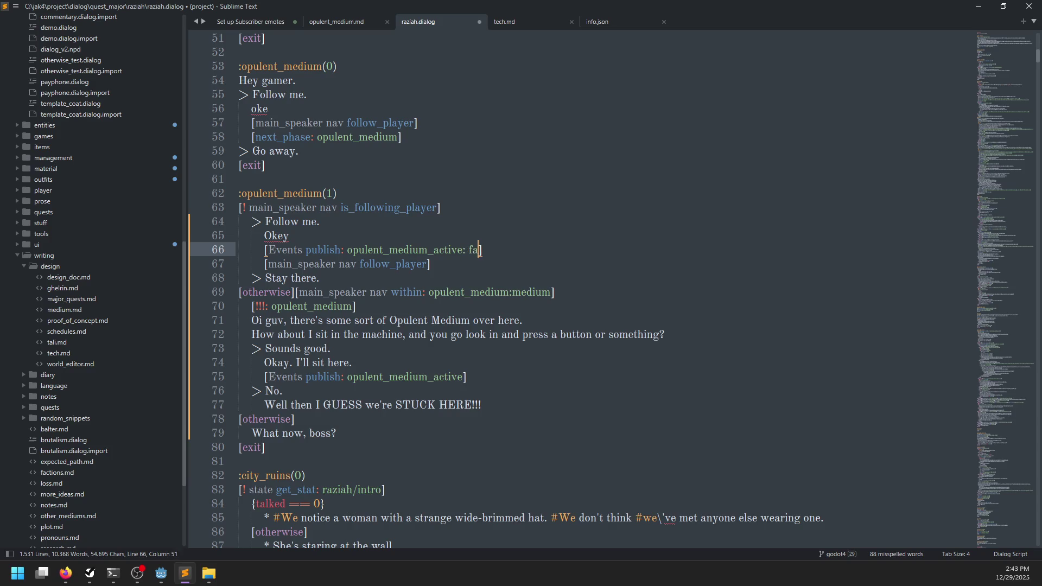
key("BackSpace")
key("BackSpace")
key("BackSpace")
type("| #false")
left_click(463, 382)
type("| #")
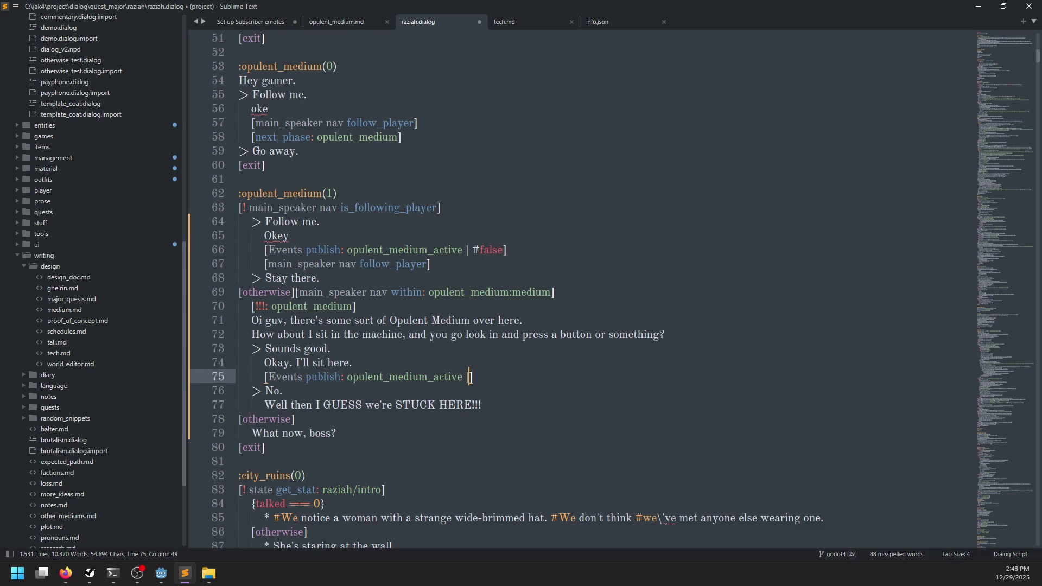
type("true")
key("ctrl+s")
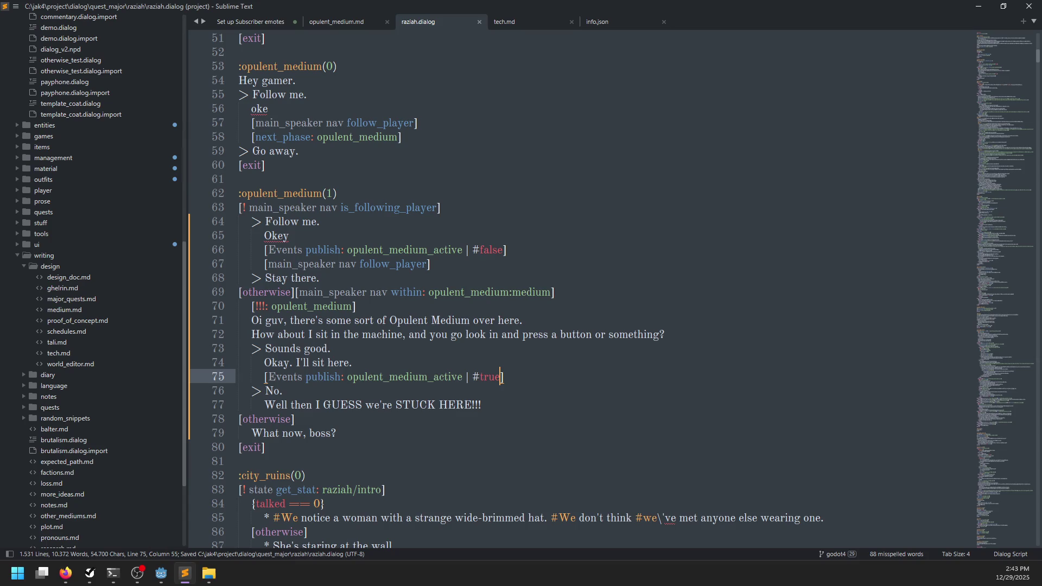
scroll(313, 379, "down", 1)
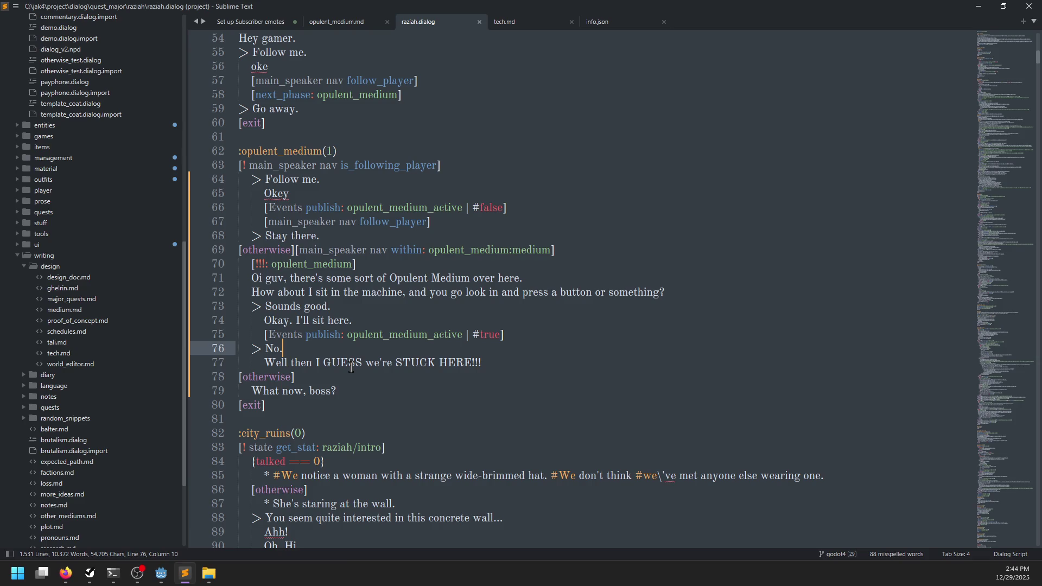
left_click(349, 237)
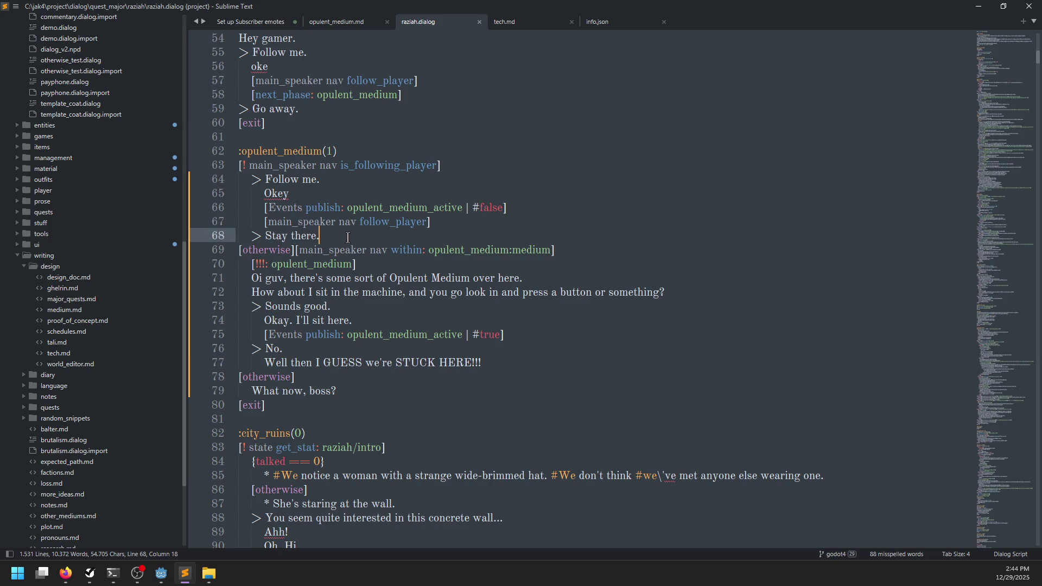
key("alt+Tab")
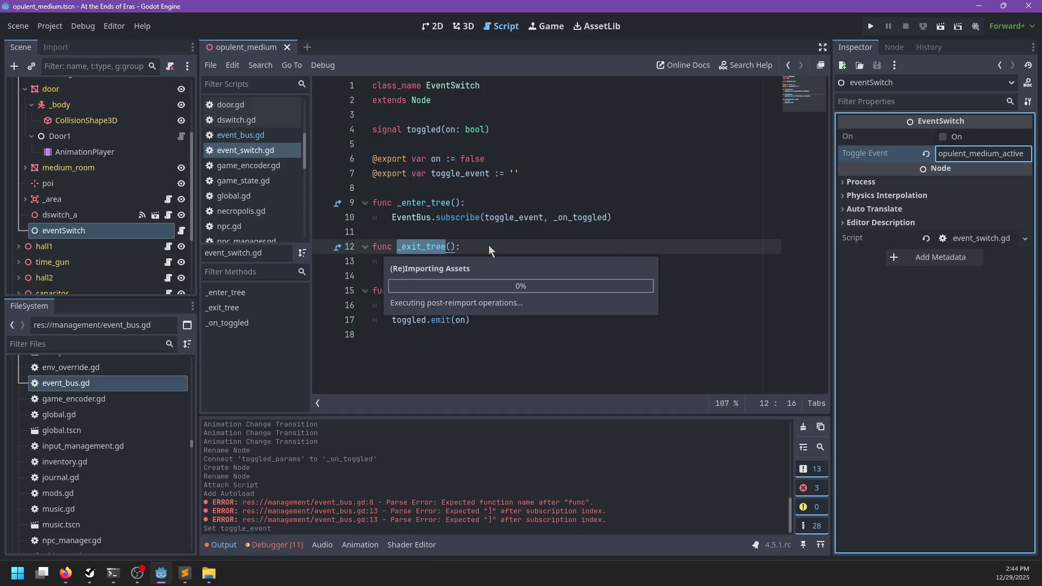
Connect eventSwitch's toggled signal to Door1 with receiver method _on_toggled, then save opulent_medium.tscn
left_click(464, 26)
left_click(893, 48)
double_click(894, 121)
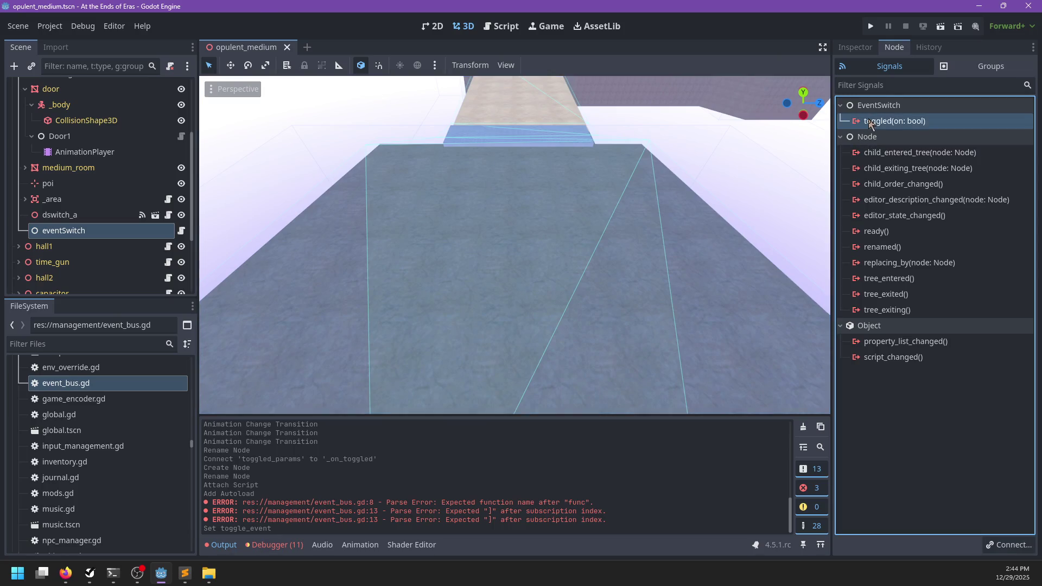
scroll(455, 287, "down", 5)
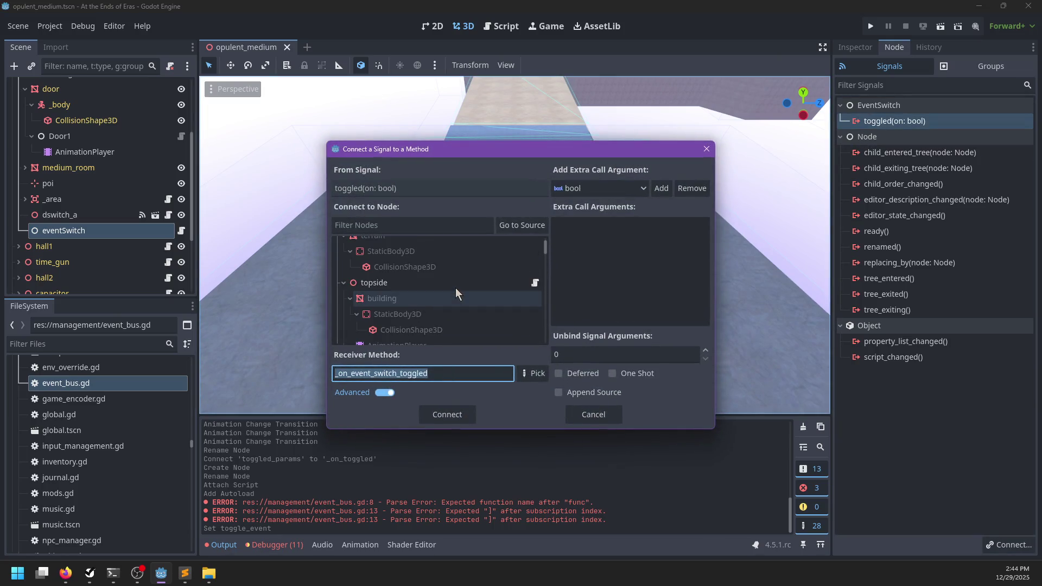
scroll(416, 294, "up", 5)
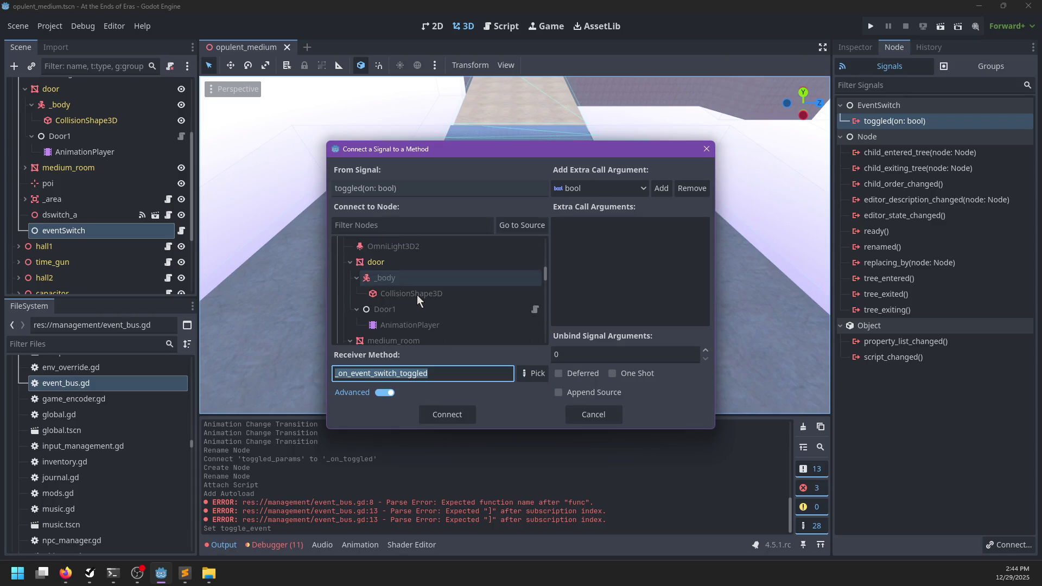
left_click(398, 310)
double_click(391, 373)
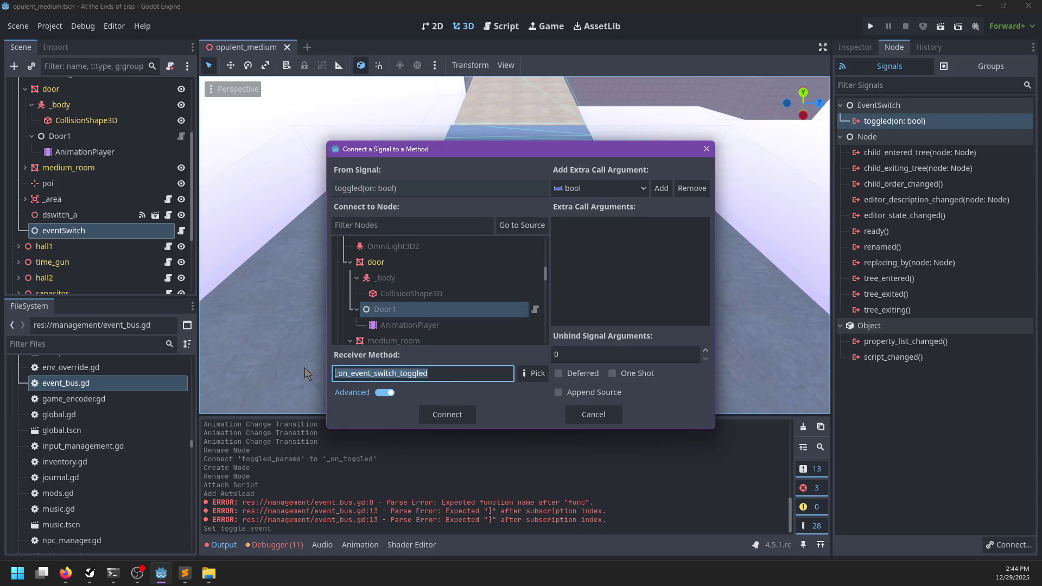
type("_on_toggled")
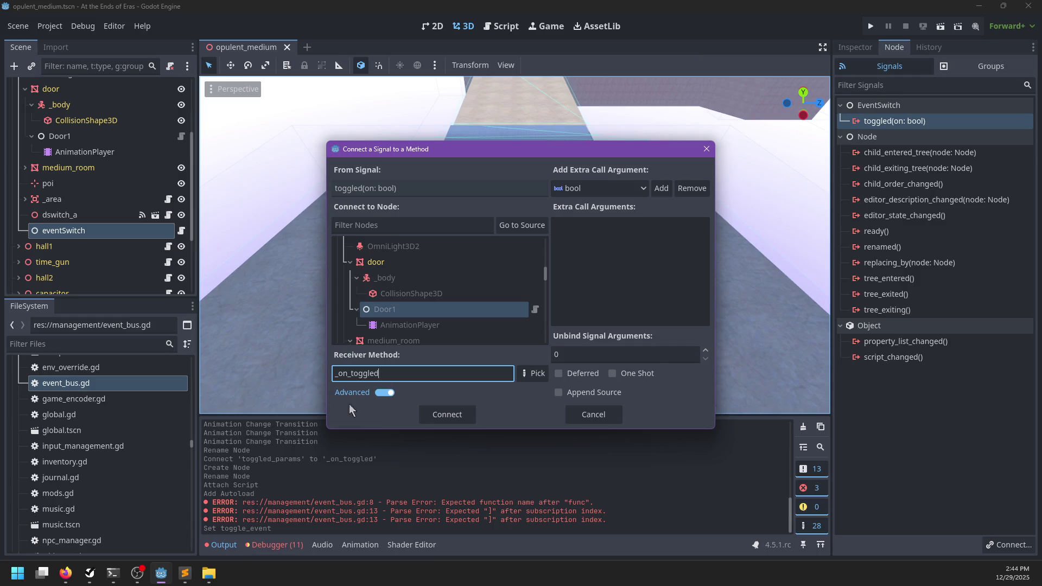
left_click(445, 412)
key("ctrl+s")
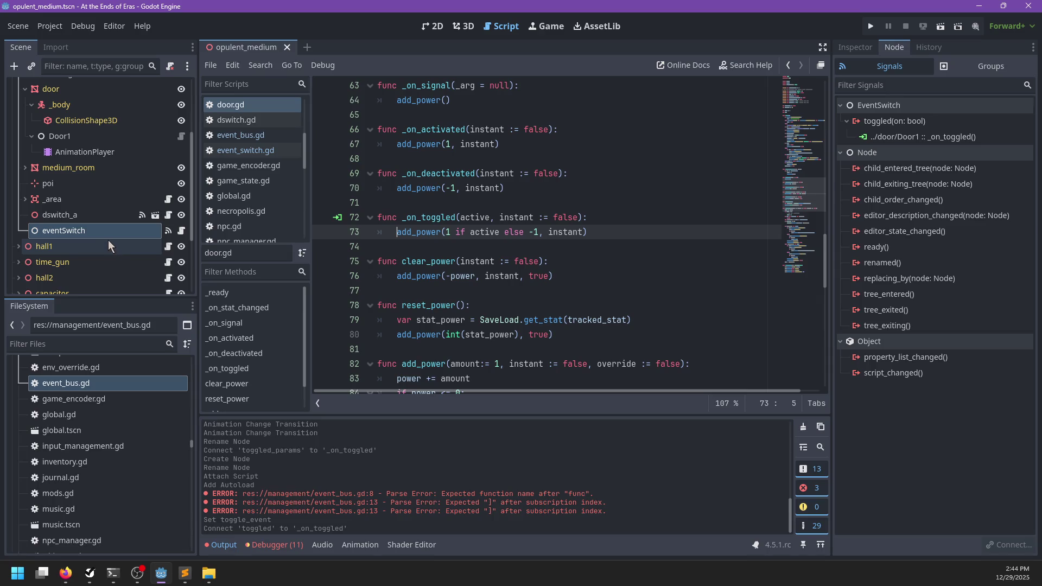
Type _on_toggled's active parameter as bool on line 72 and save door.gd
left_click(487, 218)
type(": bool")
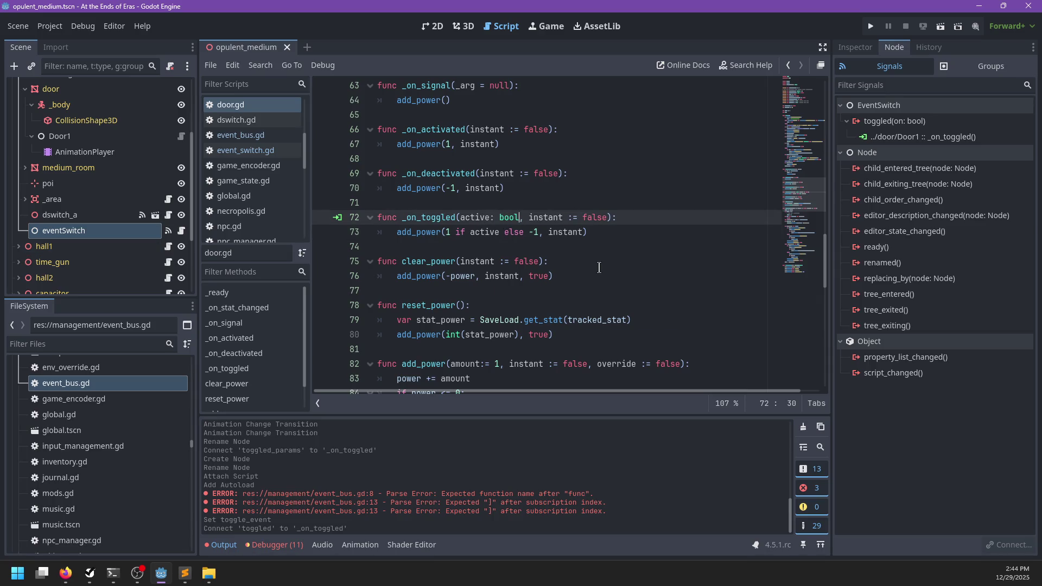
key("ctrl+s")
scroll(614, 244, "up", 5)
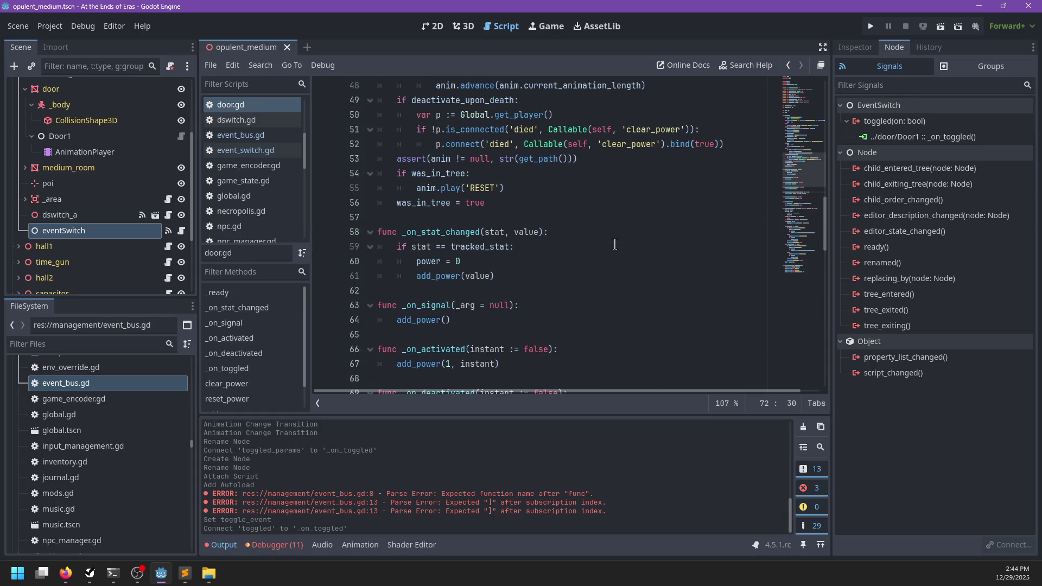
scroll(614, 244, "up", 5)
scroll(612, 244, "down", 5)
Type _on_stat_changed's stat parameter as String on line 58, then reopen event_switch.gd
left_click(504, 231)
type(": String")
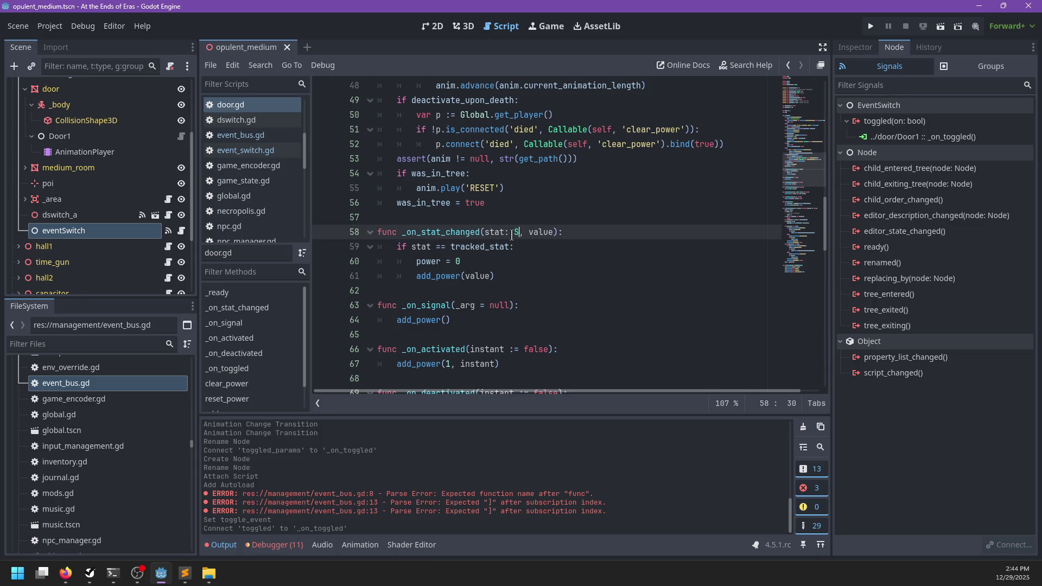
key("Escape")
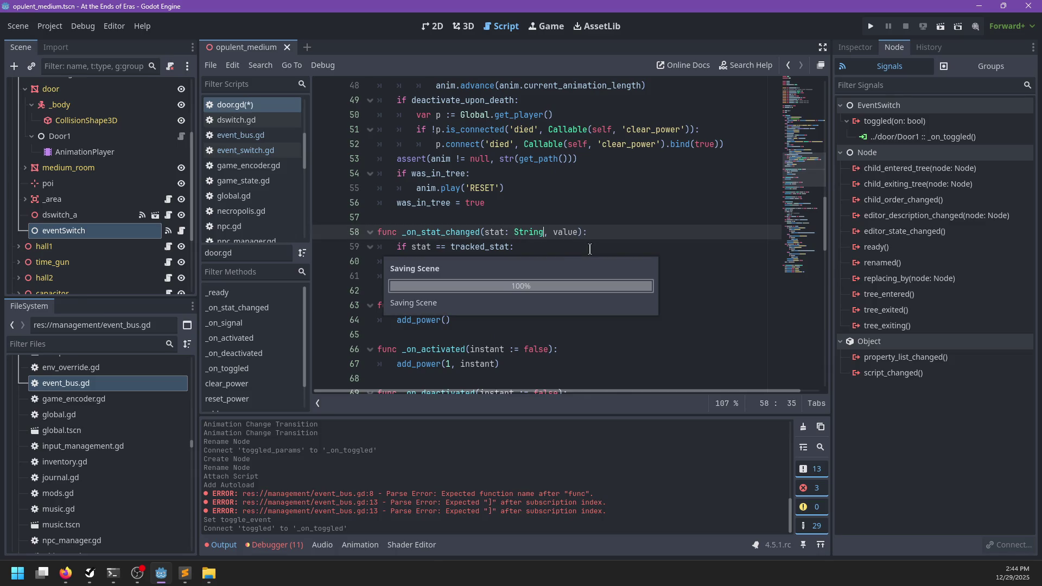
scroll(570, 248, "up", 10)
scroll(576, 251, "down", 19)
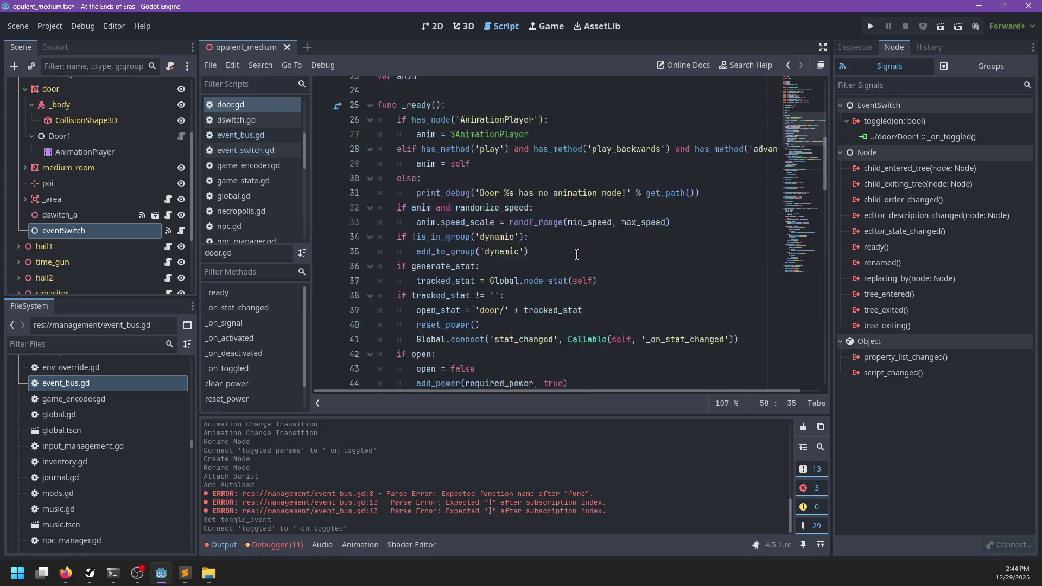
scroll(577, 253, "down", 9)
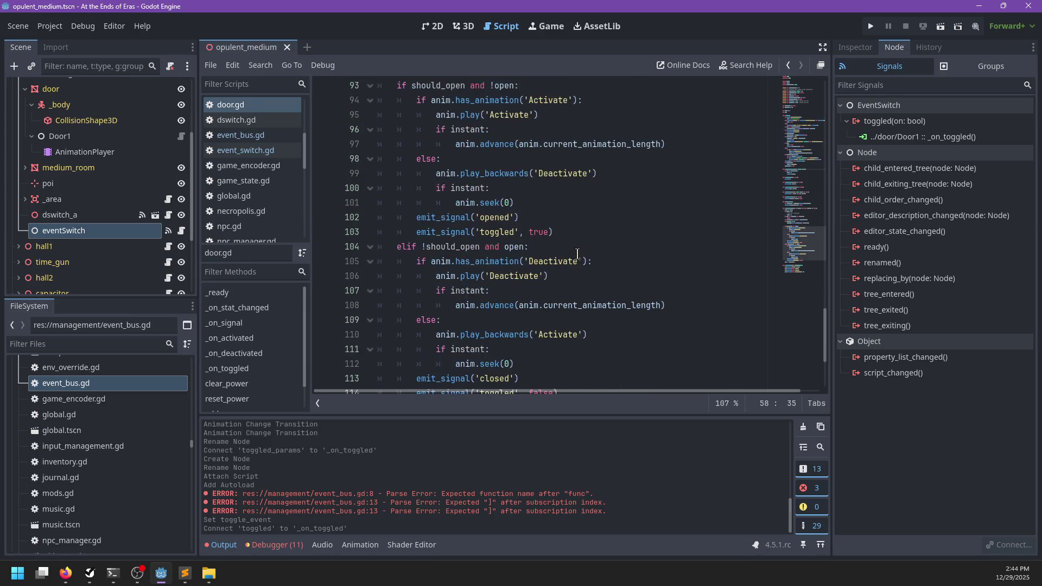
left_click(461, 26)
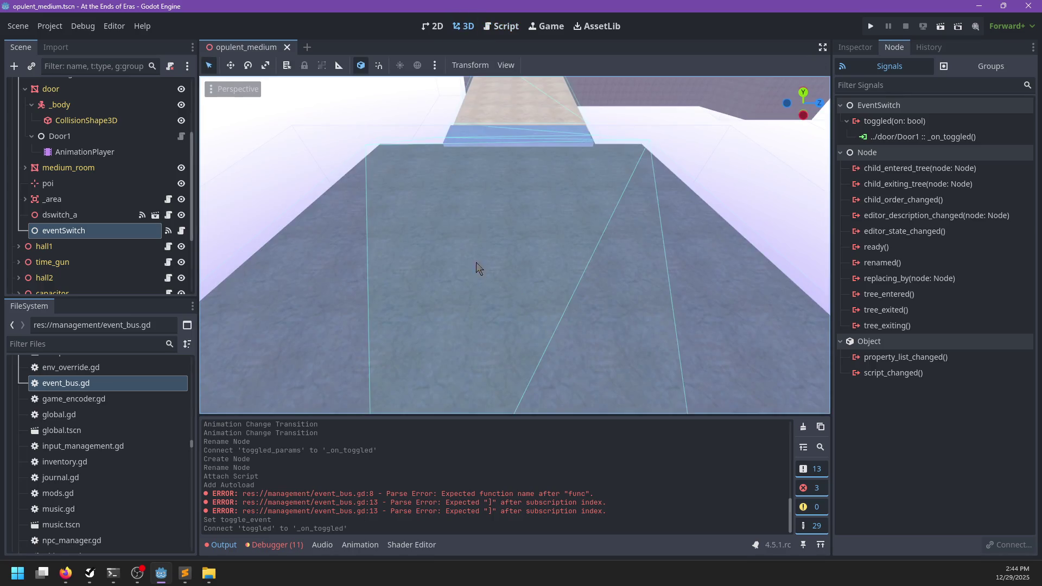
left_click(432, 27)
left_click(487, 33)
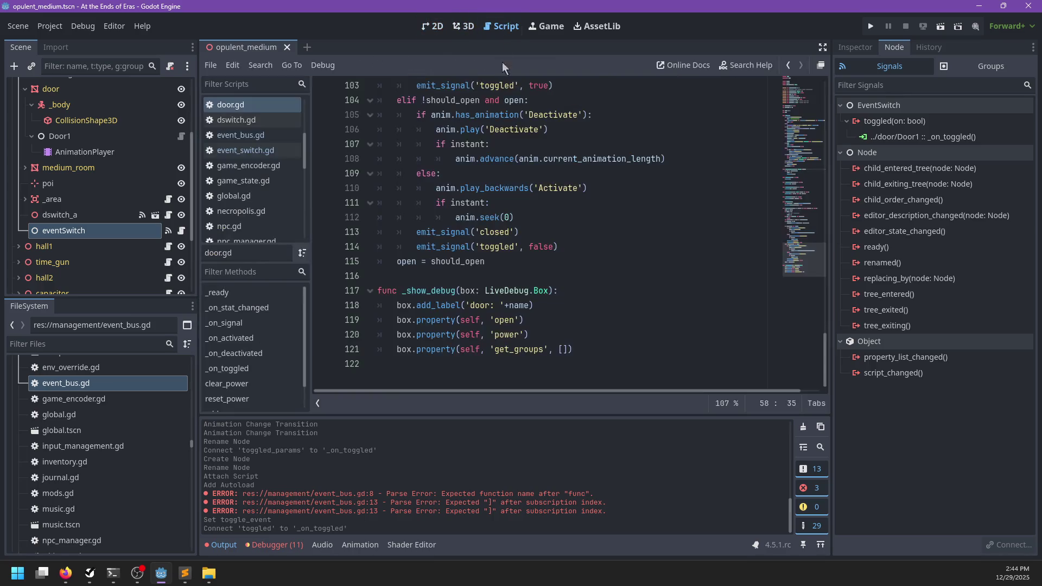
left_click(242, 151)
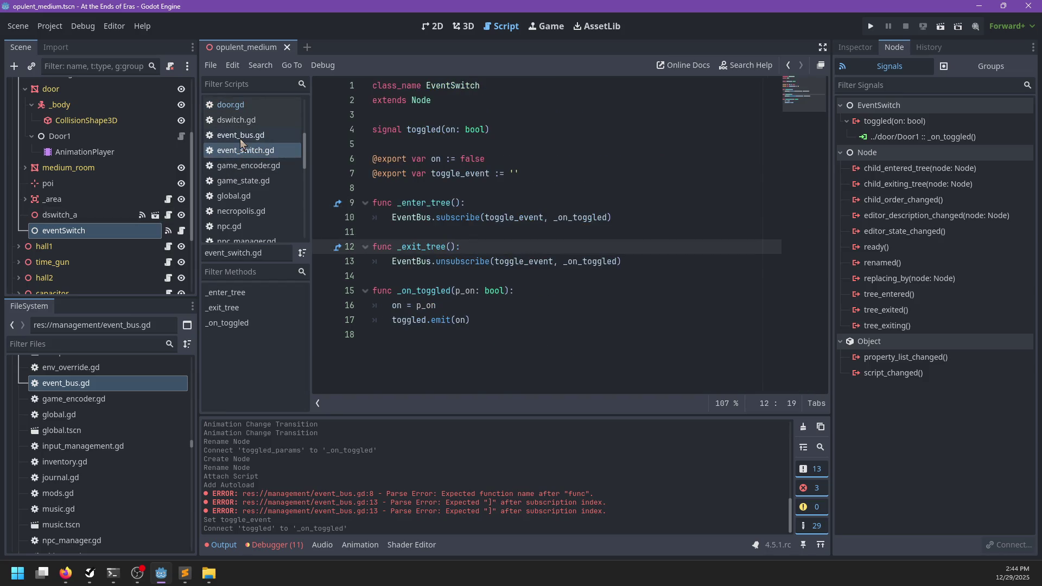
Review event_bus.gd and event_switch.gd, then run the current scene with F6 and stop it
left_click(239, 137)
scroll(536, 219, "down", 3)
left_click(265, 152)
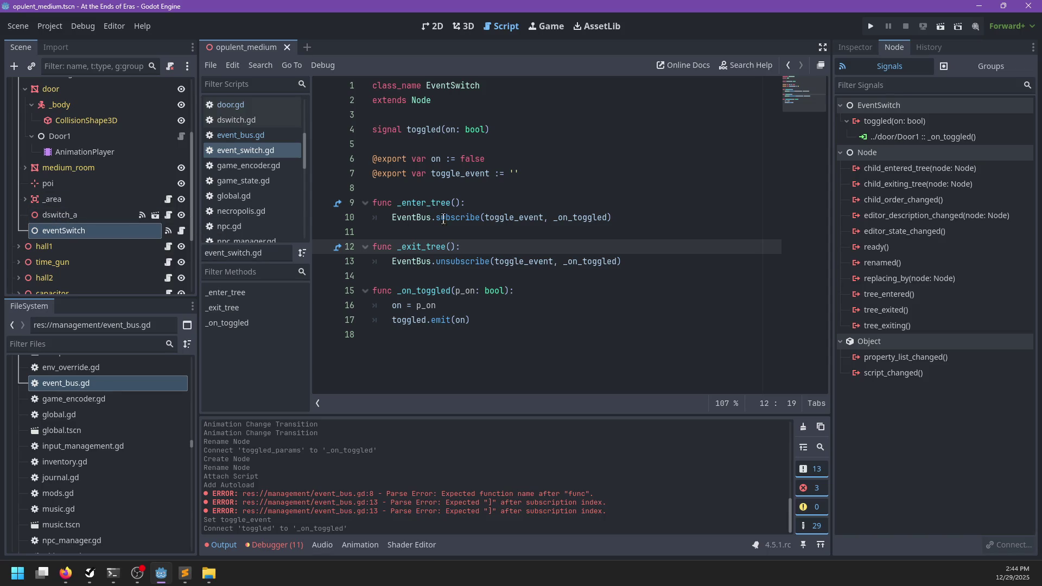
key("F6")
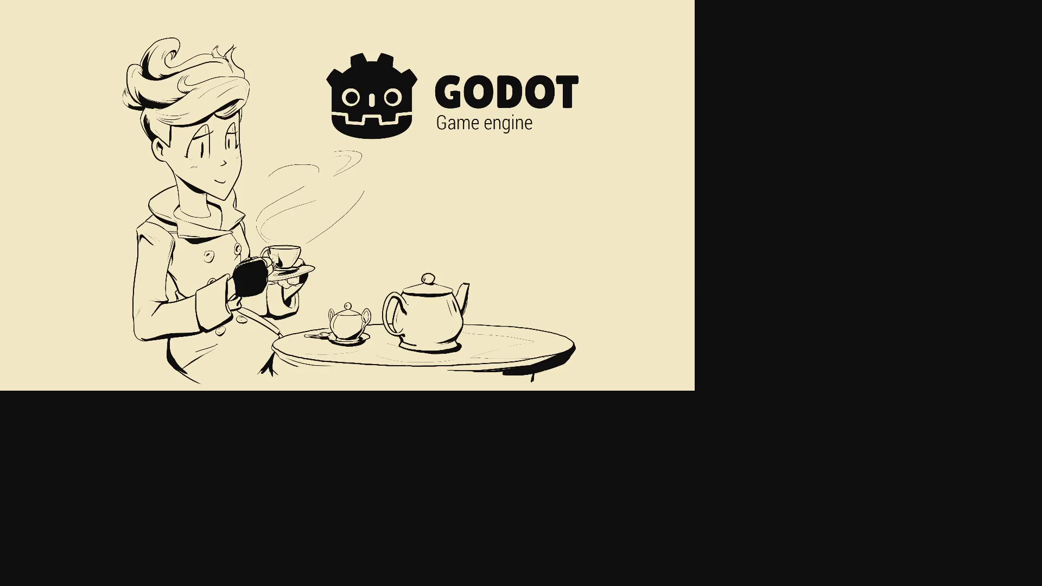
key("alt+F4")
Start a new '[' line below the false publish line in raziah.dialog, then inspect dswitch_a's properties
left_click(183, 574)
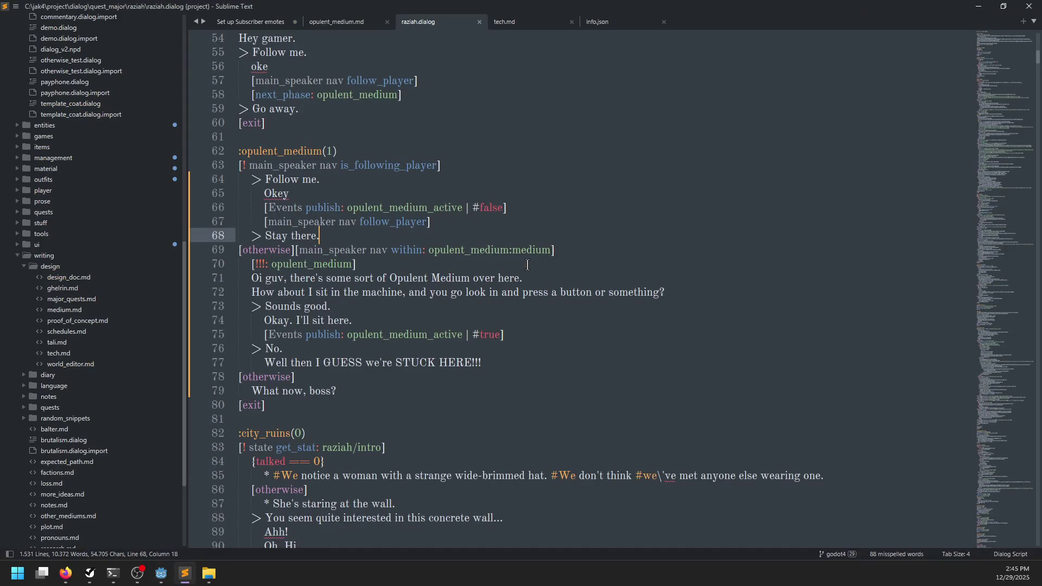
left_click(342, 197)
left_click(545, 209)
key("Return")
key("ctrl+z")
key("Return")
type("[")
key("alt+Tab")
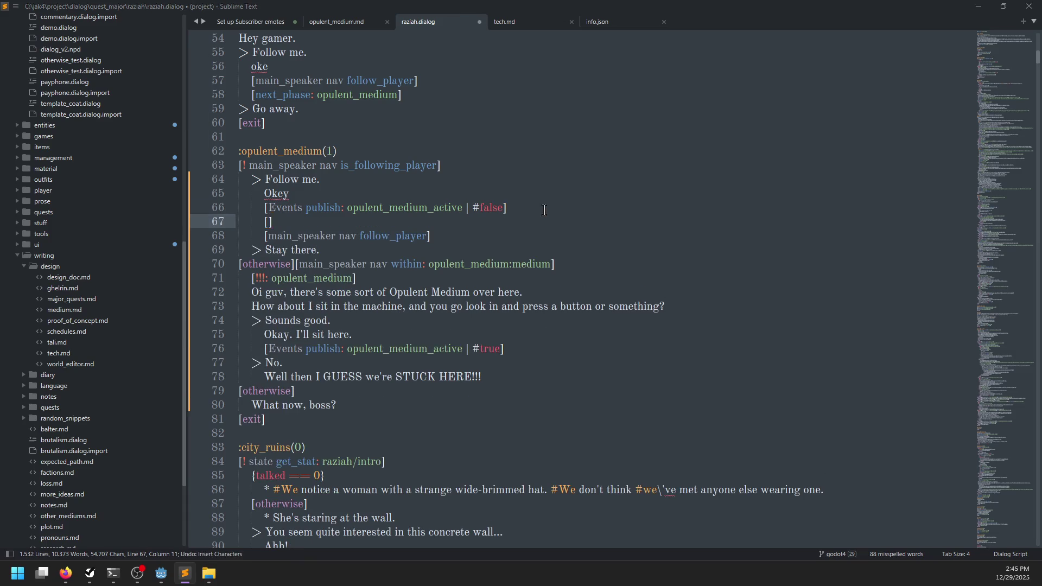
left_click(75, 213)
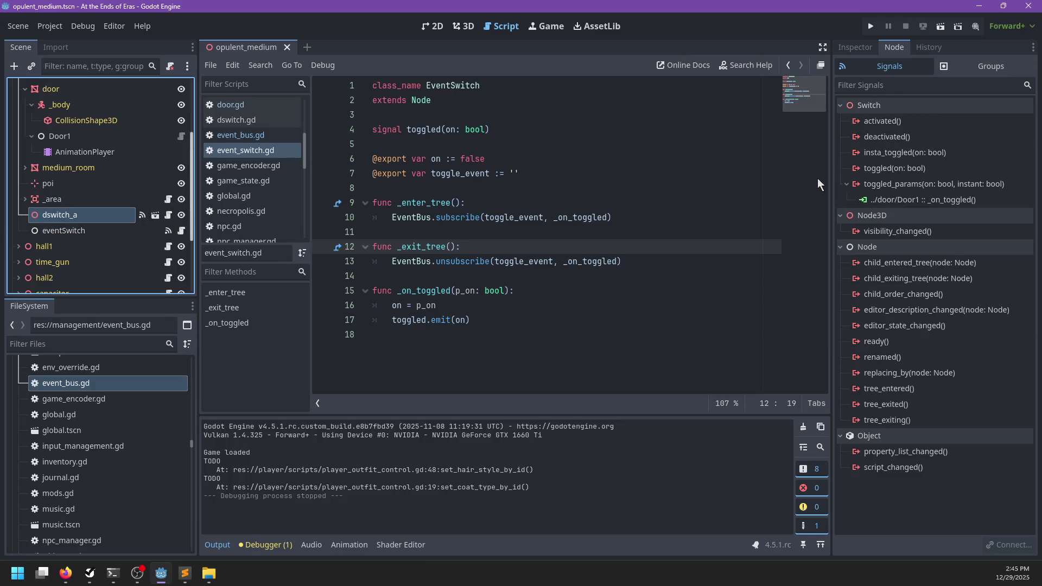
left_click(855, 47)
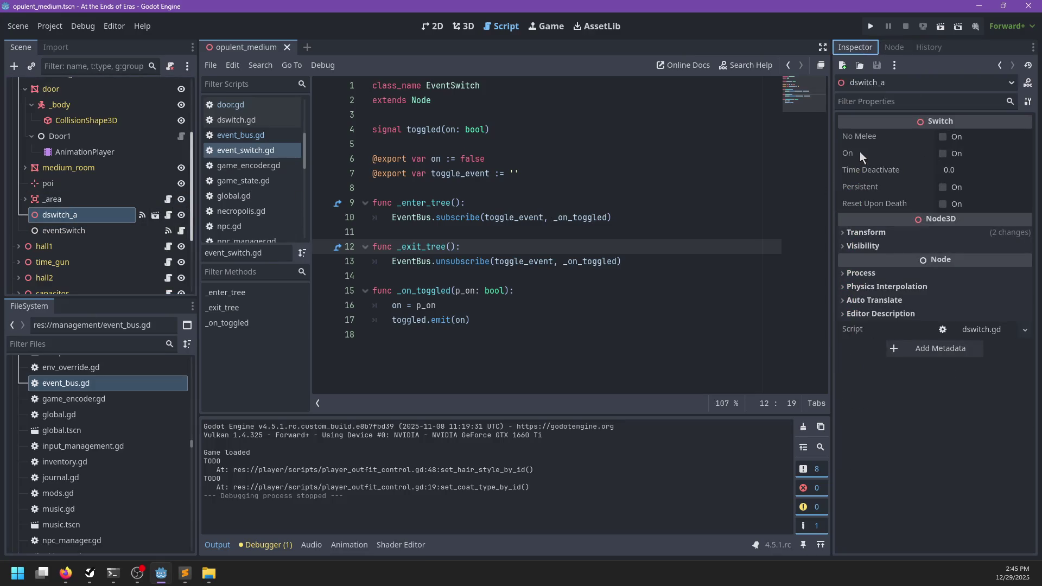